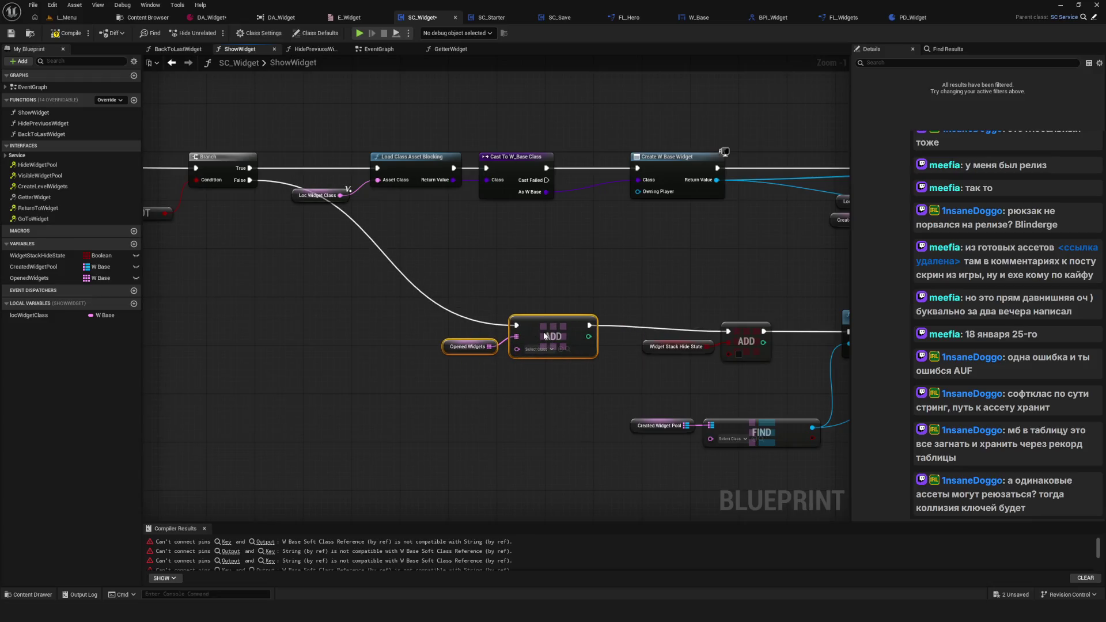
Step: Place a Loc Widget Class getter beside ShowWidget's Opened Widgets ADD node
{"action": "left_click_drag", "start_coordinate": [29, 315], "coordinate": [457, 369]}
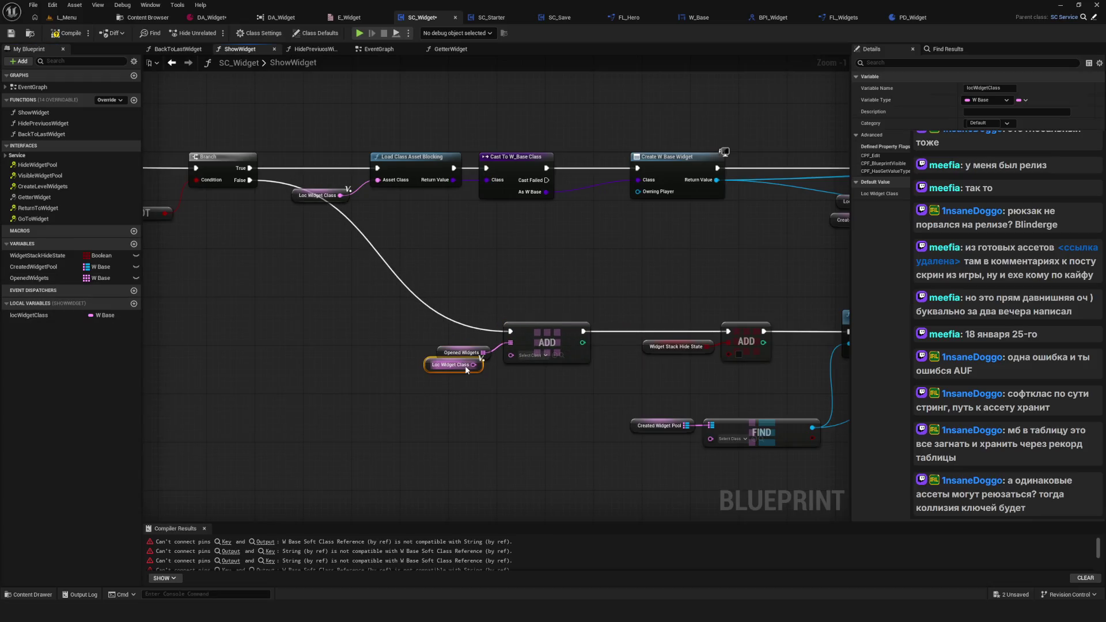
{"action": "left_click_drag", "start_coordinate": [664, 386], "coordinate": [755, 351]}
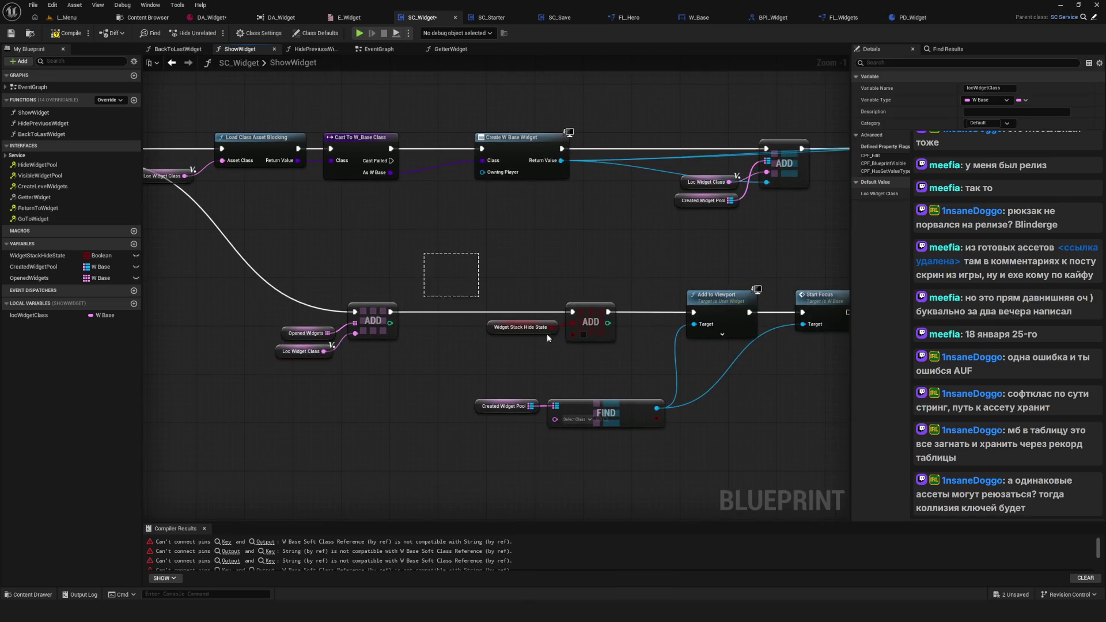
{"action": "mouse_move", "coordinate": [385, 344]}
{"action": "left_mouse_down"}
{"action": "mouse_move", "coordinate": [571, 338]}
{"action": "mouse_move", "coordinate": [631, 322]}
{"action": "left_mouse_up"}
{"action": "left_click", "coordinate": [337, 330]}
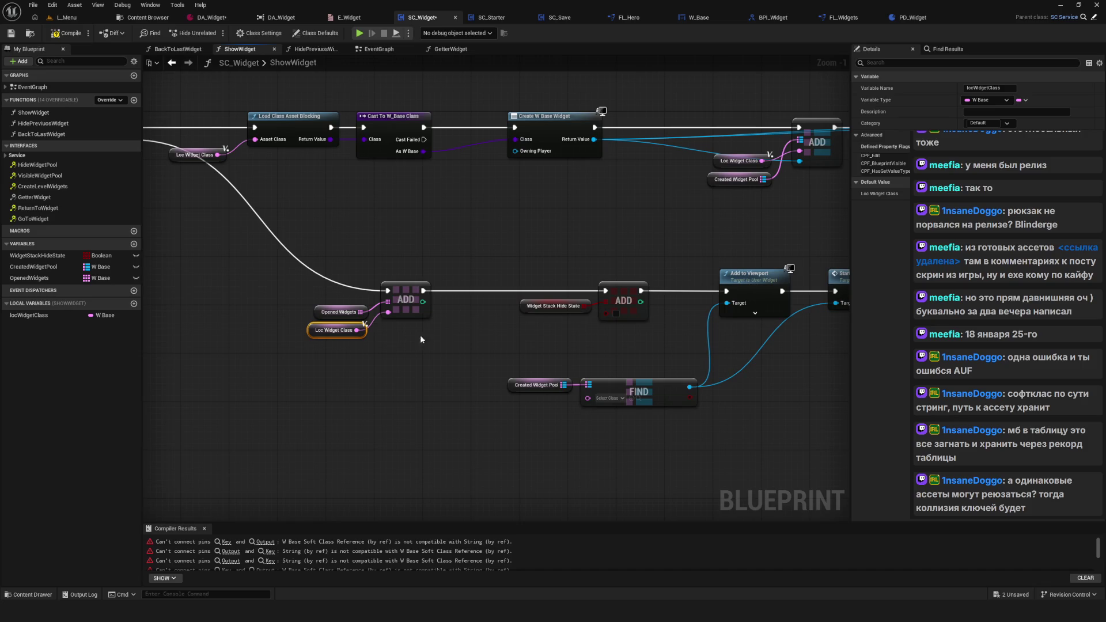
{"action": "mouse_move", "coordinate": [427, 337]}
{"action": "left_mouse_down"}
{"action": "mouse_move", "coordinate": [431, 223]}
{"action": "mouse_move", "coordinate": [611, 271]}
{"action": "left_mouse_up"}
{"action": "left_click_drag", "start_coordinate": [262, 137], "coordinate": [502, 287]}
{"action": "left_click_drag", "start_coordinate": [619, 312], "coordinate": [605, 308]}
{"action": "left_click_drag", "start_coordinate": [224, 152], "coordinate": [475, 294]}
{"action": "mouse_move", "coordinate": [487, 203]}
{"action": "left_mouse_down"}
{"action": "mouse_move", "coordinate": [335, 198]}
{"action": "mouse_move", "coordinate": [662, 367]}
{"action": "left_mouse_up"}
{"action": "left_click", "coordinate": [433, 231]}
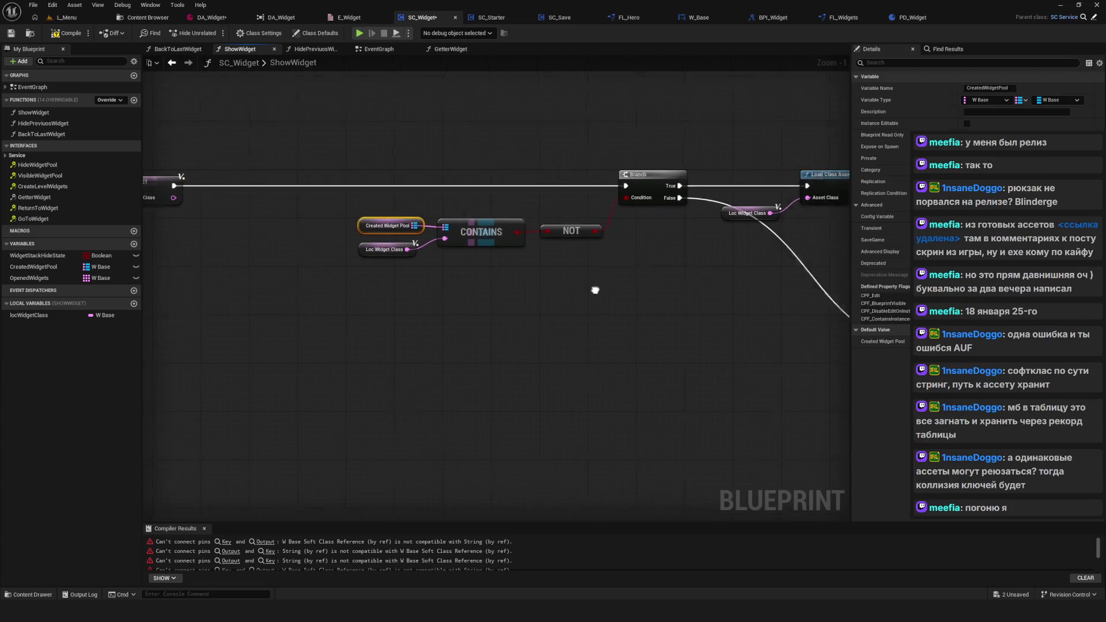
{"action": "left_click_drag", "start_coordinate": [739, 112], "coordinate": [483, 77]}
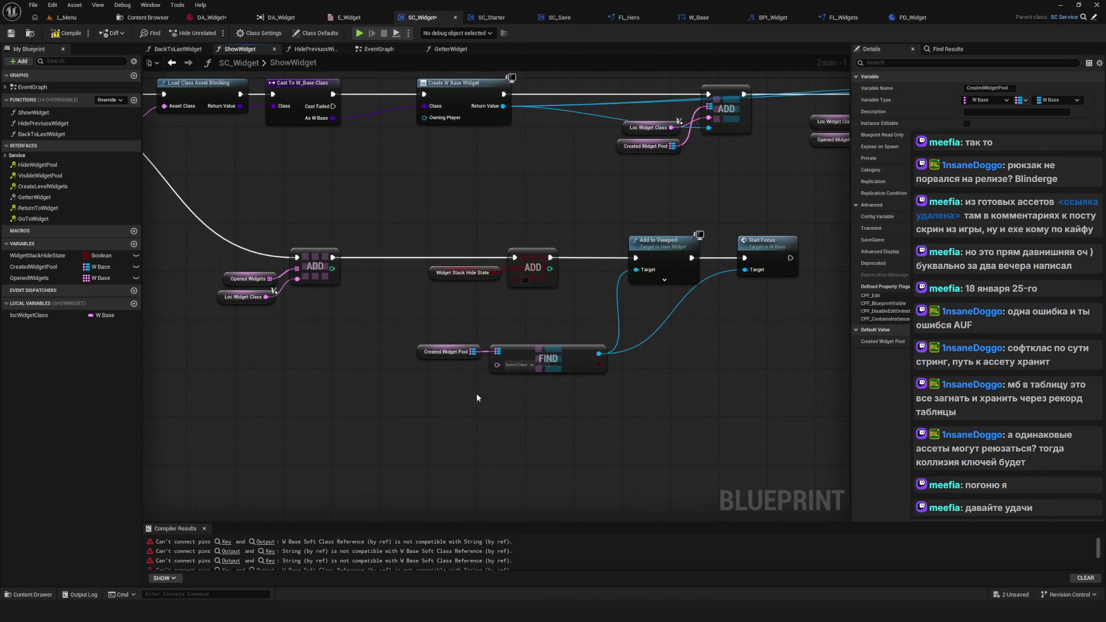
{"action": "left_click", "coordinate": [390, 379]}
{"action": "scroll", "coordinate": [262, 288], "scroll_direction": "up", "scroll_amount": 1}
Step: Paste a second Loc Widget Class getter and wire it into FIND's class input
{"action": "left_click", "coordinate": [241, 296]}
{"action": "key", "text": "ctrl+c"}
{"action": "key", "text": "ctrl+v"}
{"action": "mouse_move", "coordinate": [496, 394]}
{"action": "left_mouse_down"}
{"action": "mouse_move", "coordinate": [533, 375]}
{"action": "mouse_move", "coordinate": [503, 388]}
{"action": "mouse_move", "coordinate": [531, 374]}
{"action": "mouse_move", "coordinate": [529, 383]}
{"action": "mouse_move", "coordinate": [423, 351]}
{"action": "mouse_move", "coordinate": [424, 438]}
{"action": "mouse_move", "coordinate": [417, 412]}
{"action": "left_mouse_up"}
Step: Move the Start Focus node further right along the lower row
{"action": "scroll", "coordinate": [529, 383], "scroll_direction": "down", "scroll_amount": 4}
{"action": "scroll", "coordinate": [427, 356], "scroll_direction": "down", "scroll_amount": 1}
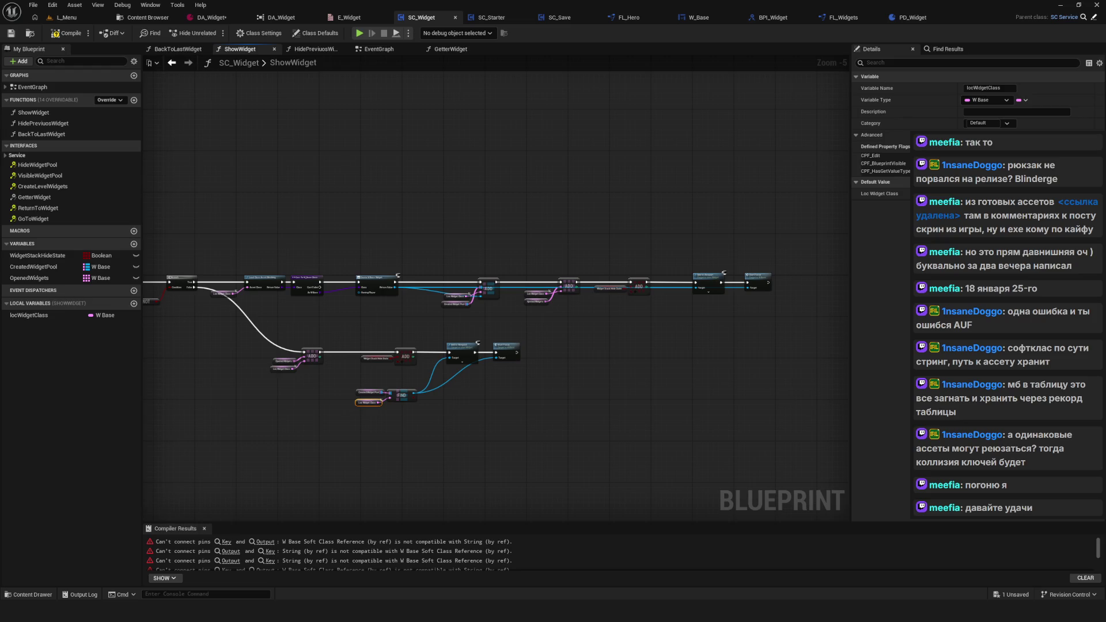
{"action": "scroll", "coordinate": [440, 316], "scroll_direction": "down", "scroll_amount": 2}
{"action": "scroll", "coordinate": [404, 369], "scroll_direction": "up", "scroll_amount": 7}
{"action": "left_click_drag", "start_coordinate": [622, 349], "coordinate": [448, 344]}
{"action": "mouse_move", "coordinate": [622, 274]}
{"action": "left_mouse_down"}
{"action": "mouse_move", "coordinate": [728, 280]}
{"action": "mouse_move", "coordinate": [691, 283]}
{"action": "left_mouse_up"}
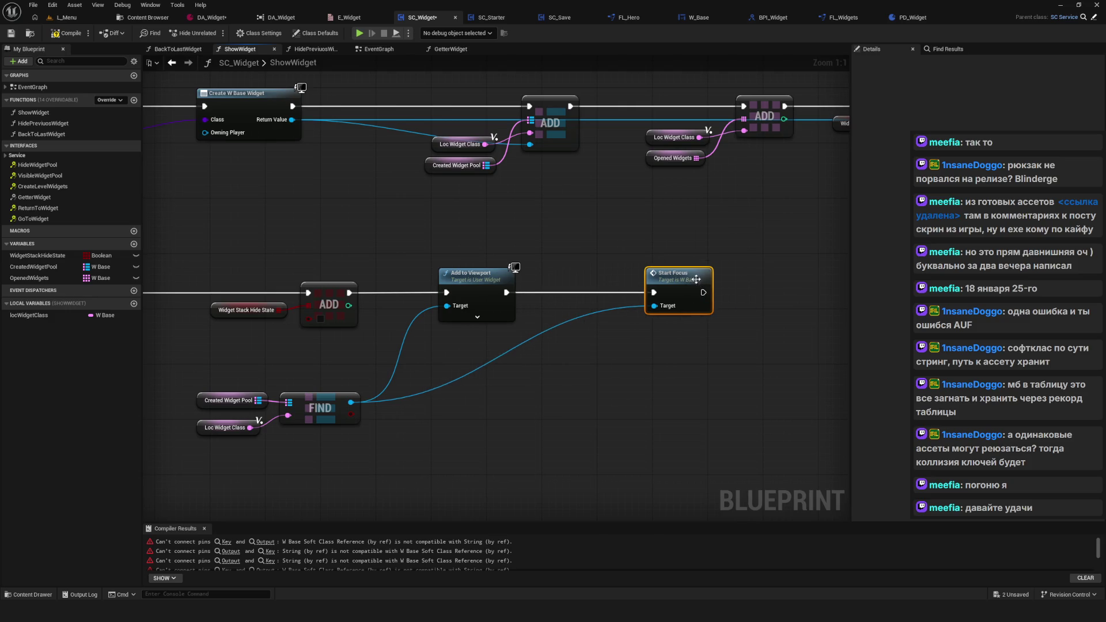
{"action": "scroll", "coordinate": [540, 315], "scroll_direction": "down", "scroll_amount": 4}
{"action": "scroll", "coordinate": [527, 314], "scroll_direction": "up", "scroll_amount": 4}
{"action": "scroll", "coordinate": [526, 314], "scroll_direction": "down", "scroll_amount": 9}
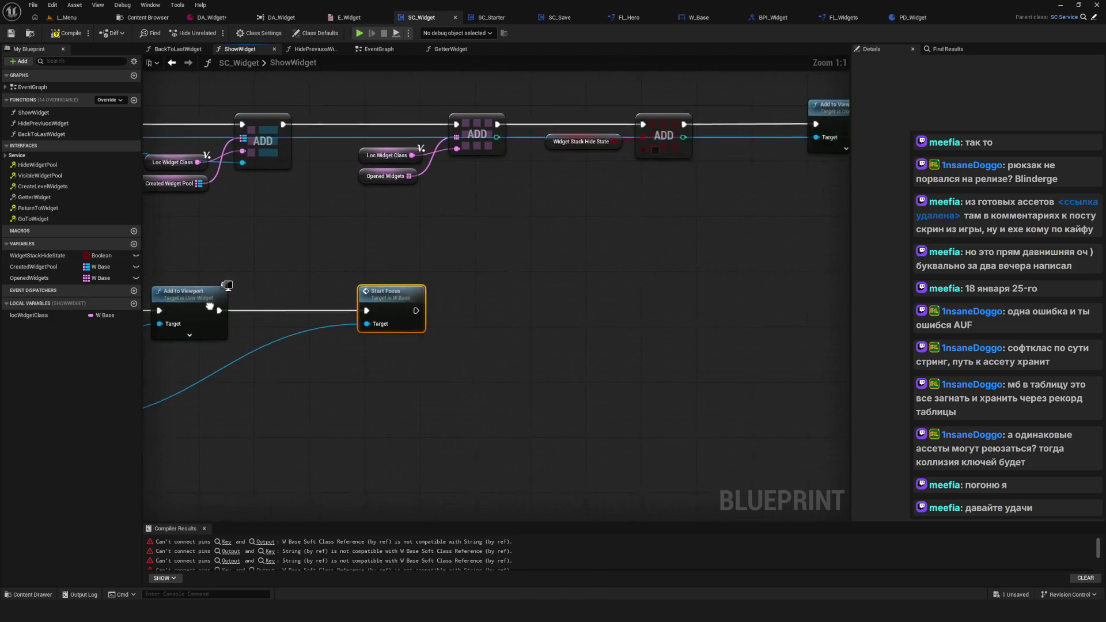
{"action": "scroll", "coordinate": [661, 290], "scroll_direction": "up", "scroll_amount": 4}
{"action": "left_click_drag", "start_coordinate": [660, 290], "coordinate": [576, 348]}
{"action": "mouse_move", "coordinate": [452, 275]}
{"action": "left_mouse_down"}
{"action": "mouse_move", "coordinate": [818, 338]}
{"action": "mouse_move", "coordinate": [761, 378]}
{"action": "left_mouse_up"}
{"action": "left_click_drag", "start_coordinate": [832, 376], "coordinate": [759, 366]}
Step: Compile and read the errors about soft class references incompatible with strings
{"action": "left_click", "coordinate": [62, 37]}
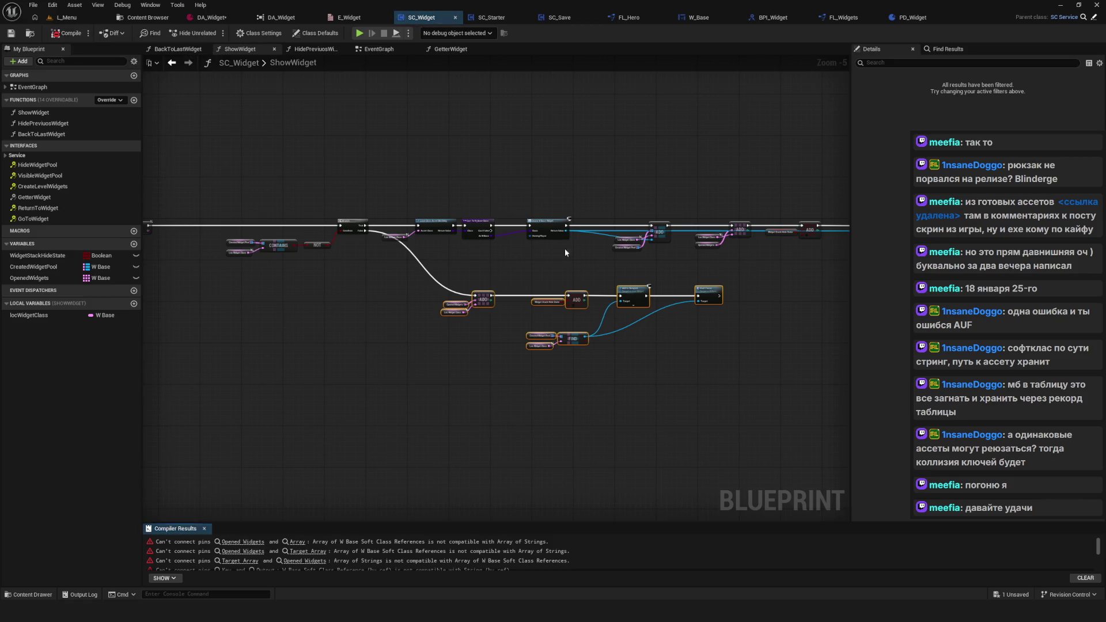
{"action": "left_click_drag", "start_coordinate": [571, 301], "coordinate": [493, 308]}
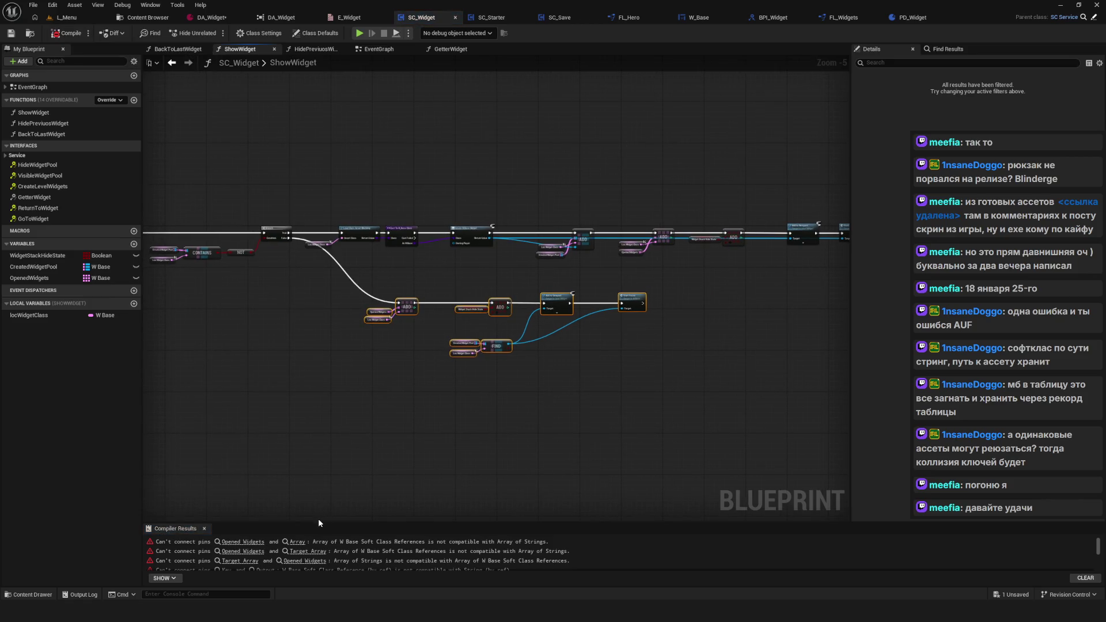
{"action": "mouse_move", "coordinate": [319, 523]}
{"action": "left_mouse_down"}
{"action": "mouse_move", "coordinate": [357, 441]}
{"action": "mouse_move", "coordinate": [398, 488]}
{"action": "left_mouse_up"}
{"action": "scroll", "coordinate": [425, 411], "scroll_direction": "down", "scroll_amount": 1}
{"action": "scroll", "coordinate": [686, 357], "scroll_direction": "up", "scroll_amount": 4}
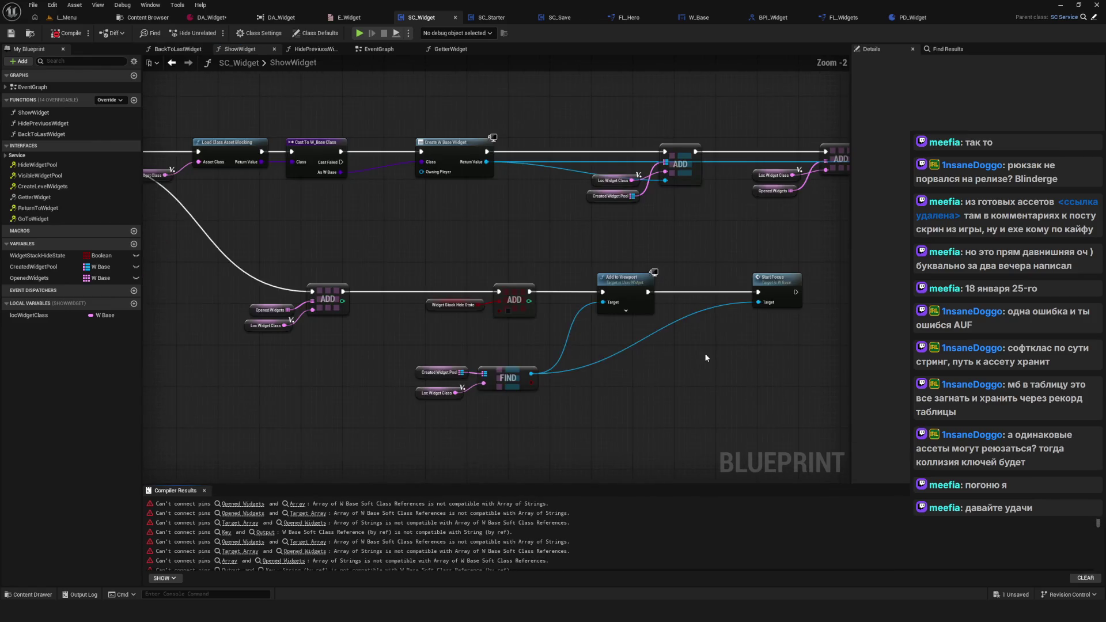
{"action": "scroll", "coordinate": [687, 358], "scroll_direction": "up", "scroll_amount": 2}
{"action": "left_click_drag", "start_coordinate": [535, 245], "coordinate": [679, 375]}
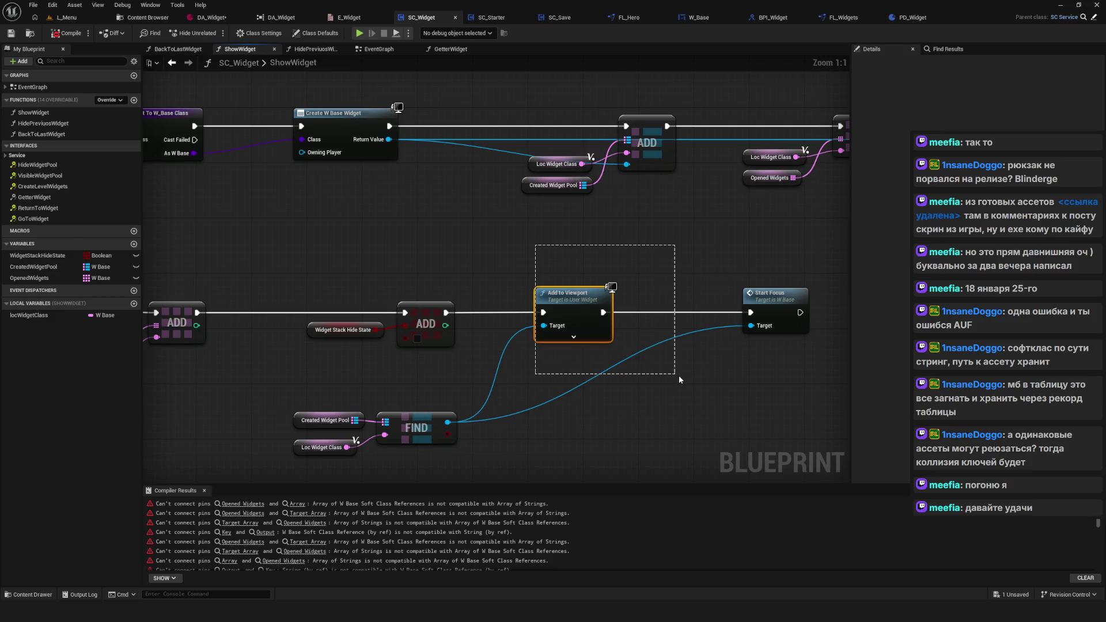
{"action": "scroll", "coordinate": [678, 375], "scroll_direction": "down", "scroll_amount": 5}
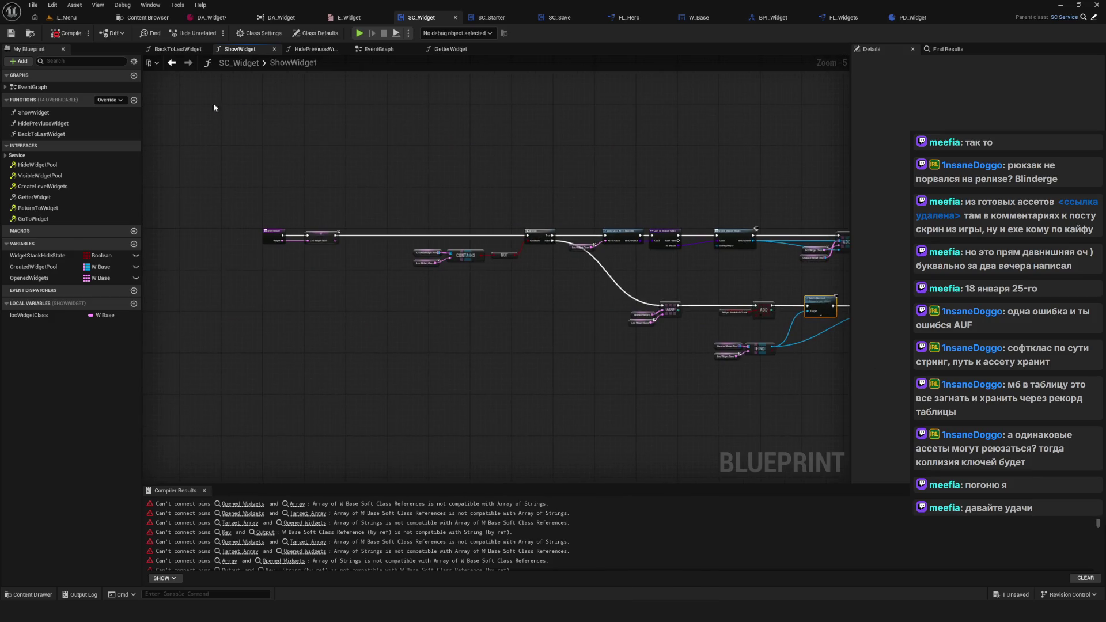
{"action": "left_click", "coordinate": [181, 65]}
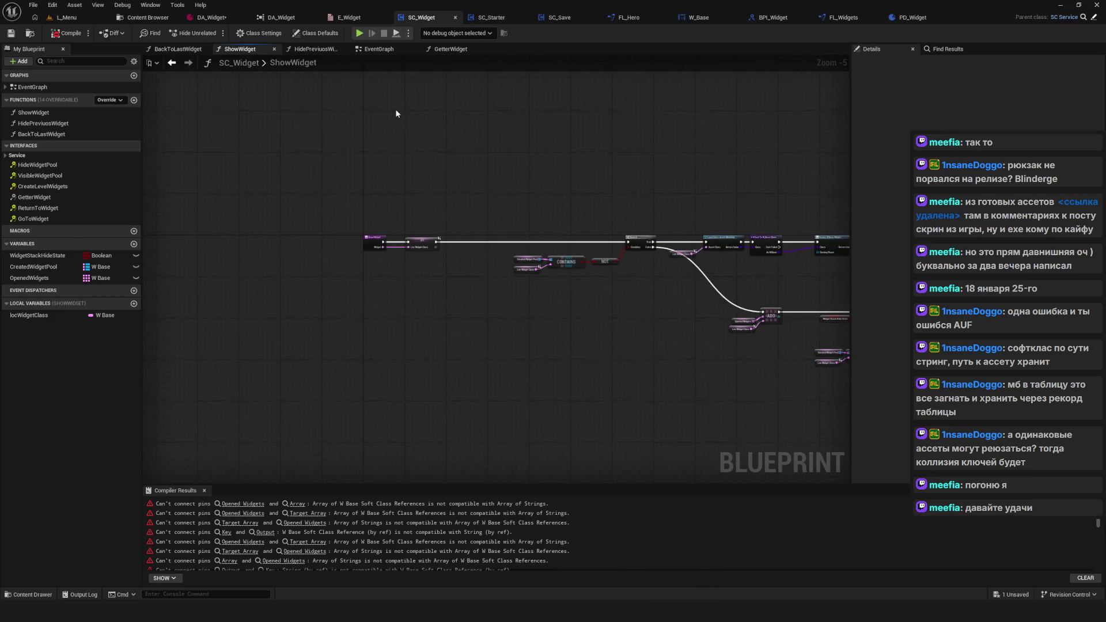
Step: Open the HidePreviuosWidget graph from the EventGraph and refresh its five lookup nodes
{"action": "left_click", "coordinate": [378, 50]}
{"action": "left_click", "coordinate": [421, 230]}
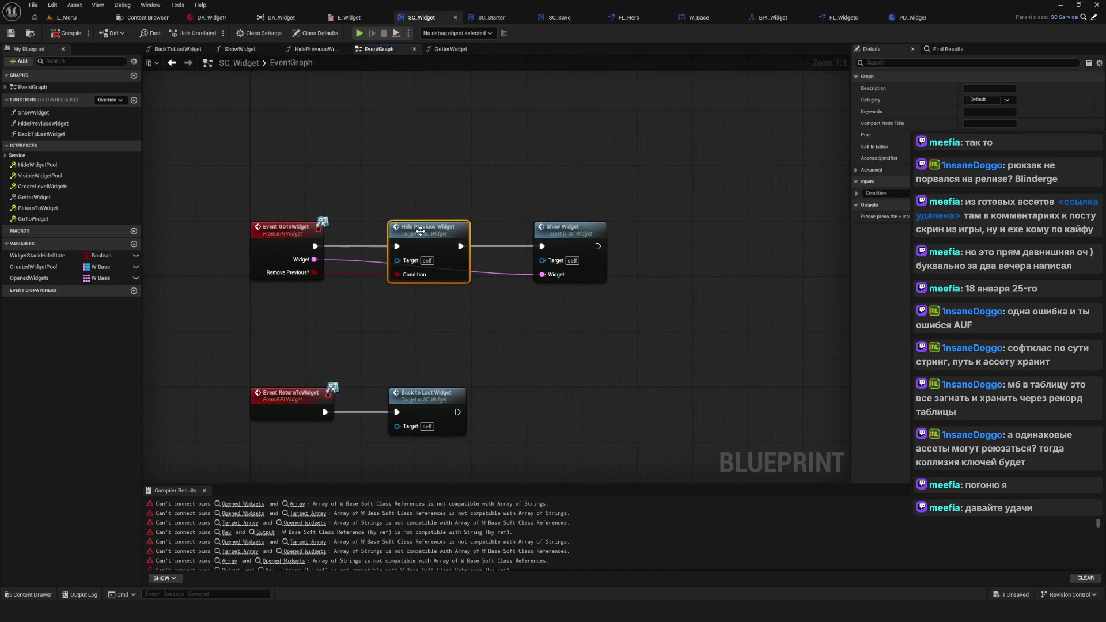
{"action": "double_click", "coordinate": [421, 231]}
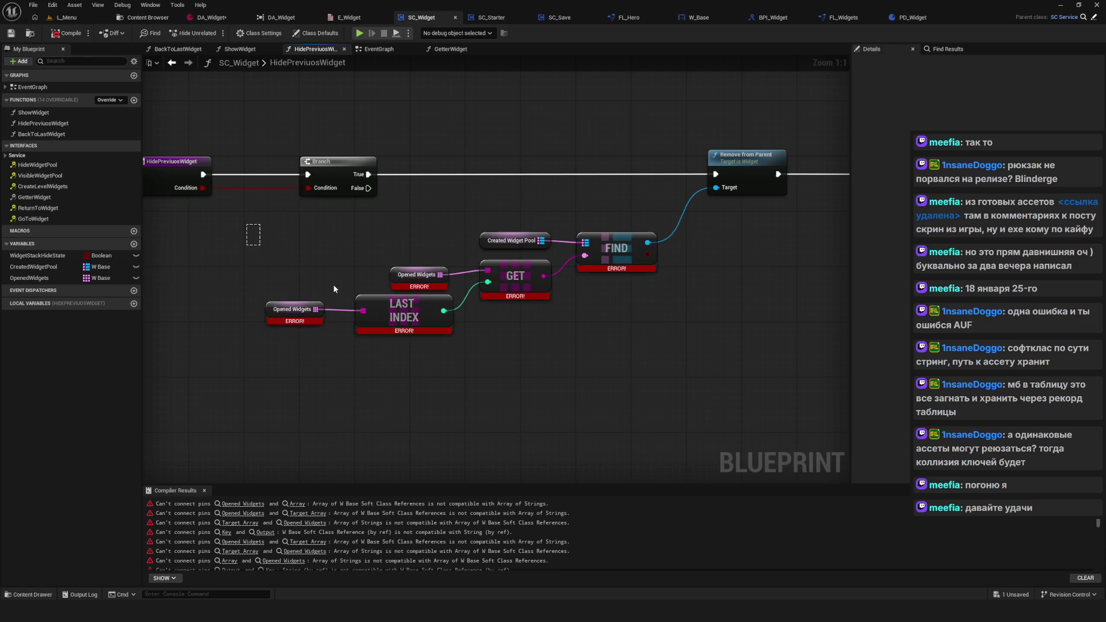
{"action": "left_click_drag", "start_coordinate": [246, 223], "coordinate": [681, 339]}
{"action": "right_click", "coordinate": [631, 251]}
{"action": "left_click", "coordinate": [639, 307]}
{"action": "left_click_drag", "start_coordinate": [525, 299], "coordinate": [507, 298]}
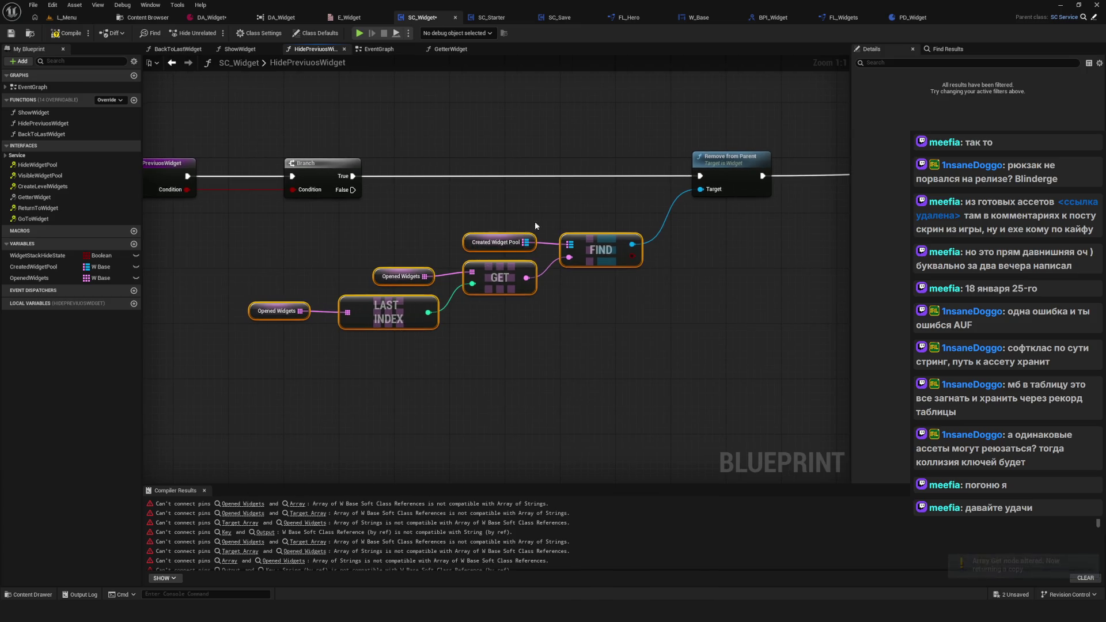
Step: Align the FIND node in line with the Created Widget Pool getter
{"action": "mouse_move", "coordinate": [682, 258]}
{"action": "left_mouse_down"}
{"action": "mouse_move", "coordinate": [519, 293]}
{"action": "mouse_move", "coordinate": [536, 315]}
{"action": "mouse_move", "coordinate": [638, 316]}
{"action": "left_mouse_up"}
{"action": "mouse_move", "coordinate": [195, 328]}
{"action": "left_mouse_down"}
{"action": "mouse_move", "coordinate": [338, 368]}
{"action": "mouse_move", "coordinate": [519, 381]}
{"action": "left_mouse_up"}
{"action": "left_click_drag", "start_coordinate": [289, 271], "coordinate": [374, 320]}
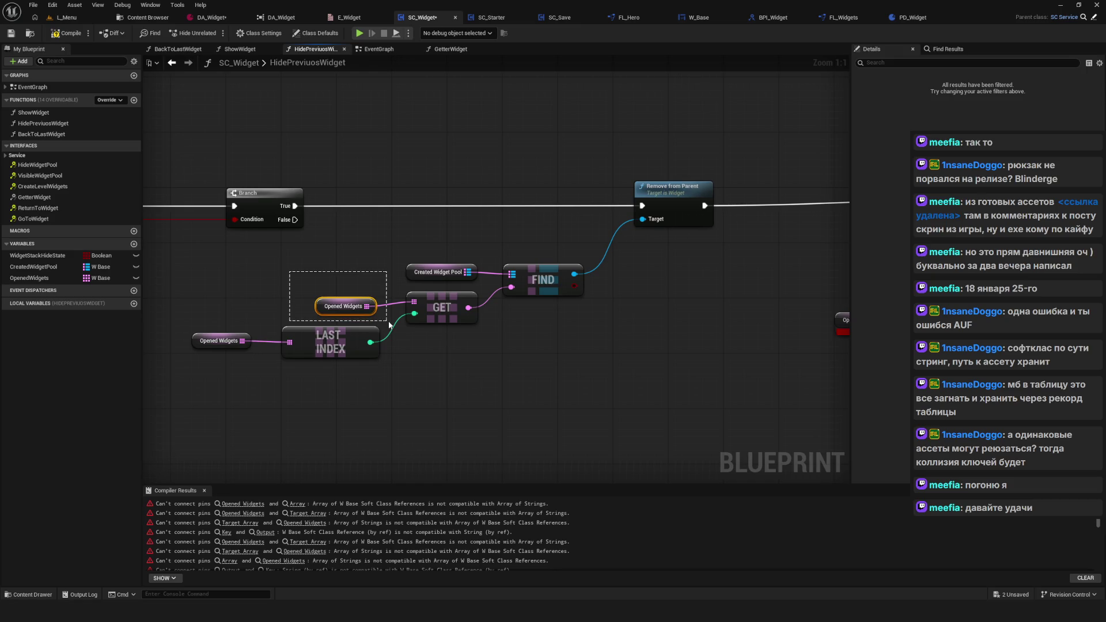
{"action": "left_click_drag", "start_coordinate": [388, 321], "coordinate": [388, 320]}
{"action": "left_click", "coordinate": [237, 326]}
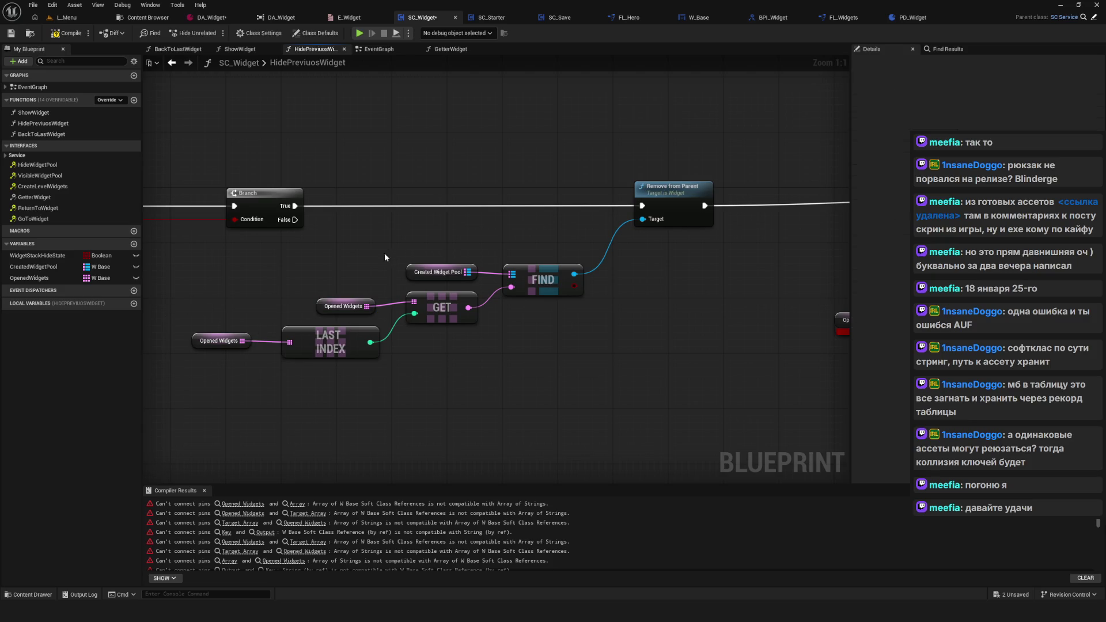
{"action": "left_click_drag", "start_coordinate": [484, 279], "coordinate": [484, 279]}
{"action": "mouse_move", "coordinate": [278, 236]}
{"action": "left_mouse_down"}
{"action": "mouse_move", "coordinate": [448, 301]}
{"action": "mouse_move", "coordinate": [442, 315]}
{"action": "left_mouse_up"}
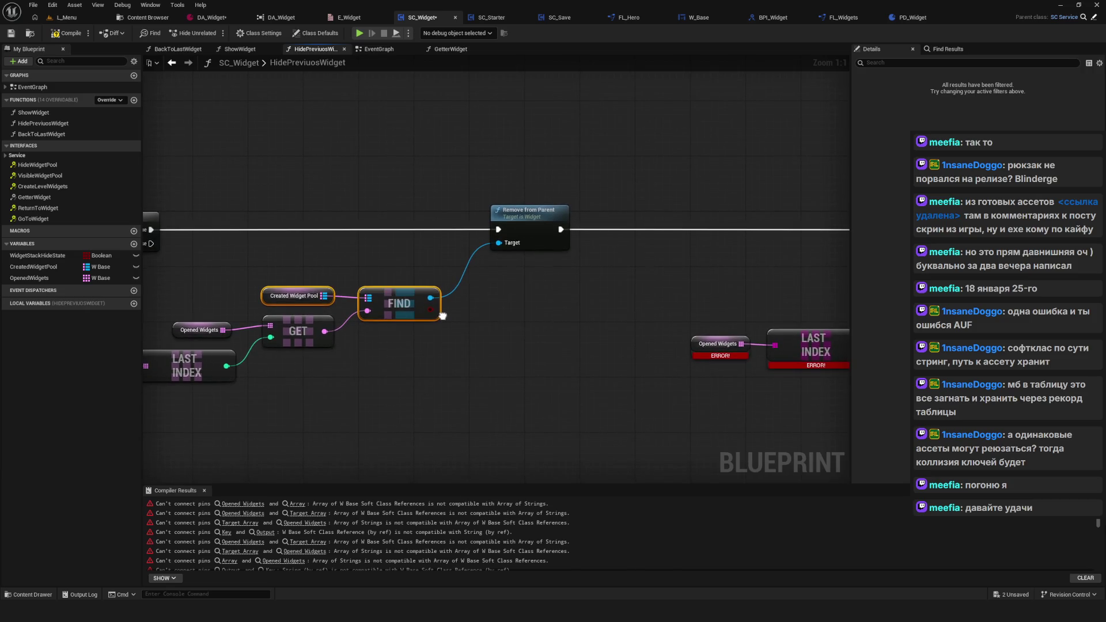
{"action": "left_click", "coordinate": [529, 212]}
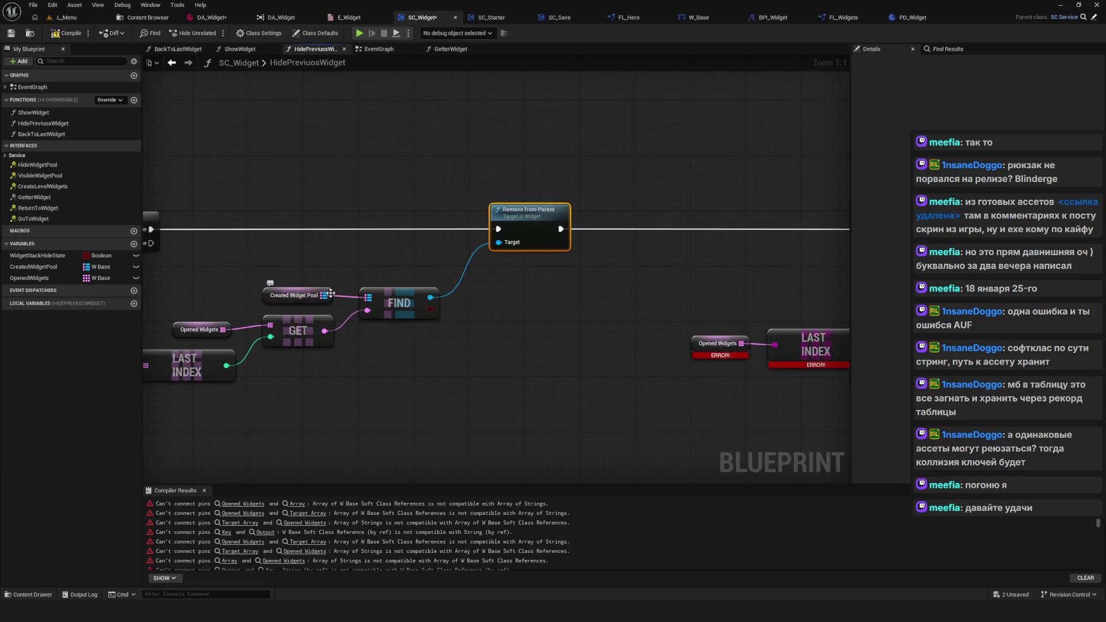
{"action": "left_click_drag", "start_coordinate": [391, 300], "coordinate": [410, 296]}
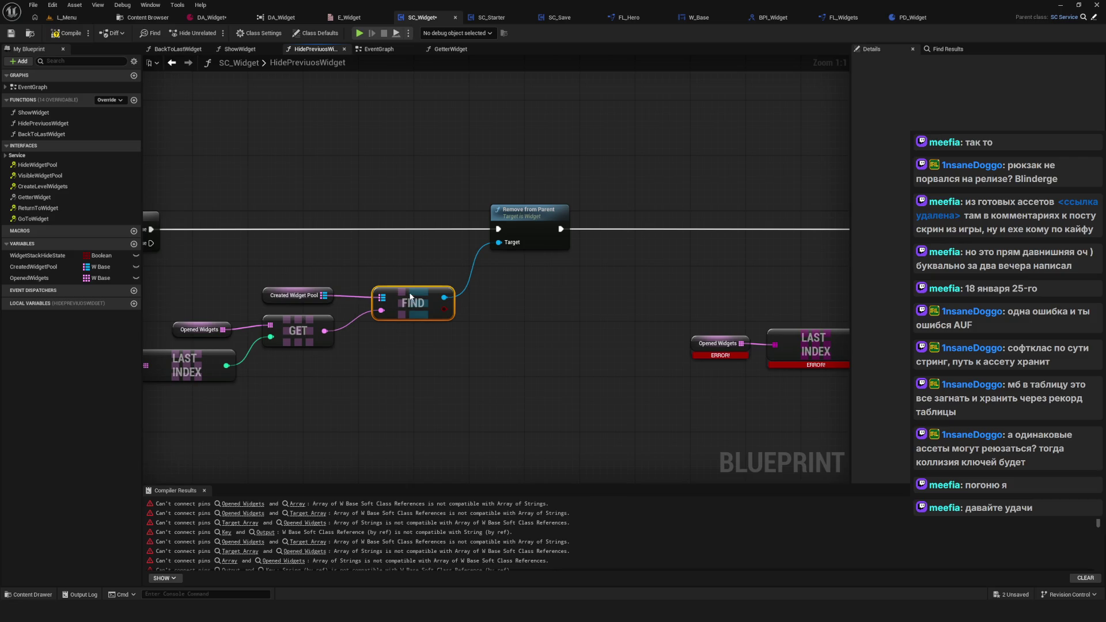
{"action": "left_click_drag", "start_coordinate": [492, 142], "coordinate": [545, 358]}
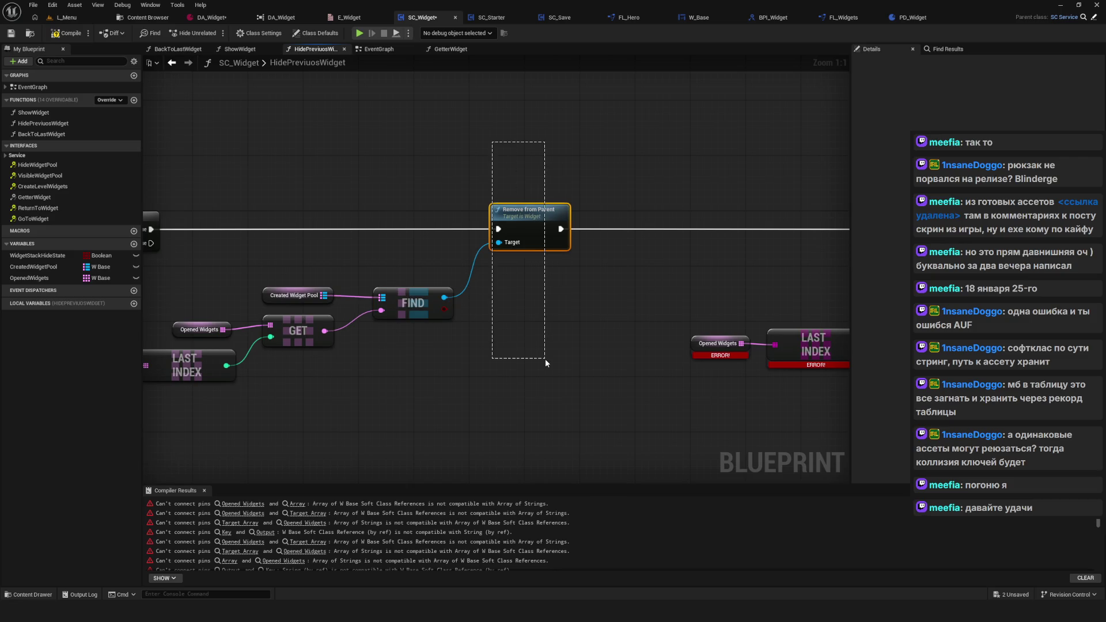
{"action": "scroll", "coordinate": [386, 324], "scroll_direction": "down", "scroll_amount": 3}
{"action": "scroll", "coordinate": [402, 297], "scroll_direction": "up", "scroll_amount": 3}
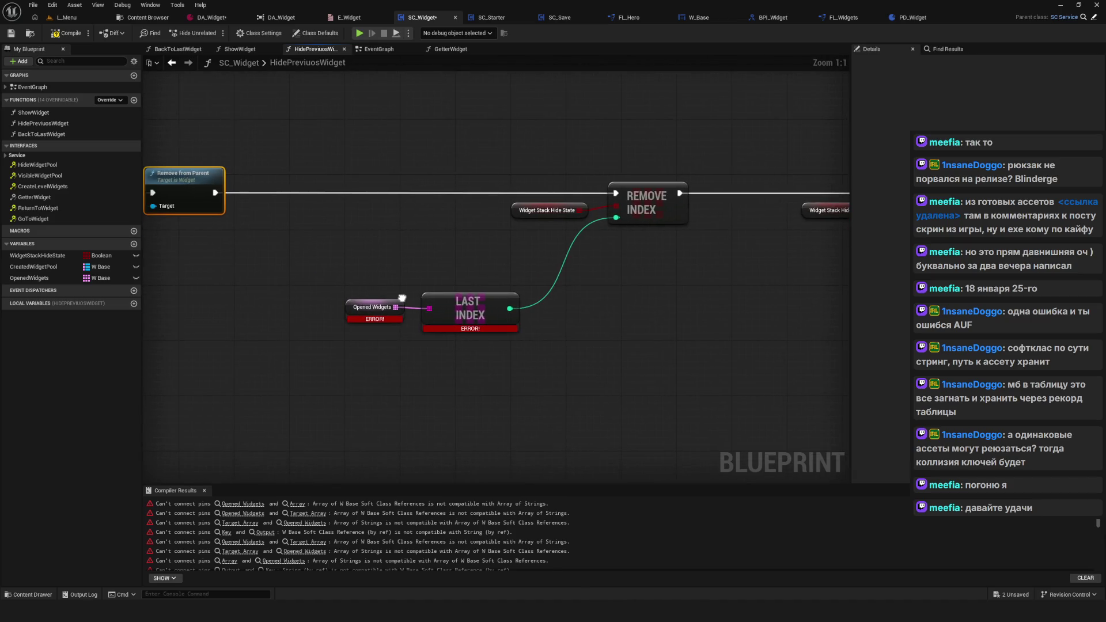
{"action": "left_click_drag", "start_coordinate": [313, 264], "coordinate": [516, 353]}
{"action": "right_click", "coordinate": [466, 307]}
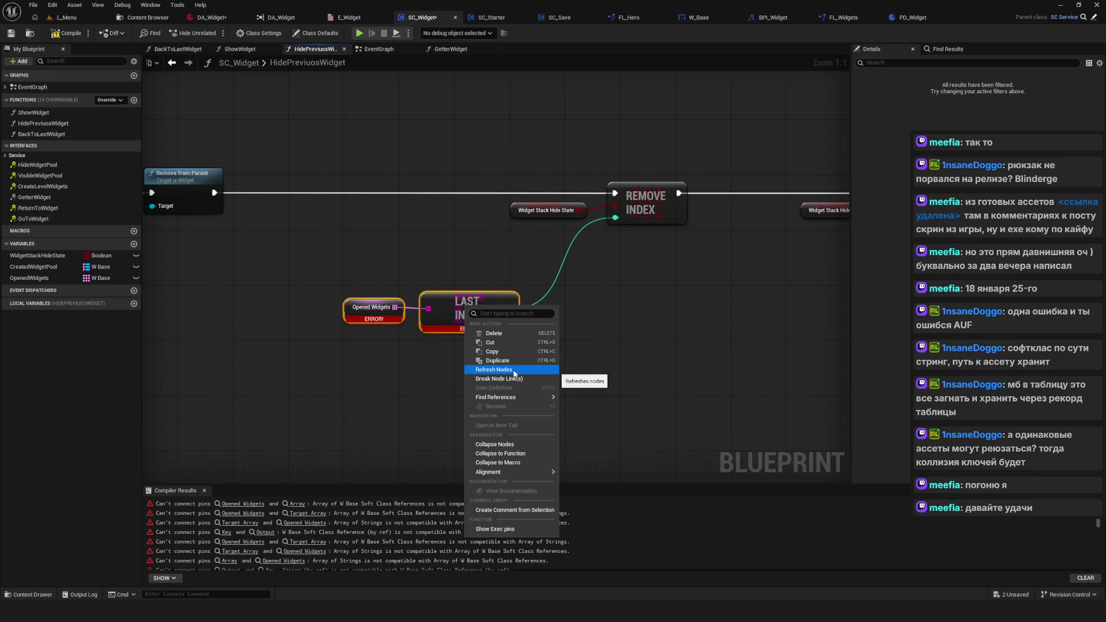
{"action": "left_click", "coordinate": [514, 372]}
{"action": "left_click_drag", "start_coordinate": [696, 305], "coordinate": [409, 323]}
{"action": "mouse_move", "coordinate": [491, 107]}
{"action": "left_mouse_down"}
{"action": "mouse_move", "coordinate": [503, 142]}
{"action": "mouse_move", "coordinate": [740, 299]}
{"action": "left_mouse_up"}
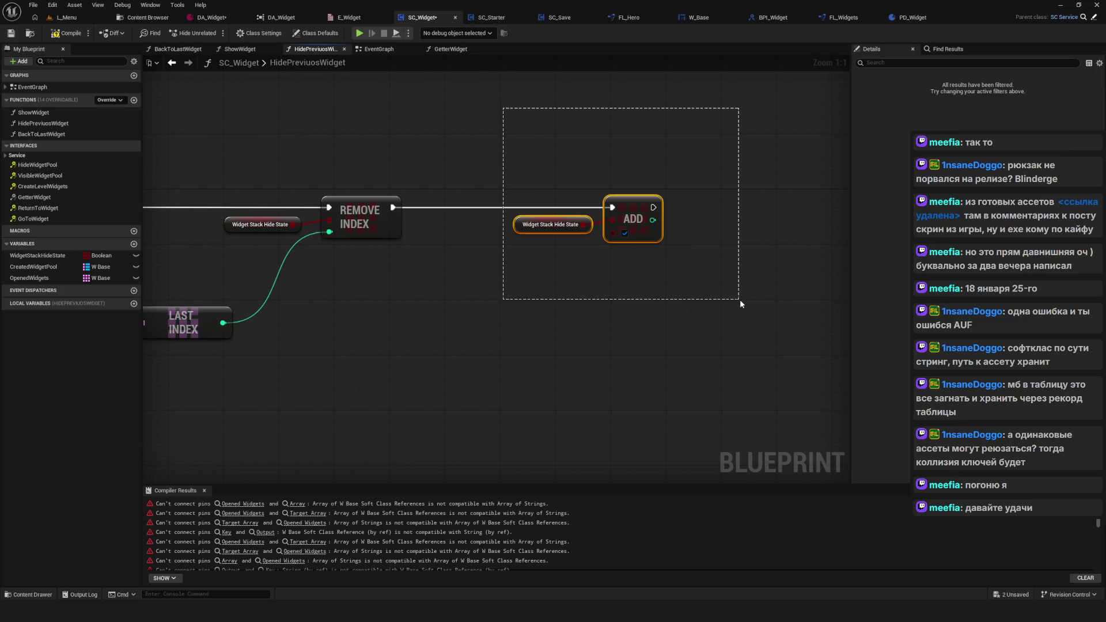
{"action": "scroll", "coordinate": [683, 283], "scroll_direction": "down", "scroll_amount": 6}
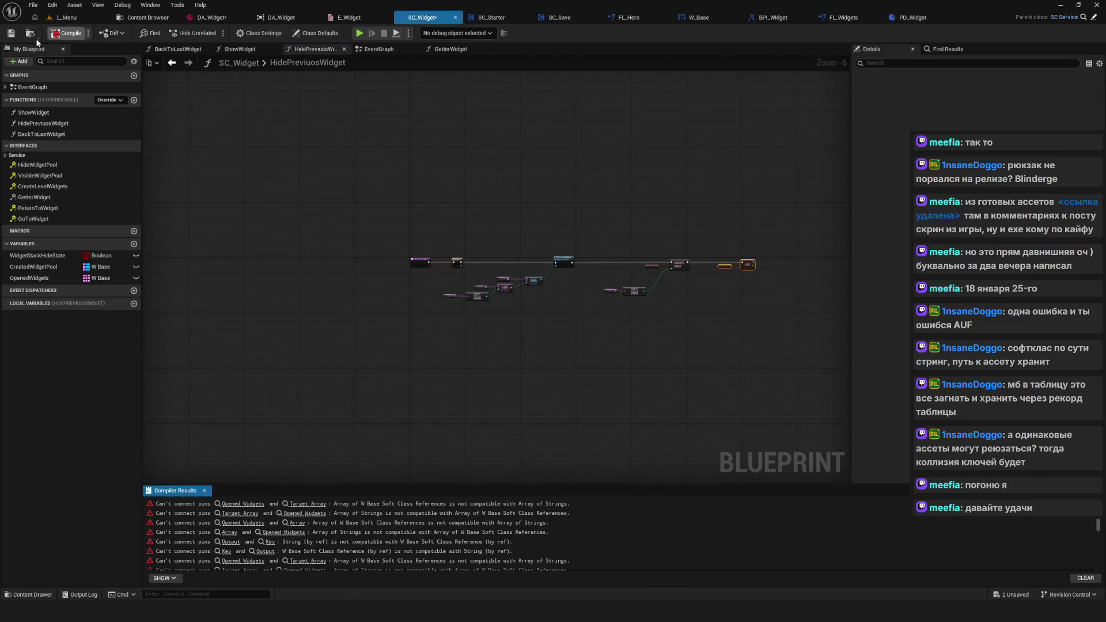
{"action": "scroll", "coordinate": [445, 288], "scroll_direction": "up", "scroll_amount": 6}
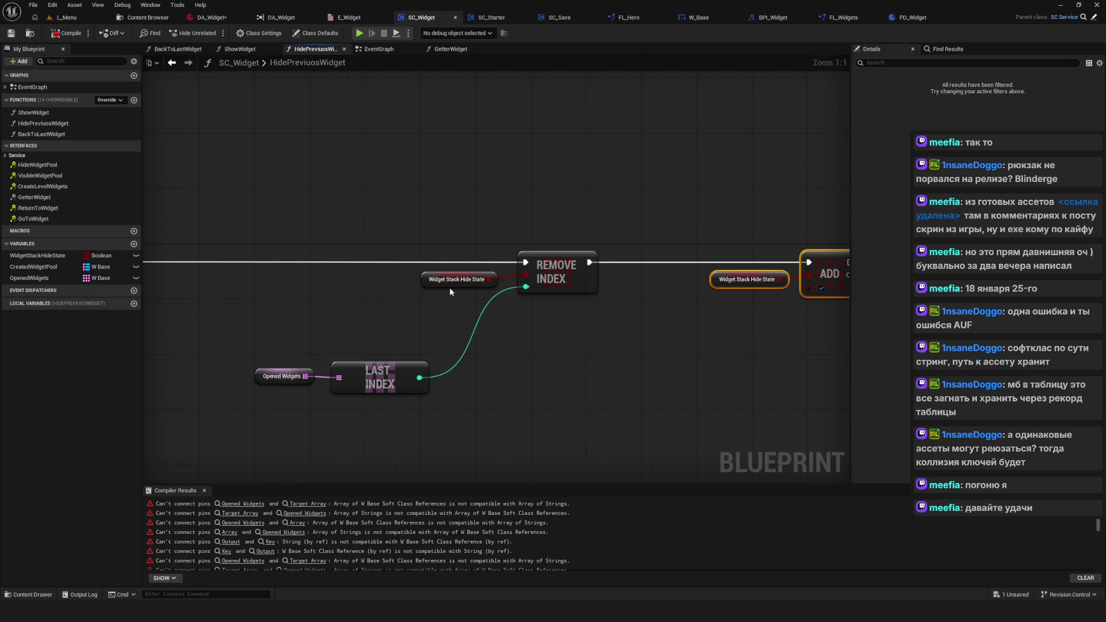
{"action": "left_click_drag", "start_coordinate": [483, 282], "coordinate": [565, 174]}
{"action": "type", "text": "set m"}
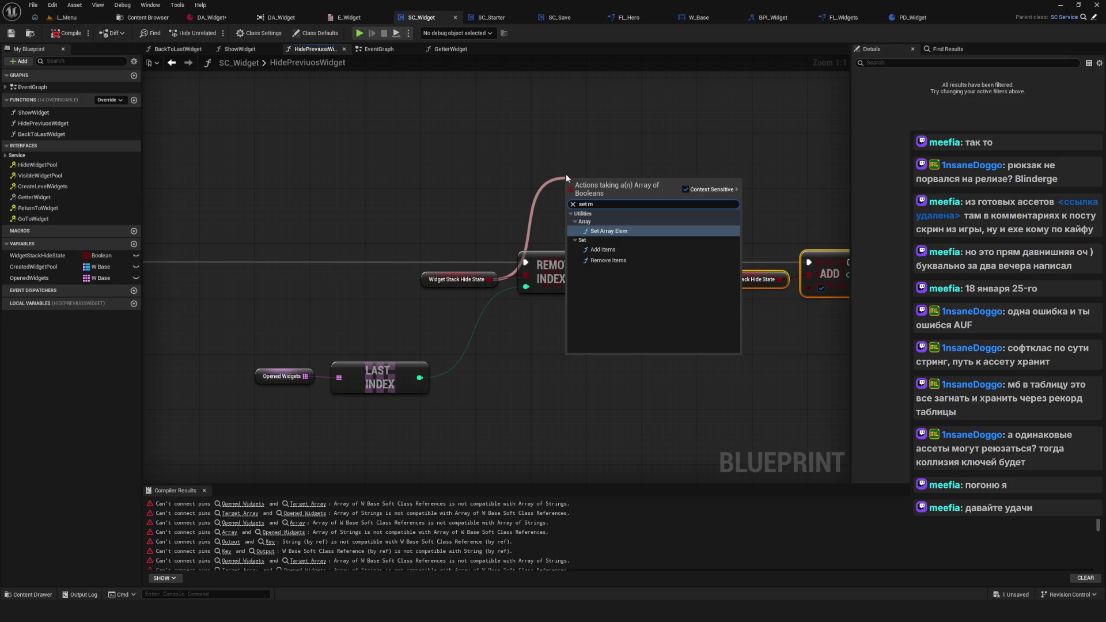
{"action": "left_click", "coordinate": [611, 231]}
{"action": "left_click_drag", "start_coordinate": [568, 206], "coordinate": [595, 139]}
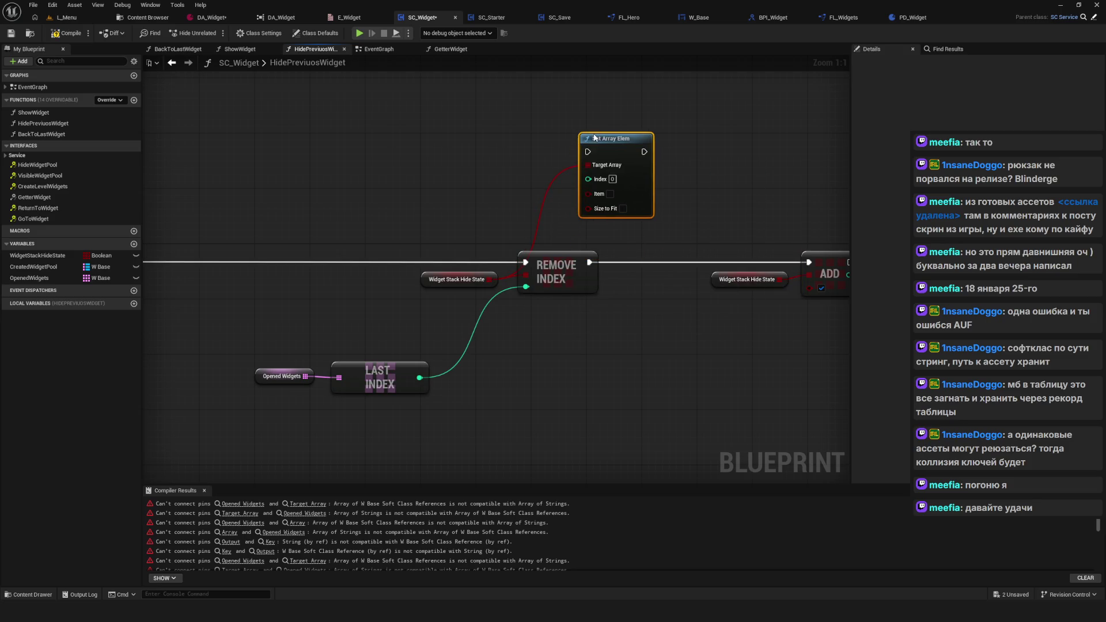
{"action": "key", "text": "Delete"}
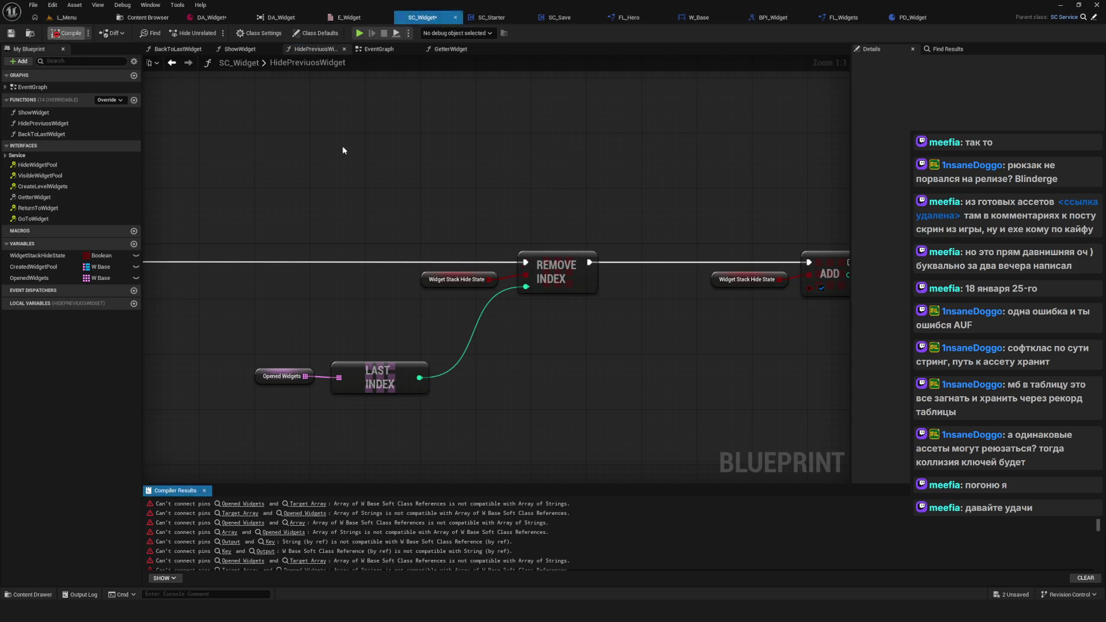
{"action": "scroll", "coordinate": [591, 278], "scroll_direction": "down", "scroll_amount": 6}
{"action": "scroll", "coordinate": [591, 277], "scroll_direction": "up", "scroll_amount": 3}
{"action": "scroll", "coordinate": [589, 247], "scroll_direction": "down", "scroll_amount": 3}
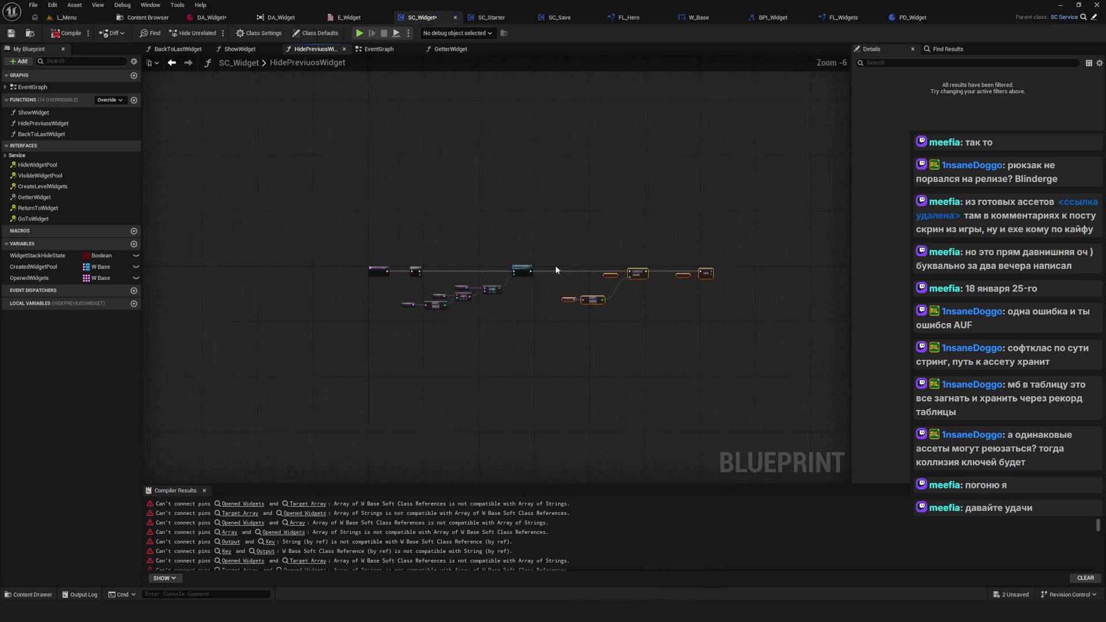
{"action": "scroll", "coordinate": [557, 270], "scroll_direction": "up", "scroll_amount": 4}
{"action": "key", "text": "Home"}
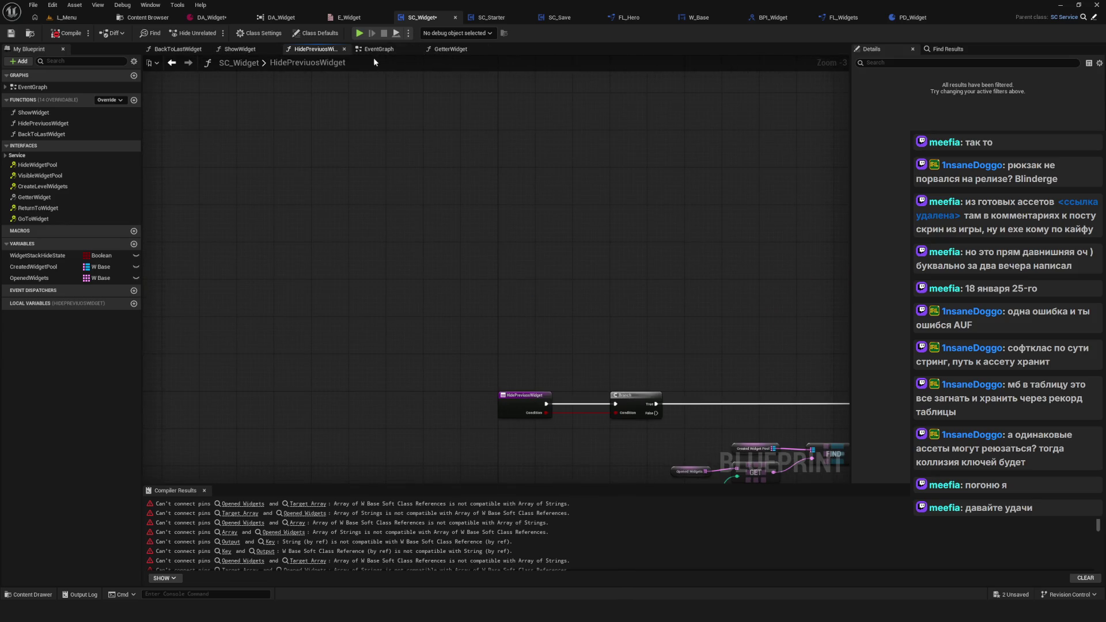
Step: In BackToLastWidget, refresh the Opened Widgets, Last Index, Get and Find nodes
{"action": "key", "text": "alt+Left"}
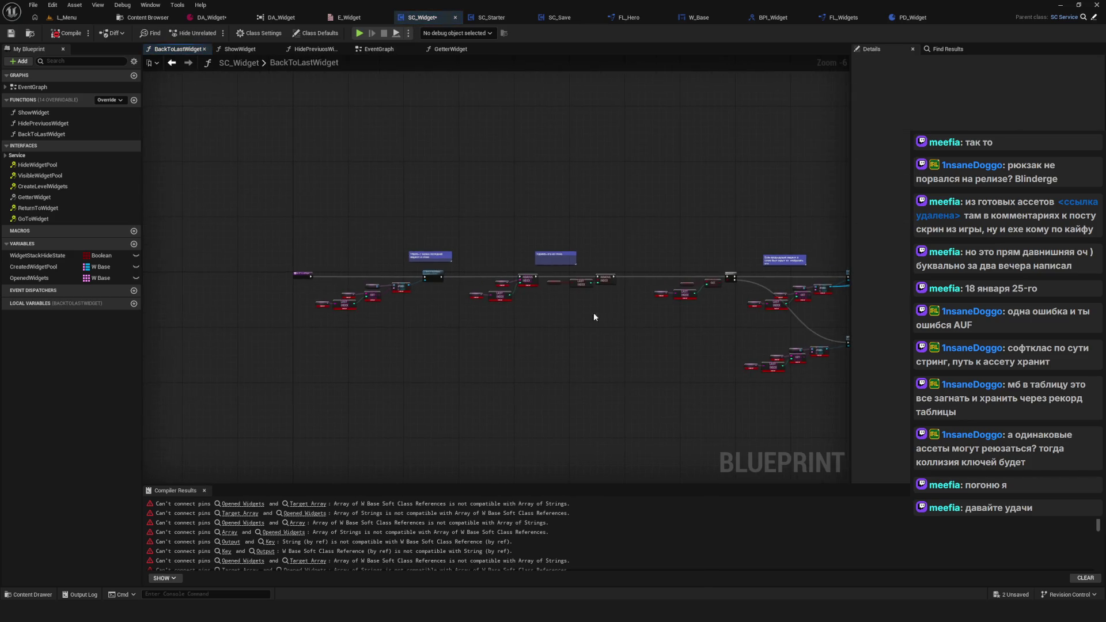
{"action": "scroll", "coordinate": [403, 282], "scroll_direction": "up", "scroll_amount": 6}
{"action": "left_click_drag", "start_coordinate": [382, 240], "coordinate": [680, 430]}
{"action": "right_click", "coordinate": [705, 285]}
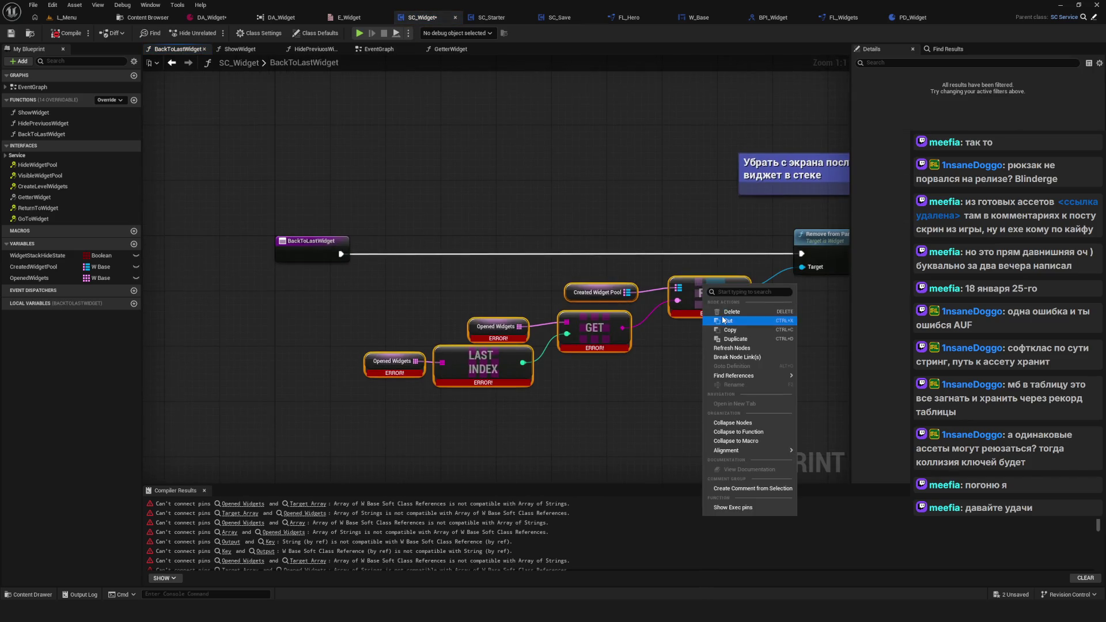
{"action": "left_click_drag", "start_coordinate": [635, 261], "coordinate": [509, 250]}
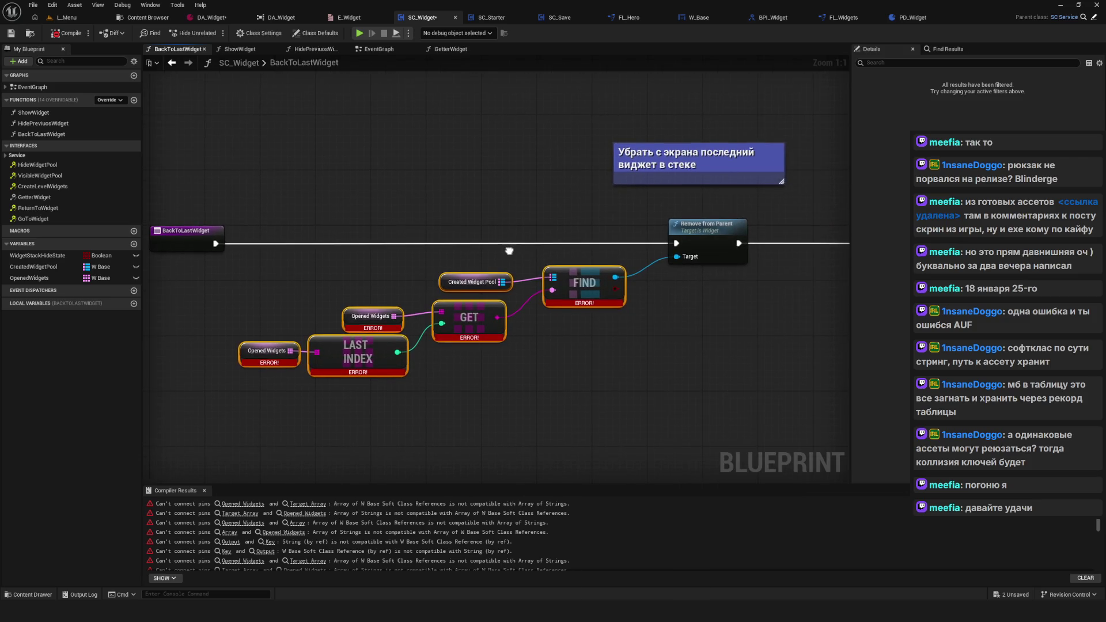
{"action": "right_click", "coordinate": [587, 288]}
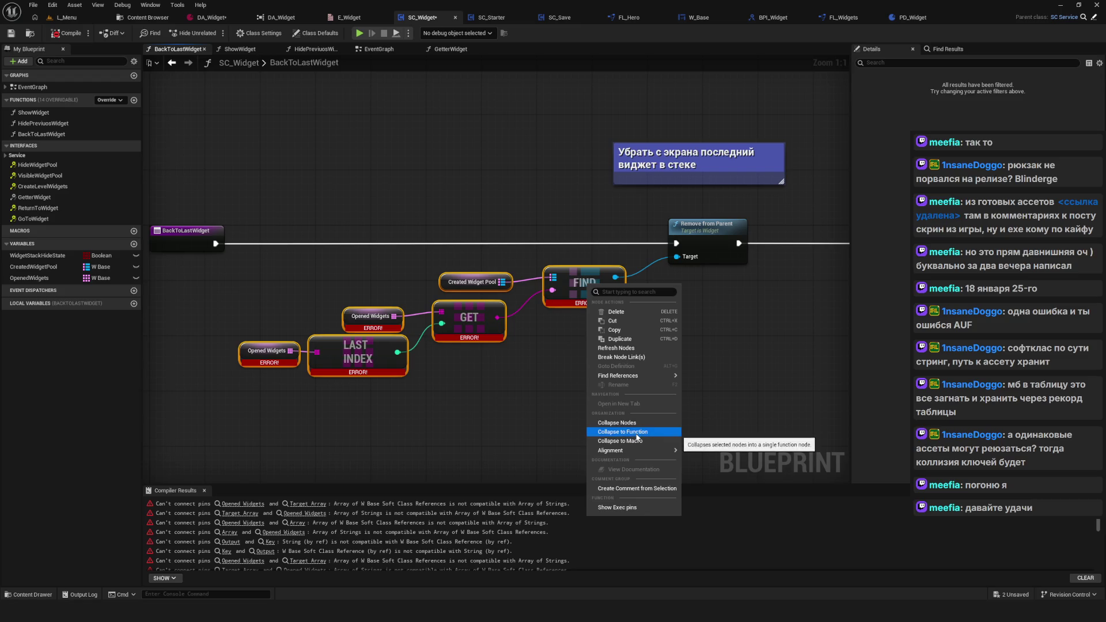
{"action": "left_click", "coordinate": [616, 348]}
Step: Refresh the Remove Index and Last Index nodes to clear their errors
{"action": "left_click_drag", "start_coordinate": [687, 360], "coordinate": [667, 356]}
{"action": "scroll", "coordinate": [667, 357], "scroll_direction": "down", "scroll_amount": 2}
{"action": "scroll", "coordinate": [370, 283], "scroll_direction": "up", "scroll_amount": 2}
{"action": "mouse_move", "coordinate": [466, 299]}
{"action": "left_mouse_down"}
{"action": "mouse_move", "coordinate": [311, 299]}
{"action": "mouse_move", "coordinate": [444, 304]}
{"action": "left_mouse_up"}
{"action": "left_click_drag", "start_coordinate": [494, 217], "coordinate": [296, 371]}
{"action": "right_click", "coordinate": [429, 324]}
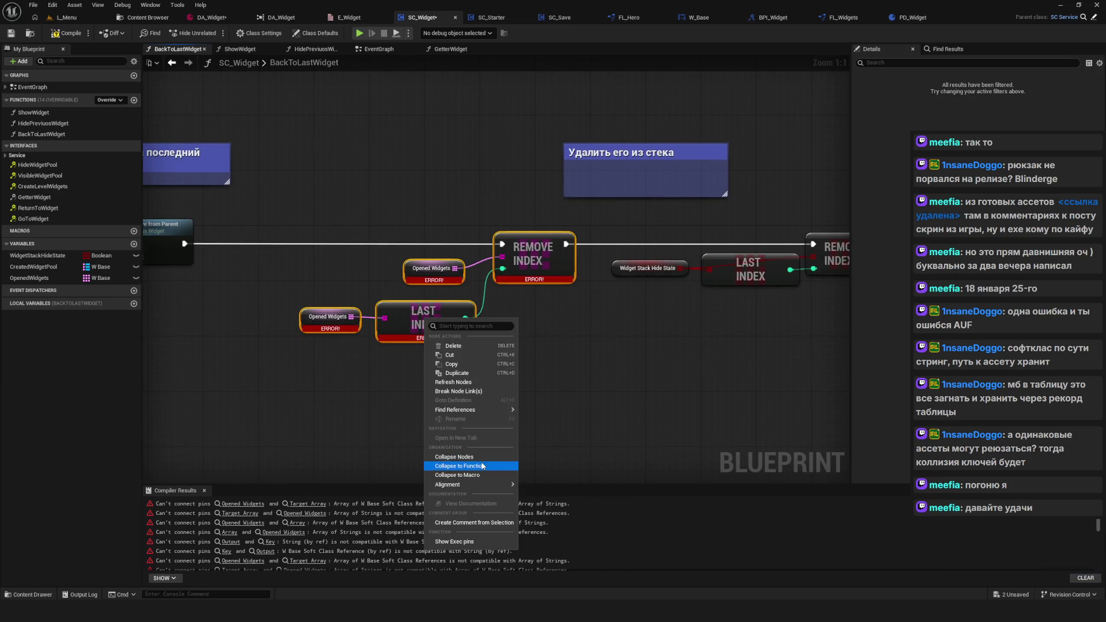
{"action": "left_click", "coordinate": [464, 383]}
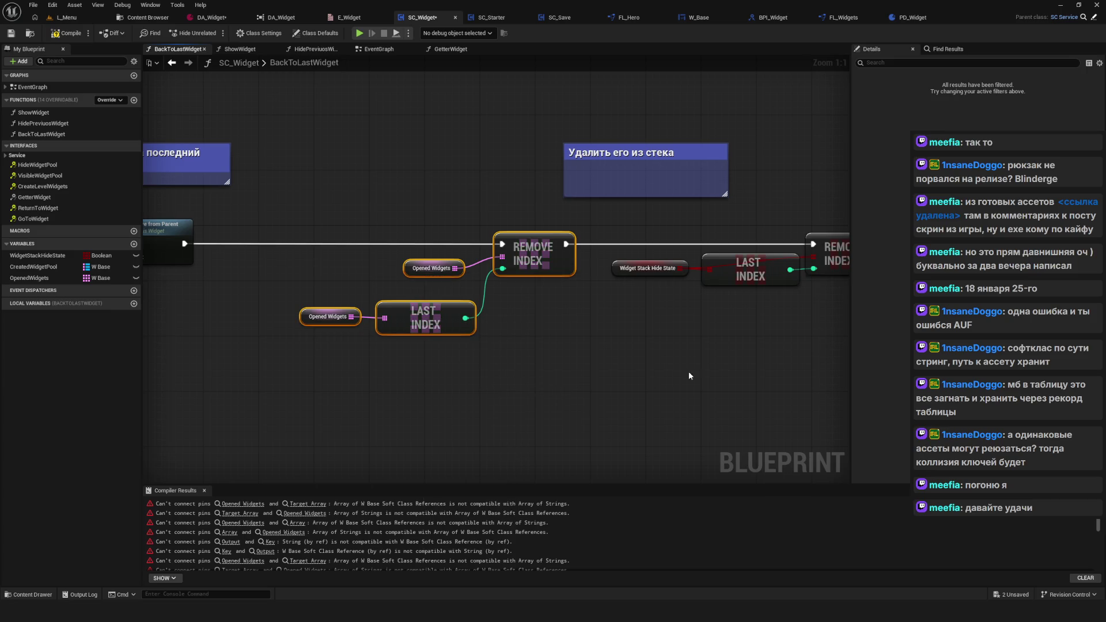
Step: Inspect the Branch, Get and Last Index nodes' actions without changing them
{"action": "left_click_drag", "start_coordinate": [679, 374], "coordinate": [507, 375]}
{"action": "scroll", "coordinate": [507, 375], "scroll_direction": "down", "scroll_amount": 3}
{"action": "scroll", "coordinate": [559, 306], "scroll_direction": "up", "scroll_amount": 2}
{"action": "left_click_drag", "start_coordinate": [559, 306], "coordinate": [477, 315]}
{"action": "left_click_drag", "start_coordinate": [256, 216], "coordinate": [555, 362]}
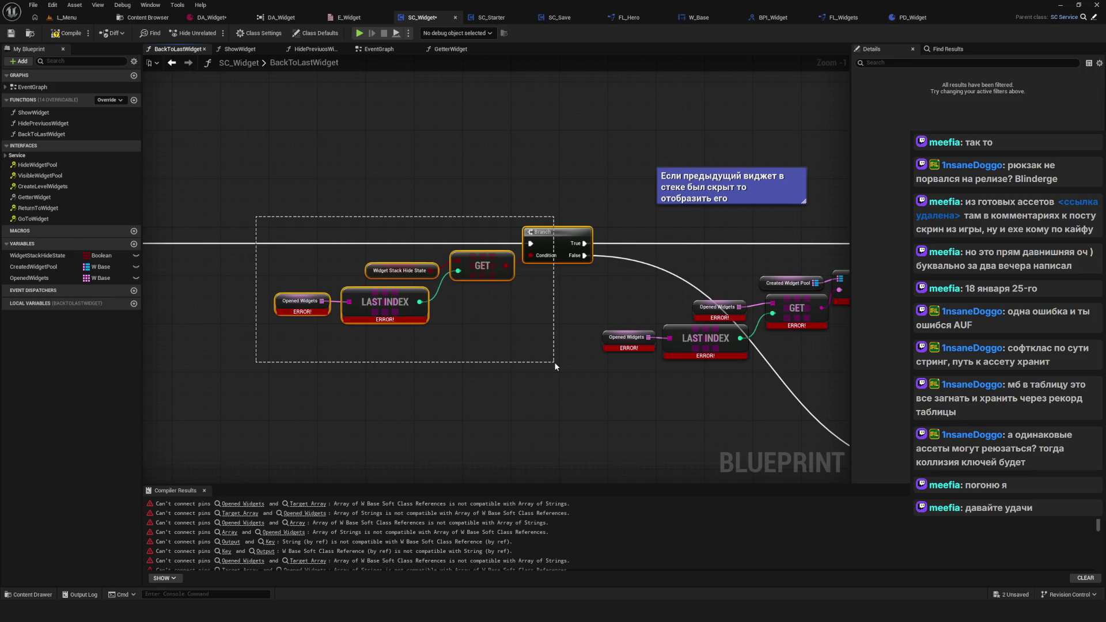
{"action": "scroll", "coordinate": [319, 295], "scroll_direction": "up", "scroll_amount": 1}
{"action": "right_click", "coordinate": [407, 311]}
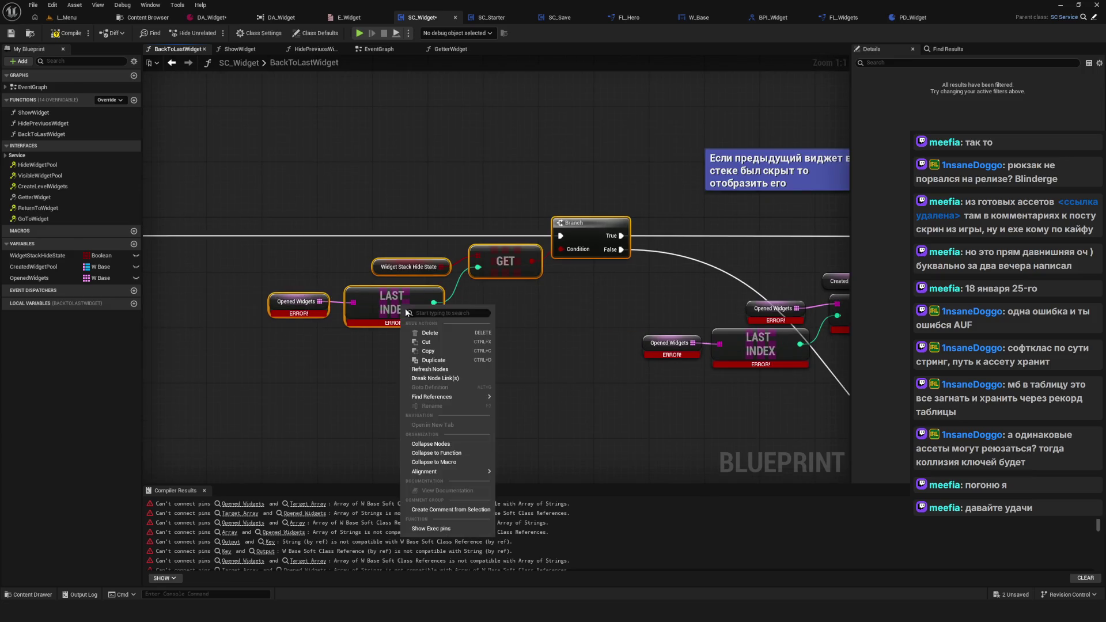
{"action": "key", "text": "Escape"}
Step: Change the upper Get node to return a copy and nudge its Find node right
{"action": "left_click_drag", "start_coordinate": [717, 332], "coordinate": [289, 303]}
{"action": "scroll", "coordinate": [289, 304], "scroll_direction": "down", "scroll_amount": 2}
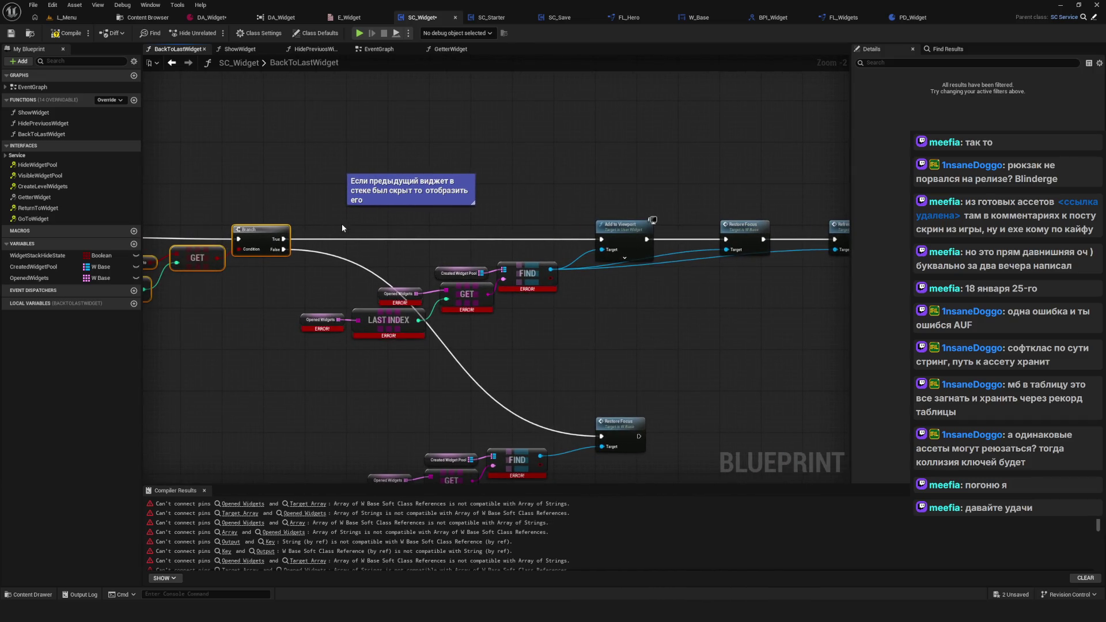
{"action": "left_click_drag", "start_coordinate": [327, 226], "coordinate": [817, 341]}
{"action": "scroll", "coordinate": [686, 295], "scroll_direction": "up", "scroll_amount": 2}
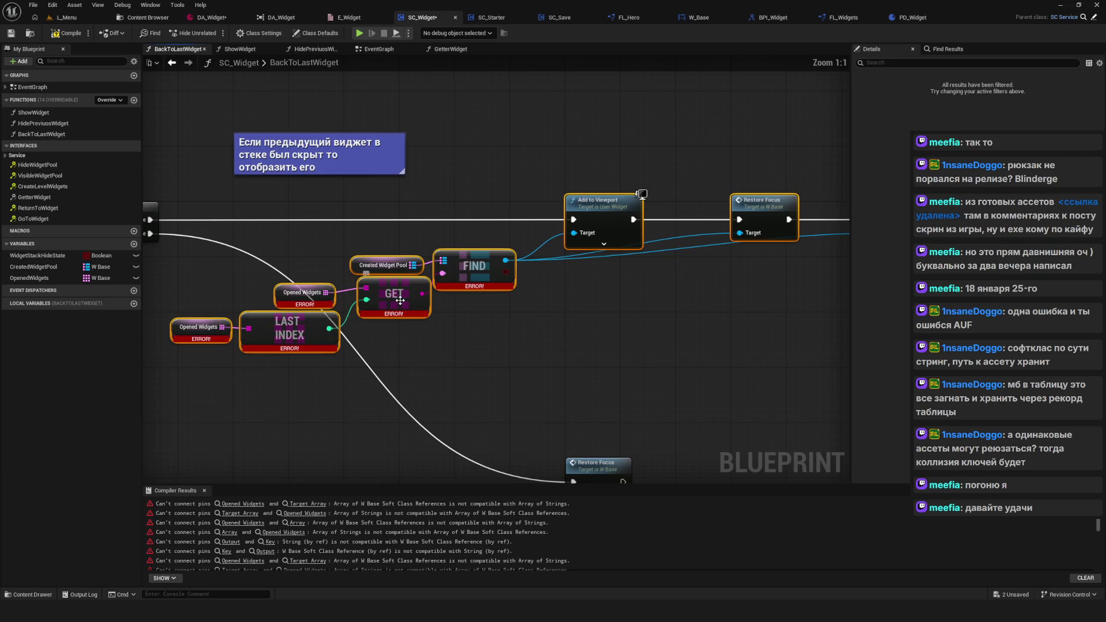
{"action": "right_click", "coordinate": [405, 306]}
{"action": "left_click", "coordinate": [441, 515]}
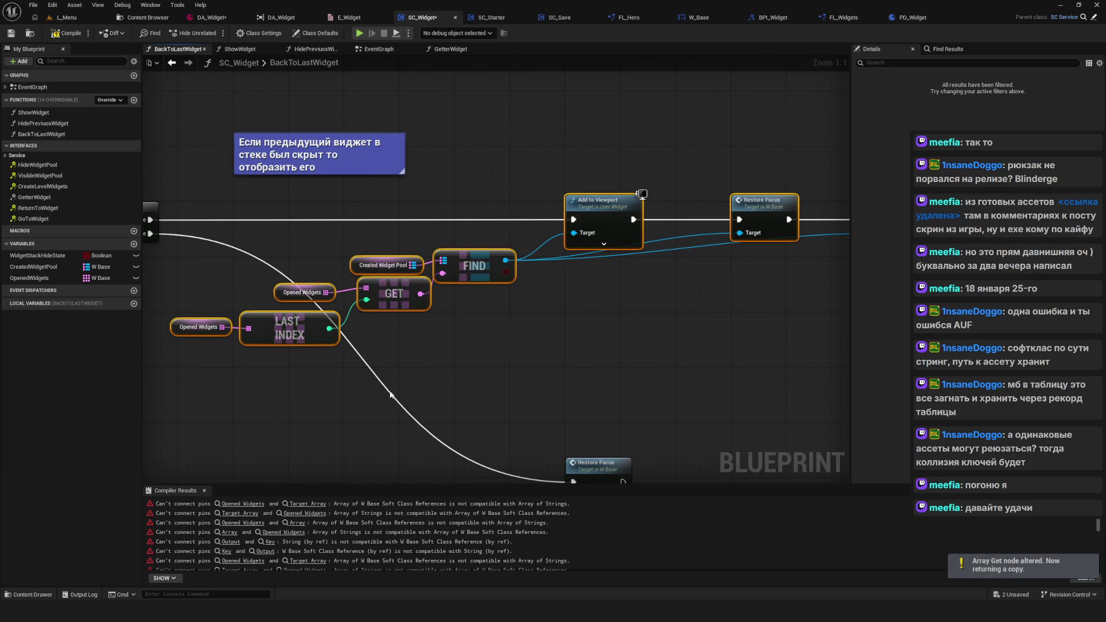
{"action": "left_click_drag", "start_coordinate": [481, 212], "coordinate": [534, 212]}
{"action": "left_click_drag", "start_coordinate": [528, 265], "coordinate": [549, 266]}
Step: Undo an accidental Collapse to Function and refresh the lower Opened Widgets, Get and Find nodes
{"action": "scroll", "coordinate": [578, 147], "scroll_direction": "down", "scroll_amount": 2}
{"action": "scroll", "coordinate": [507, 312], "scroll_direction": "up", "scroll_amount": 2}
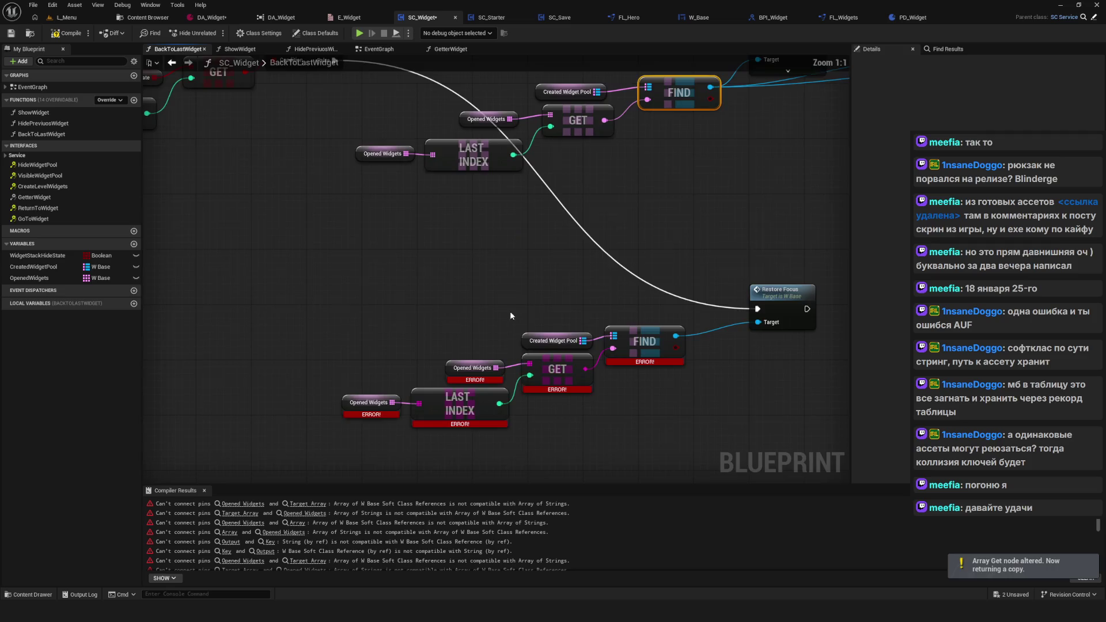
{"action": "left_click_drag", "start_coordinate": [281, 286], "coordinate": [759, 470]}
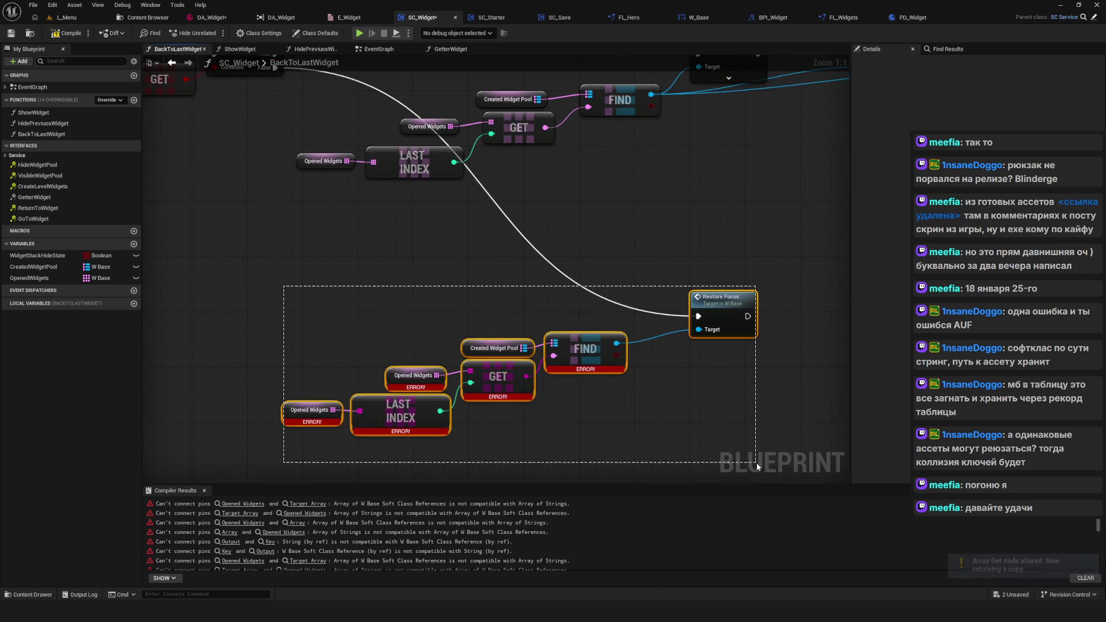
{"action": "right_click", "coordinate": [583, 352]}
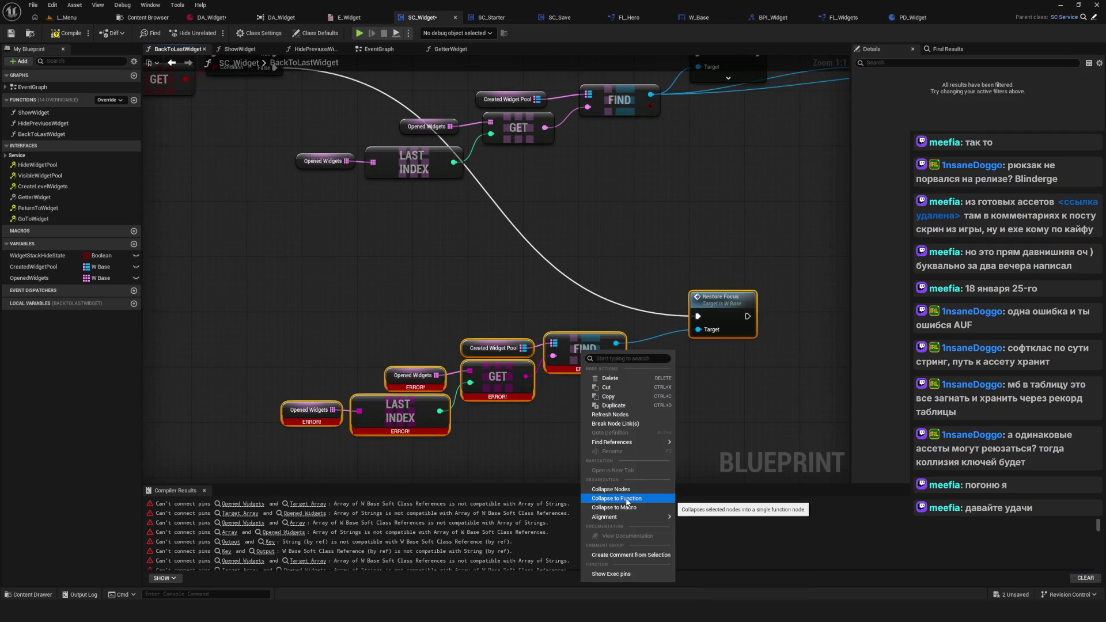
{"action": "key", "text": "Escape"}
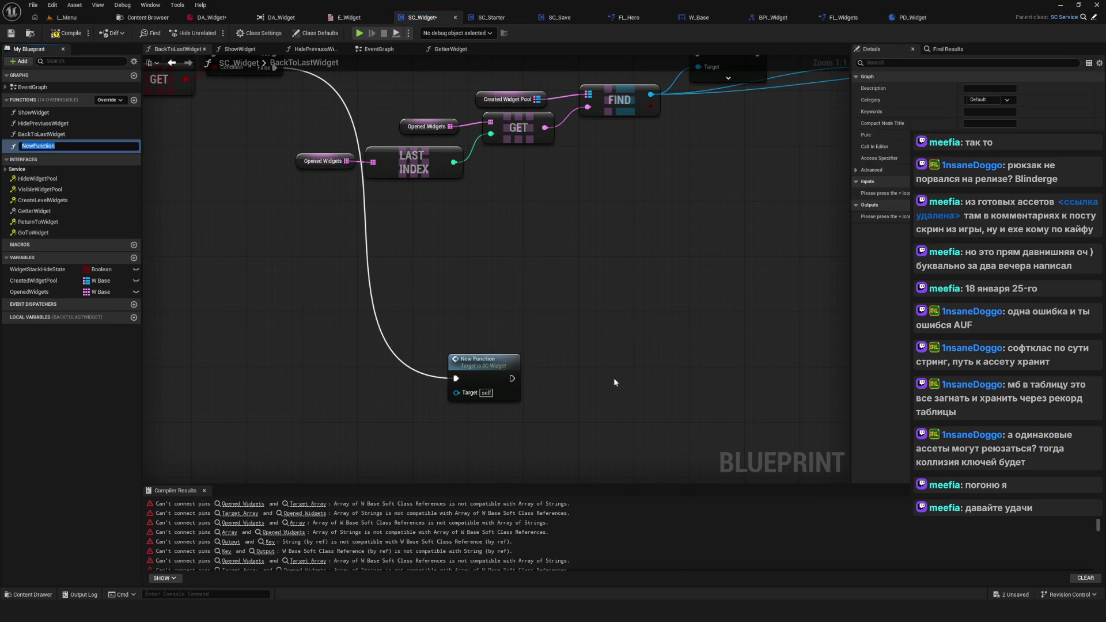
{"action": "key", "text": "ctrl+z"}
{"action": "key", "text": "ctrl+z"}
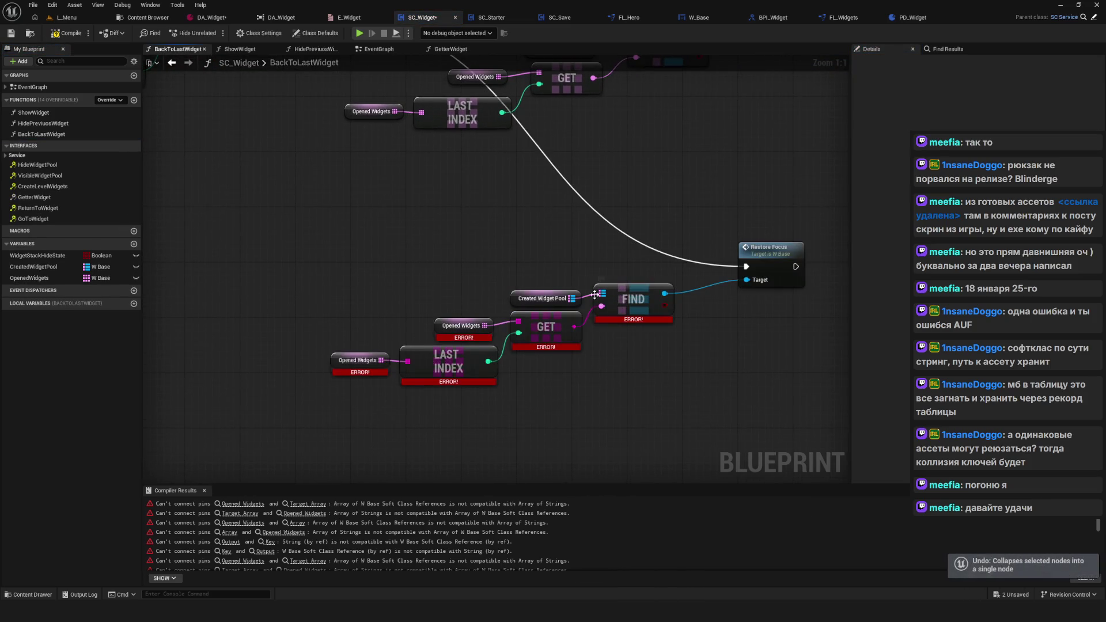
{"action": "right_click", "coordinate": [737, 271]}
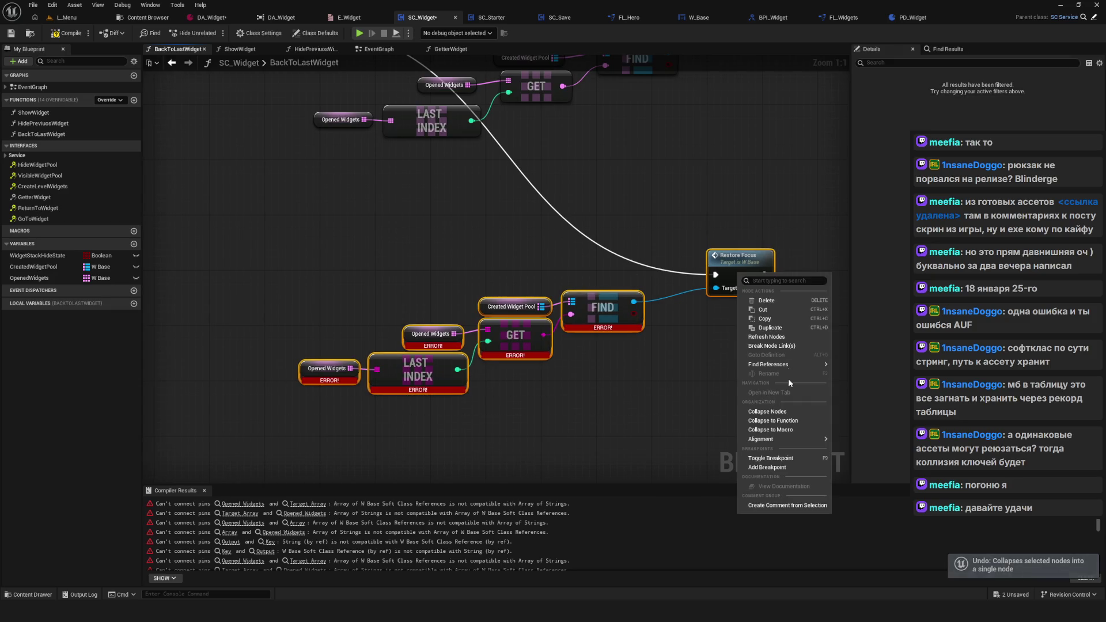
{"action": "left_click", "coordinate": [766, 343]}
Step: Save SC_Widget and compile it without errors
{"action": "mouse_move", "coordinate": [498, 385]}
{"action": "left_mouse_down"}
{"action": "mouse_move", "coordinate": [565, 354]}
{"action": "mouse_move", "coordinate": [513, 382]}
{"action": "mouse_move", "coordinate": [749, 369]}
{"action": "mouse_move", "coordinate": [749, 359]}
{"action": "left_mouse_up"}
{"action": "mouse_move", "coordinate": [361, 437]}
{"action": "left_mouse_down"}
{"action": "mouse_move", "coordinate": [361, 379]}
{"action": "mouse_move", "coordinate": [596, 320]}
{"action": "left_mouse_up"}
{"action": "scroll", "coordinate": [391, 312], "scroll_direction": "down", "scroll_amount": 4}
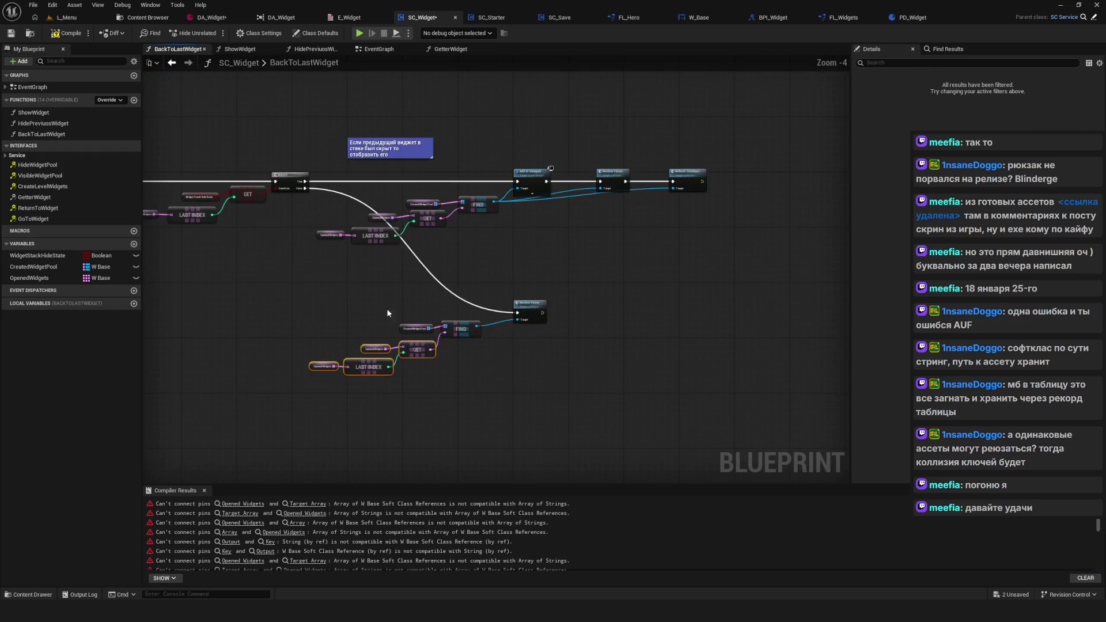
{"action": "key", "text": "ctrl+s"}
{"action": "left_click", "coordinate": [10, 34]}
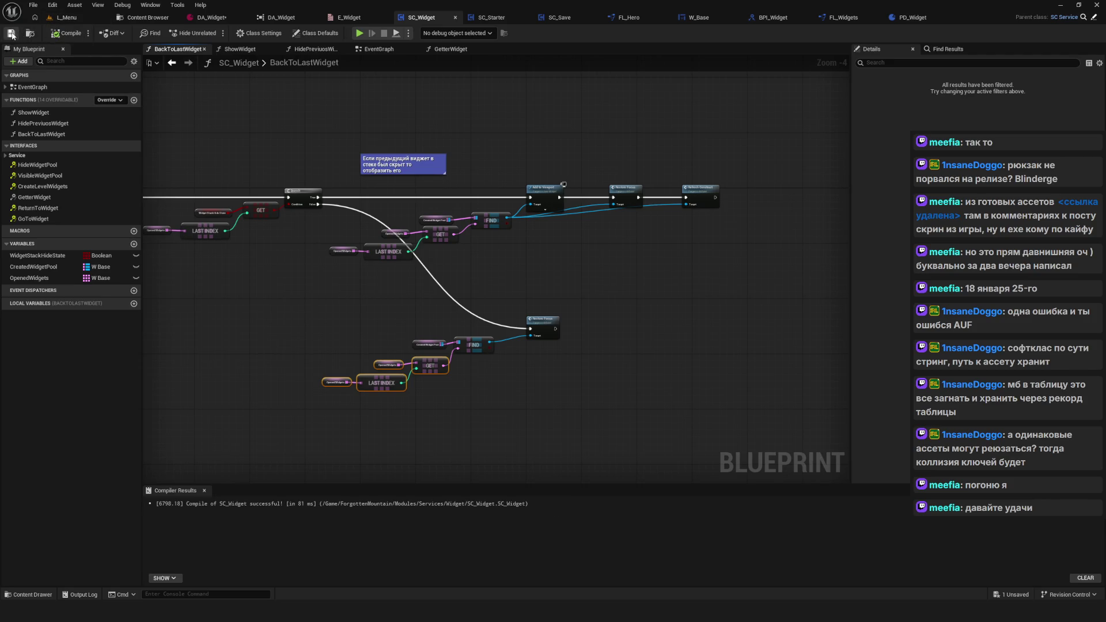
Step: Review the SC_Widget function graph and the event graph nodes
{"action": "scroll", "coordinate": [599, 295], "scroll_direction": "down", "scroll_amount": 6}
{"action": "scroll", "coordinate": [599, 296], "scroll_direction": "up", "scroll_amount": 3}
{"action": "left_click_drag", "start_coordinate": [576, 291], "coordinate": [542, 290]}
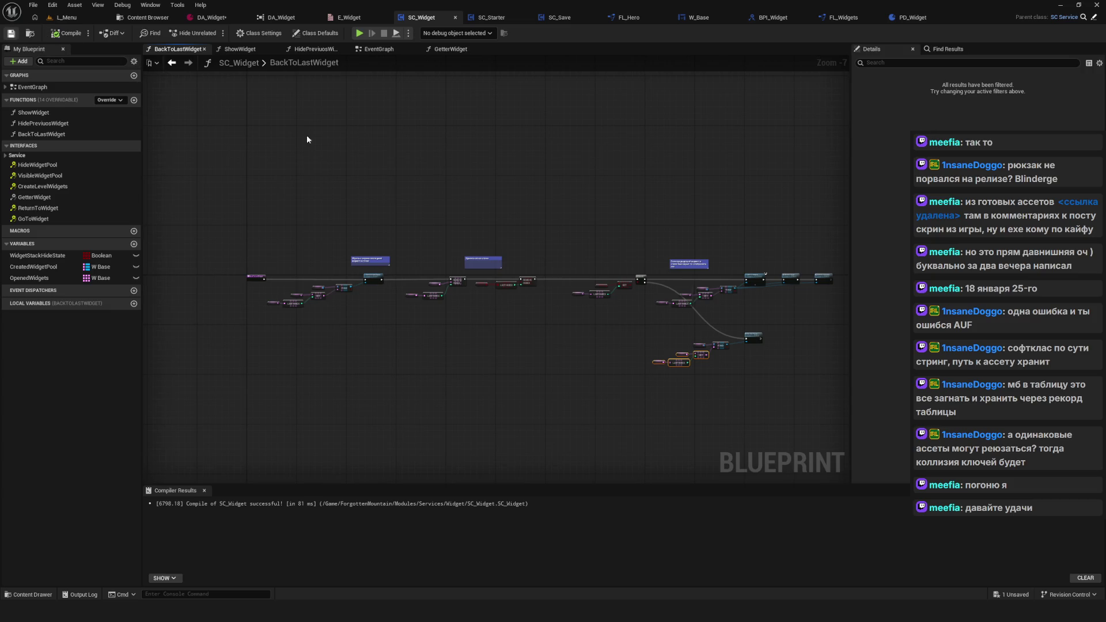
{"action": "scroll", "coordinate": [383, 229], "scroll_direction": "down", "scroll_amount": 1}
{"action": "scroll", "coordinate": [167, 82], "scroll_direction": "up", "scroll_amount": 1}
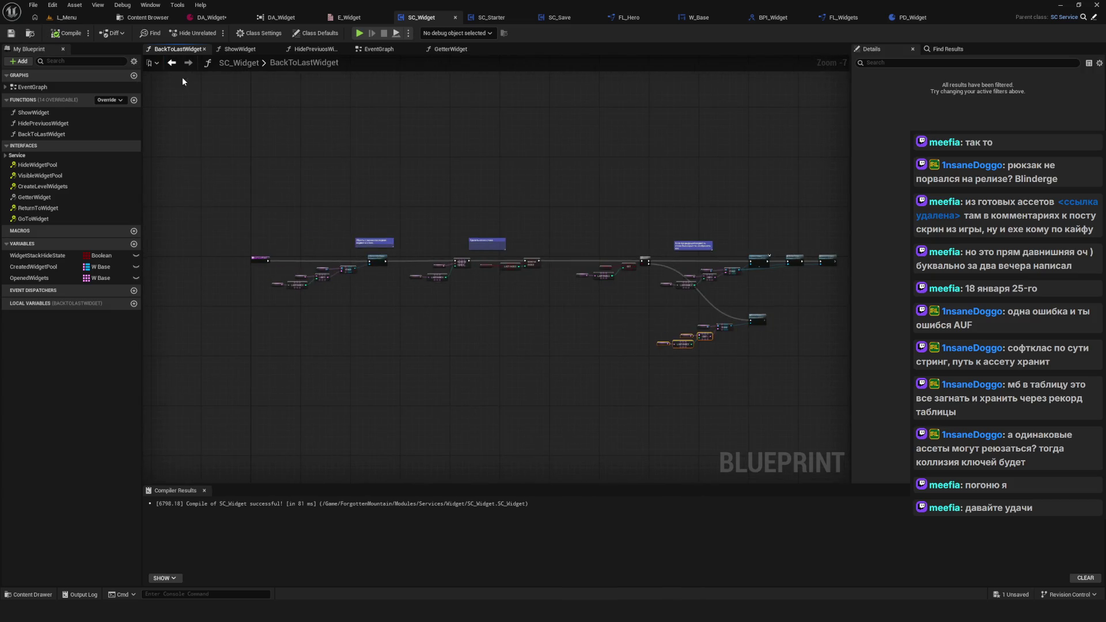
{"action": "left_click", "coordinate": [377, 49]}
{"action": "scroll", "coordinate": [577, 299], "scroll_direction": "down", "scroll_amount": 9}
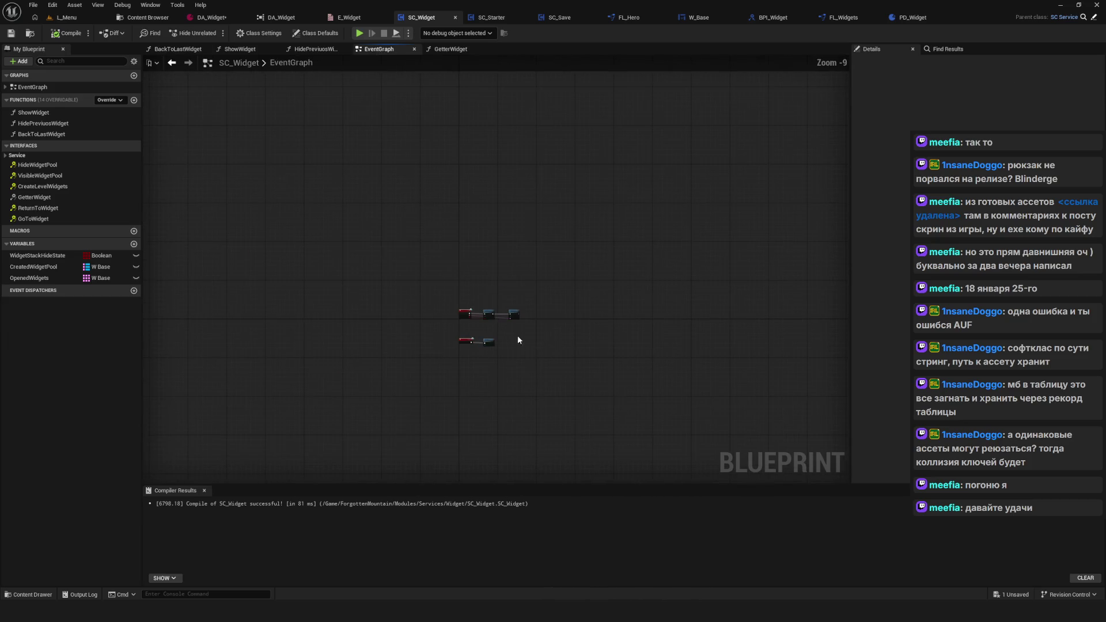
{"action": "scroll", "coordinate": [521, 340], "scroll_direction": "up", "scroll_amount": 8}
{"action": "left_click_drag", "start_coordinate": [262, 170], "coordinate": [802, 437]}
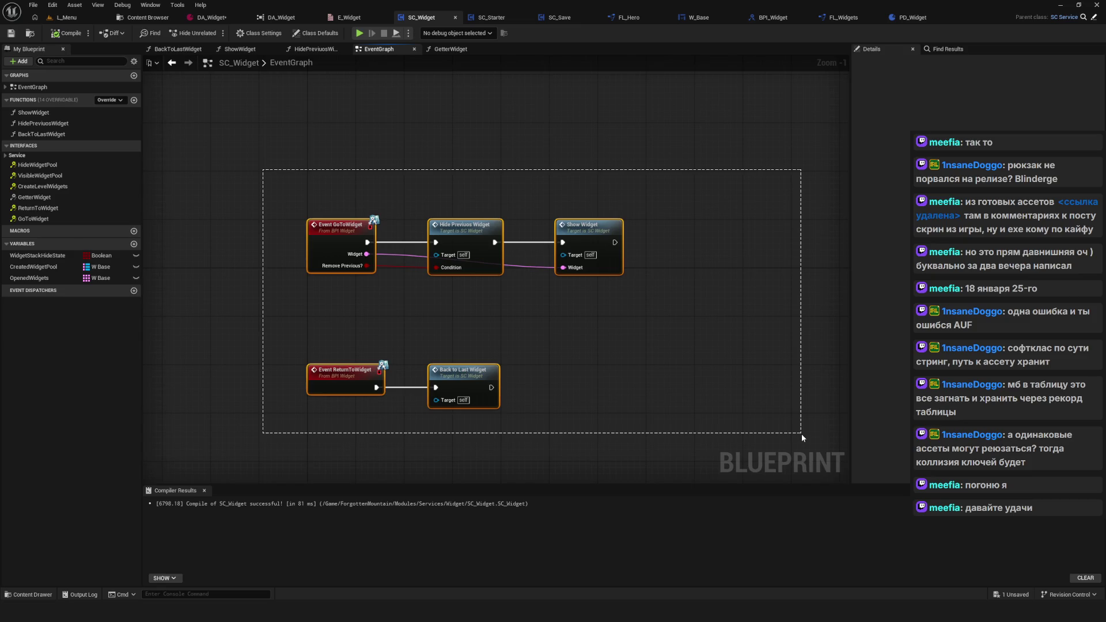
{"action": "scroll", "coordinate": [427, 419], "scroll_direction": "up", "scroll_amount": 1}
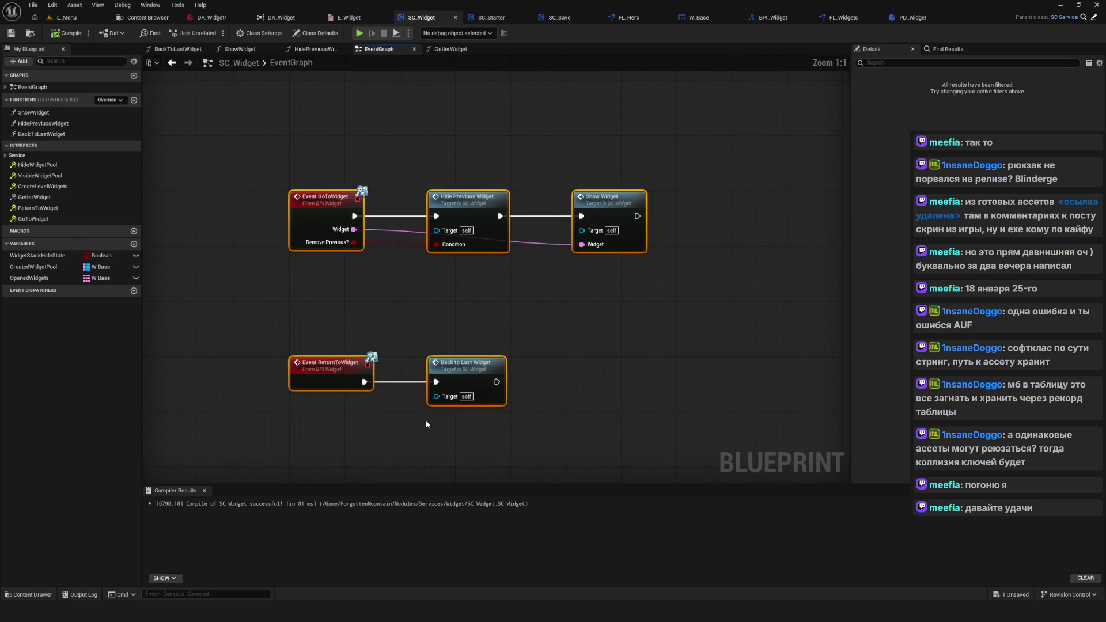
{"action": "left_click", "coordinate": [426, 421]}
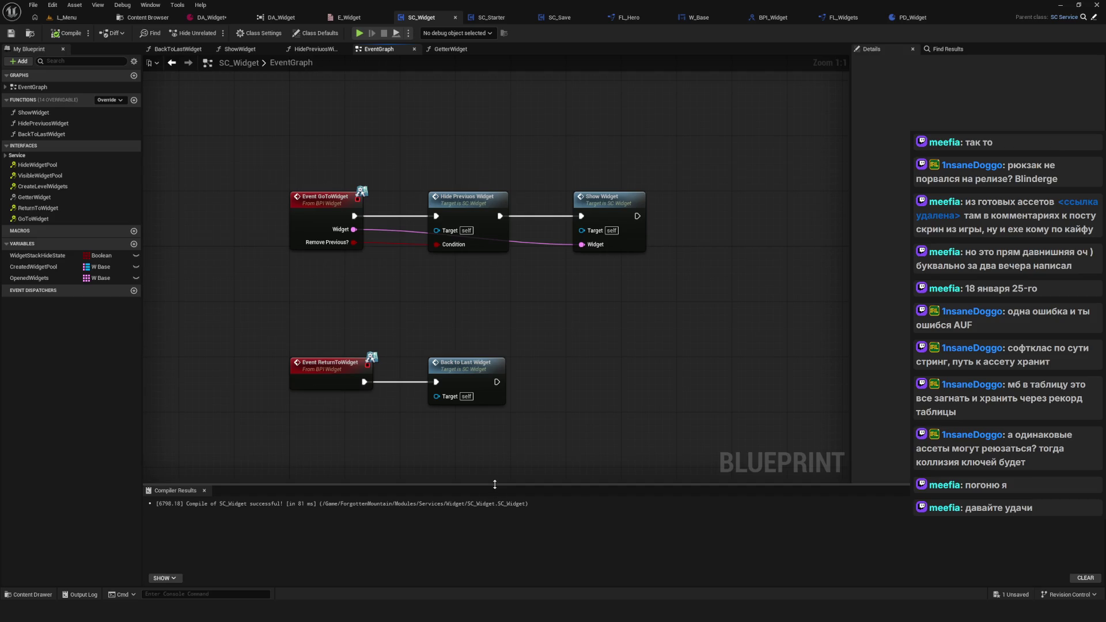
Step: Shrink the Compiler Results panel and recompile SC_Widget
{"action": "left_click_drag", "start_coordinate": [513, 484], "coordinate": [514, 530]}
{"action": "left_click_drag", "start_coordinate": [465, 338], "coordinate": [448, 379]}
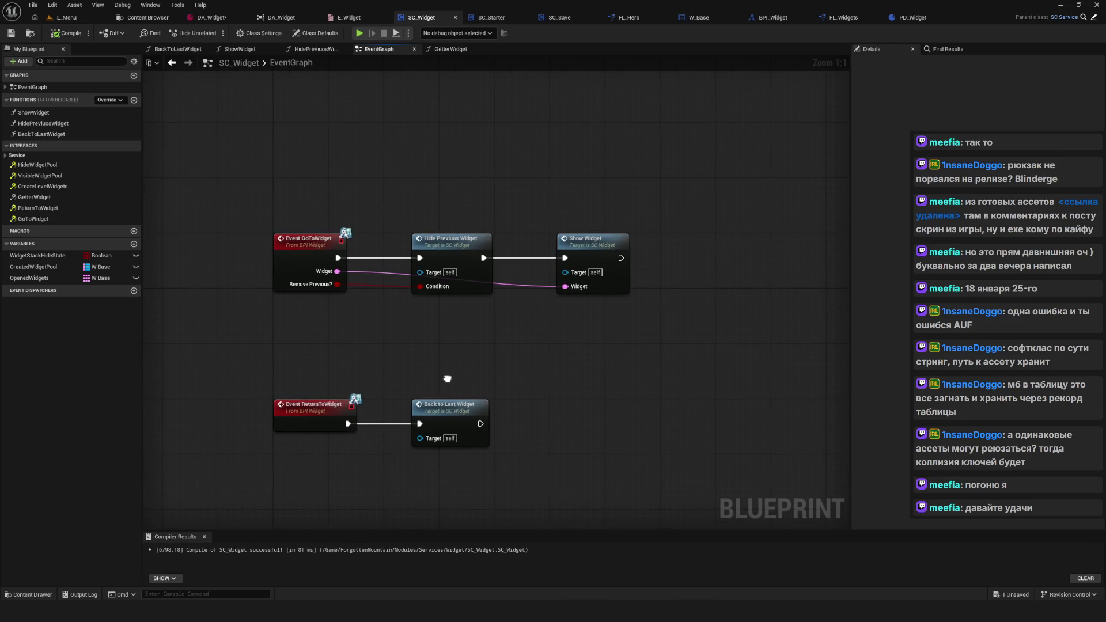
{"action": "left_click_drag", "start_coordinate": [346, 283], "coordinate": [304, 304]}
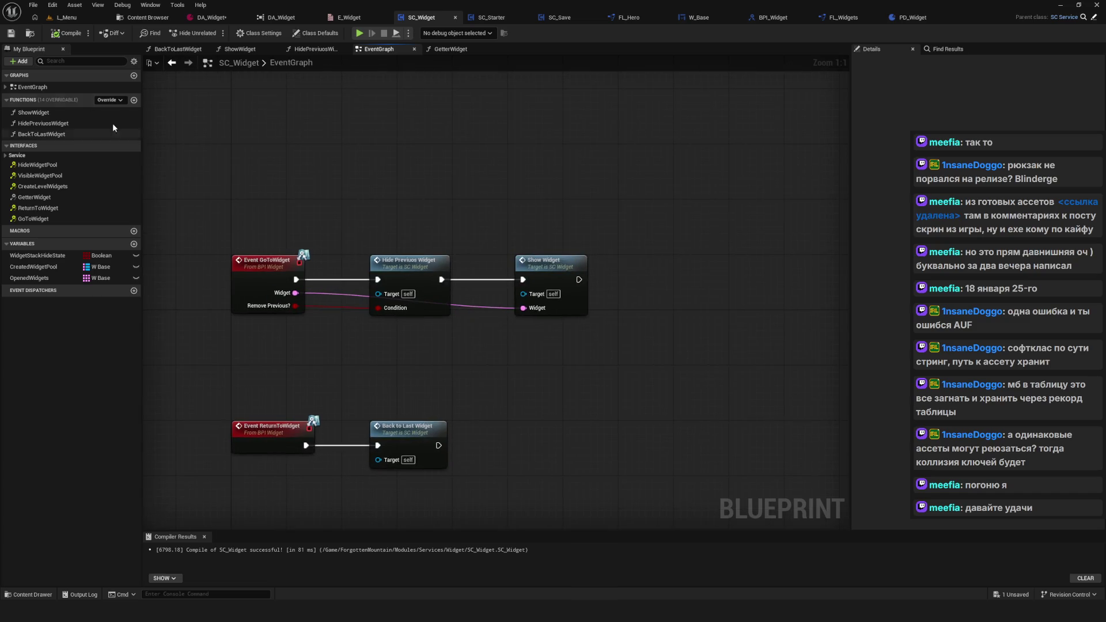
{"action": "left_click", "coordinate": [67, 33]}
{"action": "left_click_drag", "start_coordinate": [528, 196], "coordinate": [464, 198]}
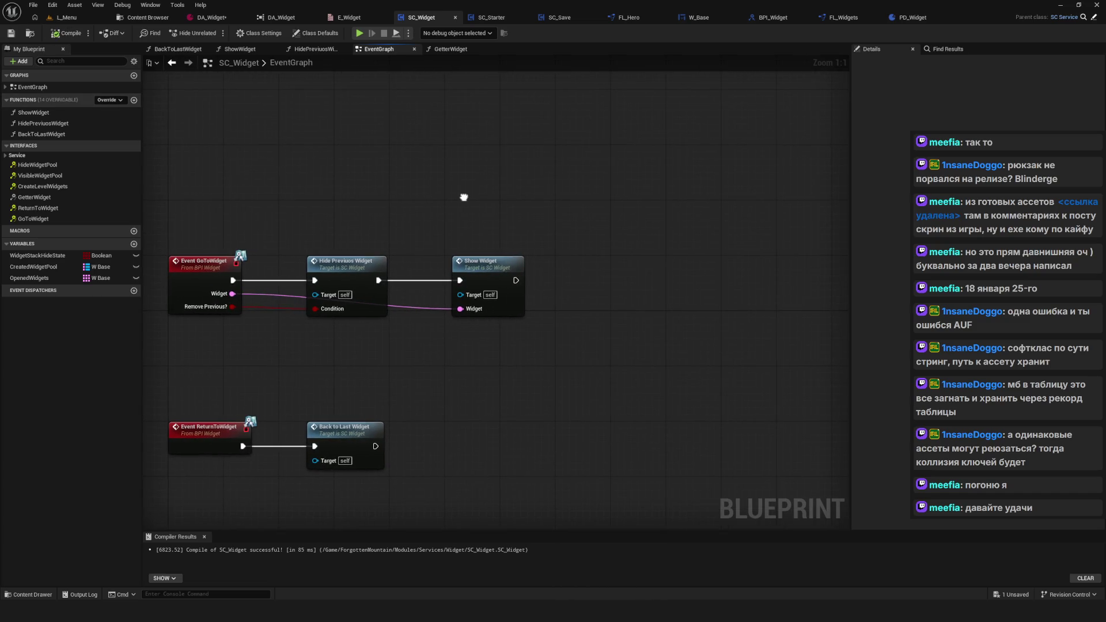
Step: Switch to W_Base and open its GoToWidget function graph
{"action": "left_click", "coordinate": [700, 17]}
{"action": "left_click", "coordinate": [55, 145]}
{"action": "double_click", "coordinate": [56, 144]}
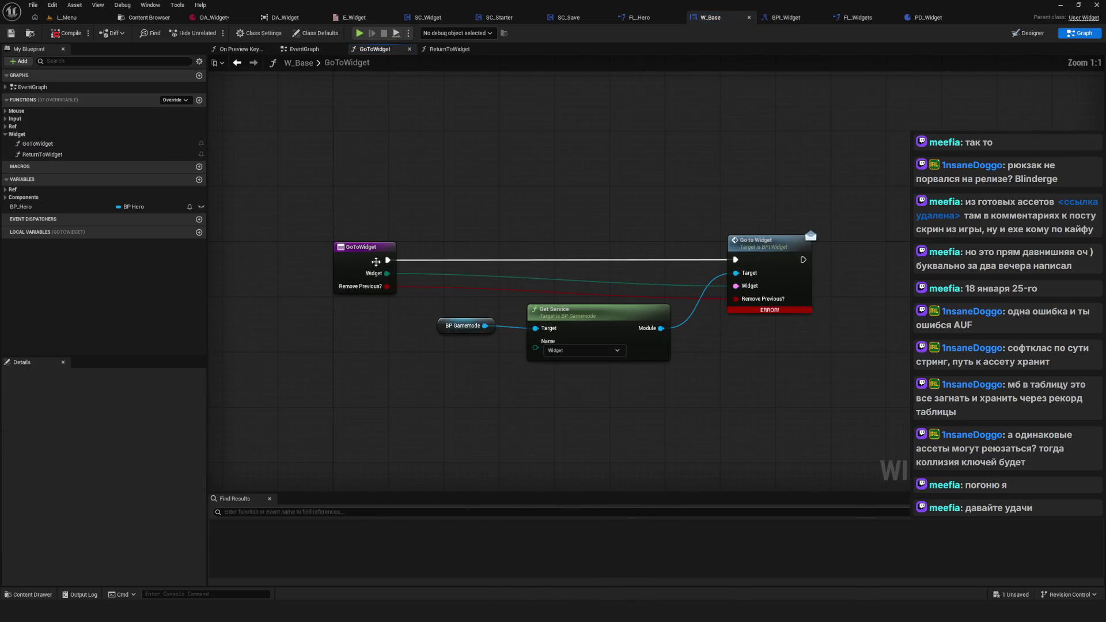
Step: Retype GoToWidget's Widget input from E Widget to a W Base soft class reference and save W_Base
{"action": "left_click", "coordinate": [752, 349]}
{"action": "left_click_drag", "start_coordinate": [761, 349], "coordinate": [671, 326]}
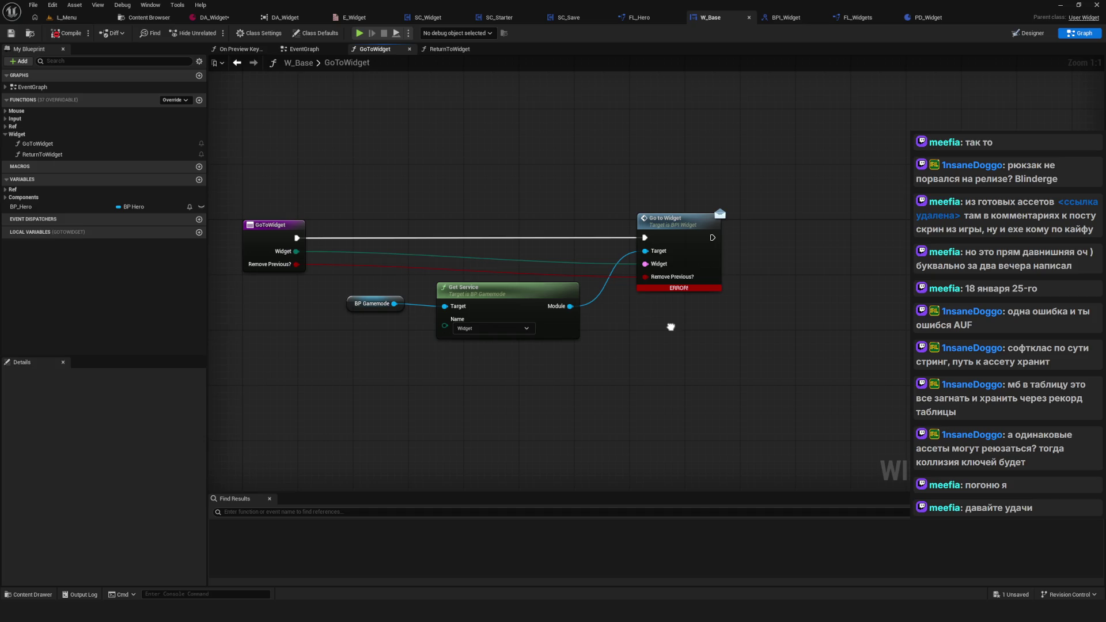
{"action": "left_click", "coordinate": [276, 223]}
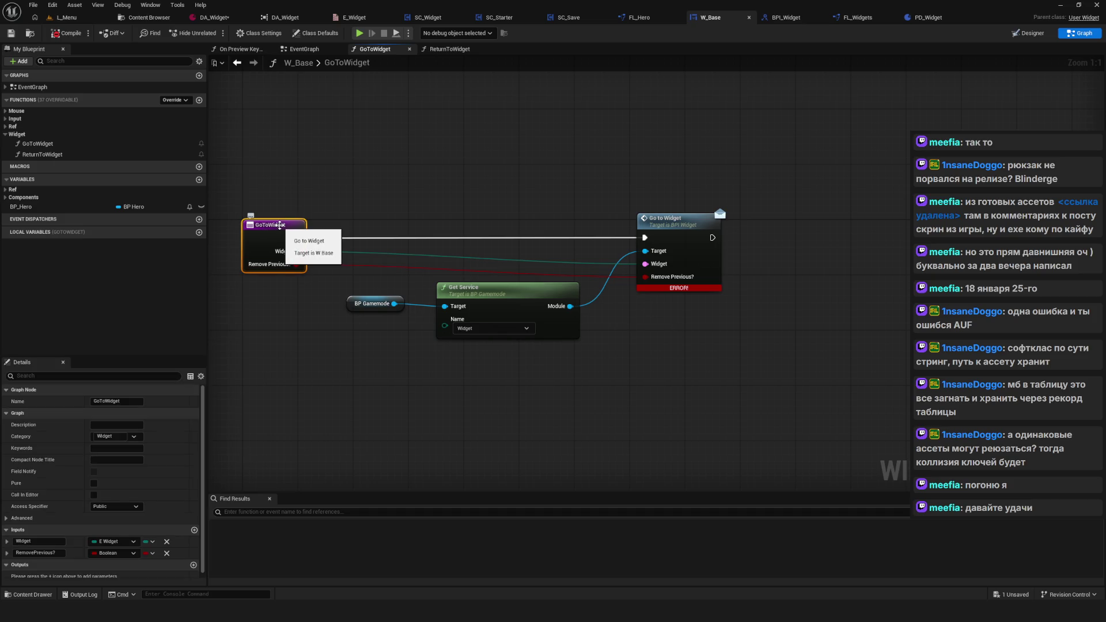
{"action": "scroll", "coordinate": [110, 484], "scroll_direction": "down", "scroll_amount": 1}
{"action": "left_click", "coordinate": [113, 537]}
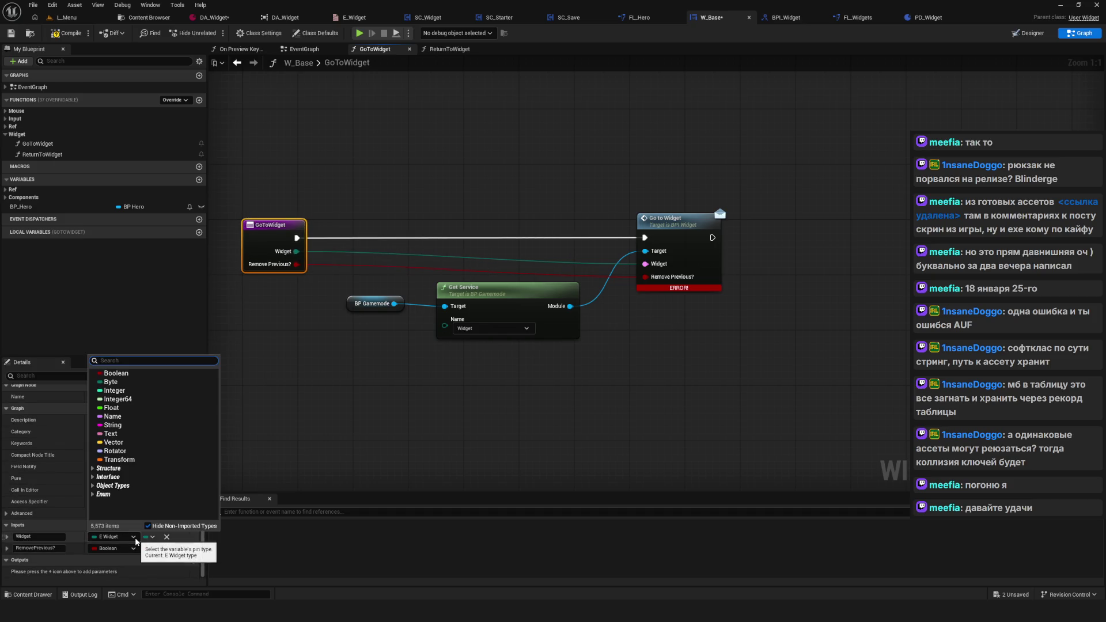
{"action": "type", "text": "W"}
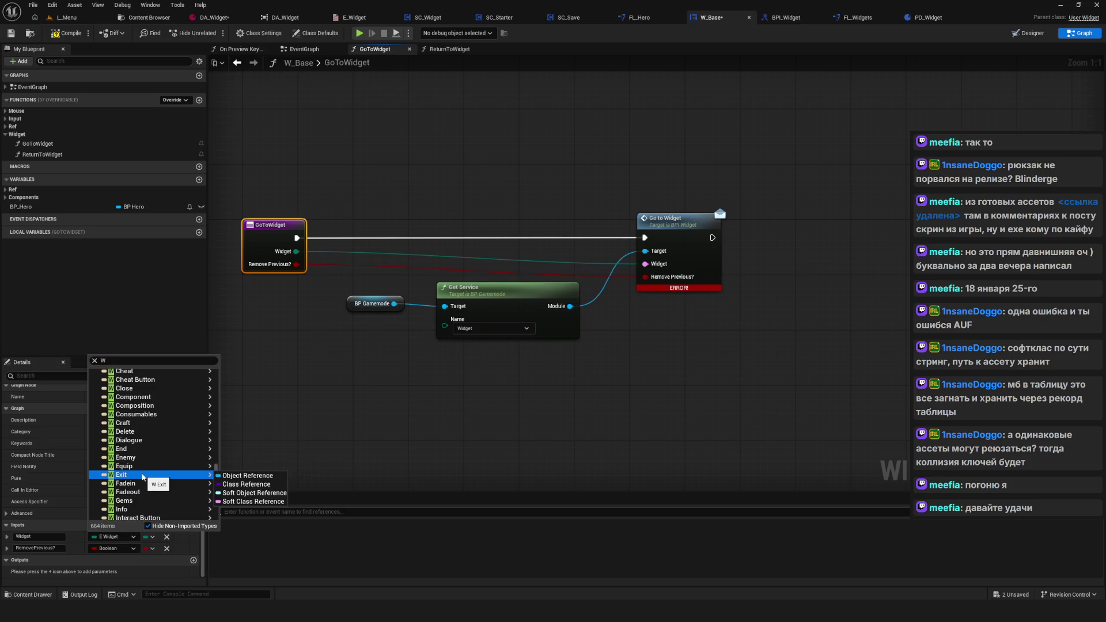
{"action": "left_click", "coordinate": [145, 362]}
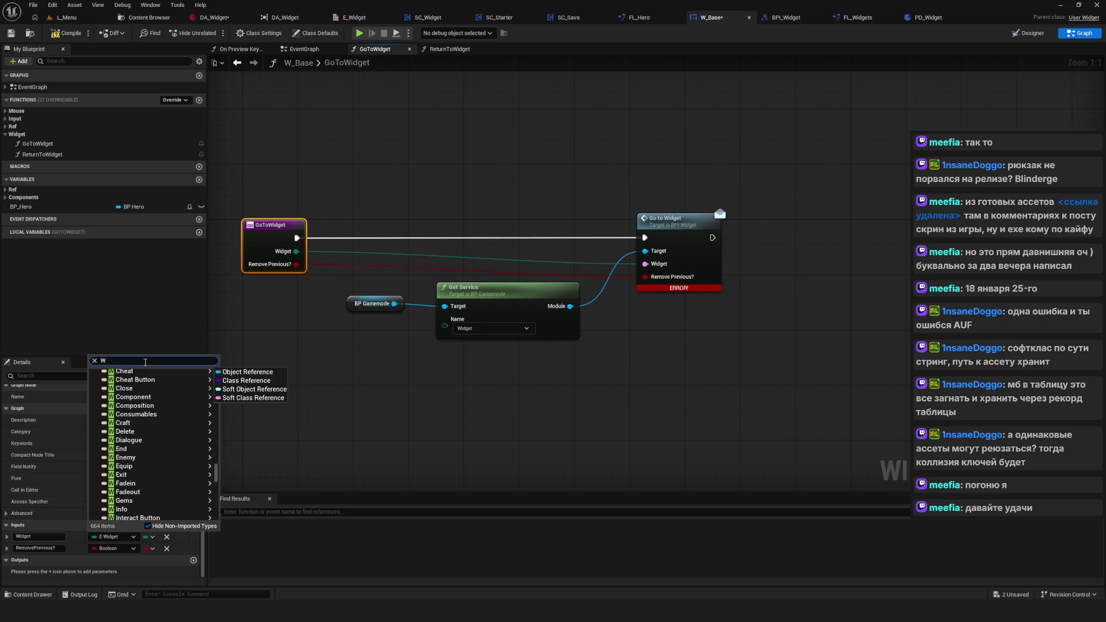
{"action": "type", "text": " Ba"}
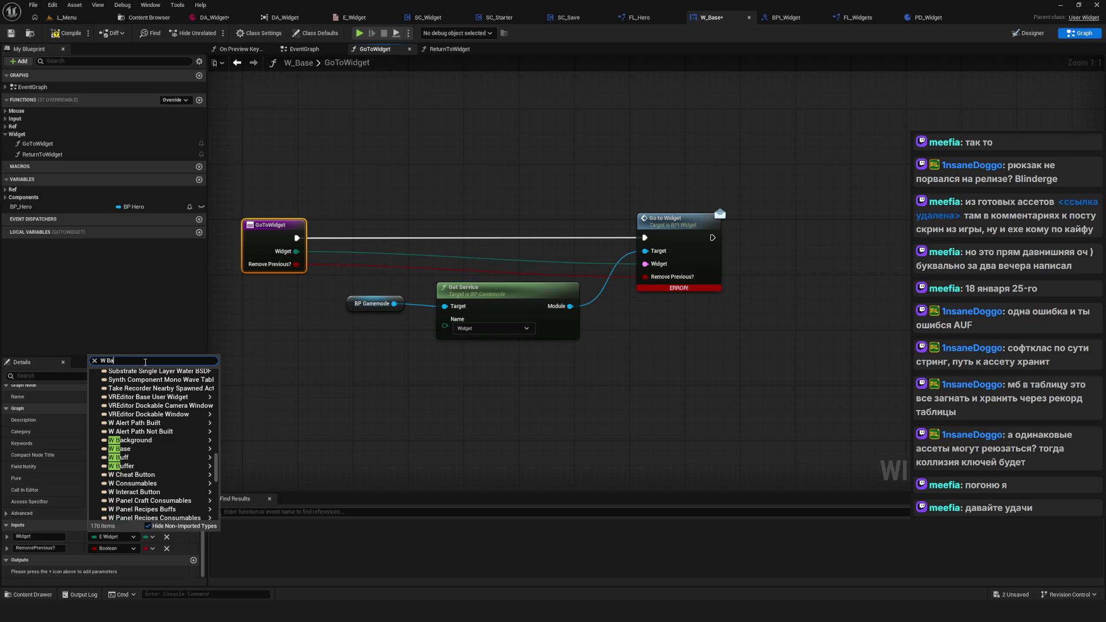
{"action": "mouse_move", "coordinate": [134, 478]}
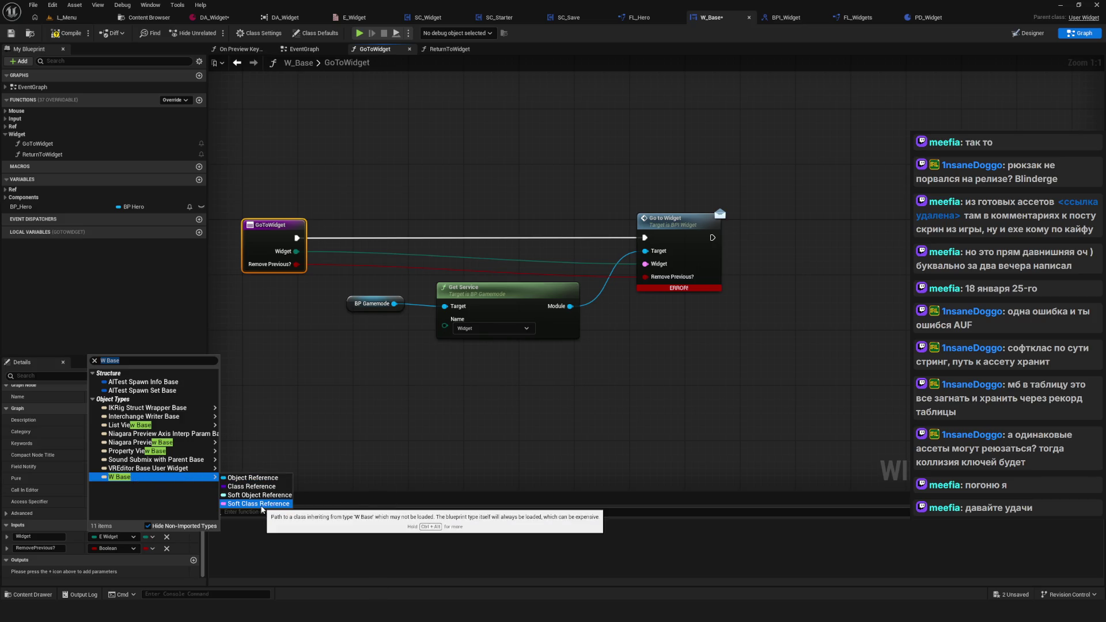
{"action": "left_click", "coordinate": [261, 507]}
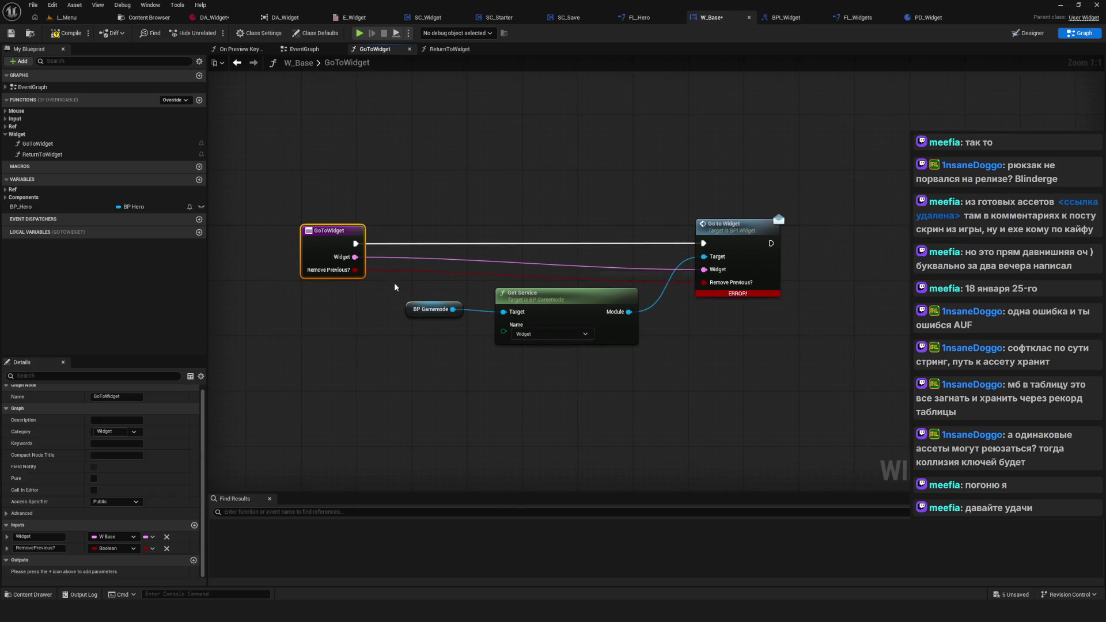
{"action": "key", "text": "ctrl+s"}
{"action": "double_click", "coordinate": [42, 154]}
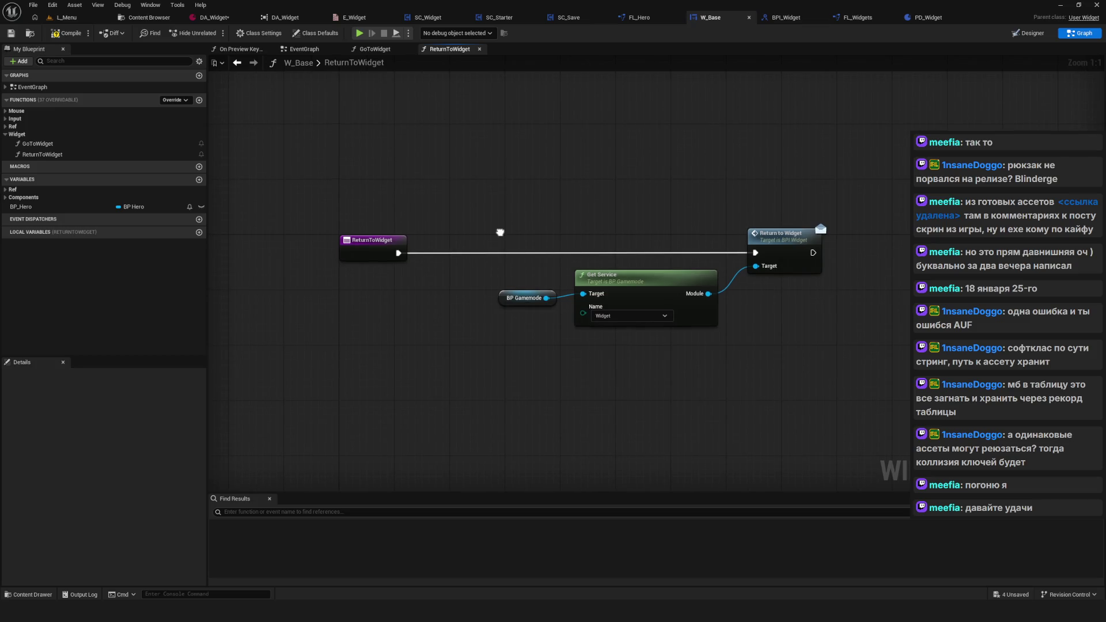
Step: Reopen the GoToWidget function and compile W_Base; it now compiles with no error
{"action": "double_click", "coordinate": [38, 143]}
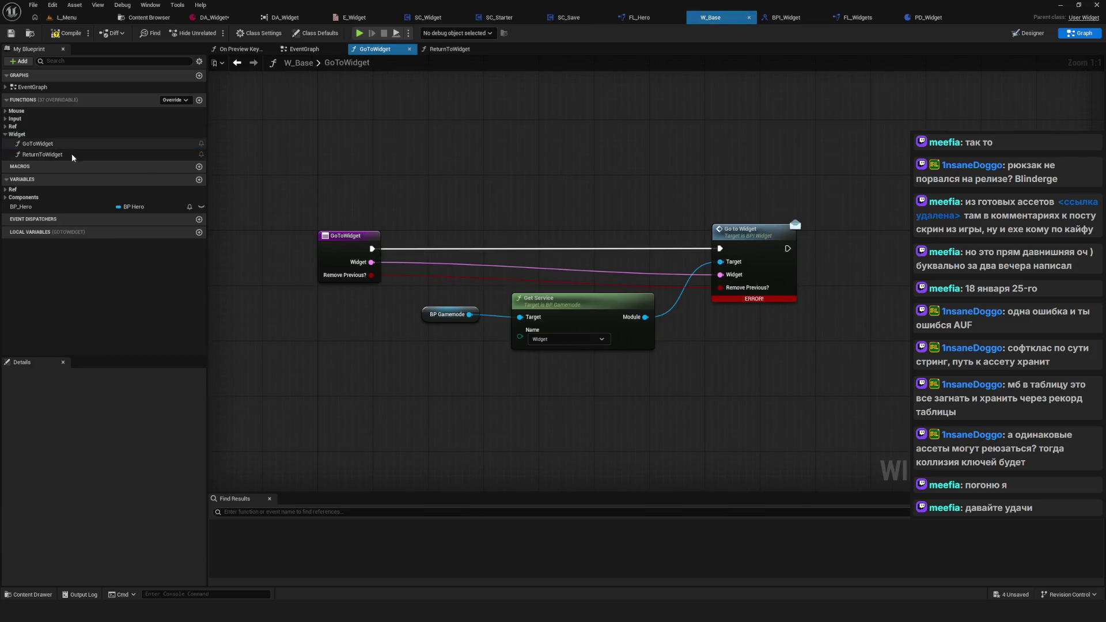
{"action": "left_click", "coordinate": [63, 36]}
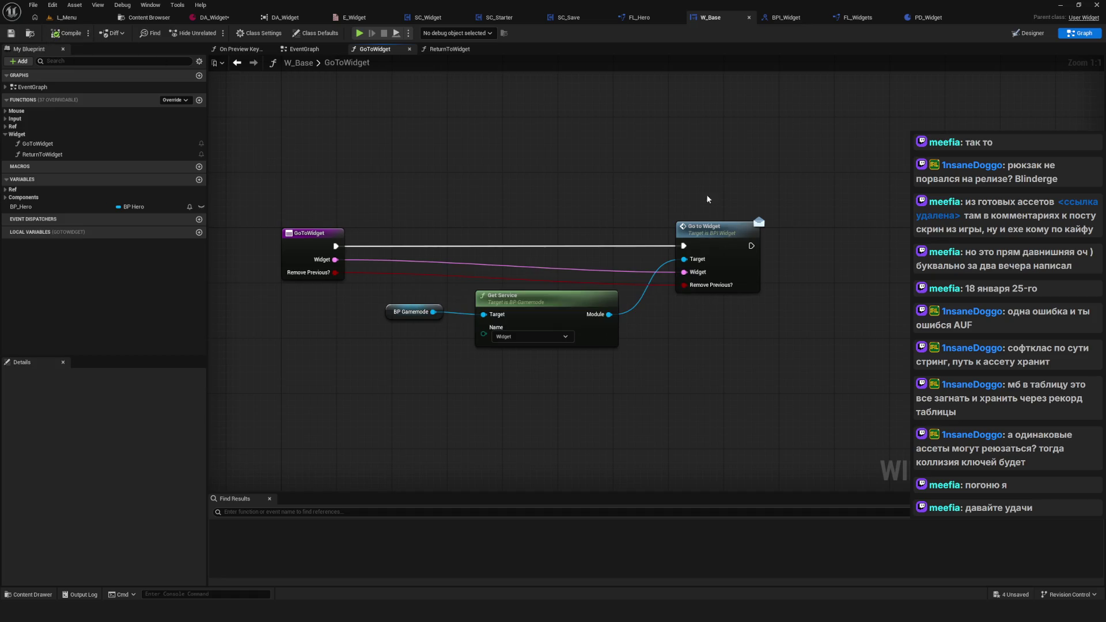
{"action": "scroll", "coordinate": [589, 223], "scroll_direction": "down", "scroll_amount": 2}
{"action": "scroll", "coordinate": [559, 236], "scroll_direction": "up", "scroll_amount": 1}
Step: Select the four GoToWidget nodes, then move to SC_Starter's CreateGameWidgets graph
{"action": "left_click_drag", "start_coordinate": [271, 161], "coordinate": [753, 309]}
{"action": "scroll", "coordinate": [493, 299], "scroll_direction": "up", "scroll_amount": 1}
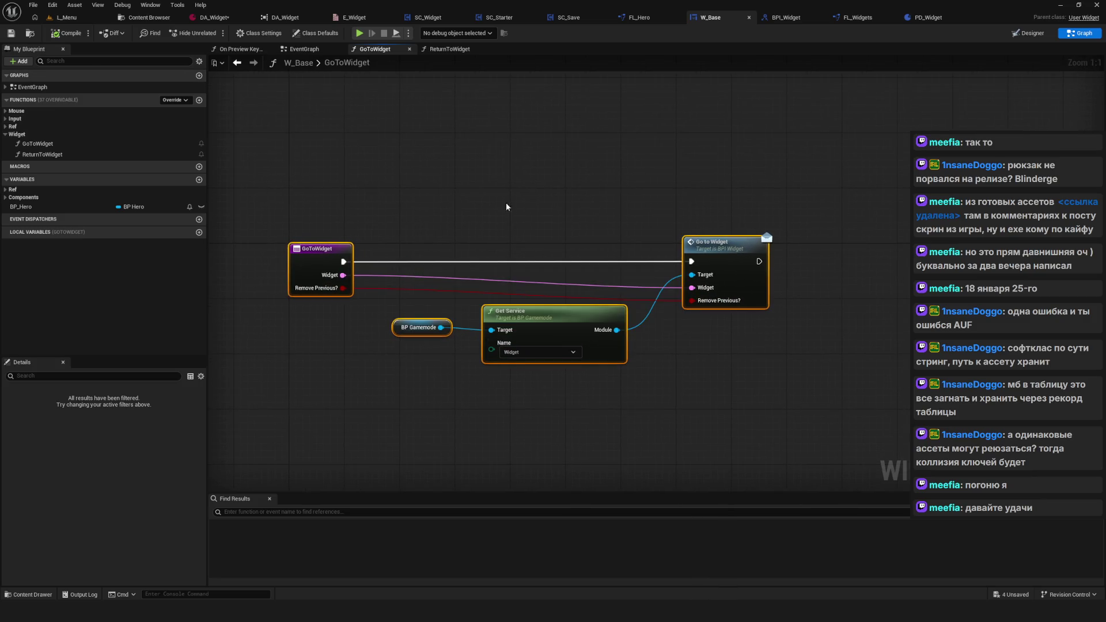
{"action": "scroll", "coordinate": [469, 258], "scroll_direction": "down", "scroll_amount": 5}
{"action": "scroll", "coordinate": [482, 247], "scroll_direction": "up", "scroll_amount": 3}
{"action": "left_click_drag", "start_coordinate": [470, 259], "coordinate": [466, 262]}
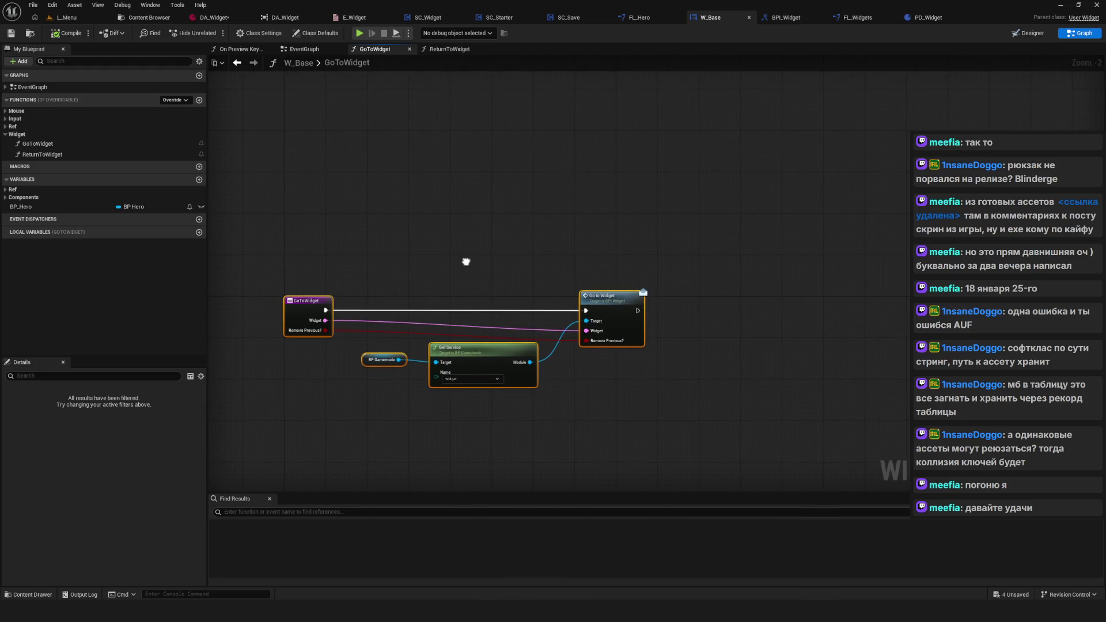
{"action": "left_click", "coordinate": [508, 18]}
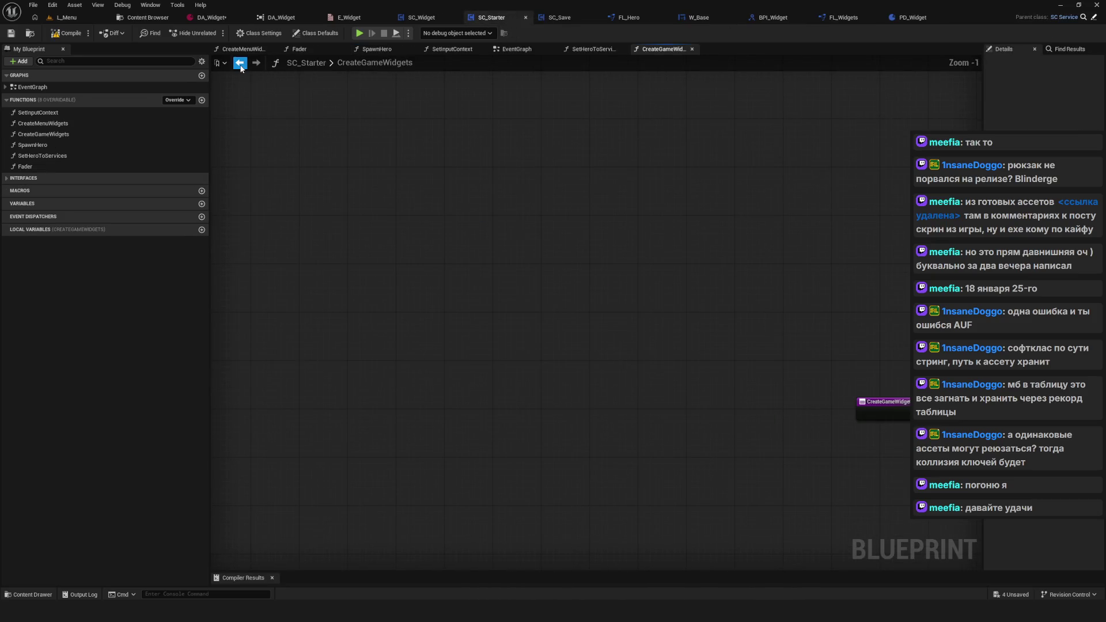
Step: Recompile SC_Starter and jump from its compiler warning to the flagged Go to Widget node
{"action": "left_click", "coordinate": [72, 36]}
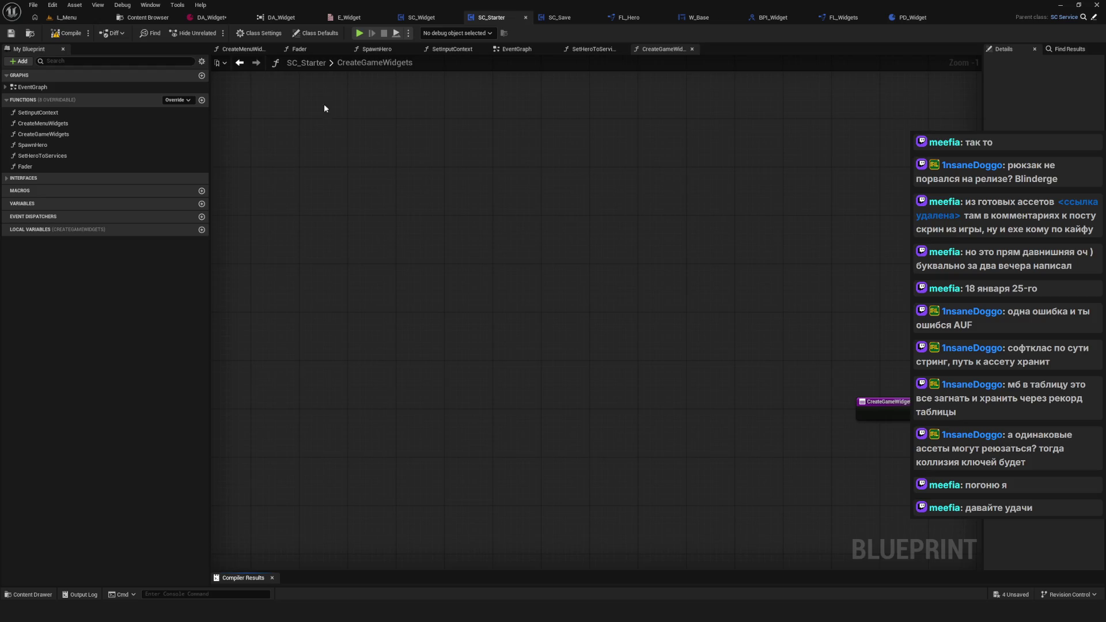
{"action": "scroll", "coordinate": [323, 107], "scroll_direction": "down", "scroll_amount": 6}
{"action": "scroll", "coordinate": [462, 152], "scroll_direction": "up", "scroll_amount": 3}
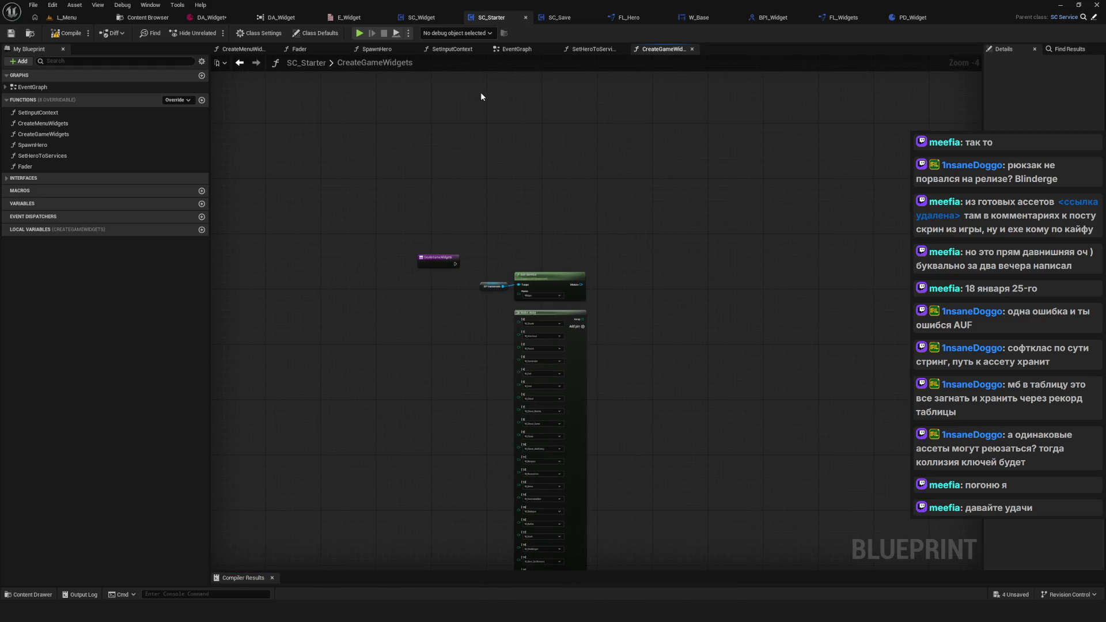
{"action": "left_click", "coordinate": [517, 52]}
{"action": "mouse_move", "coordinate": [313, 574]}
{"action": "left_mouse_down"}
{"action": "mouse_move", "coordinate": [312, 411]}
{"action": "mouse_move", "coordinate": [312, 497]}
{"action": "left_mouse_up"}
{"action": "left_click", "coordinate": [514, 516]}
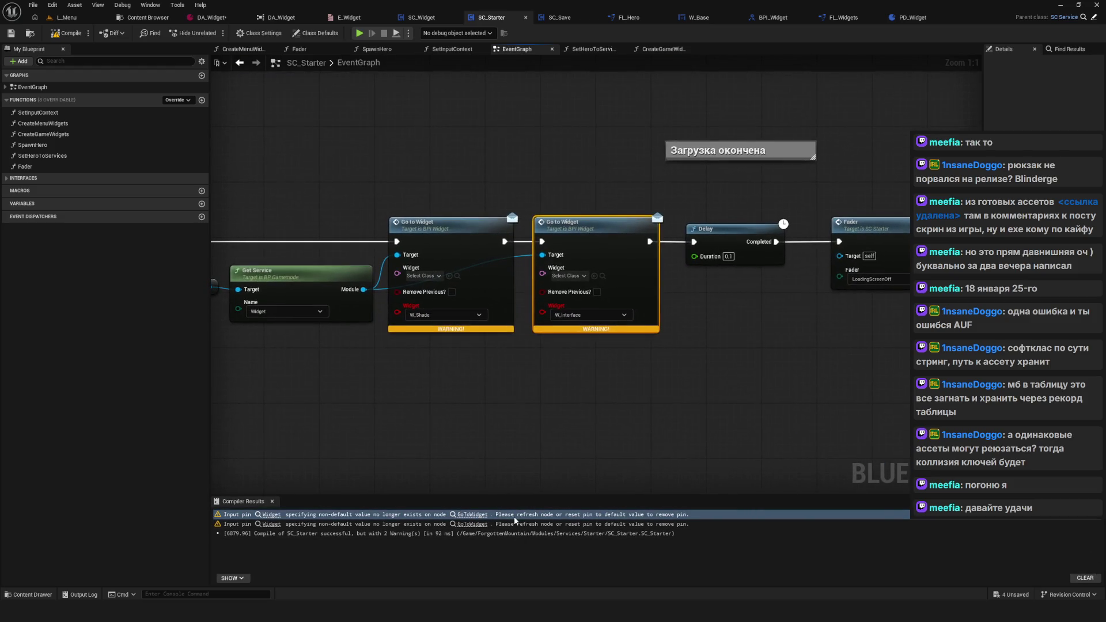
Step: Refresh the single Go to Widget node, then undo the refresh
{"action": "scroll", "coordinate": [389, 374], "scroll_direction": "down", "scroll_amount": 6}
{"action": "scroll", "coordinate": [556, 323], "scroll_direction": "up", "scroll_amount": 4}
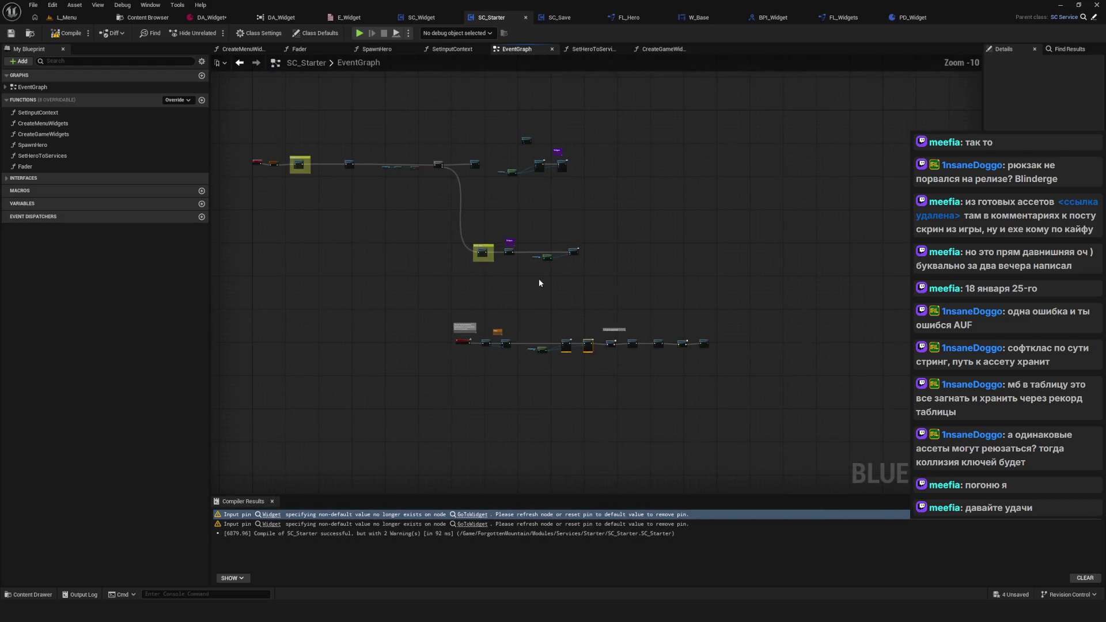
{"action": "scroll", "coordinate": [640, 345], "scroll_direction": "up", "scroll_amount": 2}
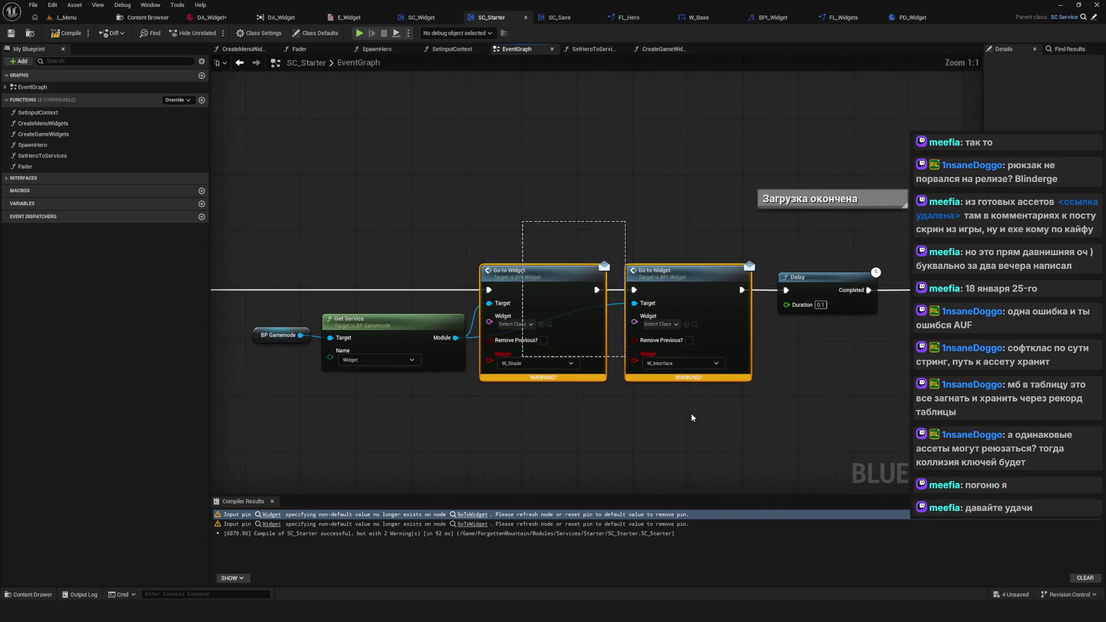
{"action": "right_click", "coordinate": [552, 277]}
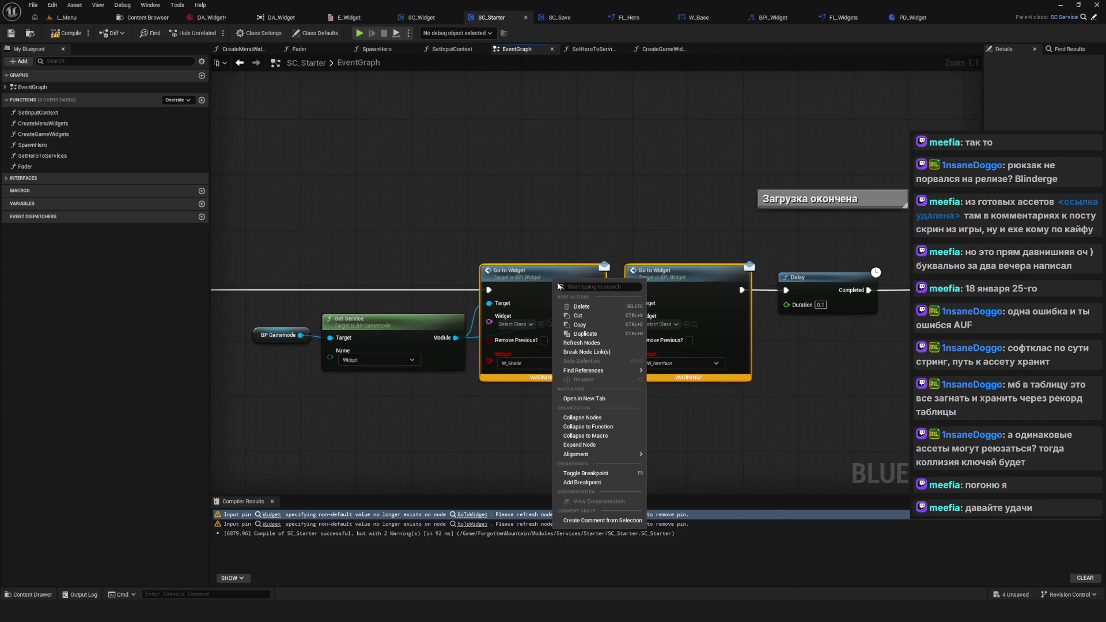
{"action": "left_click", "coordinate": [585, 345]}
{"action": "key", "text": "ctrl+z"}
Step: Select both Go to Widget nodes, refresh them together, then undo it
{"action": "scroll", "coordinate": [541, 209], "scroll_direction": "down", "scroll_amount": 5}
{"action": "scroll", "coordinate": [539, 214], "scroll_direction": "up", "scroll_amount": 5}
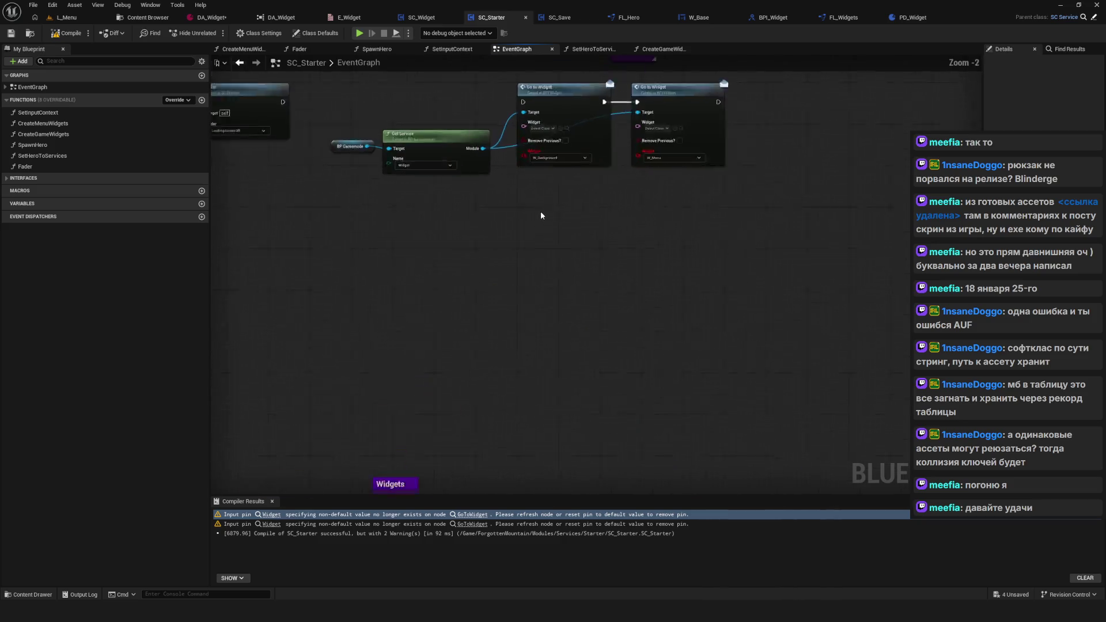
{"action": "left_click_drag", "start_coordinate": [499, 394], "coordinate": [576, 354]}
{"action": "right_click", "coordinate": [498, 284]}
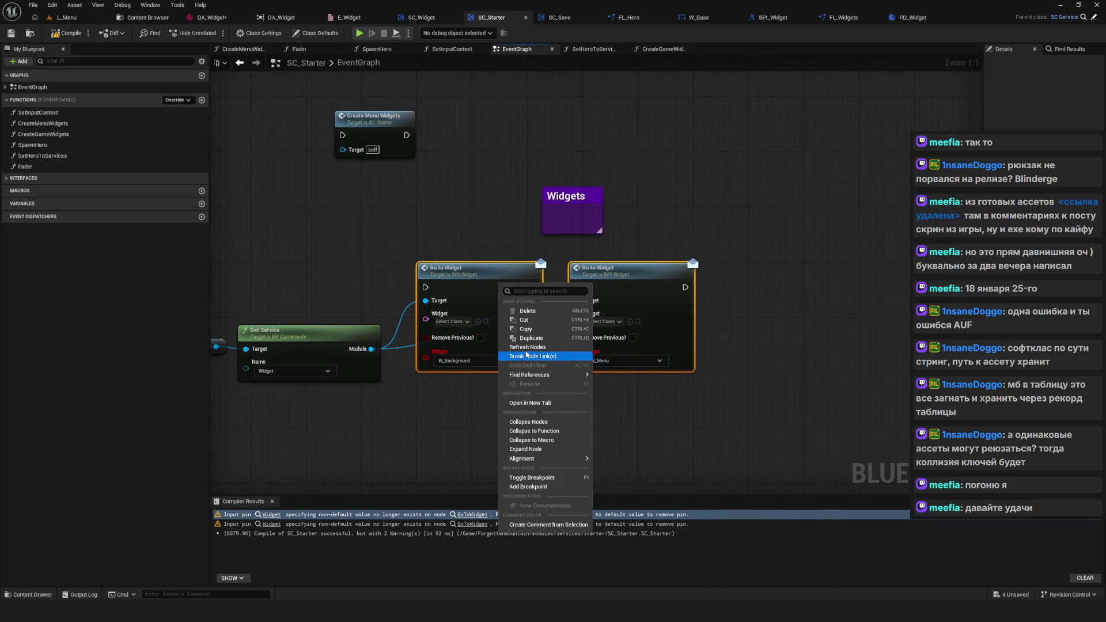
{"action": "left_click", "coordinate": [544, 347]}
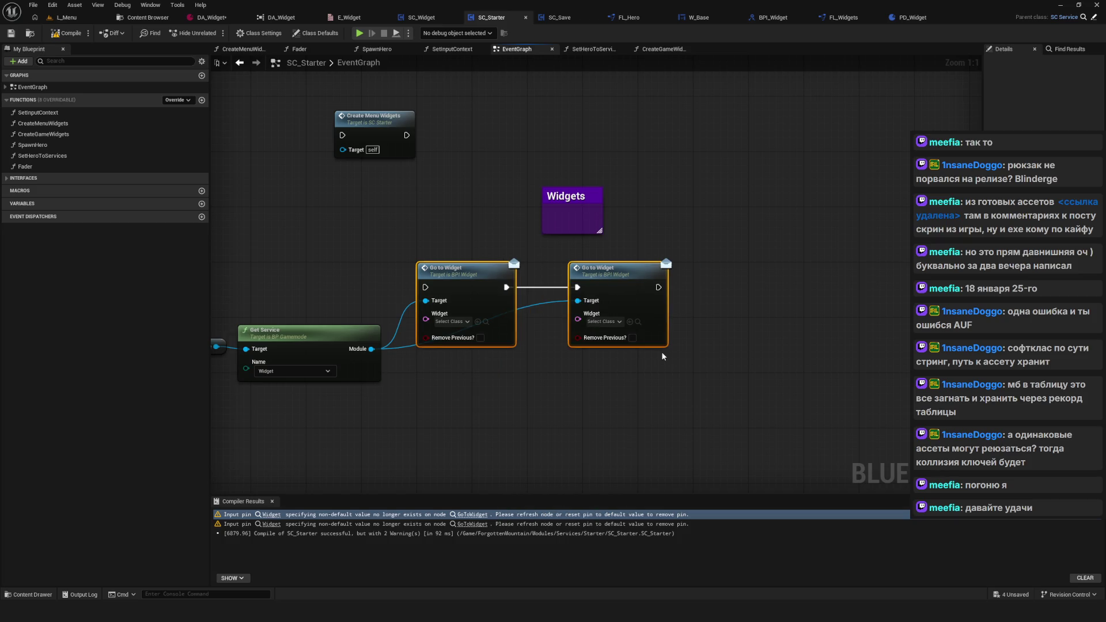
{"action": "key", "text": "ctrl+z"}
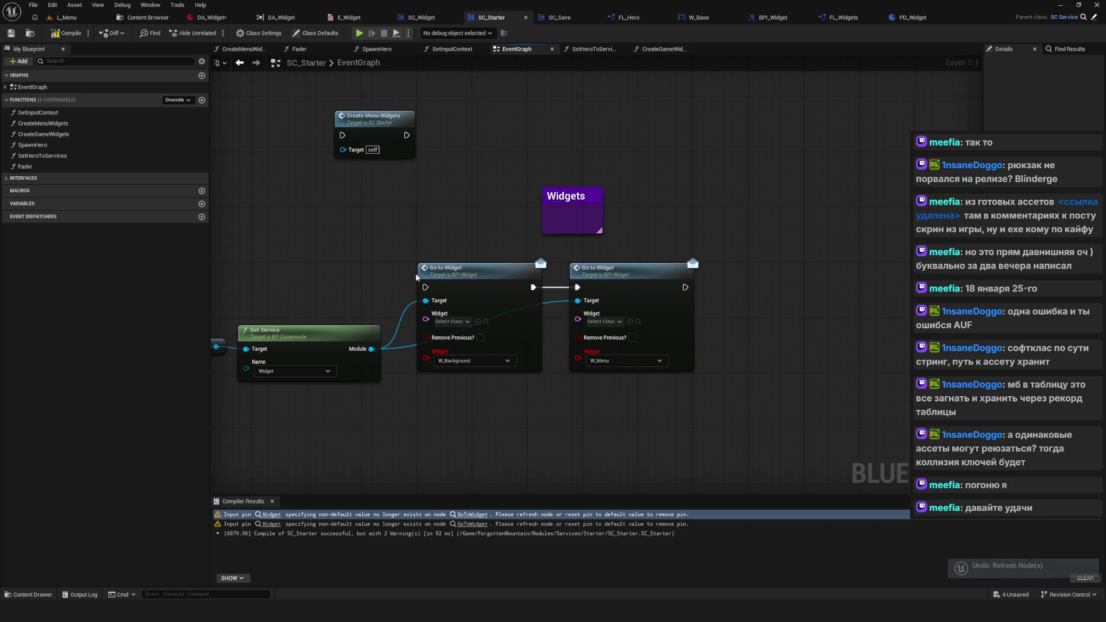
Step: Undo once more to restore the nodes' old Widget pins
{"action": "scroll", "coordinate": [637, 369], "scroll_direction": "down", "scroll_amount": 5}
{"action": "scroll", "coordinate": [553, 367], "scroll_direction": "up", "scroll_amount": 5}
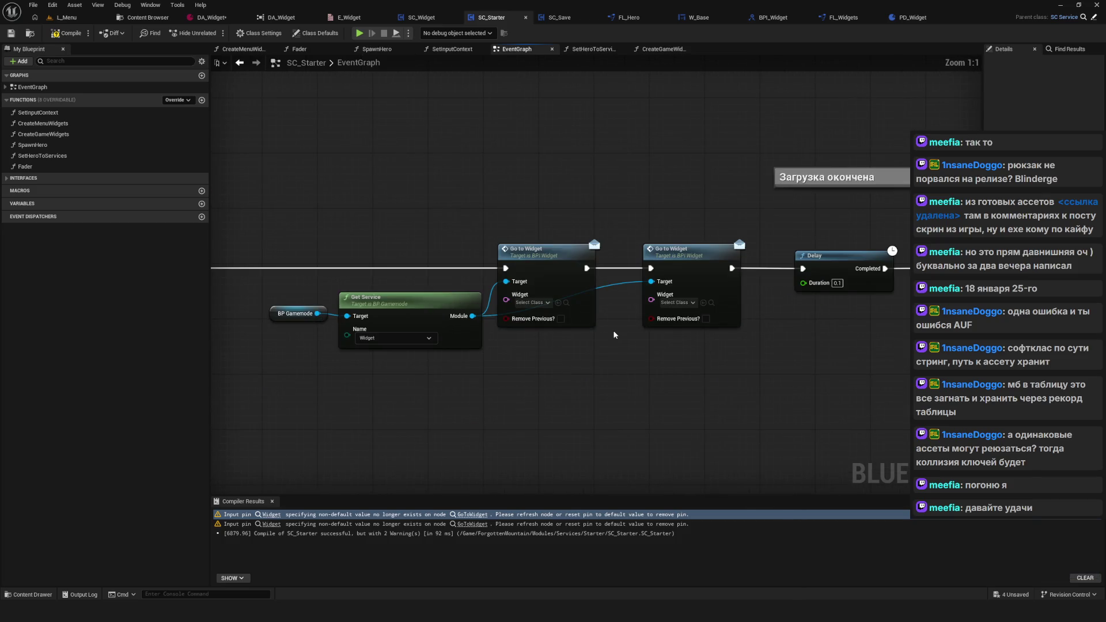
{"action": "key", "text": "ctrl+z"}
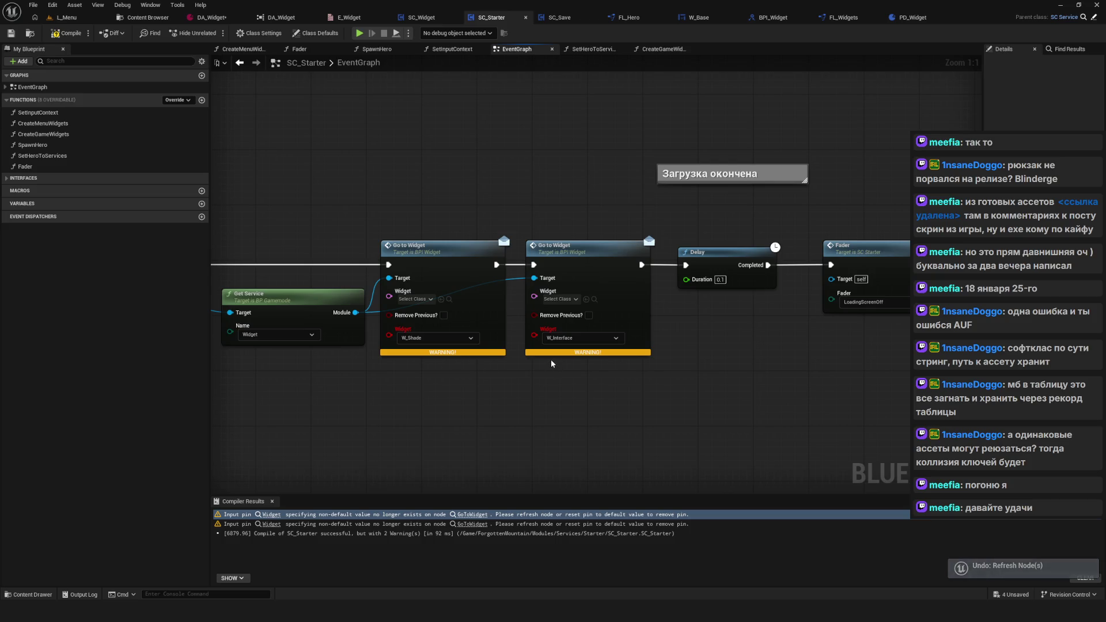
{"action": "scroll", "coordinate": [552, 363], "scroll_direction": "down", "scroll_amount": 5}
{"action": "scroll", "coordinate": [555, 264], "scroll_direction": "up", "scroll_amount": 3}
{"action": "scroll", "coordinate": [527, 371], "scroll_direction": "down", "scroll_amount": 6}
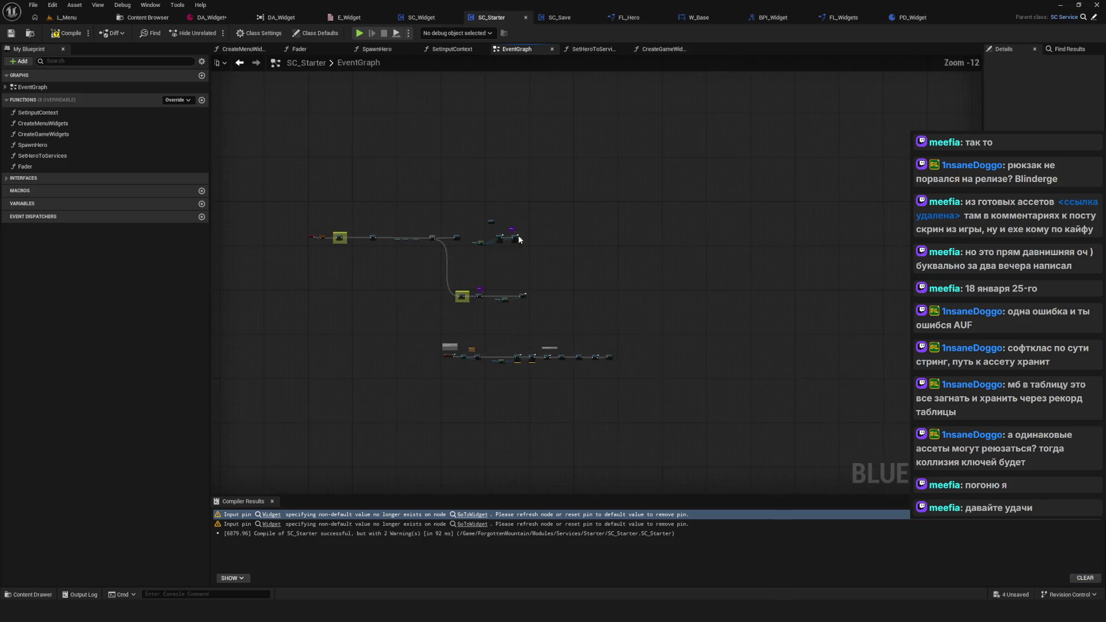
{"action": "scroll", "coordinate": [521, 249], "scroll_direction": "up", "scroll_amount": 10}
Step: Capture the graph region to the clipboard and paste it onto the whiteboard
{"action": "key", "text": "Print"}
{"action": "left_click_drag", "start_coordinate": [309, 110], "coordinate": [744, 325]}
{"action": "left_click_drag", "start_coordinate": [808, 344], "coordinate": [835, 353]}
{"action": "left_click", "coordinate": [847, 308]}
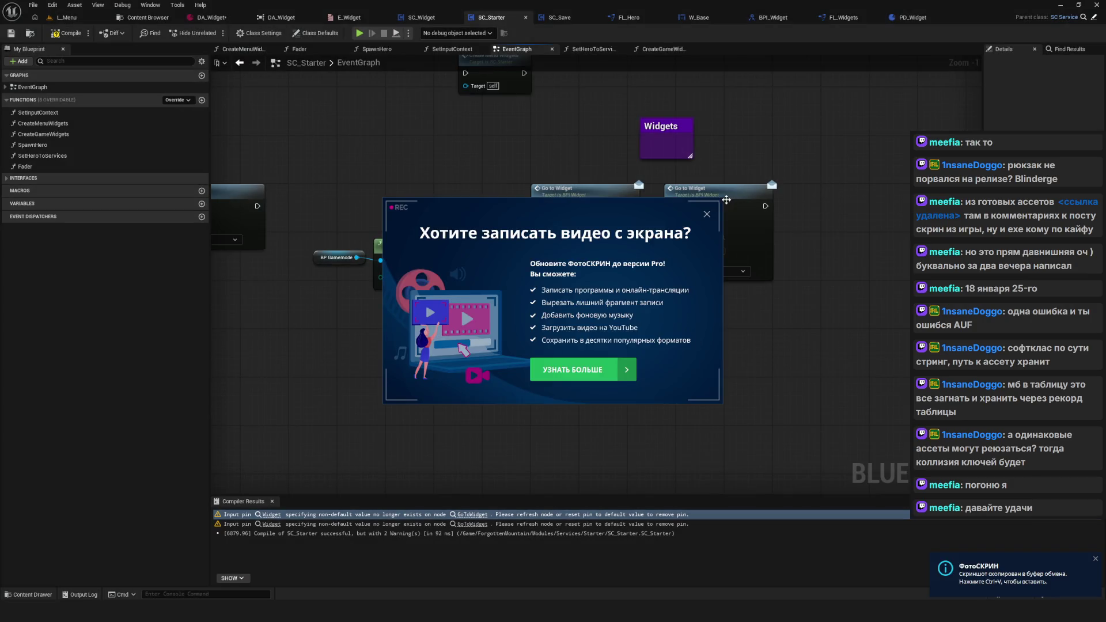
{"action": "left_click", "coordinate": [707, 214]}
{"action": "mouse_move", "coordinate": [686, 231]}
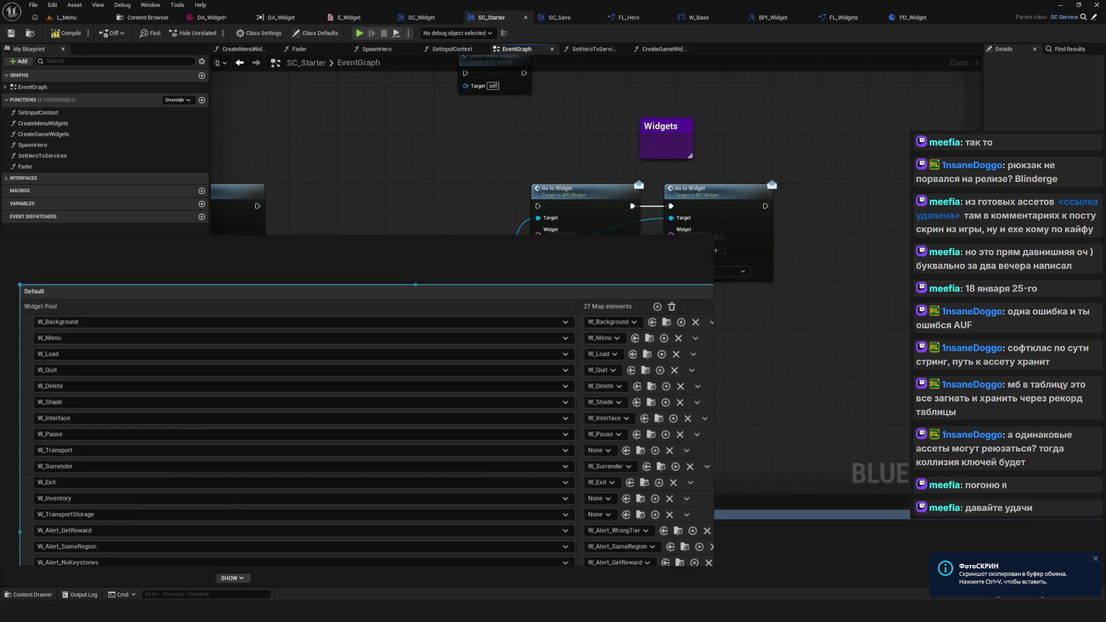
{"action": "key", "text": "ctrl+v"}
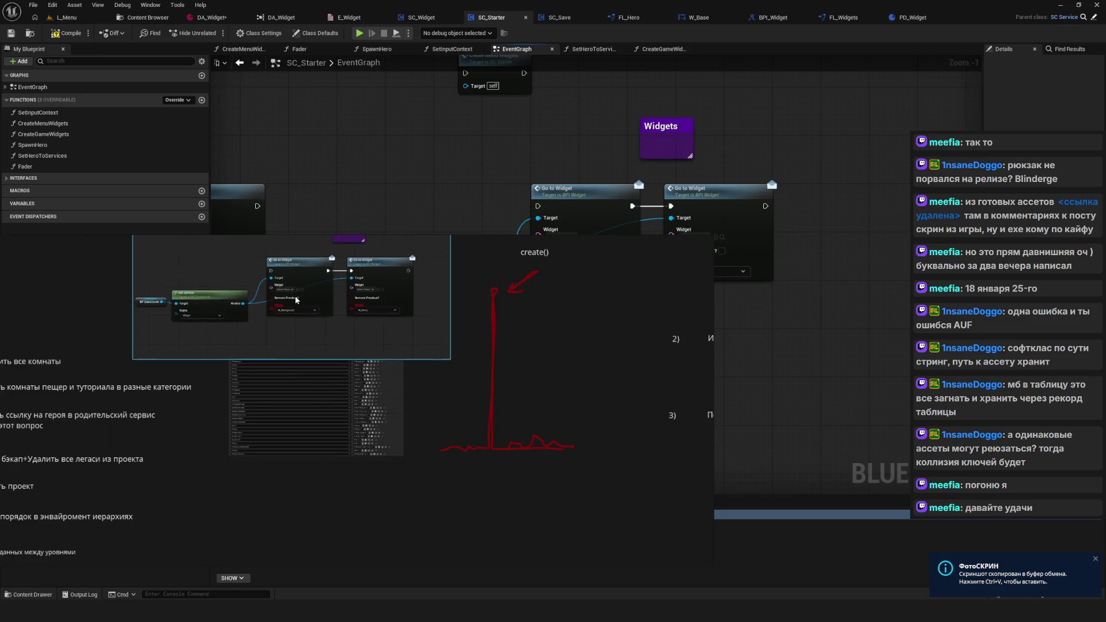
{"action": "scroll", "coordinate": [354, 311], "scroll_direction": "down", "scroll_amount": 2}
{"action": "key", "text": "alt+Tab"}
Step: Capture a second screenshot framing the Go to Widget nodes and copy it
{"action": "scroll", "coordinate": [477, 228], "scroll_direction": "down", "scroll_amount": 4}
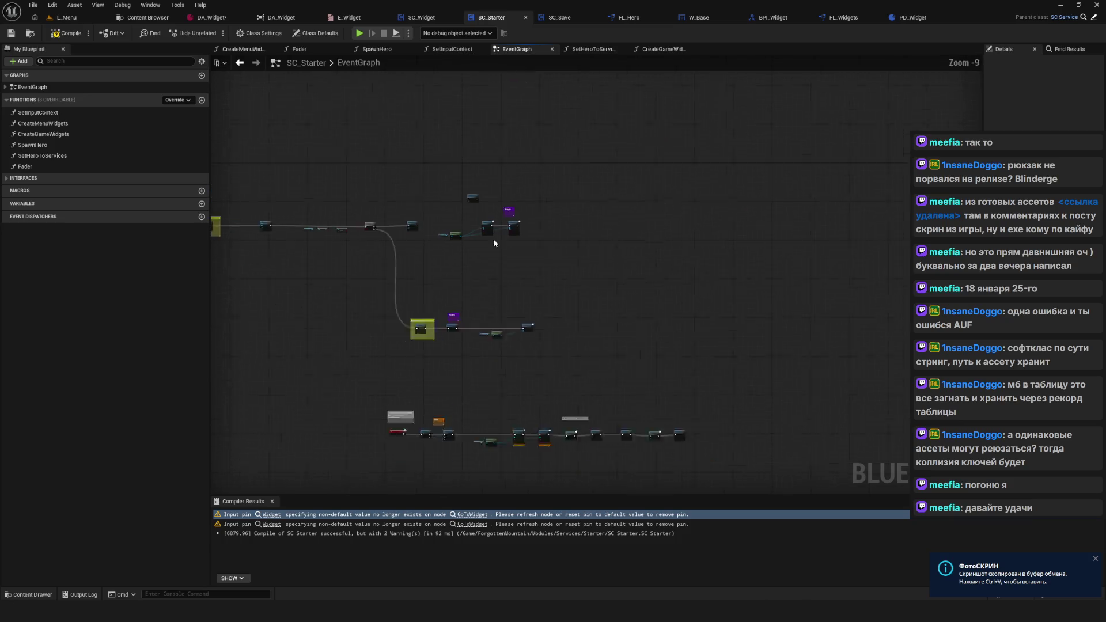
{"action": "scroll", "coordinate": [591, 352], "scroll_direction": "up", "scroll_amount": 3}
{"action": "scroll", "coordinate": [591, 353], "scroll_direction": "up", "scroll_amount": 2}
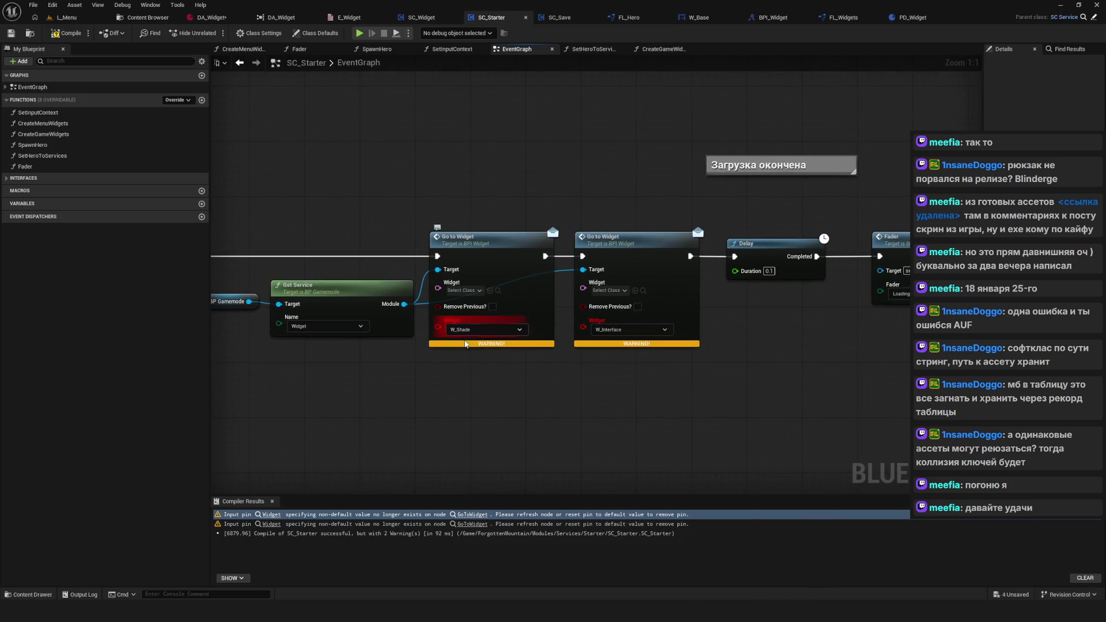
{"action": "key", "text": "Print"}
{"action": "left_click_drag", "start_coordinate": [241, 144], "coordinate": [807, 408]}
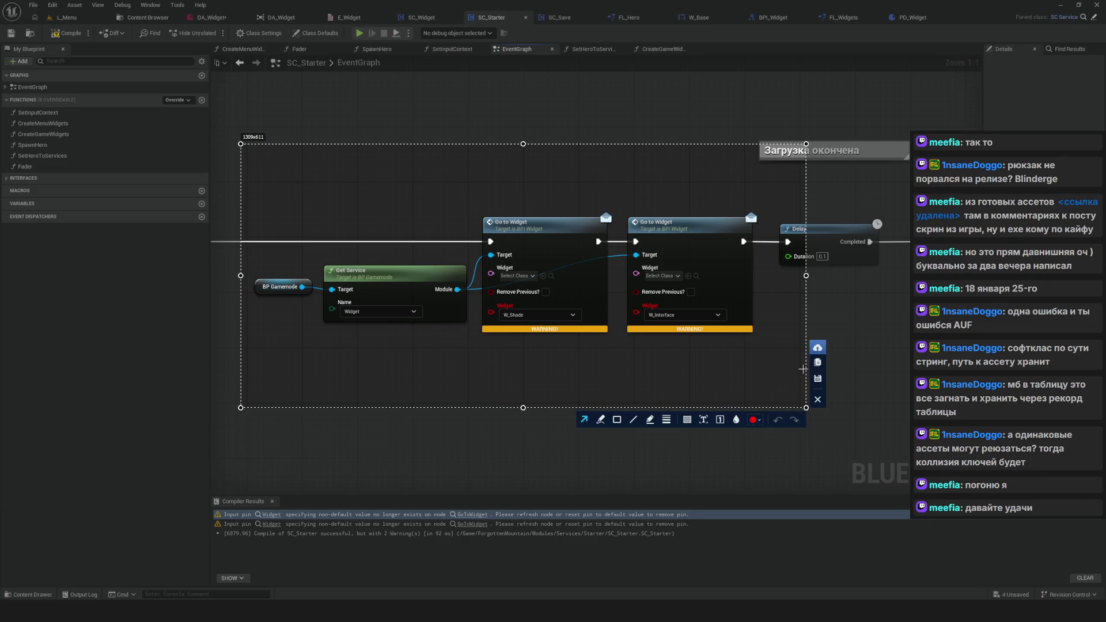
{"action": "left_click", "coordinate": [818, 362]}
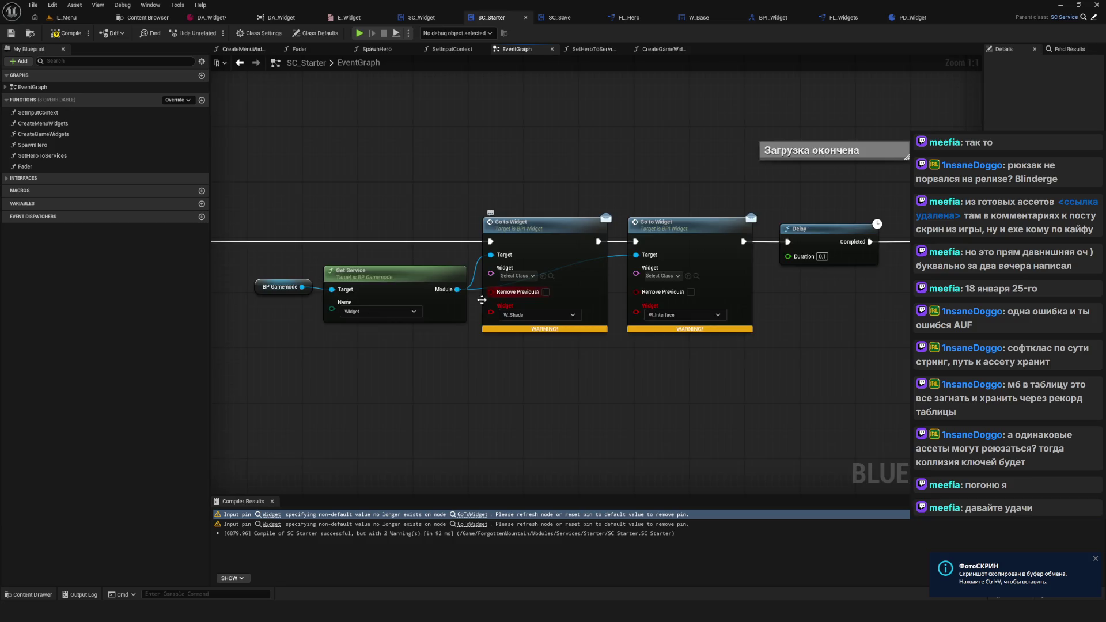
Step: Bring the second Go to Widget node into view and select the node group
{"action": "scroll", "coordinate": [567, 239], "scroll_direction": "down", "scroll_amount": 3}
{"action": "scroll", "coordinate": [469, 188], "scroll_direction": "up", "scroll_amount": 3}
{"action": "left_click_drag", "start_coordinate": [599, 223], "coordinate": [479, 256]}
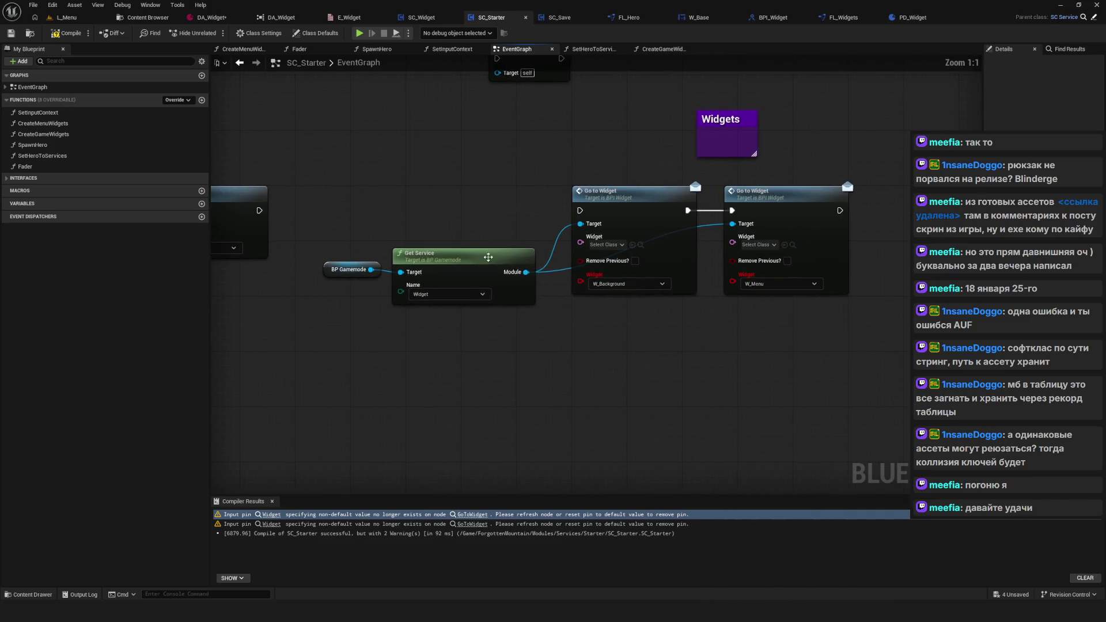
{"action": "left_click_drag", "start_coordinate": [407, 253], "coordinate": [449, 256]}
{"action": "scroll", "coordinate": [598, 184], "scroll_direction": "down", "scroll_amount": 9}
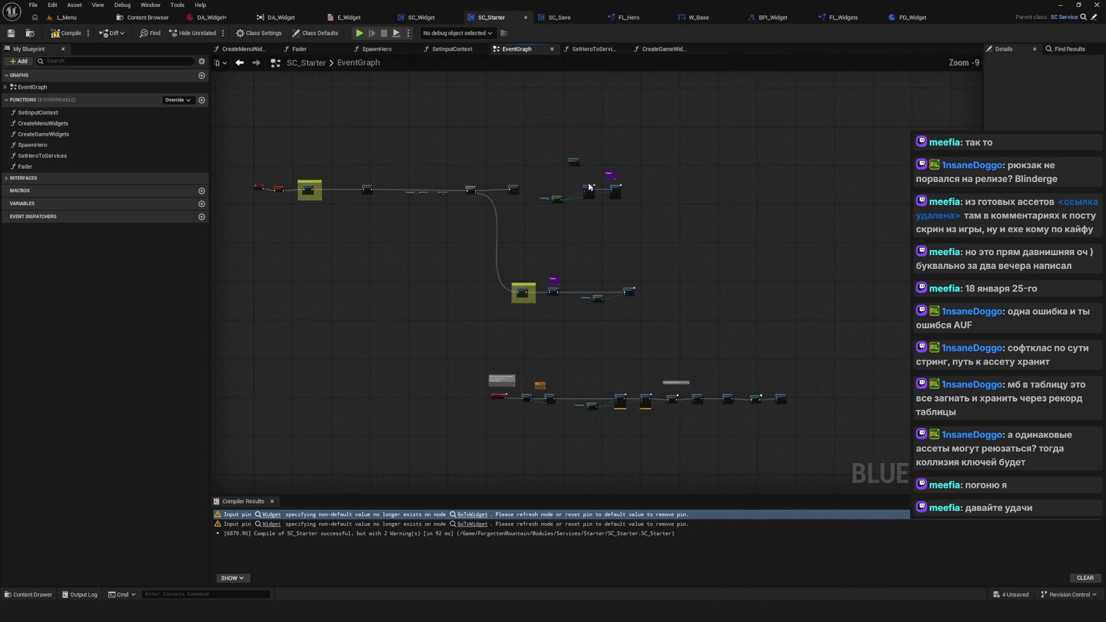
{"action": "scroll", "coordinate": [637, 430], "scroll_direction": "up", "scroll_amount": 5}
{"action": "left_click_drag", "start_coordinate": [551, 274], "coordinate": [700, 437]}
{"action": "right_click", "coordinate": [676, 346]}
Step: Refresh Nodes on the Go to Widget nodes, removing their stale Widget enum pins
{"action": "left_click_drag", "start_coordinate": [452, 297], "coordinate": [718, 452]}
{"action": "right_click", "coordinate": [694, 354]}
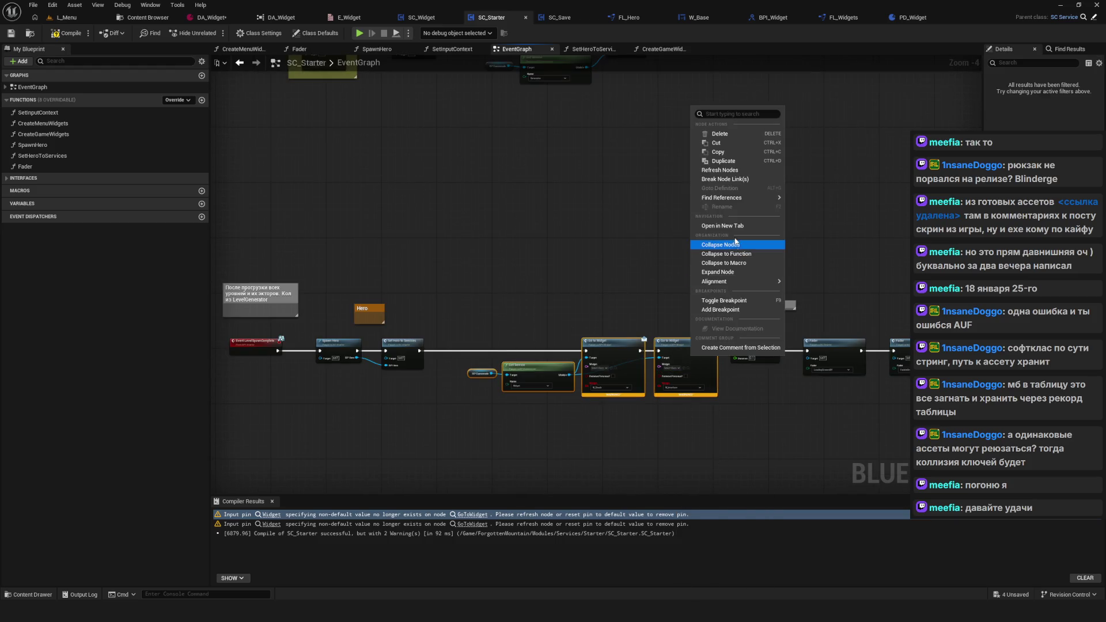
{"action": "left_click", "coordinate": [729, 171]}
{"action": "scroll", "coordinate": [554, 279], "scroll_direction": "up", "scroll_amount": 3}
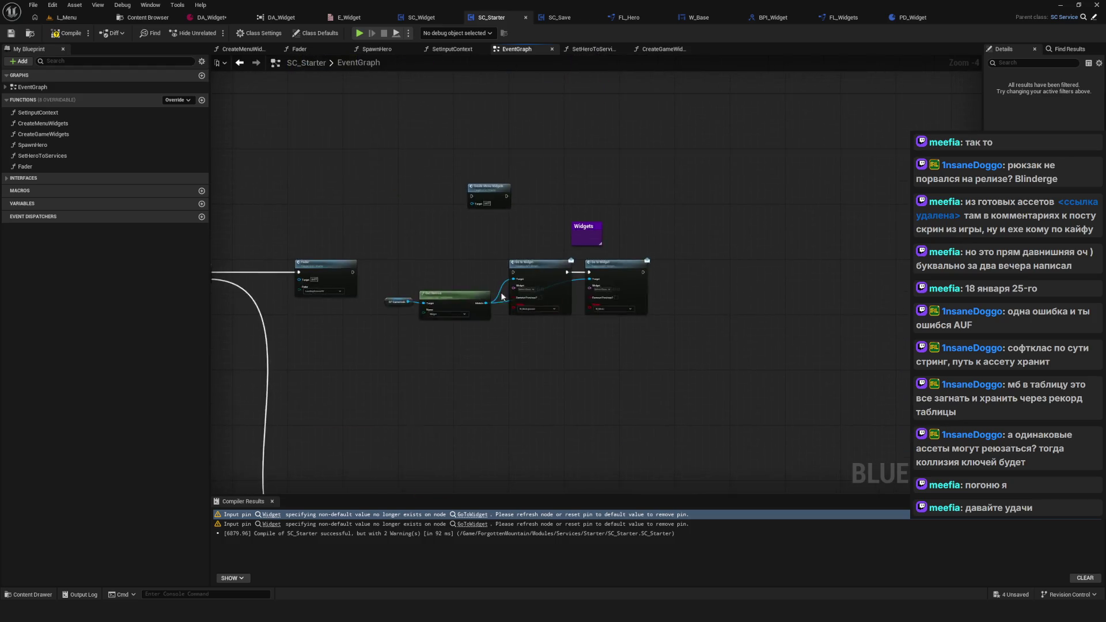
{"action": "left_click_drag", "start_coordinate": [415, 304], "coordinate": [691, 317]}
{"action": "right_click", "coordinate": [590, 267]}
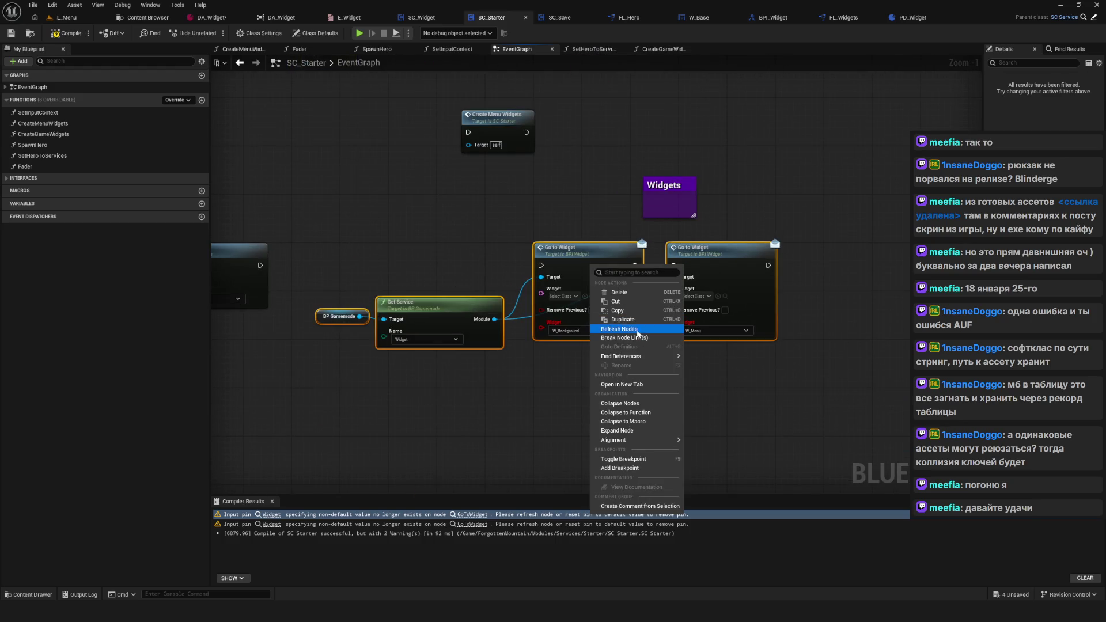
{"action": "left_click", "coordinate": [628, 333]}
{"action": "scroll", "coordinate": [399, 261], "scroll_direction": "up", "scroll_amount": 1}
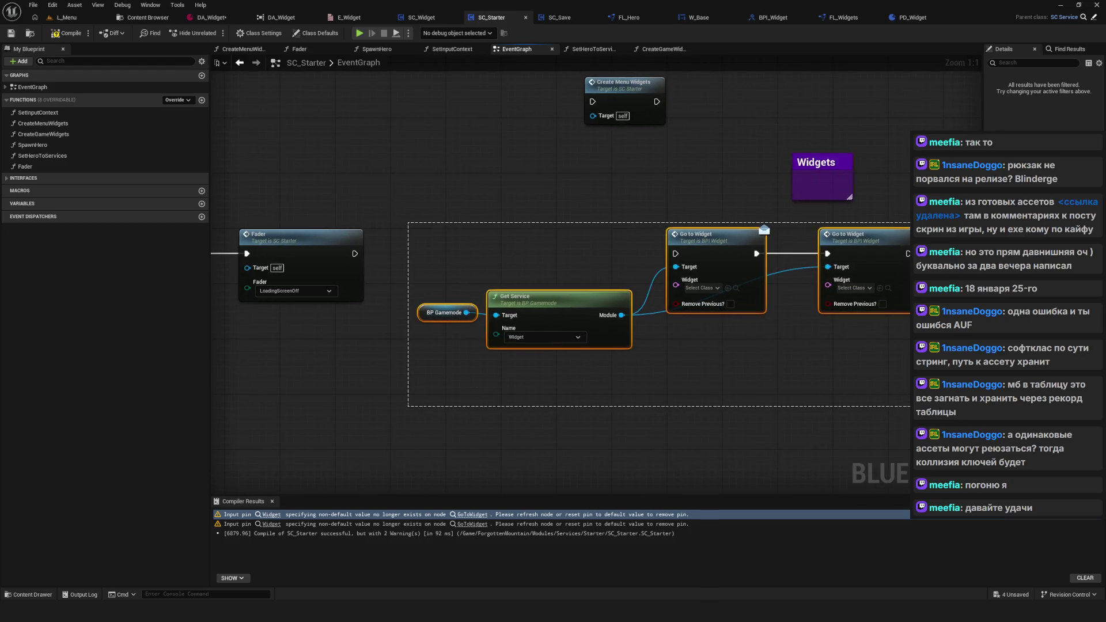
Step: Wire Fader's execution output into the first Go to Widget, then peek into Create Menu Widgets
{"action": "left_click_drag", "start_coordinate": [355, 253], "coordinate": [676, 255]}
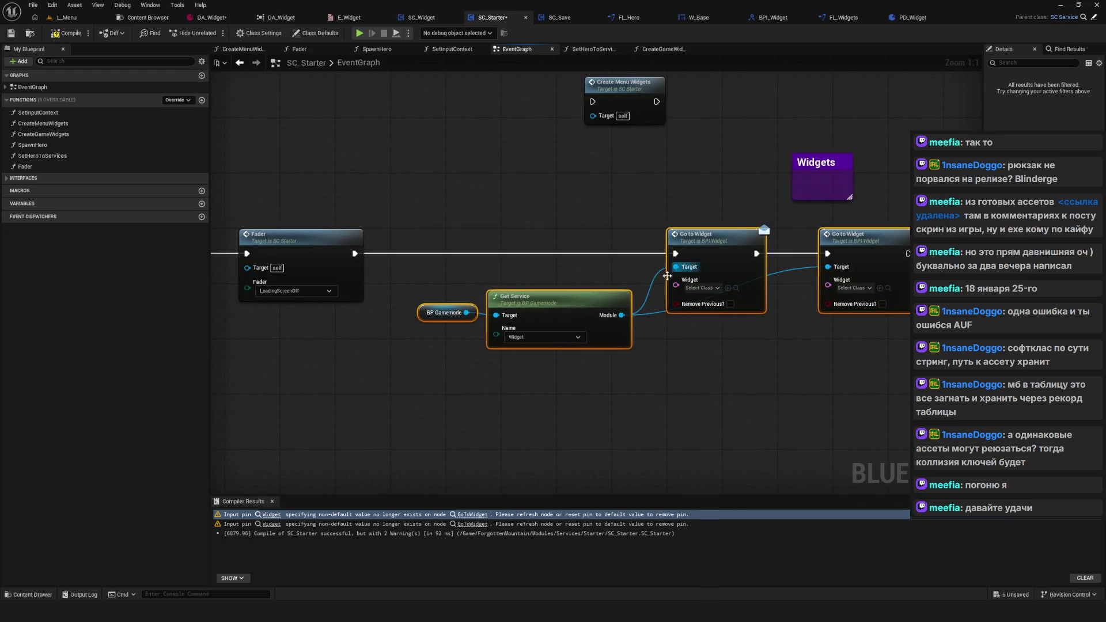
{"action": "left_click_drag", "start_coordinate": [561, 162], "coordinate": [563, 187]}
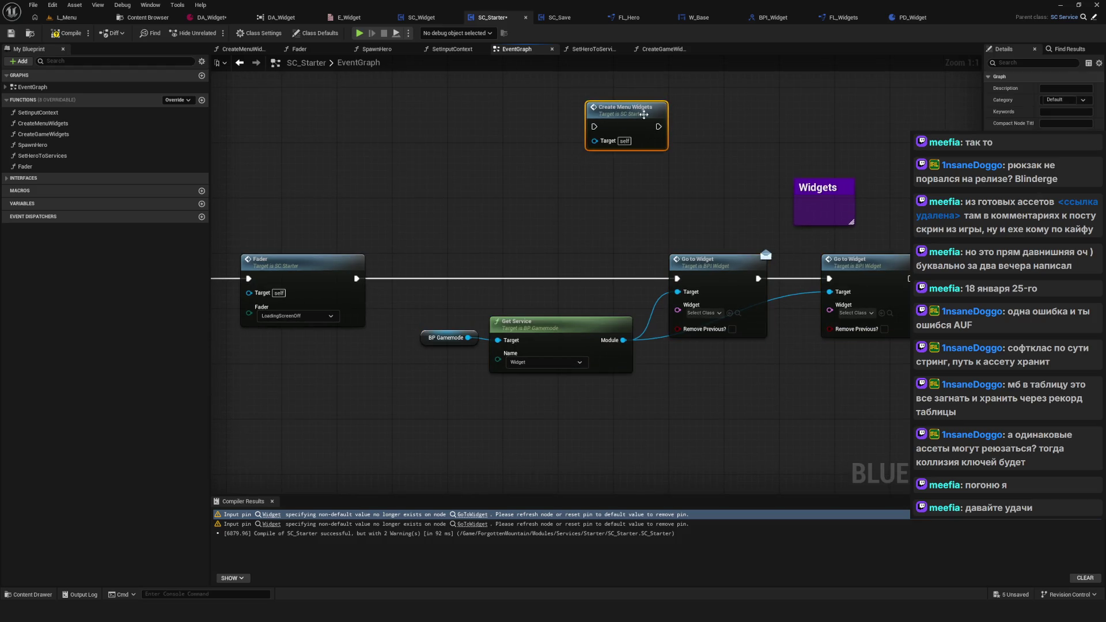
{"action": "double_click", "coordinate": [636, 112]}
{"action": "left_click", "coordinate": [239, 64]}
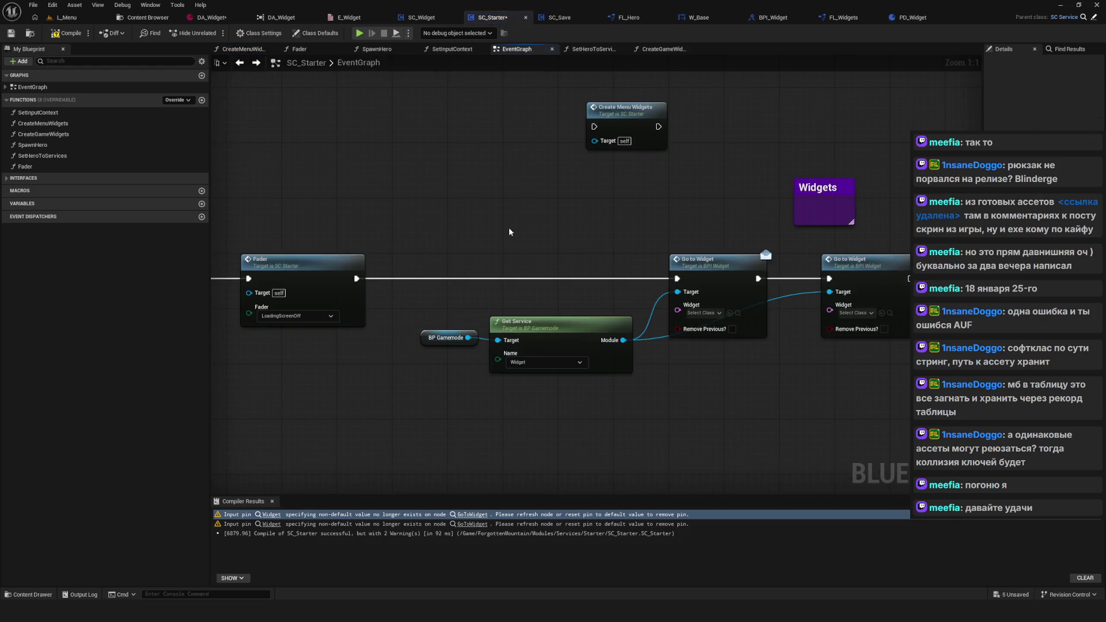
{"action": "scroll", "coordinate": [659, 233], "scroll_direction": "down", "scroll_amount": 7}
{"action": "scroll", "coordinate": [791, 238], "scroll_direction": "up", "scroll_amount": 8}
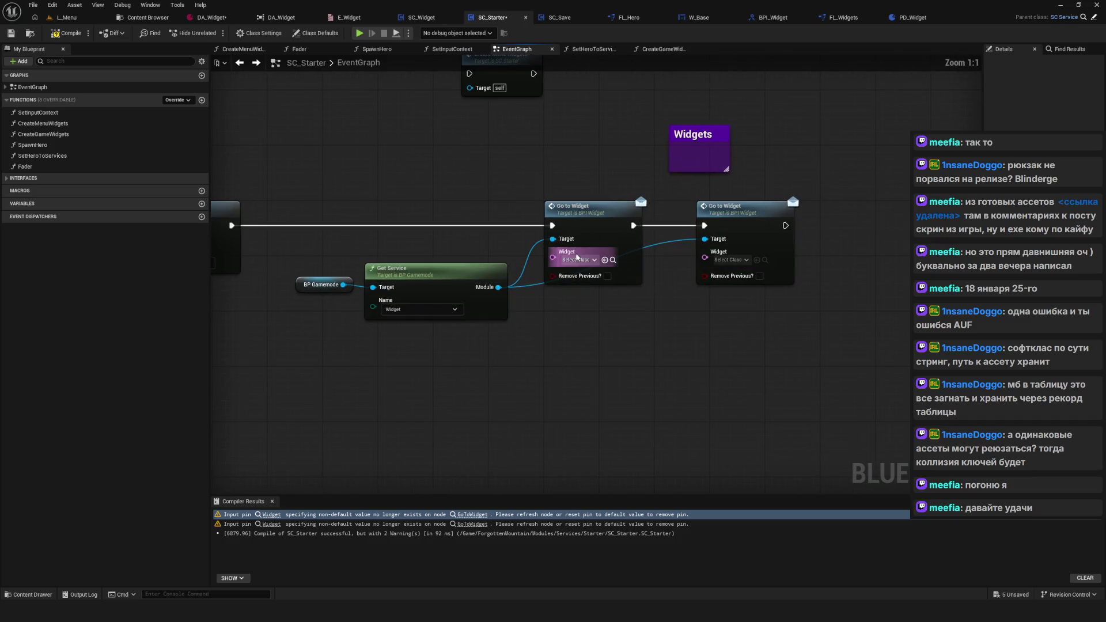
Step: Set the first Go to Widget node's widget class to W_Background
{"action": "left_click", "coordinate": [579, 260]}
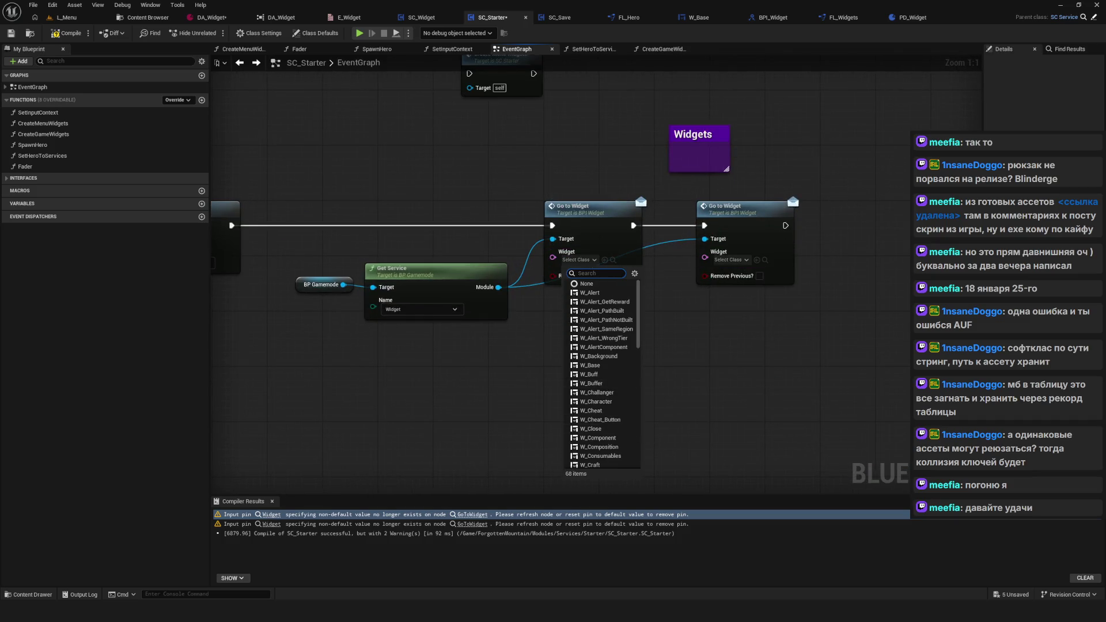
{"action": "key", "text": "Escape"}
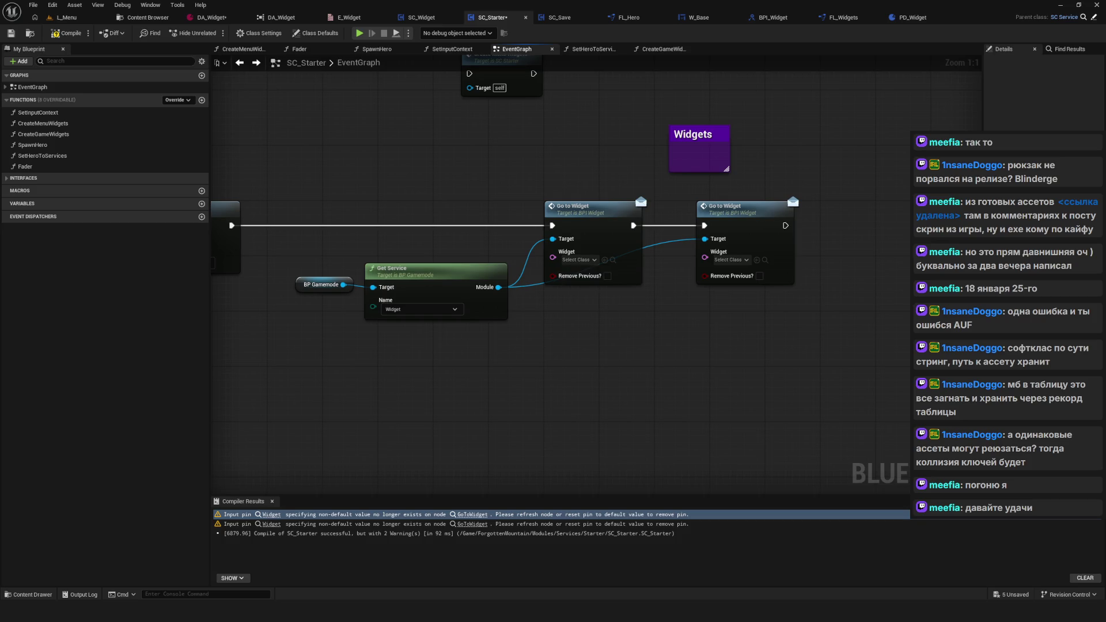
{"action": "left_click", "coordinate": [579, 260]}
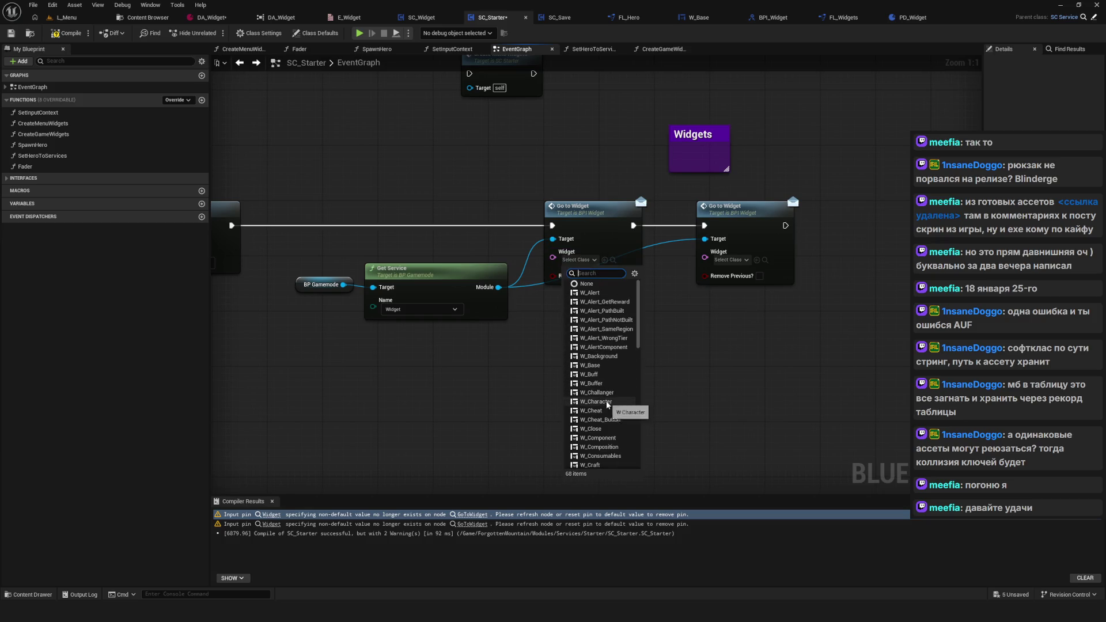
{"action": "left_click", "coordinate": [600, 356]}
Step: Filter the class list by 'W_' and set the second node's class to W_Menu
{"action": "left_click", "coordinate": [562, 305]}
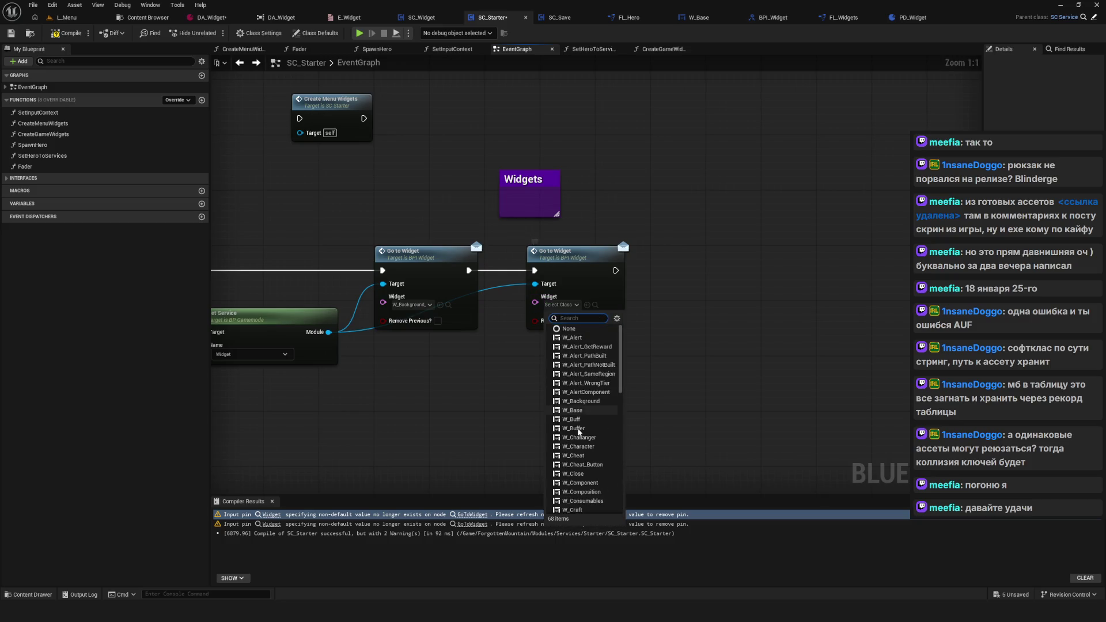
{"action": "scroll", "coordinate": [580, 443], "scroll_direction": "down", "scroll_amount": 15}
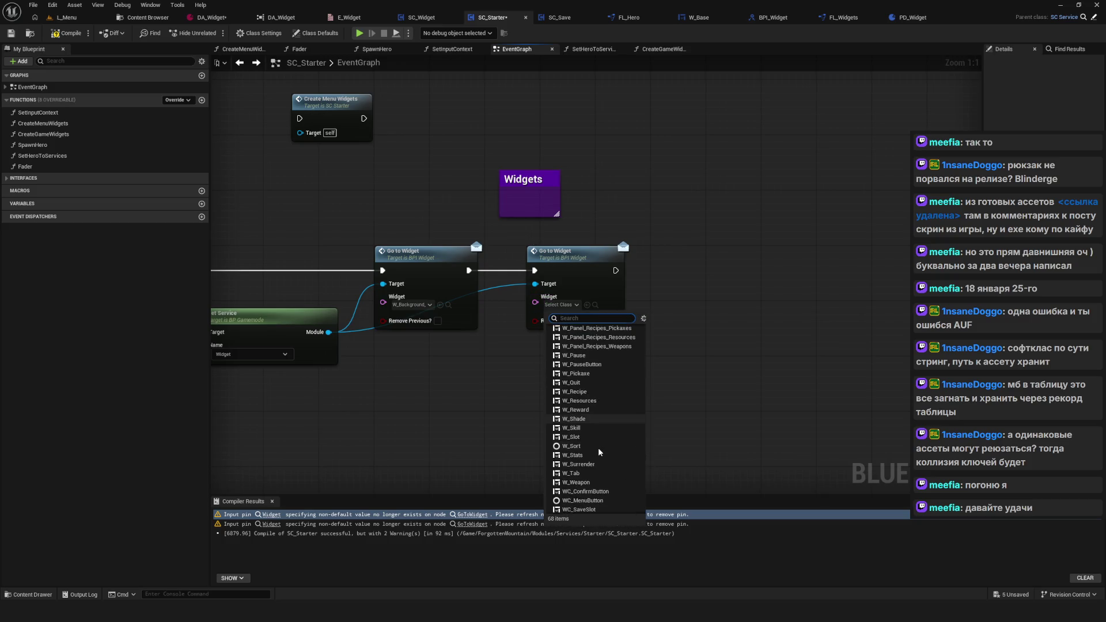
{"action": "scroll", "coordinate": [593, 454], "scroll_direction": "up", "scroll_amount": 6}
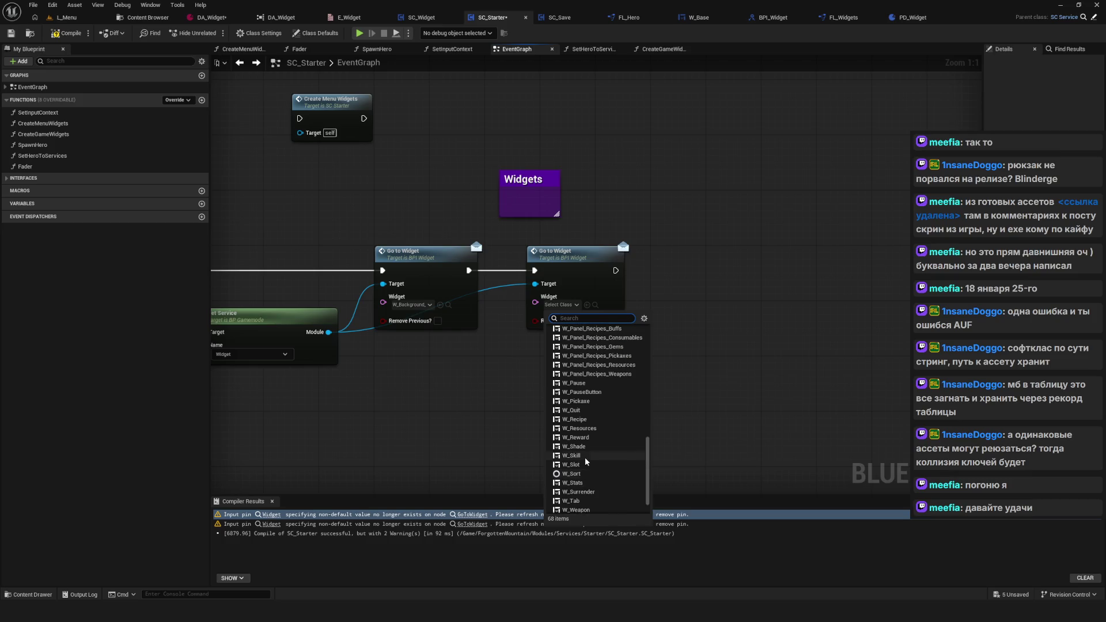
{"action": "type", "text": "W_Menu"}
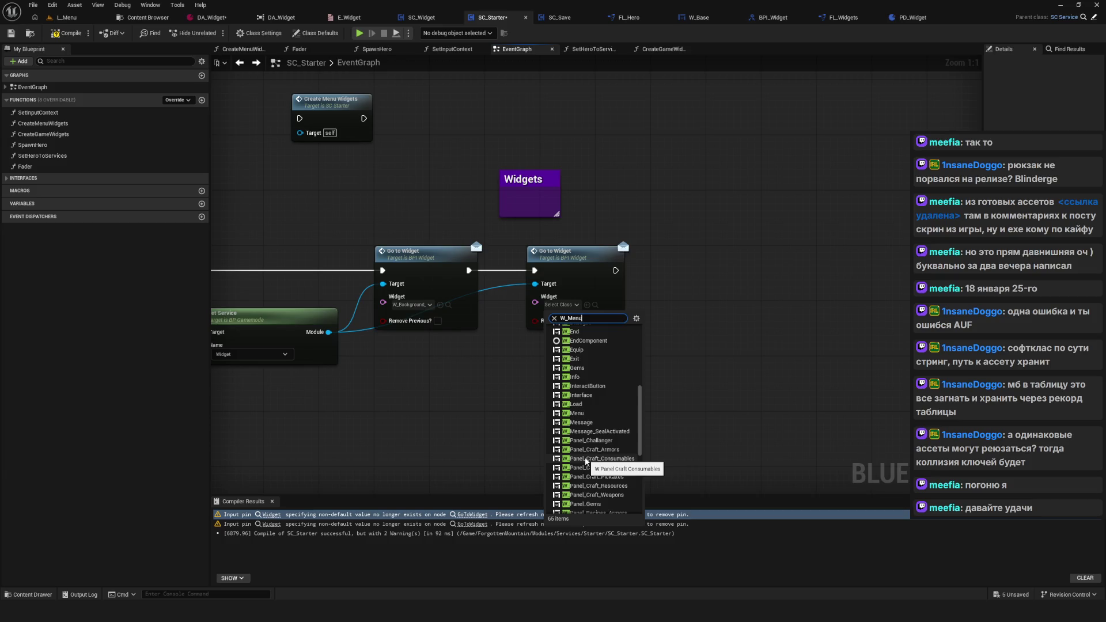
{"action": "left_click", "coordinate": [577, 332]}
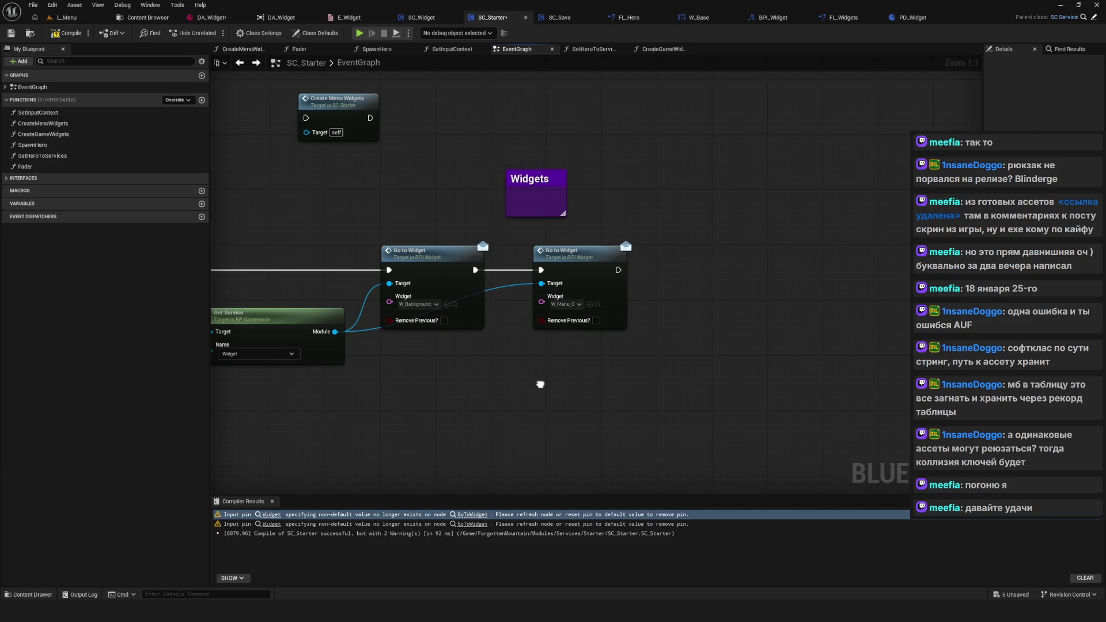
Step: Reopen the second node's class list and confirm W_Menu as its widget class
{"action": "left_click", "coordinate": [567, 304]}
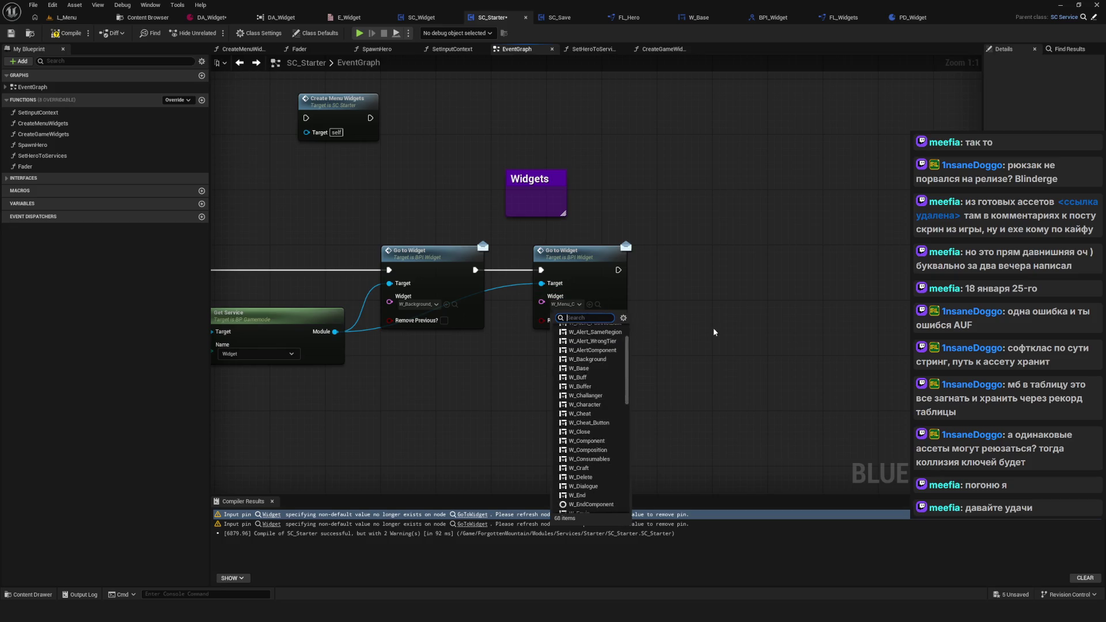
{"action": "left_click", "coordinate": [568, 314]}
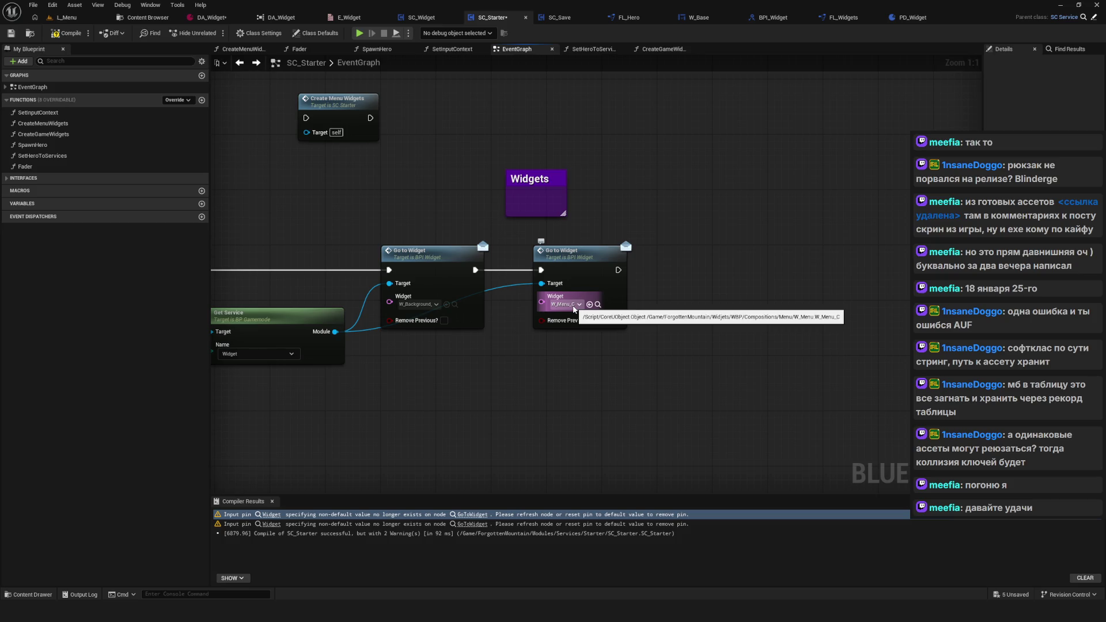
{"action": "left_click", "coordinate": [573, 306]}
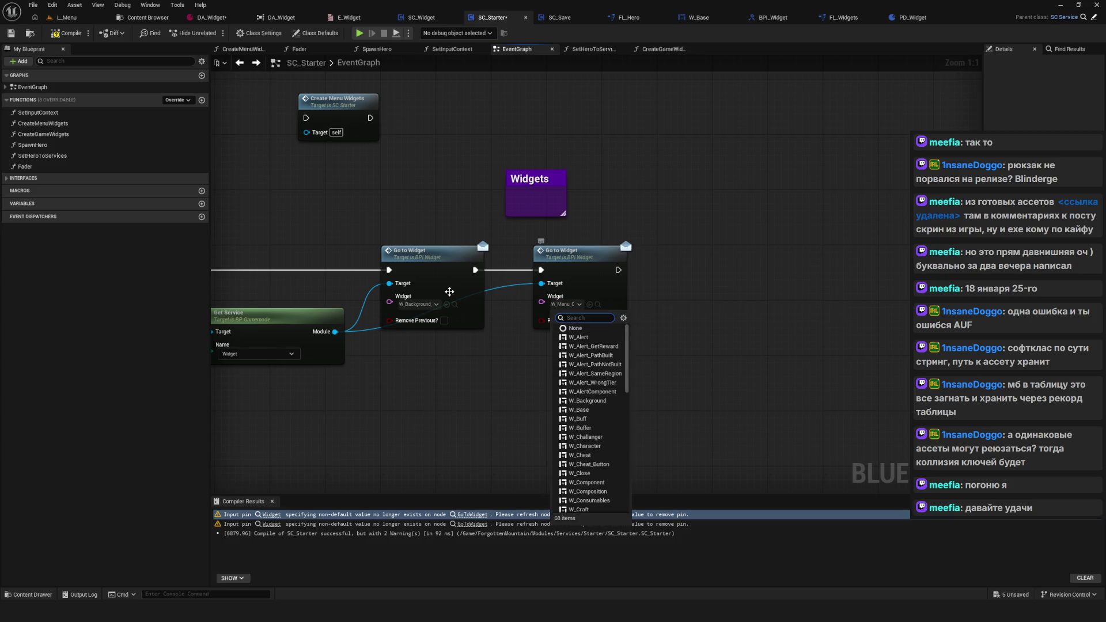
{"action": "left_click", "coordinate": [479, 284]}
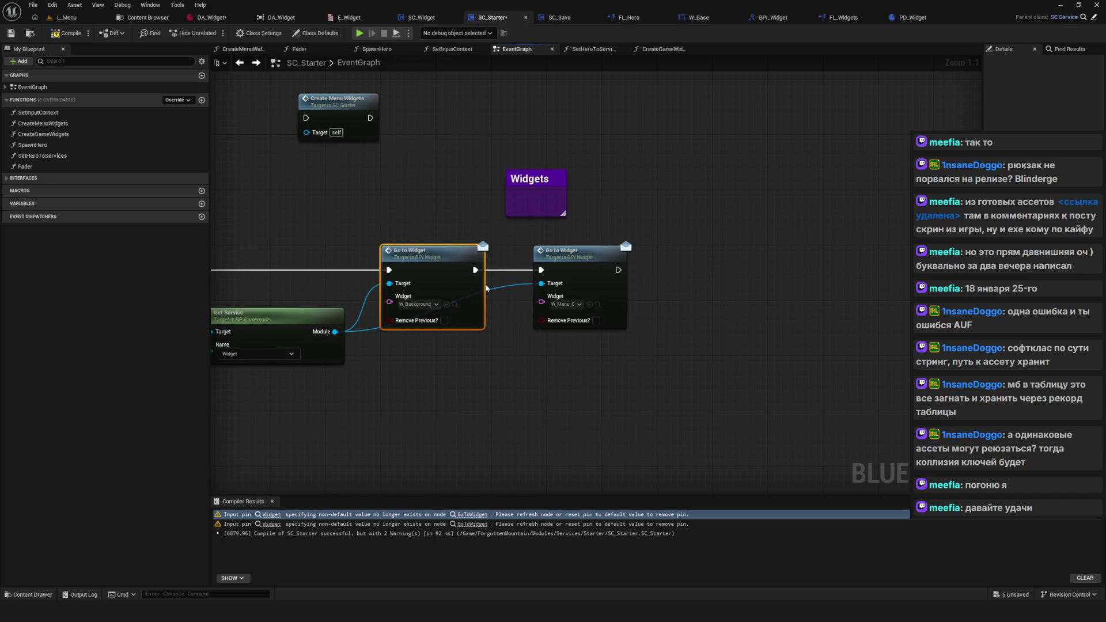
{"action": "left_click", "coordinate": [570, 304]}
{"action": "scroll", "coordinate": [605, 404], "scroll_direction": "down", "scroll_amount": 5}
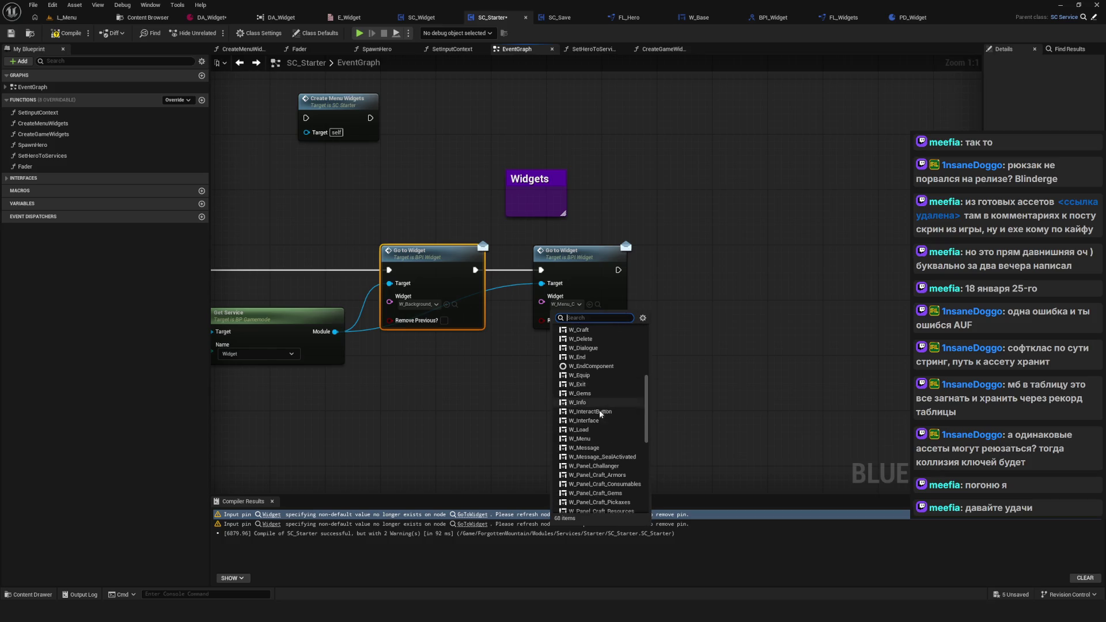
{"action": "left_click", "coordinate": [588, 440]}
{"action": "left_click", "coordinate": [491, 420]}
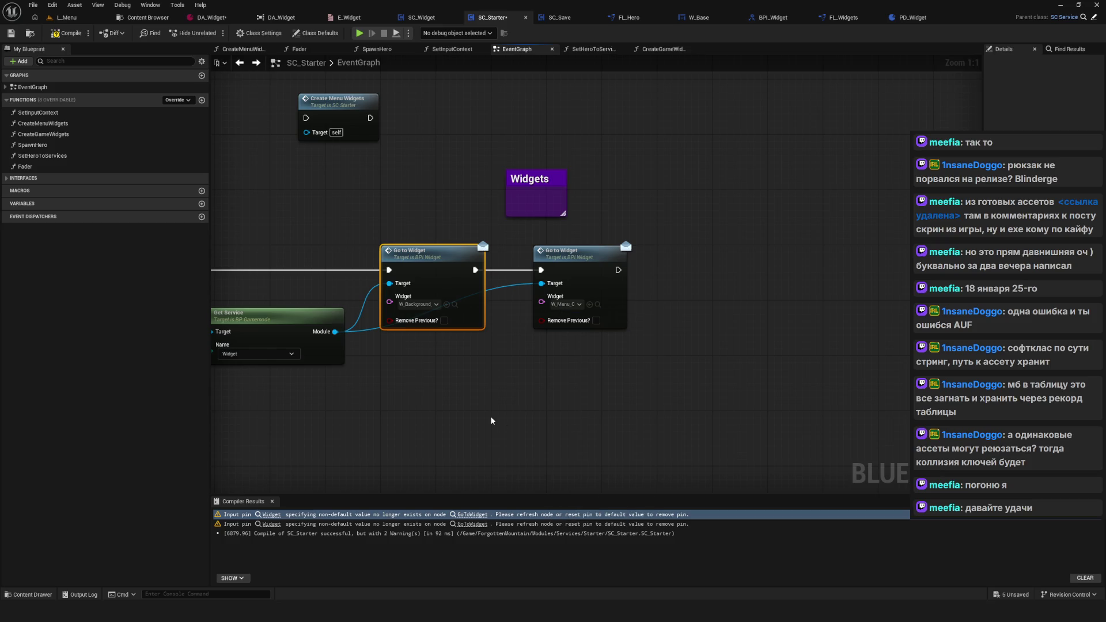
Step: Nudge the second Go to Widget node and save SC_Starter
{"action": "mouse_move", "coordinate": [579, 251]}
{"action": "left_mouse_down"}
{"action": "mouse_move", "coordinate": [696, 258]}
{"action": "mouse_move", "coordinate": [578, 244]}
{"action": "left_mouse_up"}
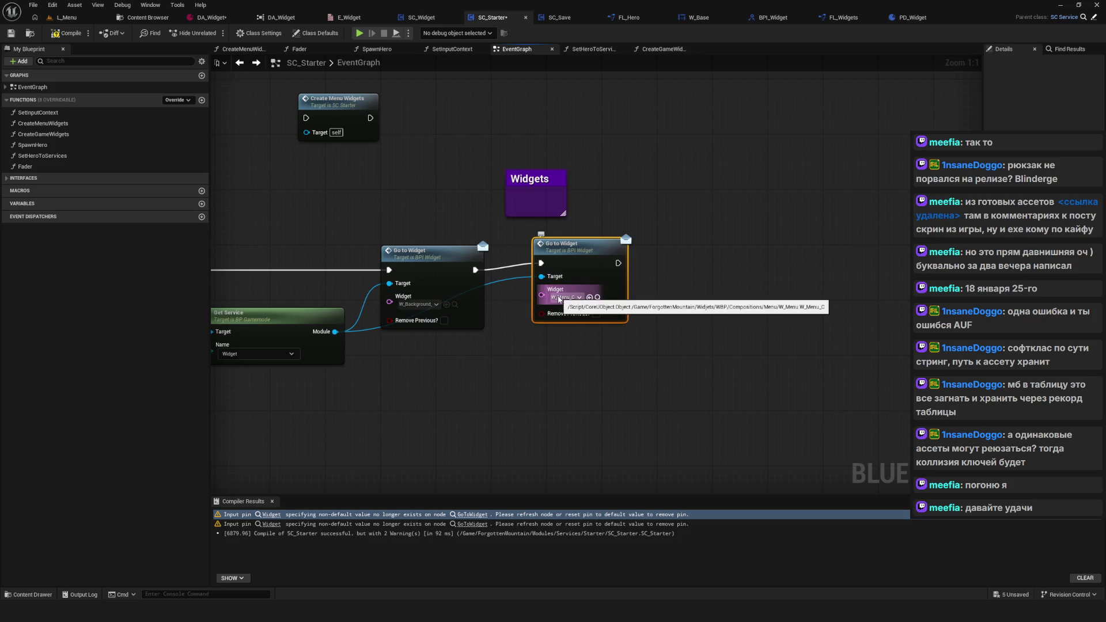
{"action": "key", "text": "ctrl+s"}
{"action": "scroll", "coordinate": [628, 363], "scroll_direction": "down", "scroll_amount": 7}
{"action": "scroll", "coordinate": [661, 309], "scroll_direction": "up", "scroll_amount": 4}
{"action": "scroll", "coordinate": [661, 309], "scroll_direction": "up", "scroll_amount": 3}
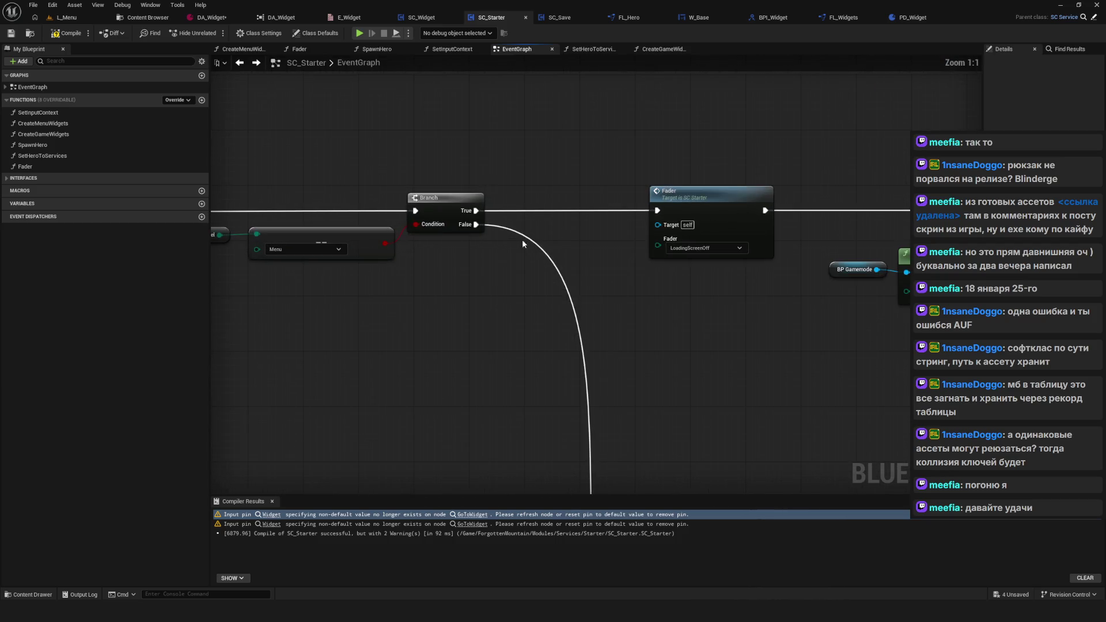
Step: Compile and save SC_Starter, which now has no warnings
{"action": "scroll", "coordinate": [597, 269], "scroll_direction": "down", "scroll_amount": 7}
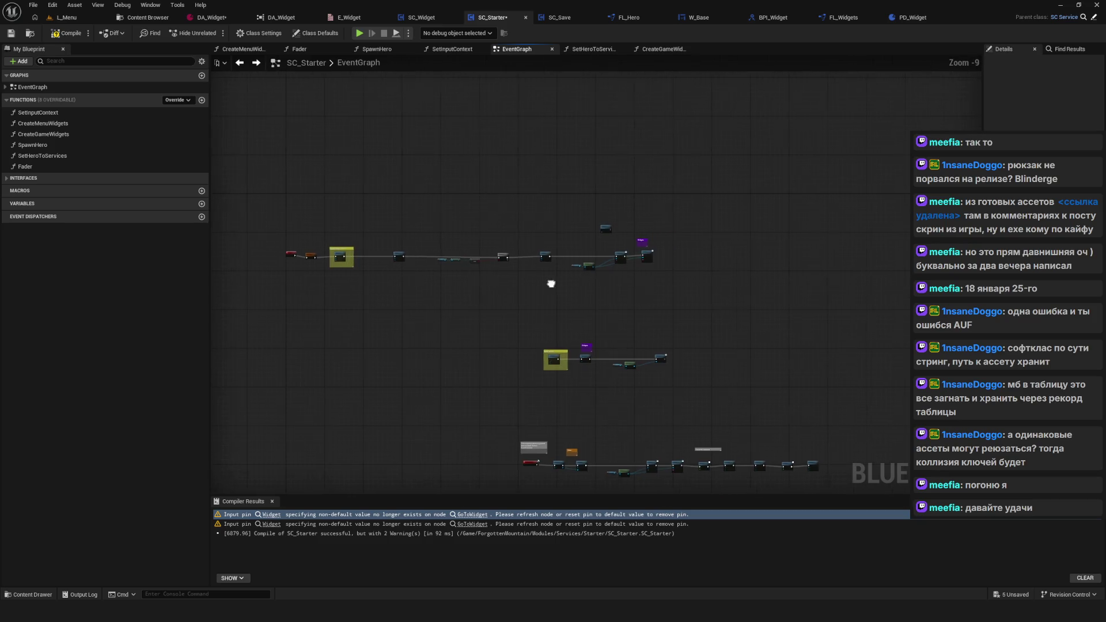
{"action": "left_click", "coordinate": [67, 32]}
{"action": "left_click", "coordinate": [10, 33]}
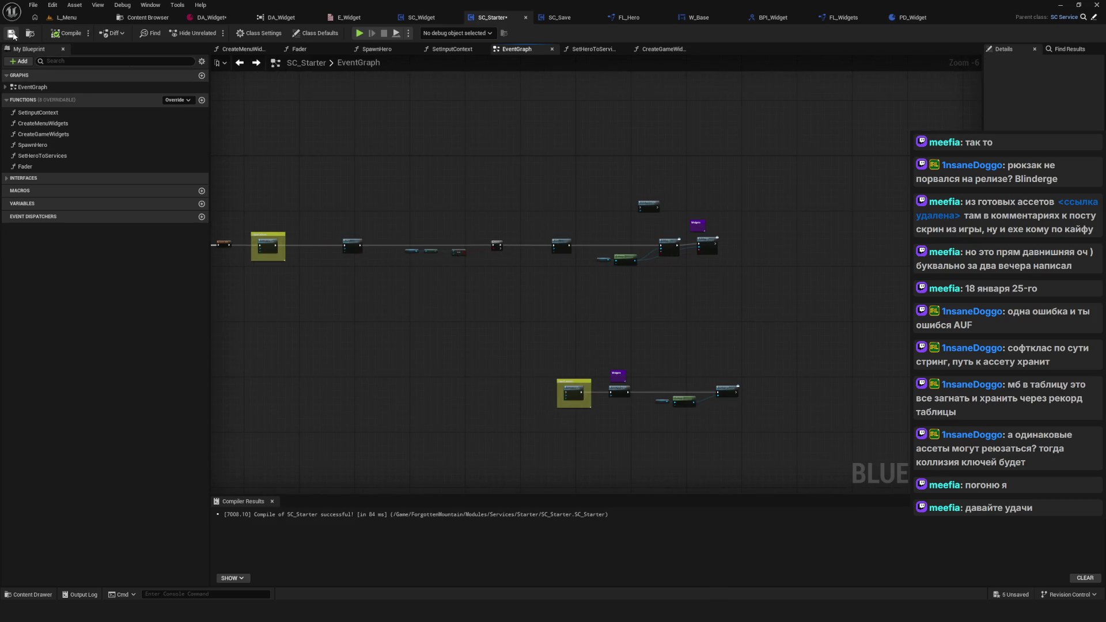
{"action": "scroll", "coordinate": [514, 271], "scroll_direction": "down", "scroll_amount": 6}
{"action": "scroll", "coordinate": [515, 272], "scroll_direction": "up", "scroll_amount": 5}
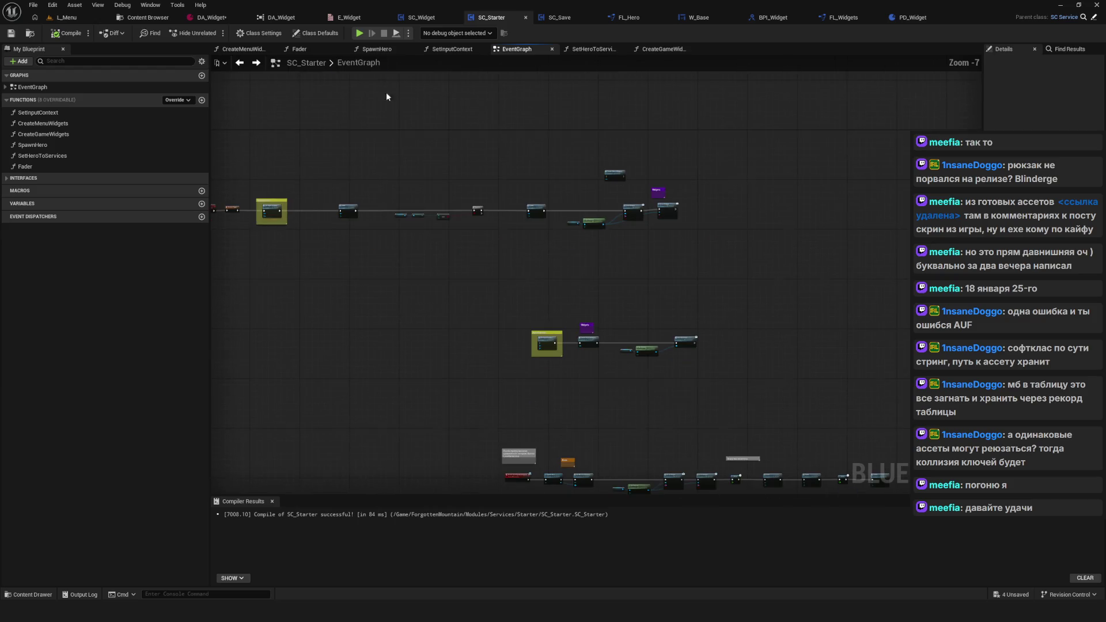
Step: Try Play, cancel the six-blueprint compilation errors dialog, then save DA_Widget
{"action": "left_click", "coordinate": [359, 33]}
{"action": "left_click_drag", "start_coordinate": [522, 260], "coordinate": [468, 250]}
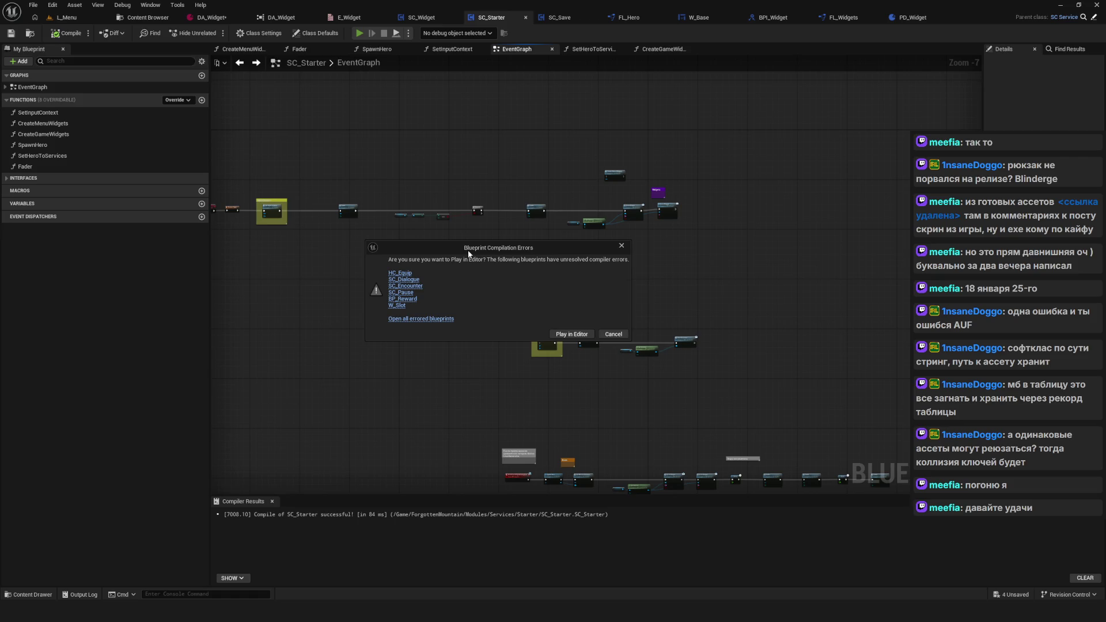
{"action": "left_click", "coordinate": [621, 245]}
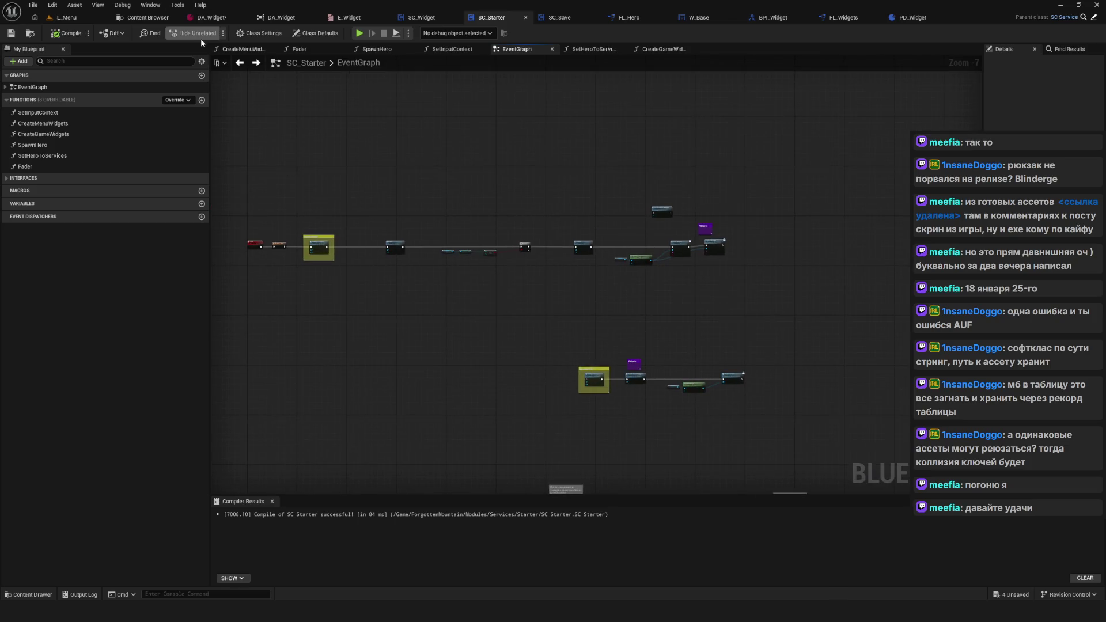
{"action": "left_click", "coordinate": [210, 18]}
{"action": "key", "text": "ctrl+s"}
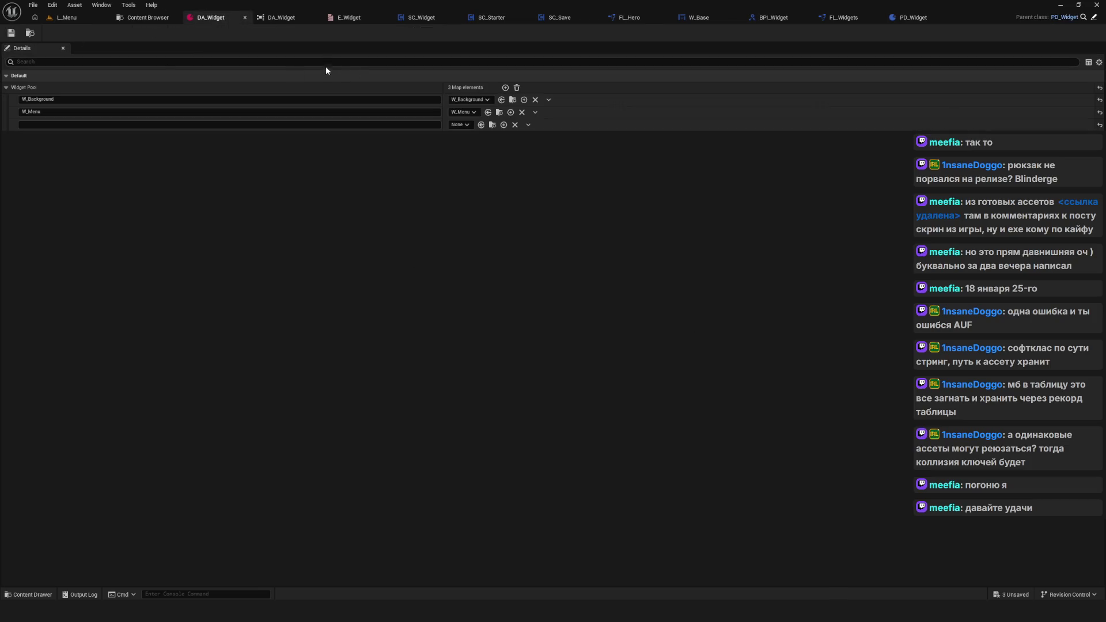
Step: Review the SC_Widget blueprint and the E_Widget enum entries, then return to SC_Starter
{"action": "left_click", "coordinate": [422, 17]}
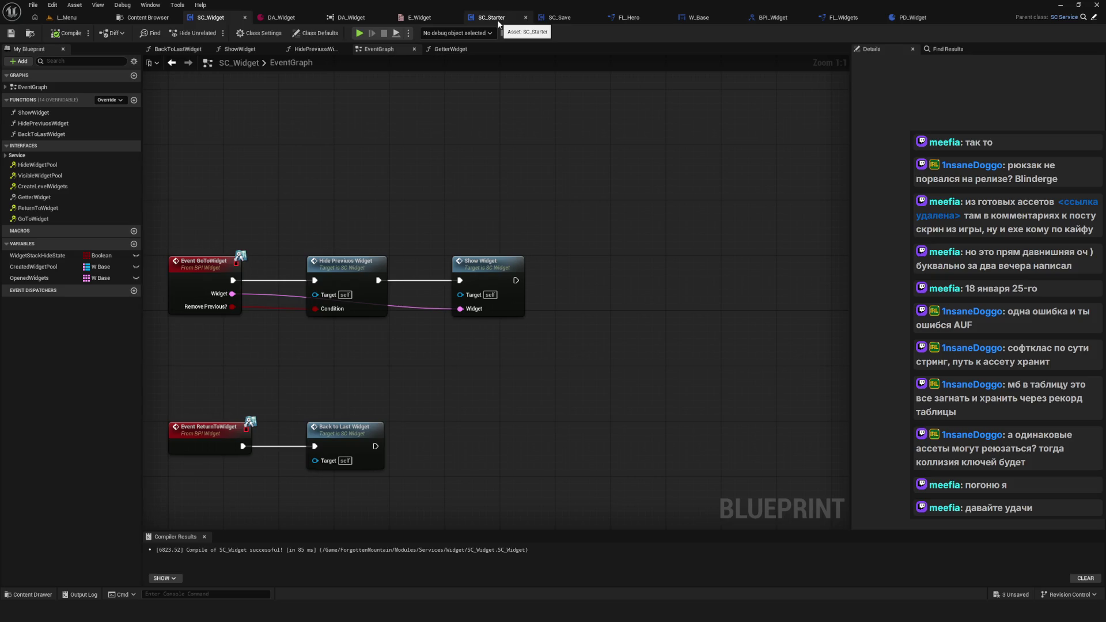
{"action": "left_click", "coordinate": [410, 18]}
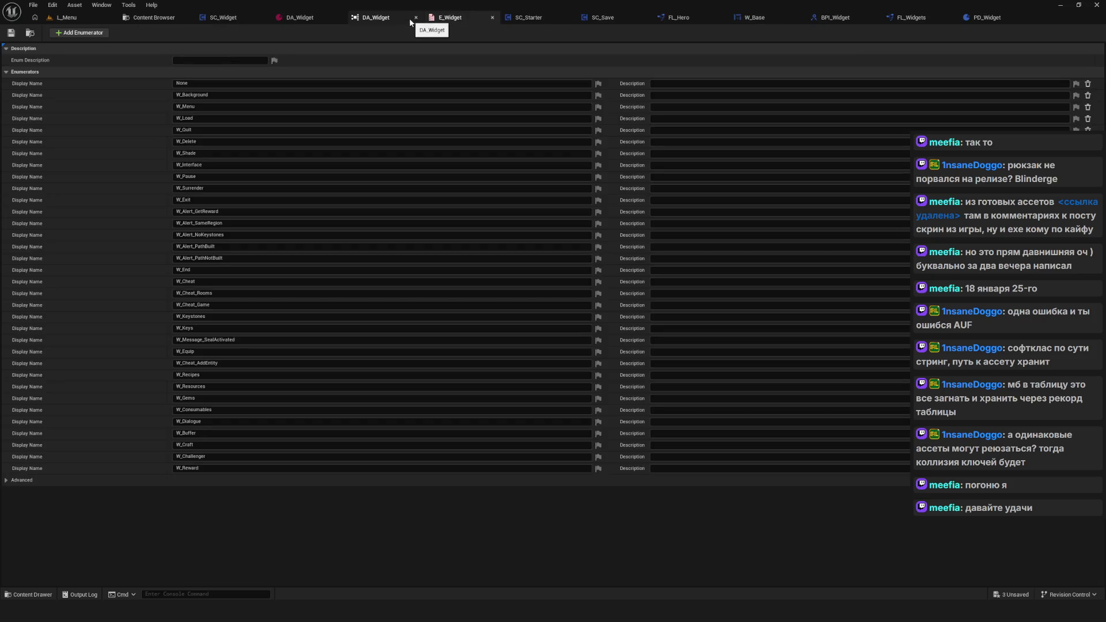
{"action": "left_click", "coordinate": [530, 21]}
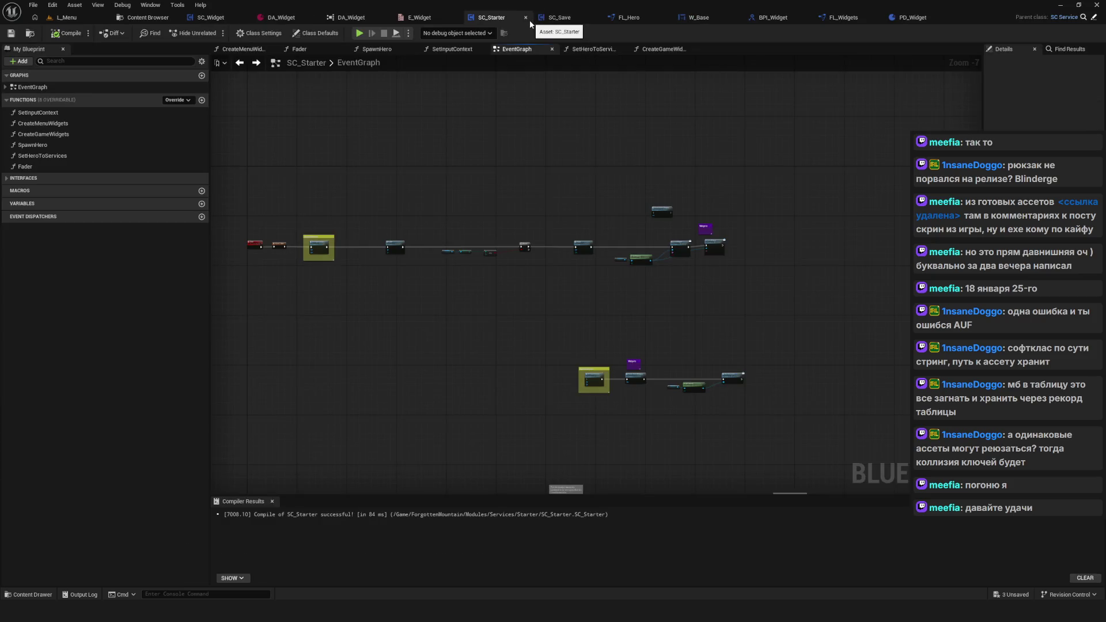
Step: Close the documents after SC_Starter and try Play again, which lists six failing blueprints
{"action": "left_click_drag", "start_coordinate": [490, 17], "coordinate": [281, 17]}
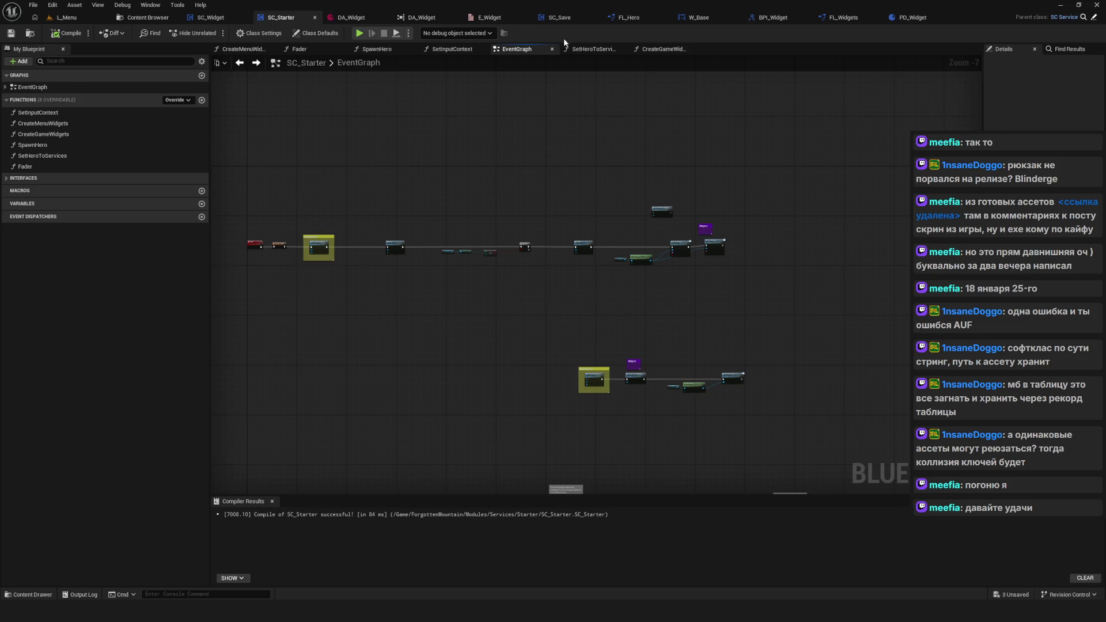
{"action": "right_click", "coordinate": [291, 18]}
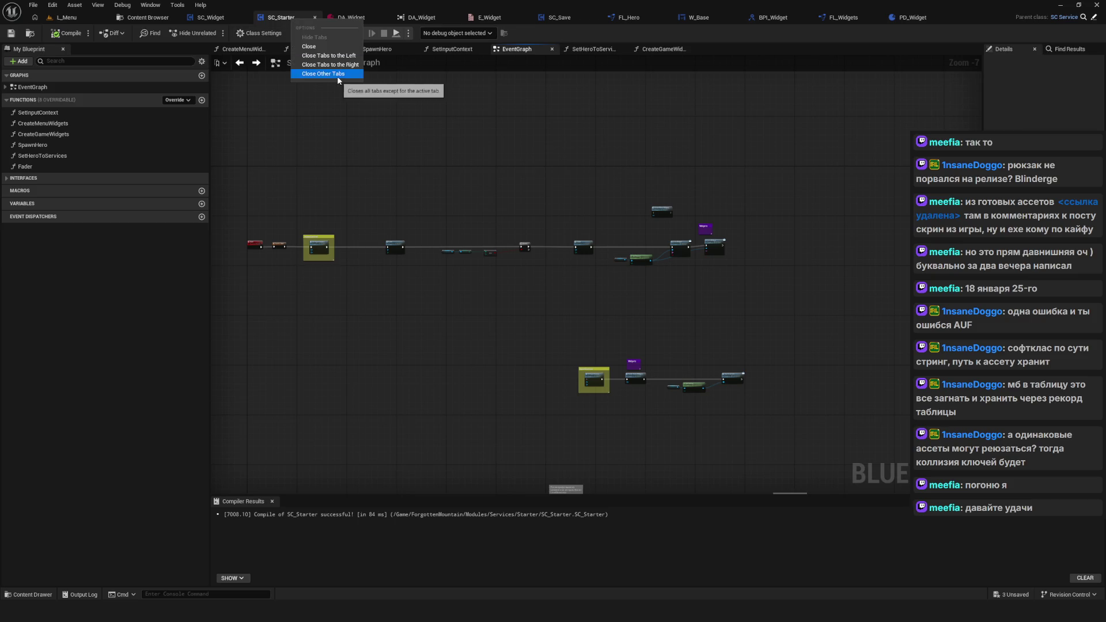
{"action": "key", "text": "Escape"}
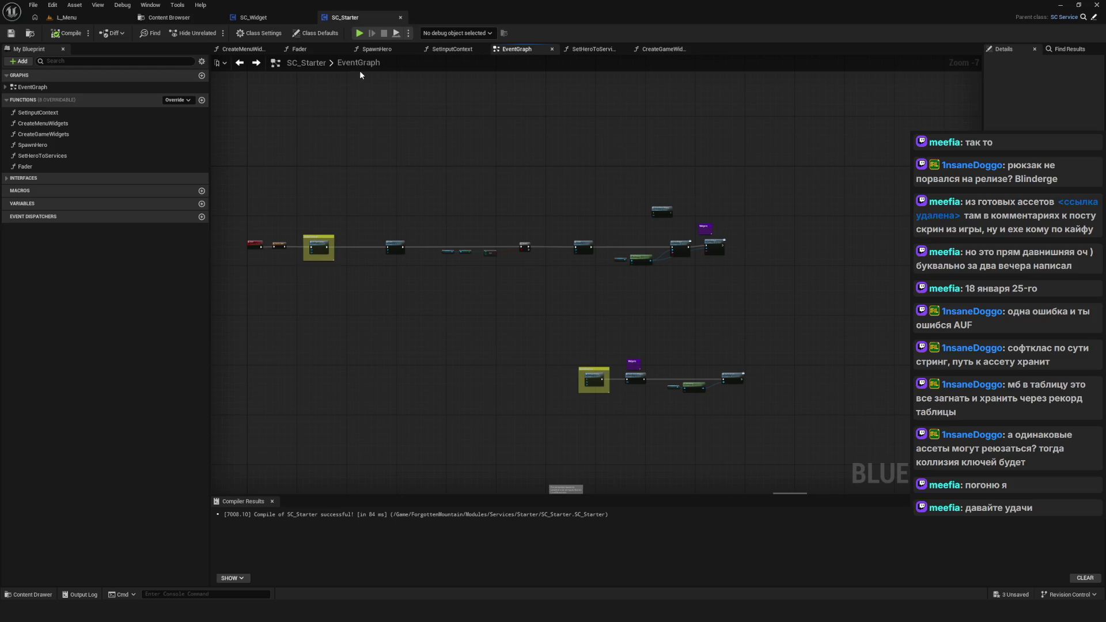
{"action": "left_click", "coordinate": [359, 33]}
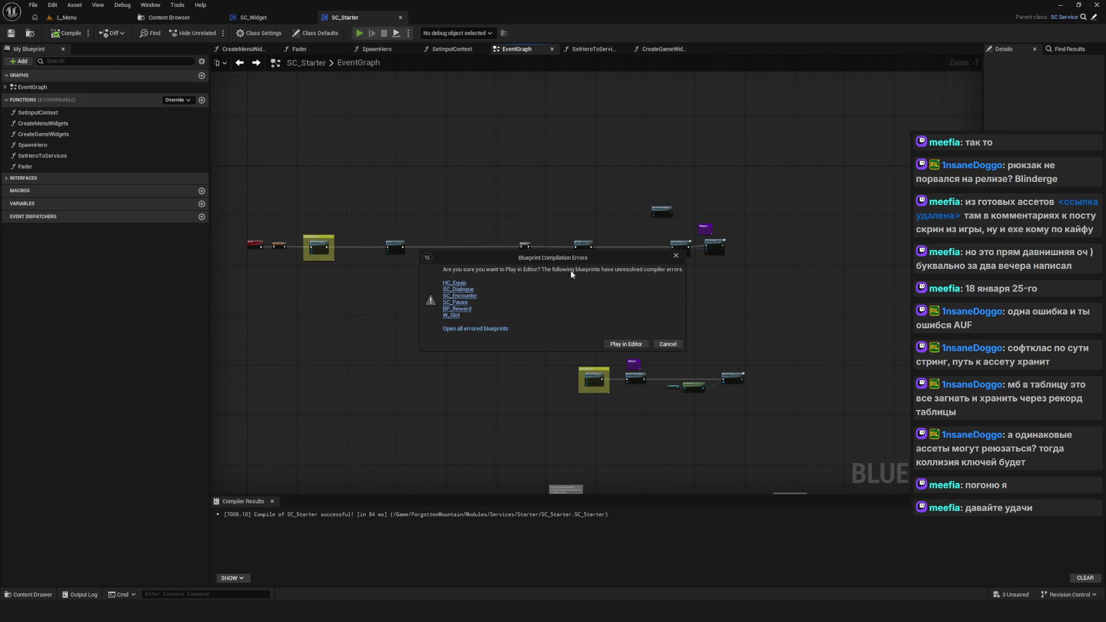
Step: Open all six errored blueprints, close the Message Log, and compile W_Slot with F7
{"action": "key", "text": "Return"}
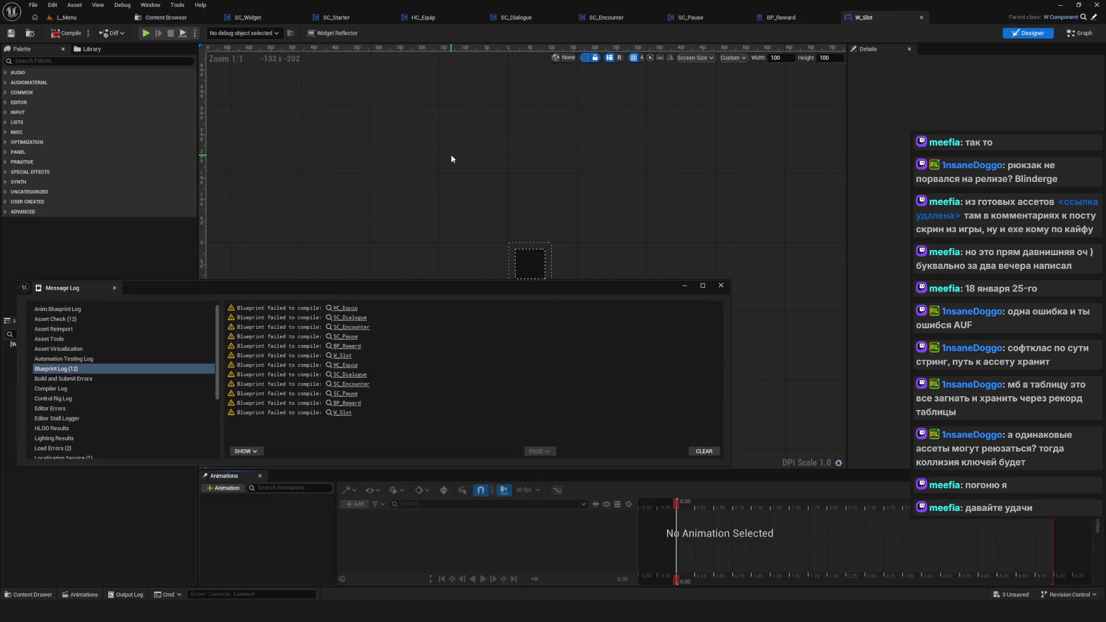
{"action": "left_click", "coordinate": [720, 286]}
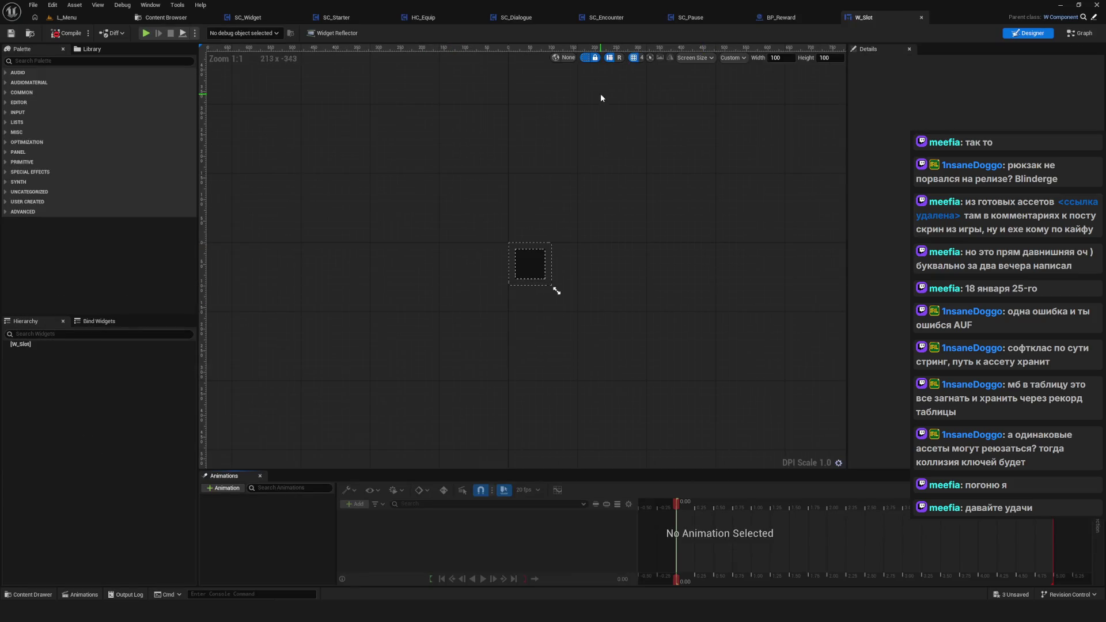
{"action": "scroll", "coordinate": [526, 212], "scroll_direction": "down", "scroll_amount": 6}
{"action": "scroll", "coordinate": [526, 212], "scroll_direction": "up", "scroll_amount": 4}
{"action": "key", "text": "F7"}
{"action": "left_click_drag", "start_coordinate": [539, 251], "coordinate": [612, 255]}
Step: Switch W_Slot to Graph mode, expand the Slot functions, and select SetFillSlot
{"action": "left_click", "coordinate": [1081, 33]}
{"action": "scroll", "coordinate": [293, 233], "scroll_direction": "down", "scroll_amount": 8}
{"action": "scroll", "coordinate": [292, 233], "scroll_direction": "up", "scroll_amount": 3}
{"action": "scroll", "coordinate": [293, 233], "scroll_direction": "down", "scroll_amount": 2}
{"action": "scroll", "coordinate": [292, 233], "scroll_direction": "up", "scroll_amount": 3}
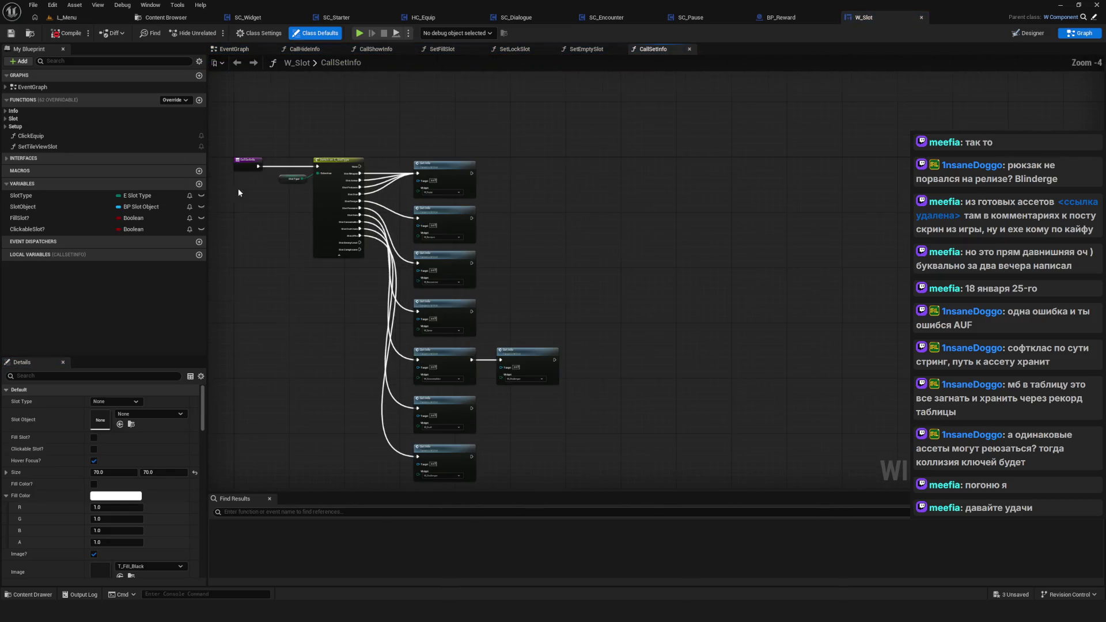
{"action": "left_click", "coordinate": [80, 119]}
{"action": "left_click", "coordinate": [81, 128]}
{"action": "scroll", "coordinate": [668, 184], "scroll_direction": "down", "scroll_amount": 2}
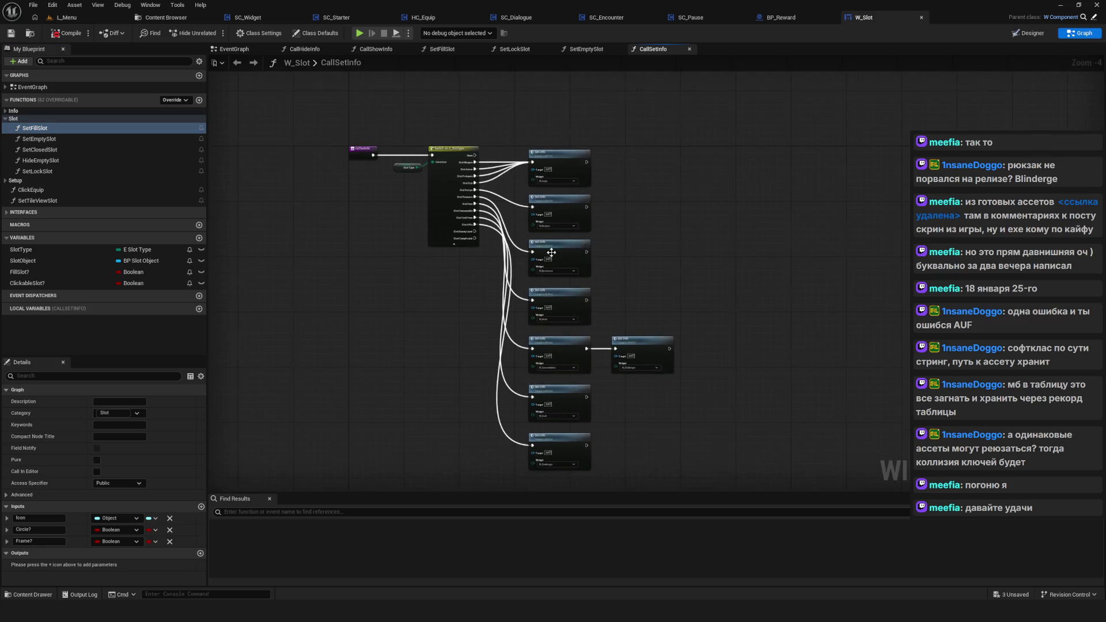
Step: Compile W_Slot and jump from a pin error to the ShowInfo function graph
{"action": "left_click", "coordinate": [67, 33]}
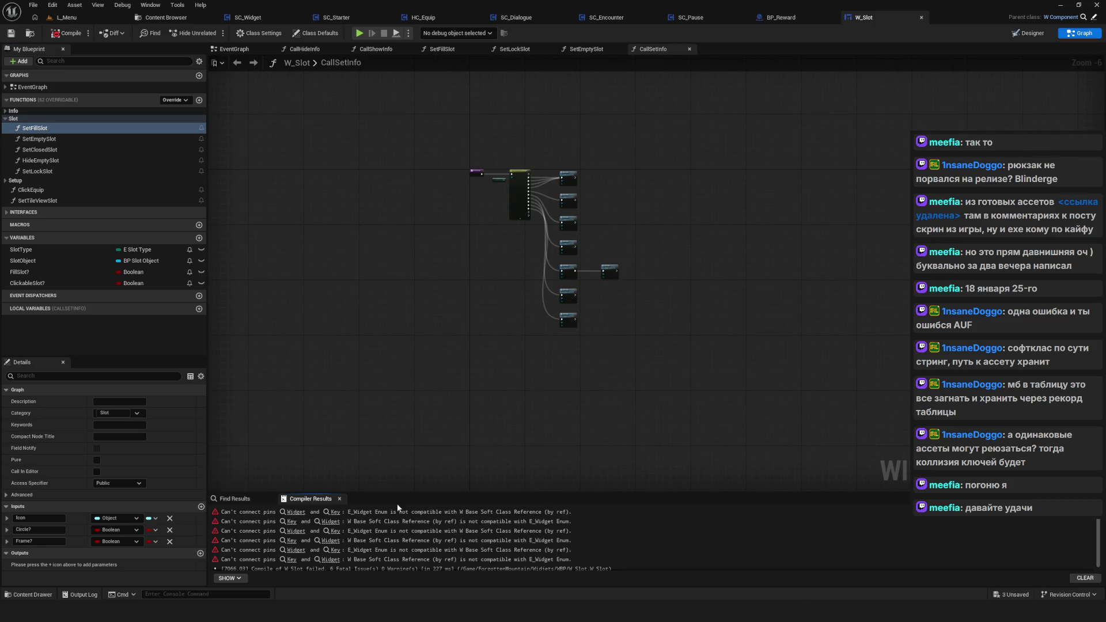
{"action": "left_click", "coordinate": [295, 512]}
{"action": "left_click_drag", "start_coordinate": [400, 218], "coordinate": [576, 377]}
{"action": "scroll", "coordinate": [392, 289], "scroll_direction": "down", "scroll_amount": 4}
{"action": "scroll", "coordinate": [539, 284], "scroll_direction": "up", "scroll_amount": 3}
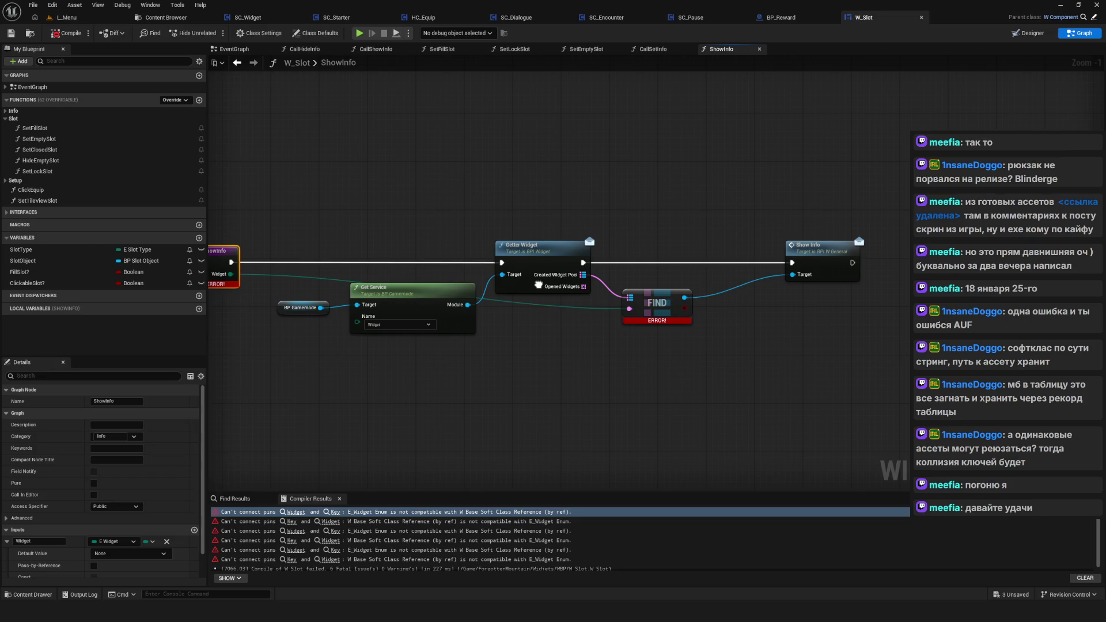
{"action": "left_click_drag", "start_coordinate": [538, 285], "coordinate": [619, 296]}
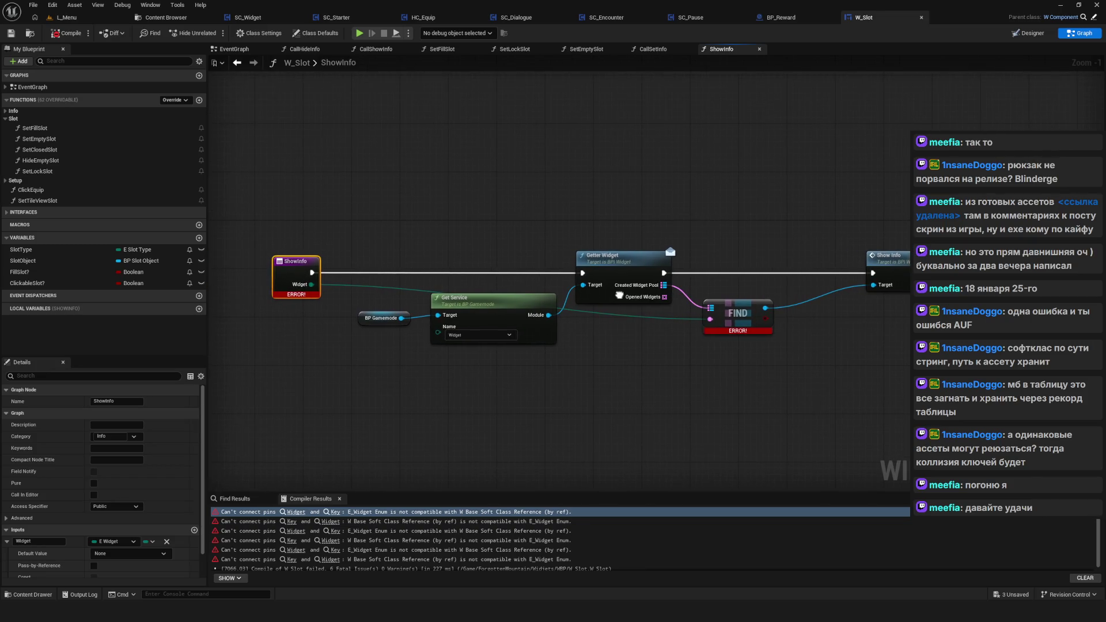
{"action": "left_click_drag", "start_coordinate": [619, 295], "coordinate": [730, 291]}
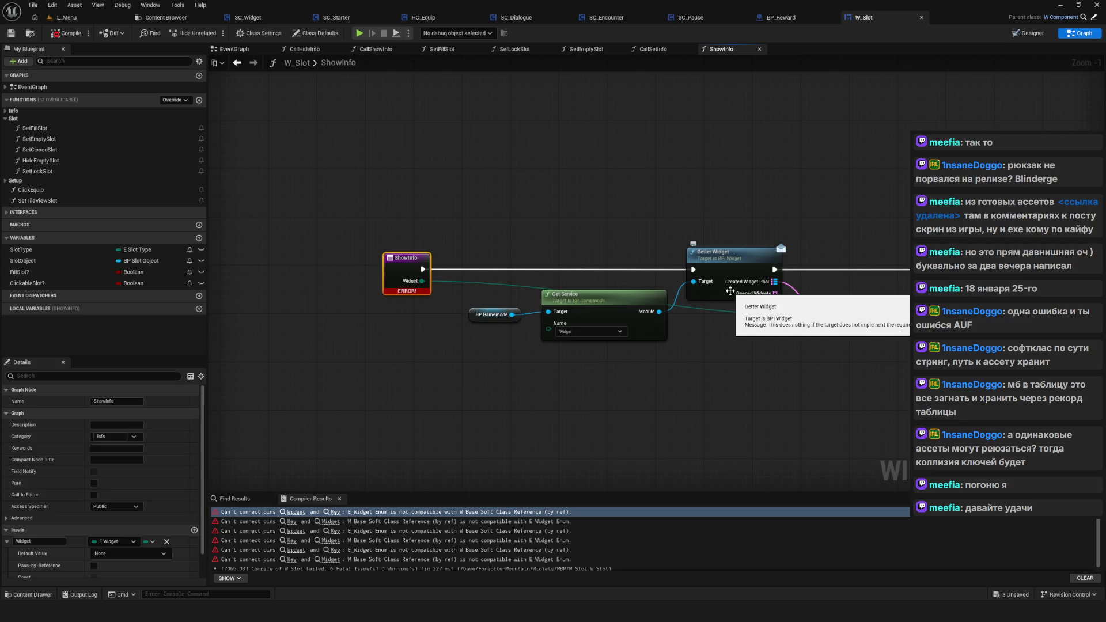
Step: Move to the CallSetInfo function graph
{"action": "right_click", "coordinate": [552, 281]}
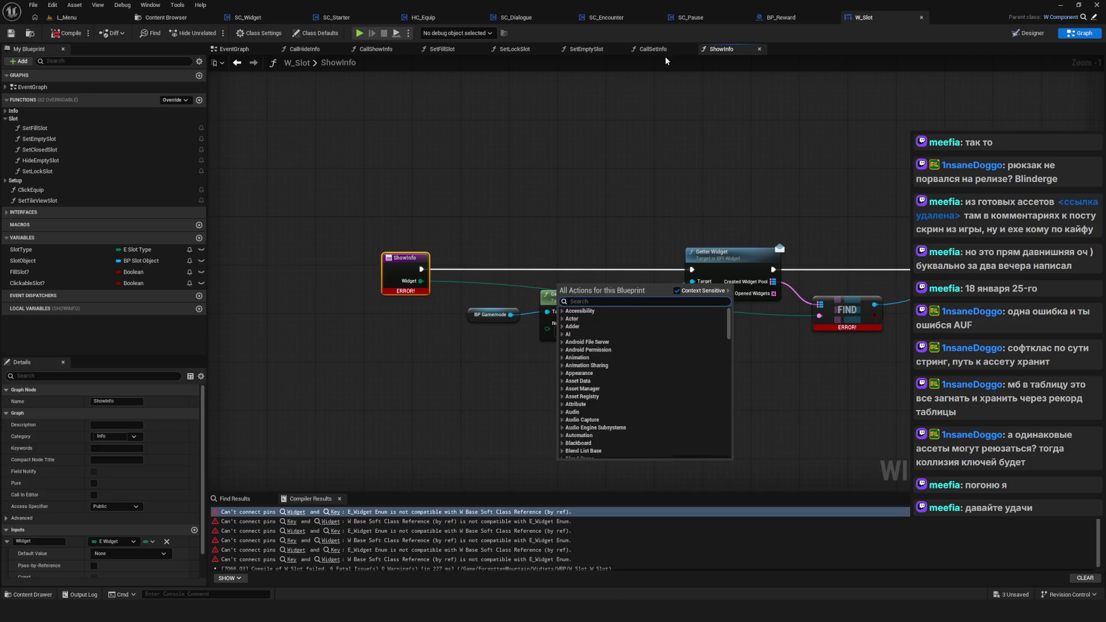
{"action": "left_click", "coordinate": [662, 51]}
{"action": "scroll", "coordinate": [514, 180], "scroll_direction": "up", "scroll_amount": 6}
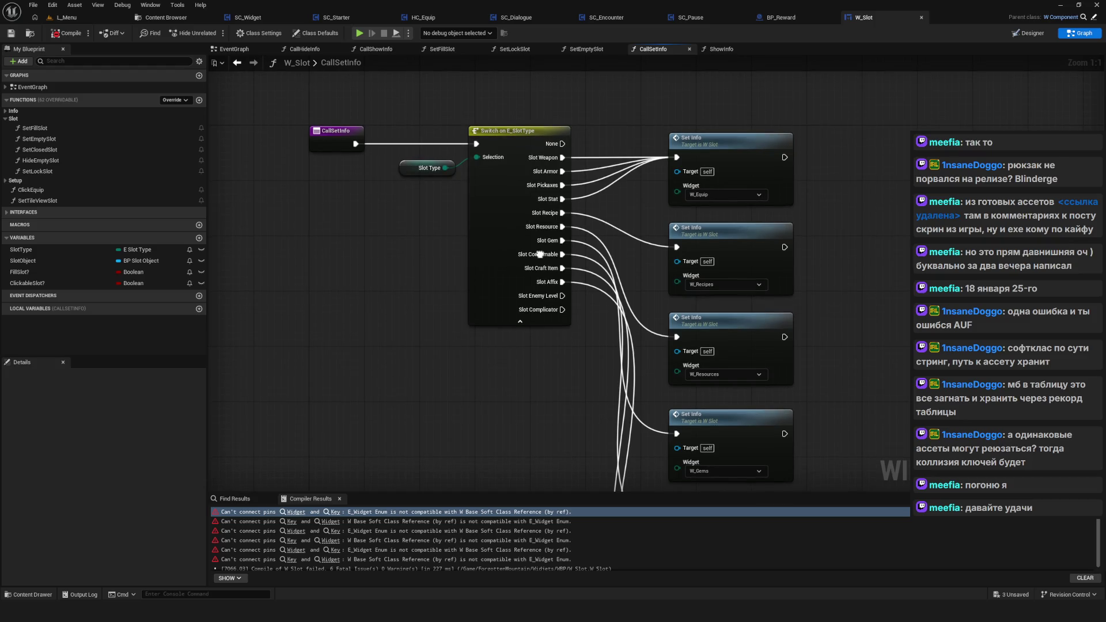
Step: Pan around the CallSetInfo graph to review its Set Info nodes
{"action": "scroll", "coordinate": [540, 254], "scroll_direction": "down", "scroll_amount": 9}
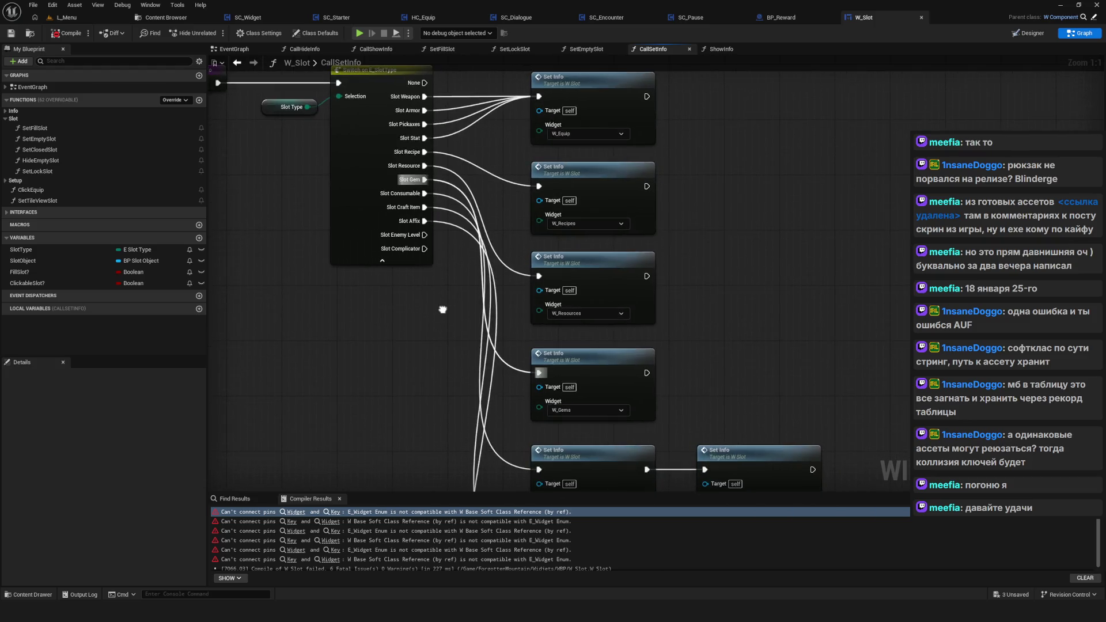
{"action": "scroll", "coordinate": [495, 285], "scroll_direction": "up", "scroll_amount": 9}
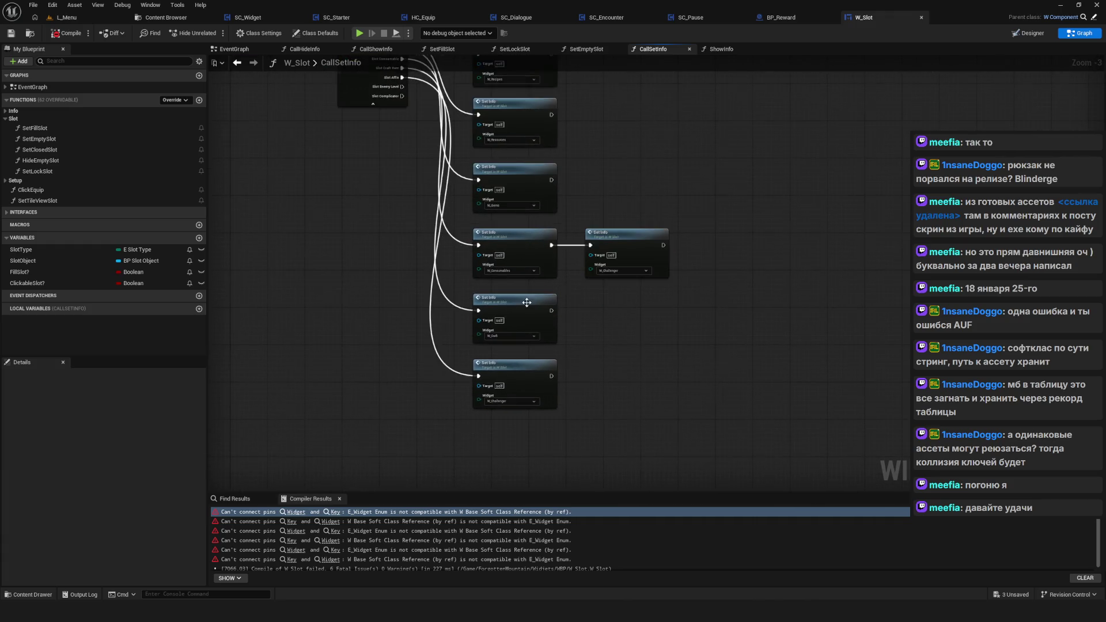
{"action": "scroll", "coordinate": [505, 249], "scroll_direction": "down", "scroll_amount": 9}
{"action": "scroll", "coordinate": [481, 343], "scroll_direction": "up", "scroll_amount": 5}
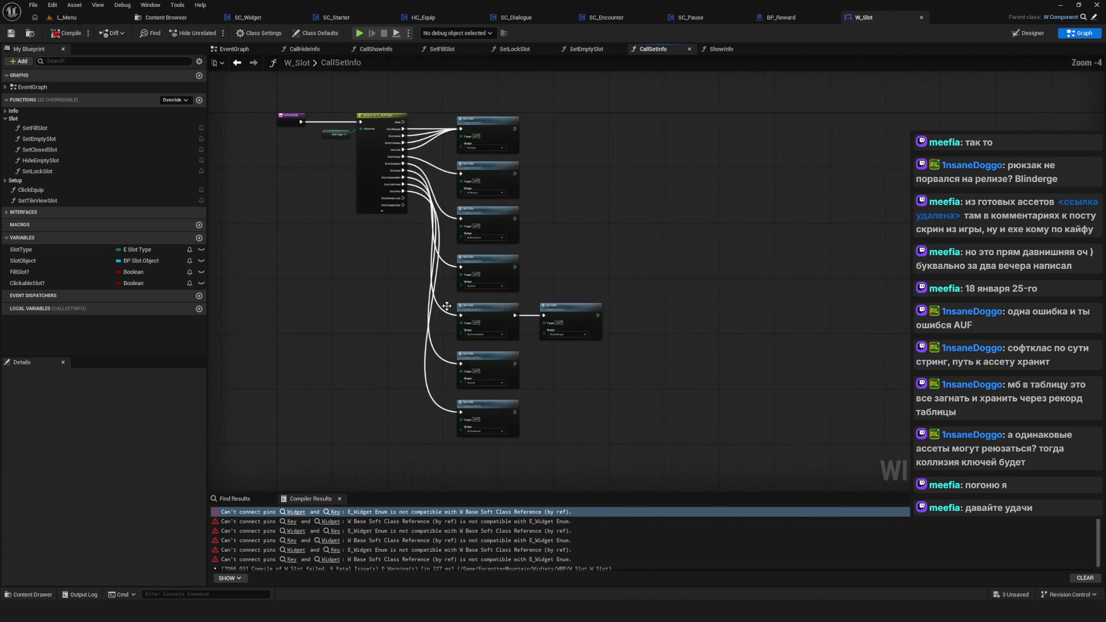
{"action": "left_click_drag", "start_coordinate": [481, 343], "coordinate": [467, 311]}
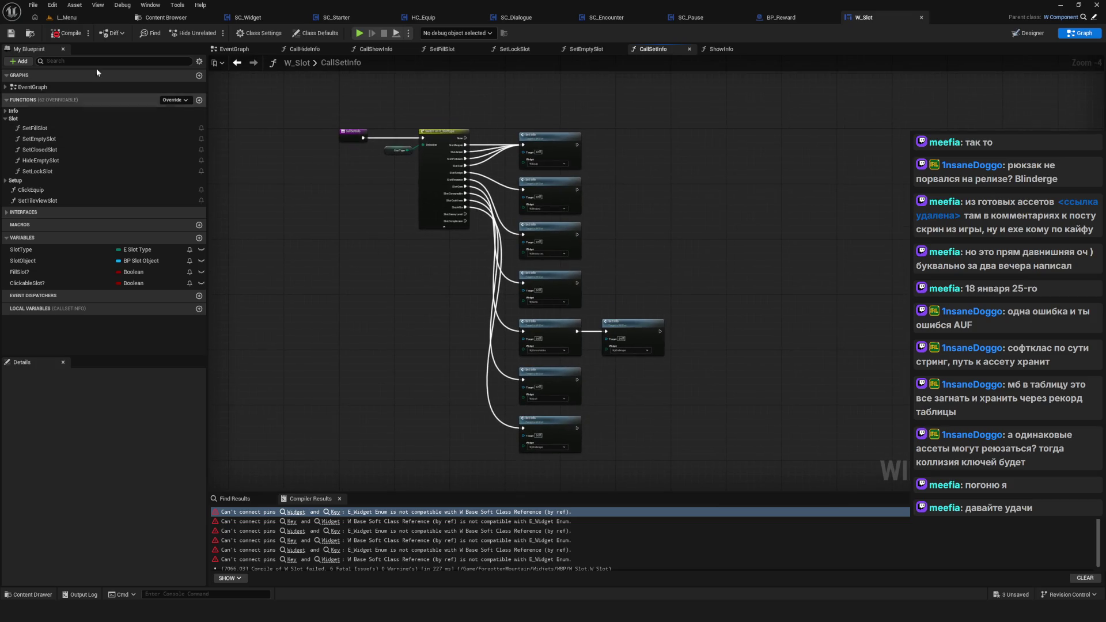
{"action": "left_click_drag", "start_coordinate": [588, 233], "coordinate": [621, 260]}
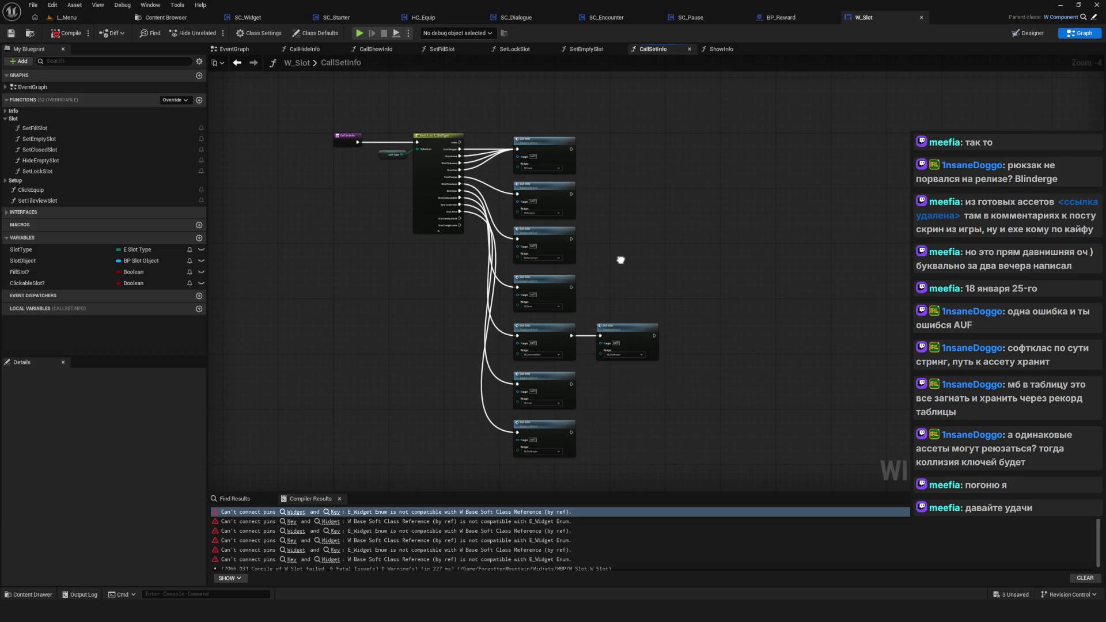
{"action": "scroll", "coordinate": [621, 260], "scroll_direction": "up", "scroll_amount": 3}
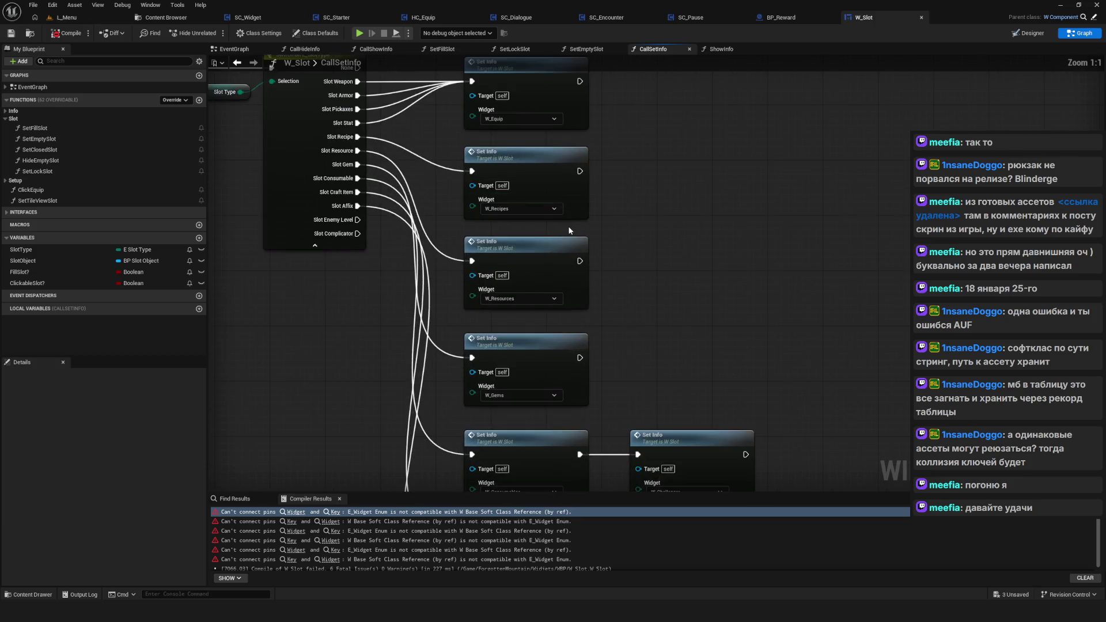
{"action": "scroll", "coordinate": [632, 332], "scroll_direction": "up", "scroll_amount": 1}
Step: Switch to the ShowInfo function graph and marquee-select all its nodes
{"action": "left_click", "coordinate": [720, 49]}
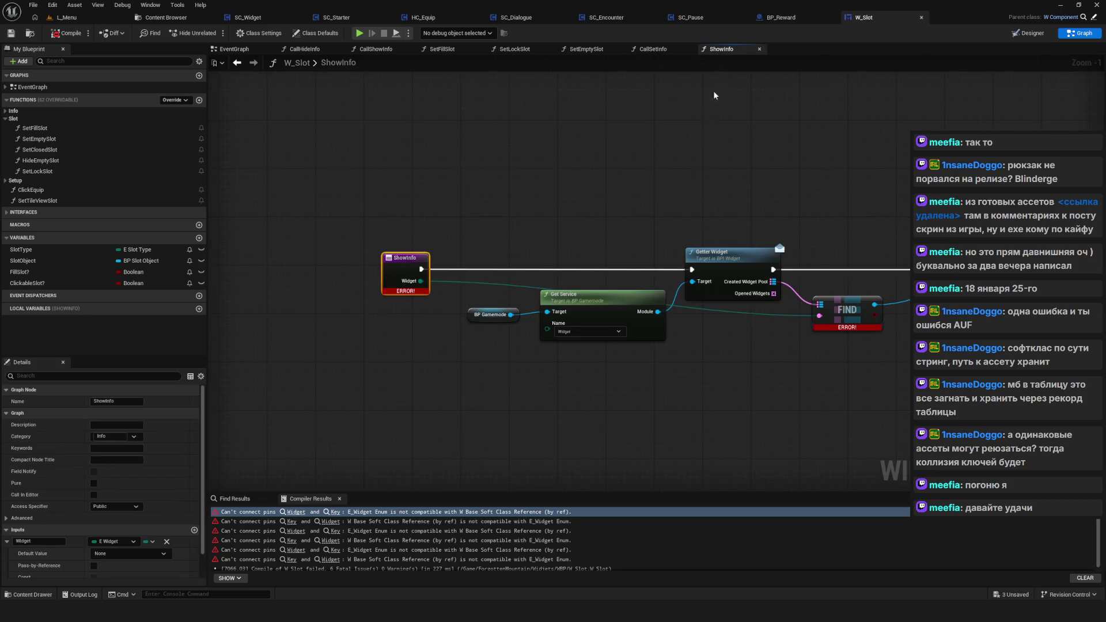
{"action": "mouse_move", "coordinate": [241, 181]}
{"action": "left_mouse_down"}
{"action": "mouse_move", "coordinate": [714, 340]}
{"action": "mouse_move", "coordinate": [910, 386]}
{"action": "left_mouse_up"}
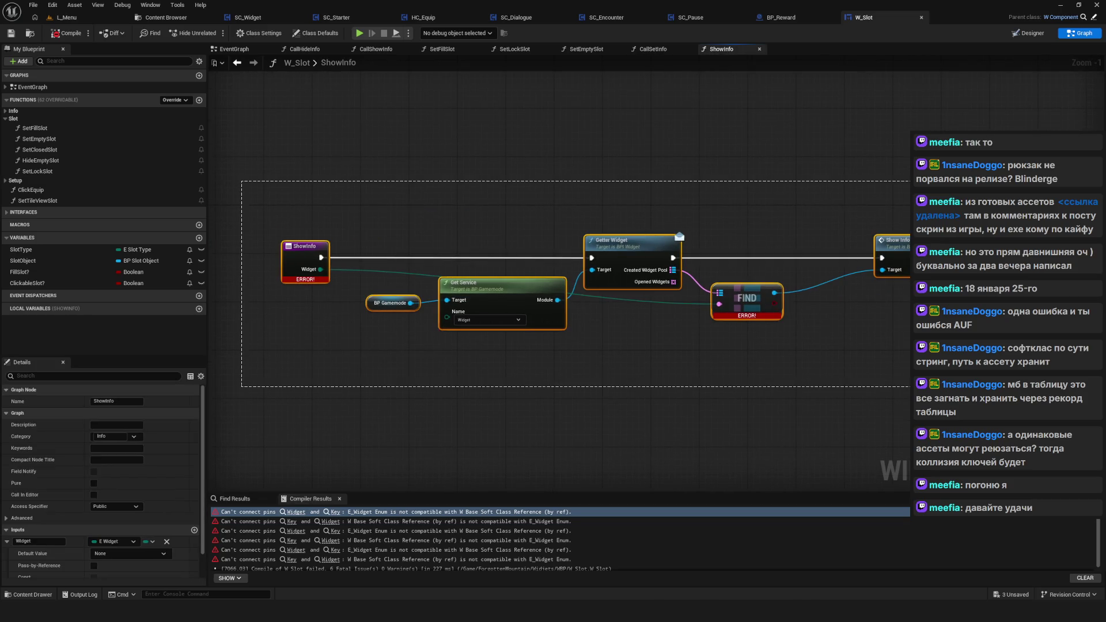
{"action": "scroll", "coordinate": [552, 316], "scroll_direction": "up", "scroll_amount": 1}
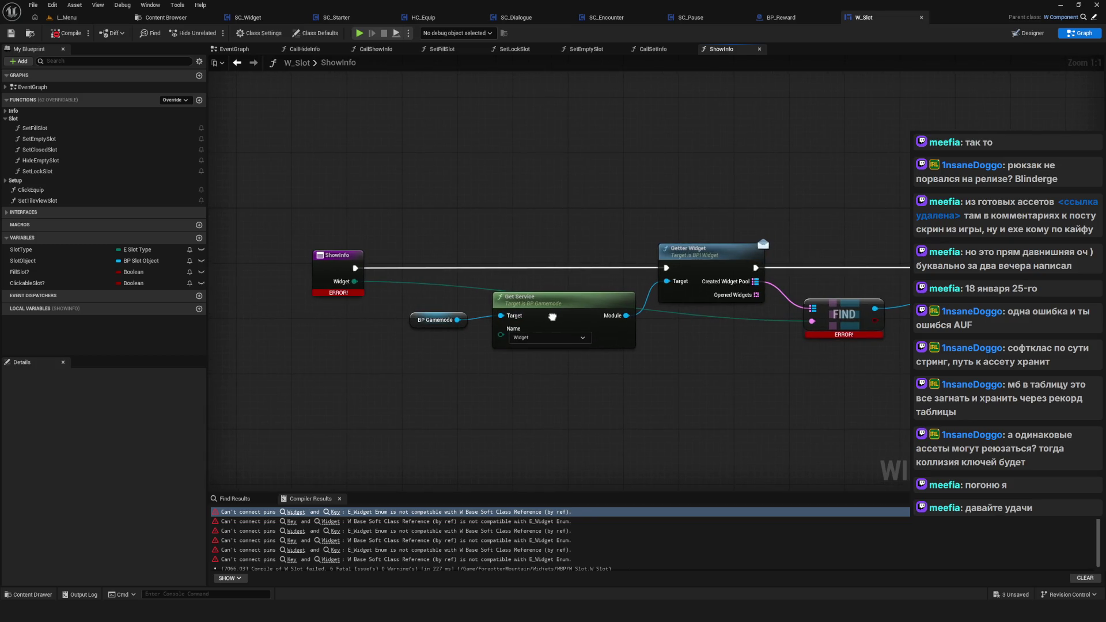
Step: Back in CallSetInfo, inspect the lower Set Info nodes, then dock CallShowInfo beside it
{"action": "left_click", "coordinate": [653, 48]}
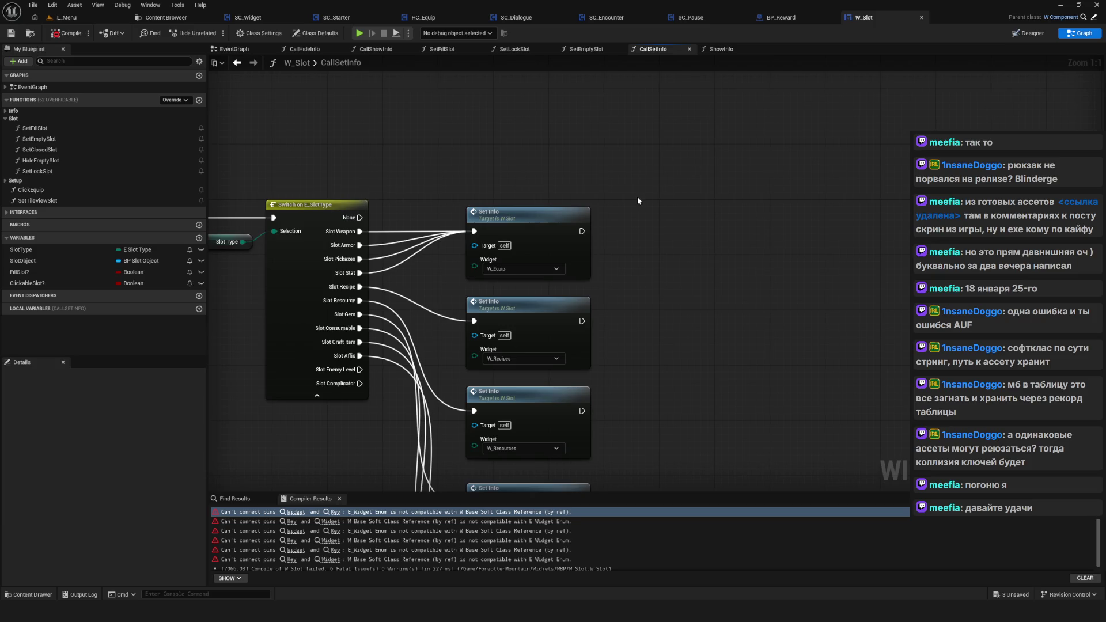
{"action": "scroll", "coordinate": [637, 193], "scroll_direction": "down", "scroll_amount": 1}
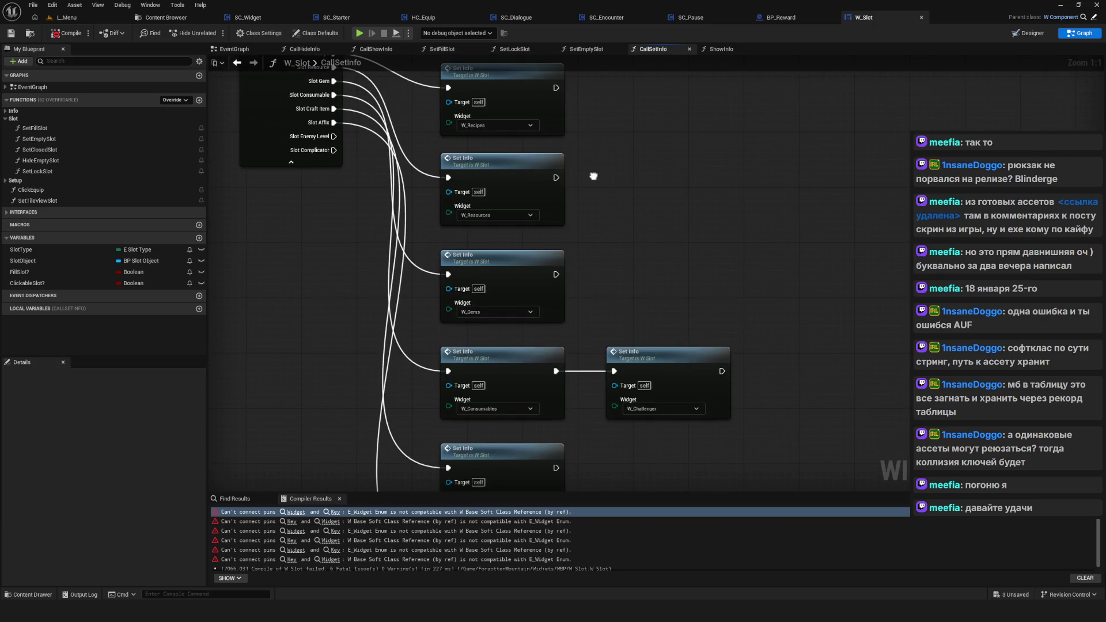
{"action": "scroll", "coordinate": [601, 185], "scroll_direction": "down", "scroll_amount": 1}
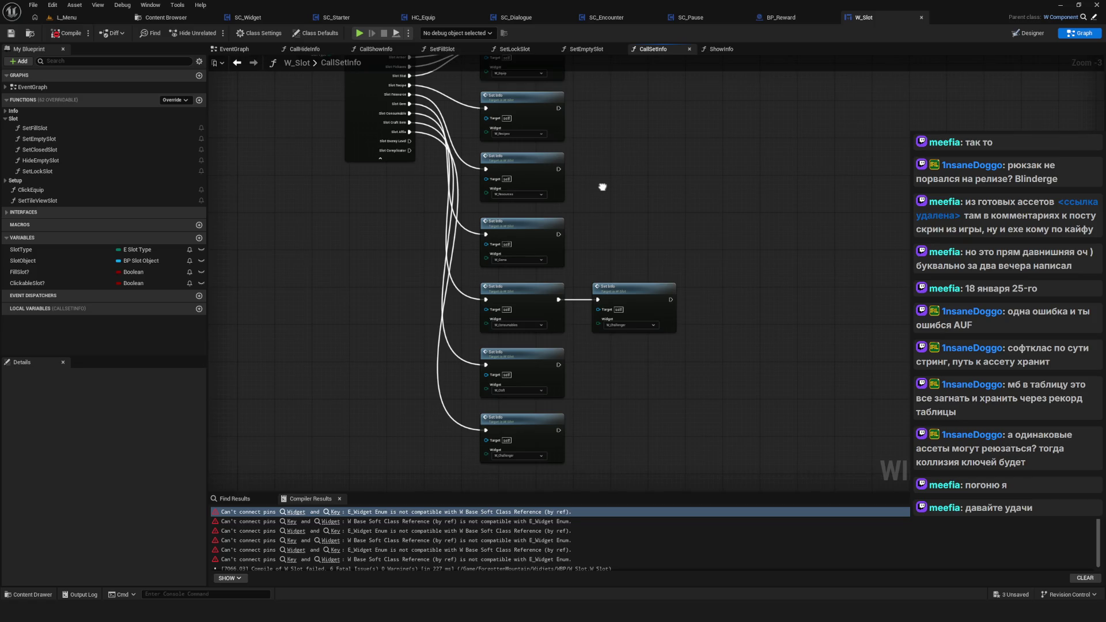
{"action": "scroll", "coordinate": [539, 427], "scroll_direction": "up", "scroll_amount": 2}
{"action": "left_click_drag", "start_coordinate": [539, 427], "coordinate": [595, 348]}
{"action": "scroll", "coordinate": [596, 348], "scroll_direction": "down", "scroll_amount": 5}
{"action": "scroll", "coordinate": [526, 381], "scroll_direction": "up", "scroll_amount": 5}
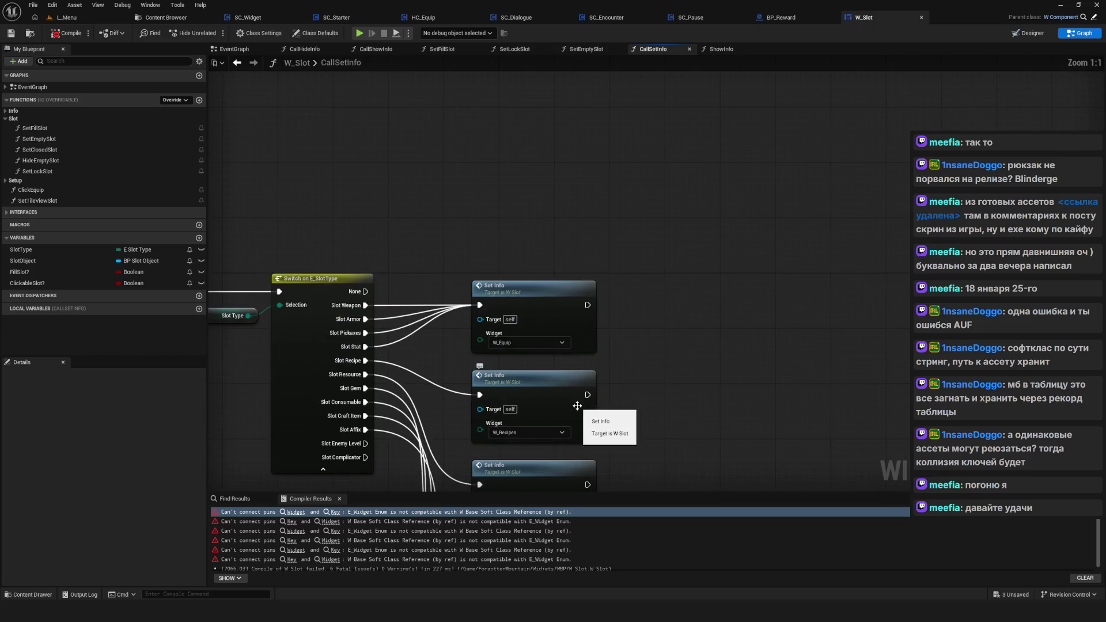
{"action": "left_click_drag", "start_coordinate": [647, 391], "coordinate": [646, 391]}
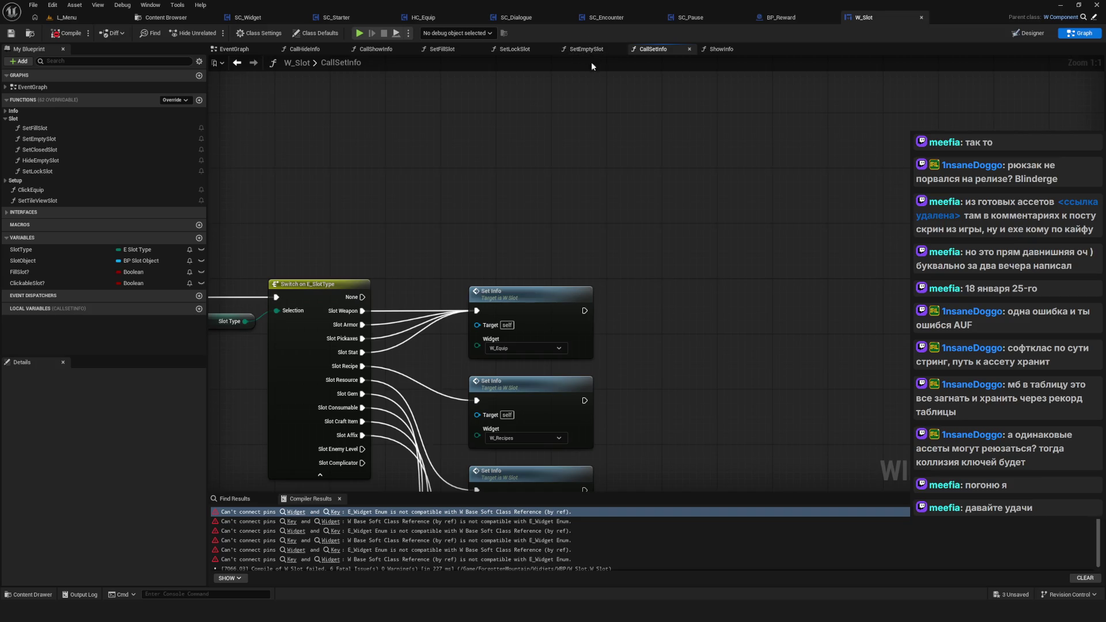
{"action": "mouse_move", "coordinate": [360, 49]}
{"action": "left_mouse_down"}
{"action": "mouse_move", "coordinate": [689, 54]}
{"action": "mouse_move", "coordinate": [667, 51]}
{"action": "left_mouse_up"}
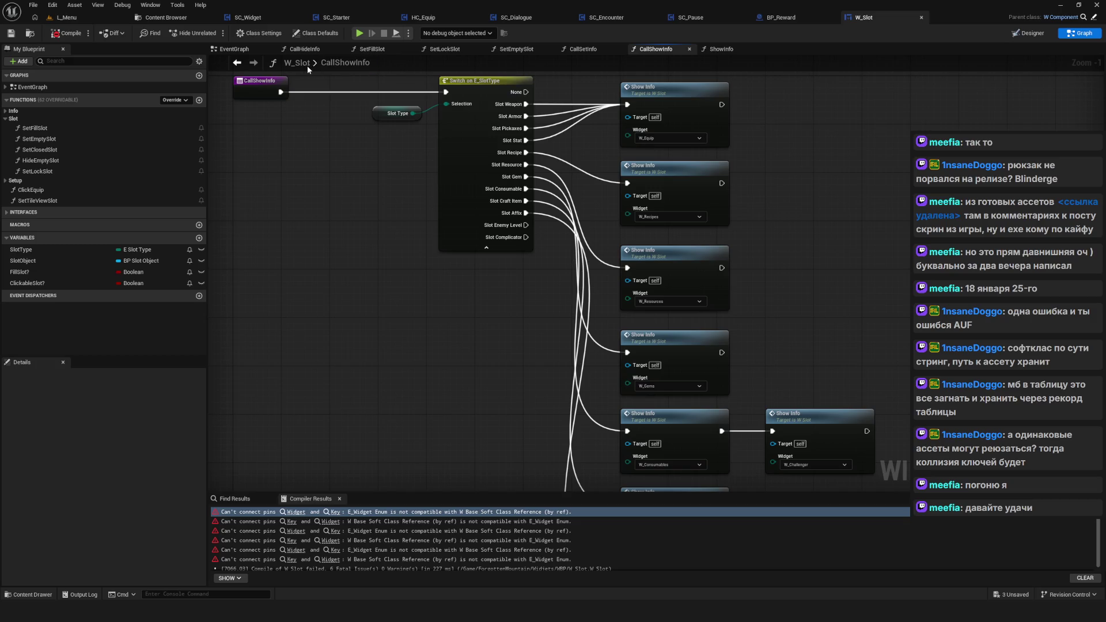
Step: Undock and re-dock the CallHideInfo graph tab, then centre its nodes
{"action": "mouse_move", "coordinate": [305, 50]}
{"action": "left_mouse_down"}
{"action": "mouse_move", "coordinate": [411, 50]}
{"action": "mouse_move", "coordinate": [576, 115]}
{"action": "mouse_move", "coordinate": [661, 60]}
{"action": "left_mouse_up"}
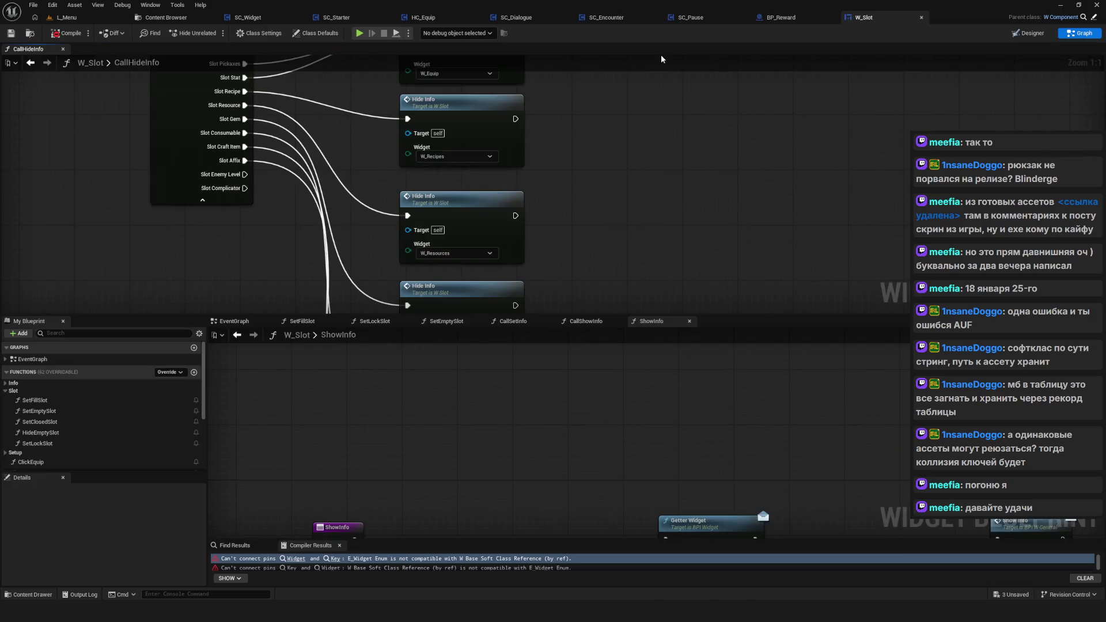
{"action": "left_click_drag", "start_coordinate": [45, 50], "coordinate": [664, 54]}
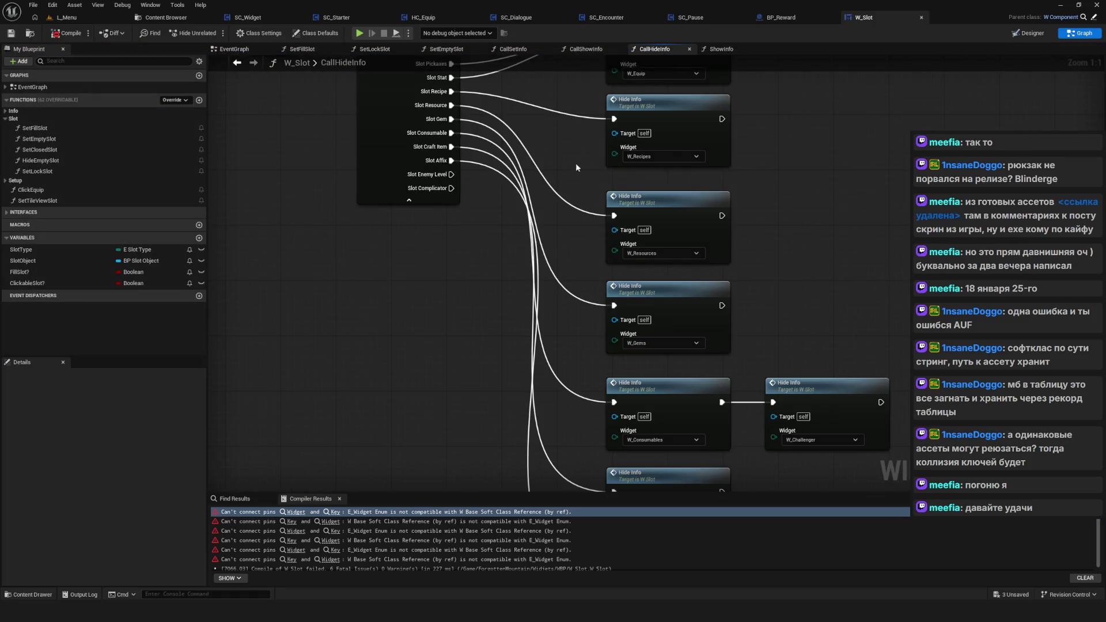
{"action": "scroll", "coordinate": [550, 242], "scroll_direction": "down", "scroll_amount": 5}
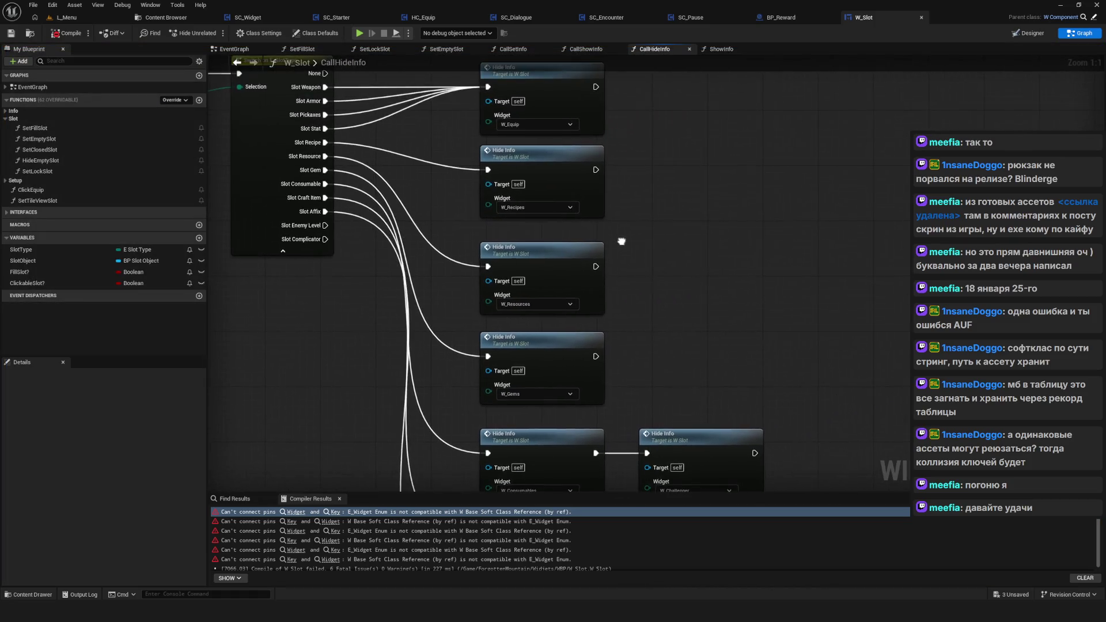
{"action": "scroll", "coordinate": [596, 242], "scroll_direction": "up", "scroll_amount": 1}
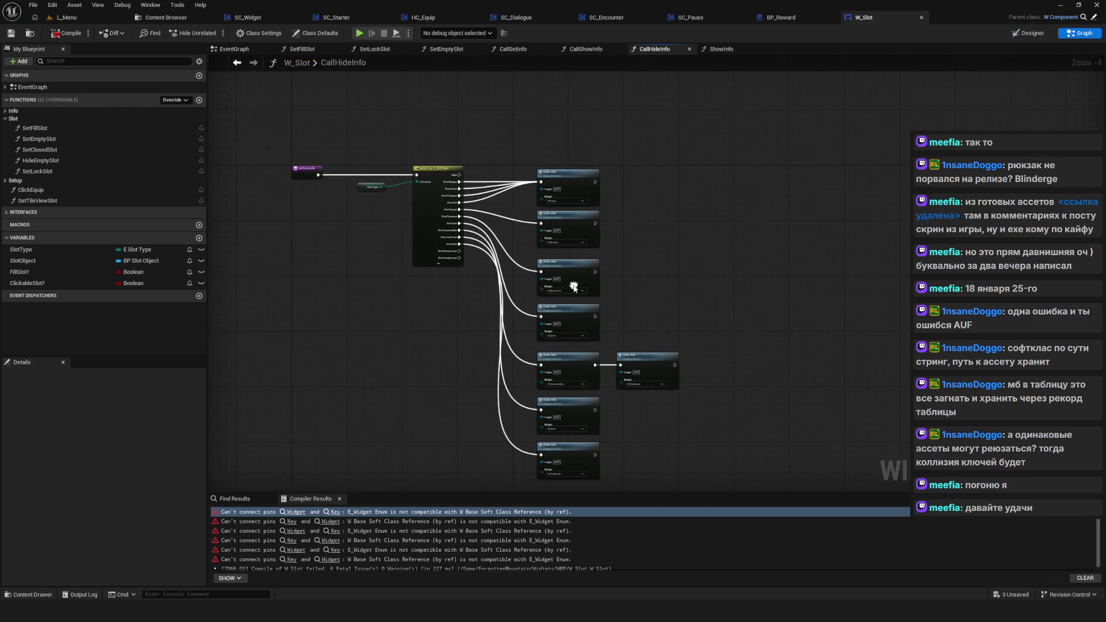
{"action": "left_click_drag", "start_coordinate": [432, 209], "coordinate": [378, 247]}
Step: Restore the Details panel from the Window menu and move it to another dock position
{"action": "left_click", "coordinate": [152, 5]}
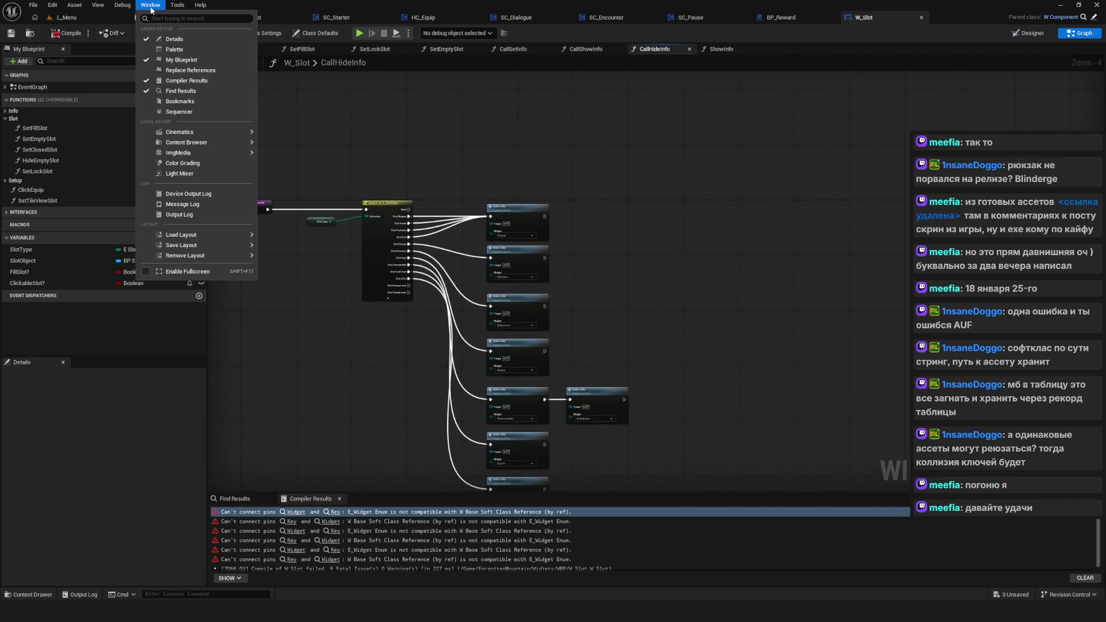
{"action": "left_click", "coordinate": [198, 42]}
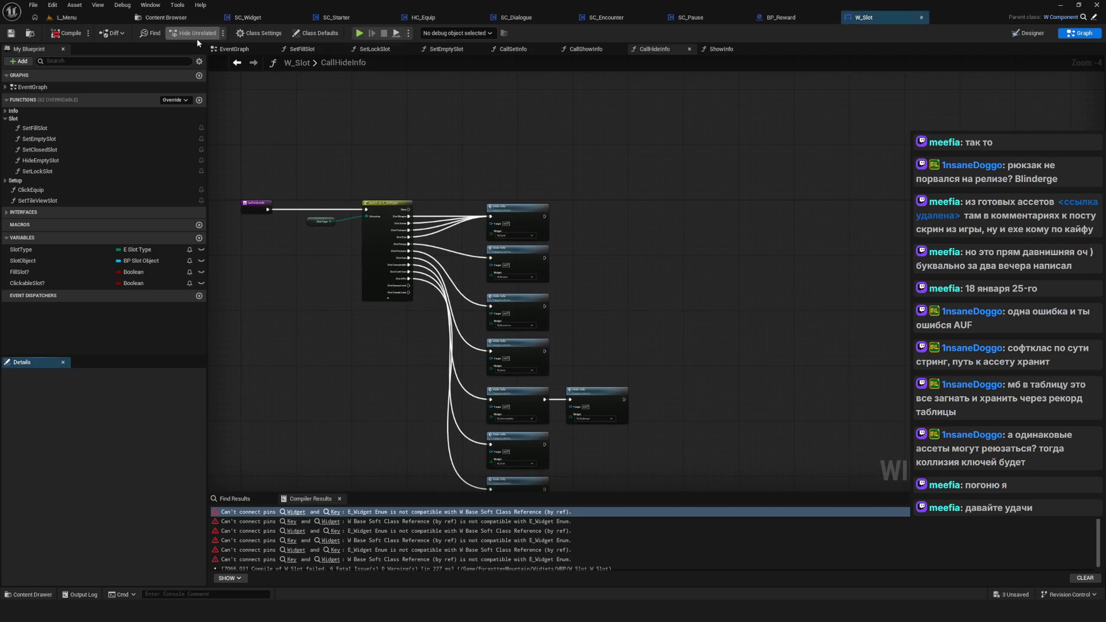
{"action": "mouse_move", "coordinate": [28, 361]}
{"action": "left_mouse_down"}
{"action": "mouse_move", "coordinate": [174, 335]}
{"action": "mouse_move", "coordinate": [33, 375]}
{"action": "mouse_move", "coordinate": [87, 379]}
{"action": "mouse_move", "coordinate": [25, 392]}
{"action": "mouse_move", "coordinate": [879, 102]}
{"action": "mouse_move", "coordinate": [30, 354]}
{"action": "mouse_move", "coordinate": [53, 566]}
{"action": "left_mouse_up"}
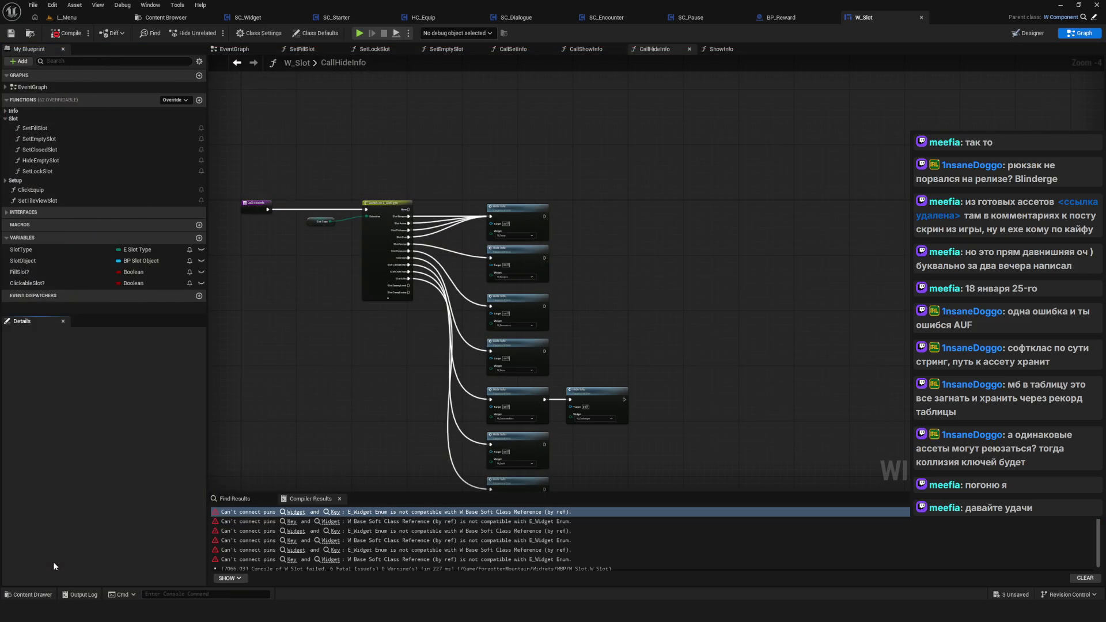
Step: Frame the switch node in CallHideInfo and expand the Info function category
{"action": "scroll", "coordinate": [421, 357], "scroll_direction": "up", "scroll_amount": 2}
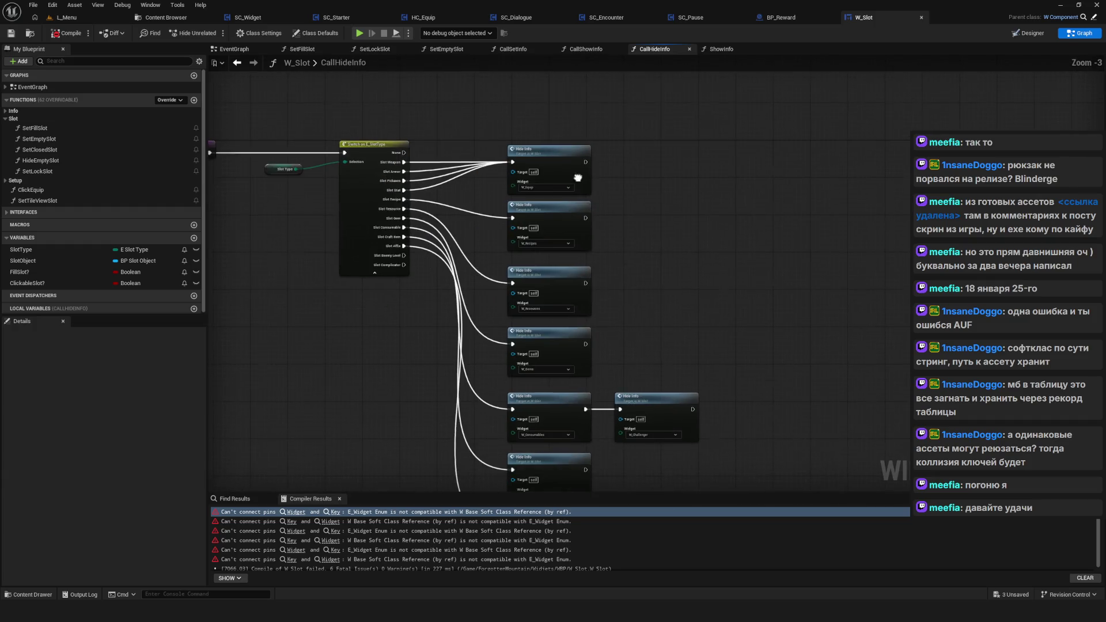
{"action": "scroll", "coordinate": [562, 247], "scroll_direction": "up", "scroll_amount": 1}
{"action": "scroll", "coordinate": [568, 231], "scroll_direction": "up", "scroll_amount": 1}
{"action": "scroll", "coordinate": [573, 210], "scroll_direction": "up", "scroll_amount": 1}
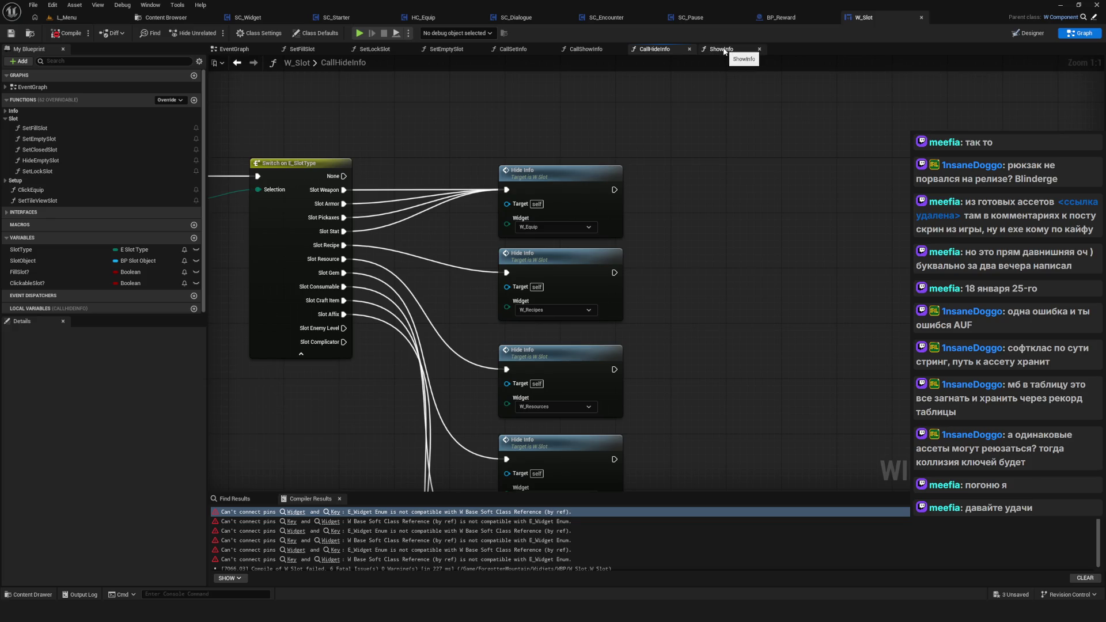
{"action": "left_click_drag", "start_coordinate": [594, 115], "coordinate": [614, 108]}
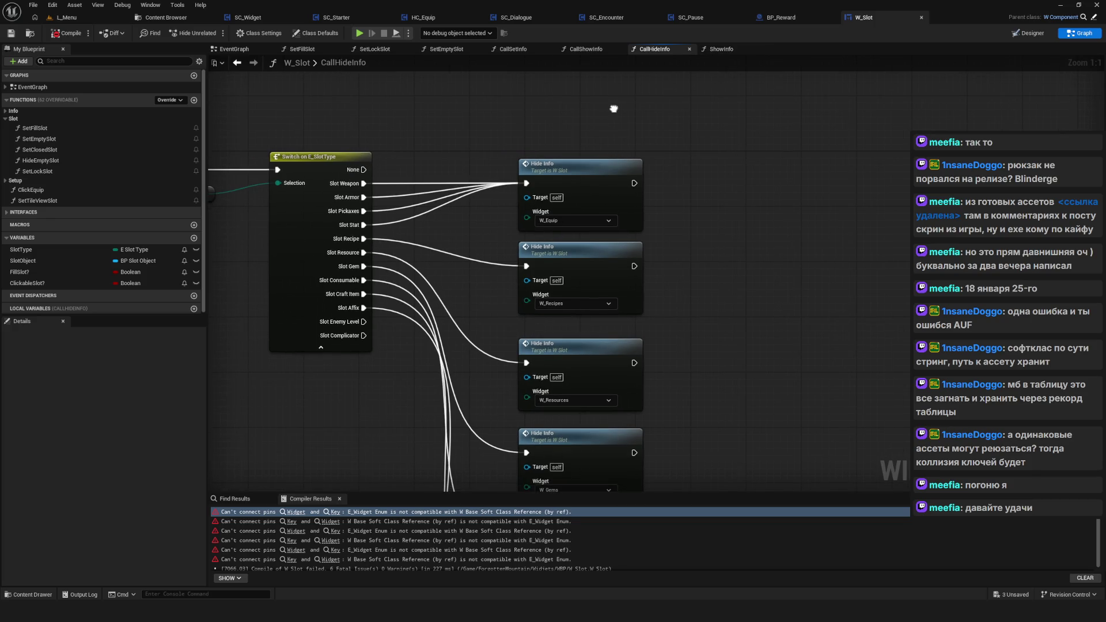
{"action": "left_click", "coordinate": [56, 111]}
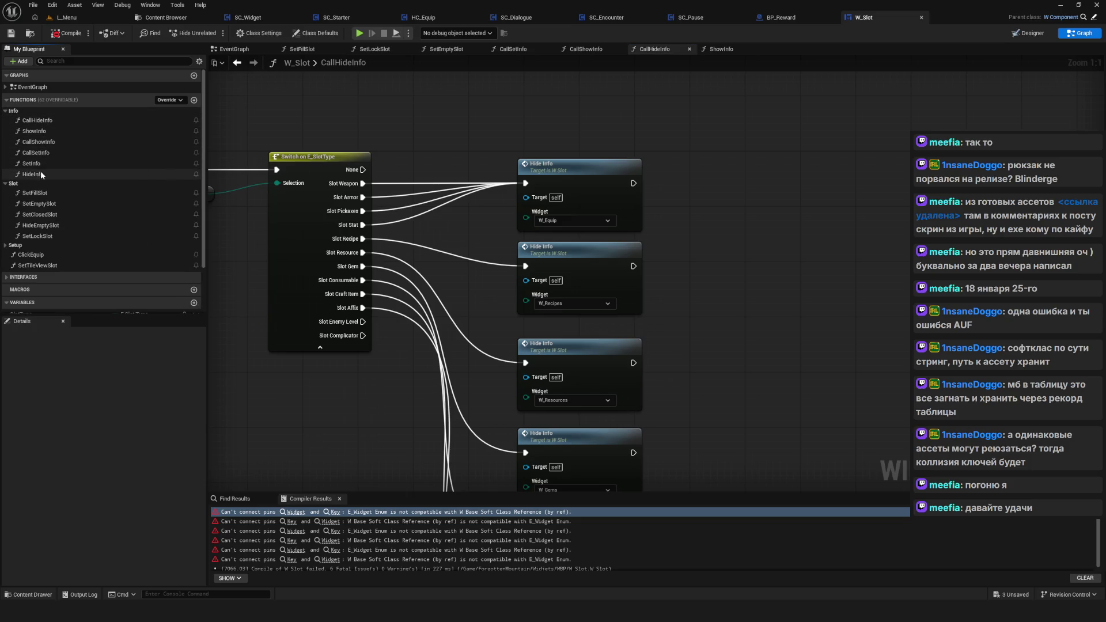
Step: Open the ShowInfo function and inspect its entry node's properties
{"action": "double_click", "coordinate": [35, 131]}
{"action": "scroll", "coordinate": [520, 219], "scroll_direction": "down", "scroll_amount": 4}
{"action": "scroll", "coordinate": [519, 231], "scroll_direction": "up", "scroll_amount": 4}
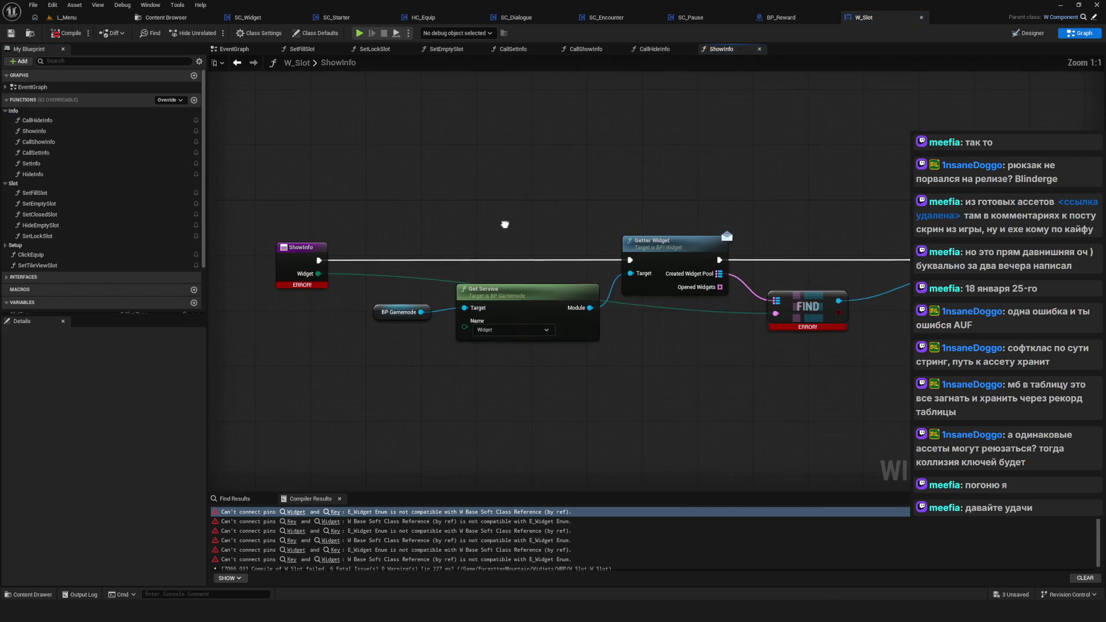
{"action": "left_click", "coordinate": [347, 226]}
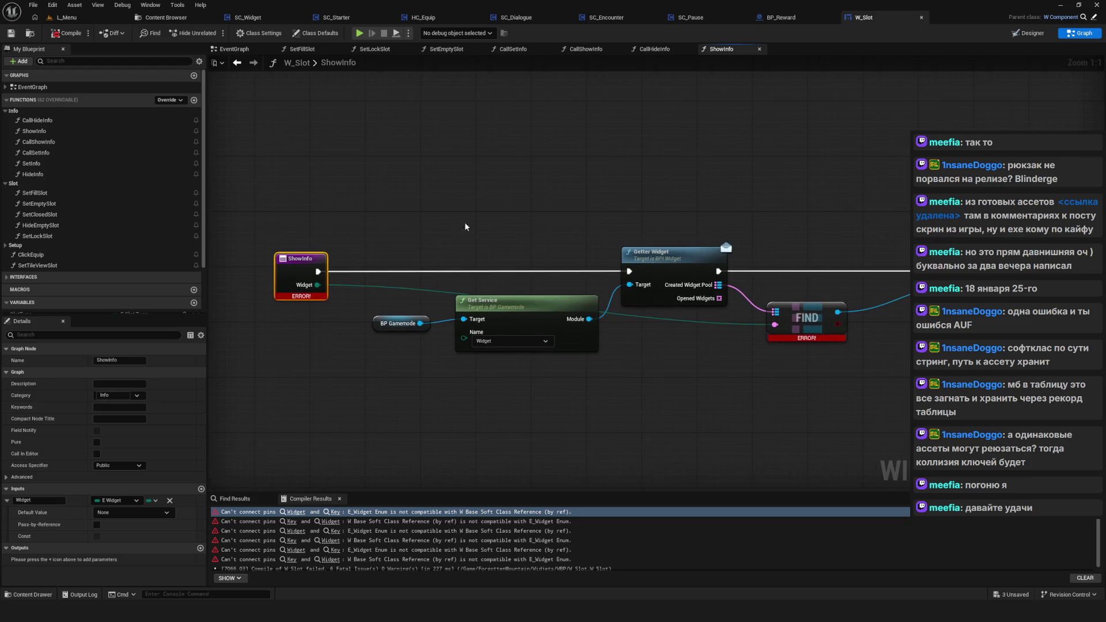
Step: Return to CallHideInfo and resize the compiler output area beneath the graph
{"action": "left_click", "coordinate": [652, 52]}
{"action": "scroll", "coordinate": [535, 250], "scroll_direction": "down", "scroll_amount": 3}
{"action": "scroll", "coordinate": [535, 250], "scroll_direction": "up", "scroll_amount": 3}
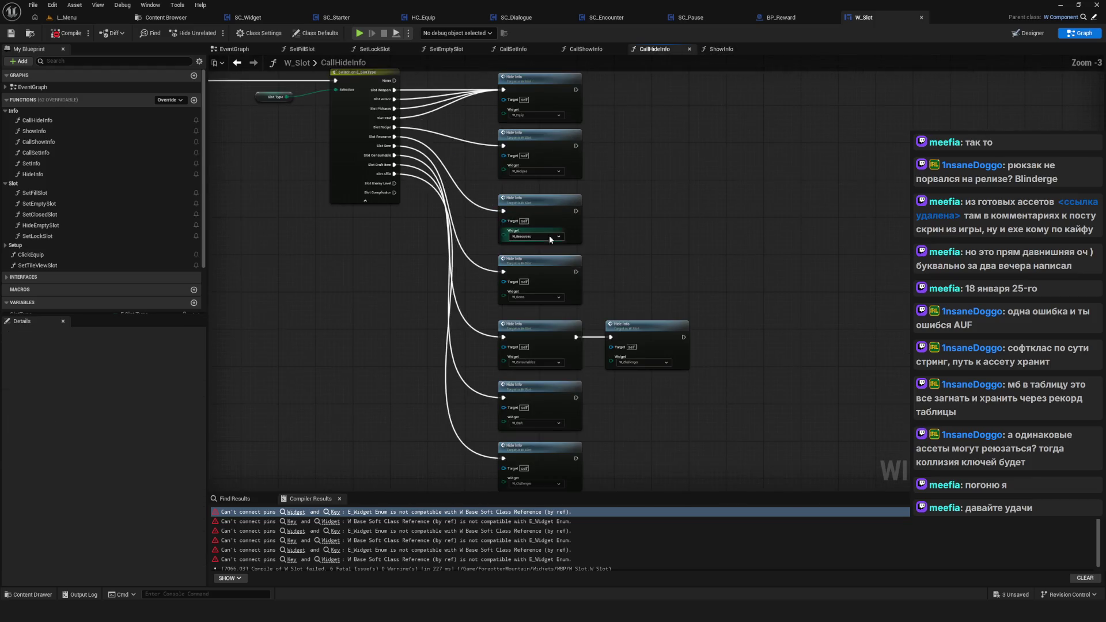
{"action": "left_click_drag", "start_coordinate": [523, 493], "coordinate": [524, 521]}
{"action": "mouse_move", "coordinate": [474, 282]}
{"action": "left_mouse_down"}
{"action": "mouse_move", "coordinate": [534, 294]}
{"action": "mouse_move", "coordinate": [519, 291]}
{"action": "left_mouse_up"}
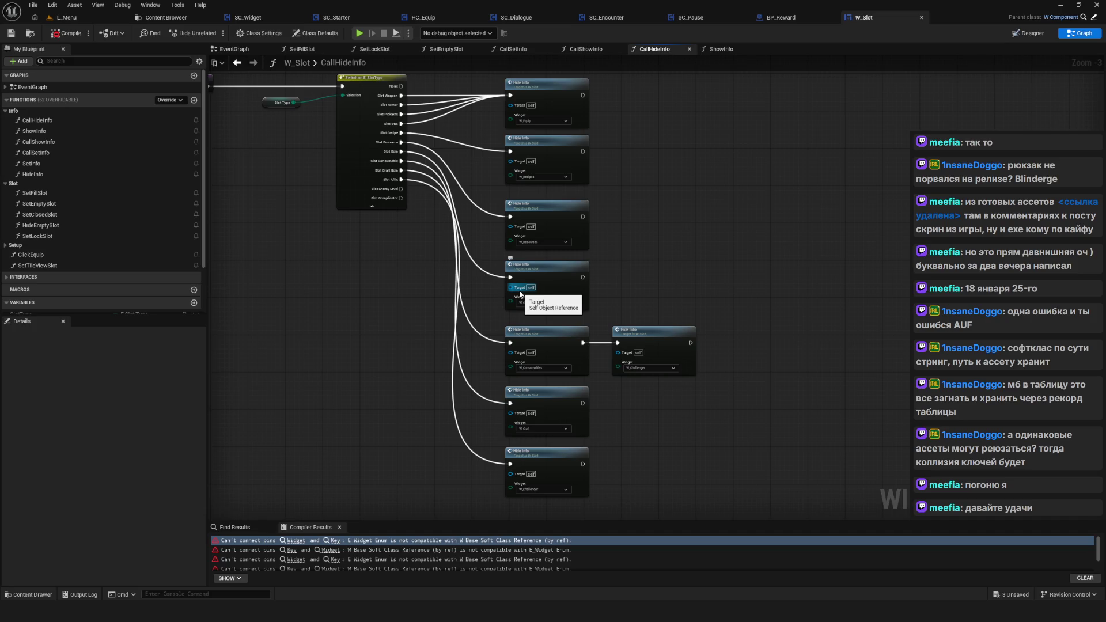
Step: Copy a screenshot of the CallHideInfo graph to the clipboard, then bring up CallShowInfo
{"action": "key", "text": "Print"}
{"action": "mouse_move", "coordinate": [257, 70]}
{"action": "left_mouse_down"}
{"action": "mouse_move", "coordinate": [666, 416]}
{"action": "mouse_move", "coordinate": [749, 513]}
{"action": "left_mouse_up"}
{"action": "left_click", "coordinate": [765, 462]}
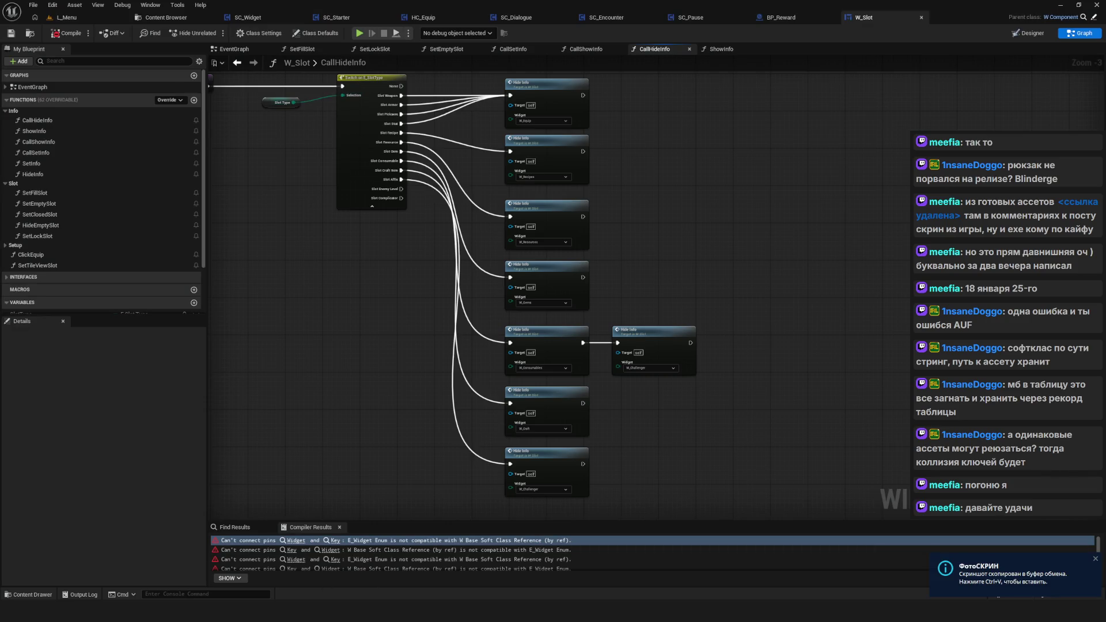
{"action": "left_click", "coordinate": [586, 49]}
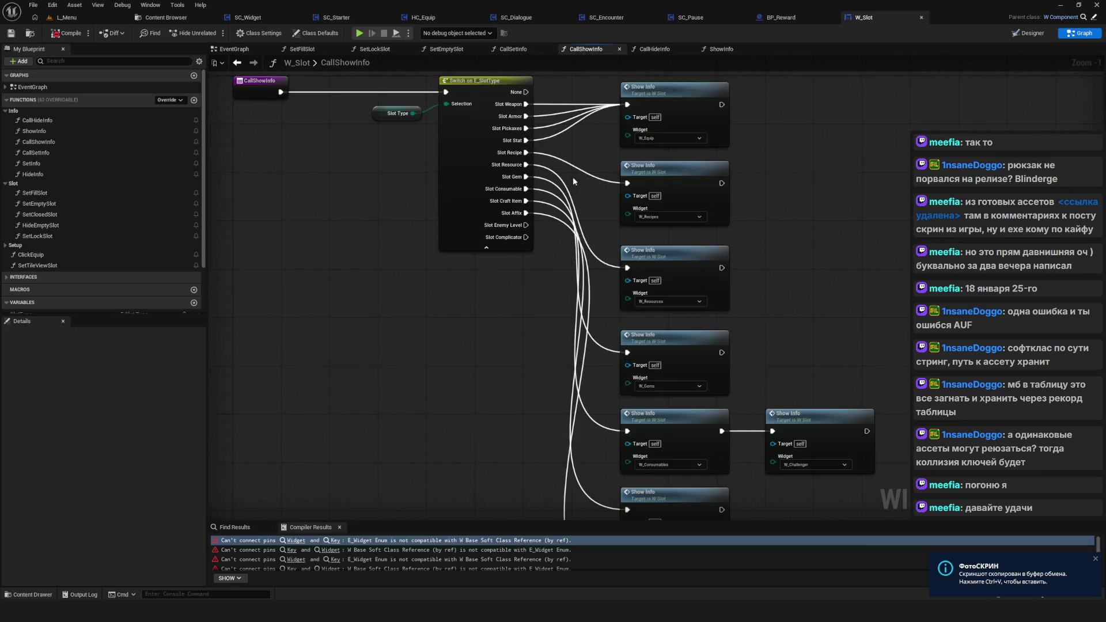
Step: Copy a screenshot of the CallShowInfo graph to the clipboard
{"action": "scroll", "coordinate": [403, 202], "scroll_direction": "down", "scroll_amount": 1}
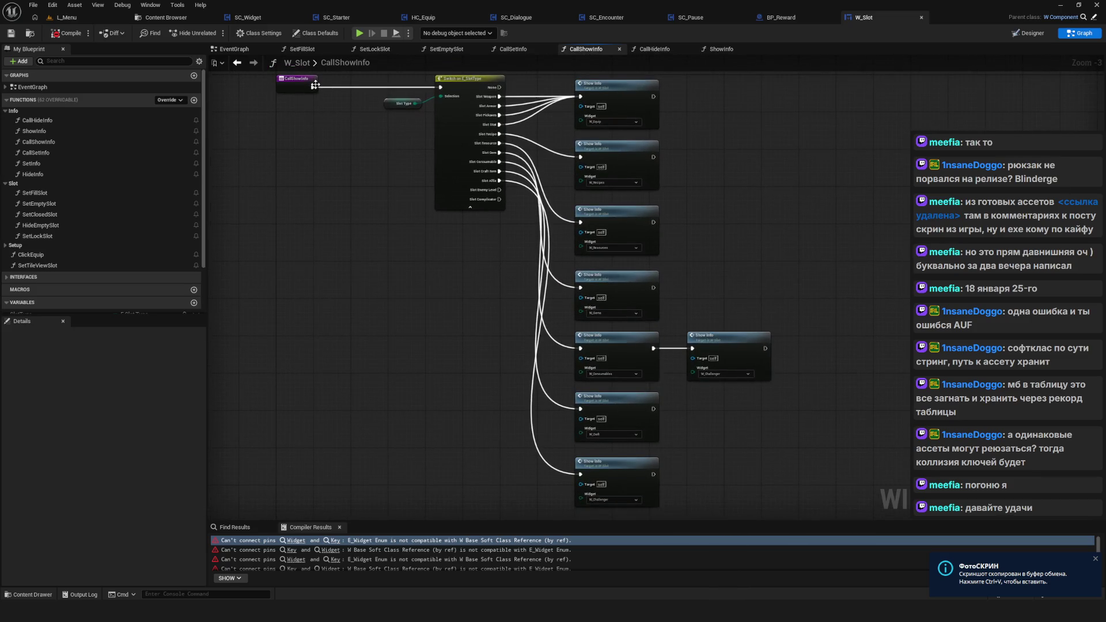
{"action": "key", "text": "Print"}
{"action": "left_click_drag", "start_coordinate": [259, 76], "coordinate": [747, 460]}
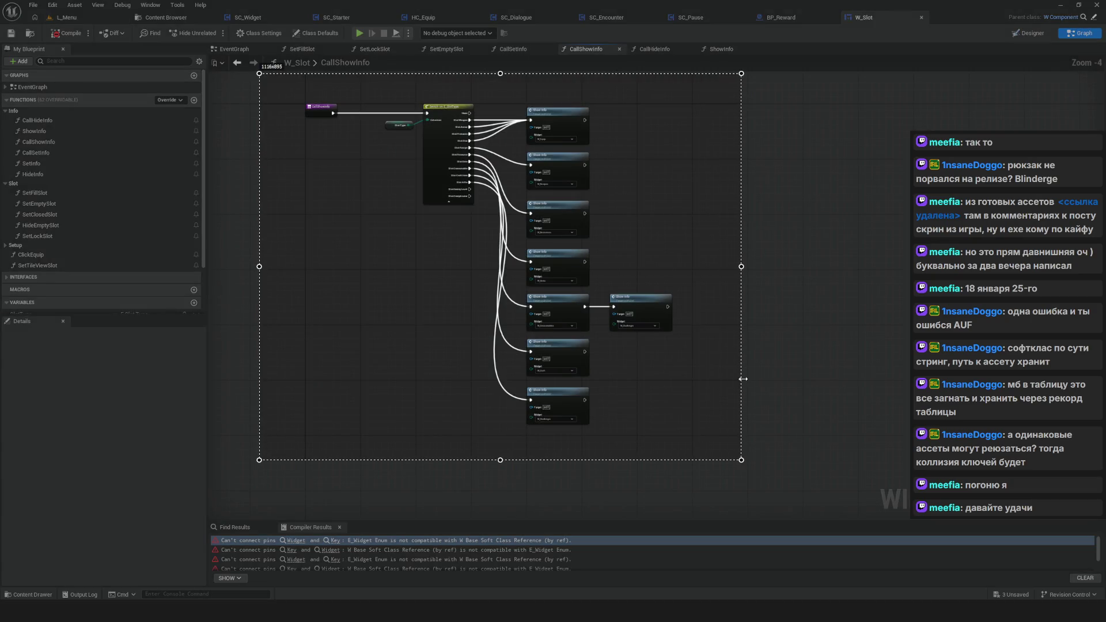
{"action": "left_click", "coordinate": [753, 415]}
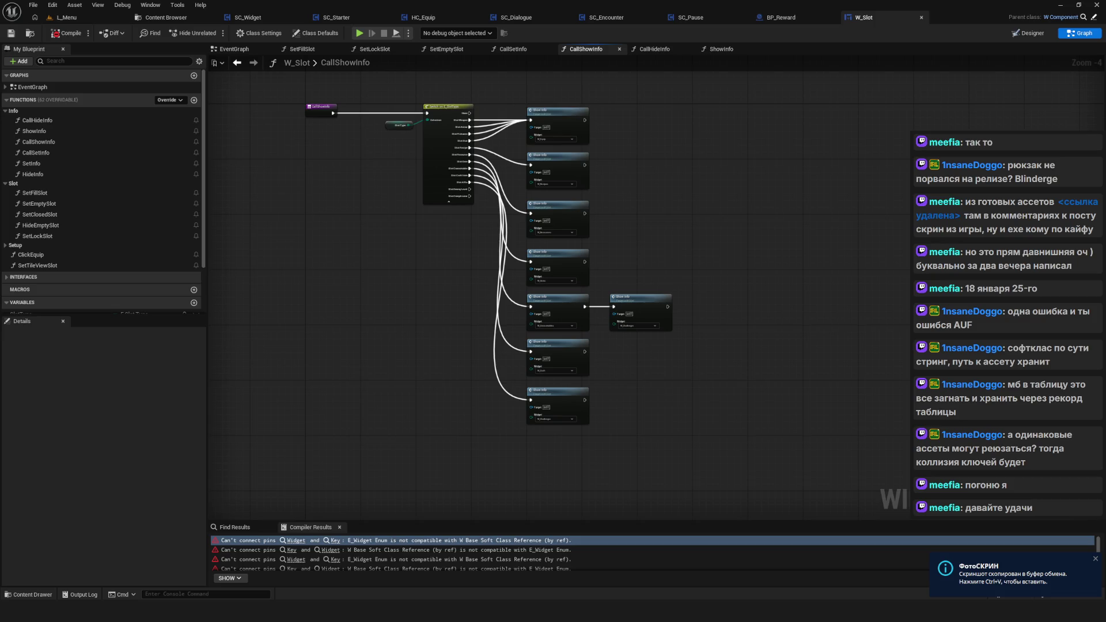
Step: Switch to CallSetInfo and copy a screenshot of its enlarged graph
{"action": "left_click", "coordinate": [514, 48]}
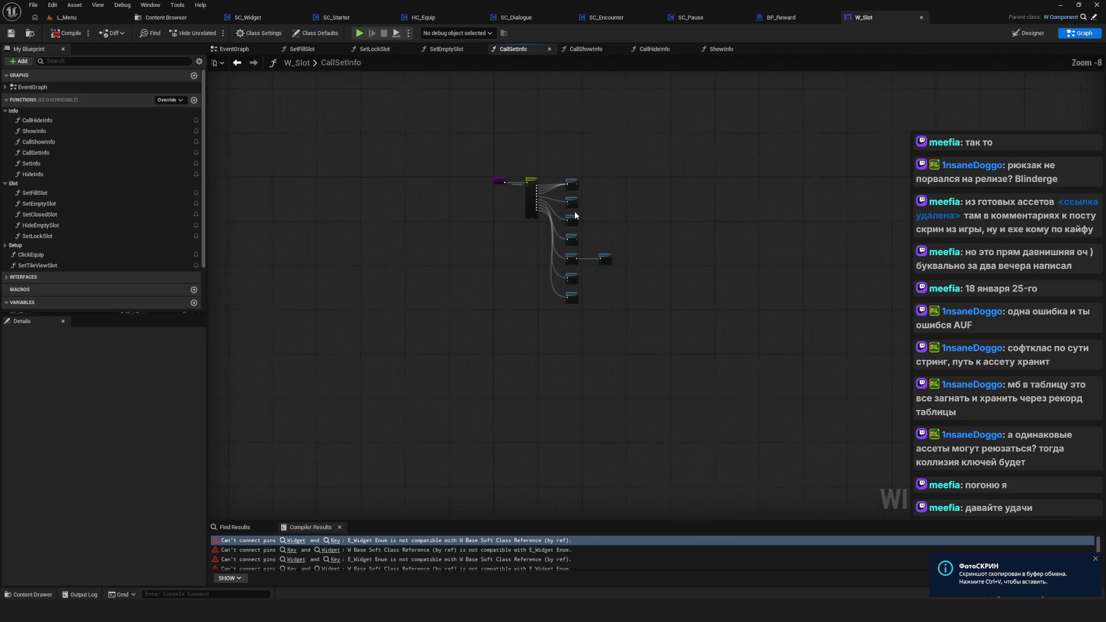
{"action": "scroll", "coordinate": [406, 206], "scroll_direction": "down", "scroll_amount": 1}
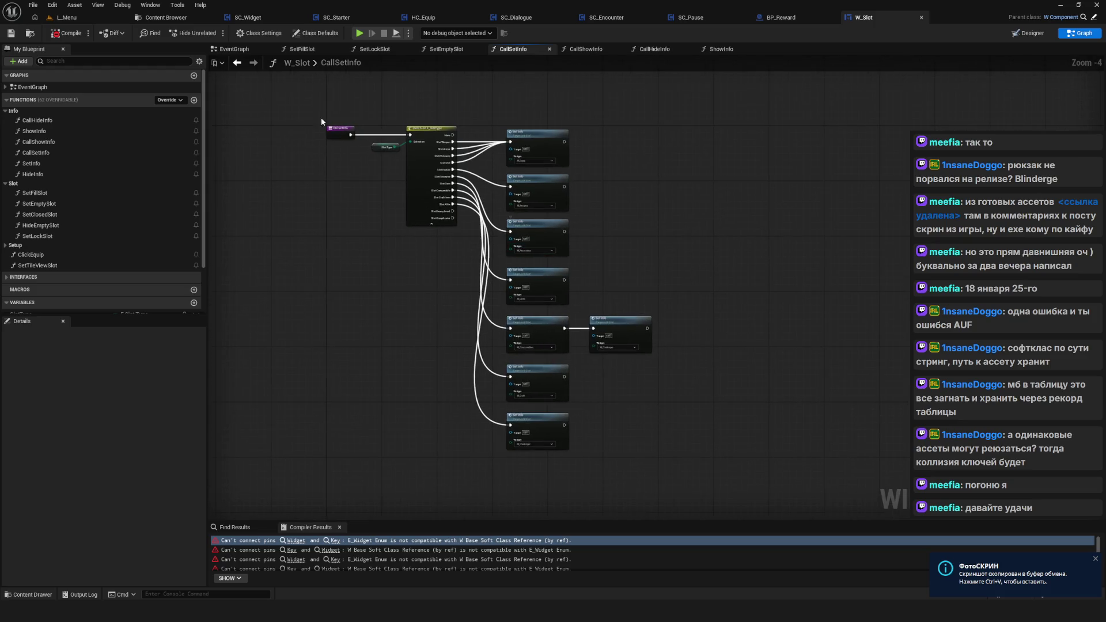
{"action": "key", "text": "Print"}
{"action": "left_click_drag", "start_coordinate": [287, 81], "coordinate": [731, 484]}
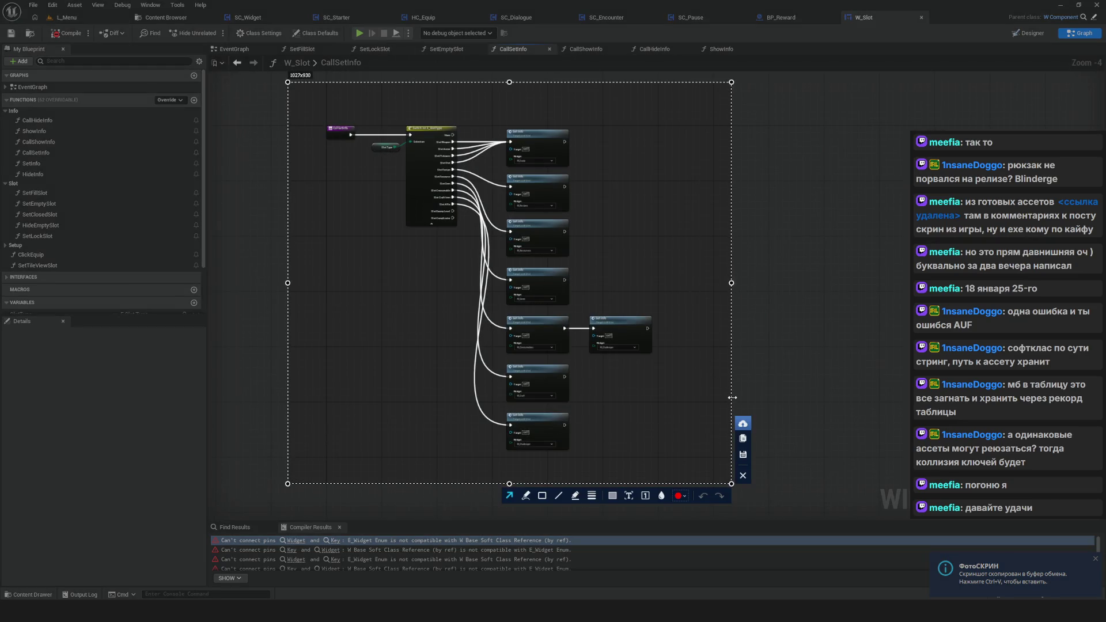
{"action": "scroll", "coordinate": [517, 337], "scroll_direction": "up", "scroll_amount": 1}
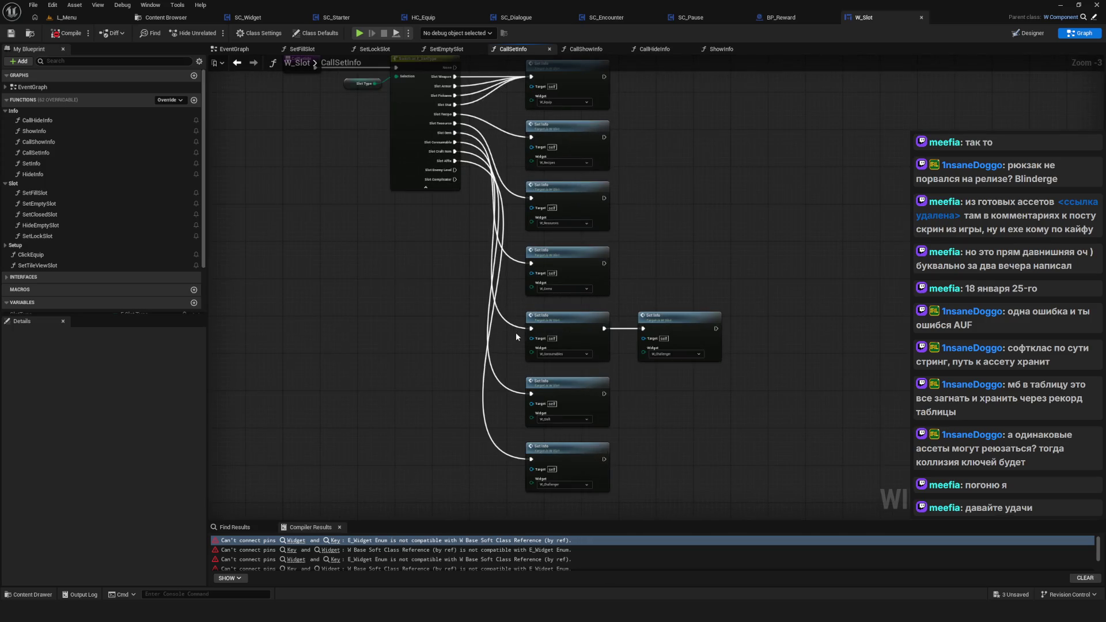
{"action": "key", "text": "Print"}
{"action": "left_click_drag", "start_coordinate": [269, 72], "coordinate": [781, 517]}
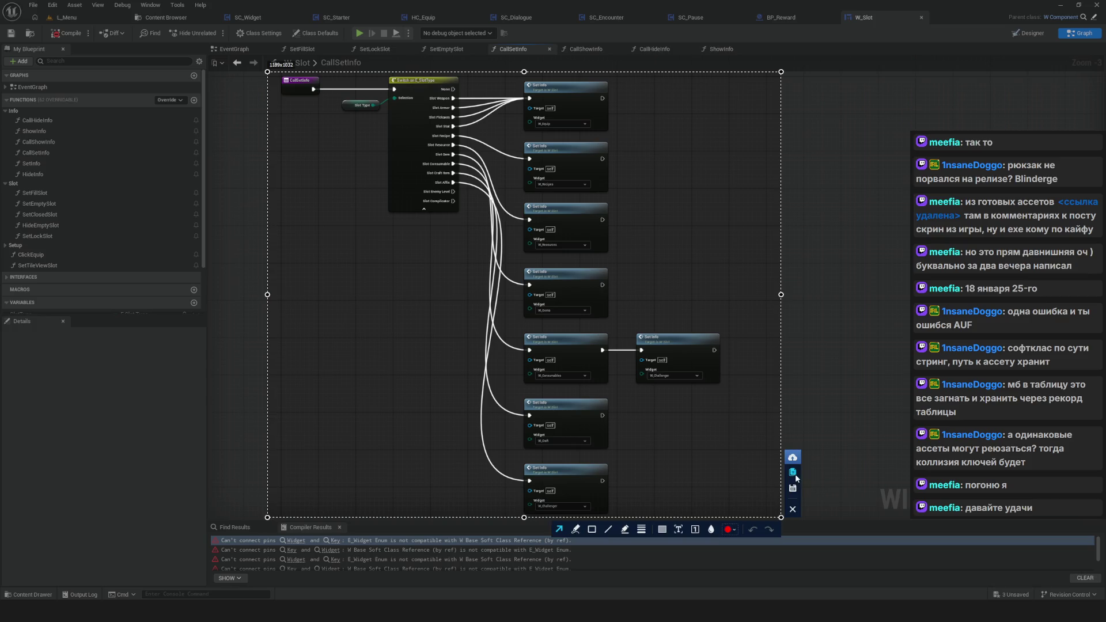
{"action": "left_click", "coordinate": [794, 474]}
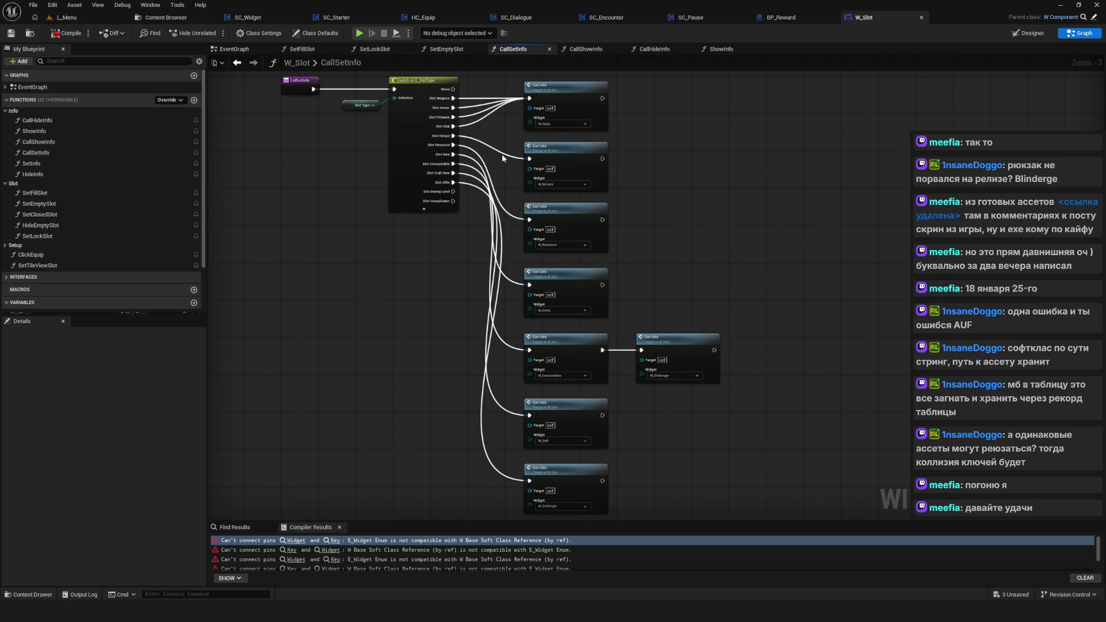
Step: Copy a screenshot of the CallHideInfo graph, then bring up the ShowInfo graph
{"action": "left_click", "coordinate": [656, 49]}
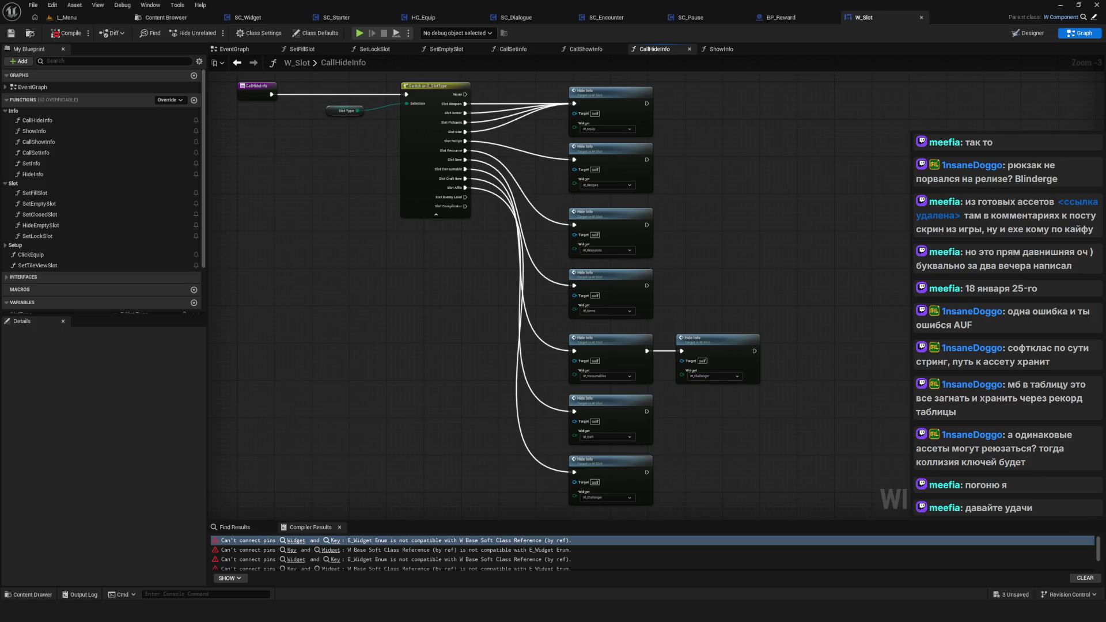
{"action": "key", "text": "Print"}
{"action": "mouse_move", "coordinate": [226, 68]}
{"action": "left_mouse_down"}
{"action": "mouse_move", "coordinate": [814, 499]}
{"action": "mouse_move", "coordinate": [821, 518]}
{"action": "left_mouse_up"}
{"action": "left_click", "coordinate": [836, 472]}
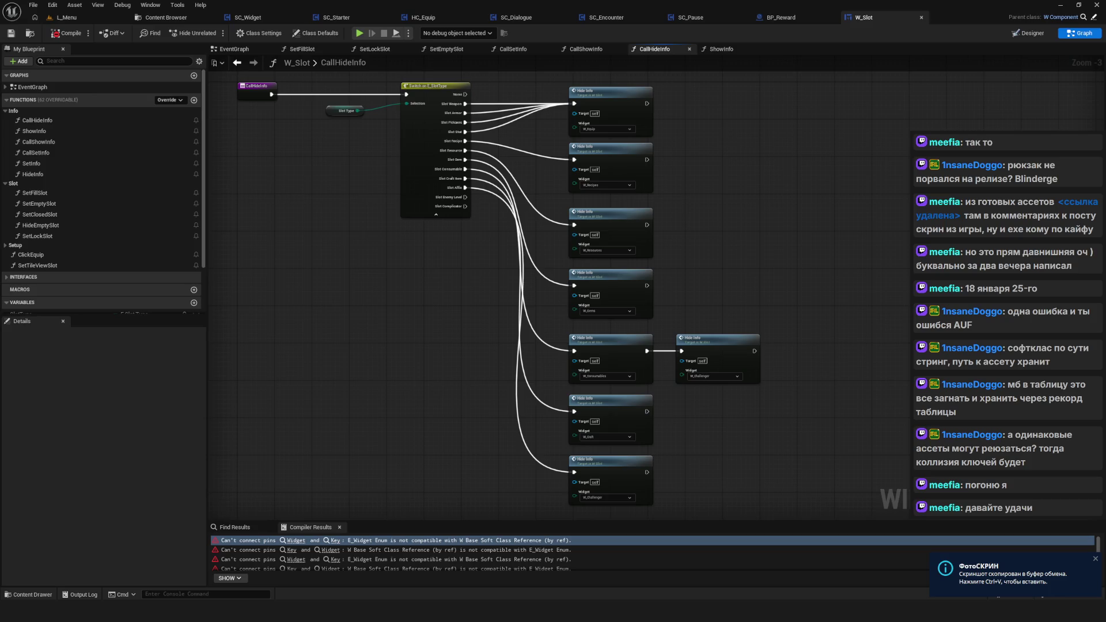
{"action": "left_click", "coordinate": [722, 49]}
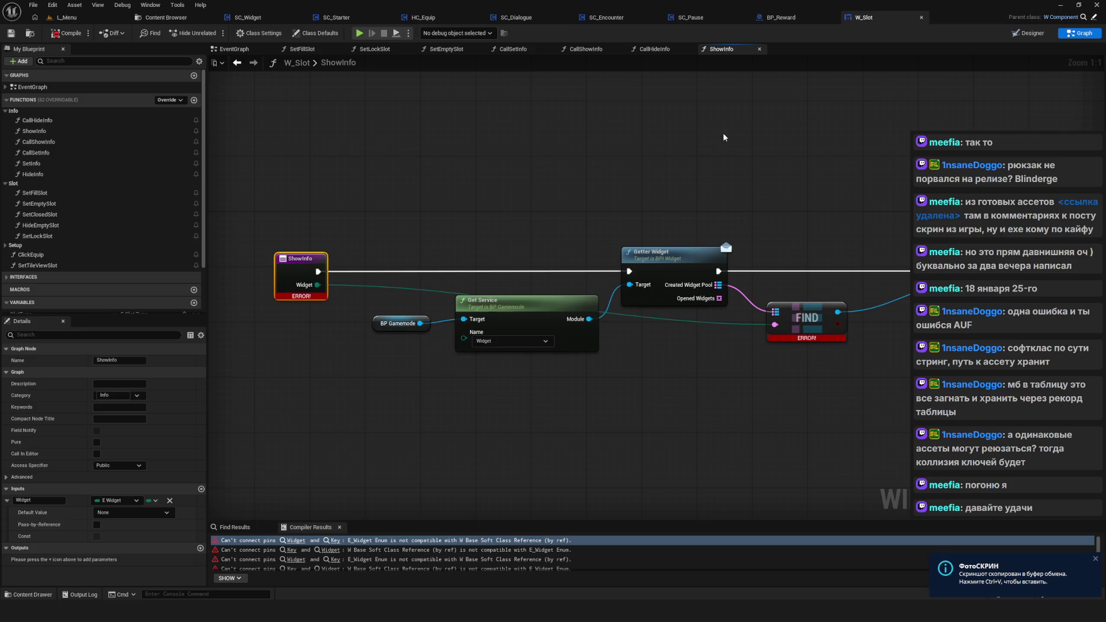
Step: Change ShowInfo's Widget input to a W_Base soft class reference and recompile W_Slot
{"action": "left_click", "coordinate": [123, 502]}
{"action": "type", "text": "W"}
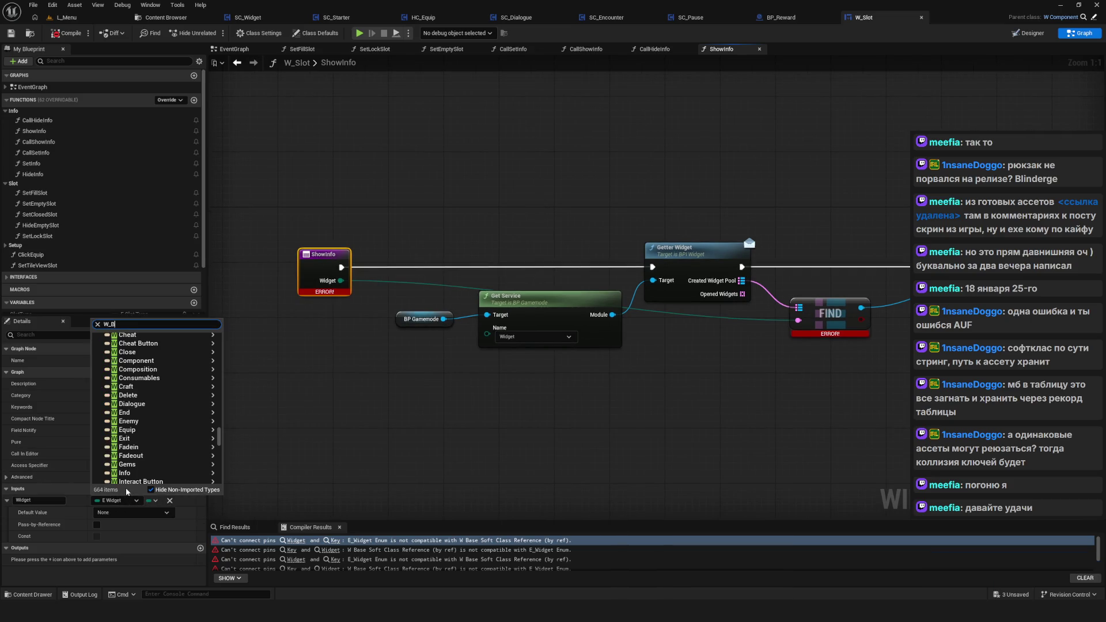
{"action": "type", "text": "_Base"}
{"action": "mouse_move", "coordinate": [124, 371]}
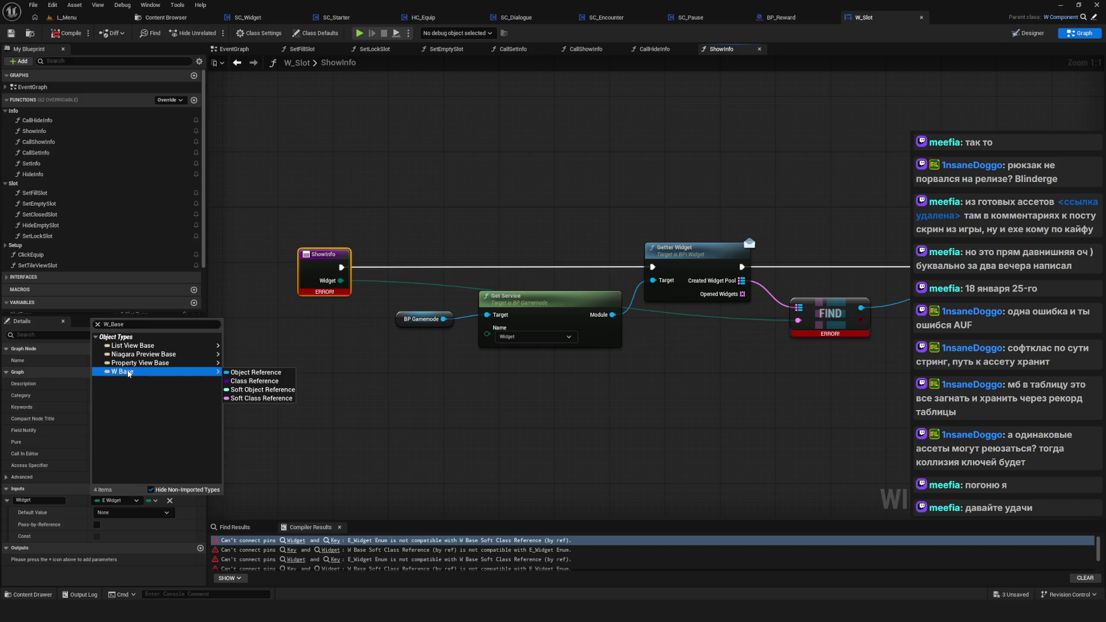
{"action": "left_click", "coordinate": [256, 400]}
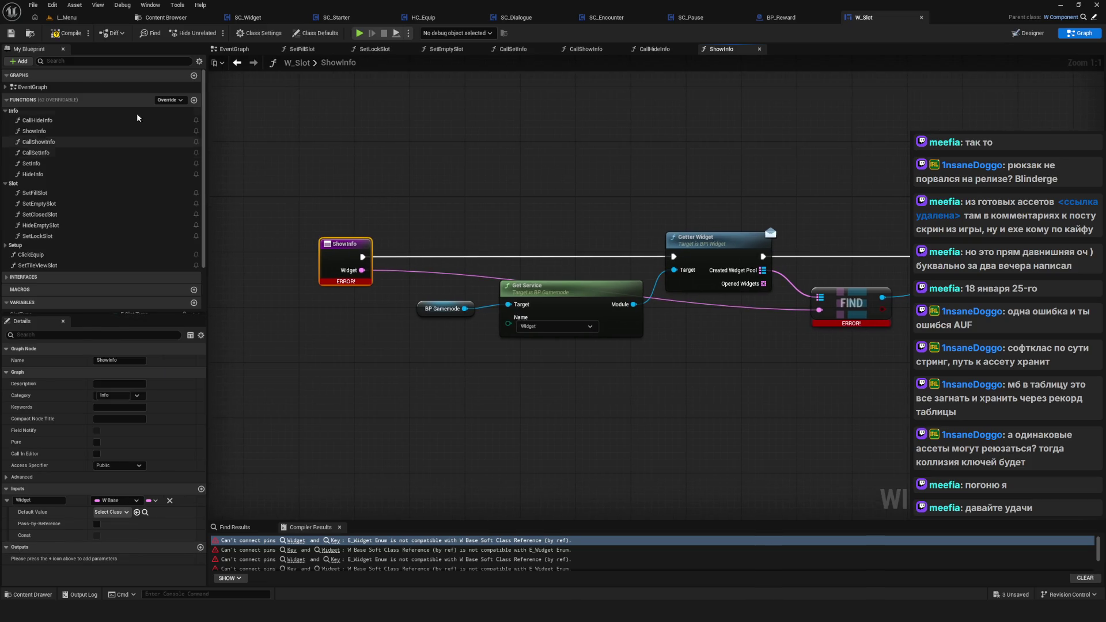
{"action": "left_click", "coordinate": [58, 33]}
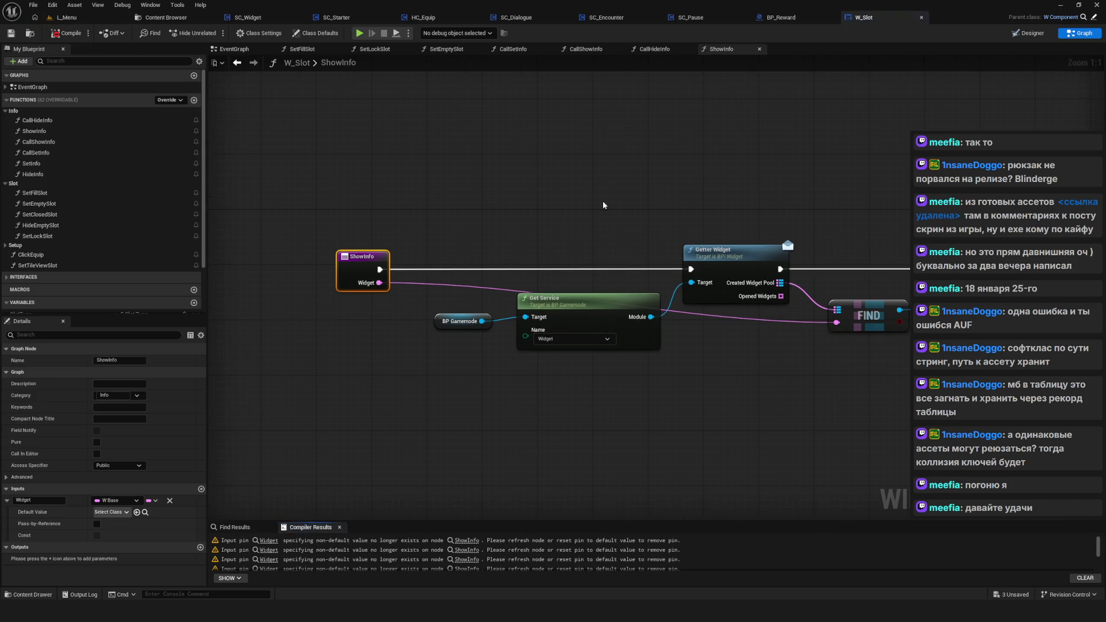
{"action": "scroll", "coordinate": [508, 220], "scroll_direction": "down", "scroll_amount": 2}
{"action": "scroll", "coordinate": [625, 274], "scroll_direction": "up", "scroll_amount": 2}
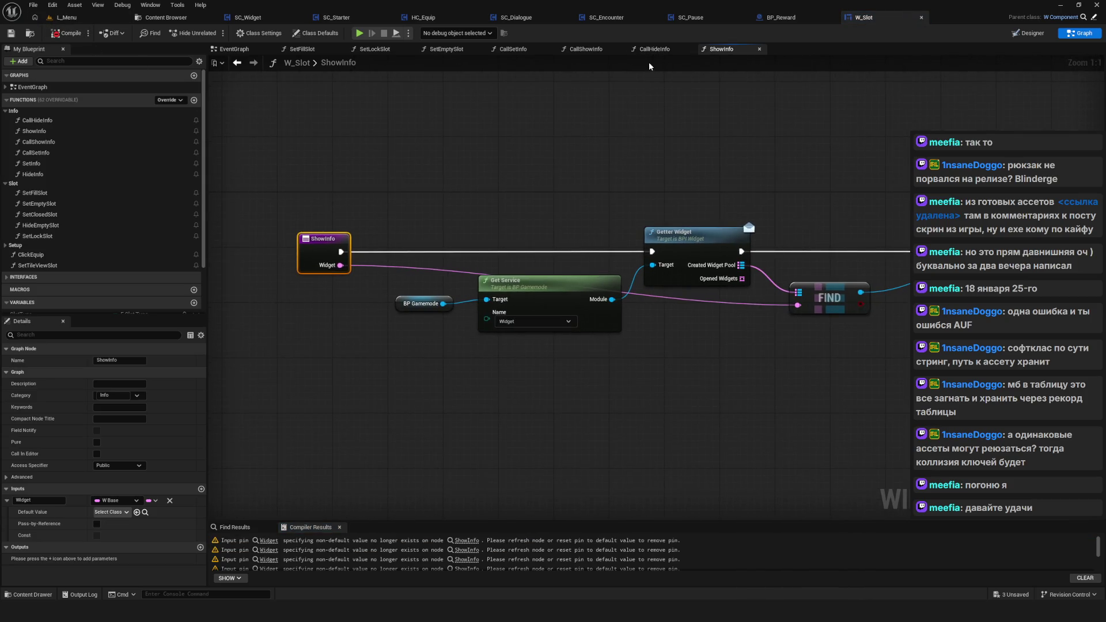
{"action": "left_click_drag", "start_coordinate": [611, 103], "coordinate": [572, 125]}
Step: In CallShowInfo, assign W_Equip as the first Show Info node's widget class
{"action": "left_click", "coordinate": [586, 49]}
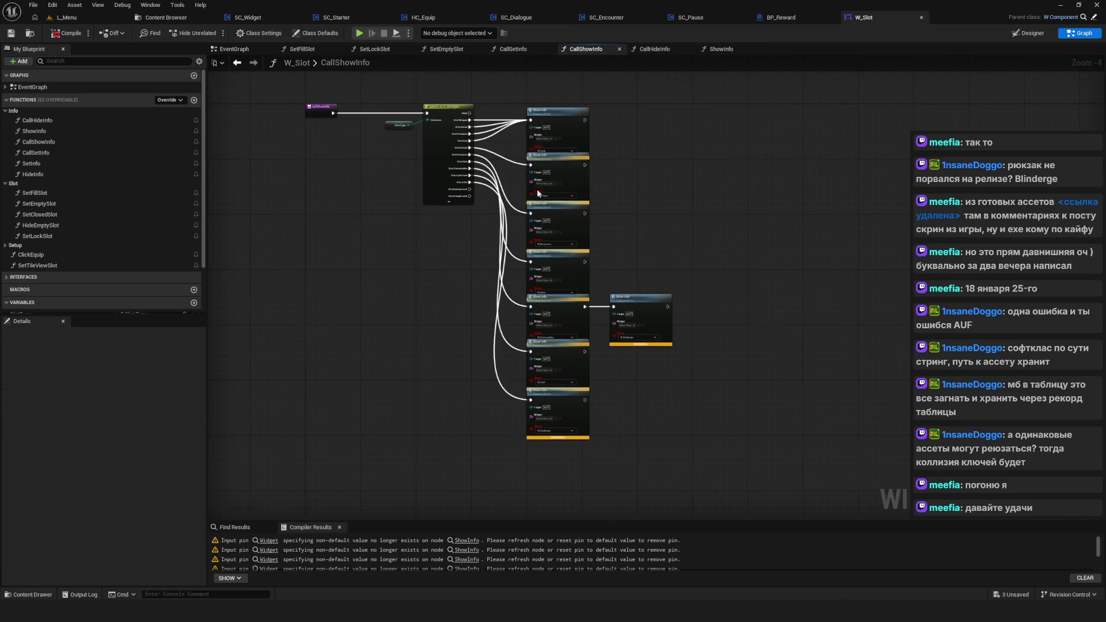
{"action": "scroll", "coordinate": [634, 173], "scroll_direction": "up", "scroll_amount": 3}
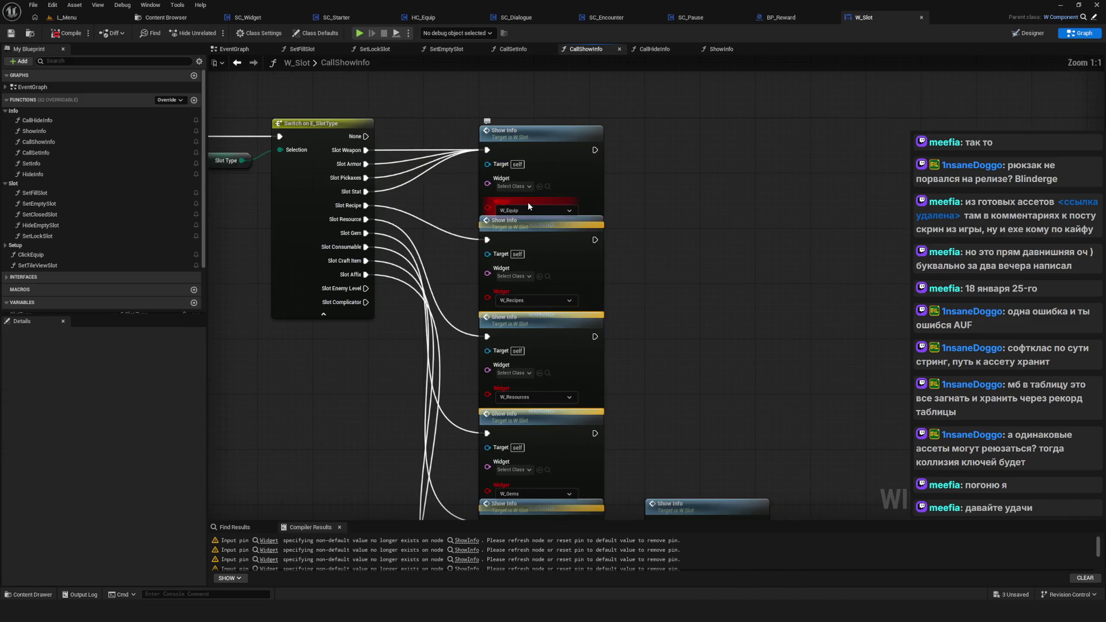
{"action": "left_click", "coordinate": [512, 186]}
{"action": "left_click", "coordinate": [679, 205]}
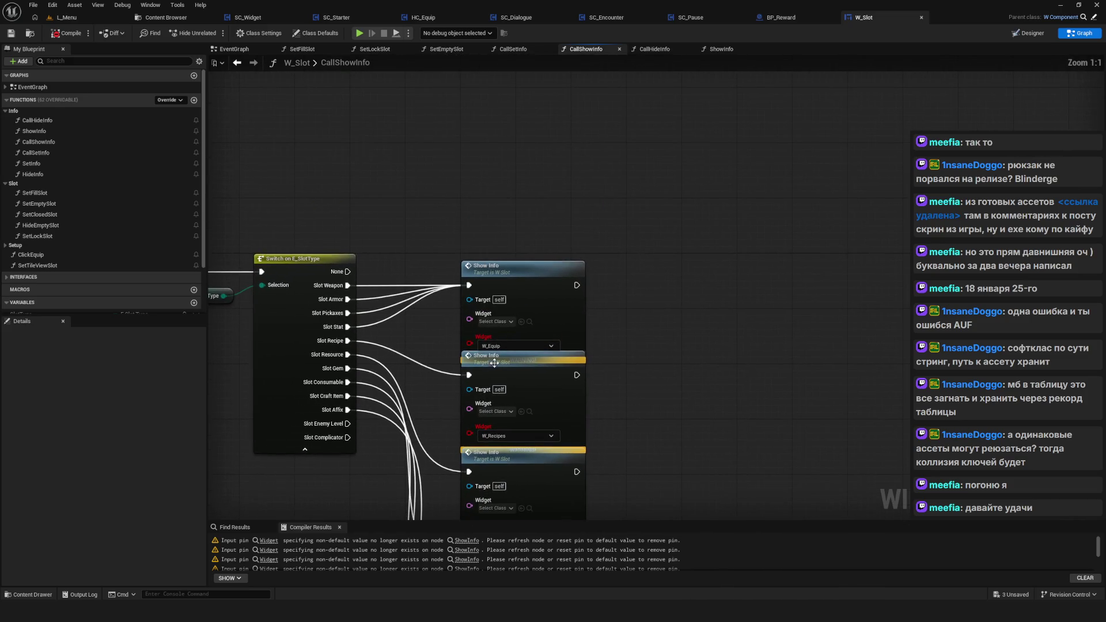
{"action": "left_click", "coordinate": [507, 322]}
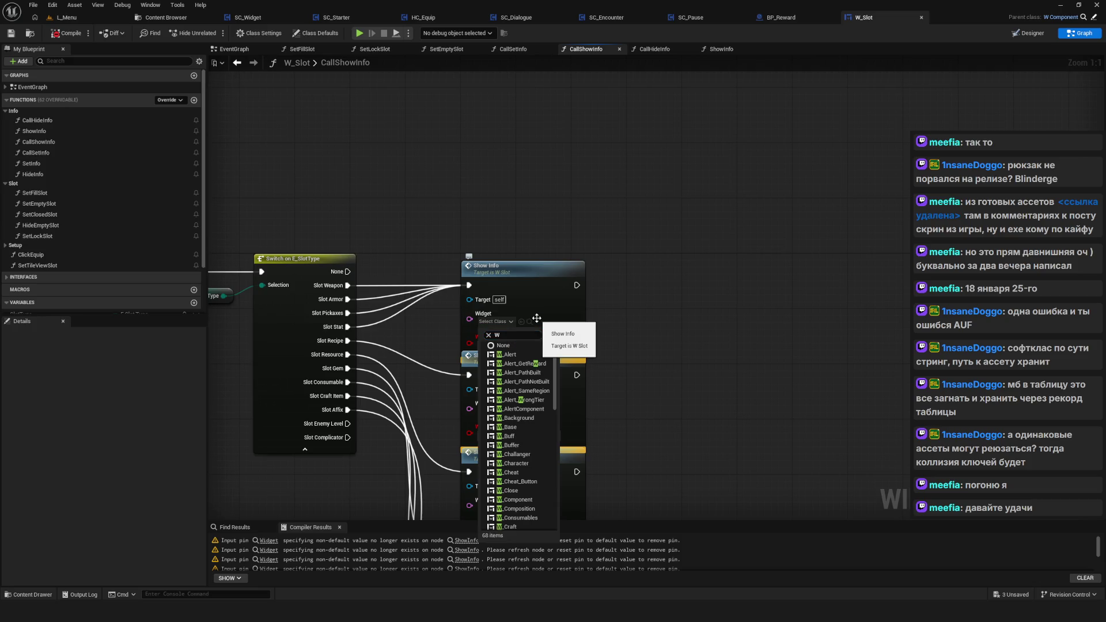
{"action": "left_click", "coordinate": [480, 350]}
{"action": "left_click", "coordinate": [495, 321]}
{"action": "type", "text": "W_Eq"}
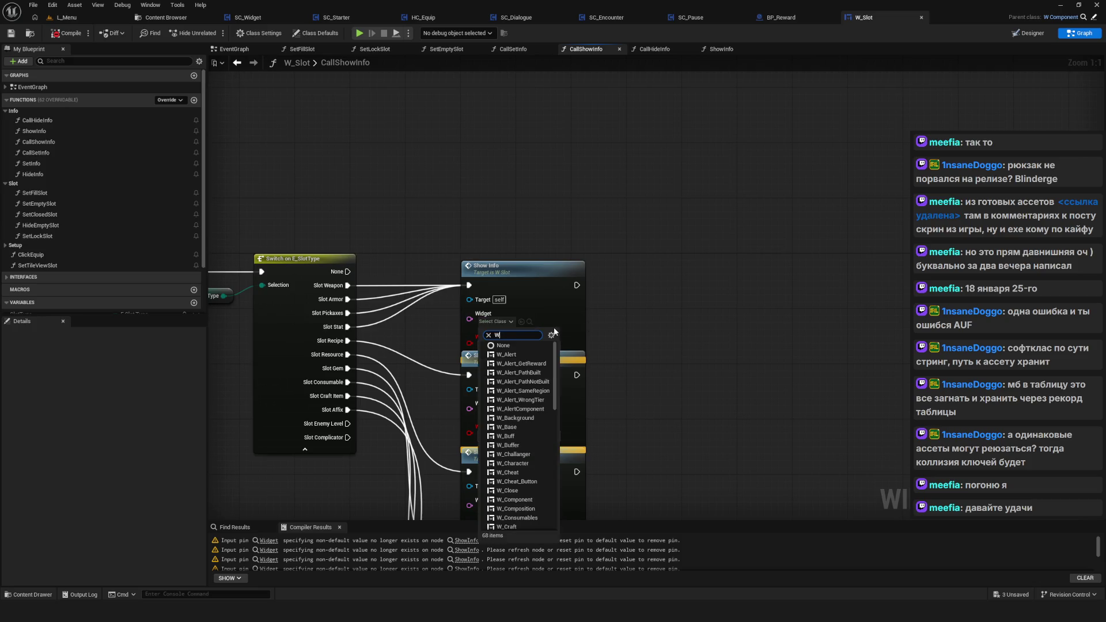
{"action": "type", "text": "uip"}
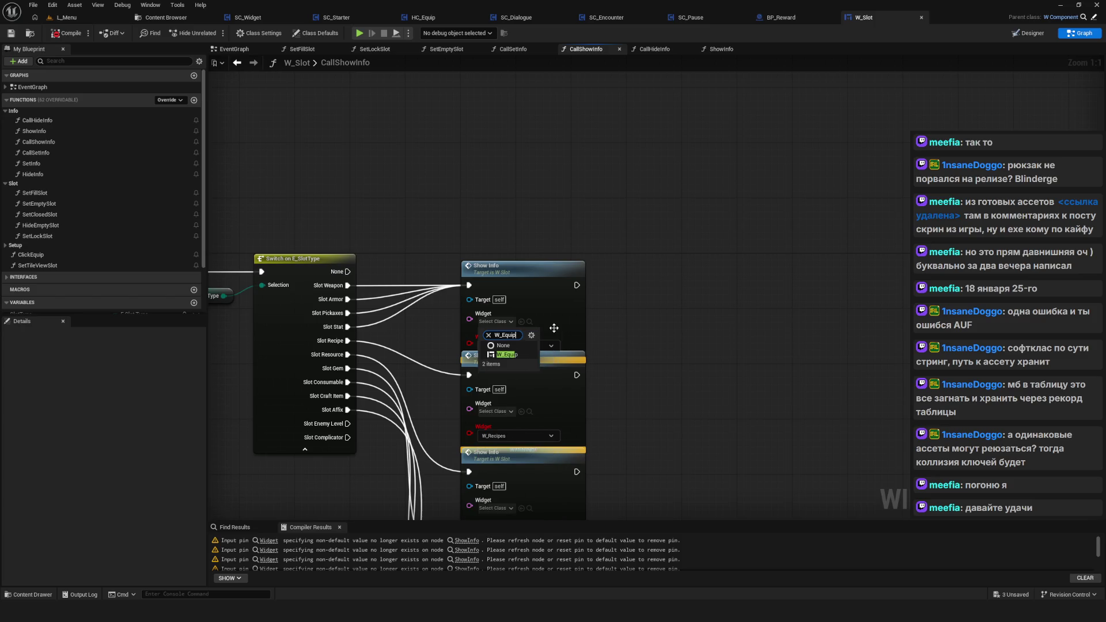
{"action": "left_click", "coordinate": [507, 354]}
Step: Assign the recipes widget class and W_Resources to the second and third Show Info nodes
{"action": "scroll", "coordinate": [653, 316], "scroll_direction": "down", "scroll_amount": 5}
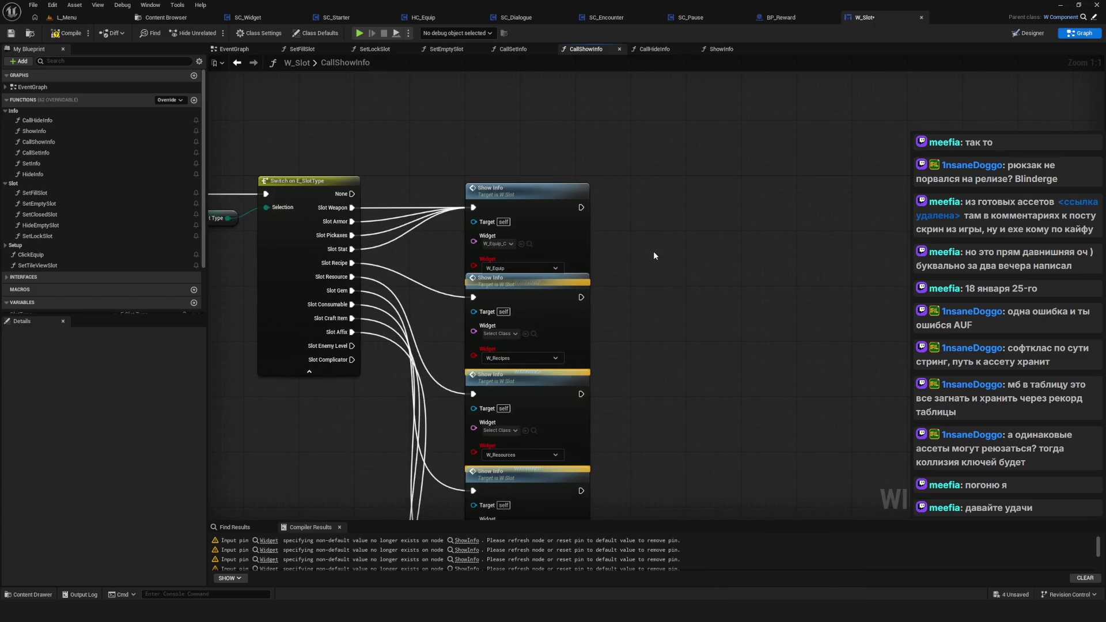
{"action": "left_click", "coordinate": [515, 315]}
{"action": "type", "text": "W_Recipe"}
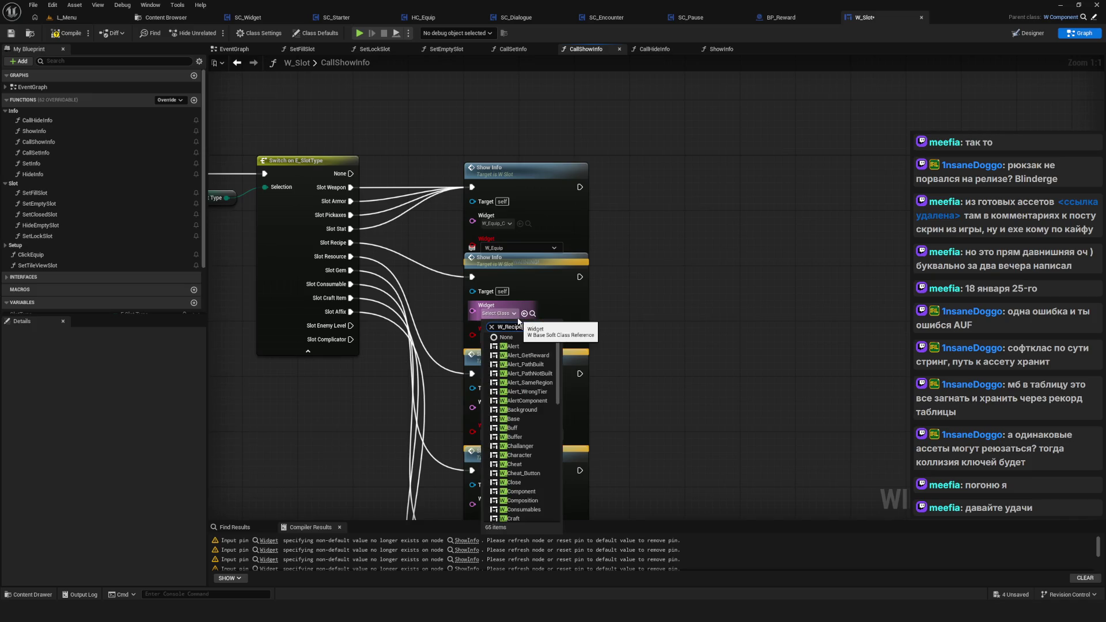
{"action": "left_click", "coordinate": [518, 346]}
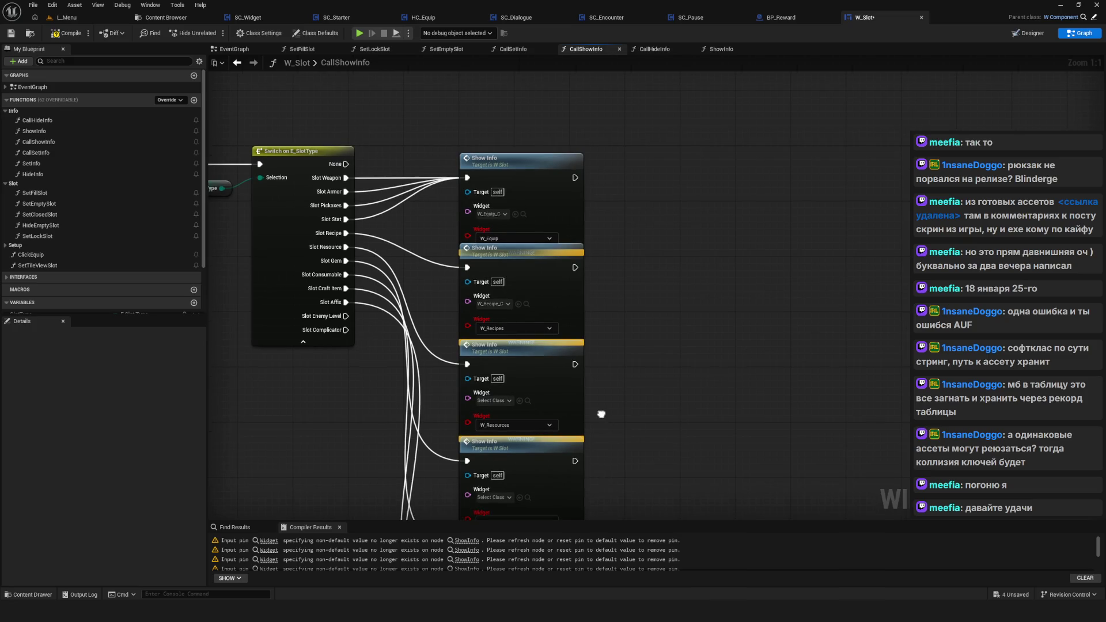
{"action": "scroll", "coordinate": [587, 415], "scroll_direction": "down", "scroll_amount": 2}
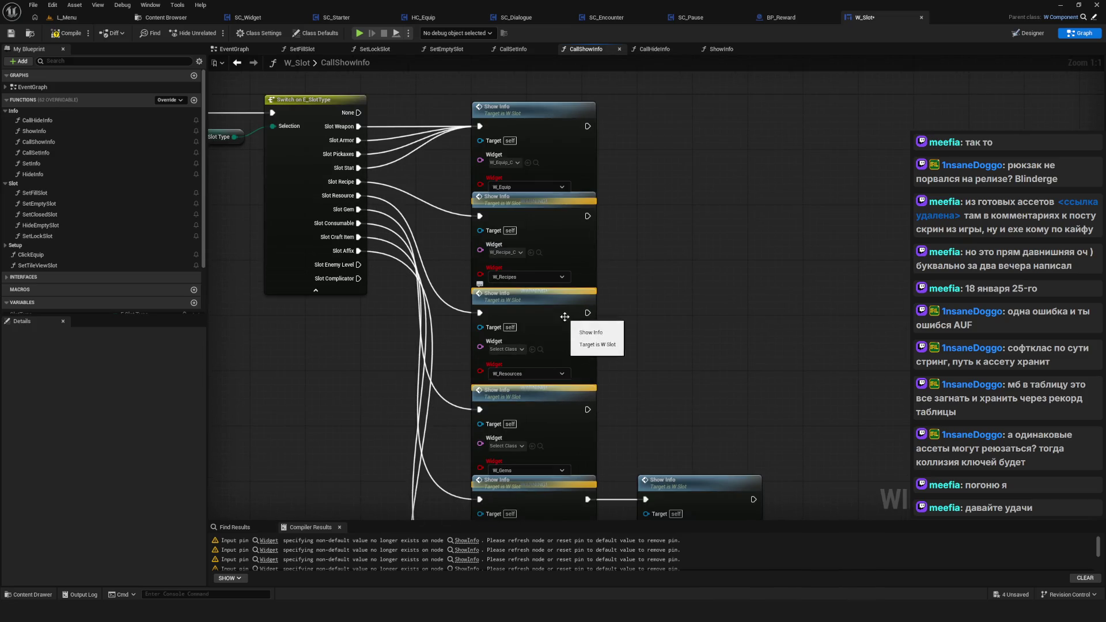
{"action": "scroll", "coordinate": [521, 313], "scroll_direction": "down", "scroll_amount": 2}
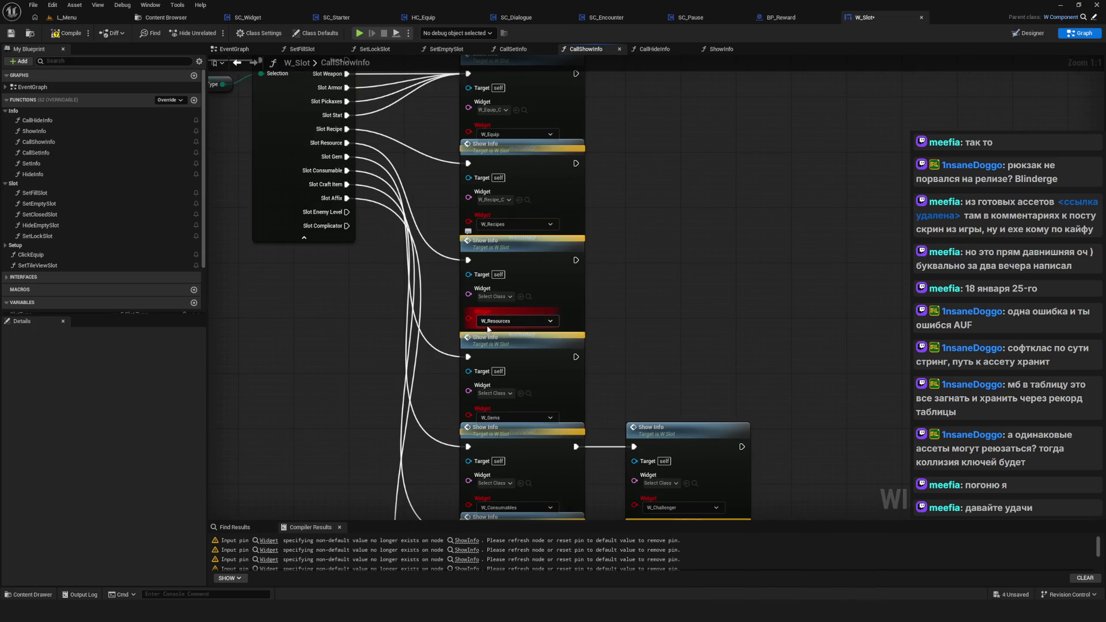
{"action": "left_click", "coordinate": [496, 297]}
{"action": "type", "text": "W_Resources"}
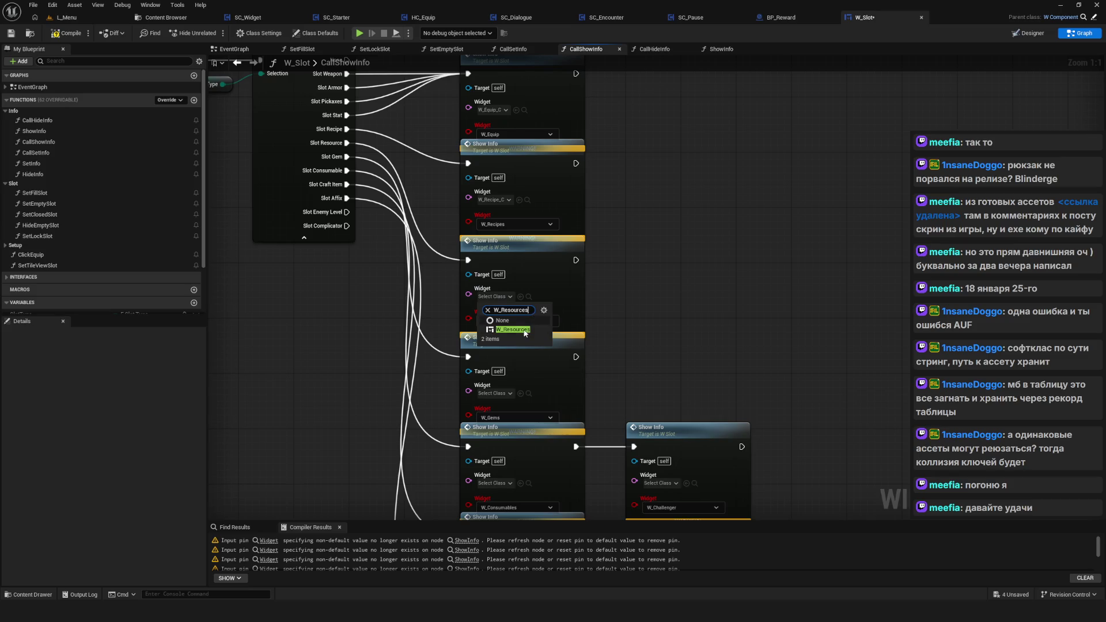
{"action": "left_click", "coordinate": [516, 330]}
Step: Assign W_Gems, the consumables widget class and W_Craft to the next Show Info nodes
{"action": "scroll", "coordinate": [520, 292], "scroll_direction": "down", "scroll_amount": 2}
{"action": "left_click", "coordinate": [525, 292]}
{"action": "type", "text": "W_Gems"}
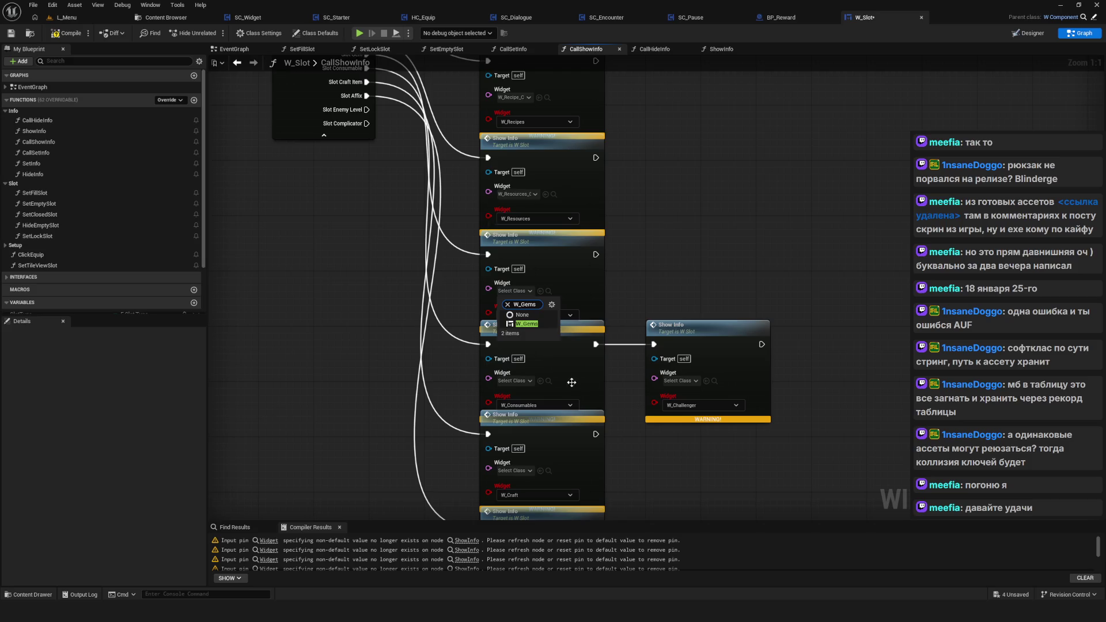
{"action": "left_click", "coordinate": [533, 324]}
{"action": "scroll", "coordinate": [533, 325], "scroll_direction": "down", "scroll_amount": 1}
{"action": "left_click", "coordinate": [481, 322]}
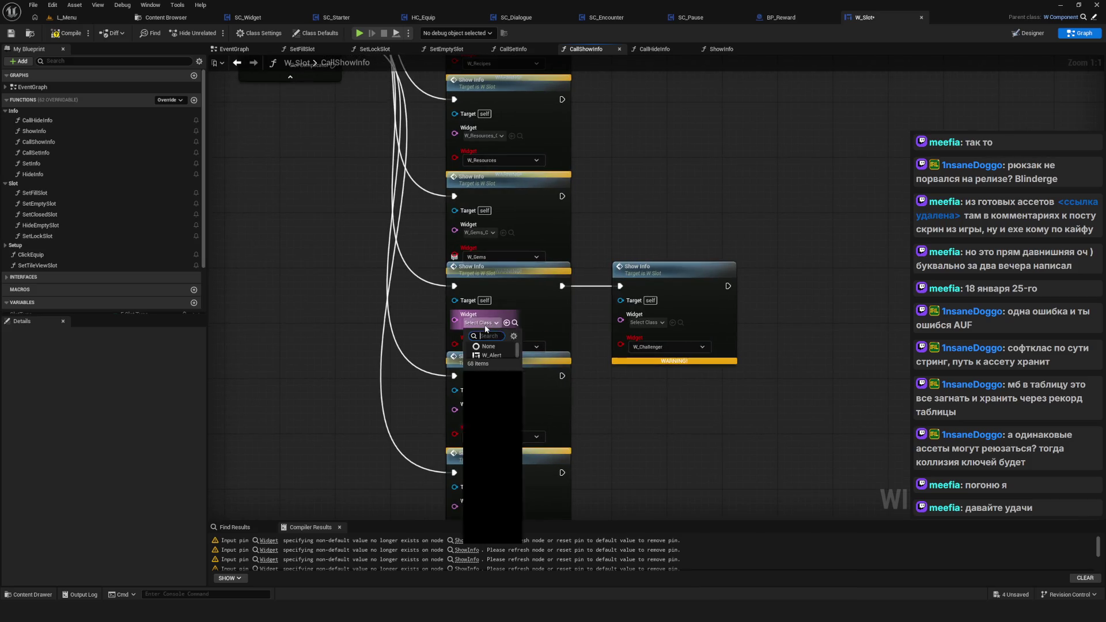
{"action": "type", "text": "W_Consum"}
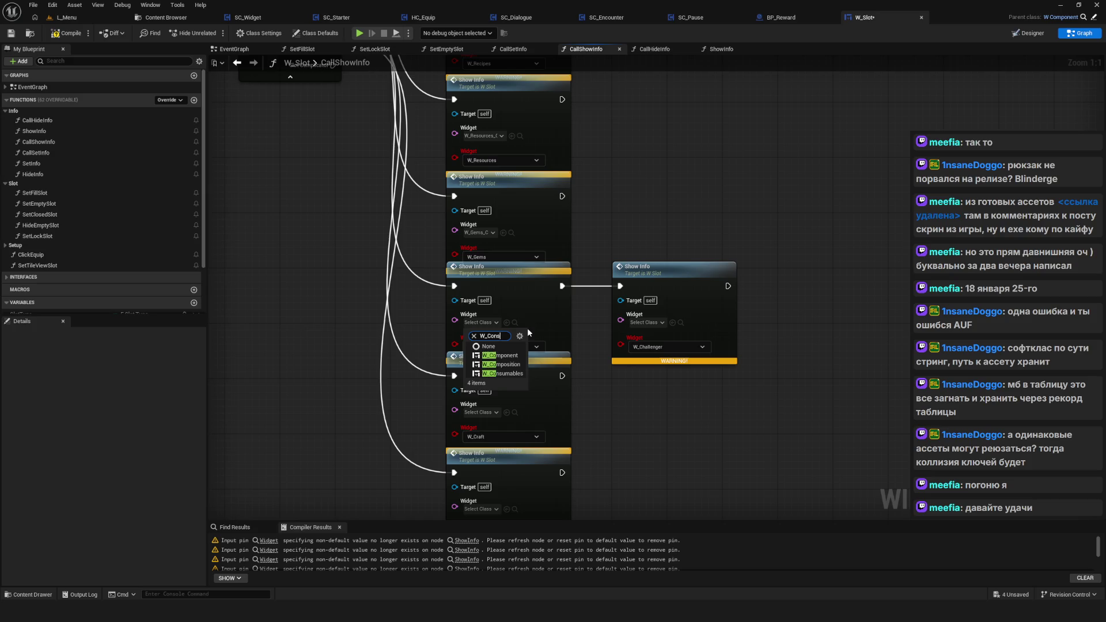
{"action": "type", "text": "able"}
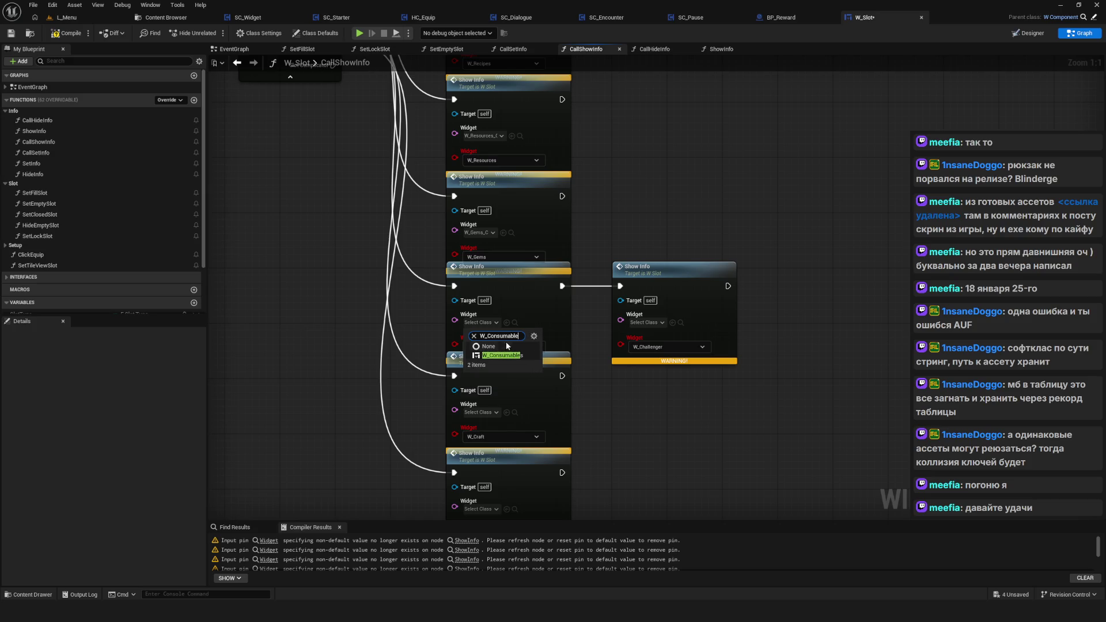
{"action": "key", "text": "Return"}
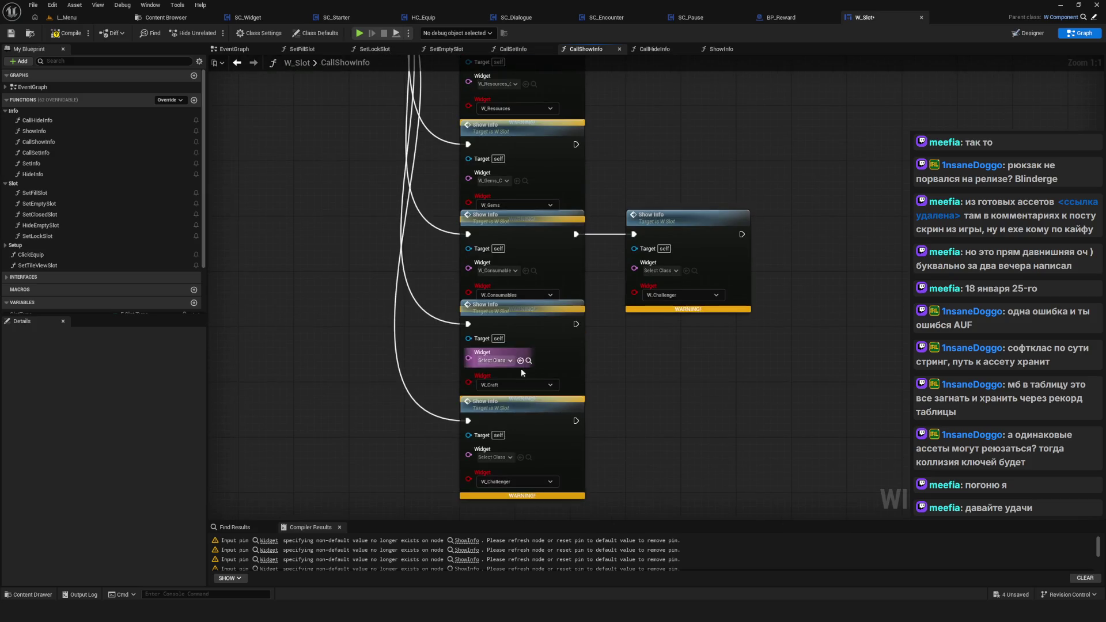
{"action": "left_click", "coordinate": [505, 365]}
{"action": "type", "text": "W"}
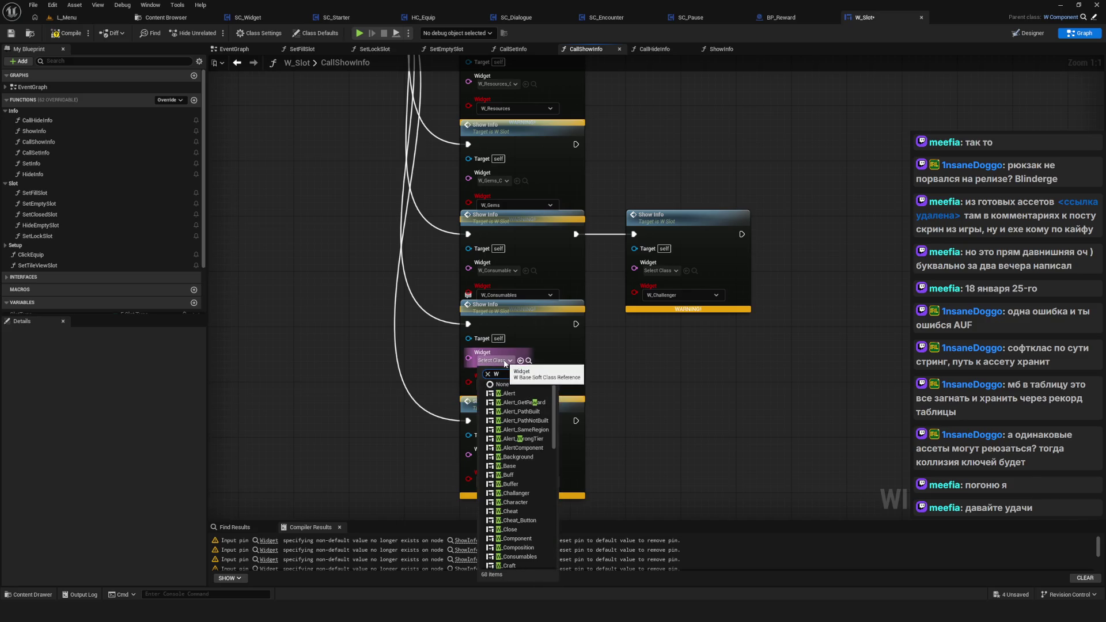
{"action": "type", "text": "_Craft"}
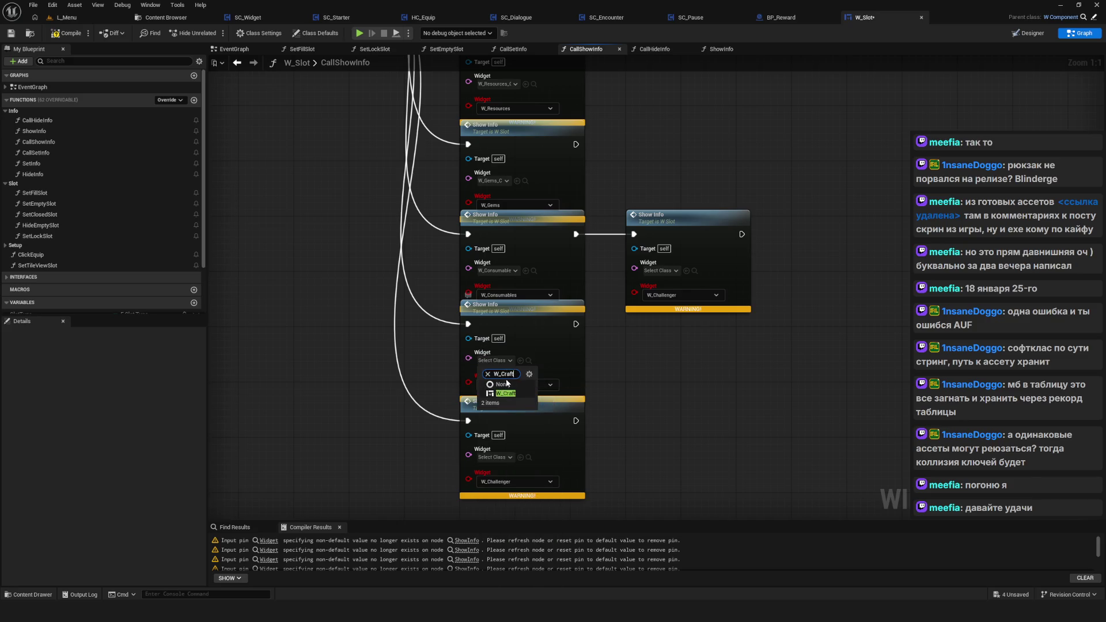
{"action": "left_click", "coordinate": [509, 399]}
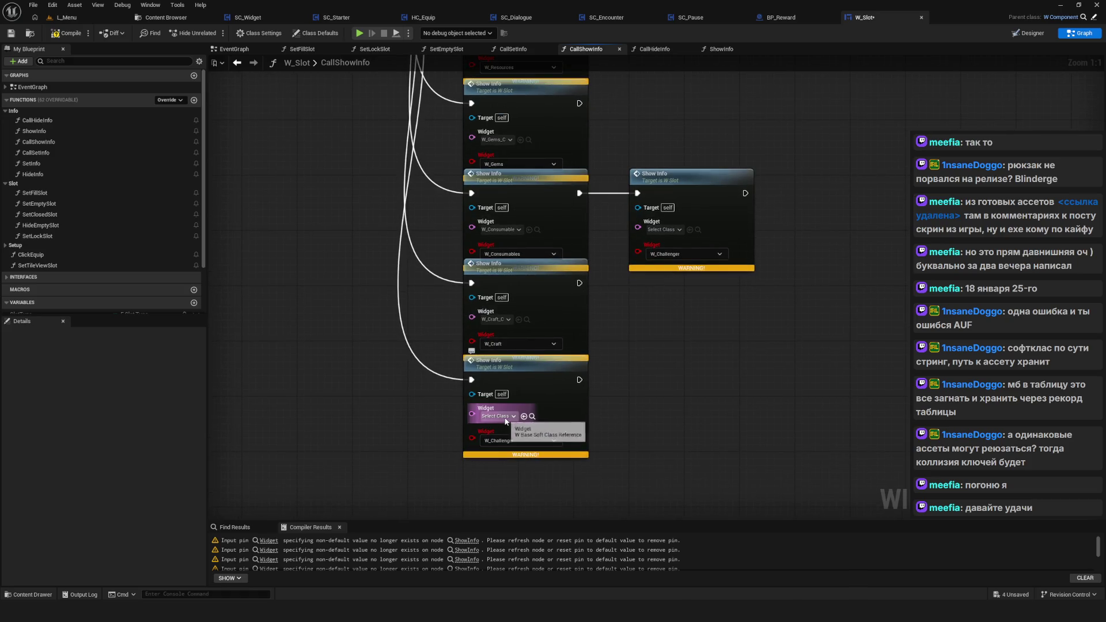
Step: Assign W_Challanger to the last Show Info node and the chained one
{"action": "left_click", "coordinate": [503, 416]}
{"action": "type", "text": "W_Ch"}
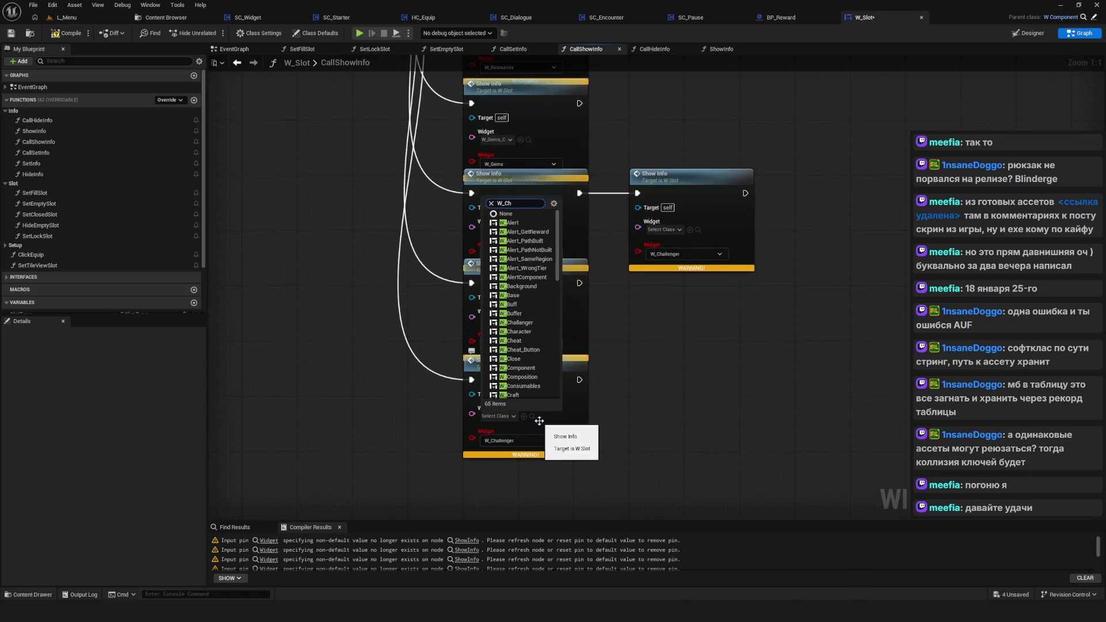
{"action": "type", "text": "alla"}
{"action": "left_click", "coordinate": [526, 450]}
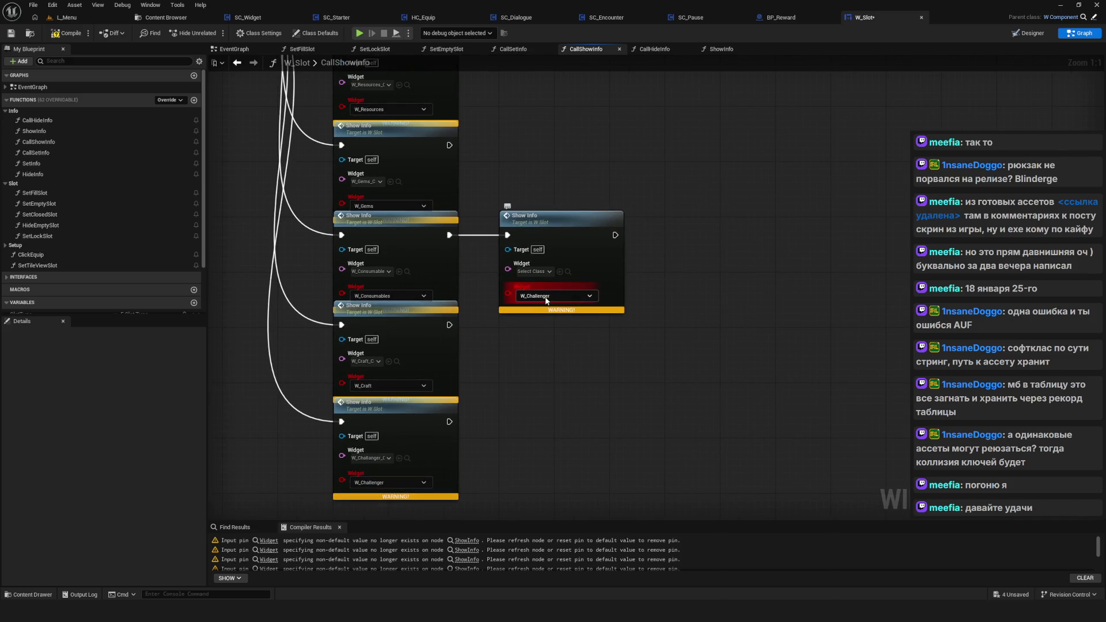
{"action": "left_click", "coordinate": [536, 271]}
{"action": "type", "text": "W_C"}
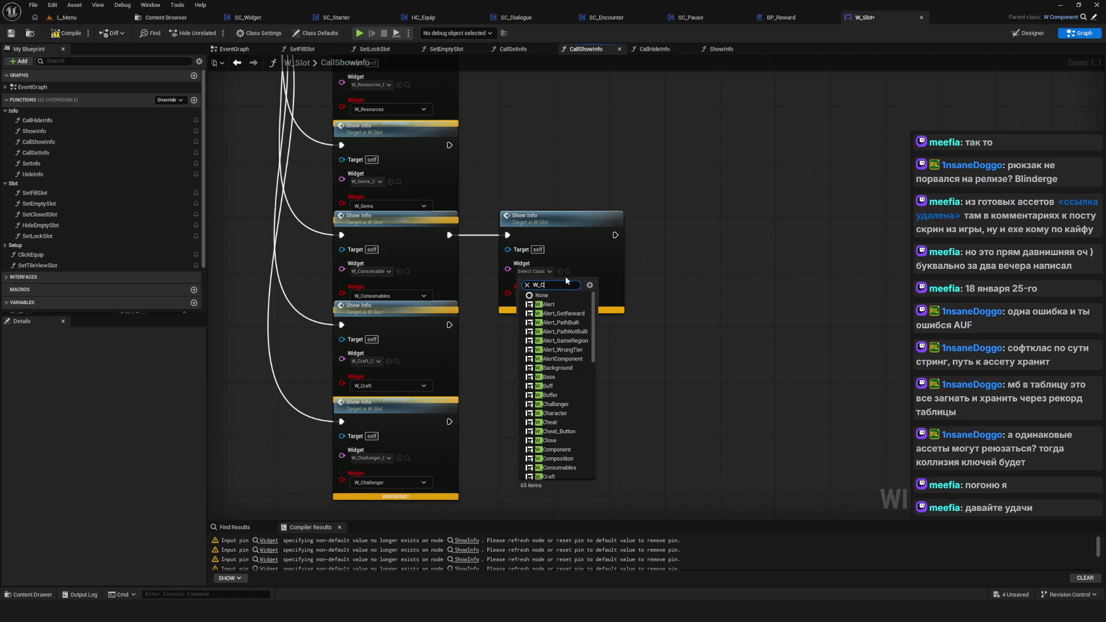
{"action": "type", "text": "ha"}
{"action": "left_click", "coordinate": [551, 304]}
Step: Marquee-select all Show Info nodes and bring up their context actions
{"action": "left_click_drag", "start_coordinate": [450, 270], "coordinate": [730, 512]}
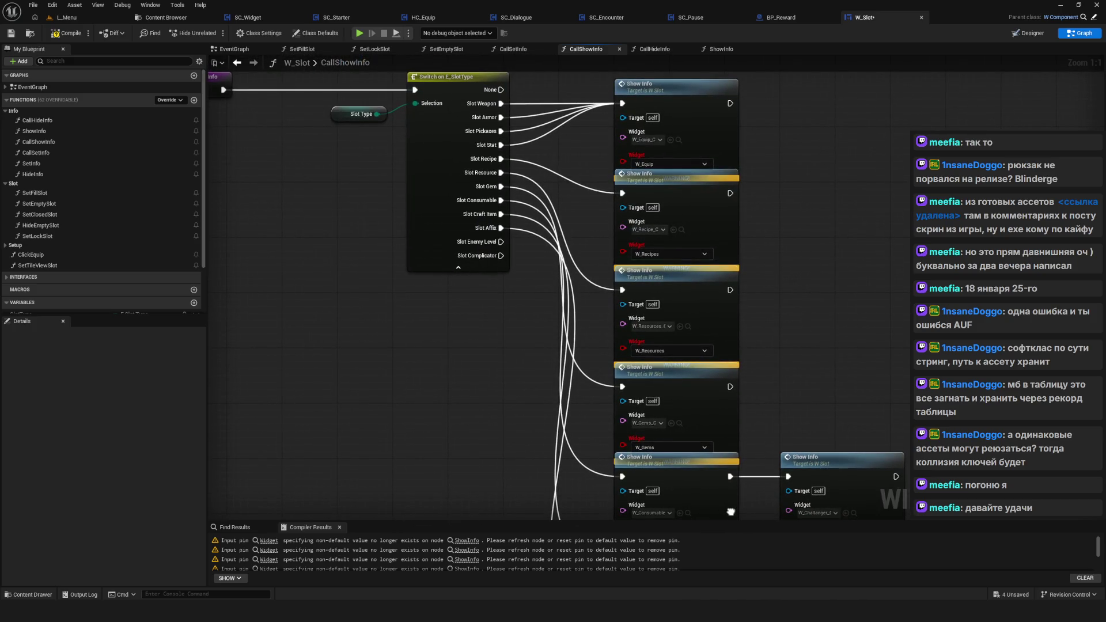
{"action": "left_click_drag", "start_coordinate": [731, 512], "coordinate": [555, 392]}
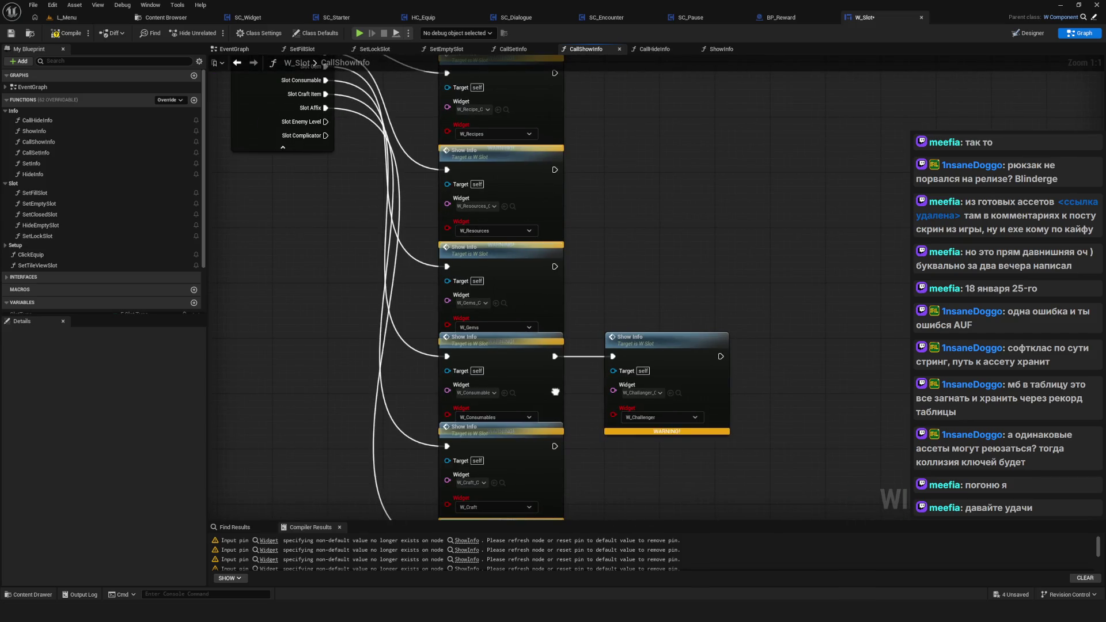
{"action": "scroll", "coordinate": [587, 312], "scroll_direction": "down", "scroll_amount": 4}
{"action": "left_click_drag", "start_coordinate": [722, 124], "coordinate": [517, 483]}
{"action": "right_click", "coordinate": [534, 142]}
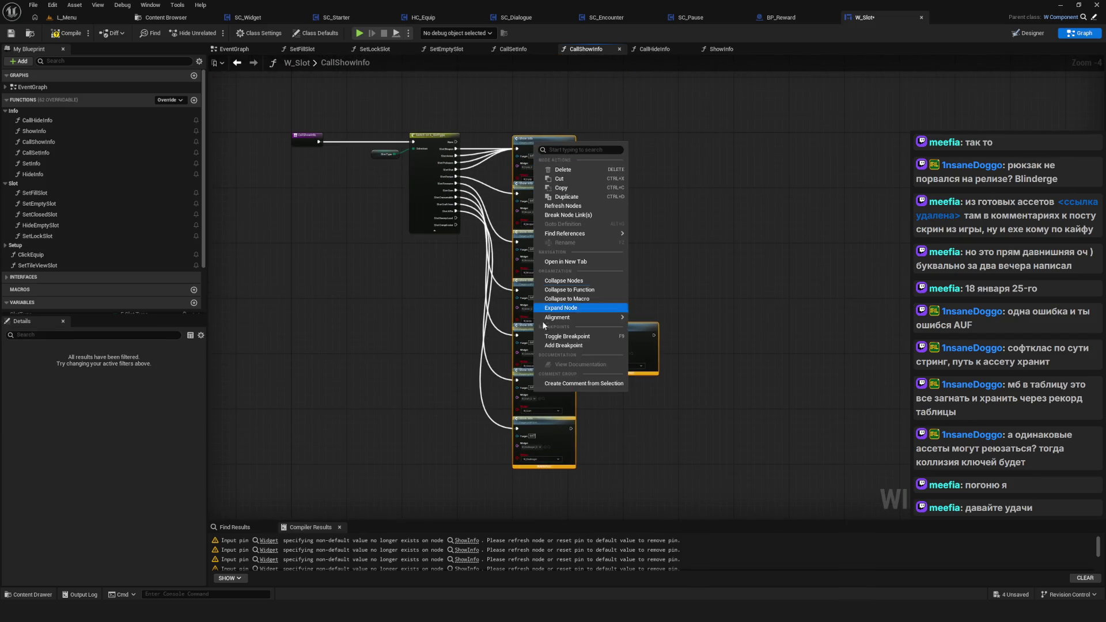
Step: Refresh the selected Show Info nodes to drop stale enum pins and save W_Slot
{"action": "left_click", "coordinate": [599, 213]}
{"action": "scroll", "coordinate": [698, 260], "scroll_direction": "up", "scroll_amount": 4}
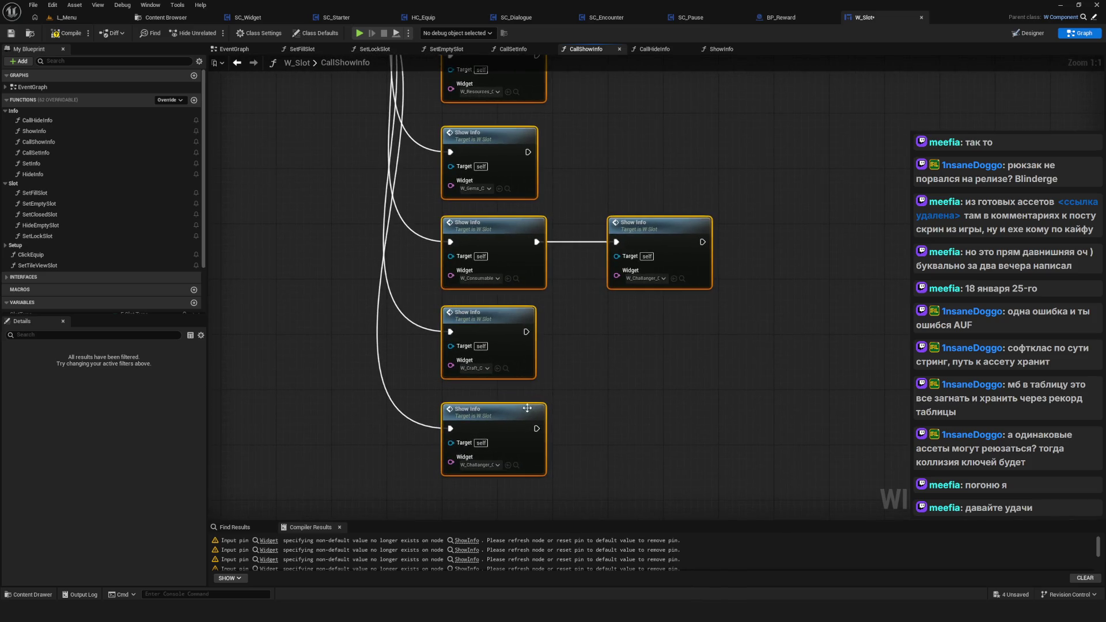
{"action": "scroll", "coordinate": [496, 406], "scroll_direction": "down", "scroll_amount": 3}
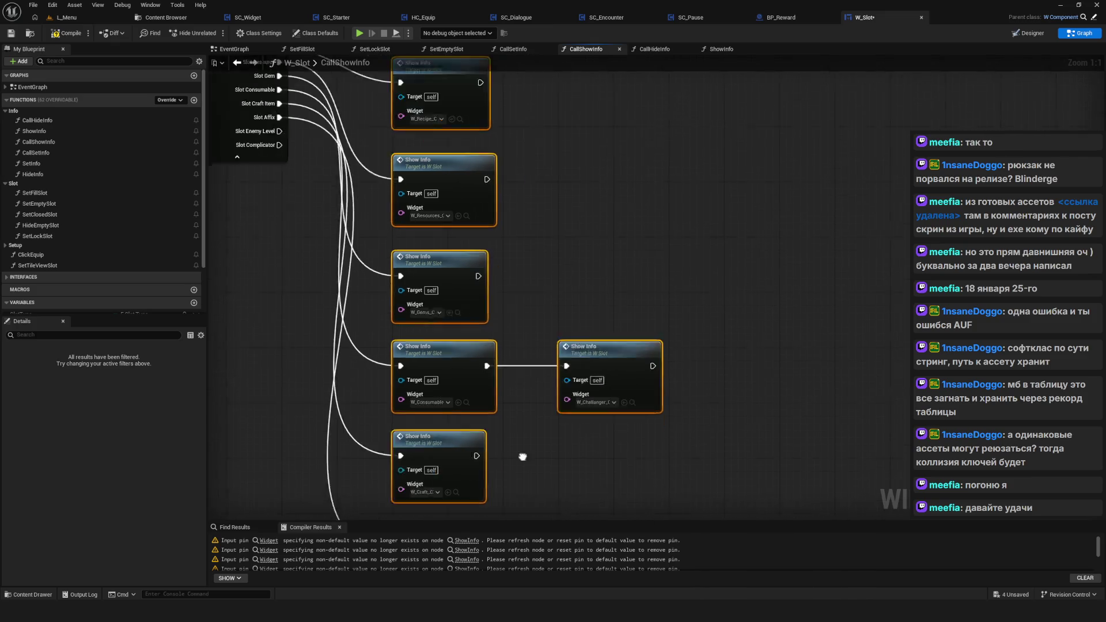
{"action": "scroll", "coordinate": [491, 398], "scroll_direction": "up", "scroll_amount": 1}
{"action": "key", "text": "ctrl+s"}
{"action": "scroll", "coordinate": [569, 322], "scroll_direction": "down", "scroll_amount": 5}
{"action": "scroll", "coordinate": [520, 331], "scroll_direction": "up", "scroll_amount": 4}
{"action": "scroll", "coordinate": [520, 330], "scroll_direction": "up", "scroll_amount": 1}
{"action": "scroll", "coordinate": [484, 198], "scroll_direction": "down", "scroll_amount": 5}
{"action": "scroll", "coordinate": [458, 209], "scroll_direction": "up", "scroll_amount": 7}
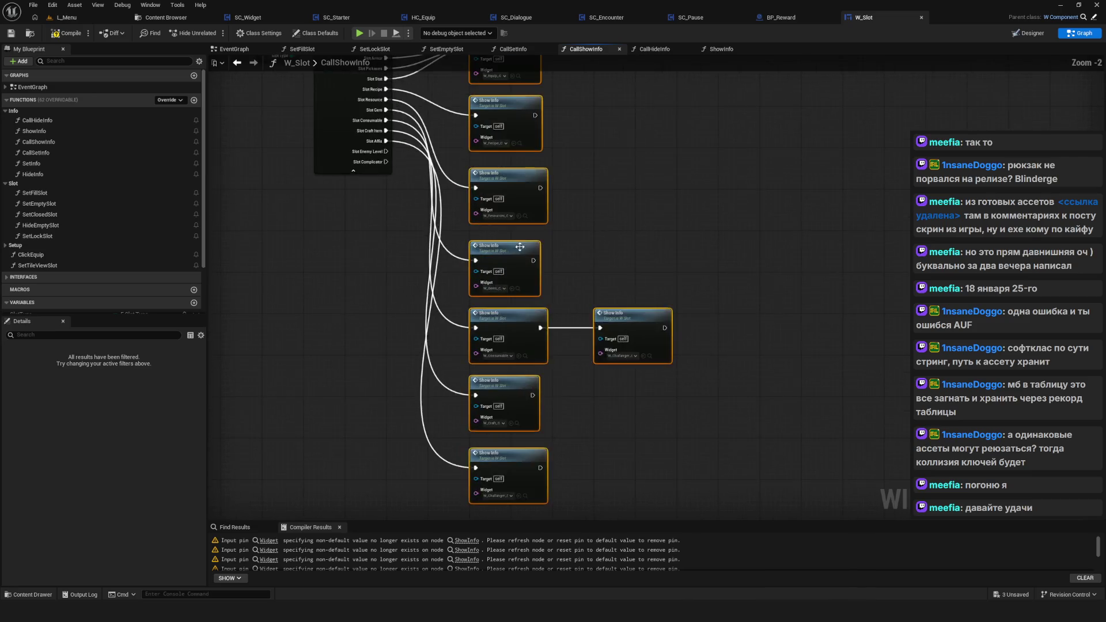
{"action": "left_click_drag", "start_coordinate": [484, 142], "coordinate": [488, 145]}
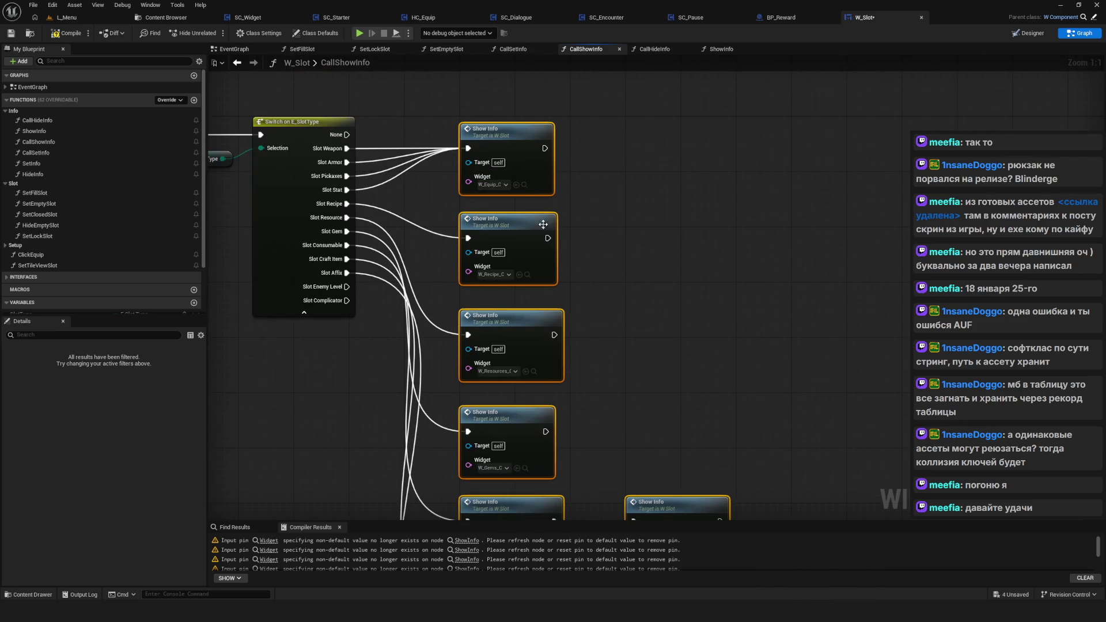
{"action": "scroll", "coordinate": [485, 266], "scroll_direction": "down", "scroll_amount": 5}
{"action": "scroll", "coordinate": [438, 276], "scroll_direction": "up", "scroll_amount": 4}
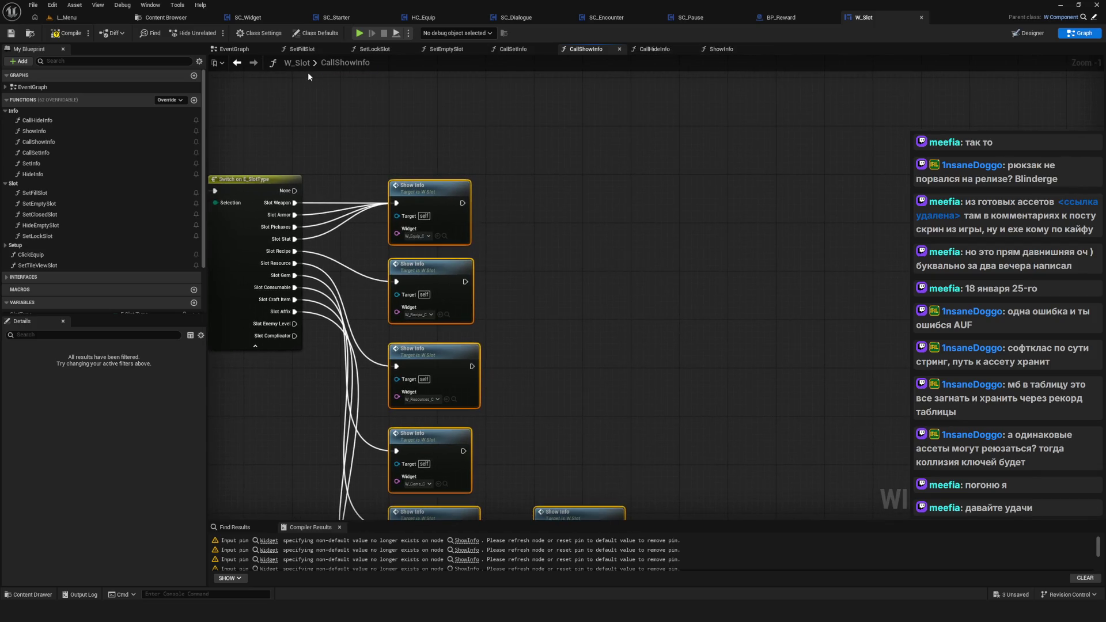
Step: Set HideInfo's Widget input to a W_Base soft class reference and compile the blueprint
{"action": "double_click", "coordinate": [32, 174]}
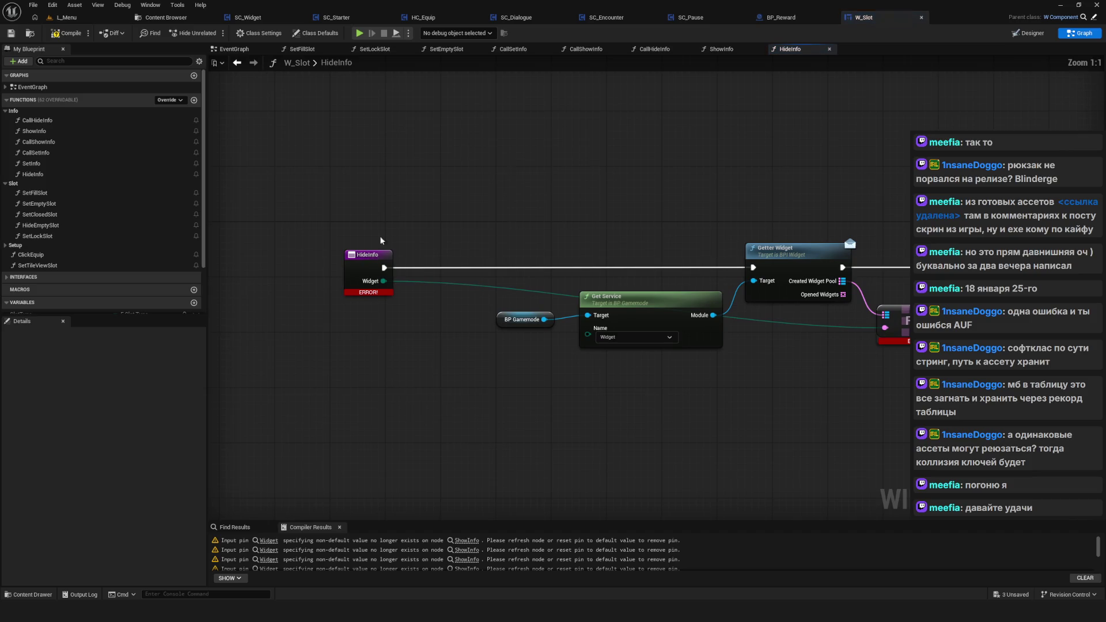
{"action": "left_click", "coordinate": [372, 270]}
{"action": "left_click", "coordinate": [116, 501]}
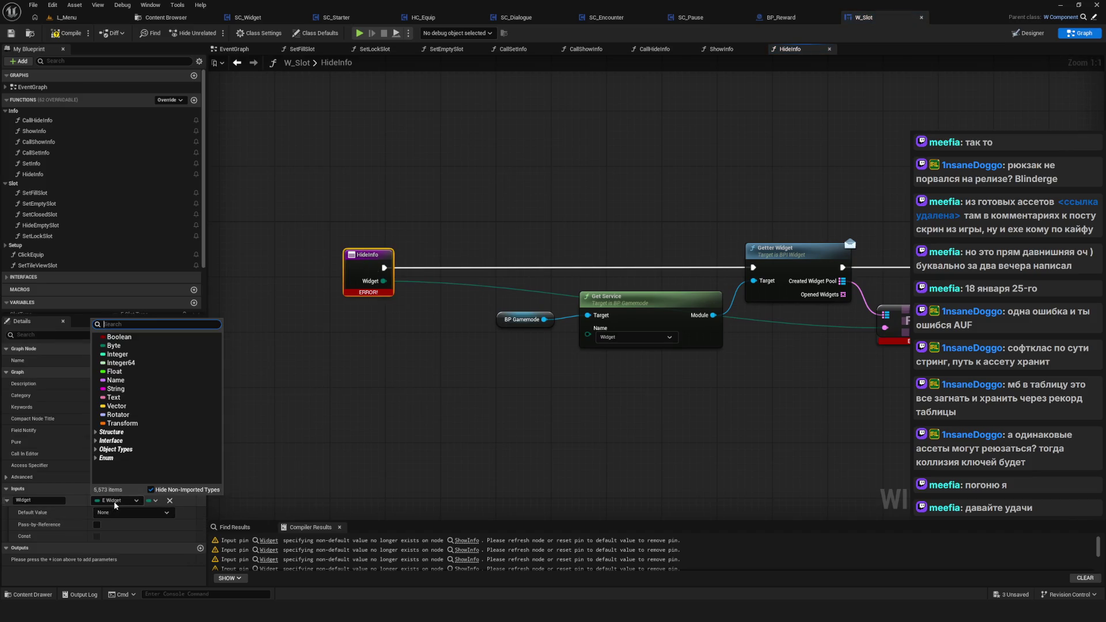
{"action": "type", "text": "W_Bas"}
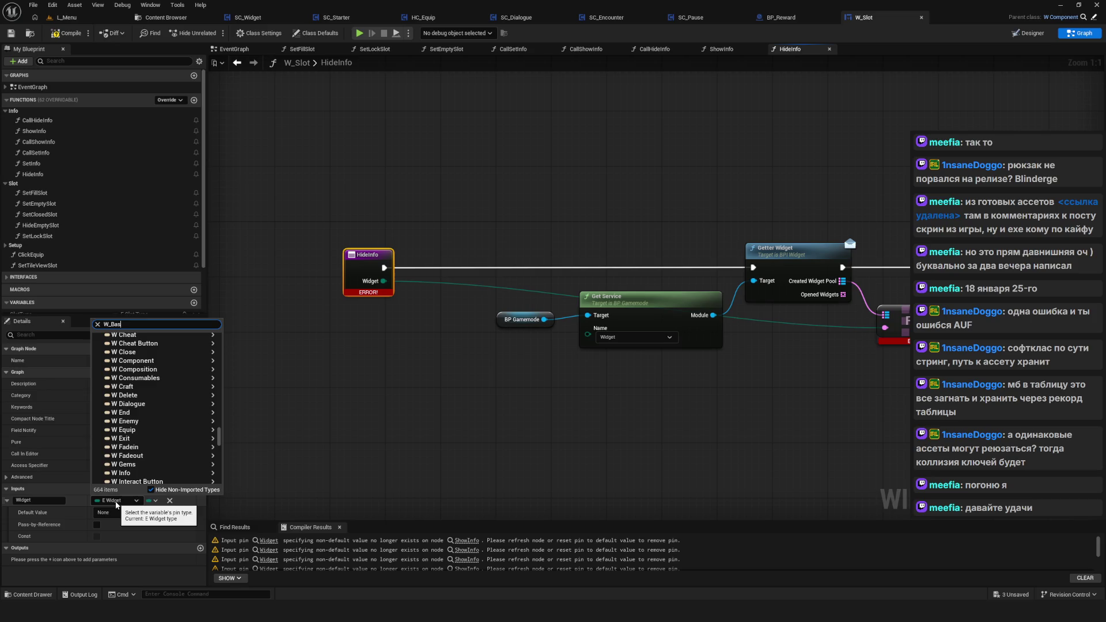
{"action": "type", "text": "e"}
{"action": "mouse_move", "coordinate": [173, 372]}
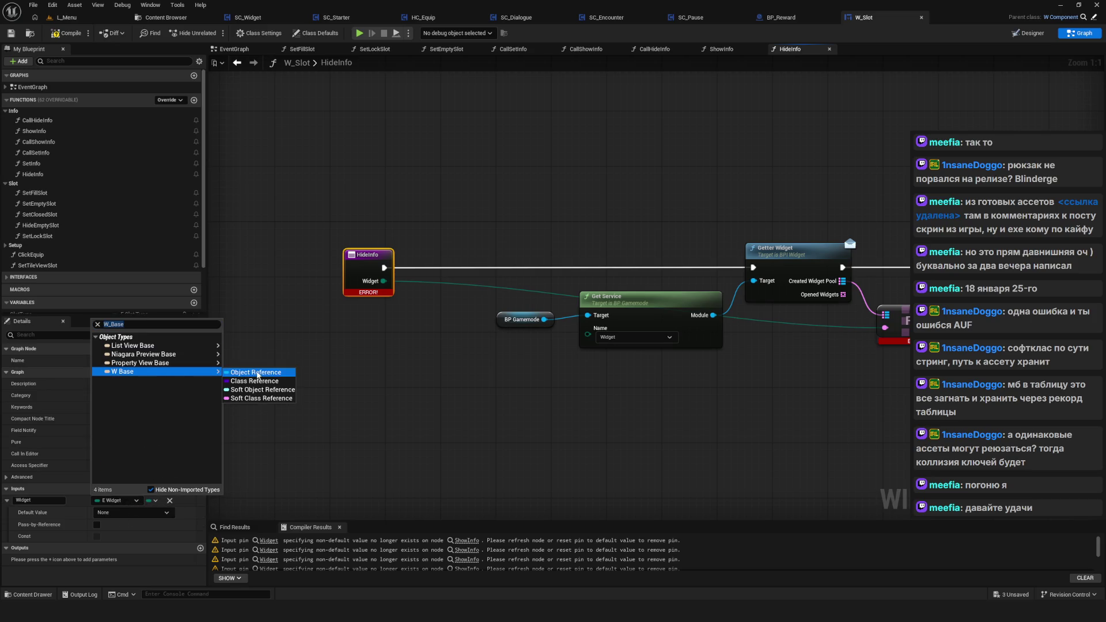
{"action": "left_click", "coordinate": [258, 374]}
{"action": "left_click", "coordinate": [63, 39]}
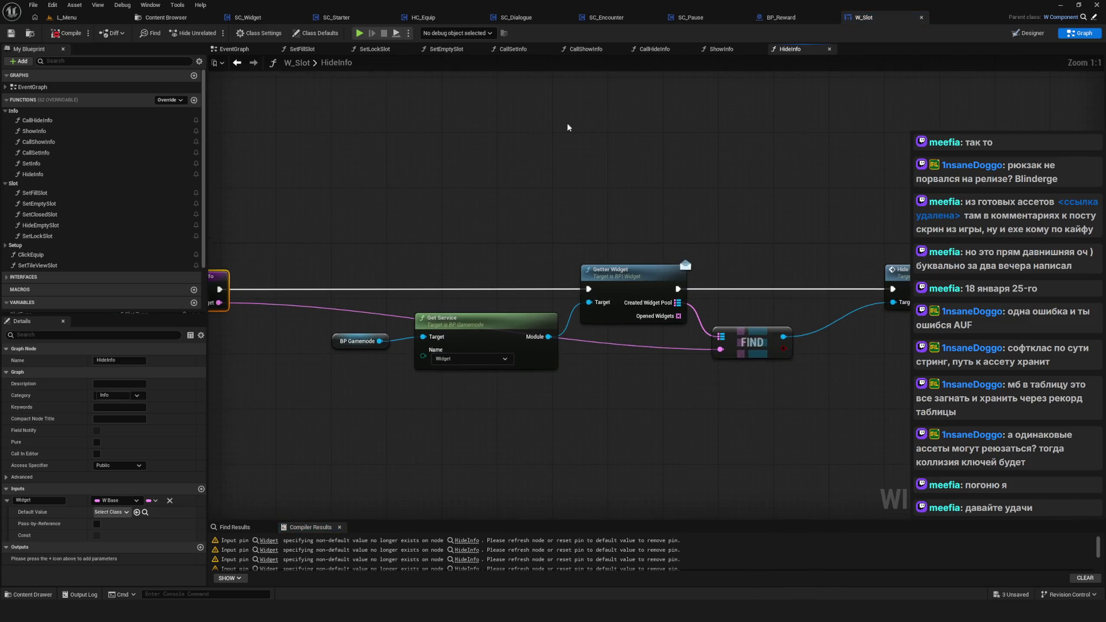
{"action": "left_click", "coordinate": [654, 49]}
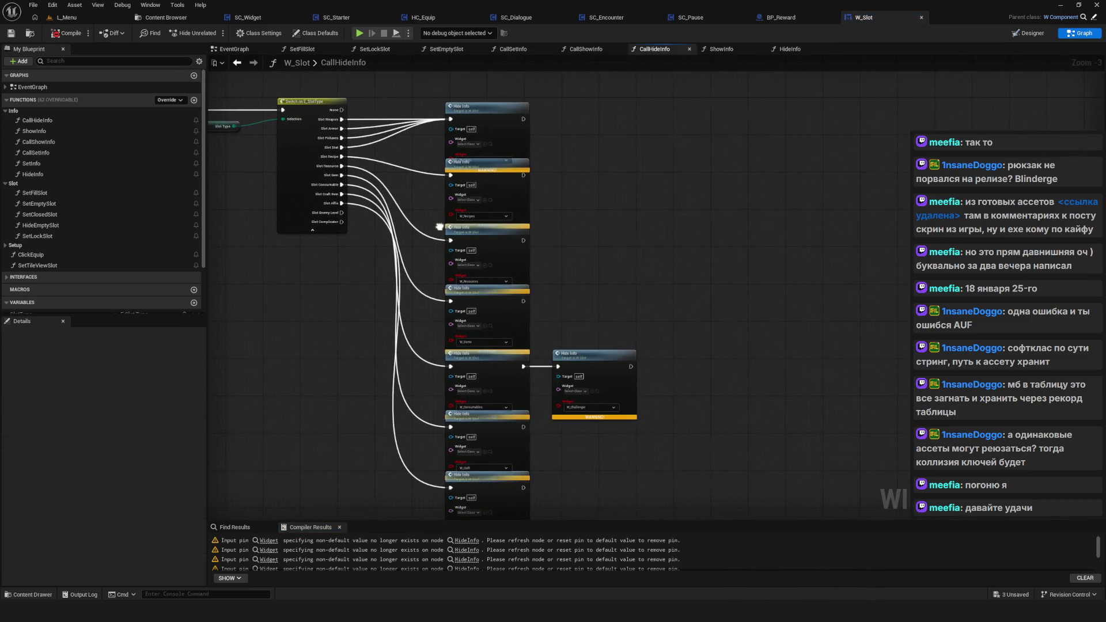
Step: Select the column of Hide Info nodes in CallHideInfo and shift them further down
{"action": "scroll", "coordinate": [570, 196], "scroll_direction": "down", "scroll_amount": 4}
{"action": "mouse_move", "coordinate": [517, 348]}
{"action": "left_mouse_down"}
{"action": "mouse_move", "coordinate": [634, 205]}
{"action": "mouse_move", "coordinate": [586, 232]}
{"action": "mouse_move", "coordinate": [590, 261]}
{"action": "left_mouse_up"}
{"action": "scroll", "coordinate": [547, 211], "scroll_direction": "up", "scroll_amount": 2}
{"action": "scroll", "coordinate": [599, 282], "scroll_direction": "up", "scroll_amount": 1}
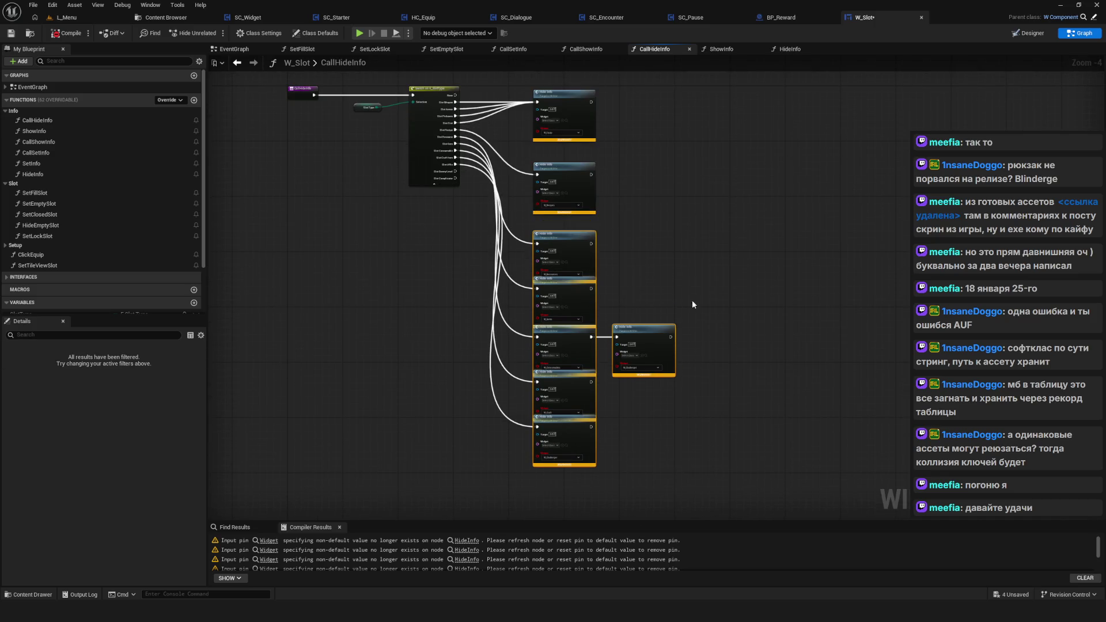
{"action": "left_click_drag", "start_coordinate": [586, 311], "coordinate": [690, 279]}
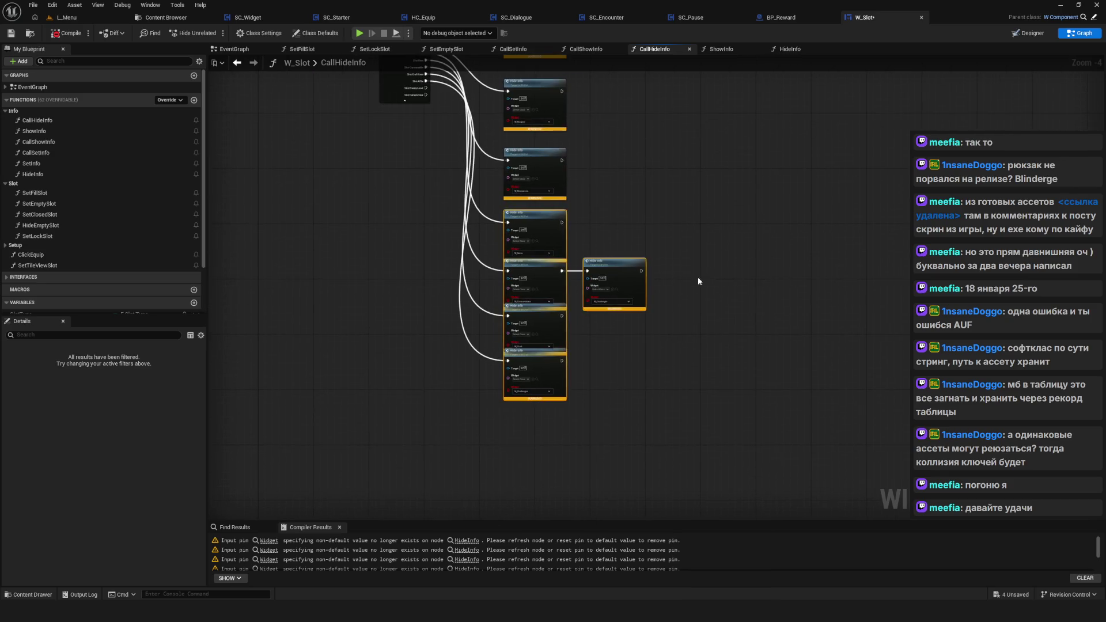
{"action": "left_click_drag", "start_coordinate": [559, 290], "coordinate": [560, 311]}
Step: Separate the overlapping lower Hide Info nodes, including the bottom one, by moving them down
{"action": "left_click_drag", "start_coordinate": [726, 344], "coordinate": [445, 439]}
{"action": "left_click_drag", "start_coordinate": [546, 352], "coordinate": [552, 379]}
{"action": "left_click", "coordinate": [562, 456]}
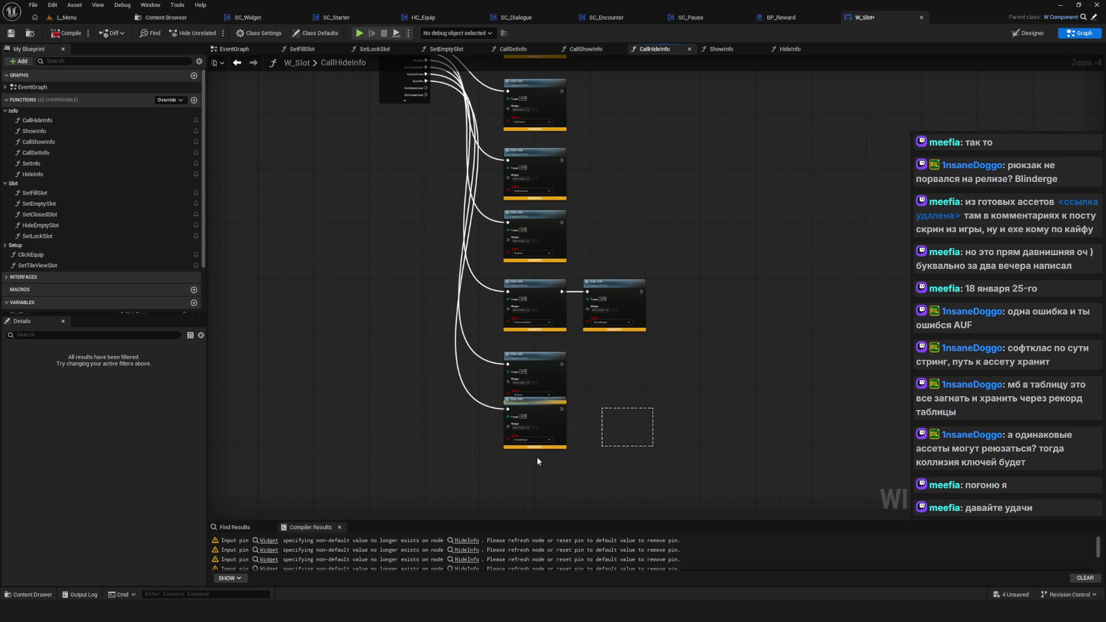
{"action": "left_click_drag", "start_coordinate": [547, 419], "coordinate": [555, 445]}
{"action": "scroll", "coordinate": [549, 131], "scroll_direction": "up", "scroll_amount": 5}
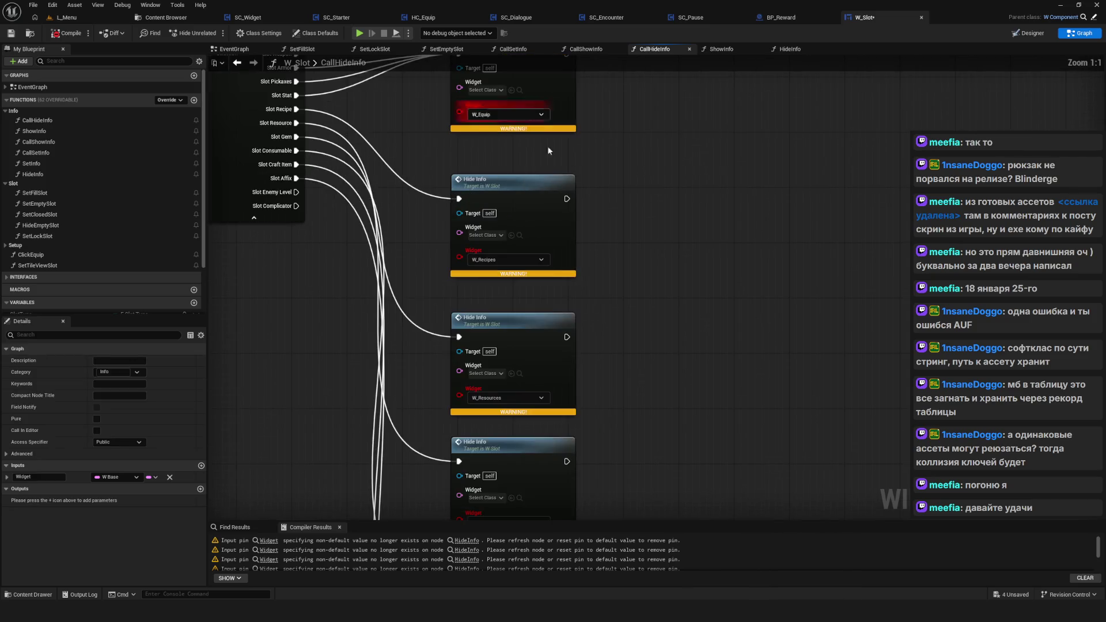
{"action": "left_click_drag", "start_coordinate": [548, 131], "coordinate": [512, 337]}
Step: Set the first Hide Info nodes' widget classes to W_Equip and W_Recipe
{"action": "left_click", "coordinate": [454, 297]}
{"action": "type", "text": "W"}
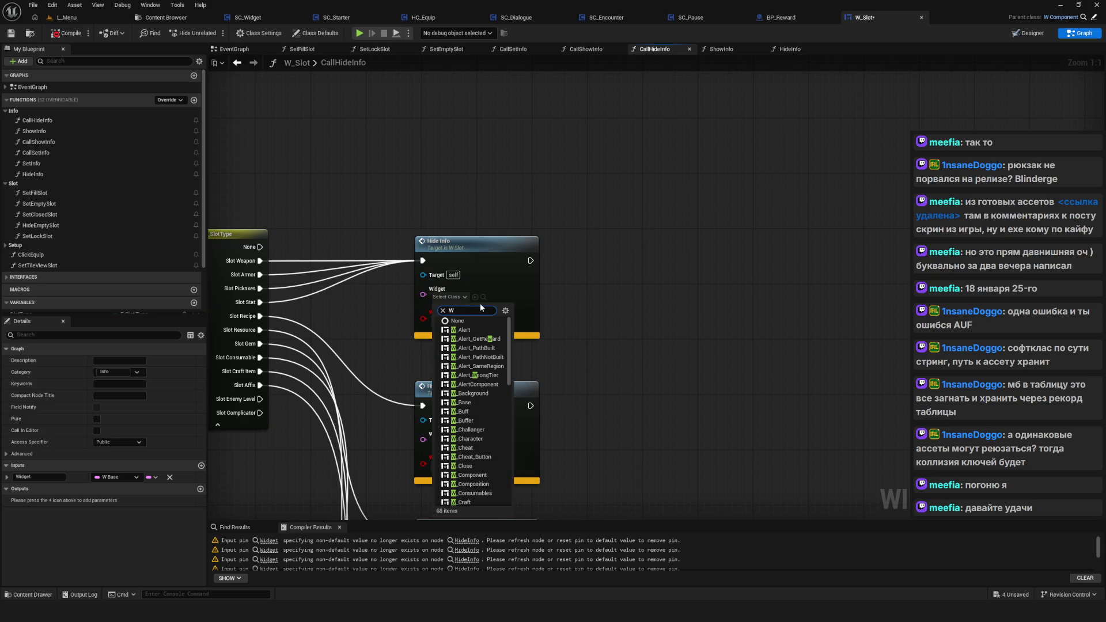
{"action": "type", "text": "_Equip"}
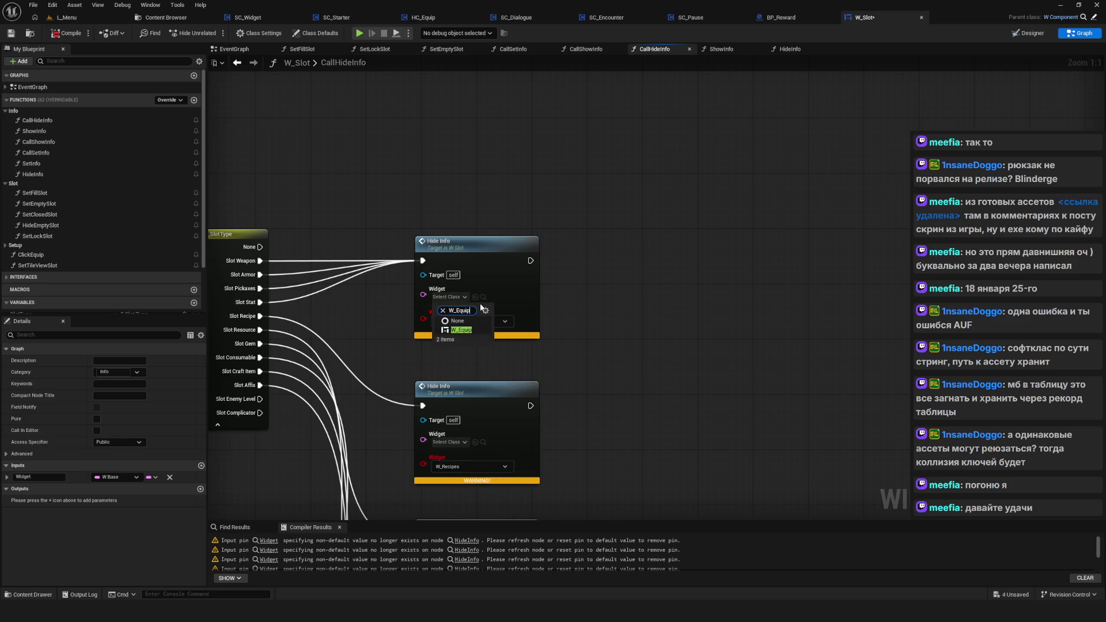
{"action": "left_click", "coordinate": [461, 330]}
{"action": "left_click_drag", "start_coordinate": [568, 351], "coordinate": [568, 262]}
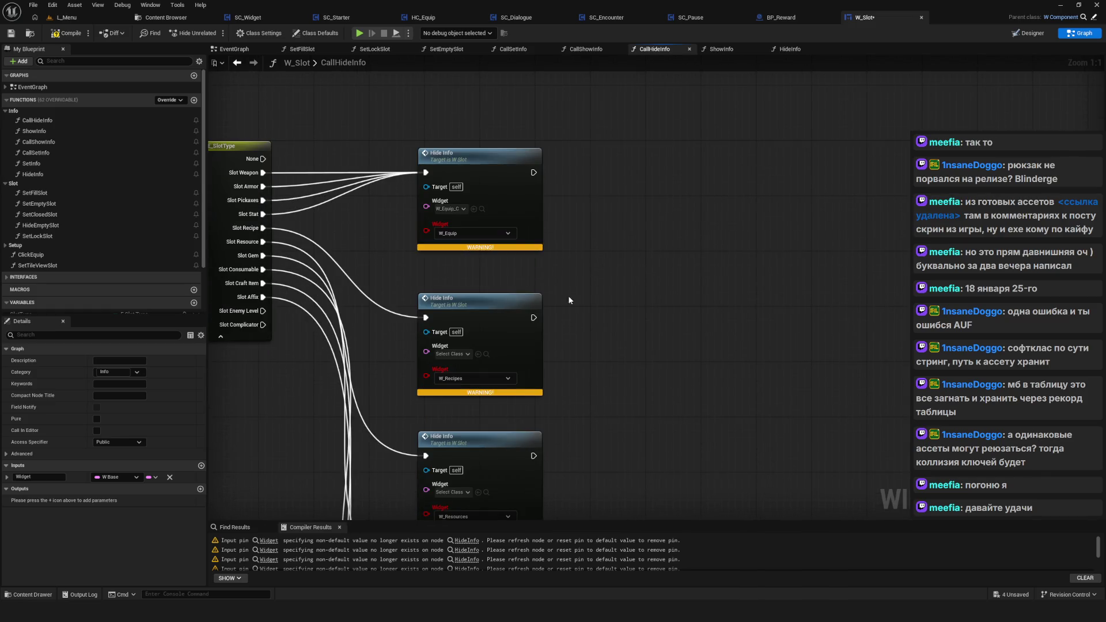
{"action": "left_click", "coordinate": [468, 355]}
{"action": "type", "text": "W"}
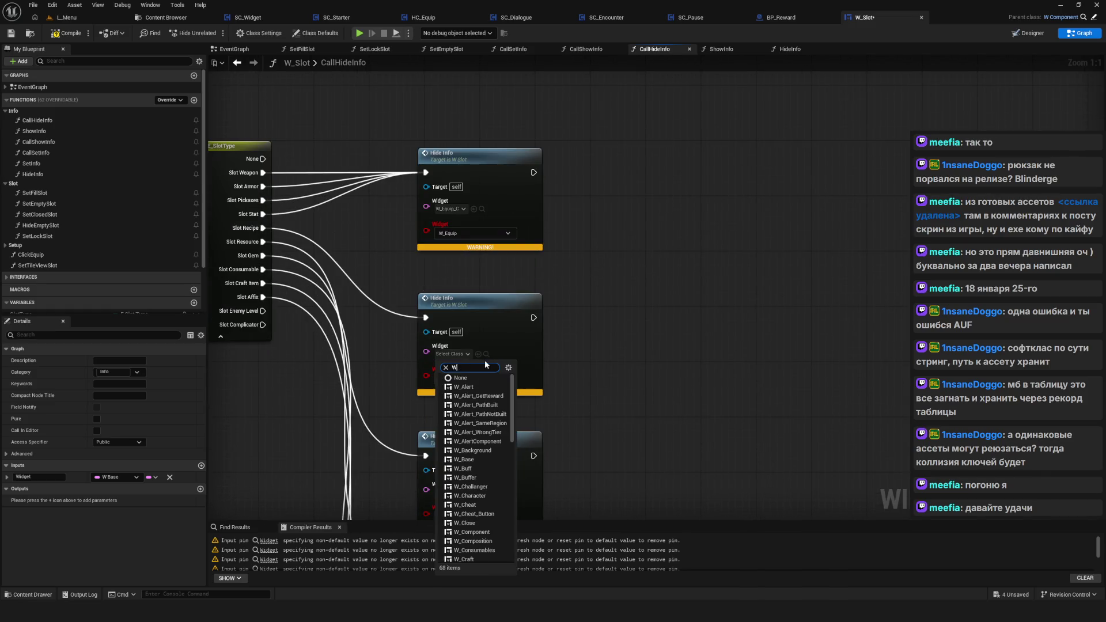
{"action": "type", "text": "_Recipe"}
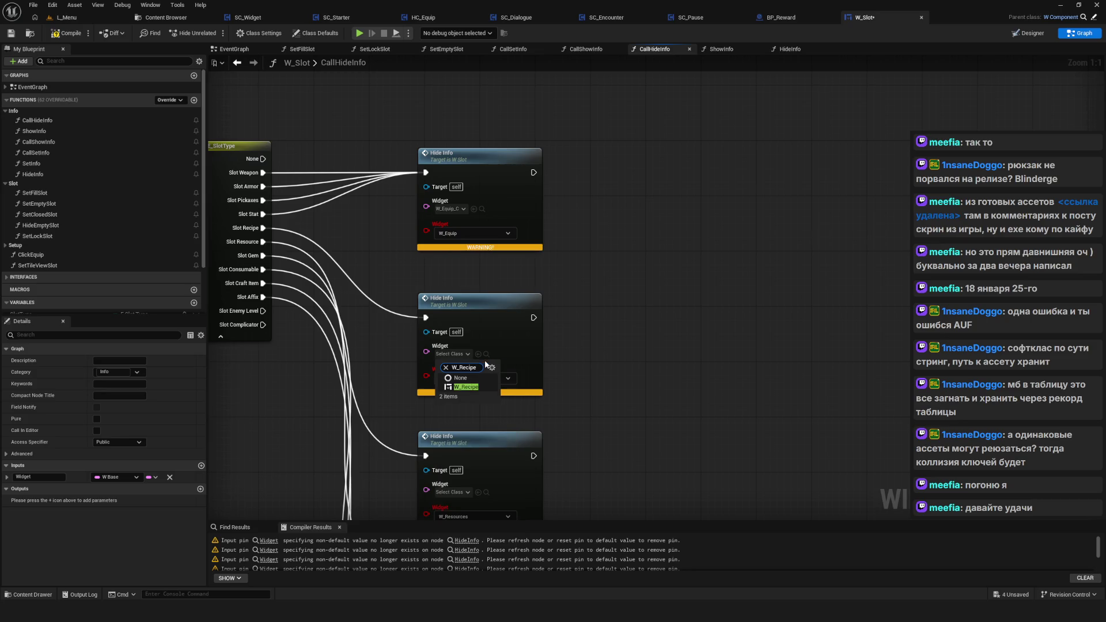
{"action": "left_click", "coordinate": [467, 386]}
Step: Assign W_Resources and W_Gems as the widget classes of the next two Hide Info nodes
{"action": "left_click_drag", "start_coordinate": [582, 438], "coordinate": [597, 273]}
{"action": "left_click", "coordinate": [479, 330]}
{"action": "type", "text": "W_Resource"}
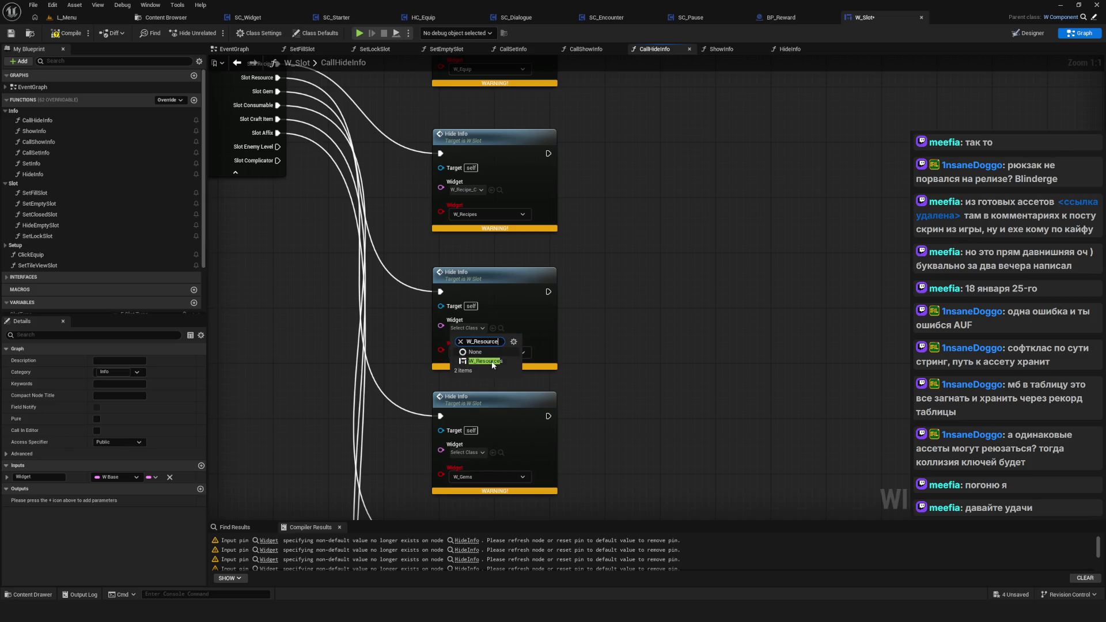
{"action": "key", "text": "Return"}
{"action": "left_click_drag", "start_coordinate": [573, 387], "coordinate": [584, 266]}
{"action": "left_click", "coordinate": [477, 331]}
{"action": "type", "text": "W_Gems"}
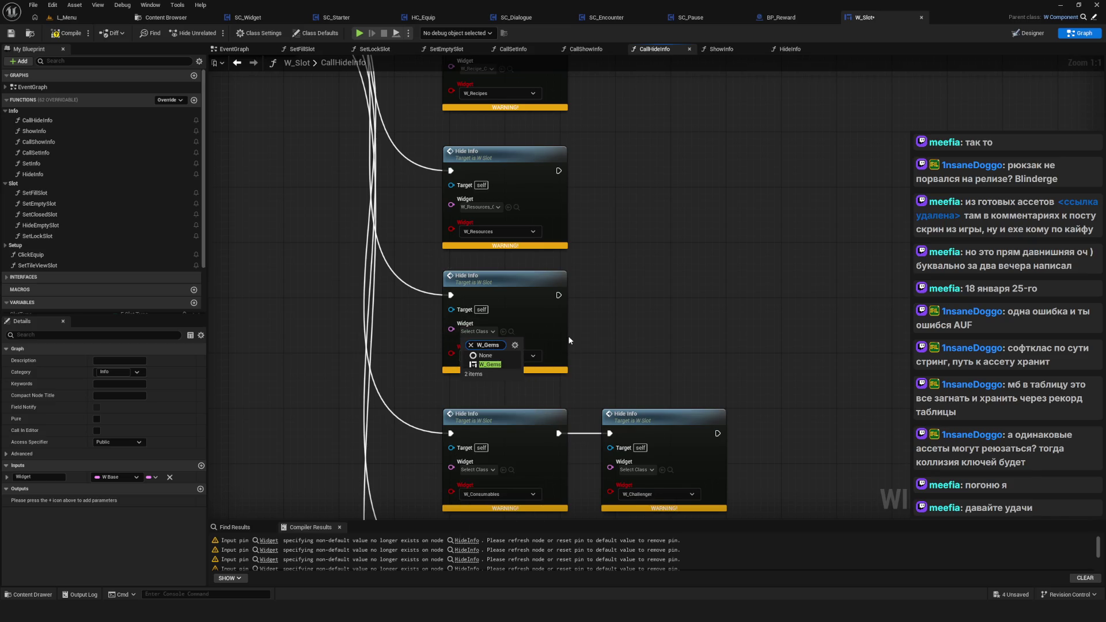
{"action": "key", "text": "Return"}
Step: Give the W_Consumables node its W_Consumables class and the third lower node W_Craft
{"action": "left_click_drag", "start_coordinate": [505, 393], "coordinate": [500, 261]}
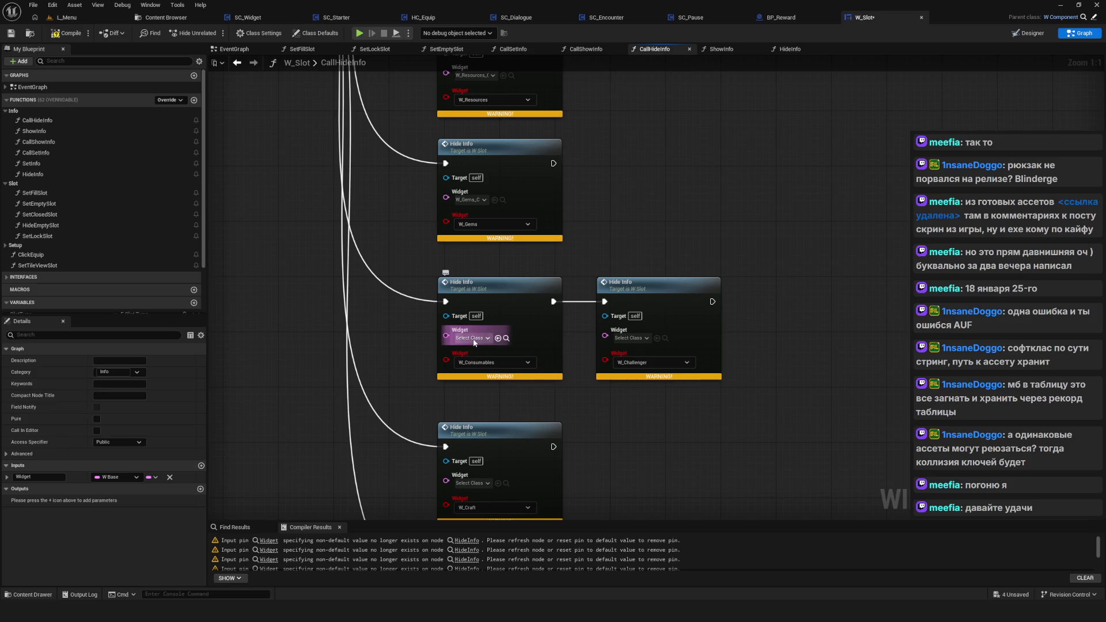
{"action": "left_click", "coordinate": [471, 339]}
{"action": "type", "text": "W_Con"}
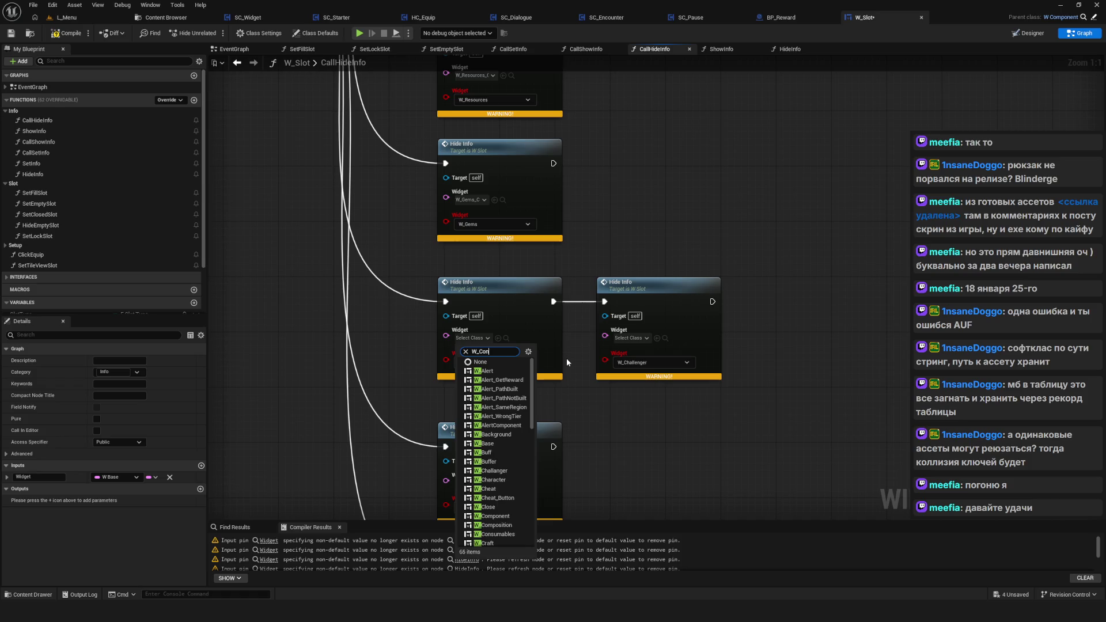
{"action": "type", "text": "sumab"}
{"action": "left_click", "coordinate": [518, 371]}
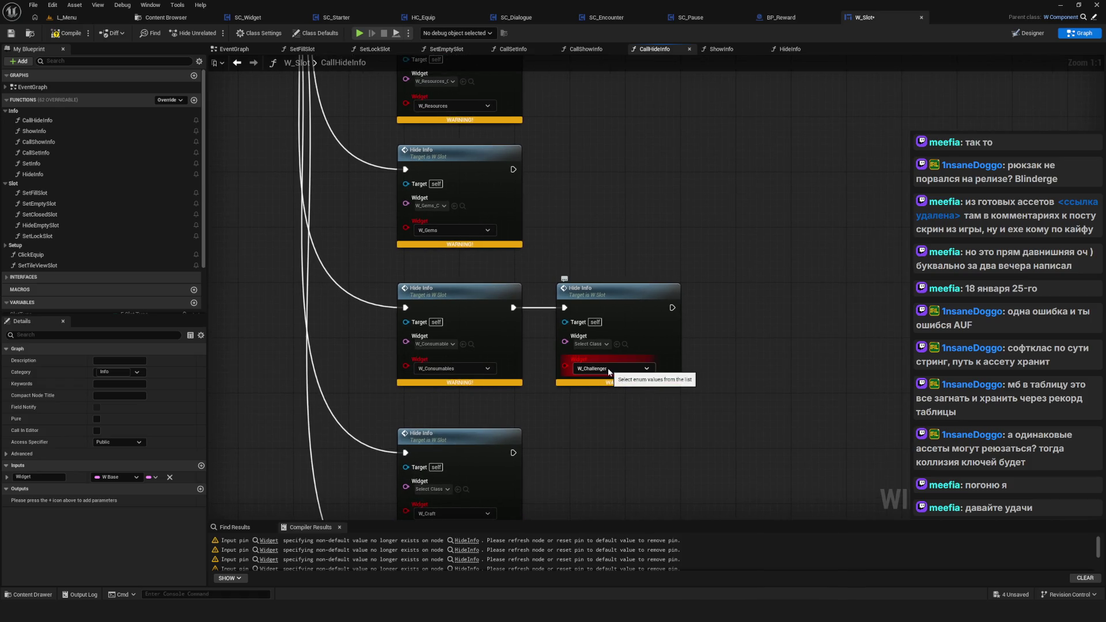
{"action": "left_click", "coordinate": [597, 346]}
{"action": "type", "text": "W"}
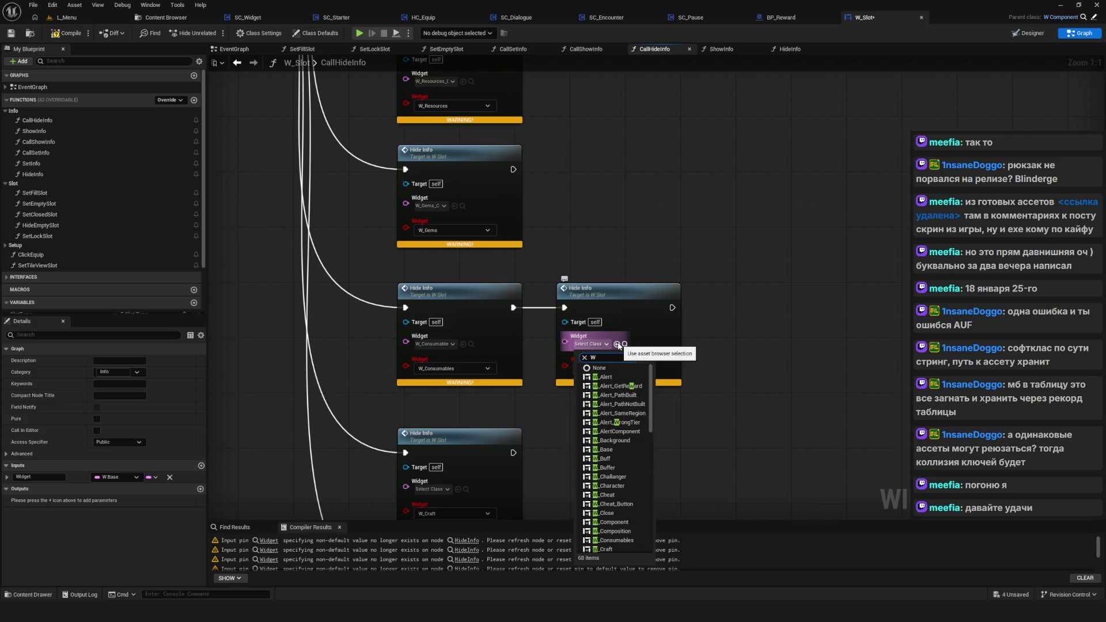
{"action": "type", "text": "_Chall"}
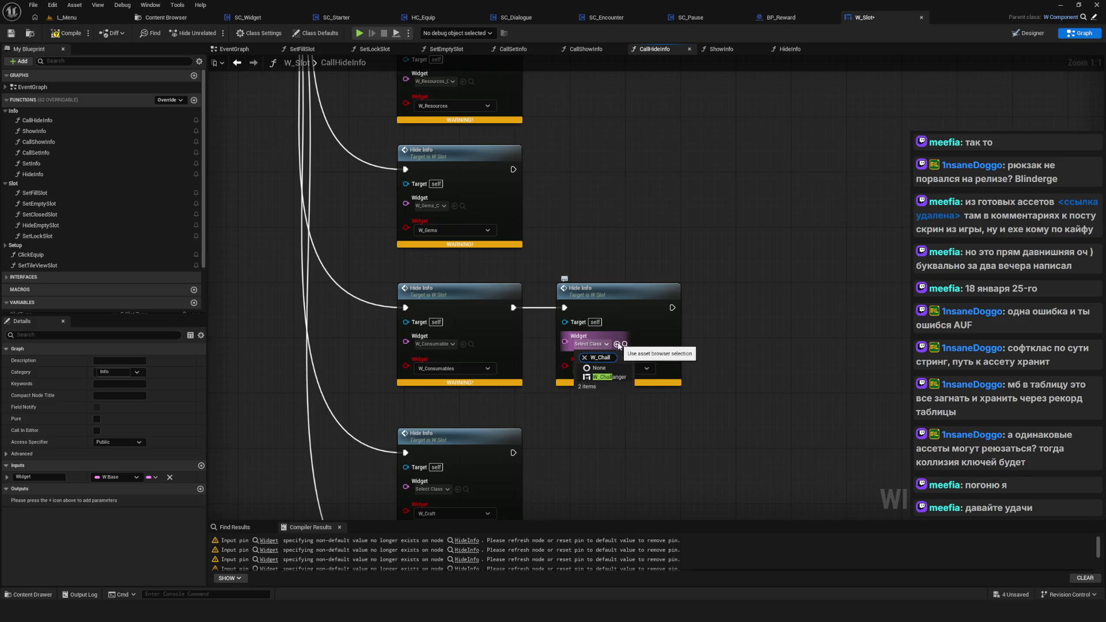
{"action": "left_click_drag", "start_coordinate": [630, 381], "coordinate": [691, 184]}
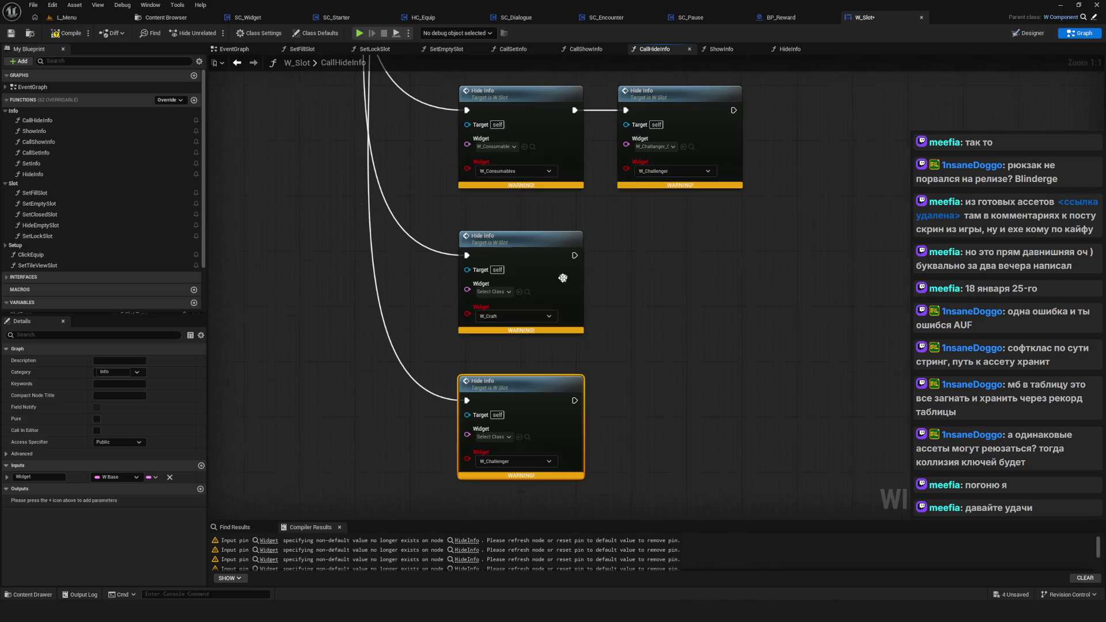
{"action": "left_click", "coordinate": [494, 291]}
{"action": "type", "text": "W_Craf"}
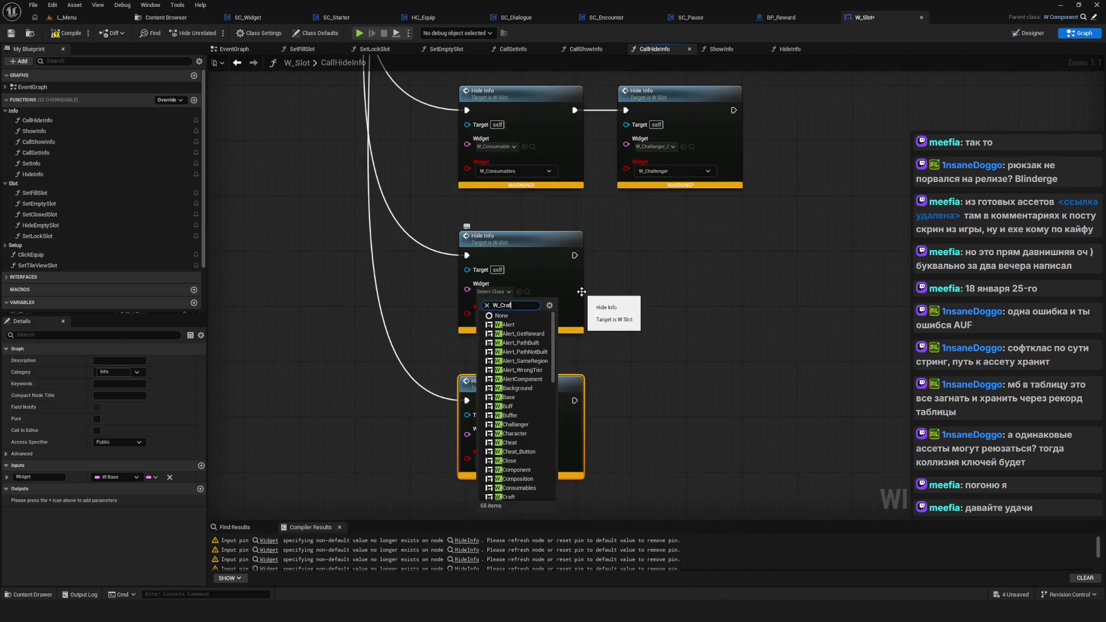
{"action": "key", "text": "Return"}
Step: Set the bottom Hide Info node's widget class to W_Challenger
{"action": "left_click_drag", "start_coordinate": [591, 328], "coordinate": [581, 248]}
{"action": "left_click", "coordinate": [484, 357]}
{"action": "left_click", "coordinate": [664, 377]}
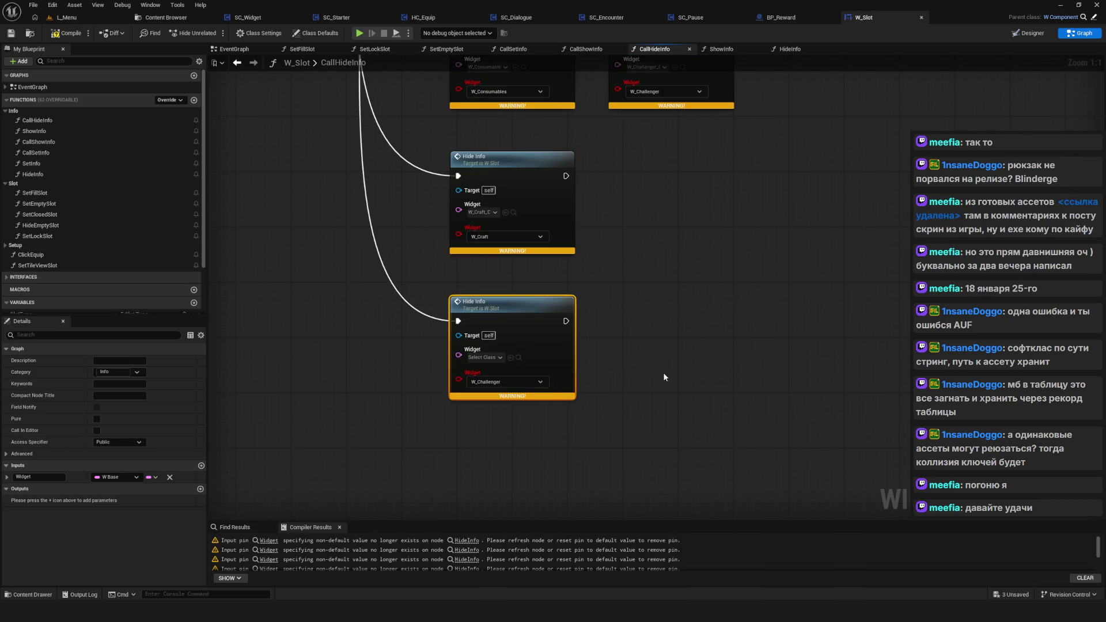
{"action": "left_click", "coordinate": [484, 357]}
{"action": "type", "text": "W_Challange"}
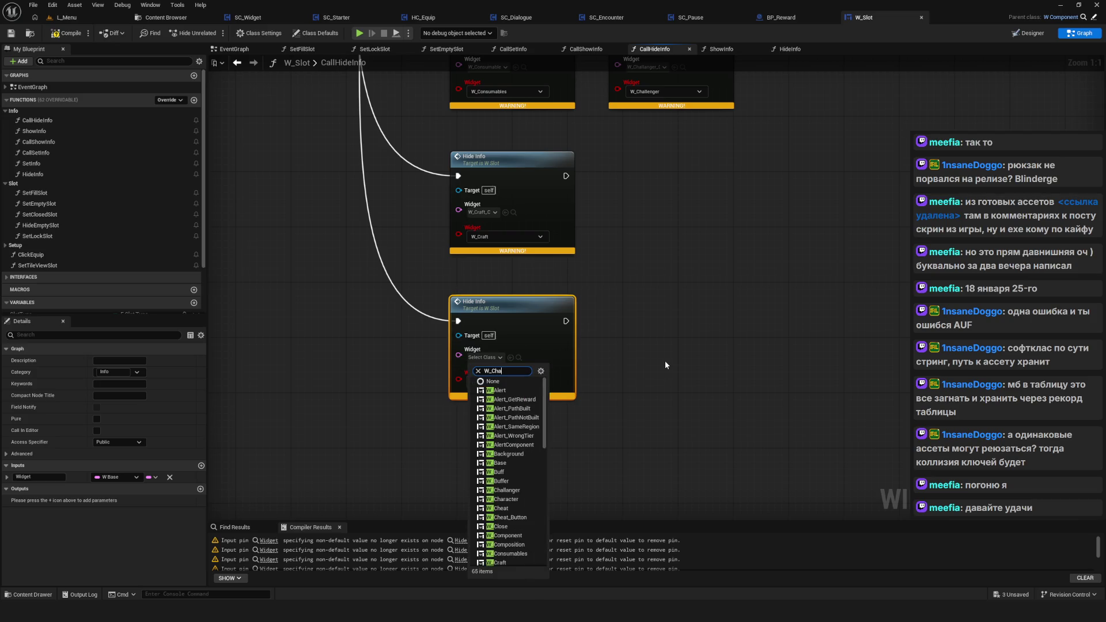
{"action": "left_click", "coordinate": [519, 390]}
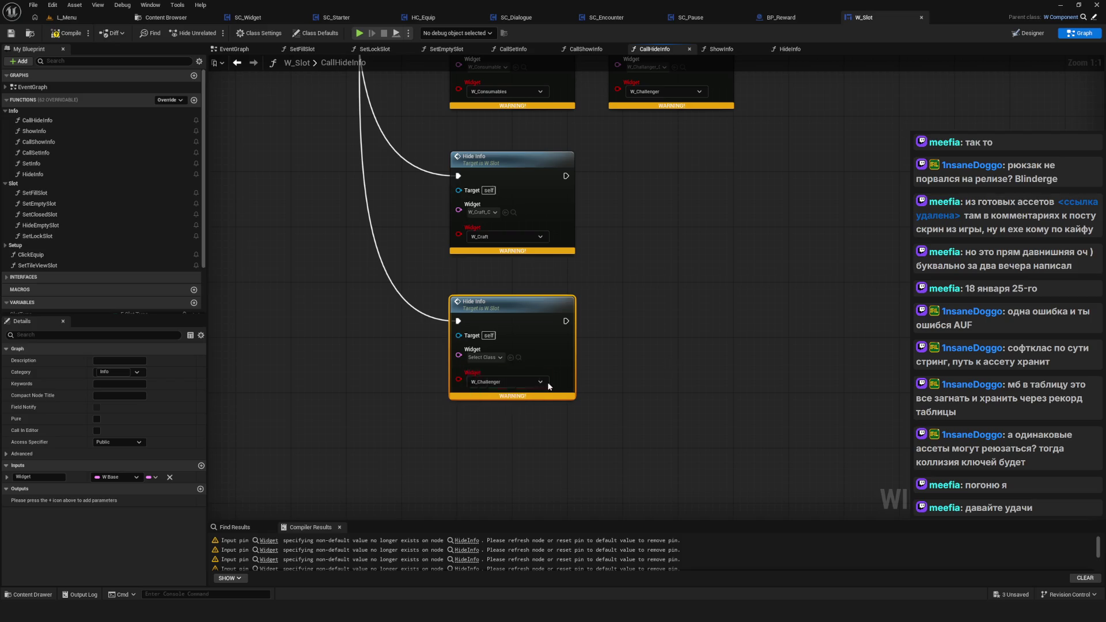
Step: Refresh the selected Hide Info nodes so their outdated enum pins are removed
{"action": "scroll", "coordinate": [567, 418], "scroll_direction": "down", "scroll_amount": 7}
{"action": "scroll", "coordinate": [588, 354], "scroll_direction": "up", "scroll_amount": 7}
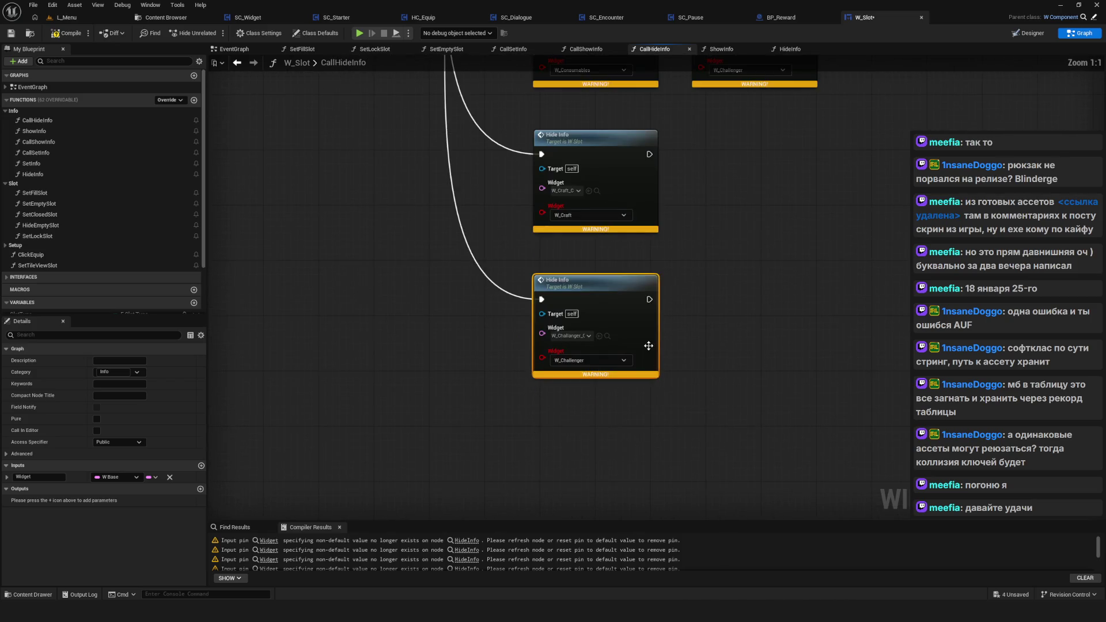
{"action": "scroll", "coordinate": [488, 414], "scroll_direction": "down", "scroll_amount": 7}
{"action": "left_click", "coordinate": [534, 223]}
{"action": "scroll", "coordinate": [534, 223], "scroll_direction": "up", "scroll_amount": 7}
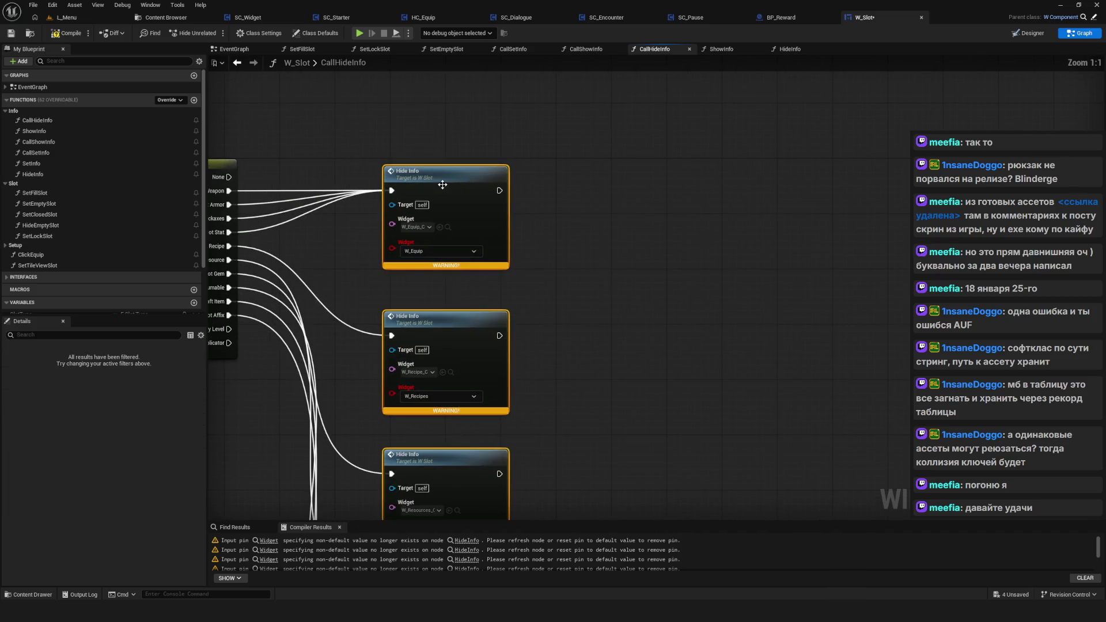
{"action": "right_click", "coordinate": [447, 188]}
{"action": "left_click", "coordinate": [475, 257]}
{"action": "scroll", "coordinate": [513, 272], "scroll_direction": "down", "scroll_amount": 7}
{"action": "scroll", "coordinate": [559, 242], "scroll_direction": "up", "scroll_amount": 7}
Step: Check the lower Hide Info nodes and save the W_Slot blueprint with Ctrl+S
{"action": "mouse_move", "coordinate": [528, 313]}
{"action": "left_mouse_down"}
{"action": "mouse_move", "coordinate": [512, 292]}
{"action": "mouse_move", "coordinate": [523, 335]}
{"action": "mouse_move", "coordinate": [493, 295]}
{"action": "left_mouse_up"}
{"action": "mouse_move", "coordinate": [458, 444]}
{"action": "left_mouse_down"}
{"action": "mouse_move", "coordinate": [412, 231]}
{"action": "mouse_move", "coordinate": [513, 284]}
{"action": "mouse_move", "coordinate": [526, 209]}
{"action": "left_mouse_up"}
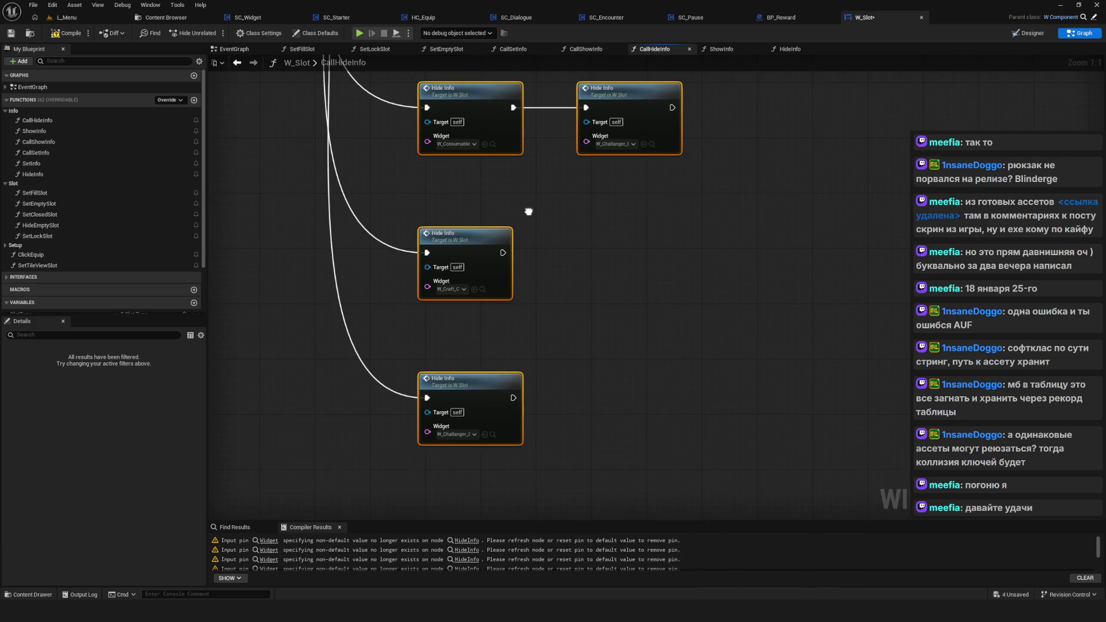
{"action": "scroll", "coordinate": [536, 257], "scroll_direction": "down", "scroll_amount": 8}
{"action": "scroll", "coordinate": [523, 263], "scroll_direction": "up", "scroll_amount": 2}
{"action": "key", "text": "ctrl+s"}
{"action": "left_click_drag", "start_coordinate": [519, 284], "coordinate": [437, 338]}
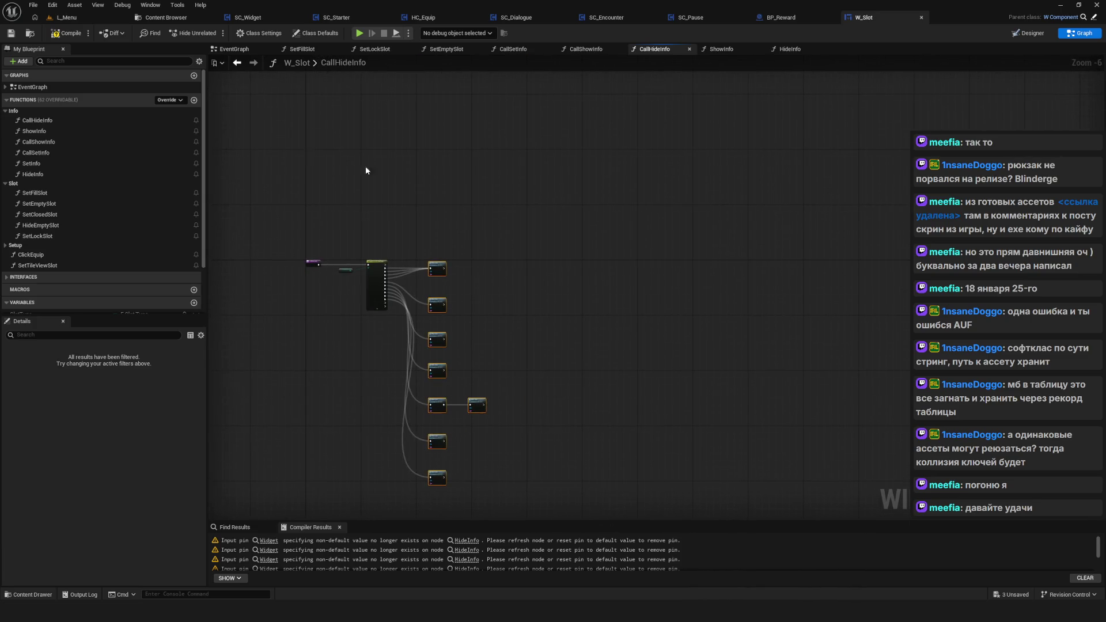
{"action": "left_click_drag", "start_coordinate": [541, 138], "coordinate": [644, 123]}
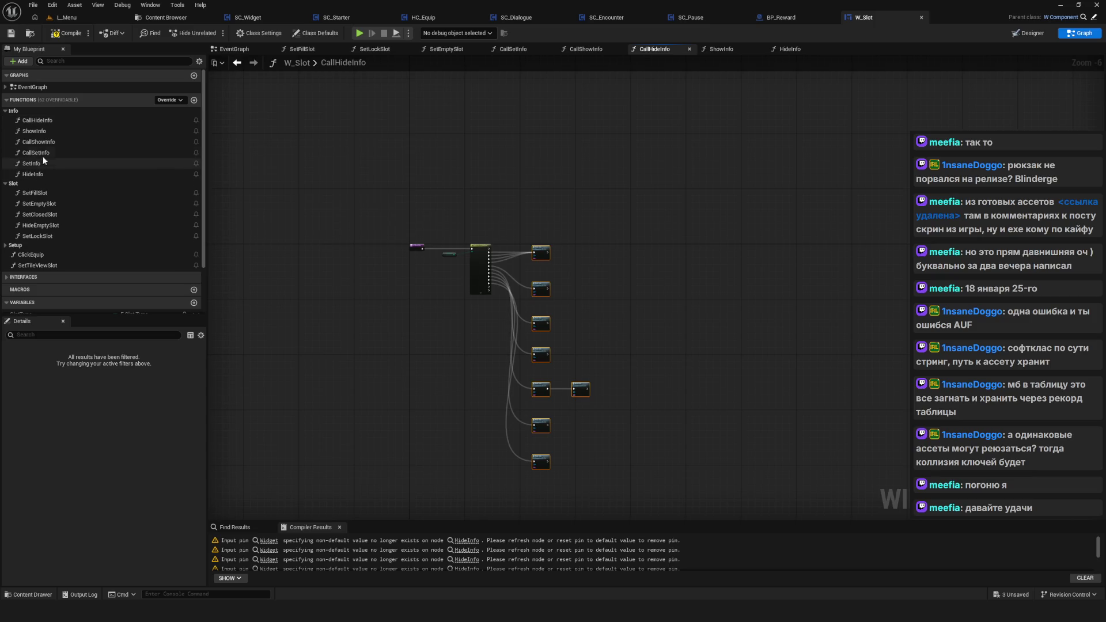
{"action": "double_click", "coordinate": [38, 163]}
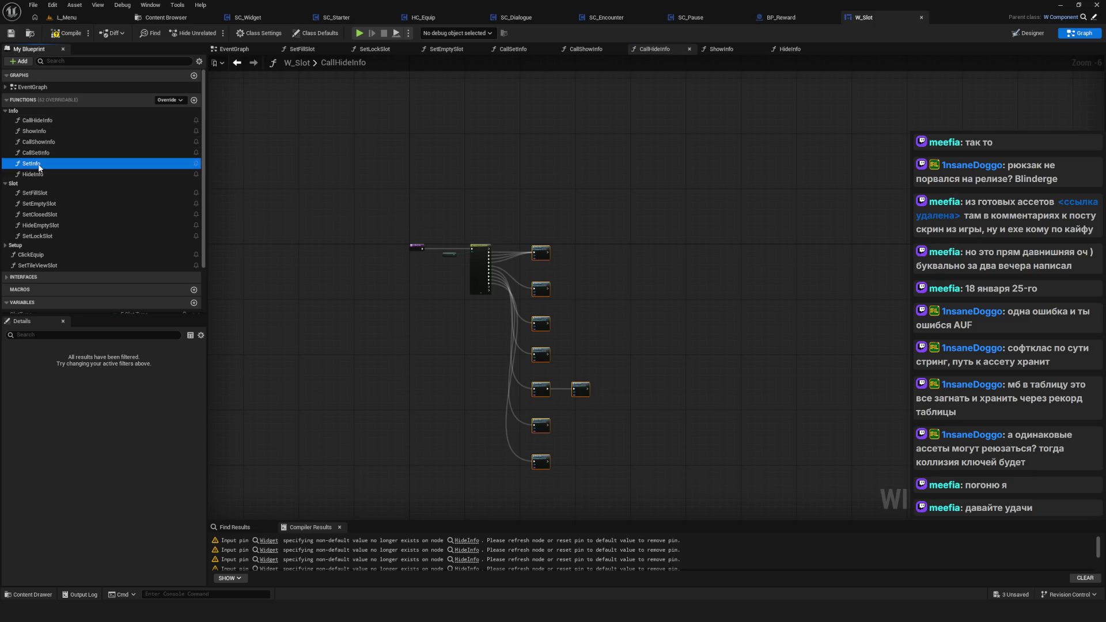
Step: Change SetInfo's Widget input type to a W Base soft class reference
{"action": "left_click", "coordinate": [381, 247]}
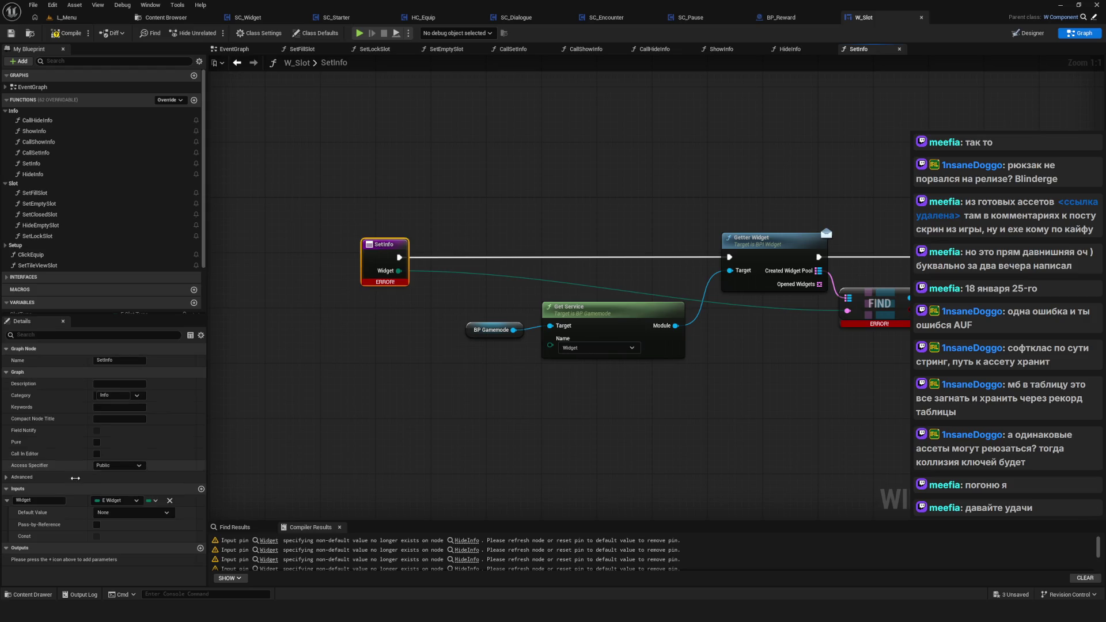
{"action": "left_click", "coordinate": [126, 500]}
{"action": "type", "text": "W"}
{"action": "mouse_move", "coordinate": [158, 441]}
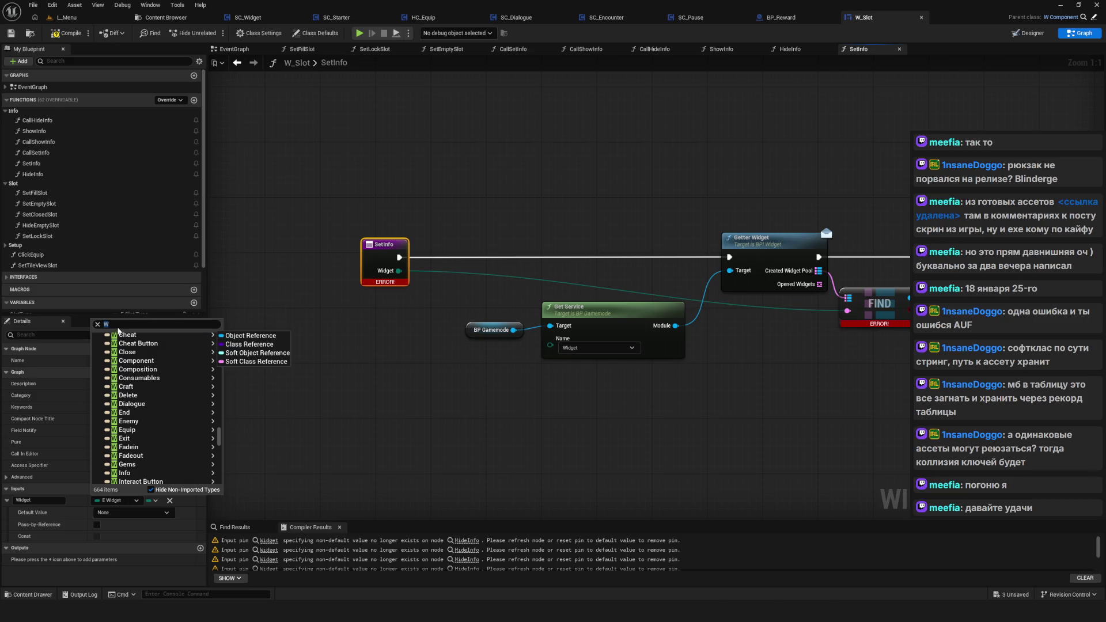
{"action": "type", "text": "_Bas"}
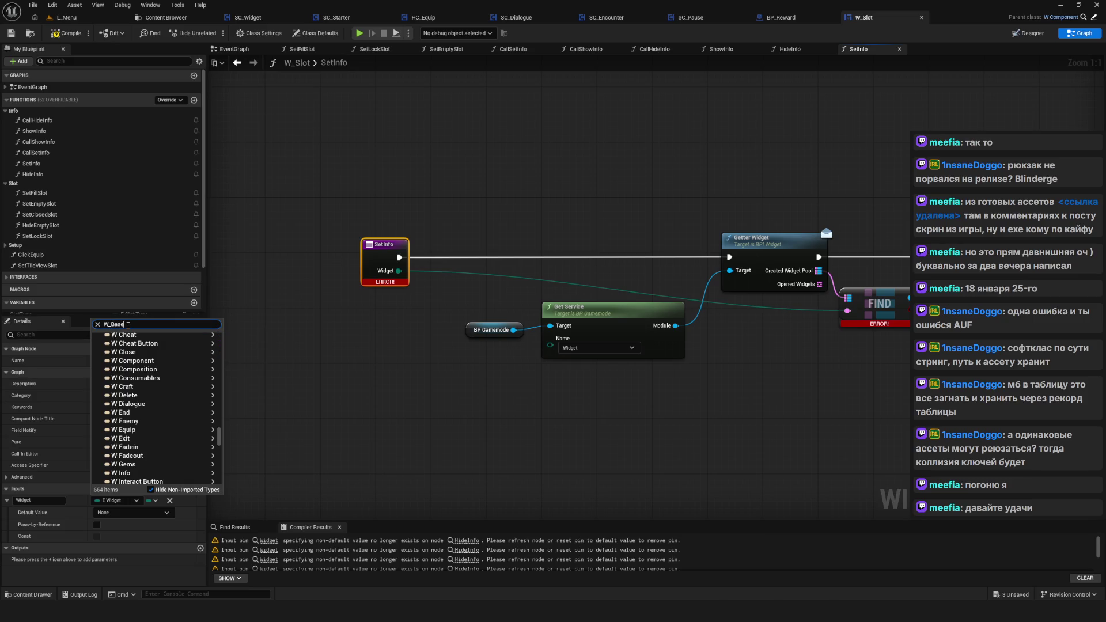
{"action": "type", "text": "e"}
{"action": "mouse_move", "coordinate": [185, 371]}
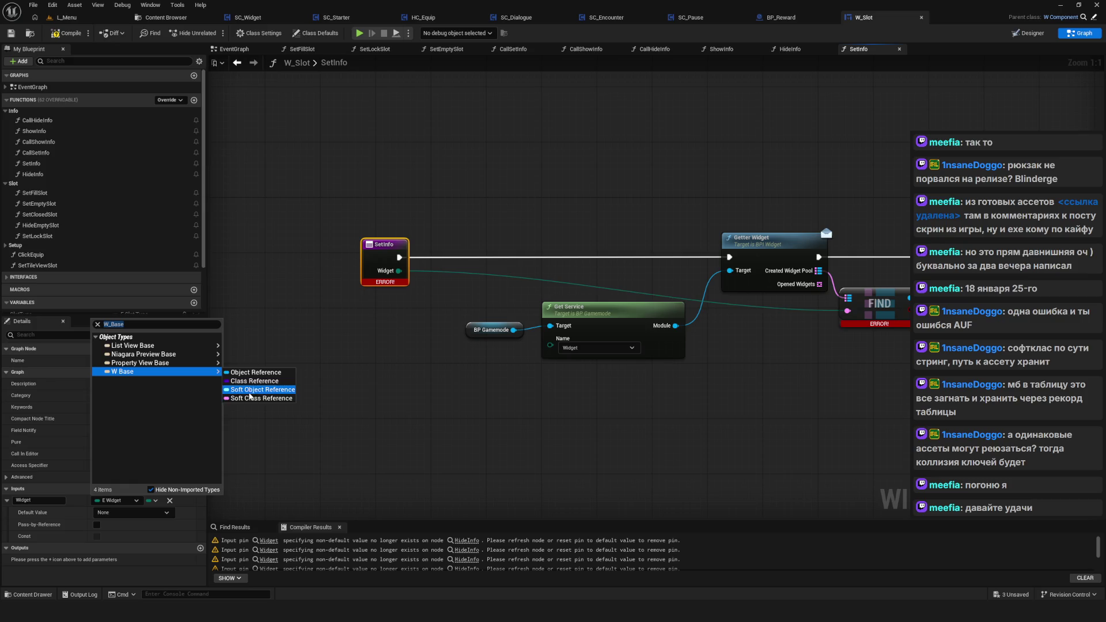
{"action": "left_click", "coordinate": [250, 398]}
Step: Compile the blueprint to clear the node errors, then open the CallSetInfo graph
{"action": "scroll", "coordinate": [394, 216], "scroll_direction": "down", "scroll_amount": 3}
{"action": "scroll", "coordinate": [447, 212], "scroll_direction": "up", "scroll_amount": 4}
{"action": "scroll", "coordinate": [465, 240], "scroll_direction": "down", "scroll_amount": 1}
{"action": "left_click_drag", "start_coordinate": [518, 283], "coordinate": [471, 286]}
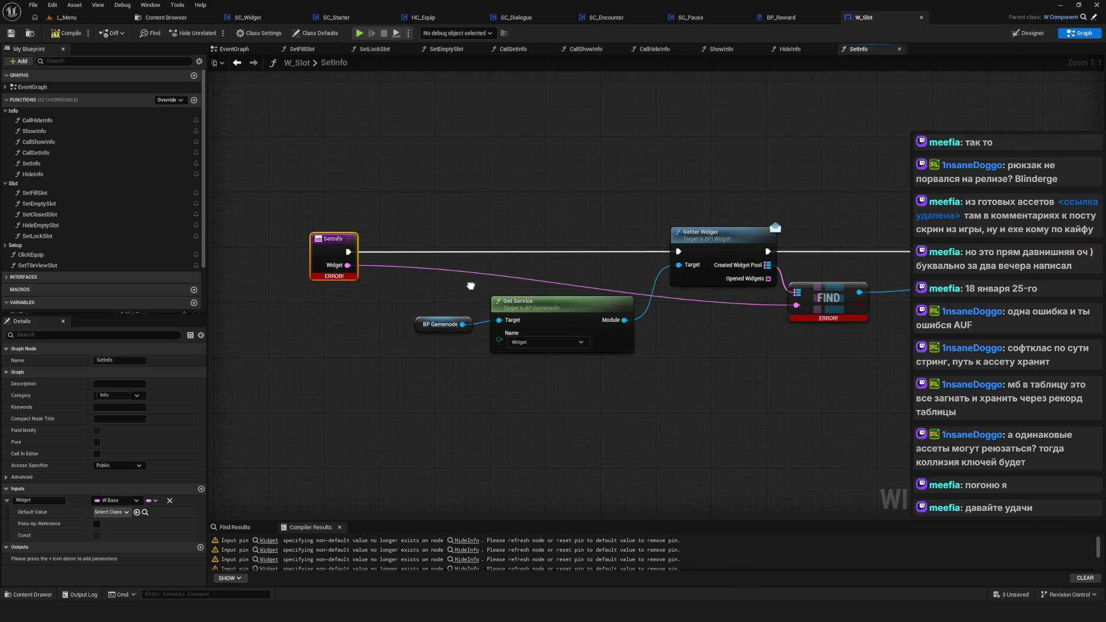
{"action": "left_click_drag", "start_coordinate": [471, 286], "coordinate": [458, 282]}
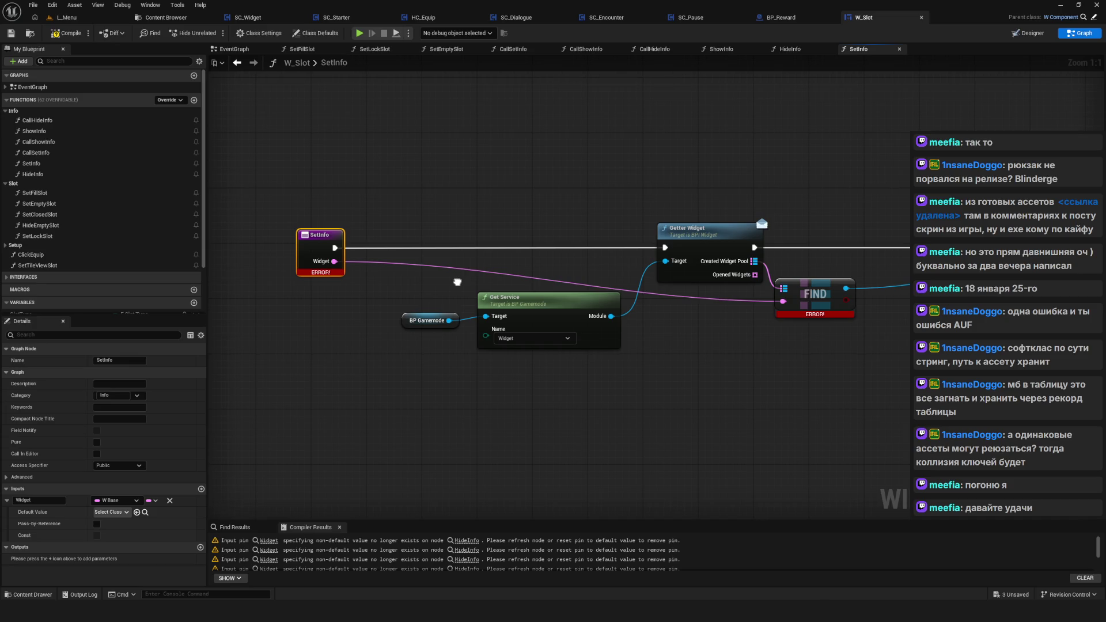
{"action": "left_click", "coordinate": [67, 33]}
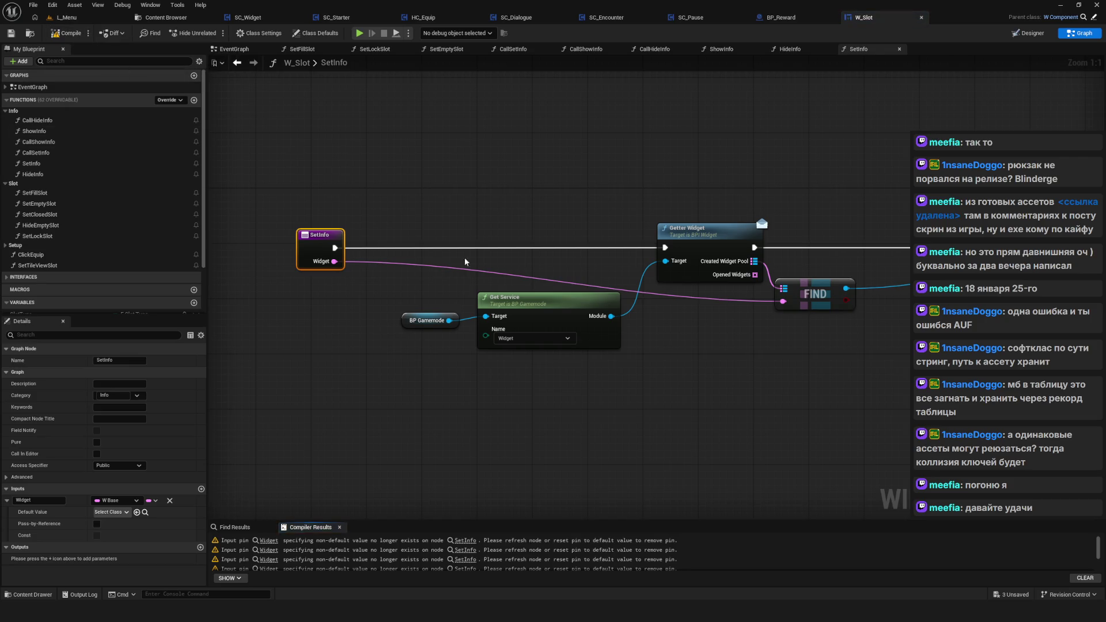
{"action": "scroll", "coordinate": [481, 268], "scroll_direction": "down", "scroll_amount": 2}
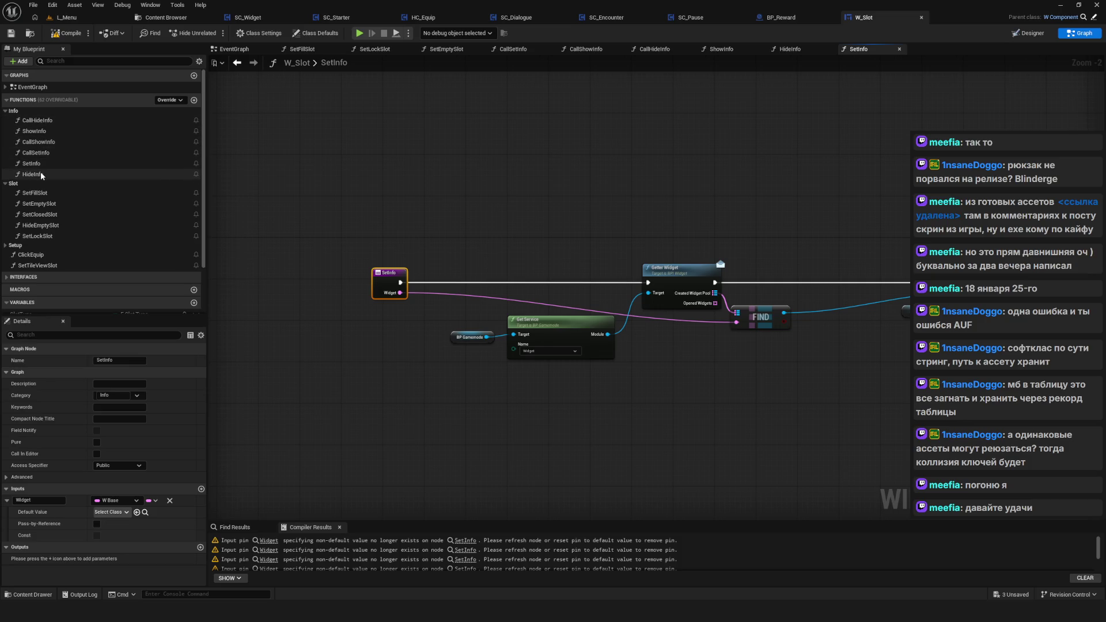
{"action": "double_click", "coordinate": [36, 153]}
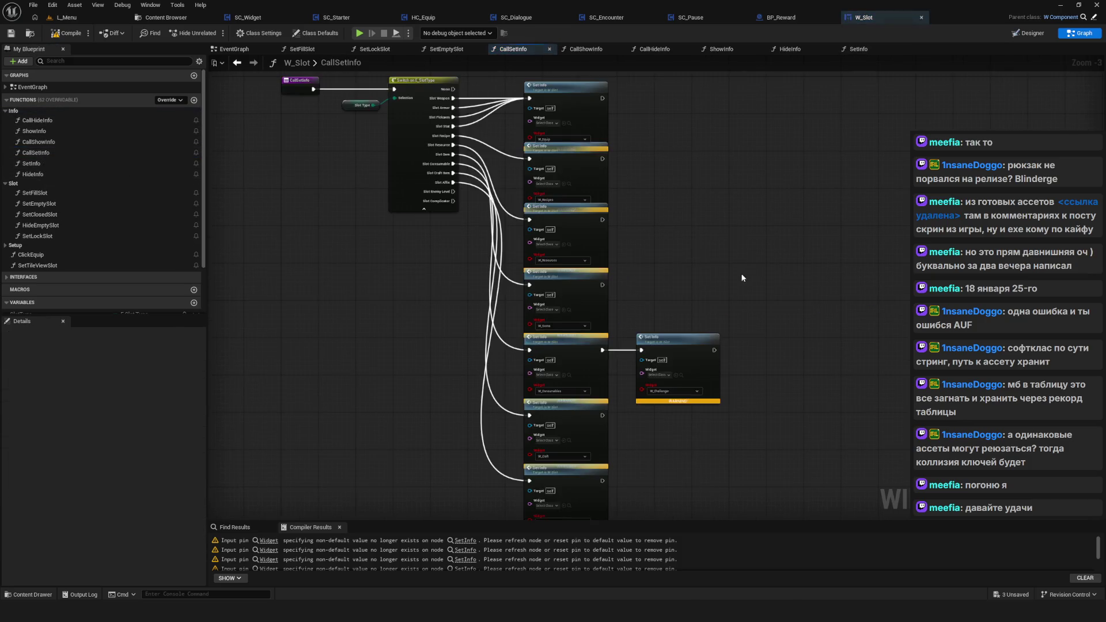
Step: Select the column of Set Info nodes and shift it down slightly
{"action": "scroll", "coordinate": [416, 249], "scroll_direction": "down", "scroll_amount": 2}
{"action": "left_click_drag", "start_coordinate": [593, 216], "coordinate": [474, 361]}
{"action": "scroll", "coordinate": [509, 262], "scroll_direction": "up", "scroll_amount": 1}
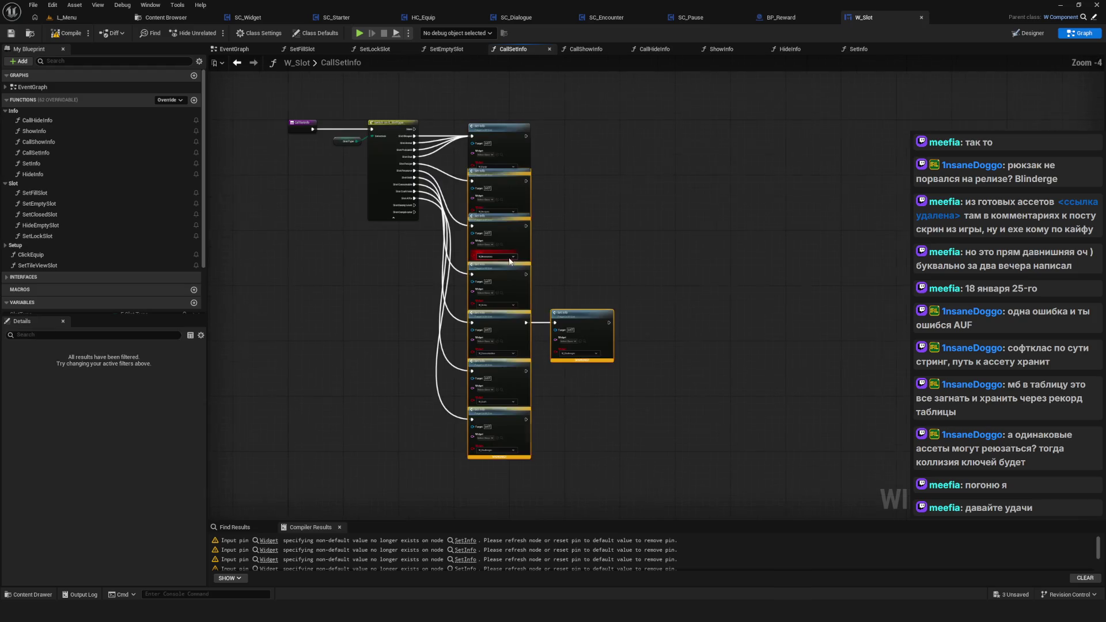
{"action": "left_click_drag", "start_coordinate": [515, 186], "coordinate": [515, 210]}
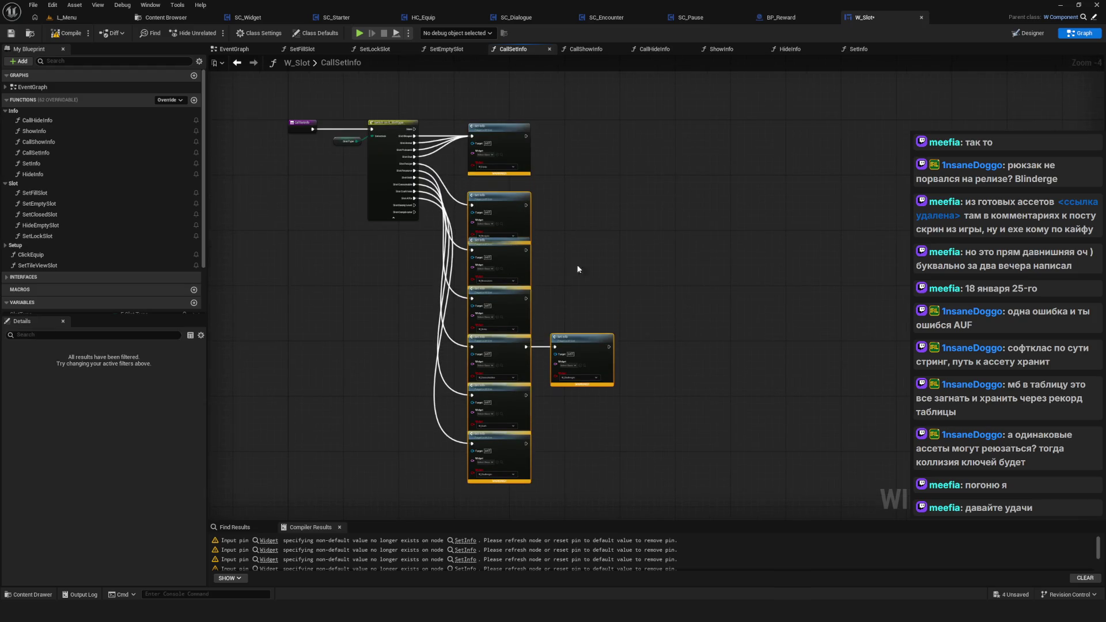
Step: Push the lower Set Info nodes progressively further down until each has a clear gap
{"action": "mouse_move", "coordinate": [363, 470]}
{"action": "left_mouse_down"}
{"action": "mouse_move", "coordinate": [675, 204]}
{"action": "mouse_move", "coordinate": [679, 168]}
{"action": "mouse_move", "coordinate": [536, 184]}
{"action": "mouse_move", "coordinate": [501, 226]}
{"action": "left_mouse_up"}
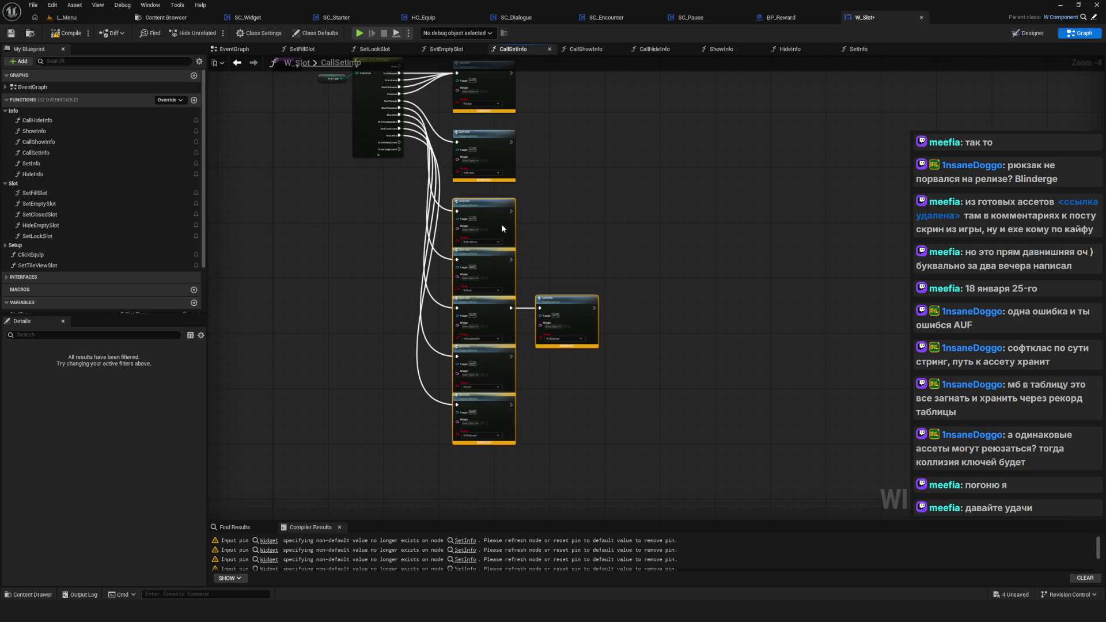
{"action": "left_click_drag", "start_coordinate": [641, 276], "coordinate": [420, 461]}
{"action": "left_click_drag", "start_coordinate": [505, 281], "coordinate": [505, 302]}
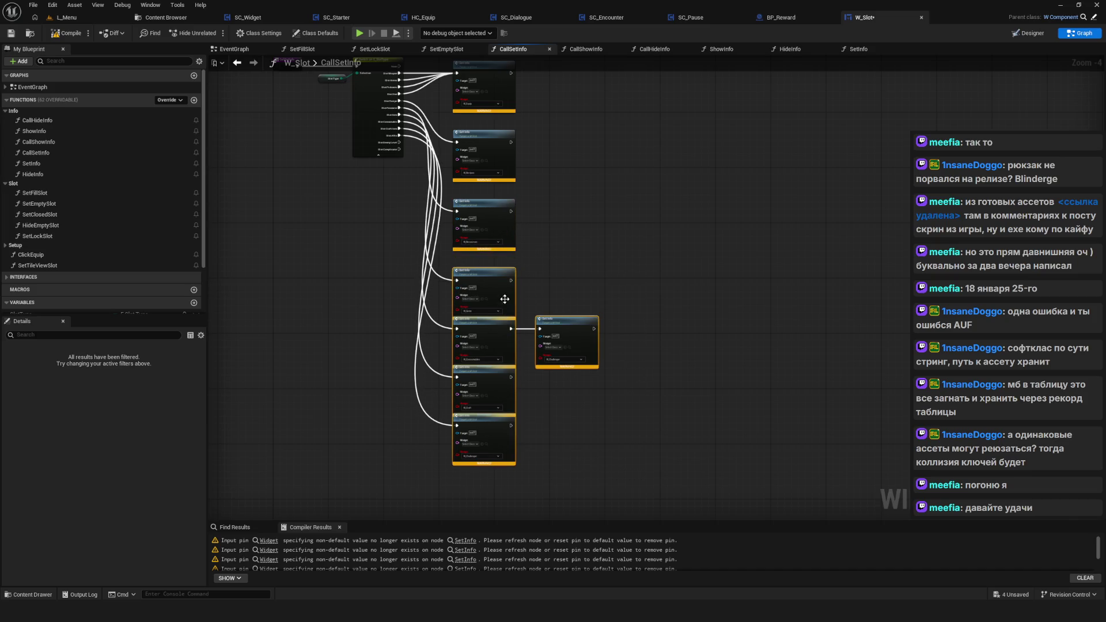
{"action": "left_click_drag", "start_coordinate": [672, 282], "coordinate": [410, 464]}
{"action": "left_click_drag", "start_coordinate": [504, 308], "coordinate": [478, 396]}
{"action": "mouse_move", "coordinate": [490, 338]}
{"action": "left_mouse_down"}
{"action": "mouse_move", "coordinate": [490, 362]}
{"action": "mouse_move", "coordinate": [398, 452]}
{"action": "left_mouse_up"}
{"action": "left_click_drag", "start_coordinate": [487, 373], "coordinate": [487, 395]}
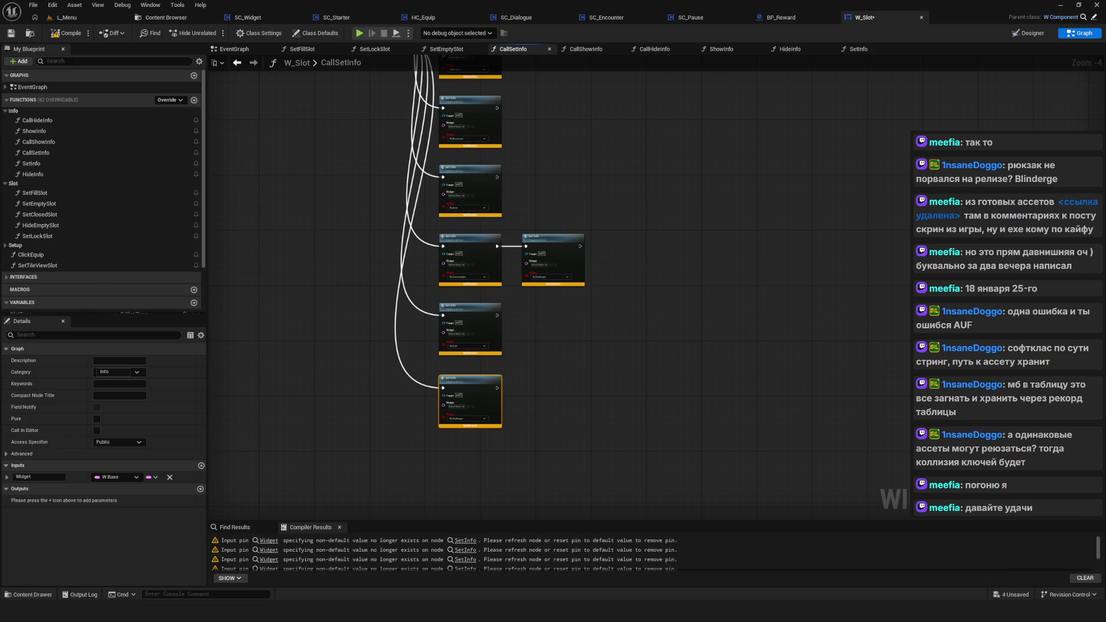
Step: Set the first three Set Info nodes' widget classes to W_Equip, W_Recipe and W_Resources
{"action": "scroll", "coordinate": [501, 262], "scroll_direction": "up", "scroll_amount": 4}
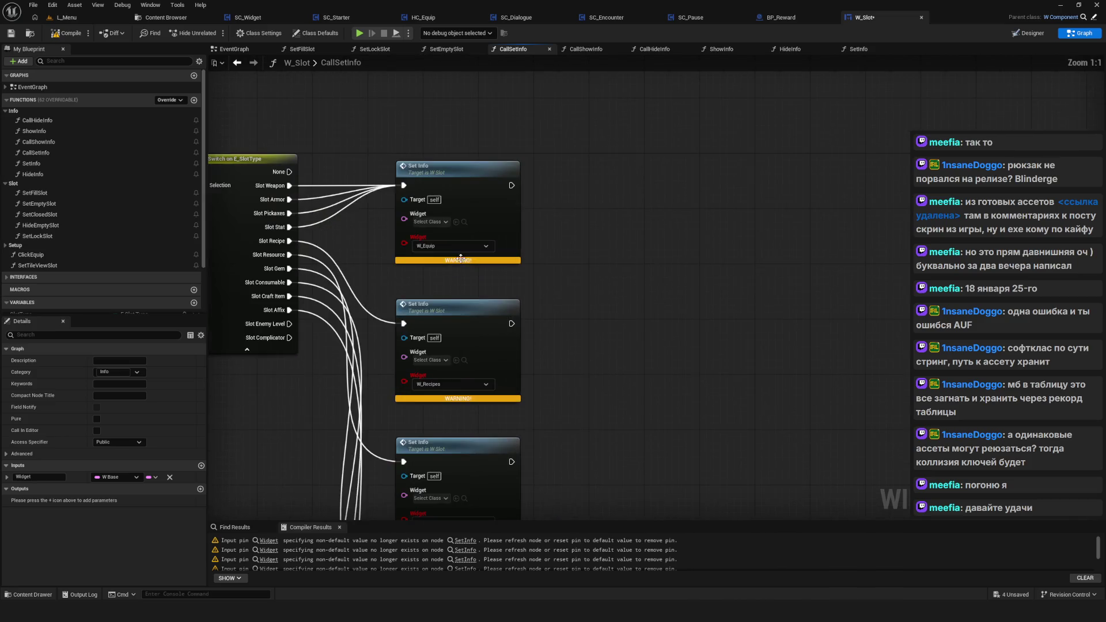
{"action": "left_click", "coordinate": [470, 244]}
{"action": "type", "text": "W_"}
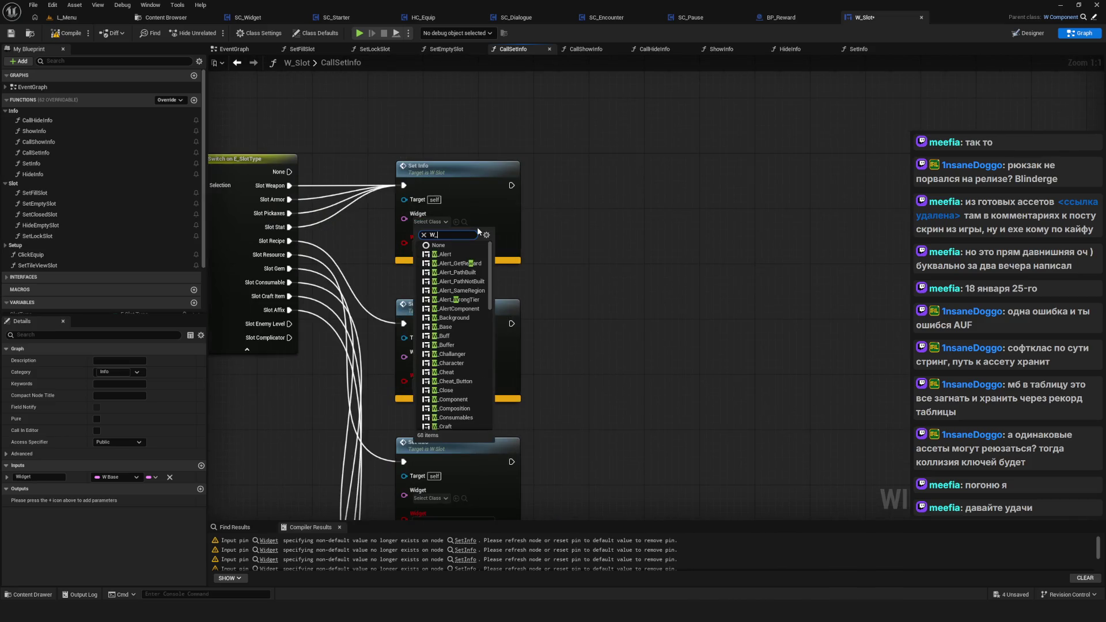
{"action": "type", "text": "Eq"}
{"action": "left_click", "coordinate": [441, 254]}
{"action": "left_click", "coordinate": [444, 322]}
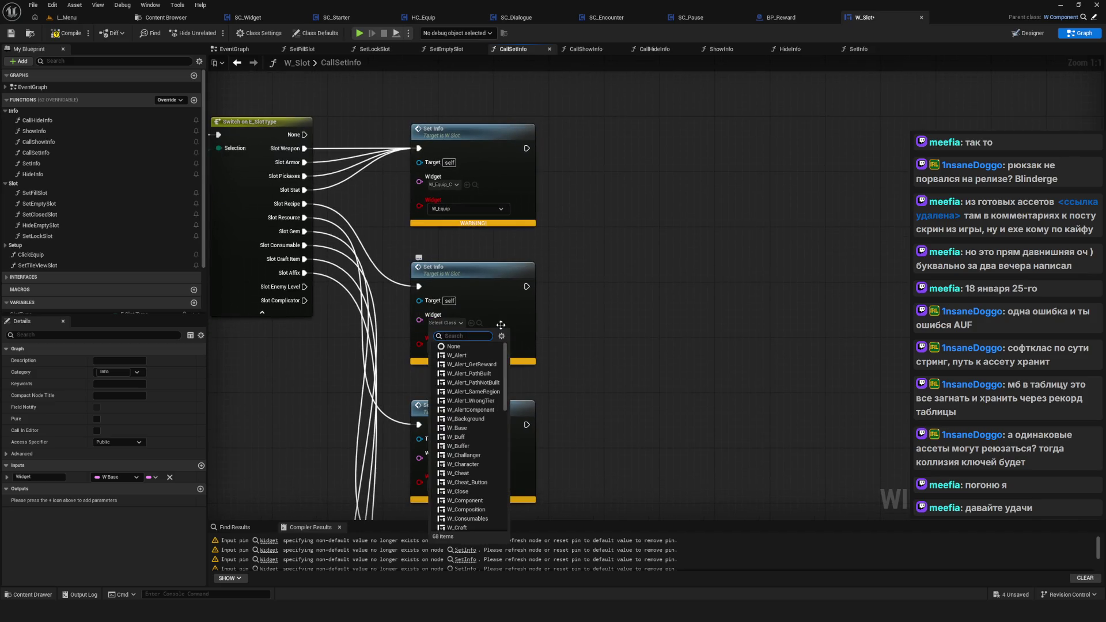
{"action": "type", "text": "W_Recipe"}
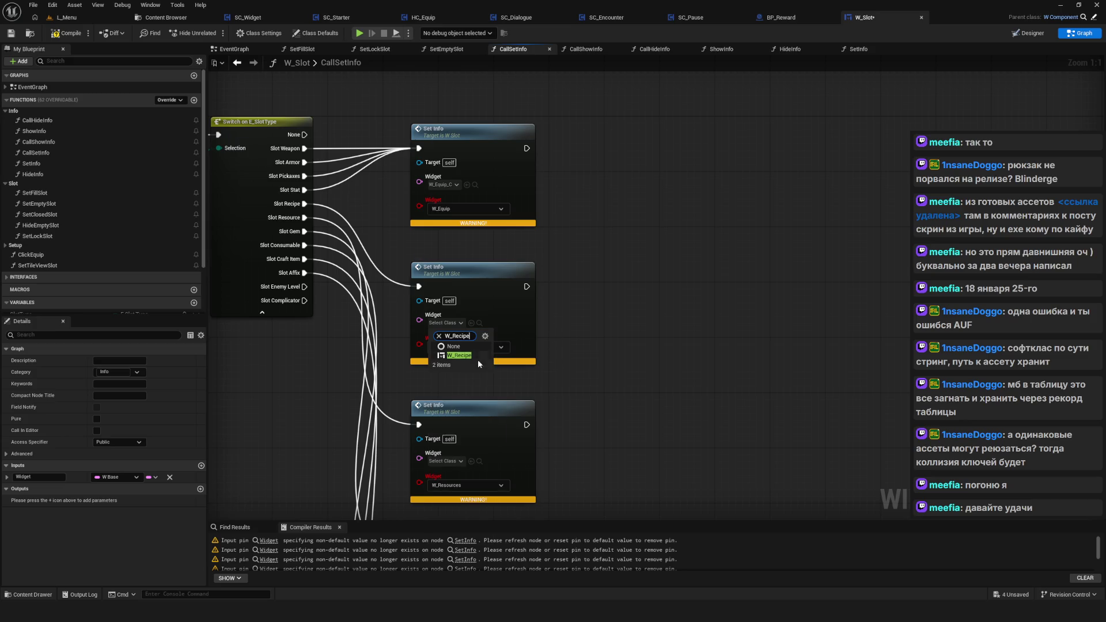
{"action": "left_click", "coordinate": [464, 355]}
{"action": "left_click_drag", "start_coordinate": [516, 441], "coordinate": [536, 326]}
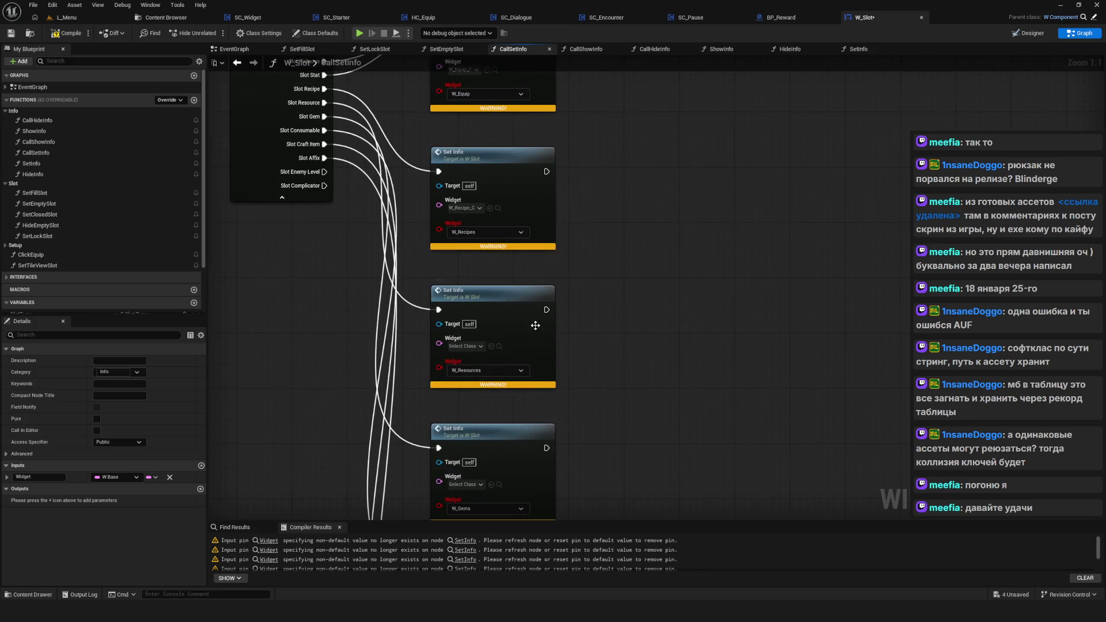
{"action": "left_click", "coordinate": [464, 346]}
{"action": "type", "text": "Resource"}
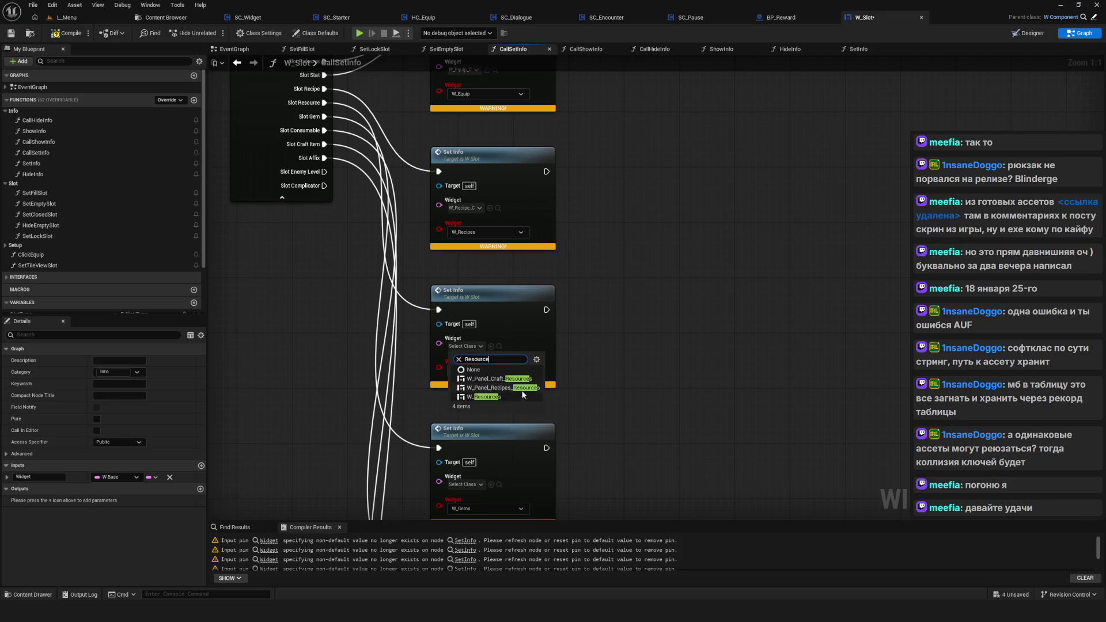
{"action": "left_click", "coordinate": [490, 397]}
Step: Set the Gems, Consumables and Challenger nodes' classes to W_Gems, W_Consumable and W_Challanger
{"action": "mouse_move", "coordinate": [503, 410]}
{"action": "left_mouse_down"}
{"action": "mouse_move", "coordinate": [531, 305]}
{"action": "mouse_move", "coordinate": [516, 271]}
{"action": "left_mouse_up"}
{"action": "left_click", "coordinate": [488, 353]}
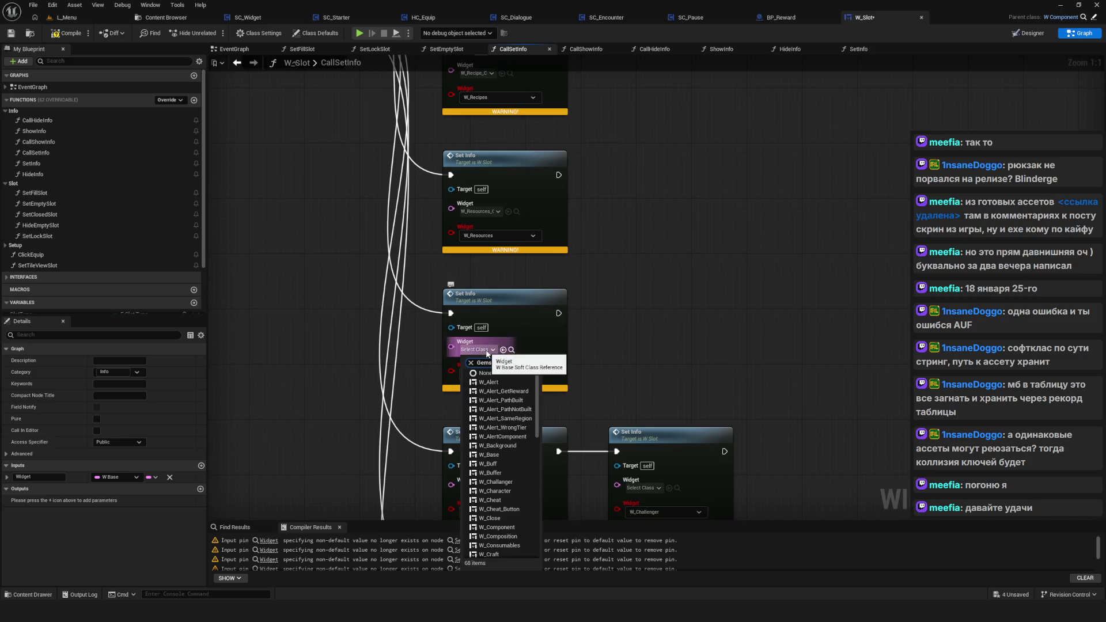
{"action": "left_click", "coordinate": [490, 382]}
{"action": "left_click_drag", "start_coordinate": [480, 485], "coordinate": [466, 380]}
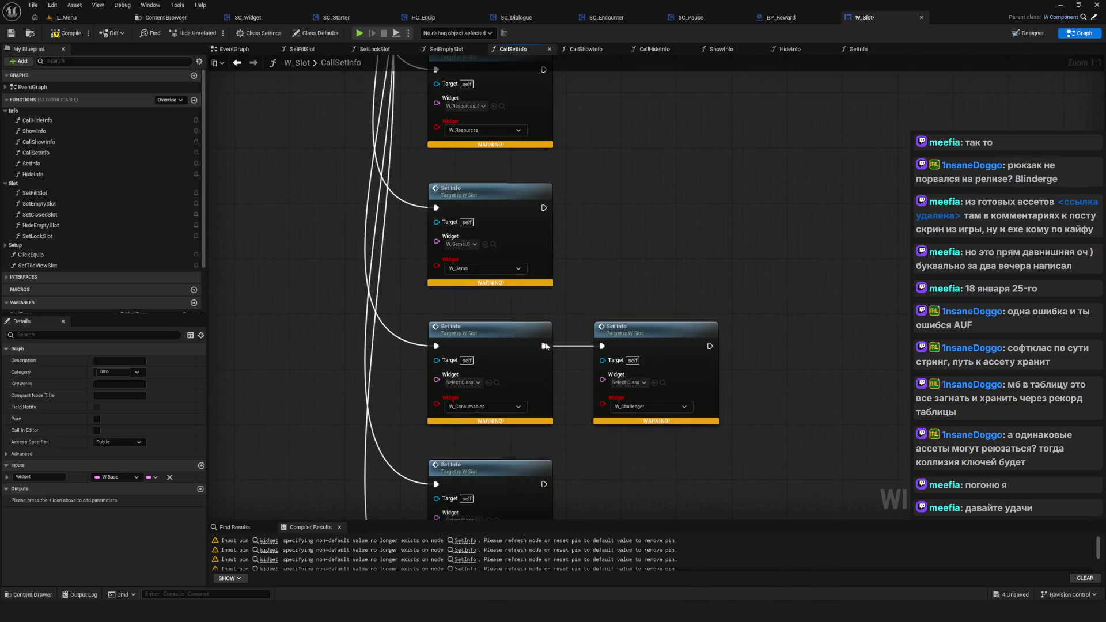
{"action": "left_click", "coordinate": [466, 380]}
{"action": "type", "text": "Cons"}
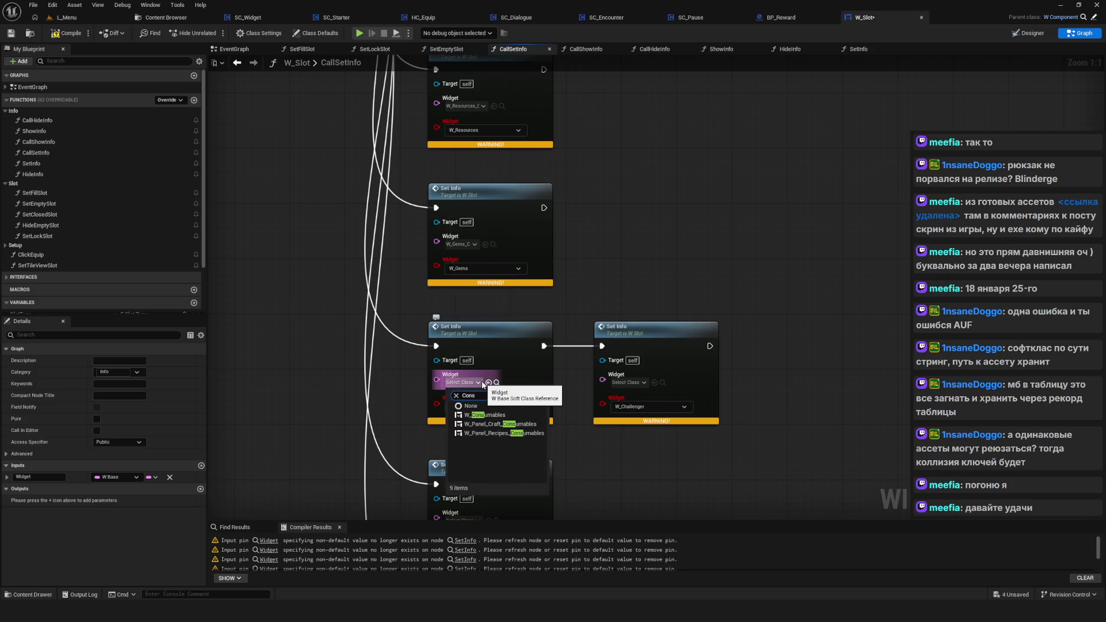
{"action": "left_click", "coordinate": [484, 442]}
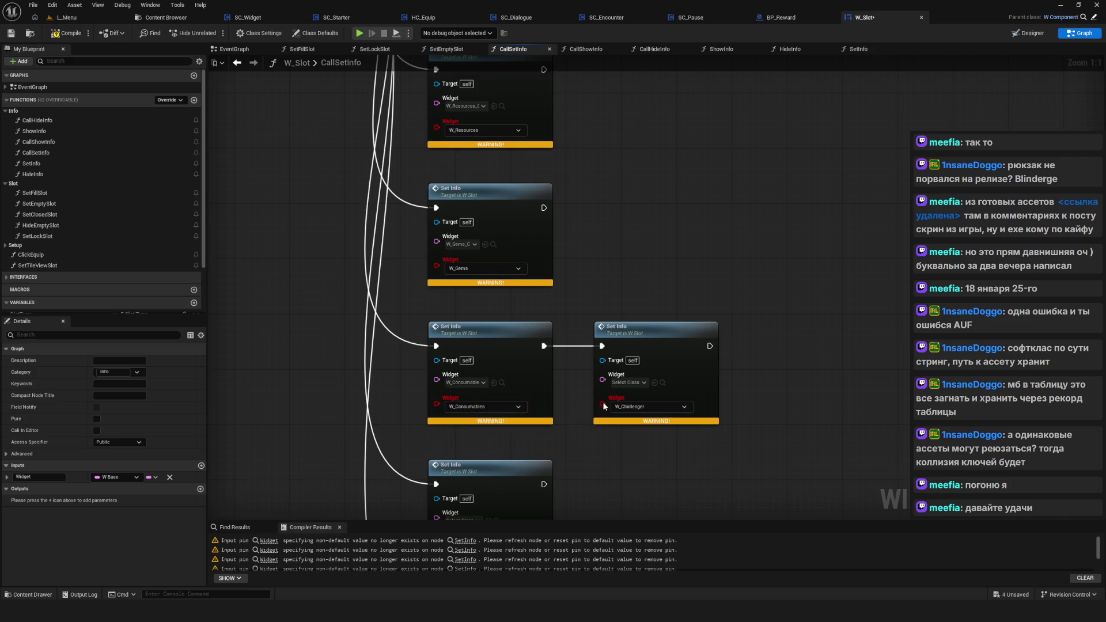
{"action": "left_click_drag", "start_coordinate": [599, 408], "coordinate": [606, 356]}
{"action": "left_click", "coordinate": [650, 333]}
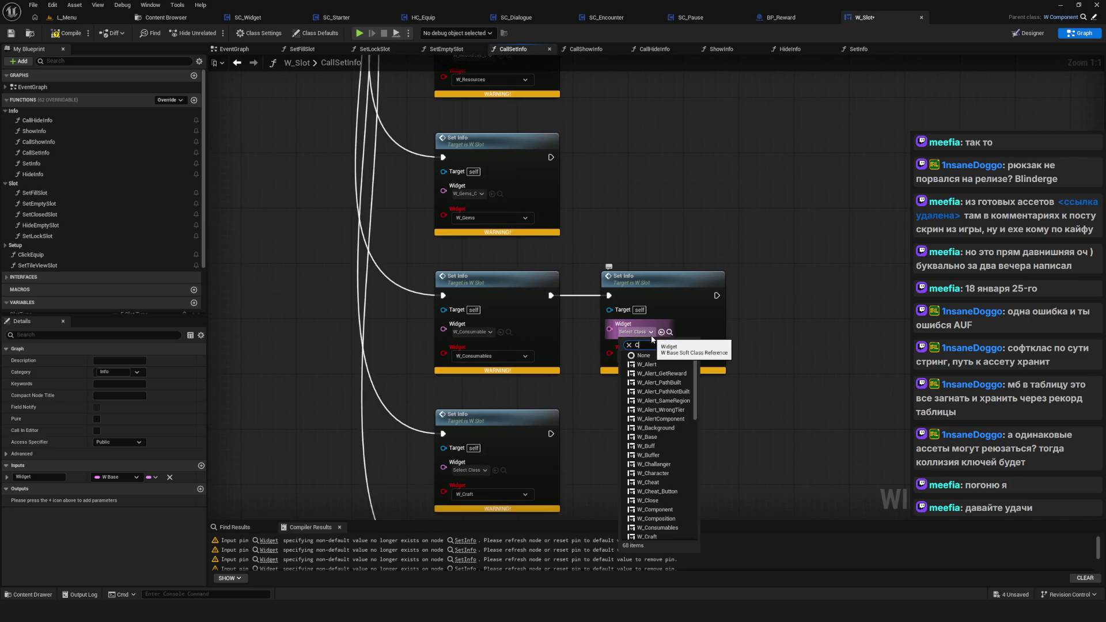
{"action": "left_click", "coordinate": [648, 365]}
{"action": "left_click", "coordinate": [657, 356]}
{"action": "left_click", "coordinate": [652, 371]}
Step: Set the Craft Set Info node's widget class to W_Craft
{"action": "left_click_drag", "start_coordinate": [558, 442], "coordinate": [575, 340]}
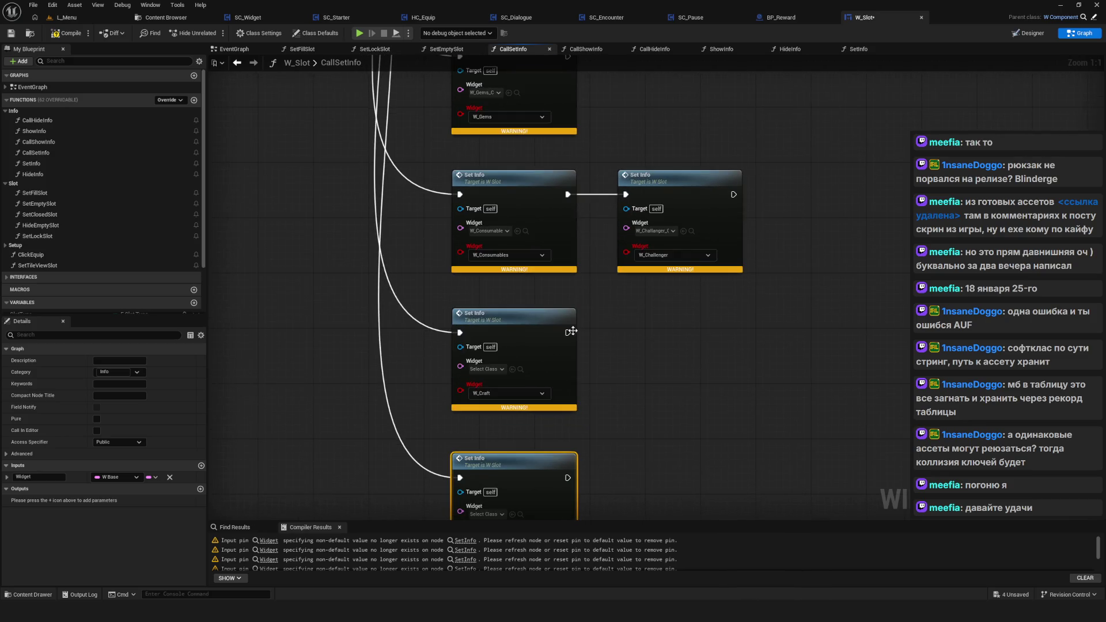
{"action": "left_click", "coordinate": [514, 395]}
{"action": "left_click", "coordinate": [500, 370]}
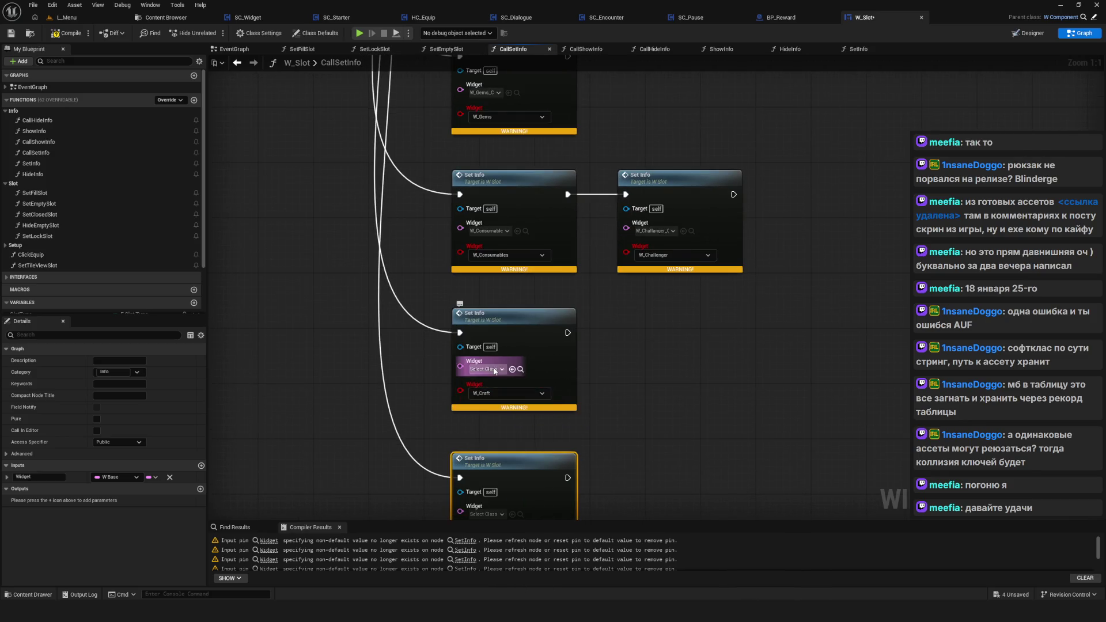
{"action": "left_click", "coordinate": [500, 370]}
{"action": "type", "text": "c"}
{"action": "left_click", "coordinate": [572, 424]}
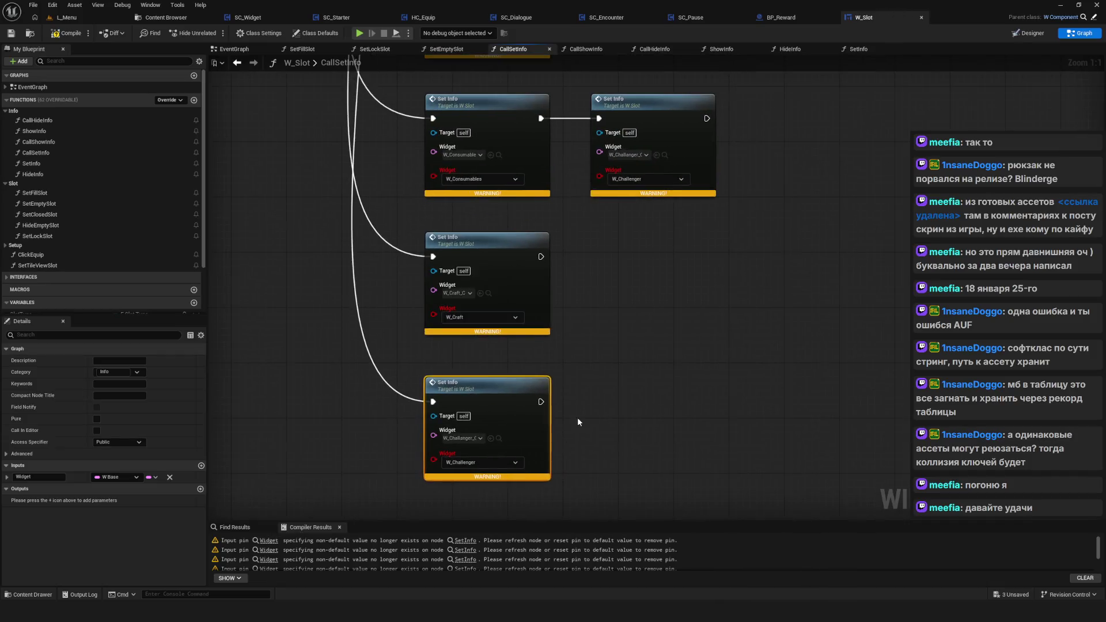
Step: Select the whole column of Set Info nodes and align them
{"action": "scroll", "coordinate": [662, 240], "scroll_direction": "down", "scroll_amount": 7}
{"action": "left_click_drag", "start_coordinate": [657, 209], "coordinate": [537, 456]}
{"action": "scroll", "coordinate": [550, 235], "scroll_direction": "up", "scroll_amount": 3}
{"action": "right_click", "coordinate": [491, 249]}
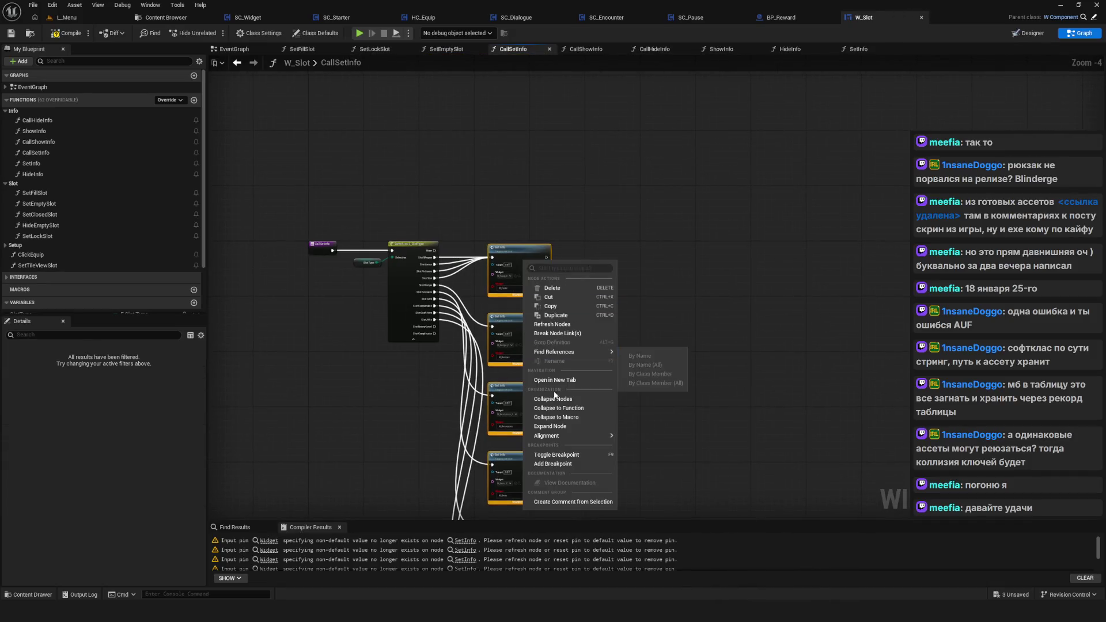
{"action": "left_click", "coordinate": [651, 339]}
Step: Compile W_Slot and close it to return to BP_Reward
{"action": "scroll", "coordinate": [546, 310], "scroll_direction": "down", "scroll_amount": 3}
{"action": "scroll", "coordinate": [545, 310], "scroll_direction": "up", "scroll_amount": 2}
{"action": "left_click", "coordinate": [67, 32]}
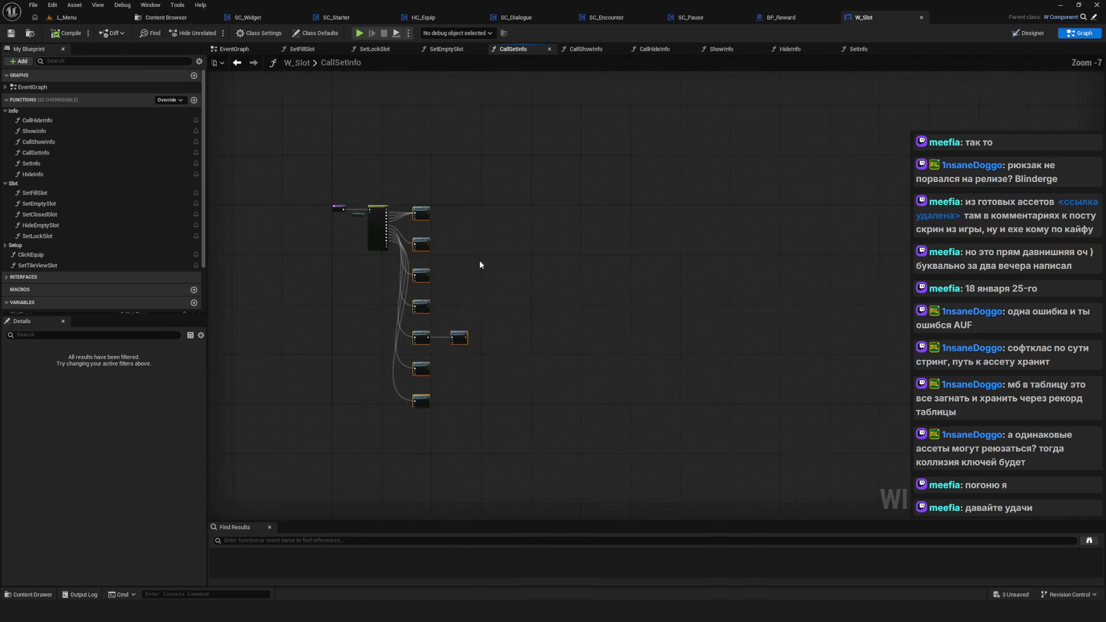
{"action": "scroll", "coordinate": [549, 184], "scroll_direction": "down", "scroll_amount": 2}
{"action": "scroll", "coordinate": [549, 184], "scroll_direction": "up", "scroll_amount": 2}
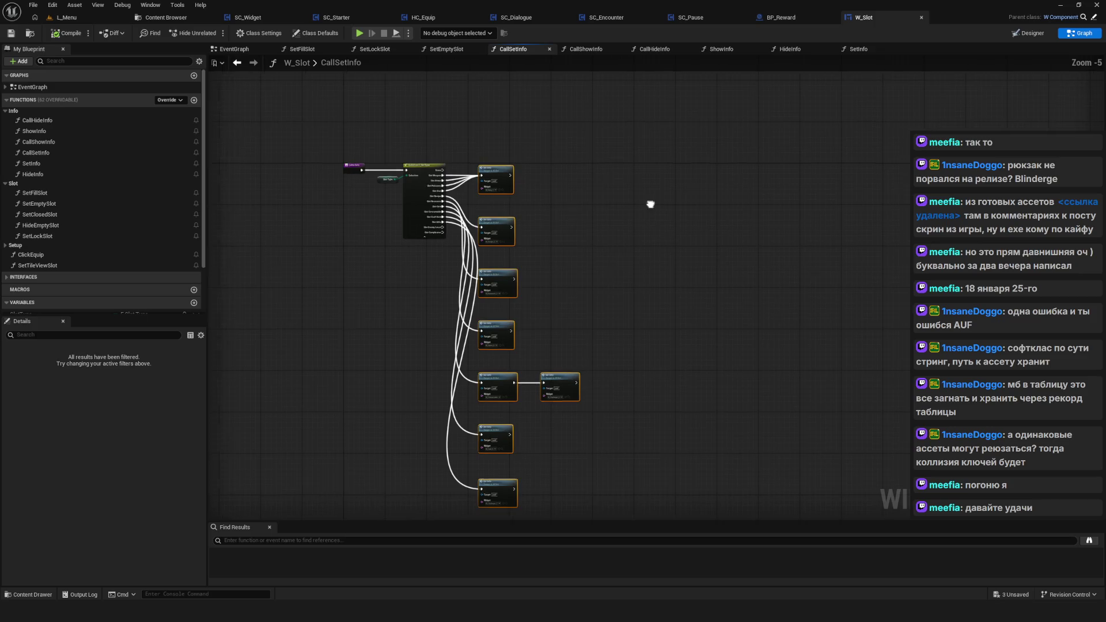
{"action": "left_click", "coordinate": [921, 17]}
{"action": "scroll", "coordinate": [524, 264], "scroll_direction": "down", "scroll_amount": 4}
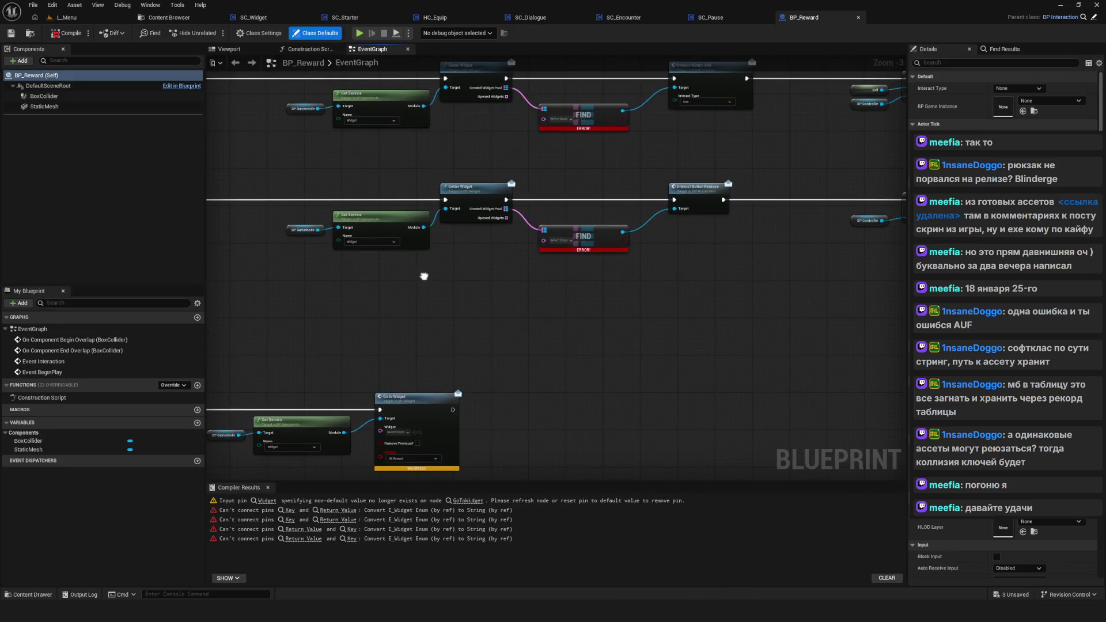
Step: Set the BP_Reward Go to Widget node's widget class to W_Reward
{"action": "scroll", "coordinate": [465, 222], "scroll_direction": "up", "scroll_amount": 3}
{"action": "scroll", "coordinate": [465, 221], "scroll_direction": "up", "scroll_amount": 2}
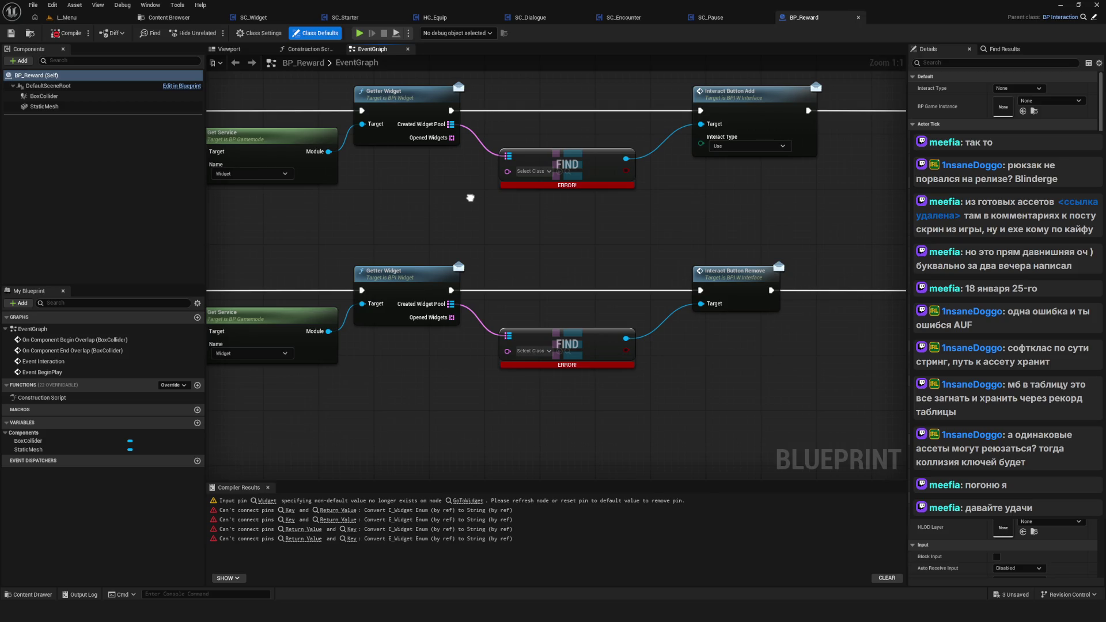
{"action": "left_click_drag", "start_coordinate": [470, 198], "coordinate": [442, 218]}
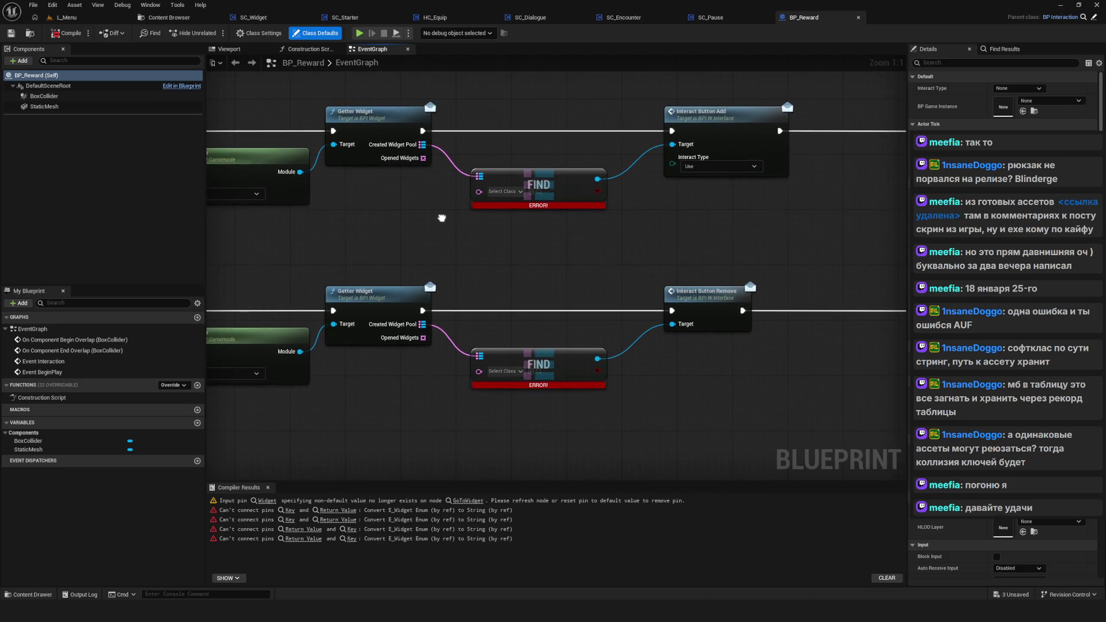
{"action": "mouse_move", "coordinate": [442, 218]}
{"action": "left_mouse_down"}
{"action": "mouse_move", "coordinate": [400, 266]}
{"action": "mouse_move", "coordinate": [283, 291]}
{"action": "left_mouse_up"}
{"action": "scroll", "coordinate": [648, 243], "scroll_direction": "down", "scroll_amount": 8}
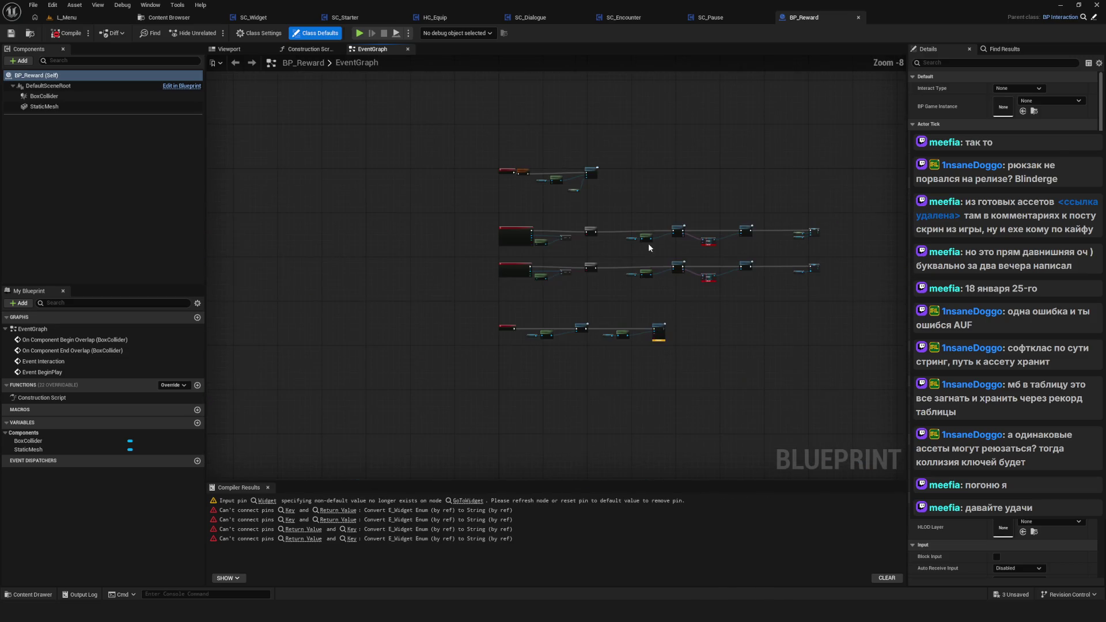
{"action": "scroll", "coordinate": [686, 305], "scroll_direction": "up", "scroll_amount": 4}
{"action": "scroll", "coordinate": [668, 287], "scroll_direction": "up", "scroll_amount": 4}
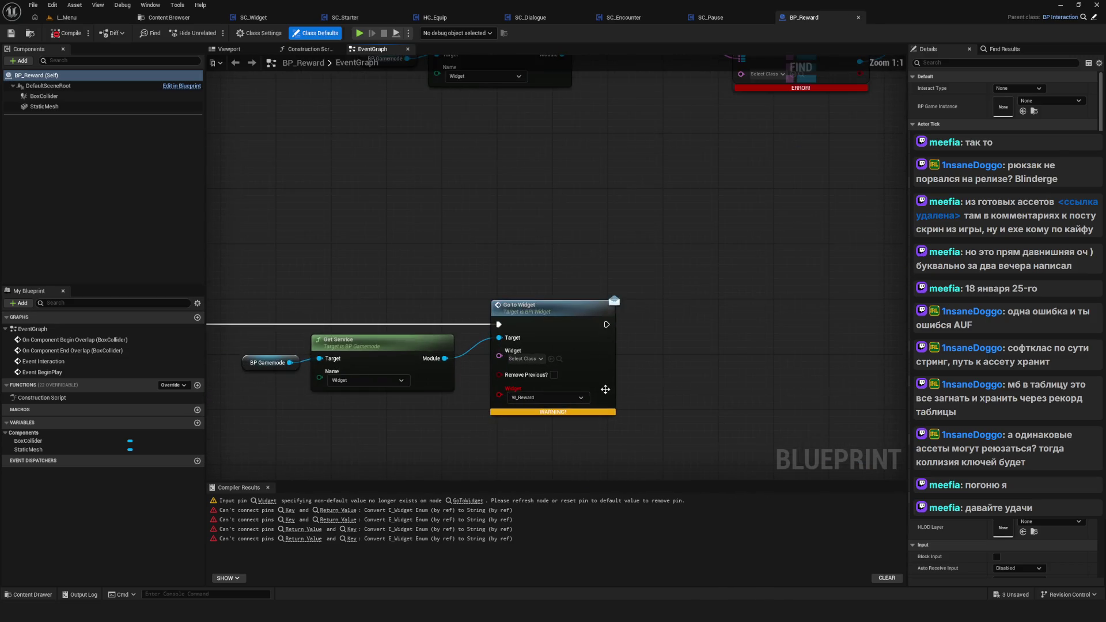
{"action": "scroll", "coordinate": [624, 319], "scroll_direction": "up", "scroll_amount": 1}
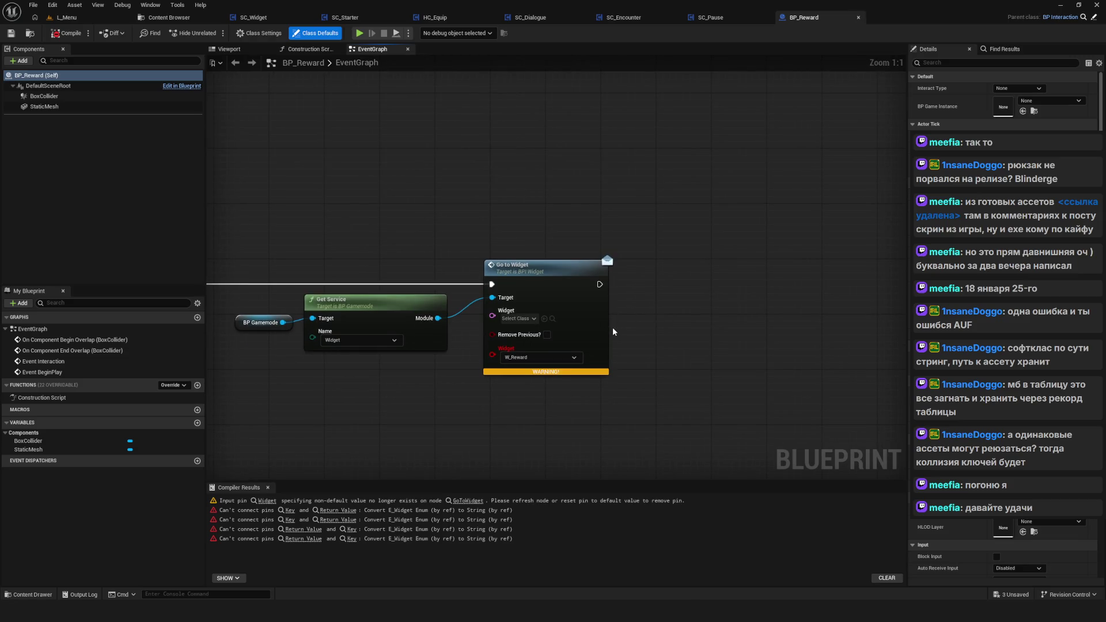
{"action": "scroll", "coordinate": [528, 321], "scroll_direction": "down", "scroll_amount": 2}
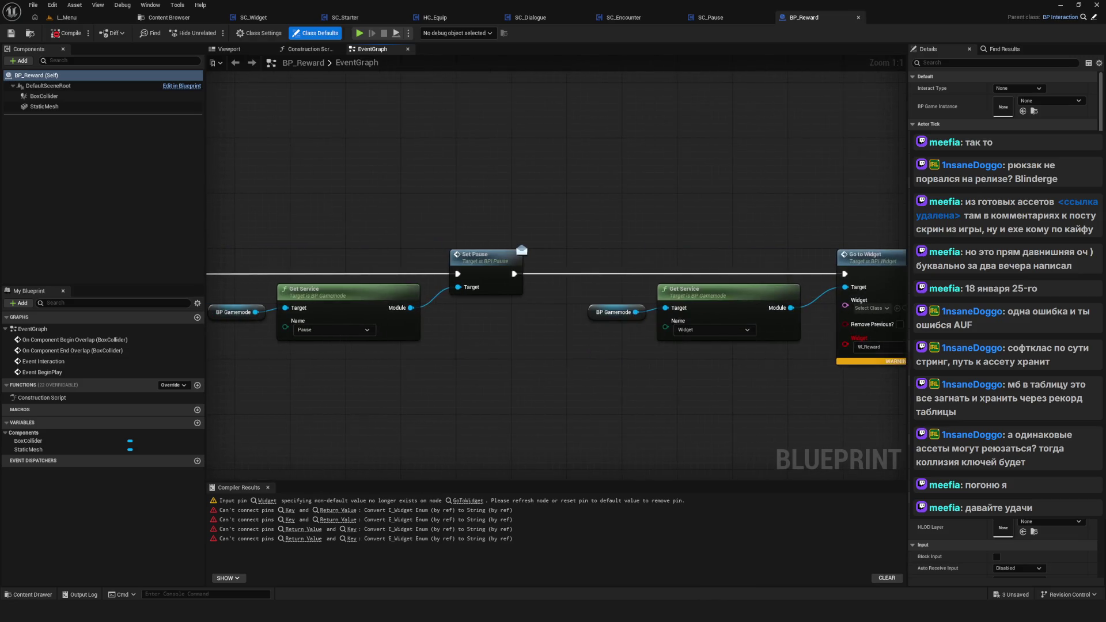
{"action": "scroll", "coordinate": [460, 320], "scroll_direction": "up", "scroll_amount": 2}
{"action": "left_click", "coordinate": [460, 320]}
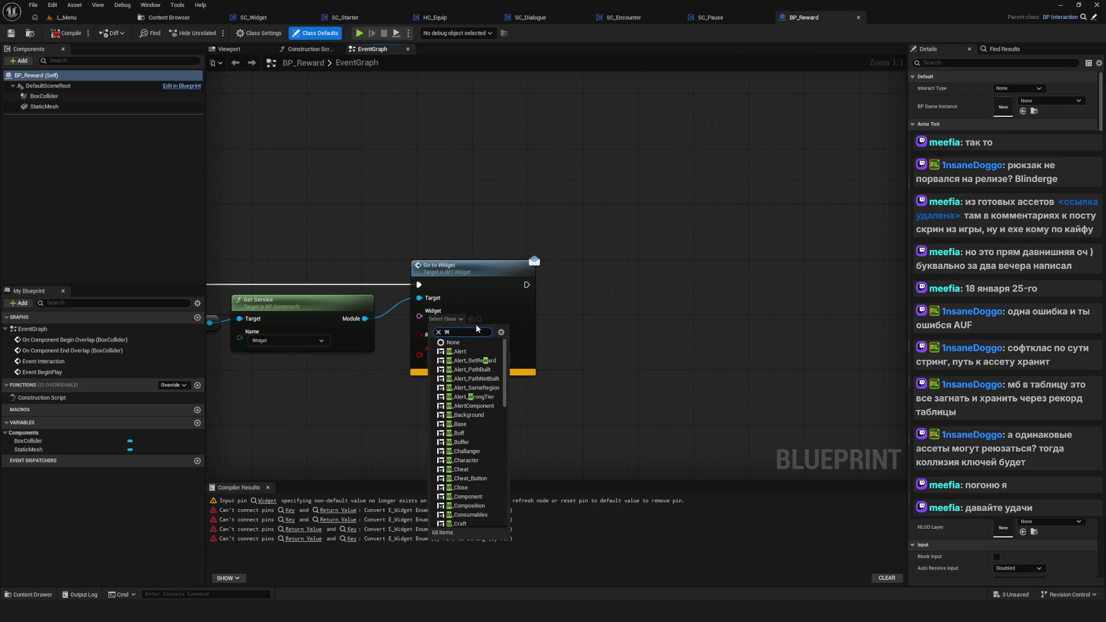
{"action": "type", "text": "Re"}
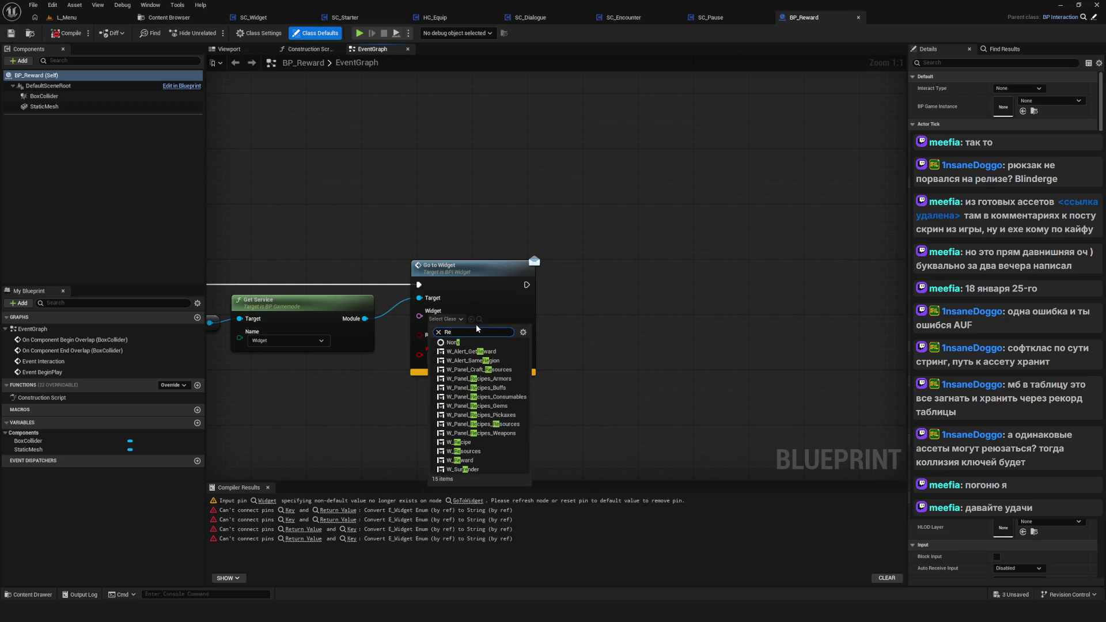
{"action": "type", "text": "wa"}
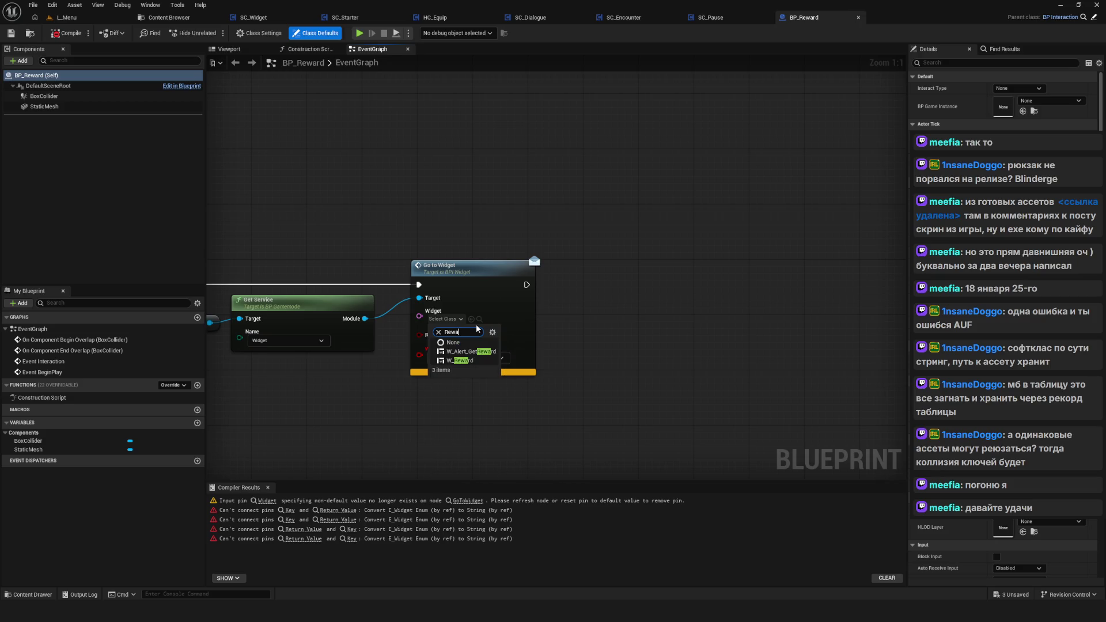
{"action": "left_click", "coordinate": [471, 361]}
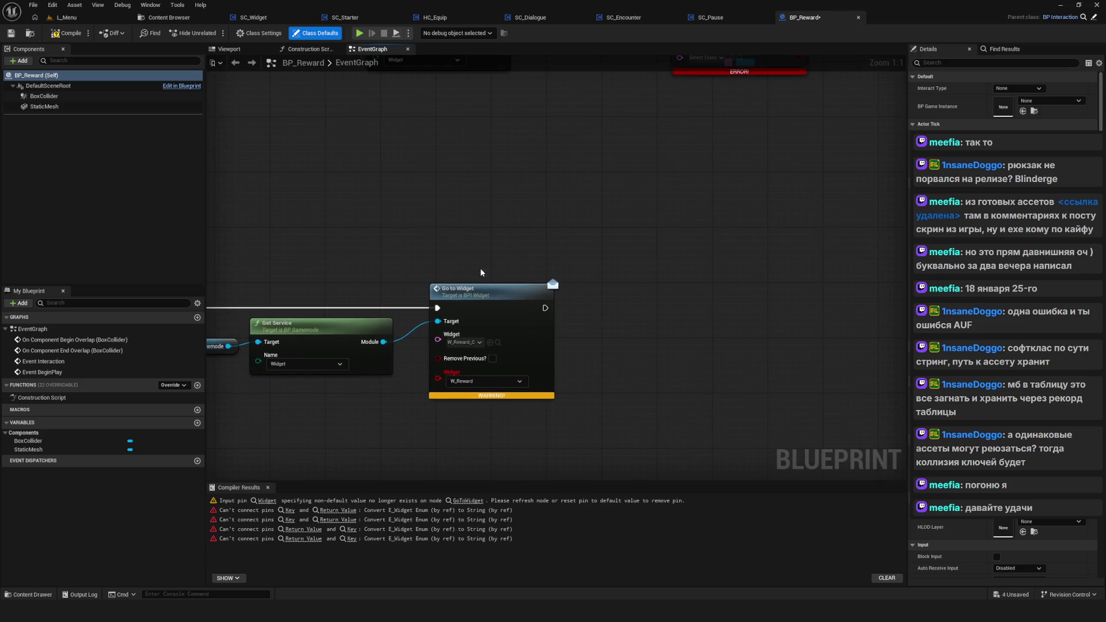
Step: Refresh the Go to Widget node
{"action": "left_click", "coordinate": [495, 291]}
{"action": "right_click", "coordinate": [496, 291]}
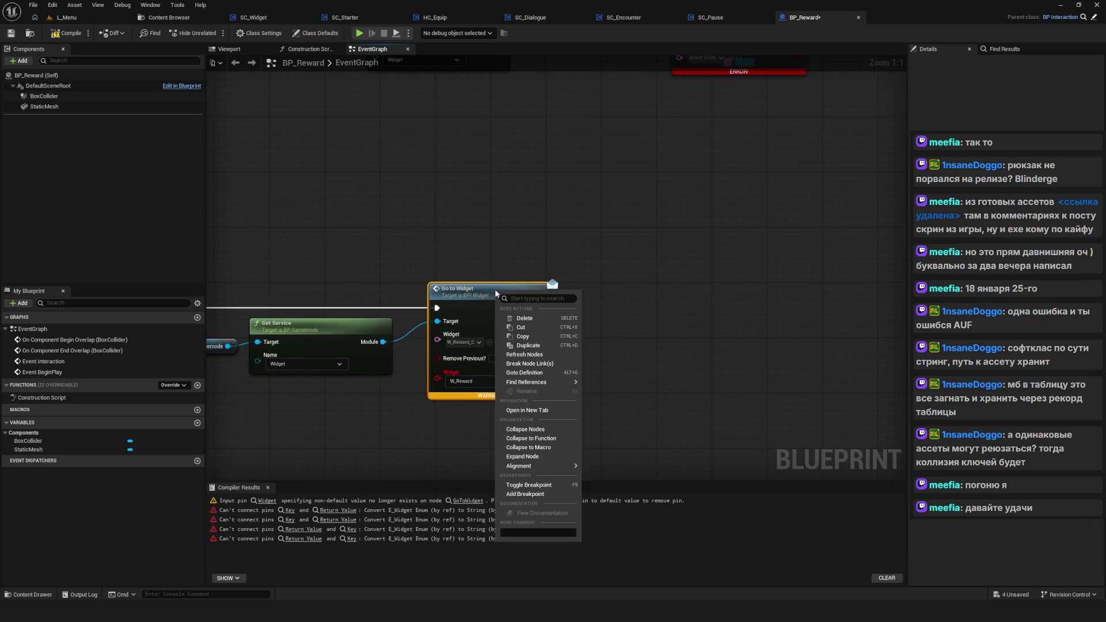
{"action": "left_click", "coordinate": [534, 355]}
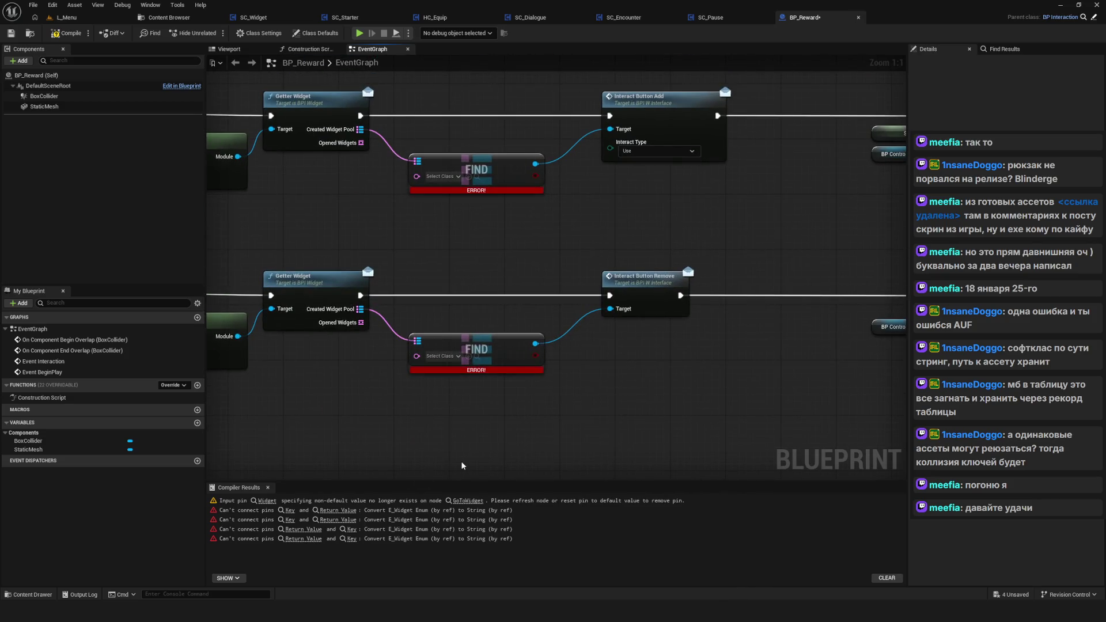
Step: Save the BP_Reward blueprint after viewing the Get Service nodes
{"action": "left_click_drag", "start_coordinate": [462, 466], "coordinate": [632, 455]}
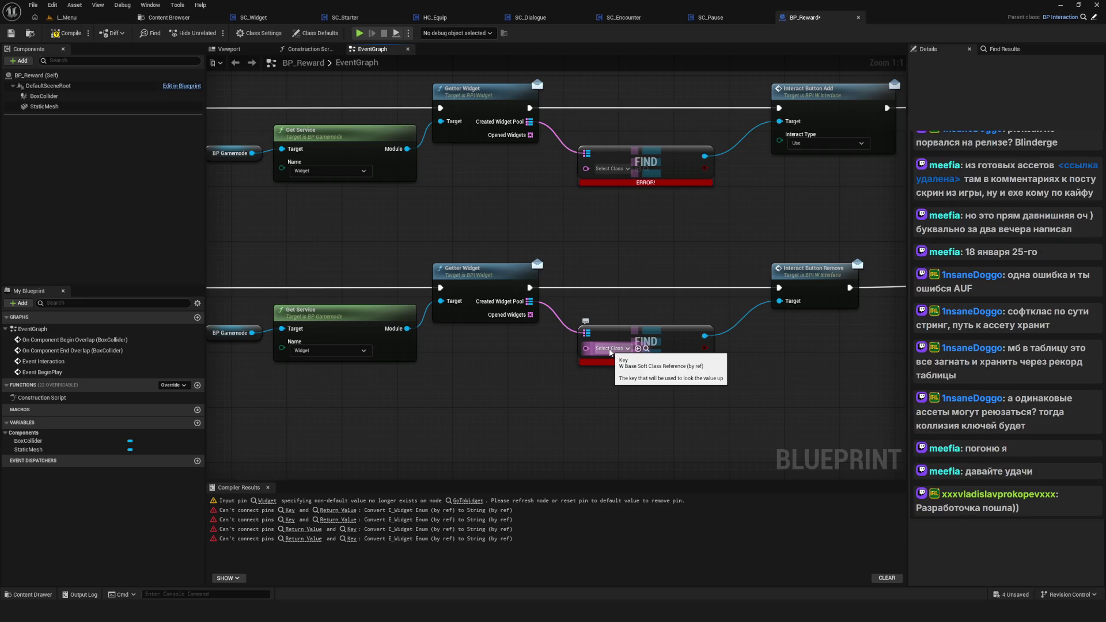
{"action": "left_click_drag", "start_coordinate": [610, 353], "coordinate": [550, 356]}
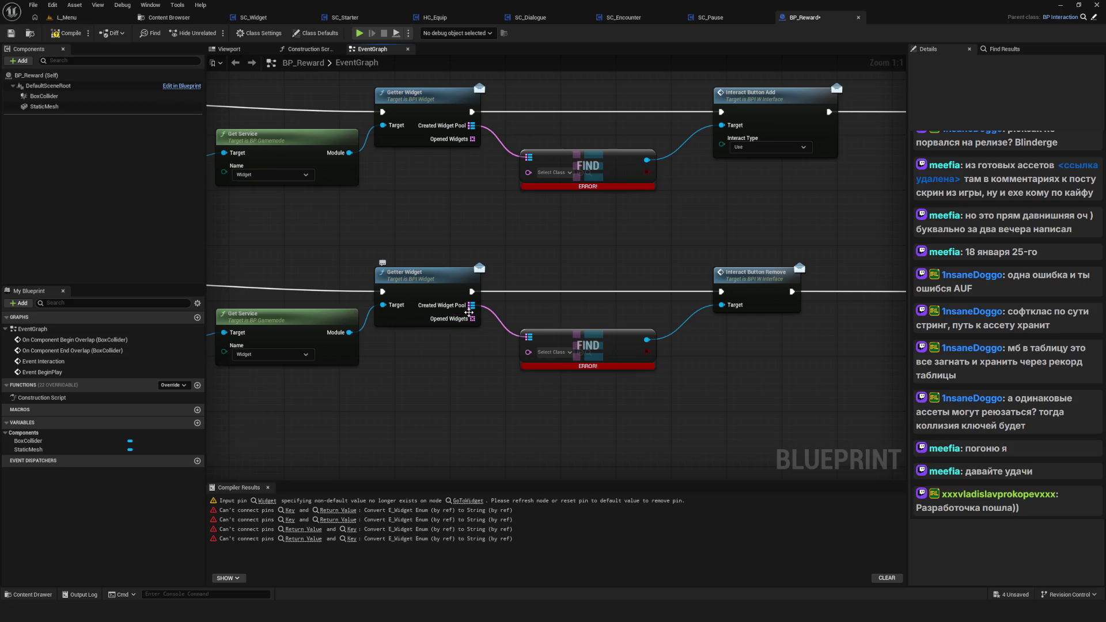
{"action": "scroll", "coordinate": [467, 315], "scroll_direction": "down", "scroll_amount": 7}
{"action": "scroll", "coordinate": [524, 316], "scroll_direction": "up", "scroll_amount": 4}
{"action": "scroll", "coordinate": [746, 364], "scroll_direction": "down", "scroll_amount": 3}
{"action": "scroll", "coordinate": [519, 334], "scroll_direction": "up", "scroll_amount": 3}
{"action": "key", "text": "ctrl+s"}
Step: Review the FIND and SET nodes, then box-select the Begin Overlap, Get Player Character, == and Branch nodes
{"action": "scroll", "coordinate": [447, 334], "scroll_direction": "down", "scroll_amount": 6}
{"action": "scroll", "coordinate": [438, 328], "scroll_direction": "up", "scroll_amount": 5}
{"action": "scroll", "coordinate": [312, 324], "scroll_direction": "up", "scroll_amount": 3}
{"action": "scroll", "coordinate": [680, 343], "scroll_direction": "up", "scroll_amount": 1}
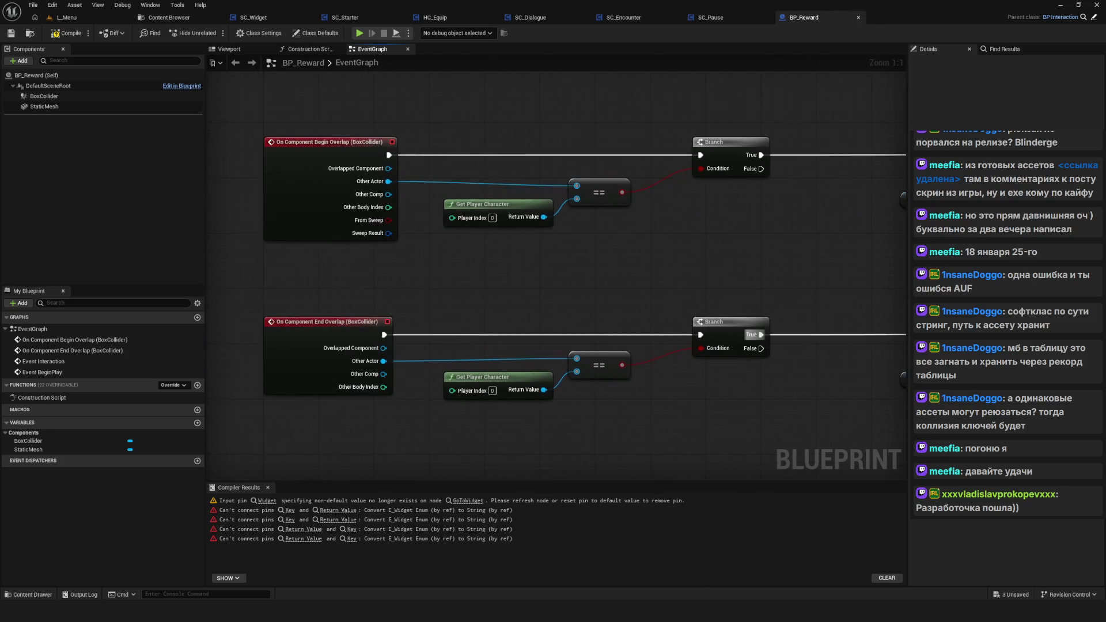
{"action": "mouse_move", "coordinate": [864, 334]}
{"action": "left_mouse_down"}
{"action": "mouse_move", "coordinate": [399, 316]}
{"action": "mouse_move", "coordinate": [266, 327]}
{"action": "mouse_move", "coordinate": [225, 352]}
{"action": "mouse_move", "coordinate": [412, 316]}
{"action": "left_mouse_up"}
{"action": "scroll", "coordinate": [423, 313], "scroll_direction": "down", "scroll_amount": 5}
{"action": "scroll", "coordinate": [338, 353], "scroll_direction": "up", "scroll_amount": 5}
{"action": "left_click_drag", "start_coordinate": [337, 354], "coordinate": [538, 339]}
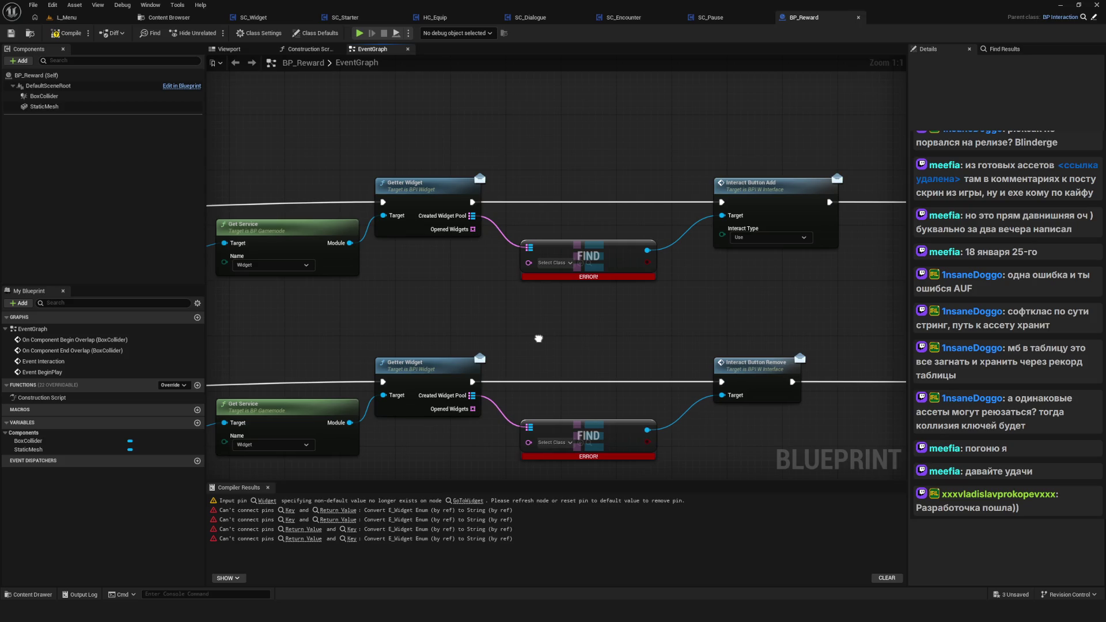
{"action": "mouse_move", "coordinate": [539, 339]}
{"action": "left_mouse_down"}
{"action": "mouse_move", "coordinate": [225, 328]}
{"action": "mouse_move", "coordinate": [884, 352]}
{"action": "left_mouse_up"}
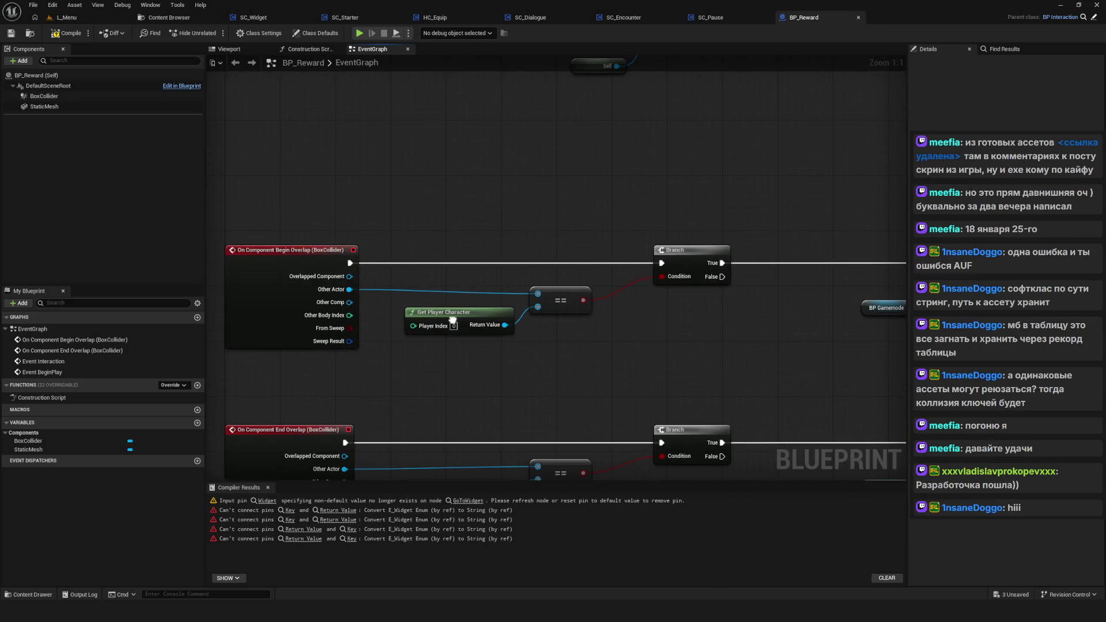
{"action": "left_click_drag", "start_coordinate": [454, 319], "coordinate": [442, 318]}
{"action": "mouse_move", "coordinate": [306, 215]}
{"action": "left_mouse_down"}
{"action": "mouse_move", "coordinate": [462, 361]}
{"action": "mouse_move", "coordinate": [720, 388]}
{"action": "left_mouse_up"}
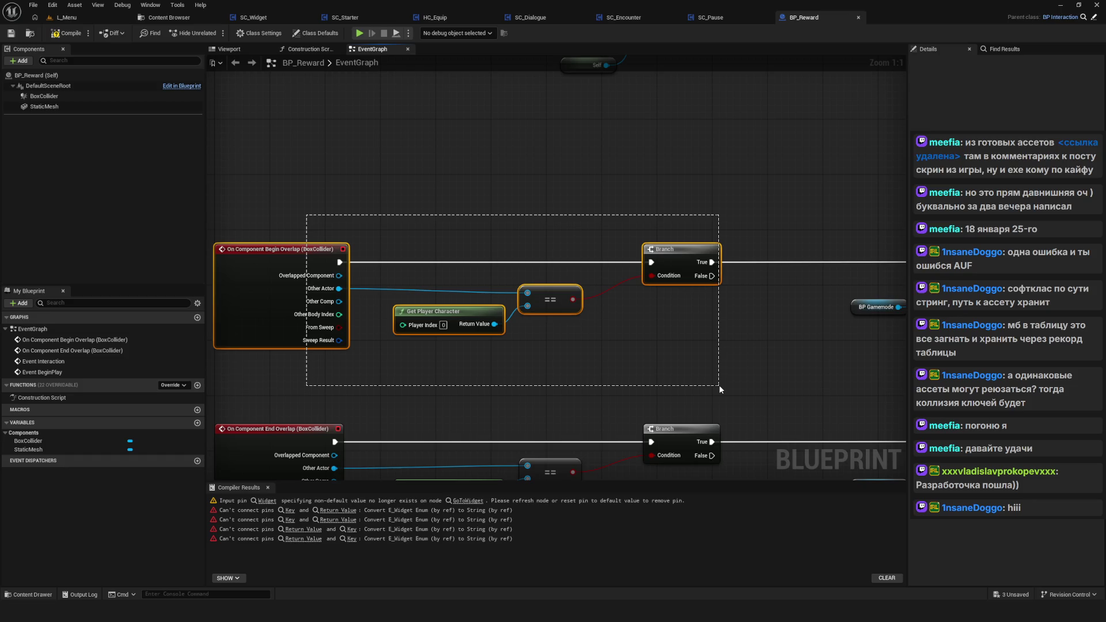
{"action": "left_click_drag", "start_coordinate": [719, 385], "coordinate": [719, 385]}
{"action": "left_click_drag", "start_coordinate": [821, 355], "coordinate": [798, 367]}
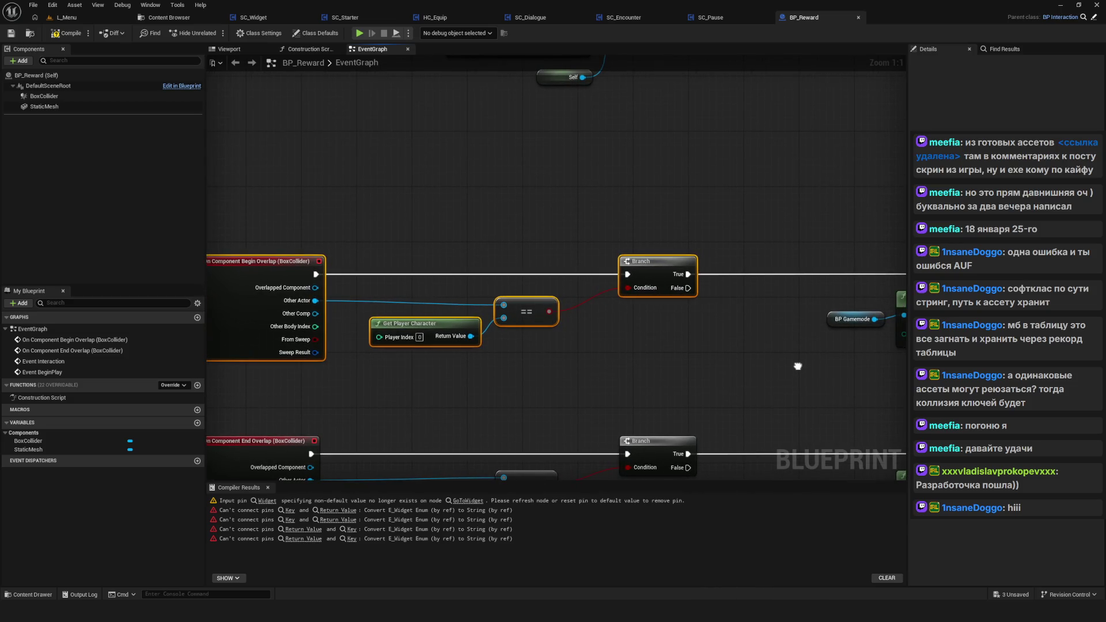
{"action": "mouse_move", "coordinate": [797, 367]}
{"action": "left_mouse_down"}
{"action": "mouse_move", "coordinate": [824, 363]}
{"action": "mouse_move", "coordinate": [240, 340]}
{"action": "left_mouse_up"}
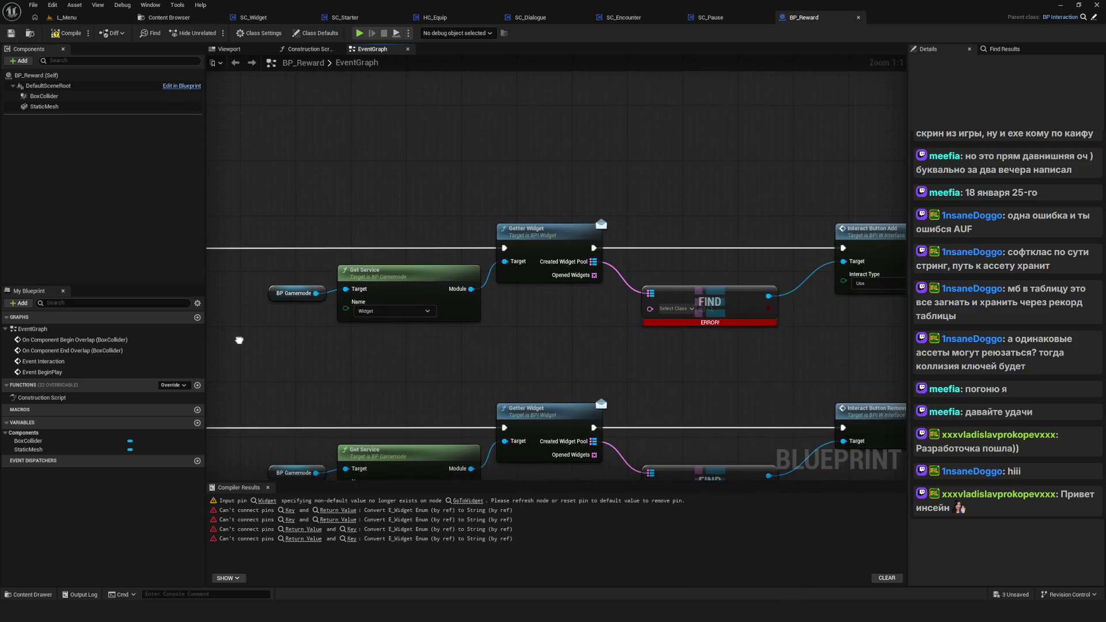
{"action": "left_click_drag", "start_coordinate": [669, 345], "coordinate": [536, 352]}
{"action": "left_click_drag", "start_coordinate": [588, 247], "coordinate": [564, 409]}
{"action": "left_click_drag", "start_coordinate": [438, 199], "coordinate": [458, 363]}
{"action": "mouse_move", "coordinate": [596, 282]}
{"action": "left_mouse_down"}
{"action": "mouse_move", "coordinate": [569, 281]}
{"action": "mouse_move", "coordinate": [475, 330]}
{"action": "left_mouse_up"}
{"action": "scroll", "coordinate": [569, 317], "scroll_direction": "down", "scroll_amount": 5}
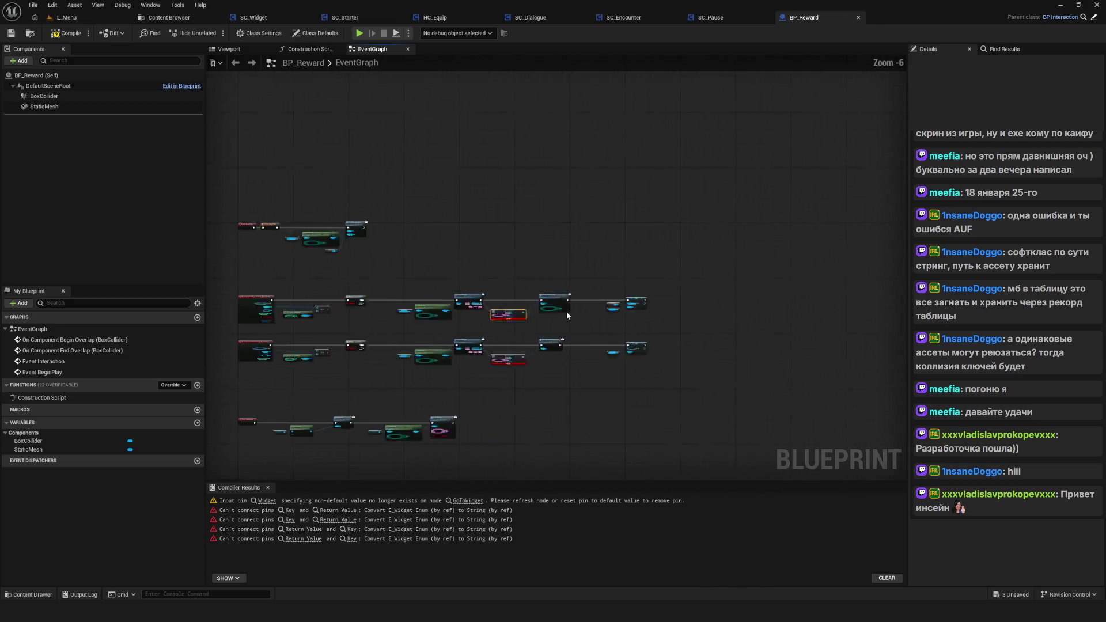
{"action": "scroll", "coordinate": [563, 311], "scroll_direction": "up", "scroll_amount": 4}
{"action": "scroll", "coordinate": [609, 342], "scroll_direction": "up", "scroll_amount": 1}
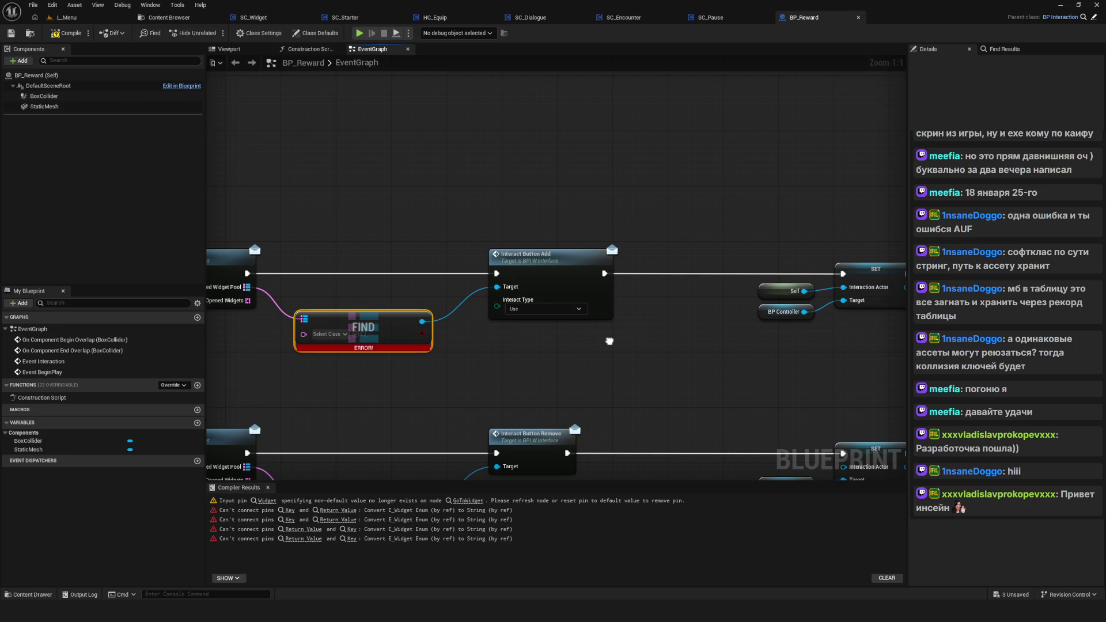
{"action": "mouse_move", "coordinate": [610, 341]}
{"action": "left_mouse_down"}
{"action": "mouse_move", "coordinate": [620, 356]}
{"action": "mouse_move", "coordinate": [601, 366]}
{"action": "mouse_move", "coordinate": [619, 284]}
{"action": "left_mouse_up"}
{"action": "left_click", "coordinate": [567, 282]}
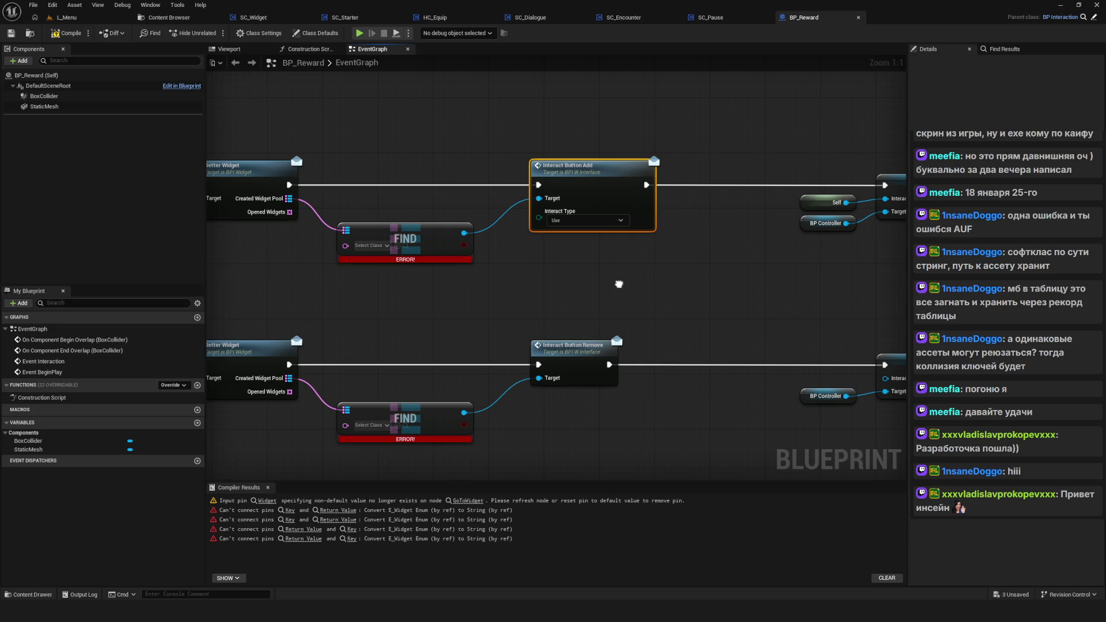
{"action": "mouse_move", "coordinate": [619, 284]}
{"action": "left_mouse_down"}
{"action": "mouse_move", "coordinate": [665, 302]}
{"action": "mouse_move", "coordinate": [651, 320]}
{"action": "left_mouse_up"}
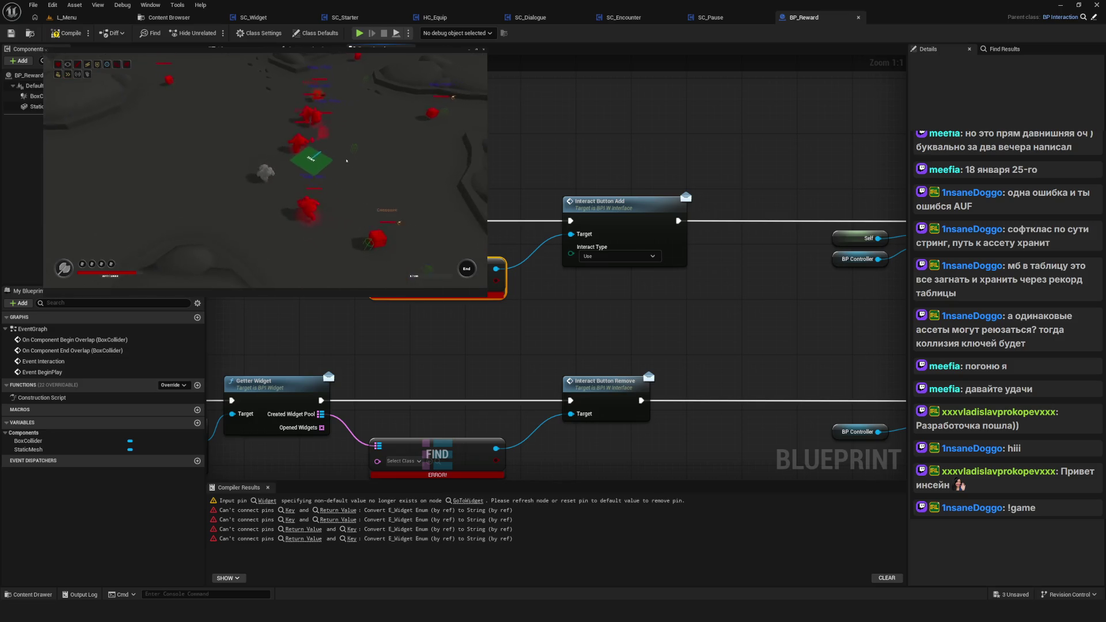
Step: Box-select the upper Get Service and Set Pause chain, then show the Services Widget folder in the Content Browser
{"action": "mouse_move", "coordinate": [704, 206]}
{"action": "left_mouse_down"}
{"action": "mouse_move", "coordinate": [670, 240]}
{"action": "mouse_move", "coordinate": [615, 193]}
{"action": "left_mouse_up"}
{"action": "scroll", "coordinate": [615, 193], "scroll_direction": "down", "scroll_amount": 1}
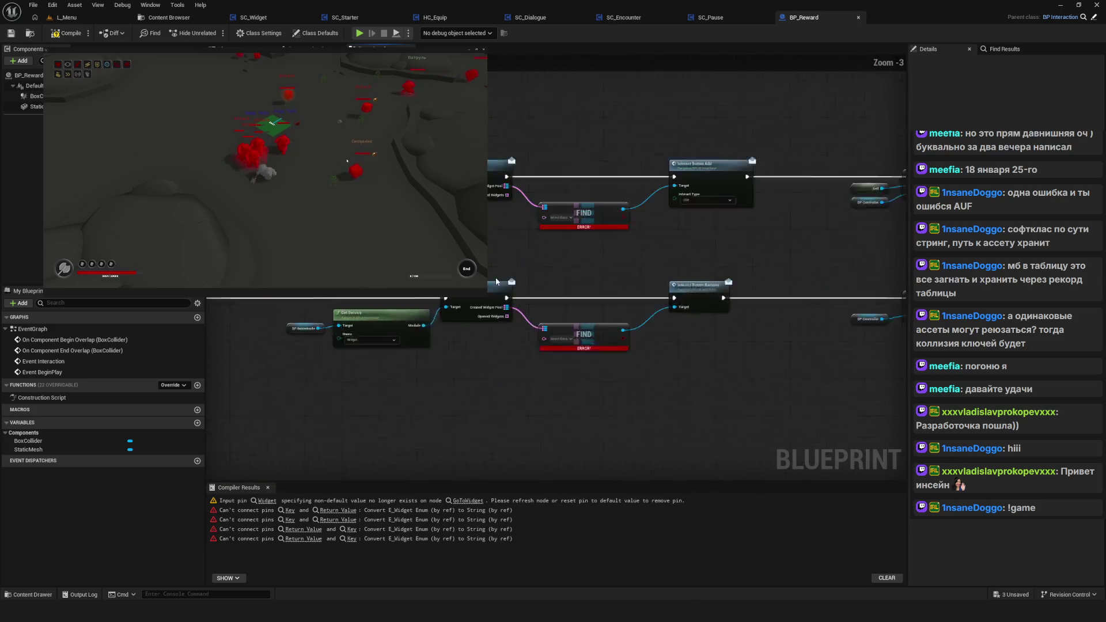
{"action": "left_click_drag", "start_coordinate": [318, 173], "coordinate": [540, 311]}
{"action": "left_click_drag", "start_coordinate": [571, 217], "coordinate": [581, 227]}
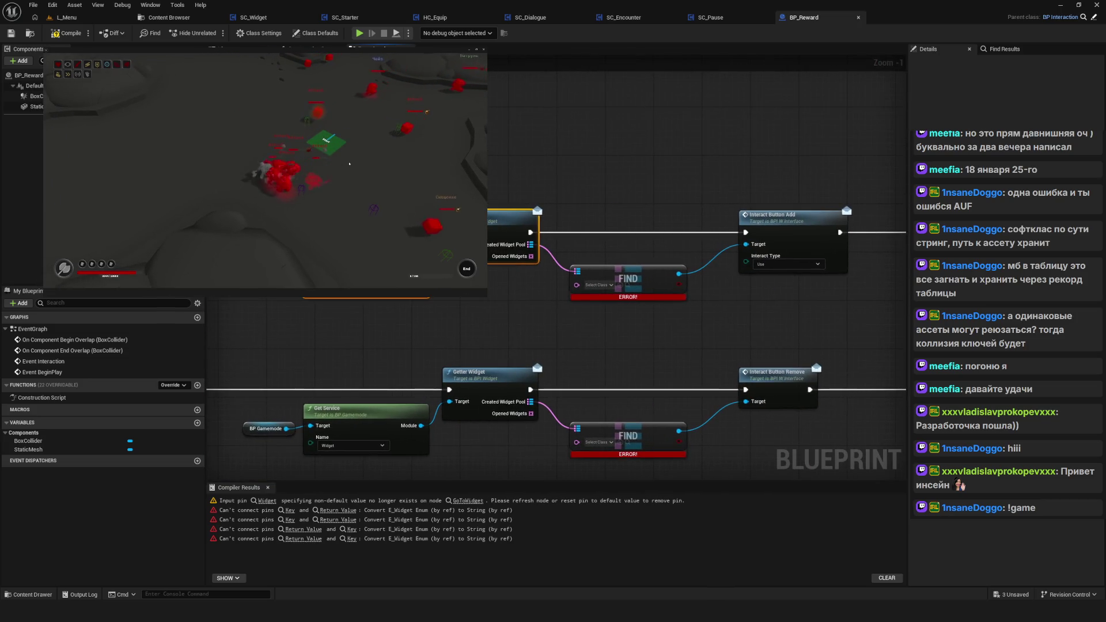
{"action": "mouse_move", "coordinate": [489, 128]}
{"action": "left_mouse_down"}
{"action": "mouse_move", "coordinate": [546, 165]}
{"action": "mouse_move", "coordinate": [589, 176]}
{"action": "left_mouse_up"}
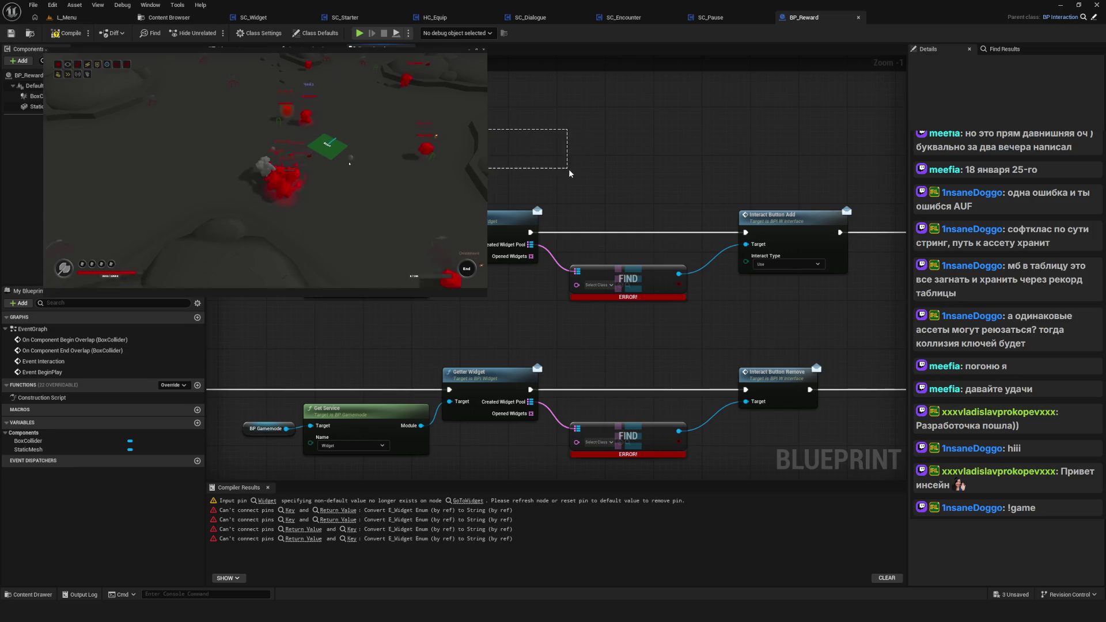
{"action": "left_click", "coordinate": [169, 18]}
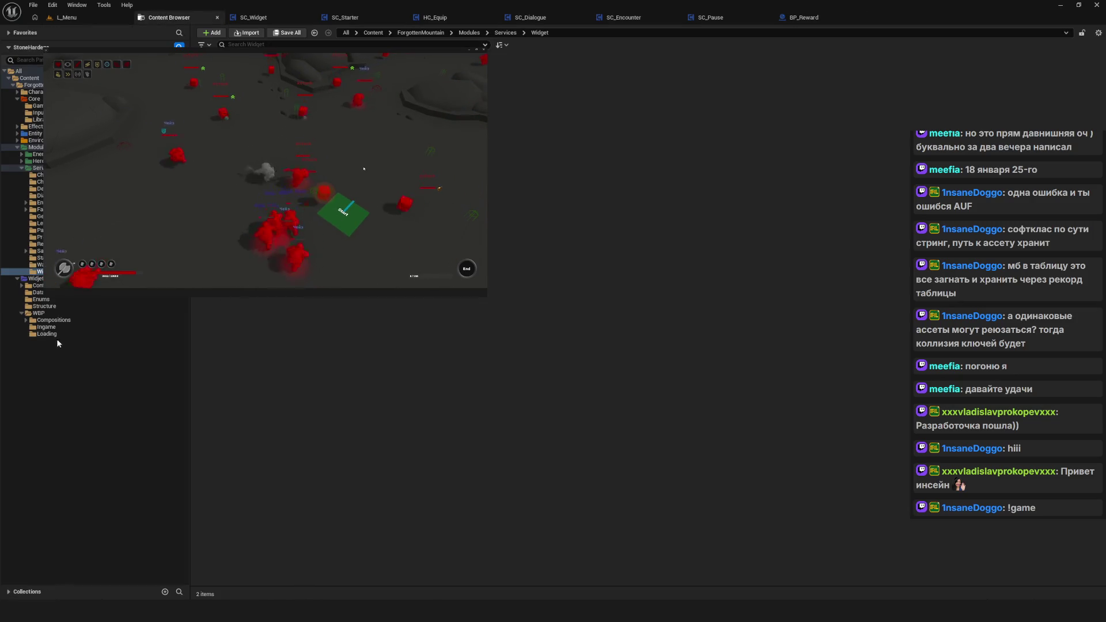
Step: Browse to WBP > Compositions > Interface and open the W_Interface widget blueprint
{"action": "left_click", "coordinate": [52, 313]}
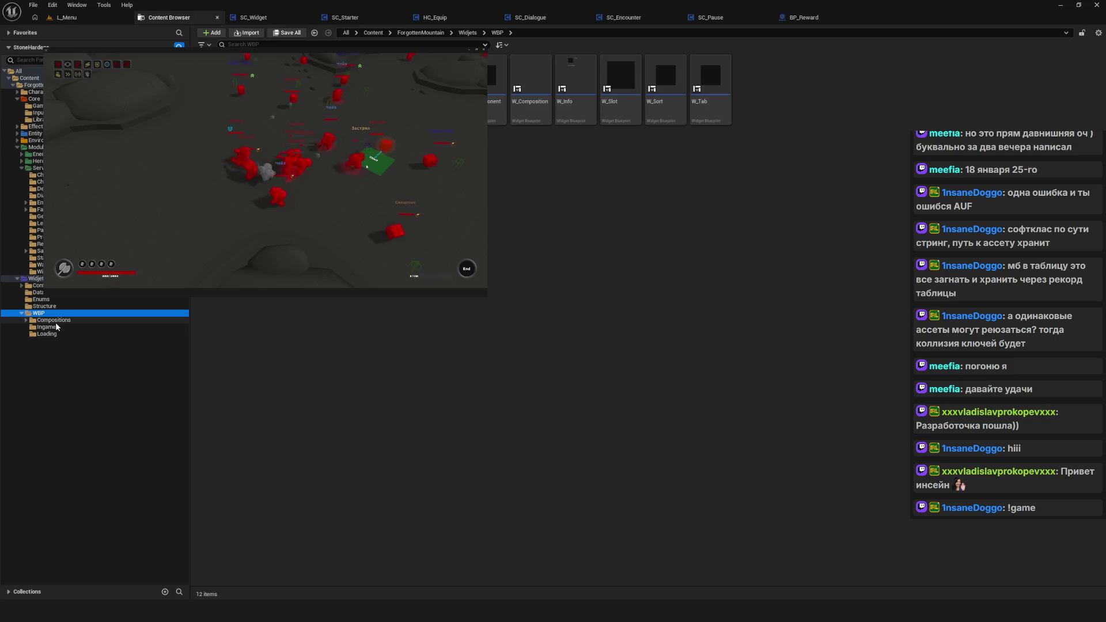
{"action": "left_click", "coordinate": [58, 320]}
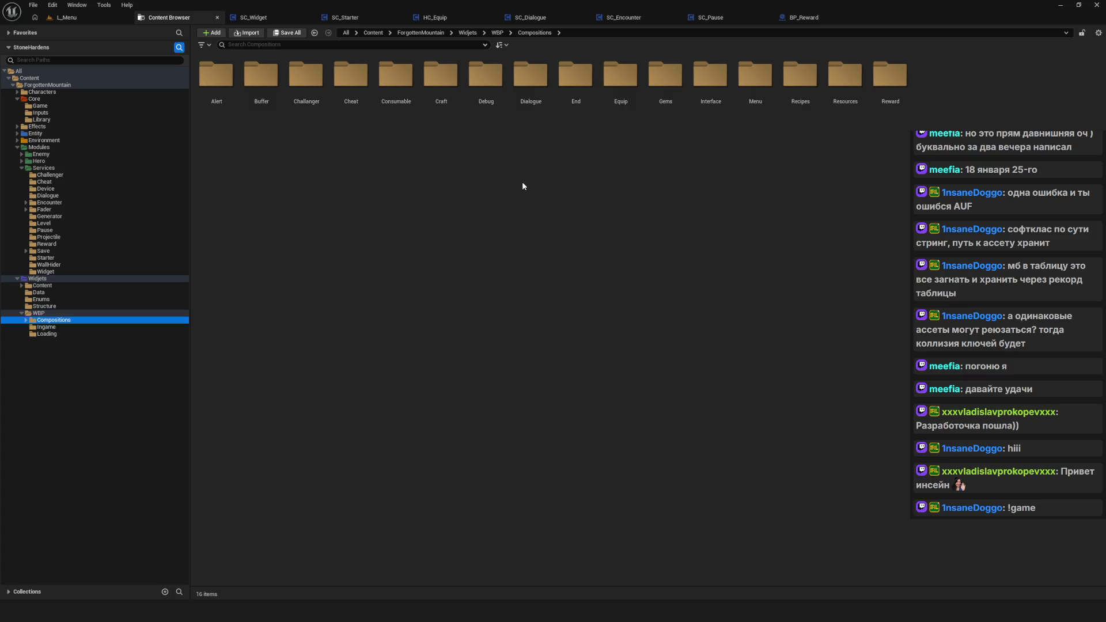
{"action": "double_click", "coordinate": [710, 75]}
{"action": "key", "text": "Left"}
{"action": "key", "text": "Left"}
{"action": "key", "text": "Left"}
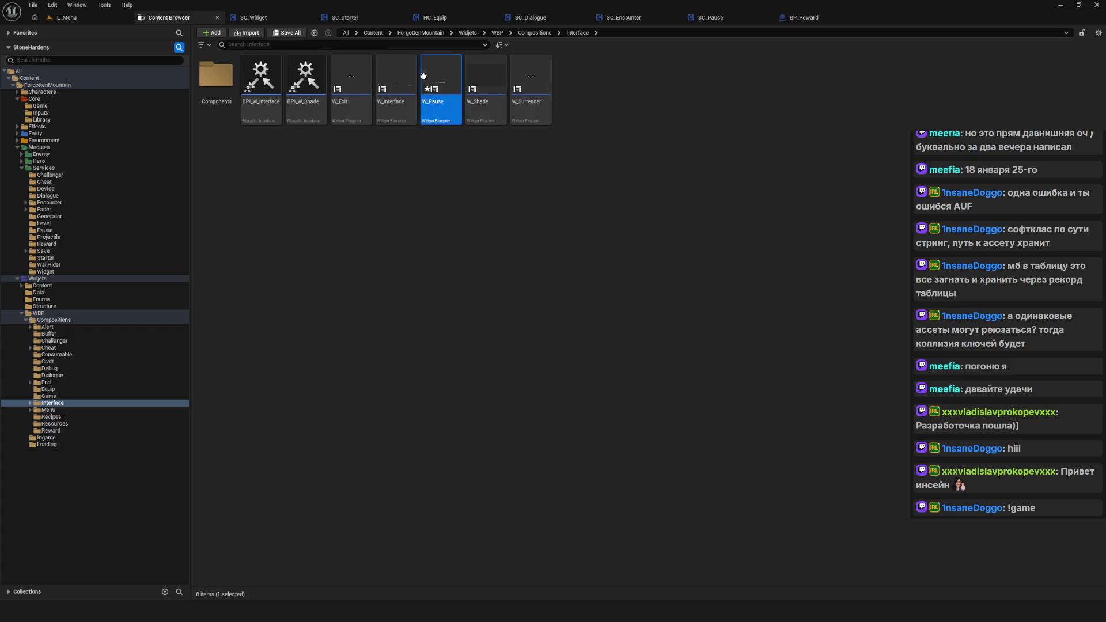
{"action": "key", "text": "Return"}
Step: Inspect W_Interface's Interact button, then return to the BP_Reward event graph
{"action": "scroll", "coordinate": [537, 407], "scroll_direction": "up", "scroll_amount": 5}
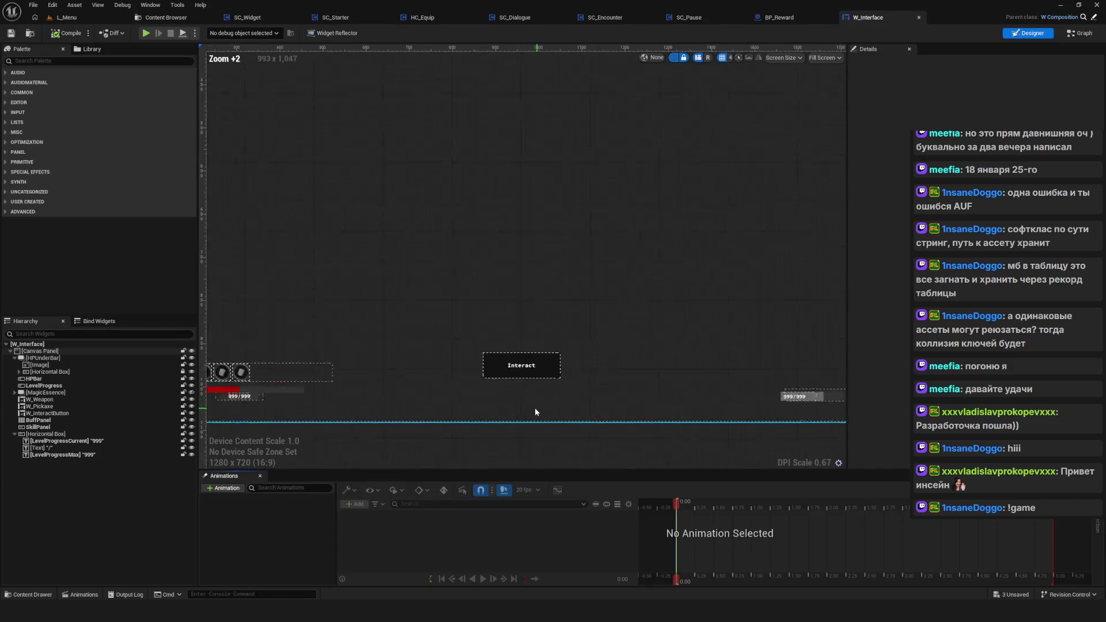
{"action": "left_click", "coordinate": [542, 360]}
{"action": "scroll", "coordinate": [543, 364], "scroll_direction": "down", "scroll_amount": 4}
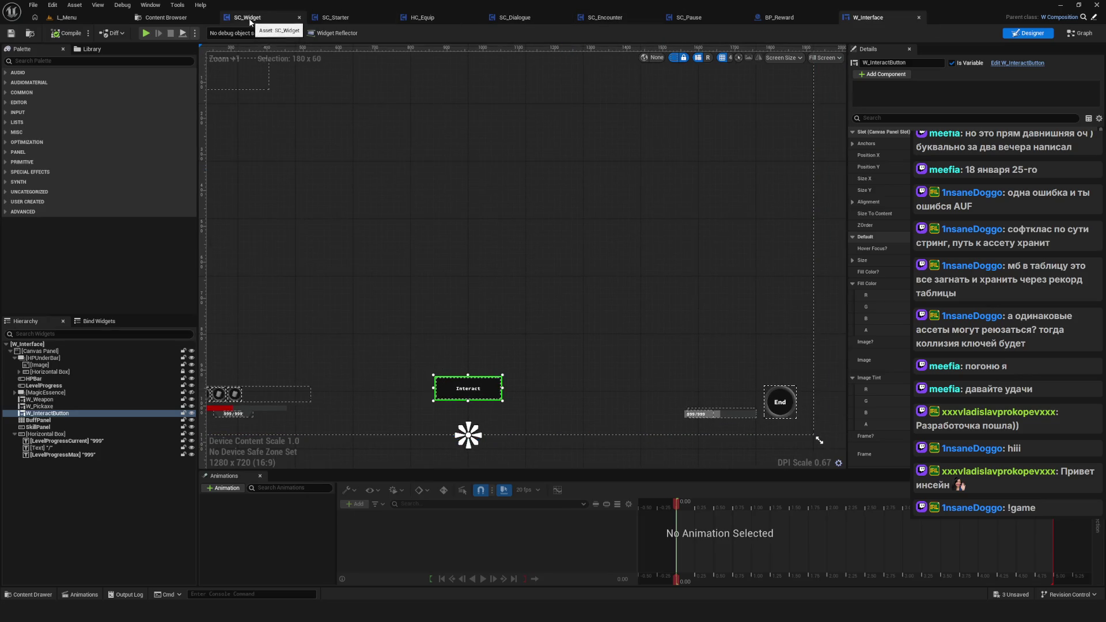
{"action": "left_click", "coordinate": [779, 18]}
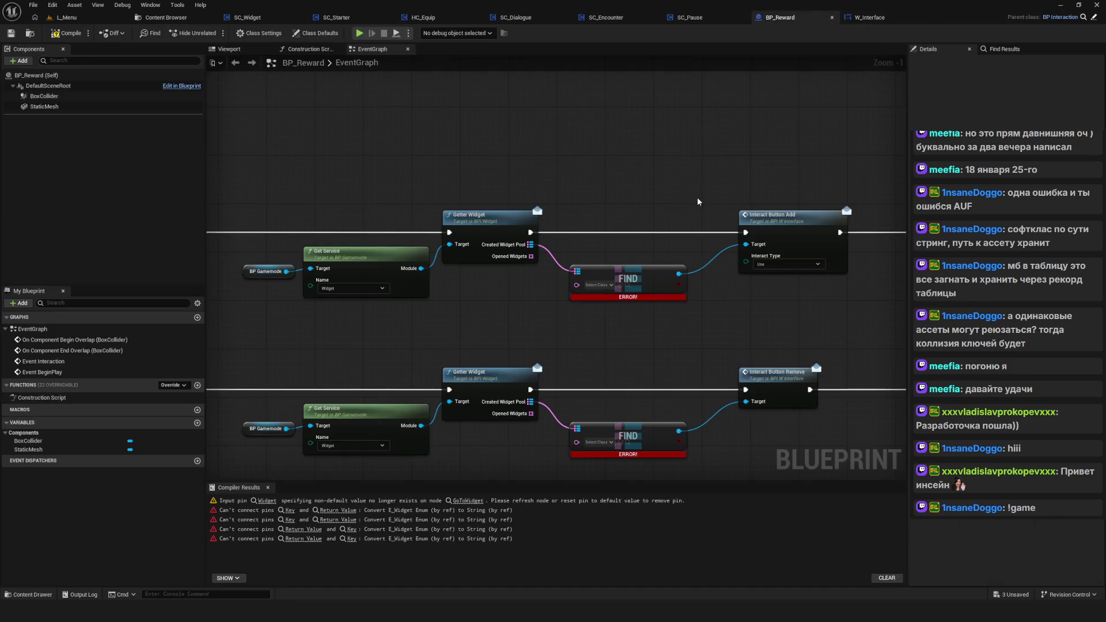
Step: Set both FIND nodes' key class to W_Interface
{"action": "left_click", "coordinate": [472, 251]}
{"action": "type", "text": "W_Inte"}
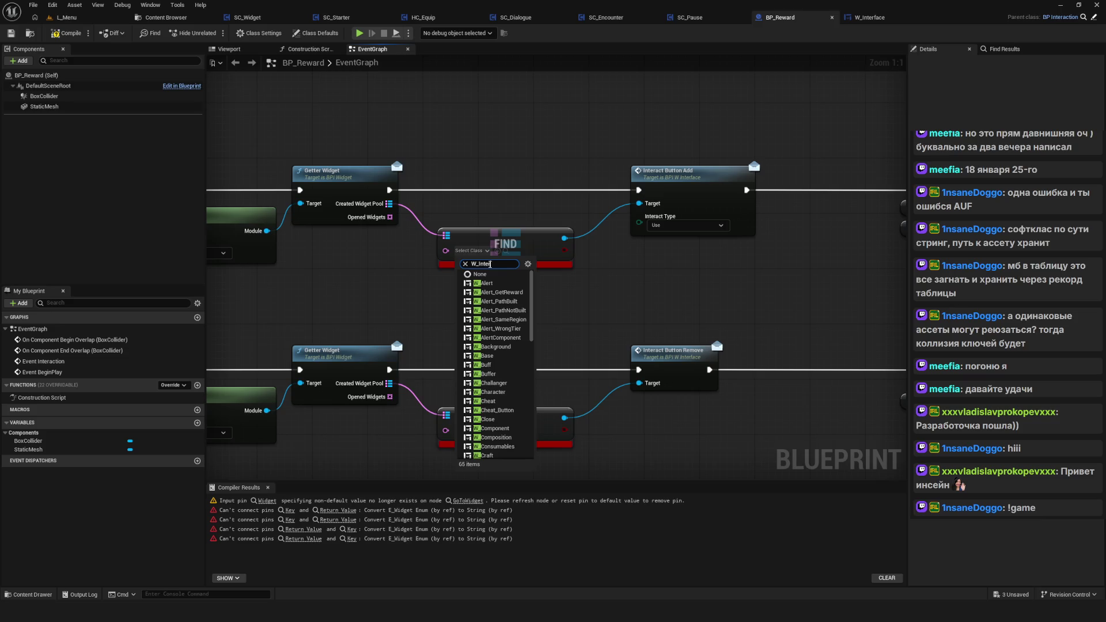
{"action": "type", "text": "r"}
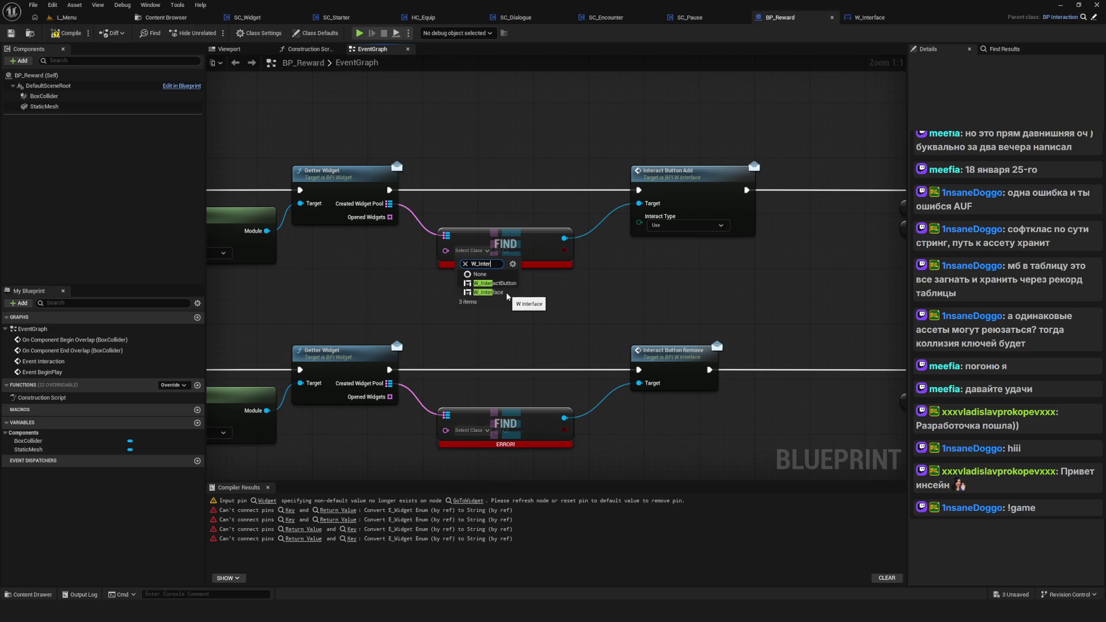
{"action": "left_click", "coordinate": [507, 292]}
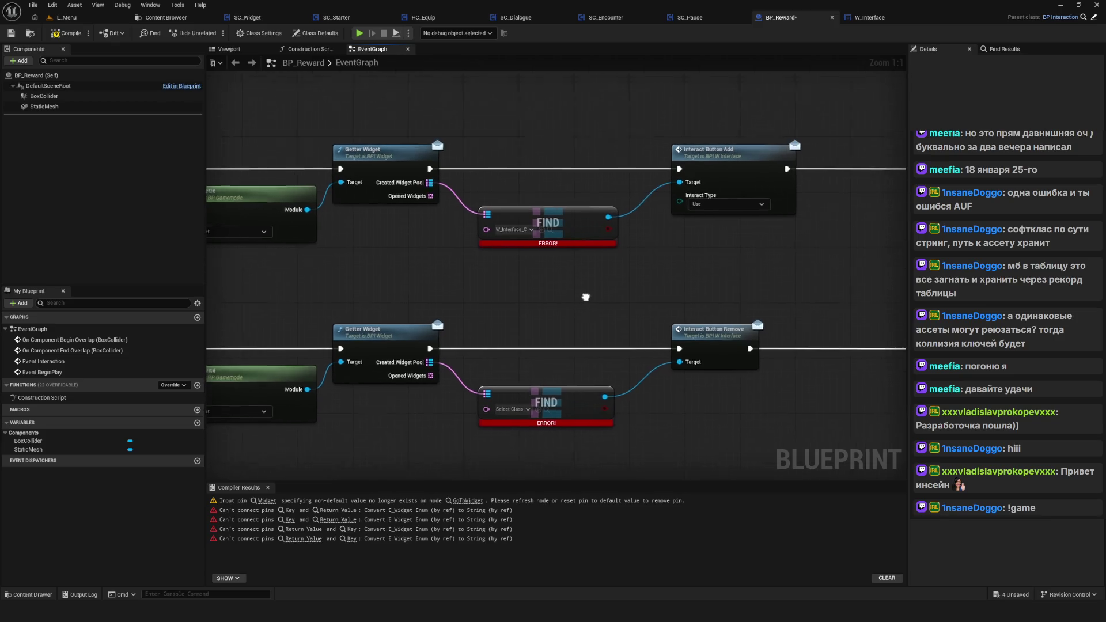
{"action": "left_click", "coordinate": [533, 402]}
{"action": "type", "text": "W"}
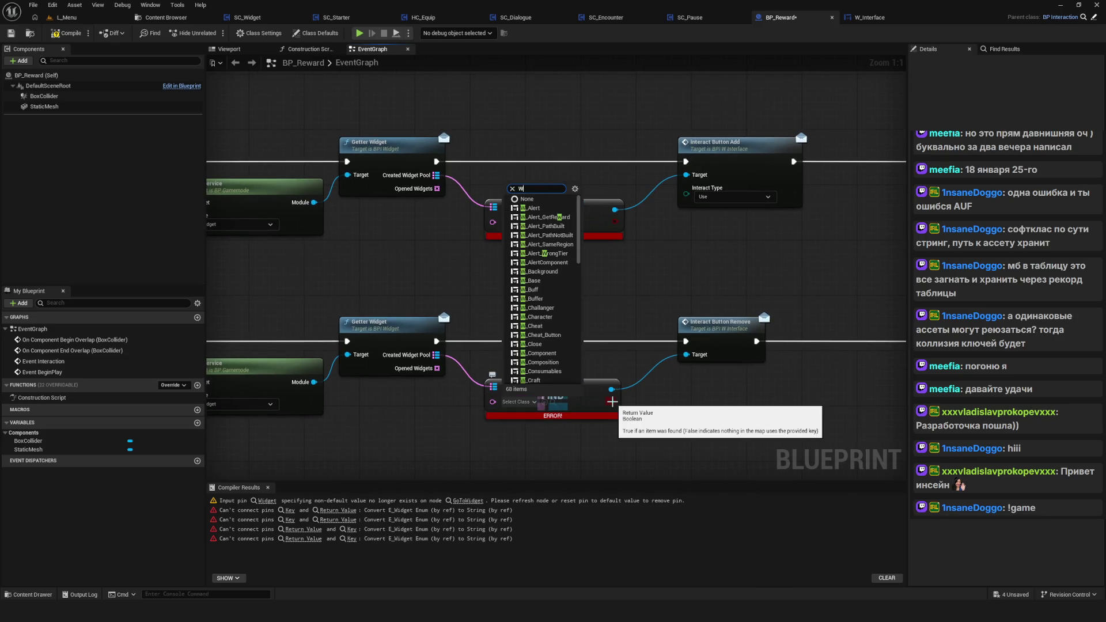
{"action": "left_click", "coordinate": [646, 304]}
{"action": "mouse_move", "coordinate": [683, 281]}
{"action": "left_mouse_down"}
{"action": "mouse_move", "coordinate": [598, 271]}
{"action": "mouse_move", "coordinate": [730, 375]}
{"action": "left_mouse_up"}
{"action": "left_click", "coordinate": [433, 391]}
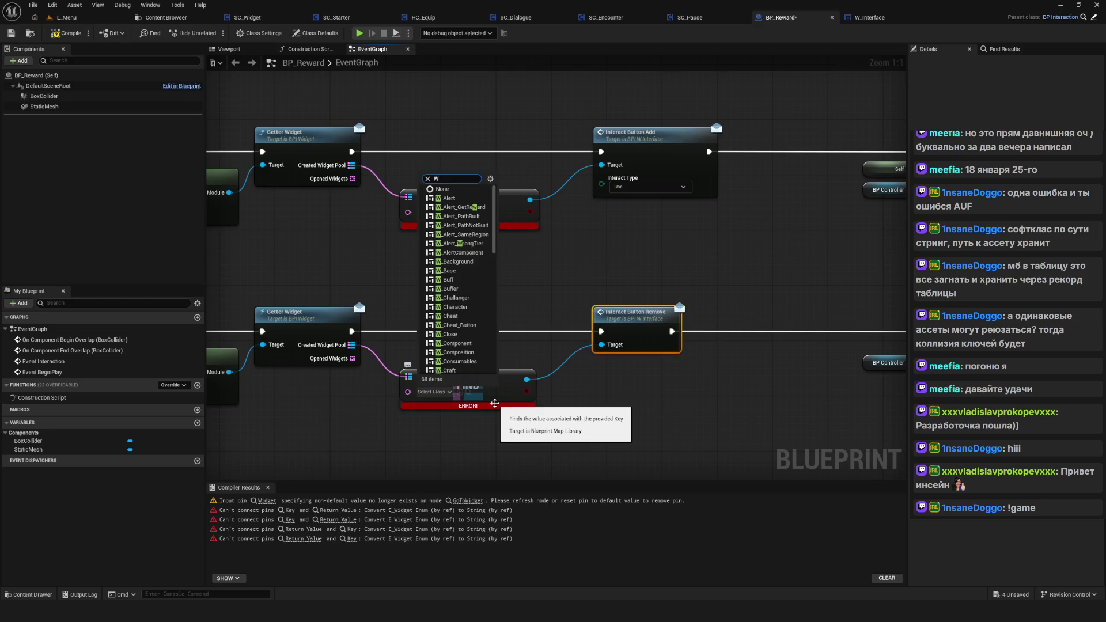
{"action": "type", "text": "_Inter"}
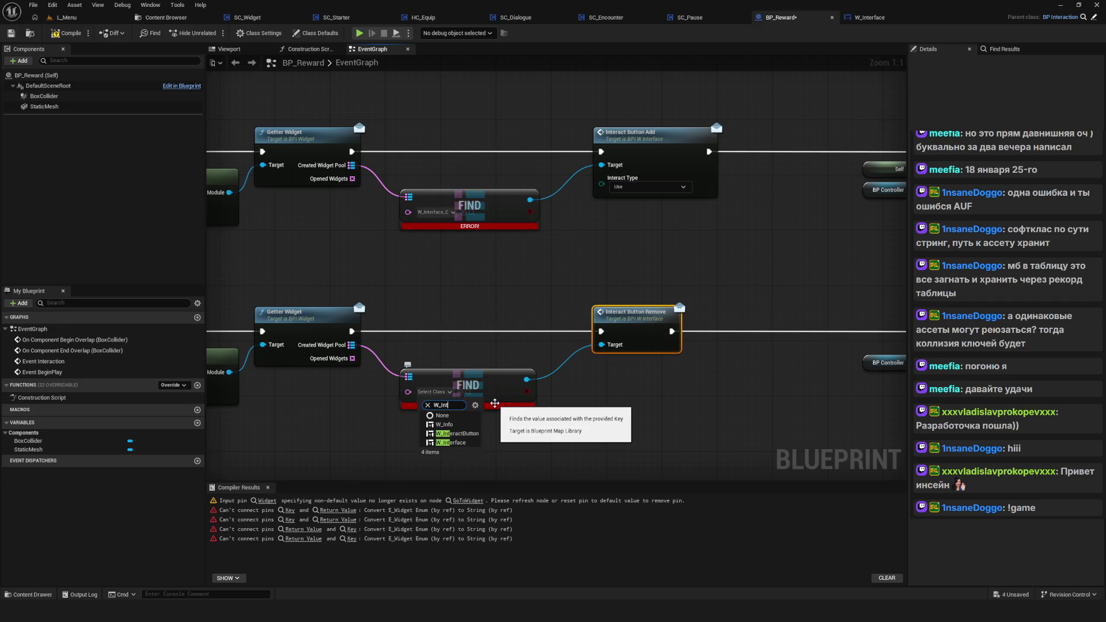
{"action": "type", "text": "f"}
{"action": "key", "text": "Return"}
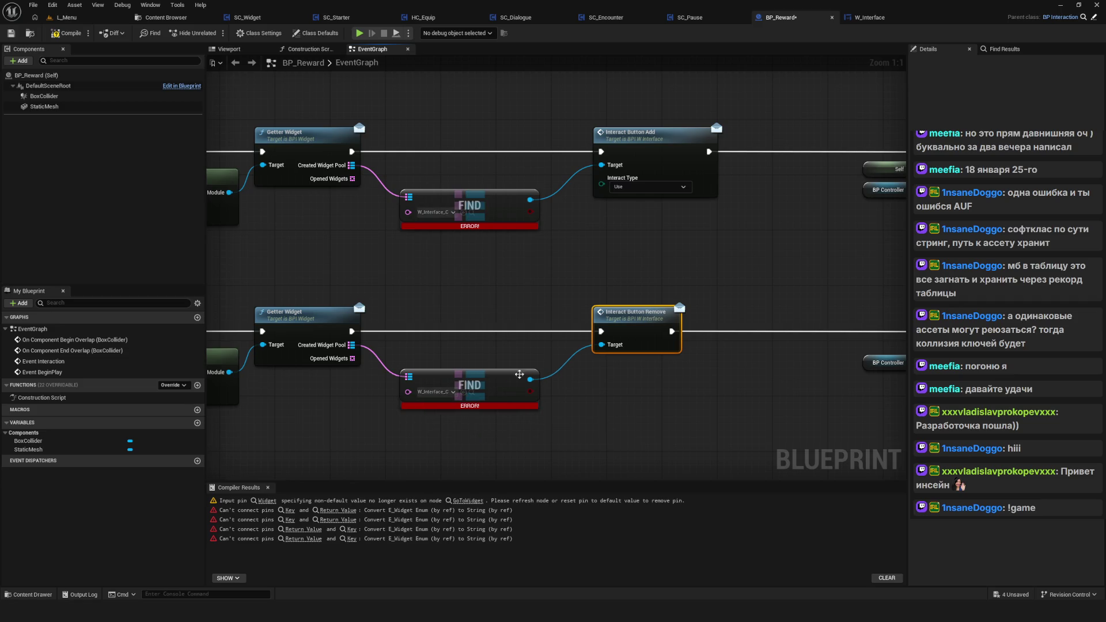
Step: Compile BP_Reward, select both FIND nodes, and close the blueprint
{"action": "scroll", "coordinate": [530, 380], "scroll_direction": "down", "scroll_amount": 6}
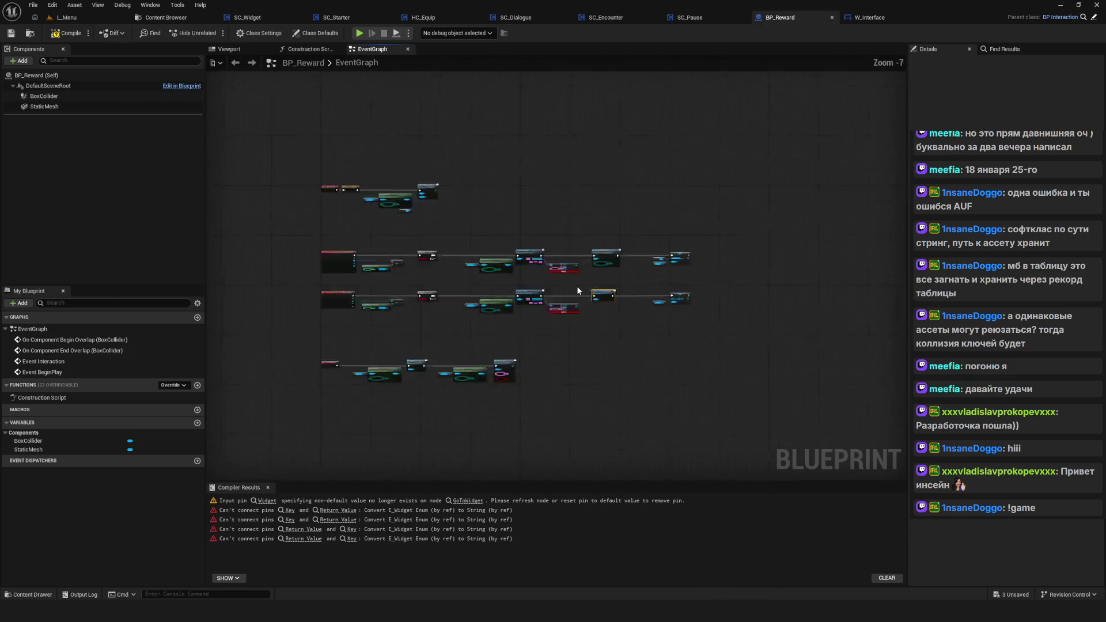
{"action": "left_click", "coordinate": [52, 36]}
{"action": "scroll", "coordinate": [537, 293], "scroll_direction": "up", "scroll_amount": 6}
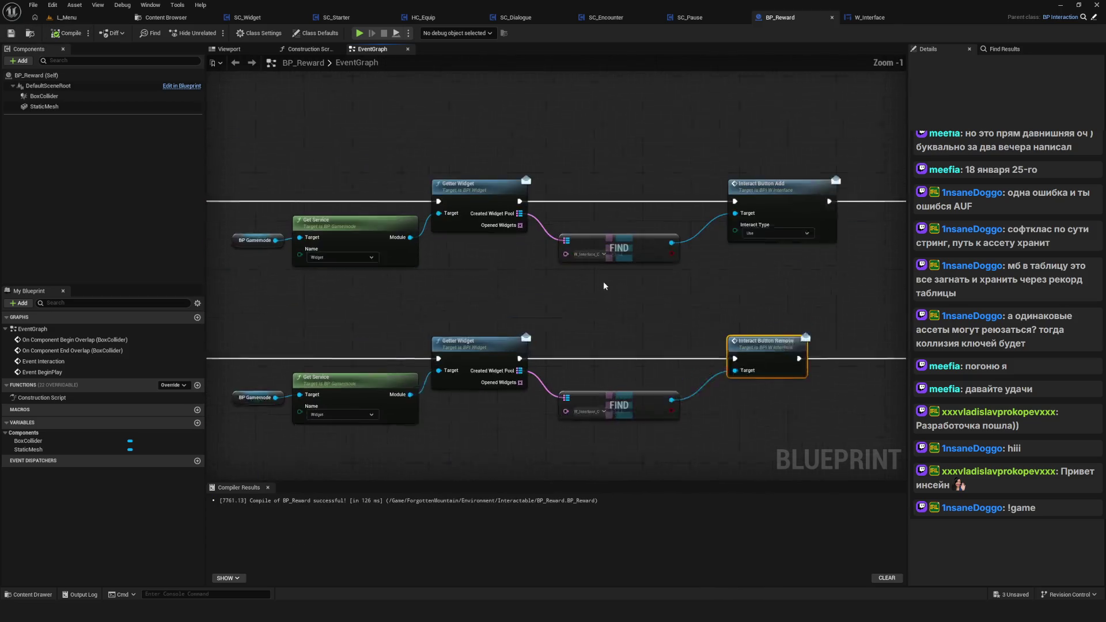
{"action": "mouse_move", "coordinate": [512, 148]}
{"action": "left_mouse_down"}
{"action": "mouse_move", "coordinate": [581, 370]}
{"action": "mouse_move", "coordinate": [582, 415]}
{"action": "left_mouse_up"}
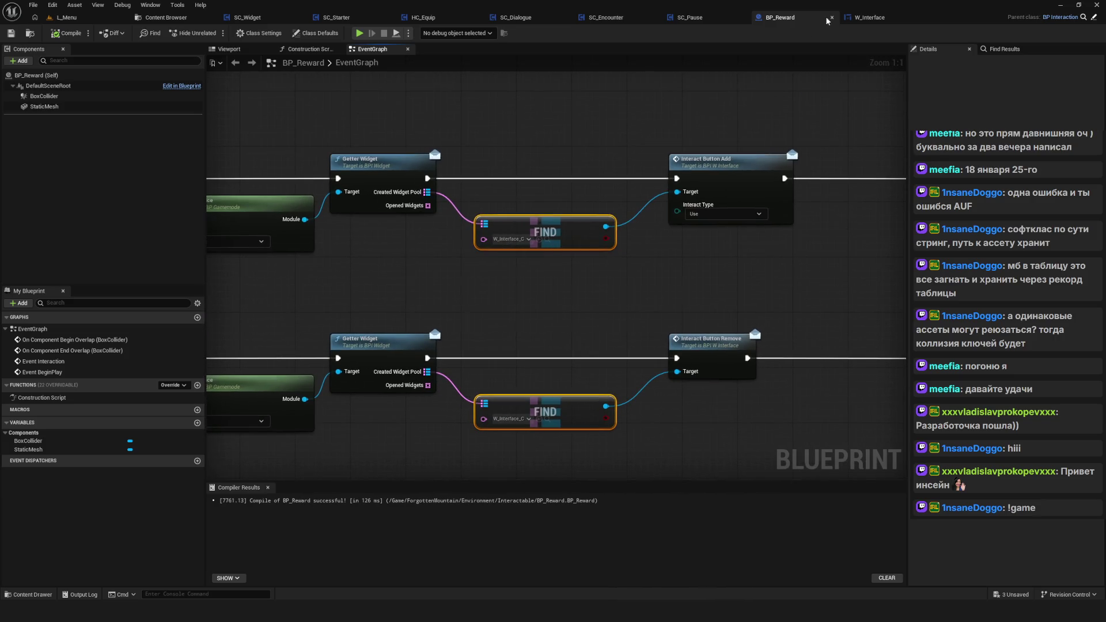
{"action": "left_click", "coordinate": [832, 17]}
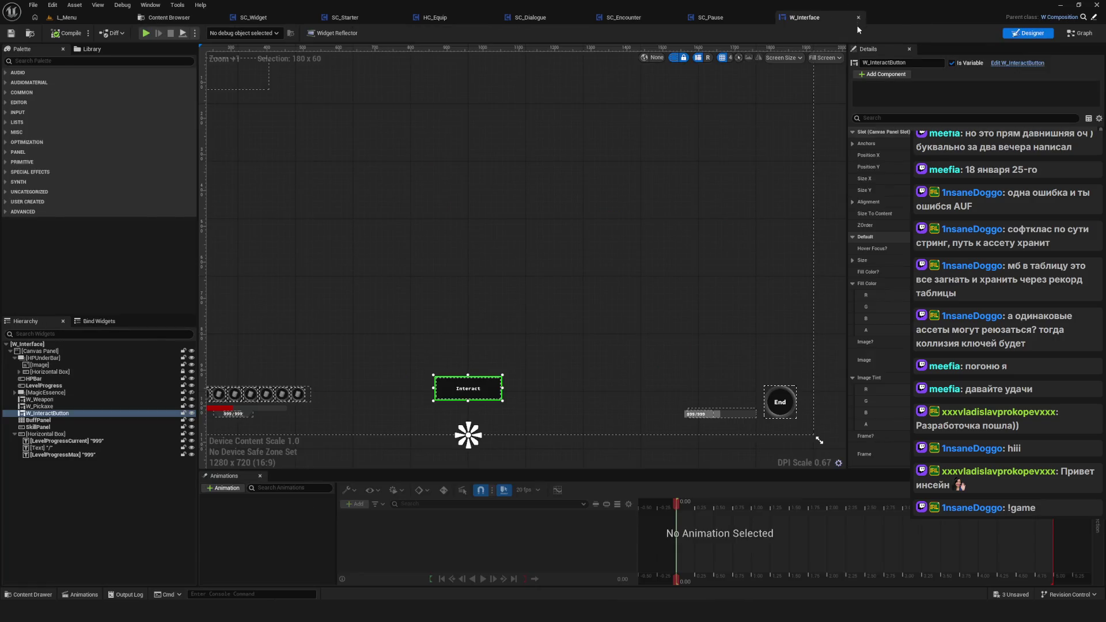
Step: Close W_Interface and set SC_Pause's Go to Widget class to W_Pause
{"action": "left_click", "coordinate": [858, 17]}
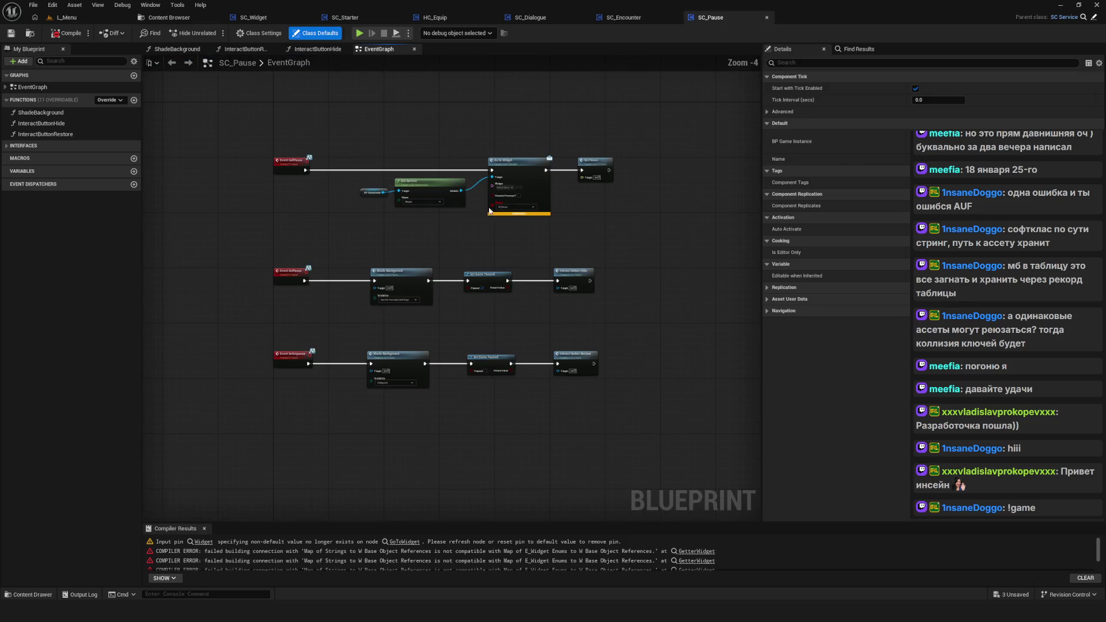
{"action": "scroll", "coordinate": [497, 212], "scroll_direction": "up", "scroll_amount": 4}
{"action": "left_click", "coordinate": [483, 329]}
{"action": "type", "text": "W_Paus"}
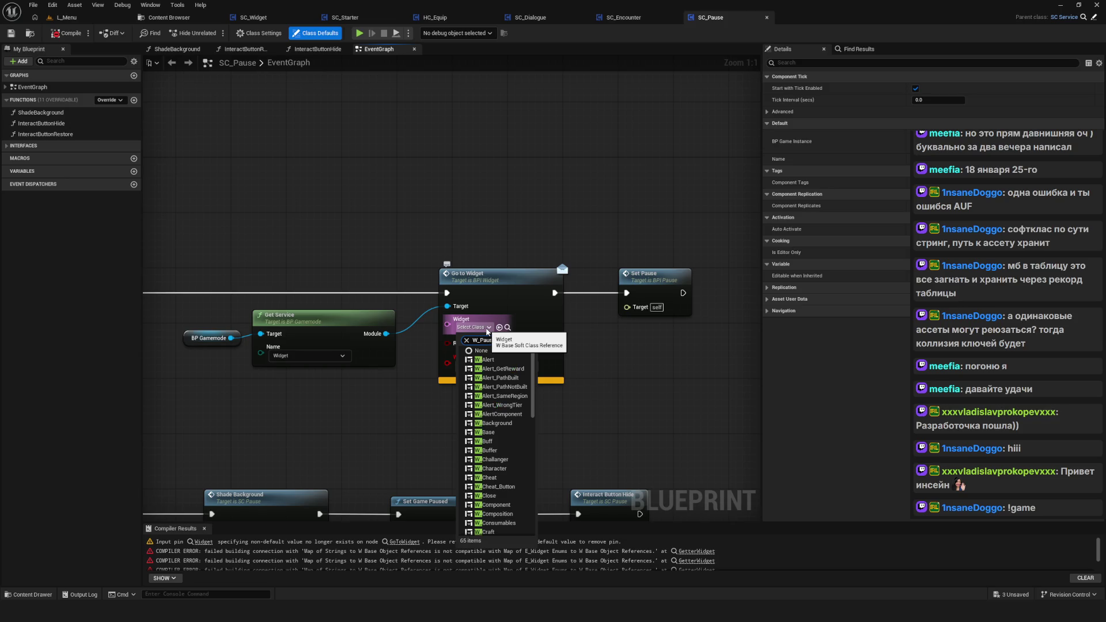
{"action": "type", "text": "e"}
{"action": "key", "text": "Return"}
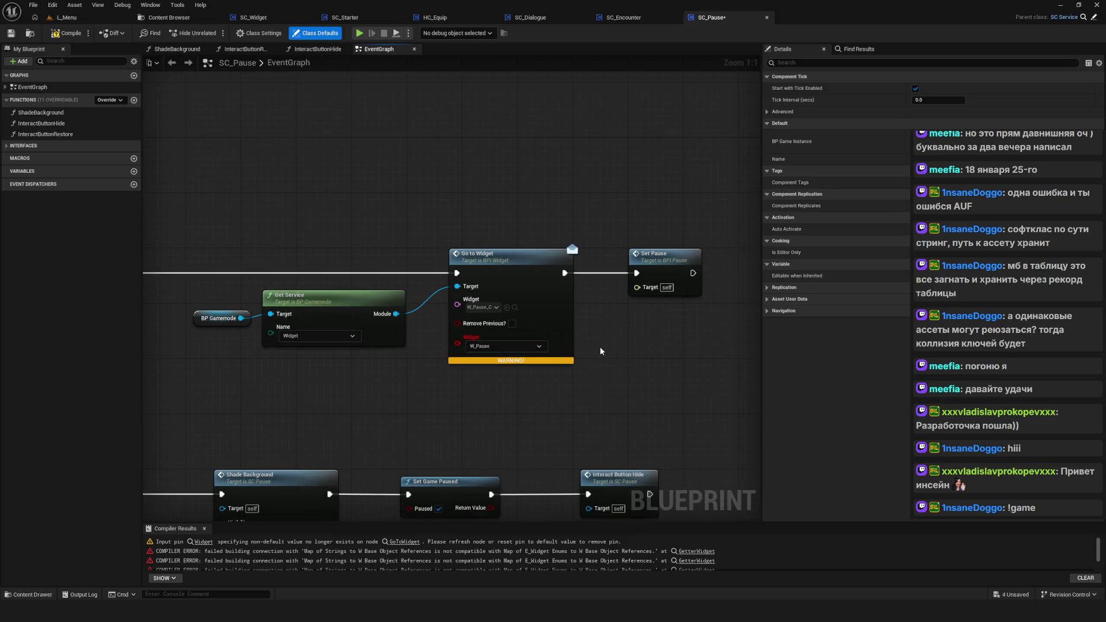
Step: Refresh the Go to Widget node, then save and close SC_Pause
{"action": "right_click", "coordinate": [496, 256]}
{"action": "left_click", "coordinate": [571, 337]}
{"action": "scroll", "coordinate": [537, 336], "scroll_direction": "down", "scroll_amount": 6}
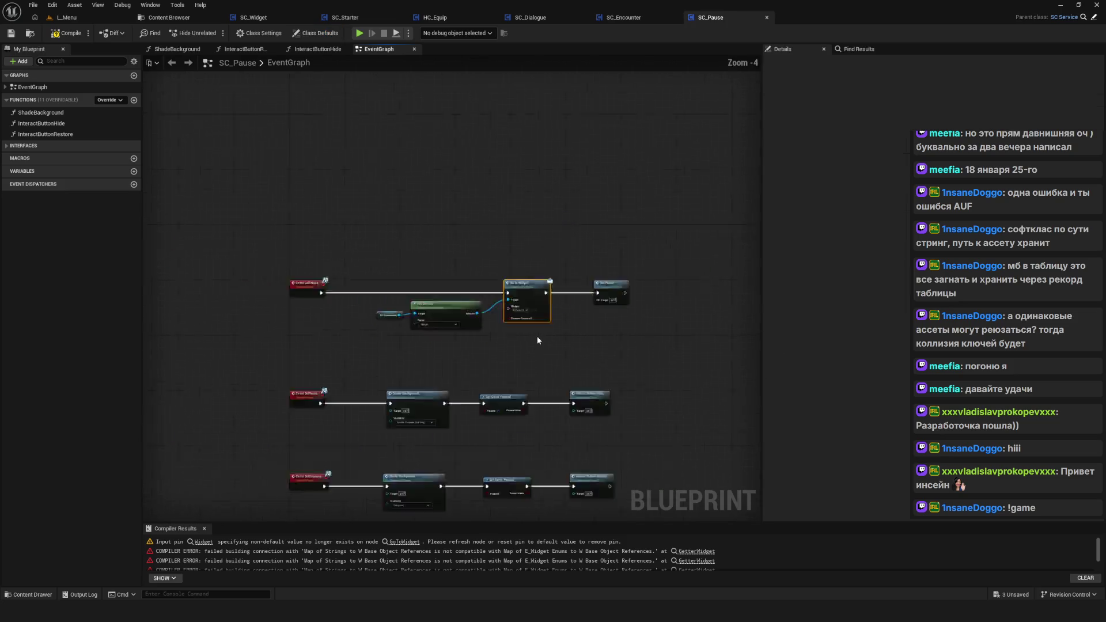
{"action": "key", "text": "ctrl+s"}
{"action": "left_click", "coordinate": [767, 18]}
Step: Compile SC_Encounter after viewing its Branch and Print String nodes
{"action": "left_click_drag", "start_coordinate": [563, 190], "coordinate": [569, 187]}
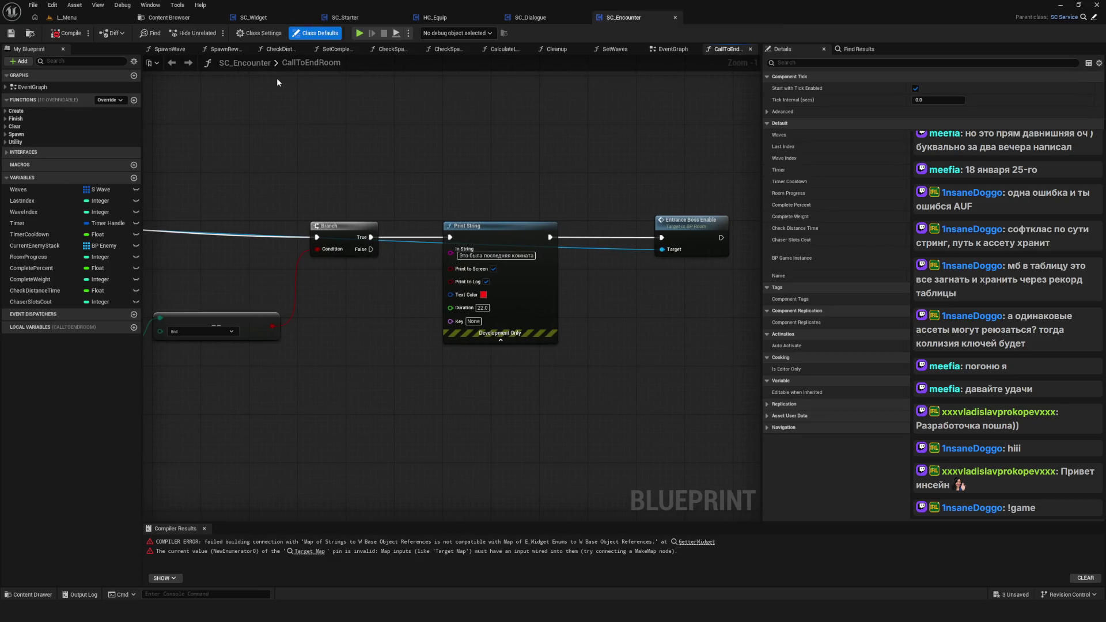
{"action": "scroll", "coordinate": [458, 228], "scroll_direction": "down", "scroll_amount": 6}
{"action": "scroll", "coordinate": [407, 264], "scroll_direction": "up", "scroll_amount": 6}
{"action": "left_click_drag", "start_coordinate": [421, 271], "coordinate": [358, 319]}
{"action": "scroll", "coordinate": [358, 319], "scroll_direction": "down", "scroll_amount": 3}
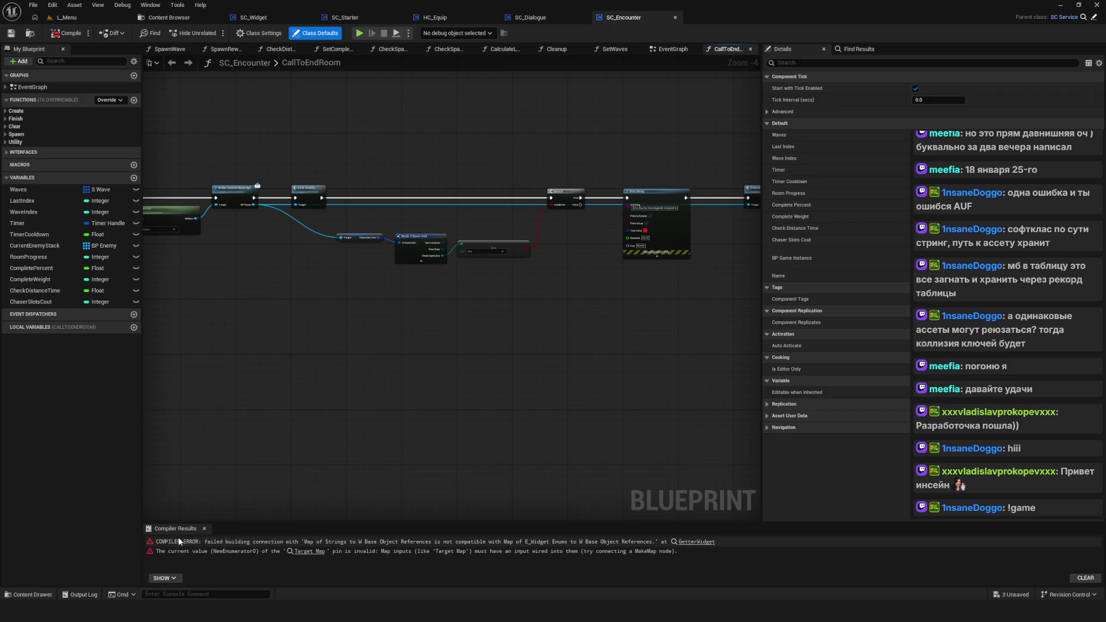
{"action": "scroll", "coordinate": [414, 264], "scroll_direction": "down", "scroll_amount": 4}
{"action": "left_click", "coordinate": [67, 32]}
Step: Review SC_Encounter's Branch and >= nodes, then close SC_Encounter
{"action": "scroll", "coordinate": [491, 205], "scroll_direction": "down", "scroll_amount": 4}
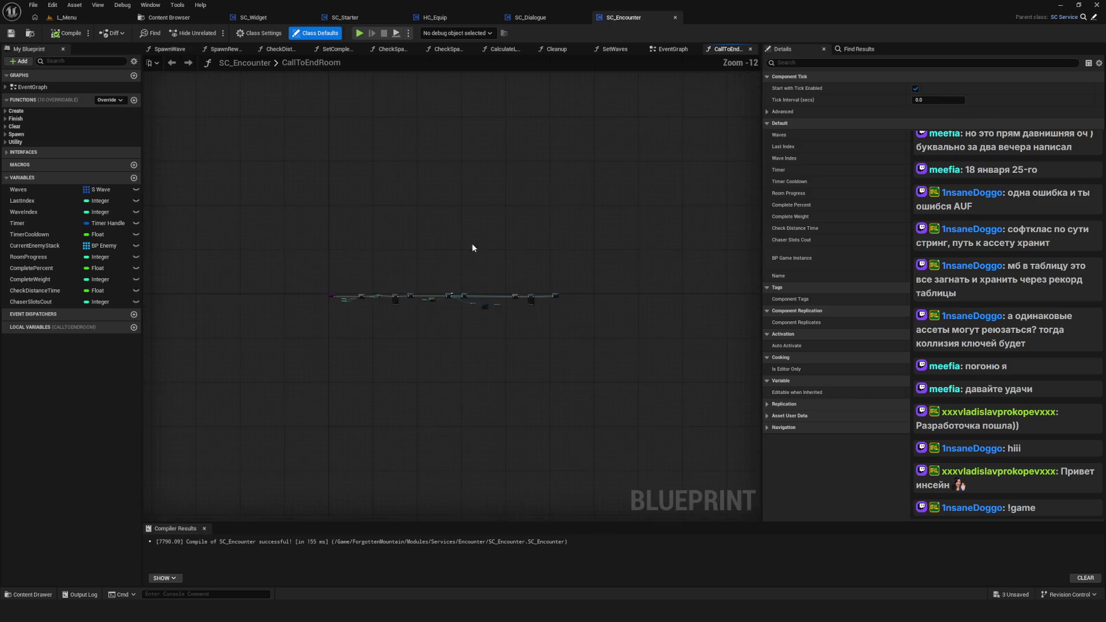
{"action": "scroll", "coordinate": [355, 300], "scroll_direction": "up", "scroll_amount": 11}
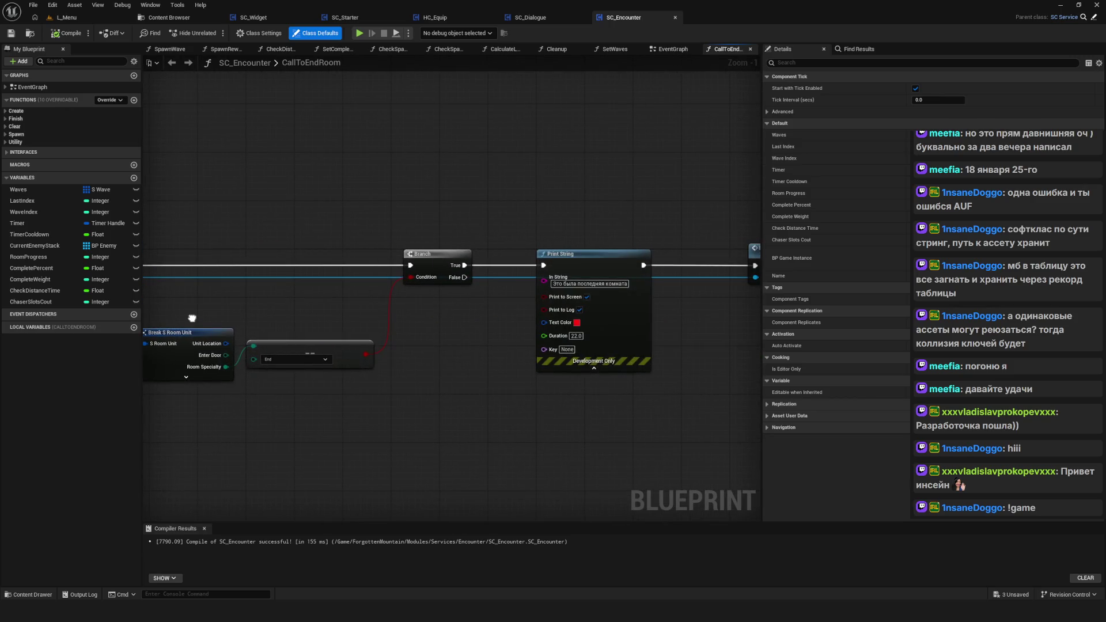
{"action": "scroll", "coordinate": [429, 324], "scroll_direction": "down", "scroll_amount": 5}
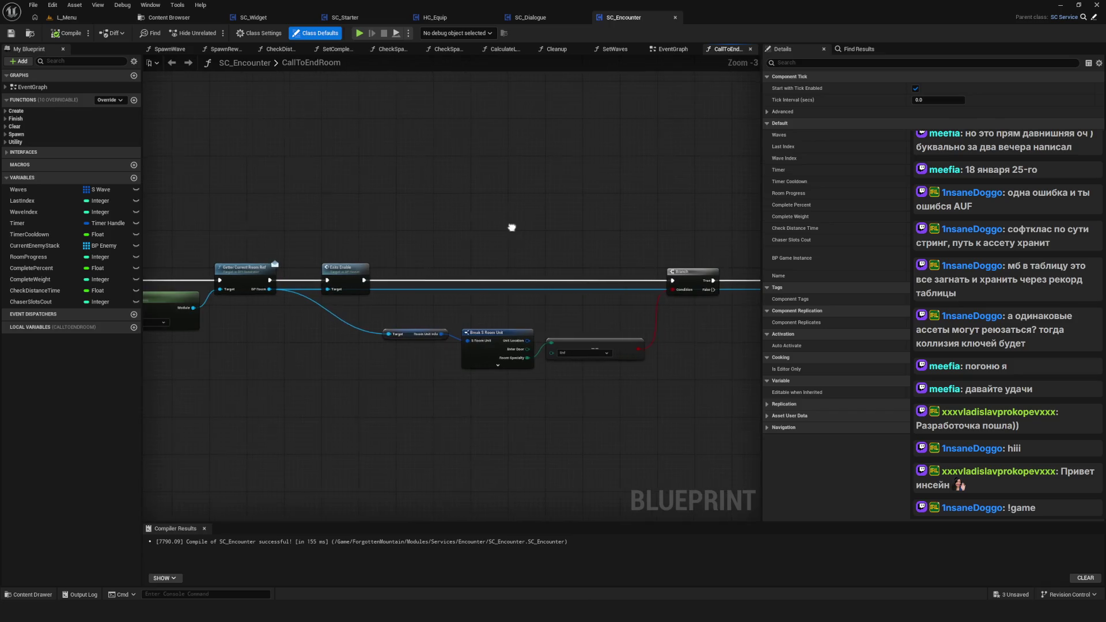
{"action": "scroll", "coordinate": [576, 219], "scroll_direction": "up", "scroll_amount": 3}
{"action": "mouse_move", "coordinate": [269, 179]}
{"action": "left_mouse_down"}
{"action": "mouse_move", "coordinate": [451, 170]}
{"action": "mouse_move", "coordinate": [432, 168]}
{"action": "left_mouse_up"}
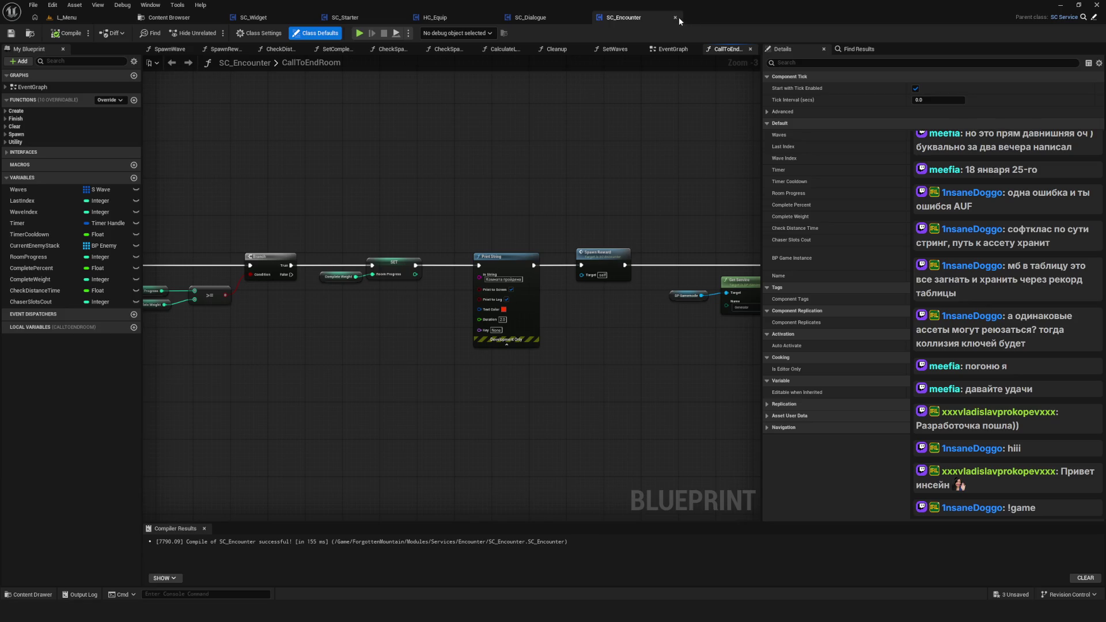
{"action": "left_click", "coordinate": [675, 17]}
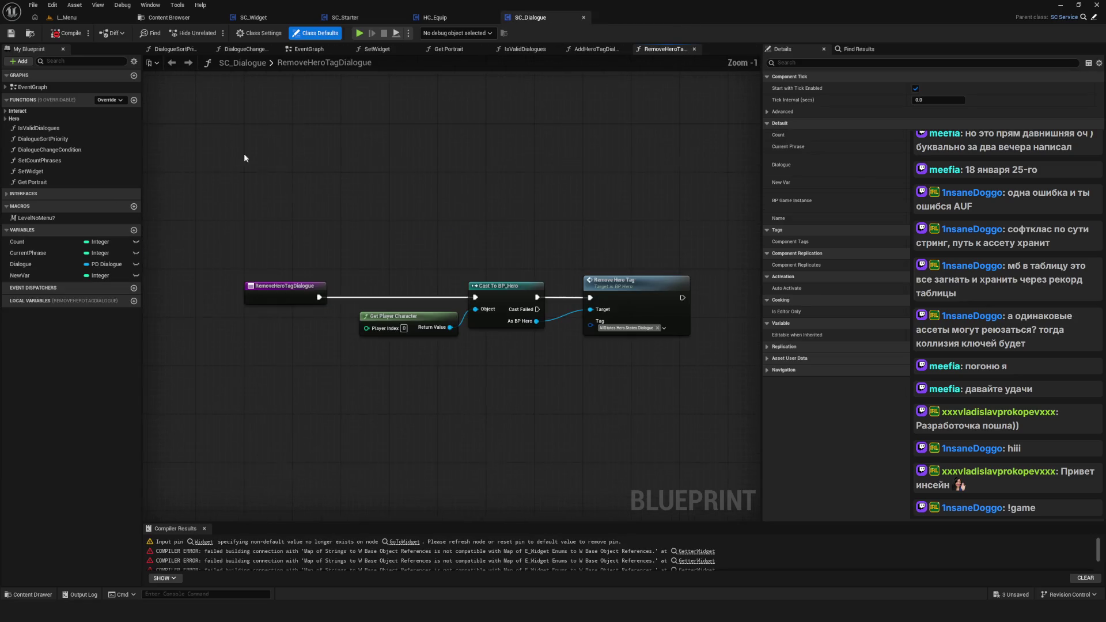
Step: Compile SC_Dialogue and set its warned Go to Widget node's class to W_Dialogue
{"action": "left_click", "coordinate": [68, 33]}
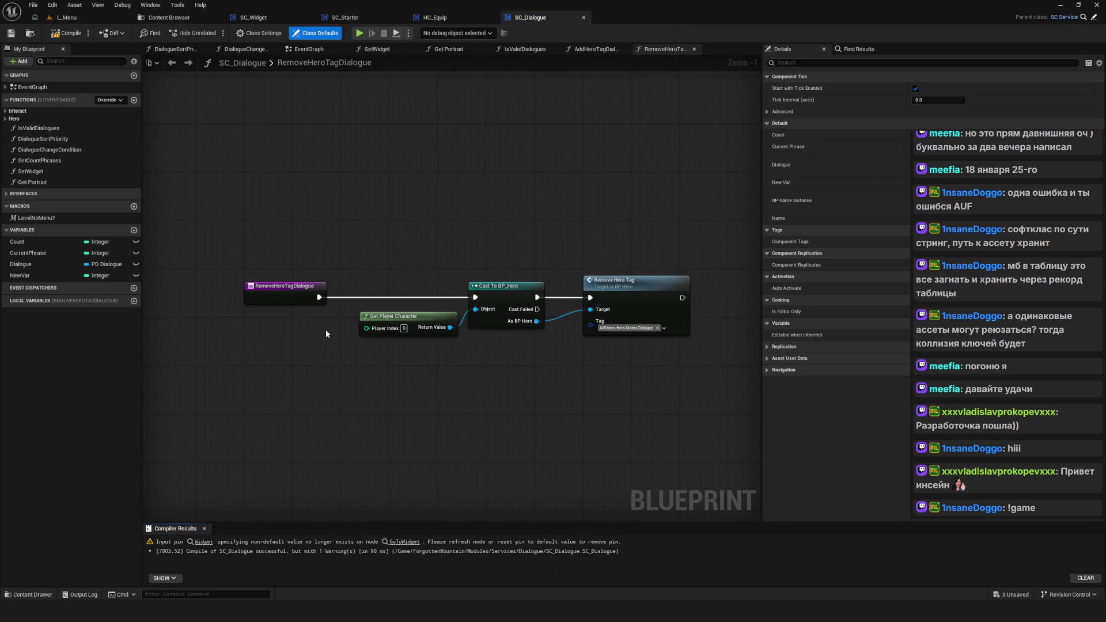
{"action": "left_click", "coordinate": [405, 541]}
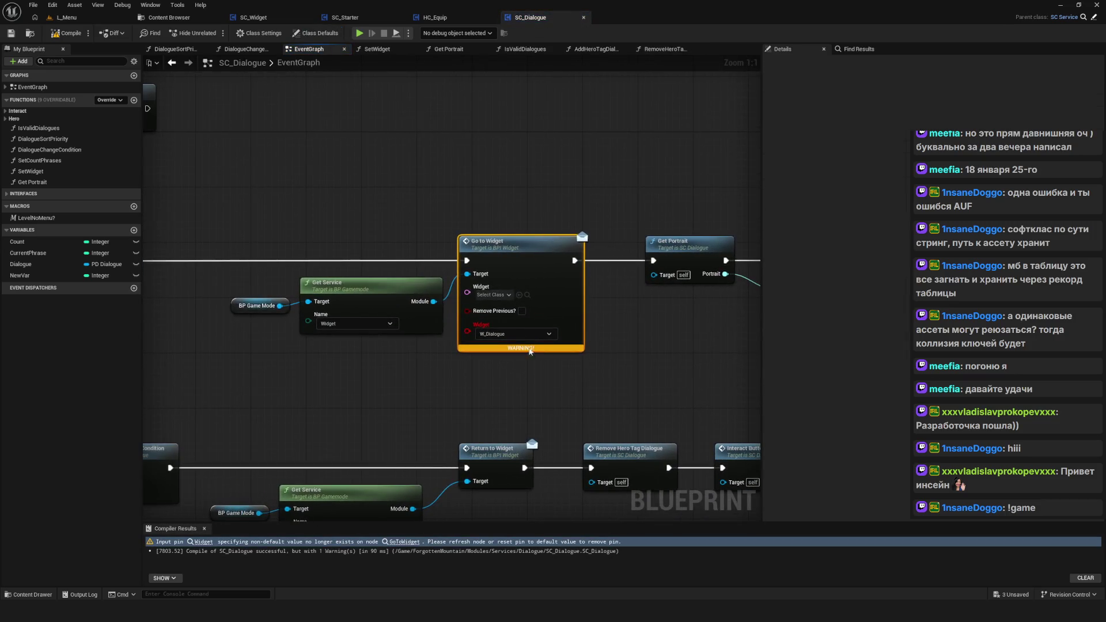
{"action": "left_click", "coordinate": [493, 295]}
{"action": "type", "text": "W_Dialogue"}
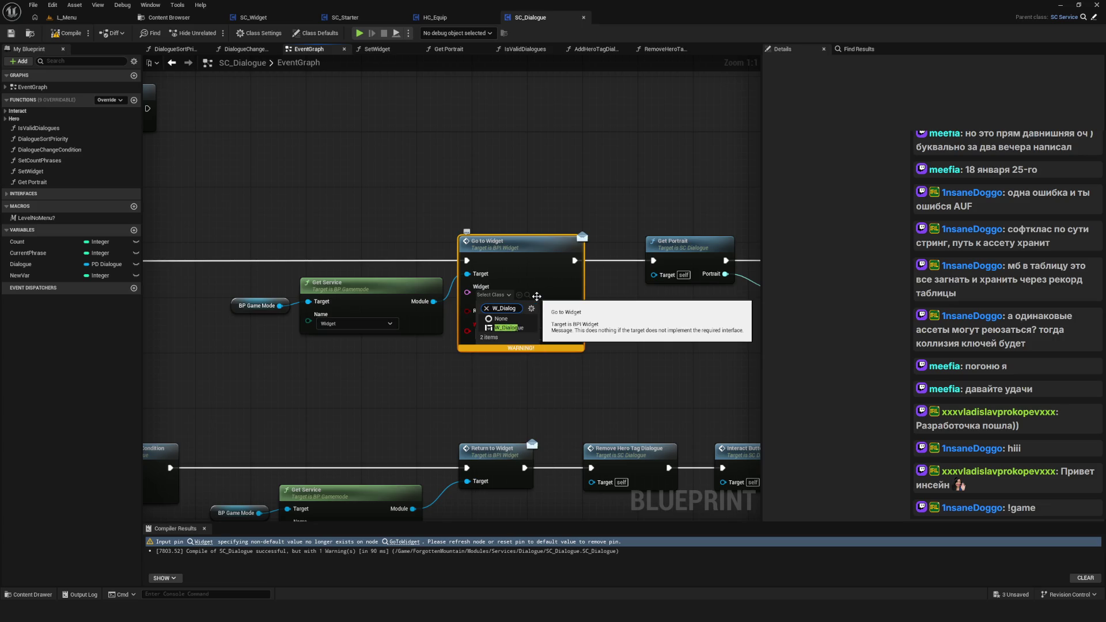
{"action": "key", "text": "Return"}
{"action": "left_click_drag", "start_coordinate": [586, 317], "coordinate": [605, 300]}
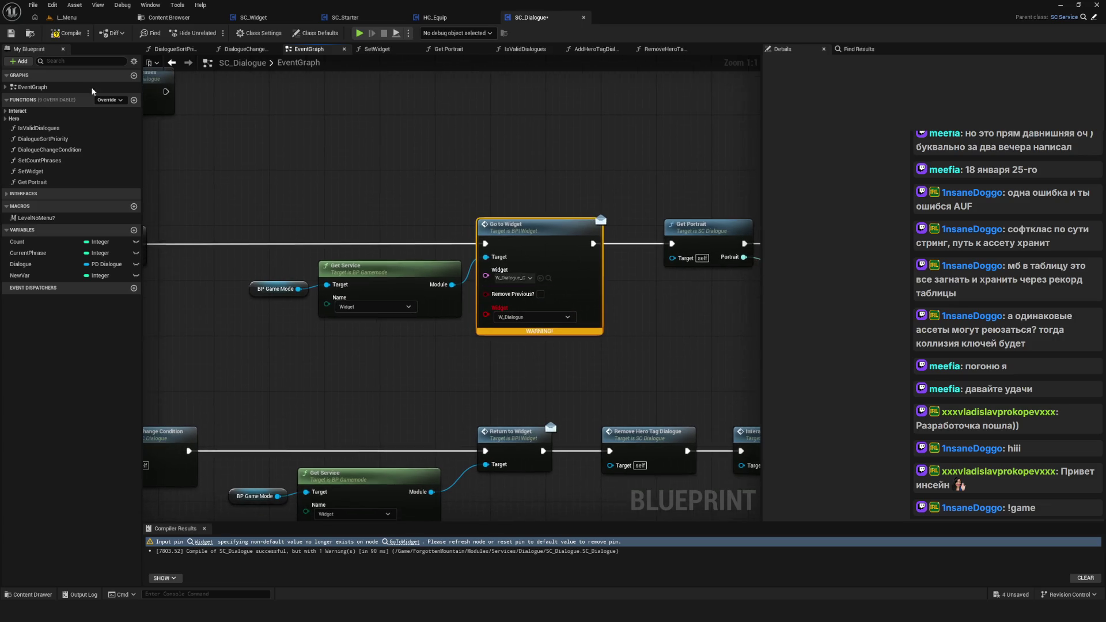
Step: Remove the orphaned Widget pin, recompile SC_Dialogue without warnings, and close it
{"action": "left_click", "coordinate": [67, 33]}
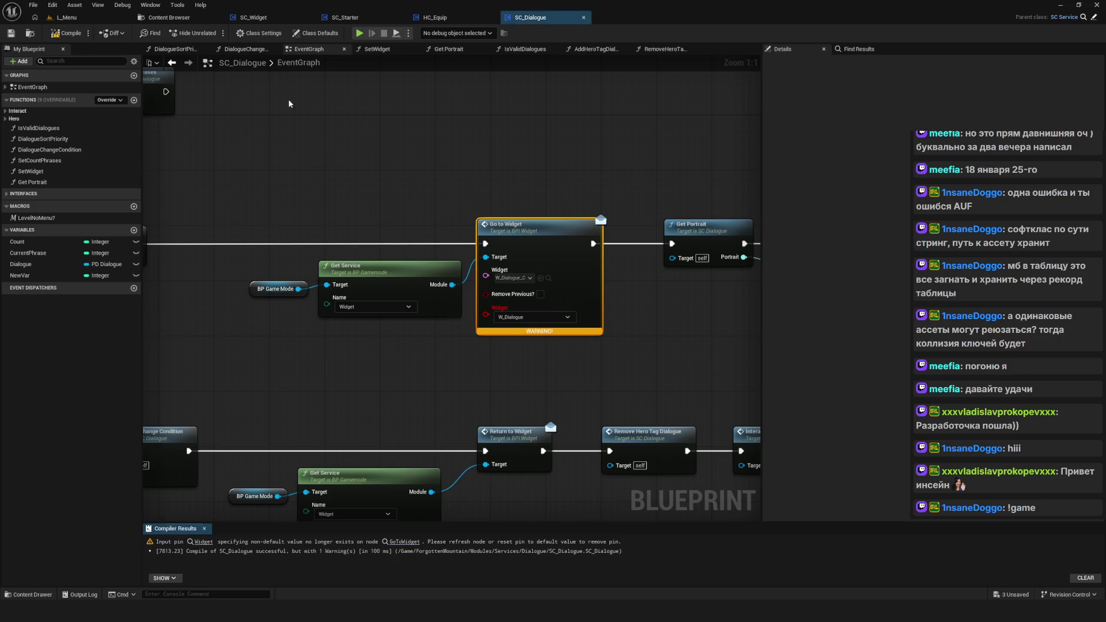
{"action": "left_click", "coordinate": [68, 33]}
{"action": "right_click", "coordinate": [513, 326]}
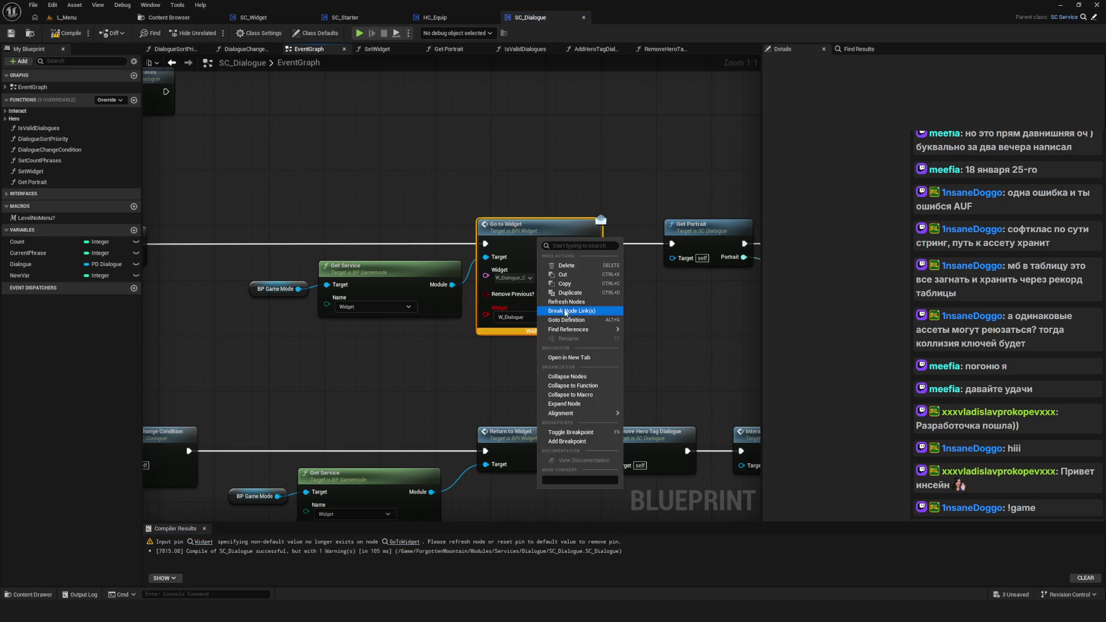
{"action": "left_click", "coordinate": [553, 311]}
{"action": "left_click", "coordinate": [68, 32]}
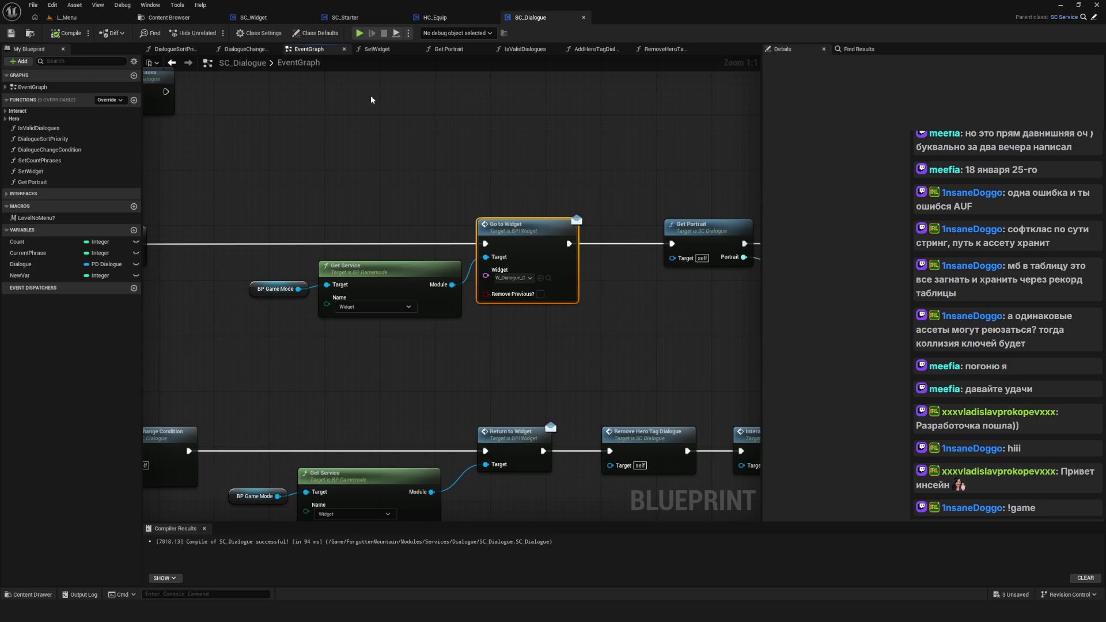
{"action": "left_click_drag", "start_coordinate": [259, 358], "coordinate": [437, 356]}
{"action": "left_click", "coordinate": [584, 18]}
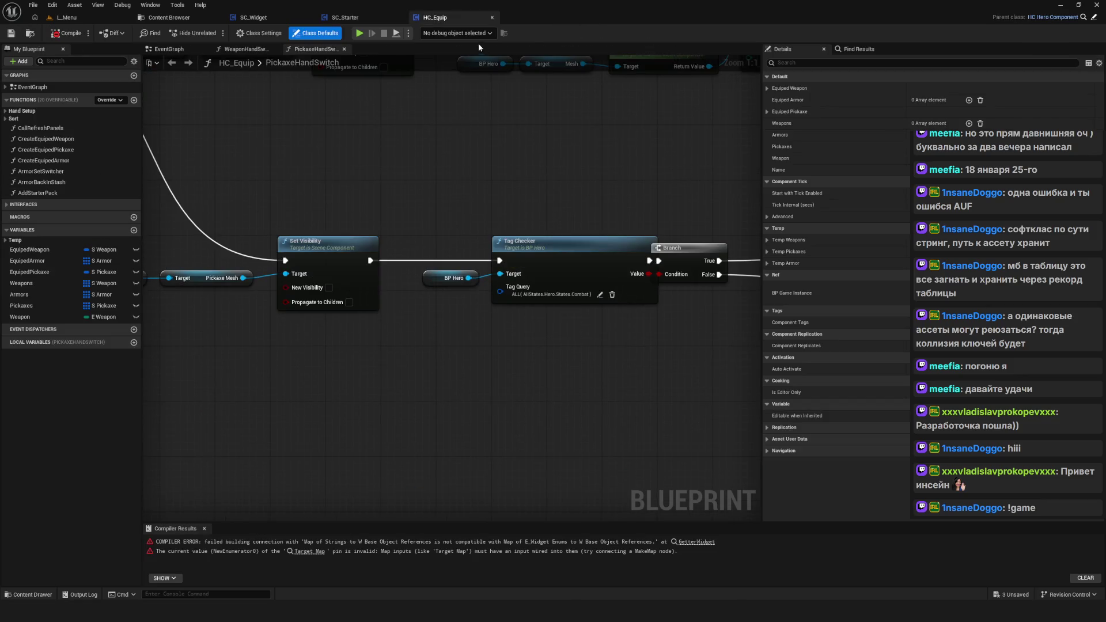
Step: Compile HC_Equip to clear its errors, close it, and start a Play-in-Editor test
{"action": "scroll", "coordinate": [433, 306], "scroll_direction": "down", "scroll_amount": 5}
{"action": "scroll", "coordinate": [461, 278], "scroll_direction": "up", "scroll_amount": 2}
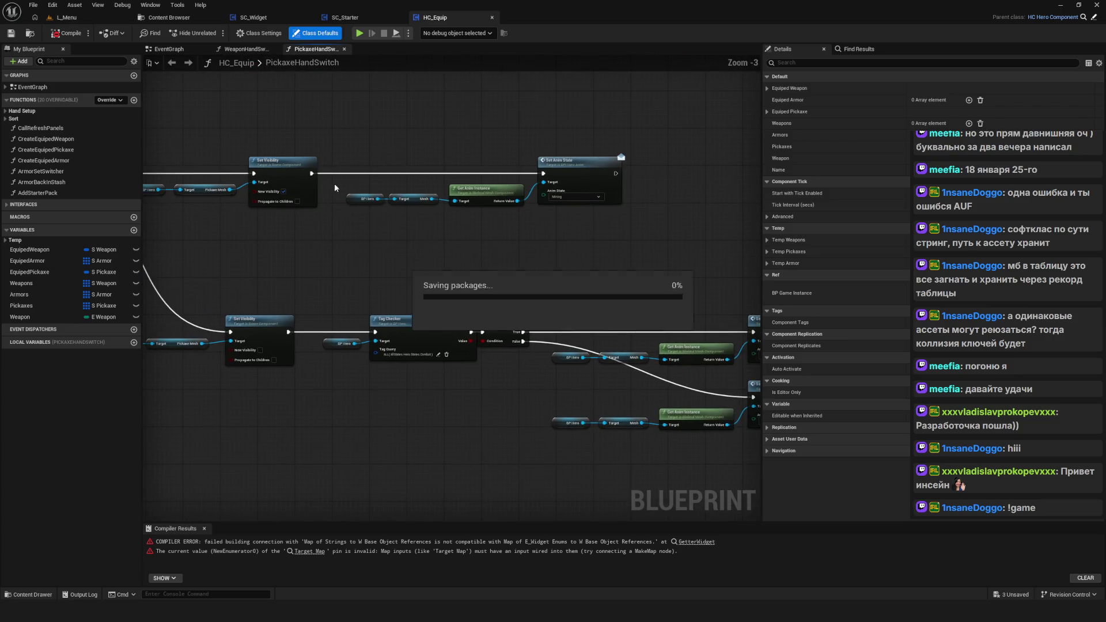
{"action": "left_click", "coordinate": [70, 34]}
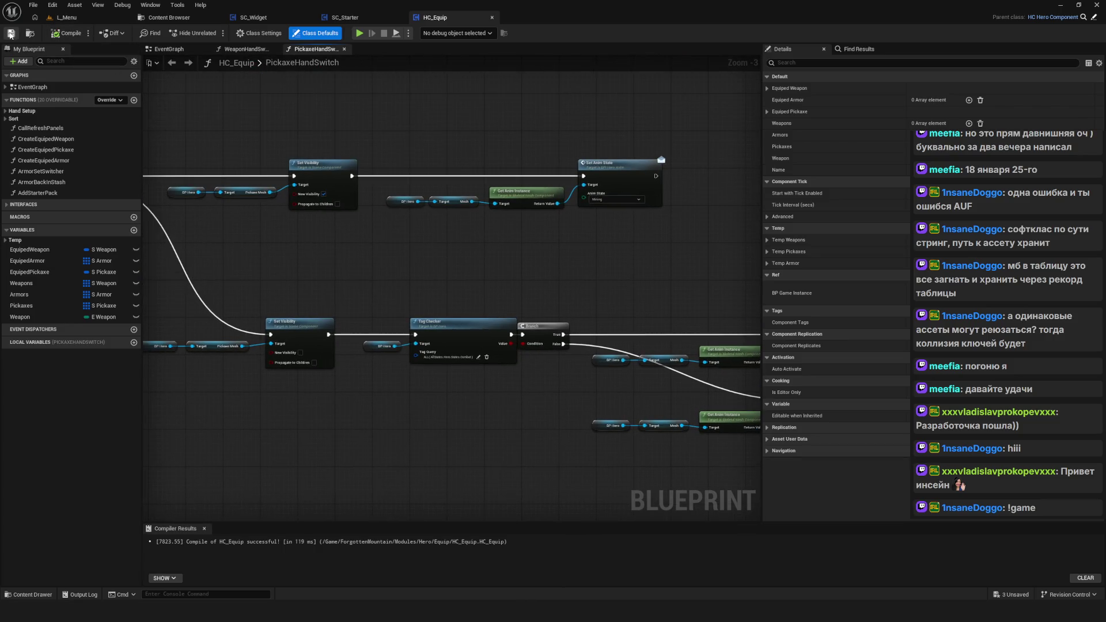
{"action": "scroll", "coordinate": [461, 220], "scroll_direction": "down", "scroll_amount": 2}
{"action": "left_click", "coordinate": [492, 17]}
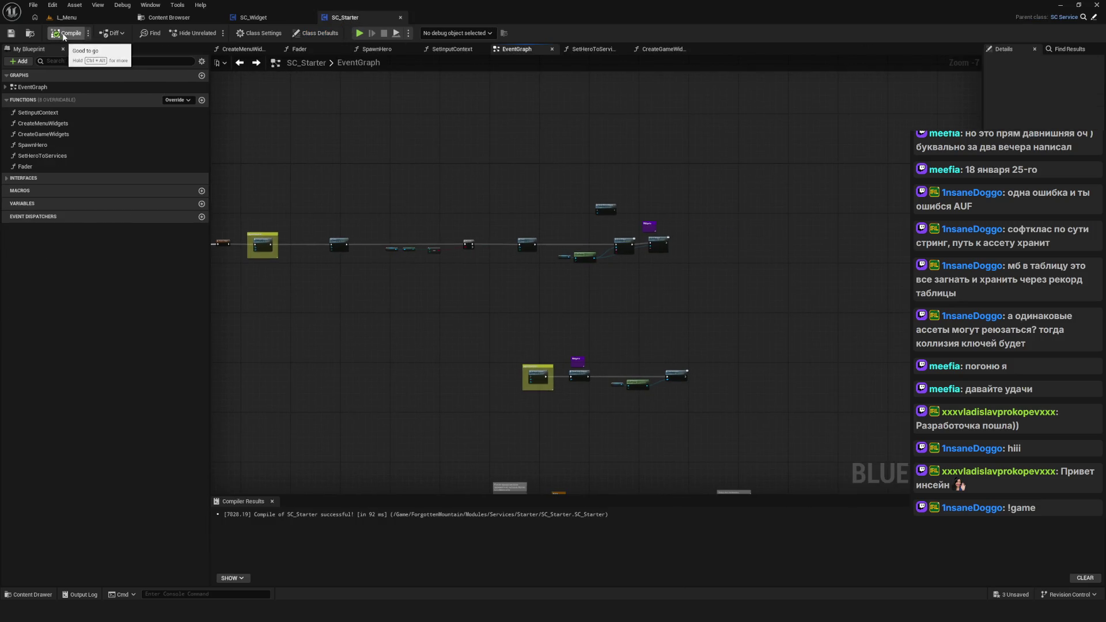
{"action": "left_click", "coordinate": [85, 17]}
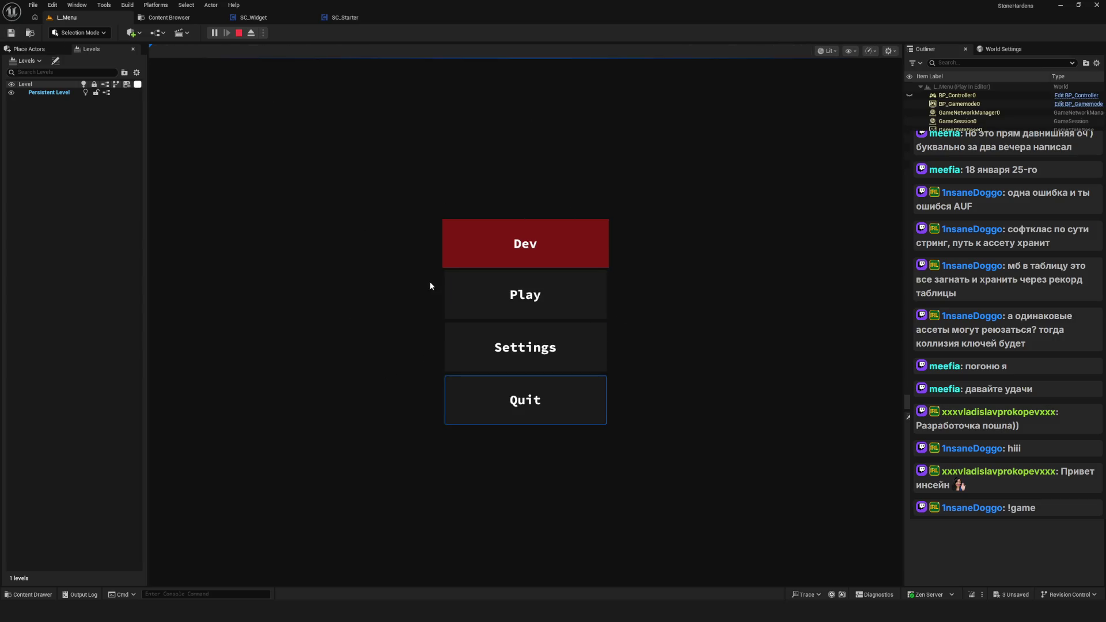
Step: Test keyboard navigation of the main menu, focus the Dev entry, then return to SC_Starter
{"action": "key", "text": "Up"}
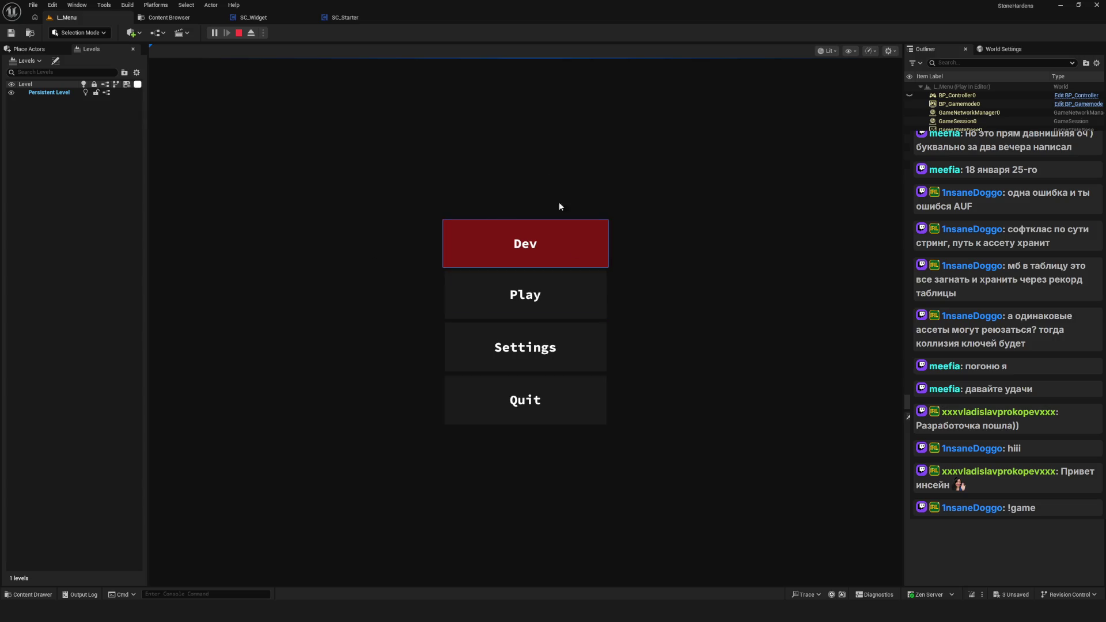
{"action": "left_click", "coordinate": [526, 236]}
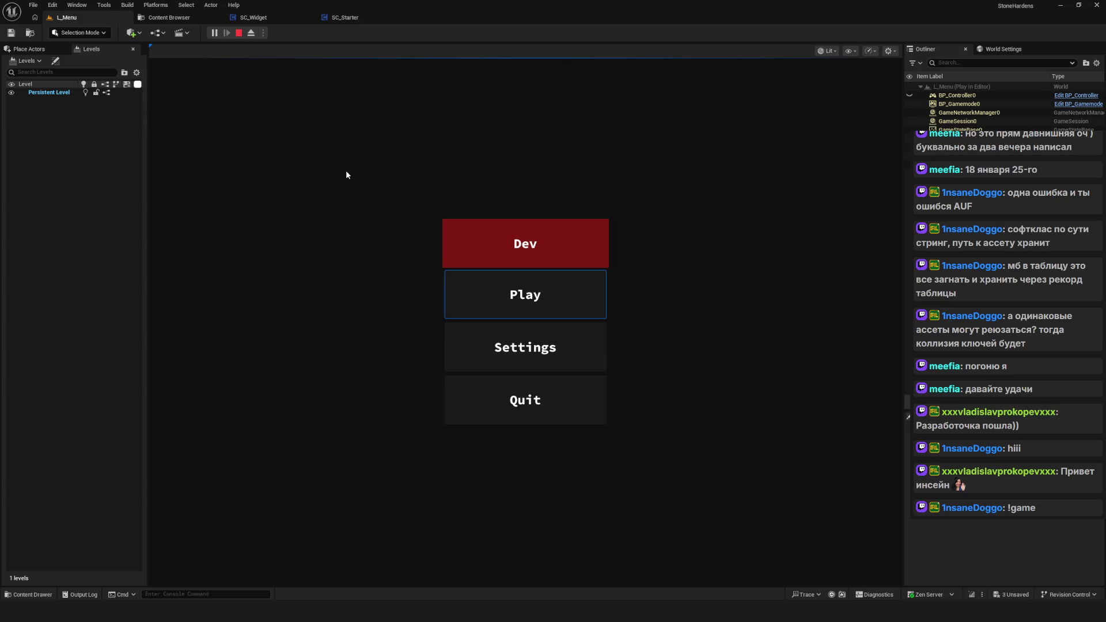
{"action": "left_click", "coordinate": [344, 17]}
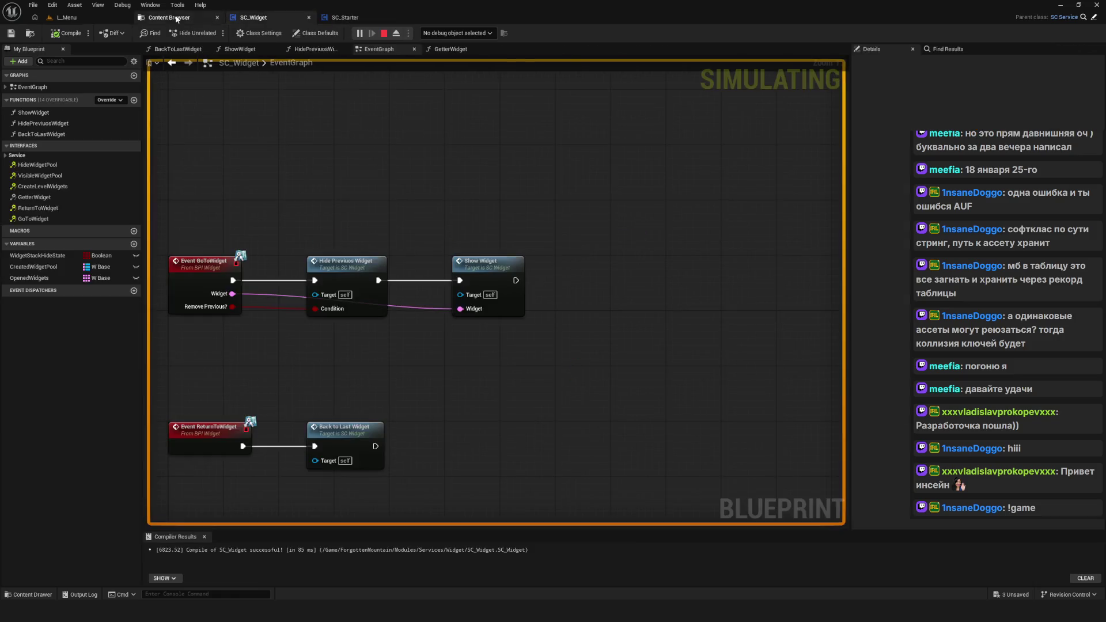
Step: Switch between the running level, the L_Menu level editor and the Content Browser
{"action": "left_click", "coordinate": [115, 19]}
{"action": "left_click", "coordinate": [157, 5]}
{"action": "left_click", "coordinate": [167, 7]}
{"action": "left_click", "coordinate": [167, 13]}
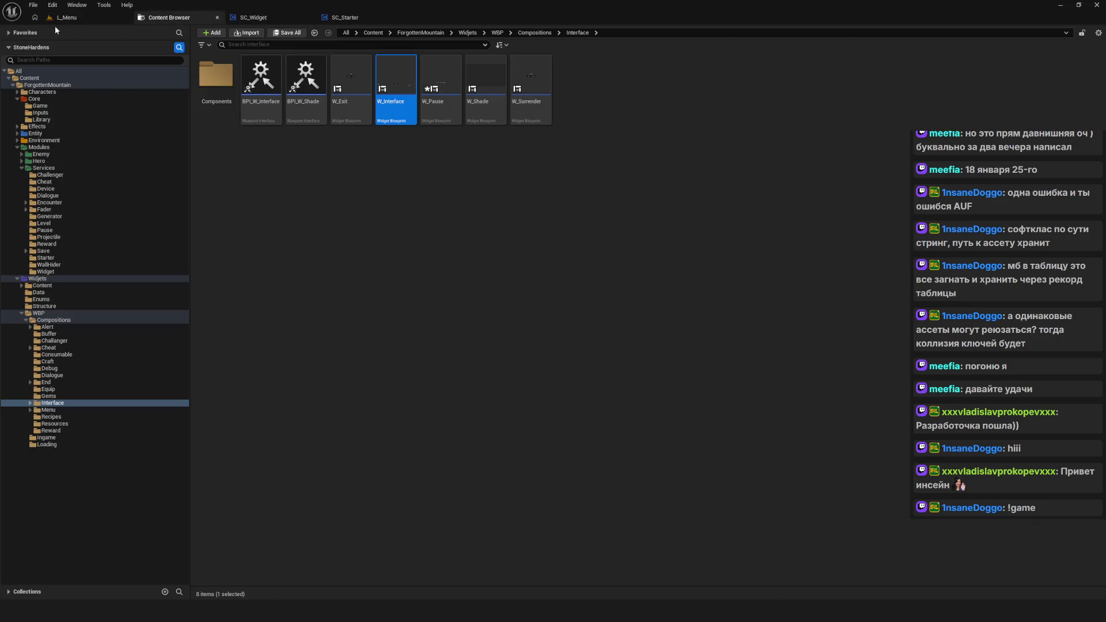
{"action": "left_click", "coordinate": [67, 18]}
{"action": "left_click", "coordinate": [157, 5]}
{"action": "left_click", "coordinate": [160, 7]}
{"action": "left_click", "coordinate": [167, 17]}
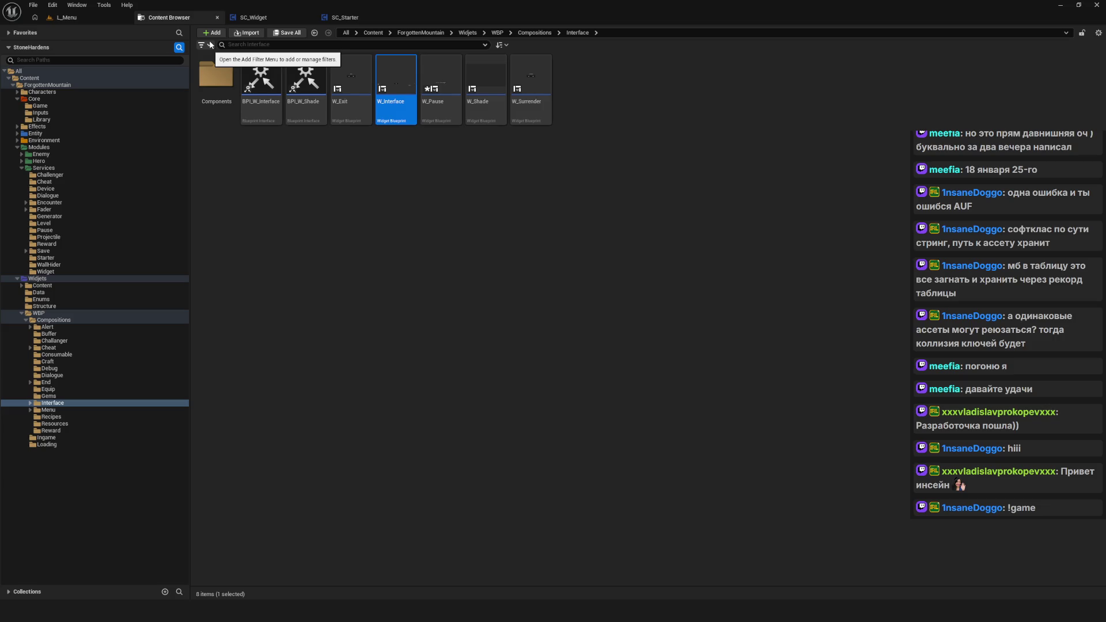
Step: Inspect the SC_Widget event graph, centring its event nodes, then return to L_Menu
{"action": "left_click", "coordinate": [253, 18]}
{"action": "left_click", "coordinate": [176, 19]}
{"action": "left_click", "coordinate": [254, 17]}
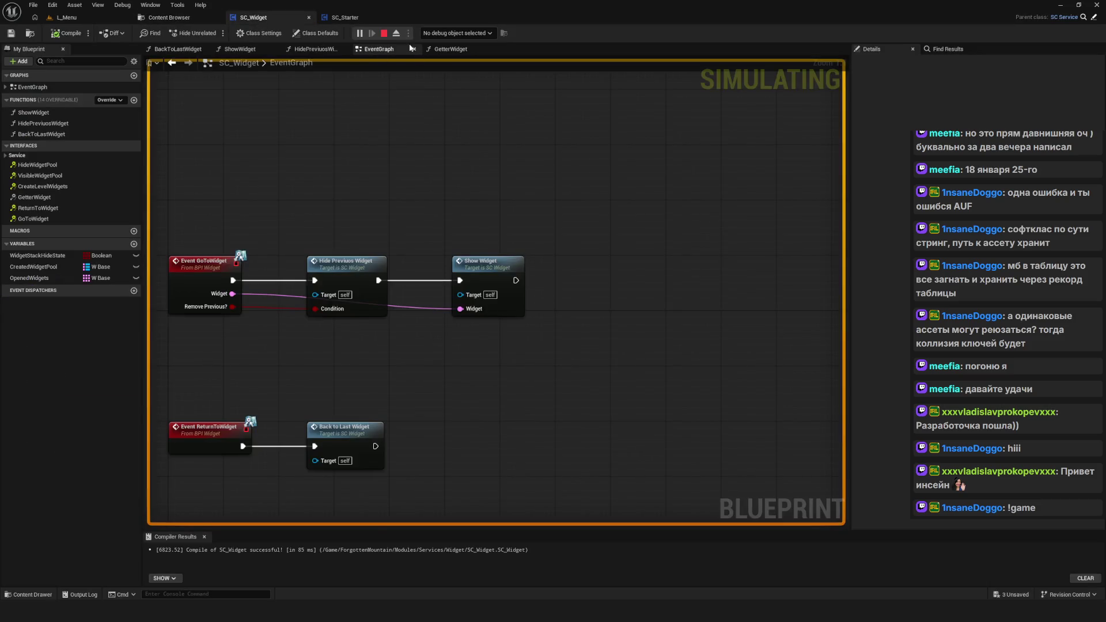
{"action": "scroll", "coordinate": [406, 196], "scroll_direction": "down", "scroll_amount": 10}
{"action": "scroll", "coordinate": [405, 196], "scroll_direction": "up", "scroll_amount": 7}
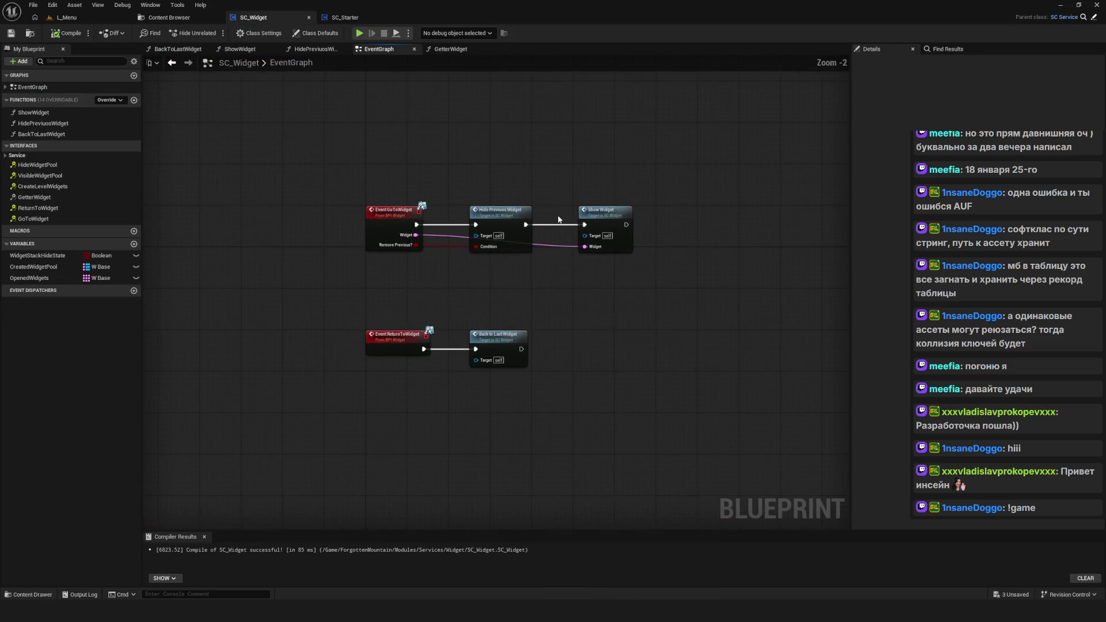
{"action": "mouse_move", "coordinate": [197, 149]}
{"action": "left_mouse_down"}
{"action": "mouse_move", "coordinate": [723, 469]}
{"action": "mouse_move", "coordinate": [561, 348]}
{"action": "left_mouse_up"}
{"action": "key", "text": "Home"}
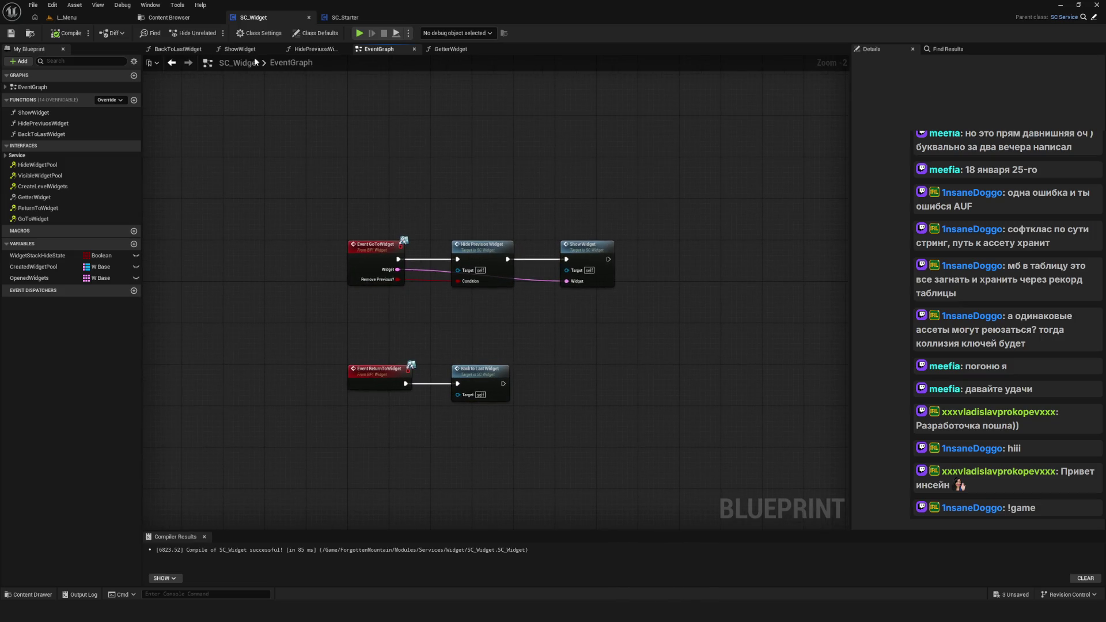
{"action": "left_click_drag", "start_coordinate": [432, 205], "coordinate": [413, 226]}
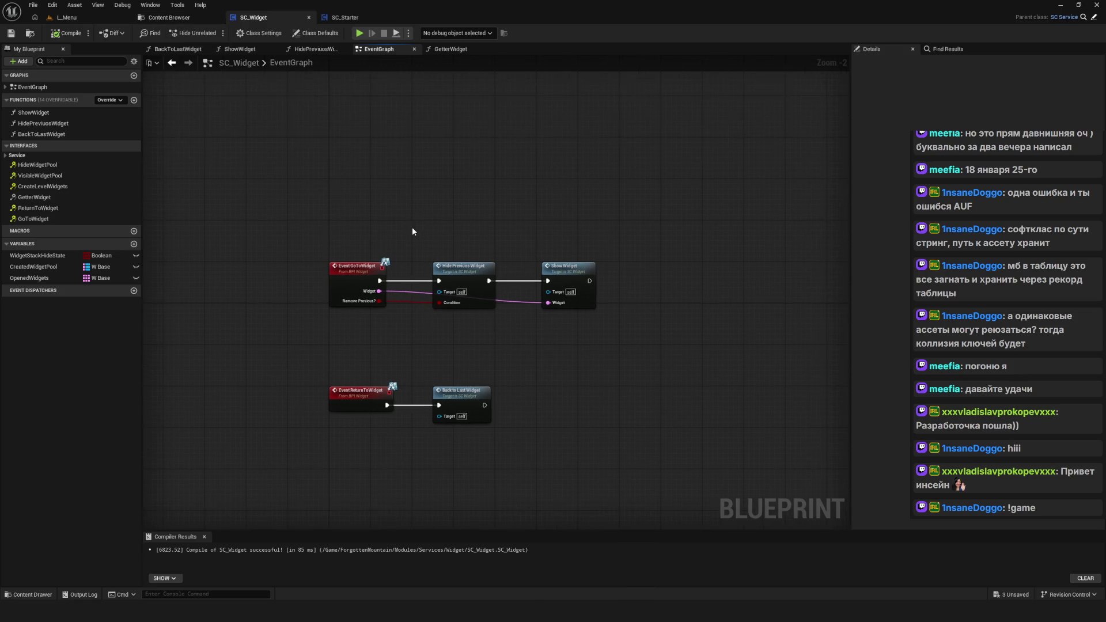
{"action": "left_click", "coordinate": [65, 17]}
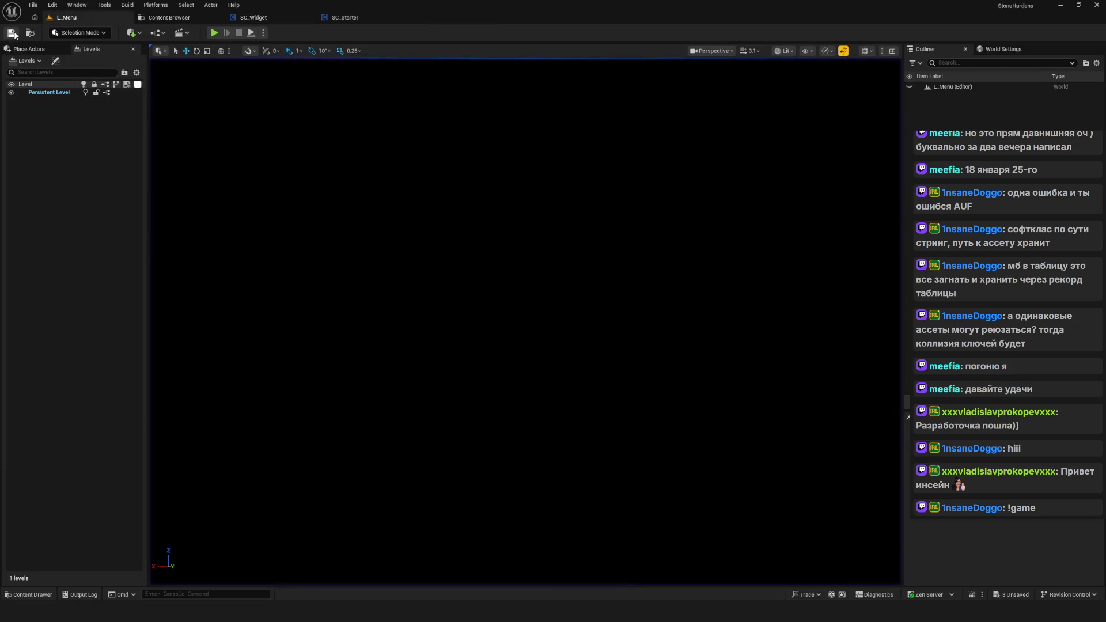
Step: Play-test the level, try the menu's Quit option, and stop the session
{"action": "left_click", "coordinate": [213, 32]}
{"action": "left_click", "coordinate": [541, 239]}
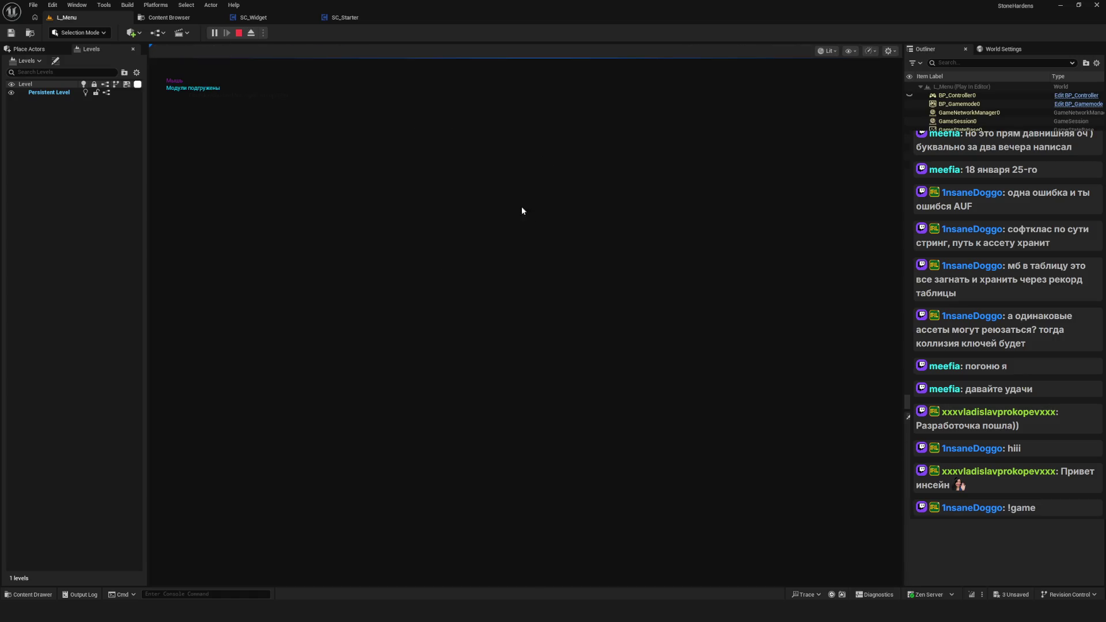
{"action": "left_click", "coordinate": [239, 32]}
{"action": "left_click", "coordinate": [214, 32]}
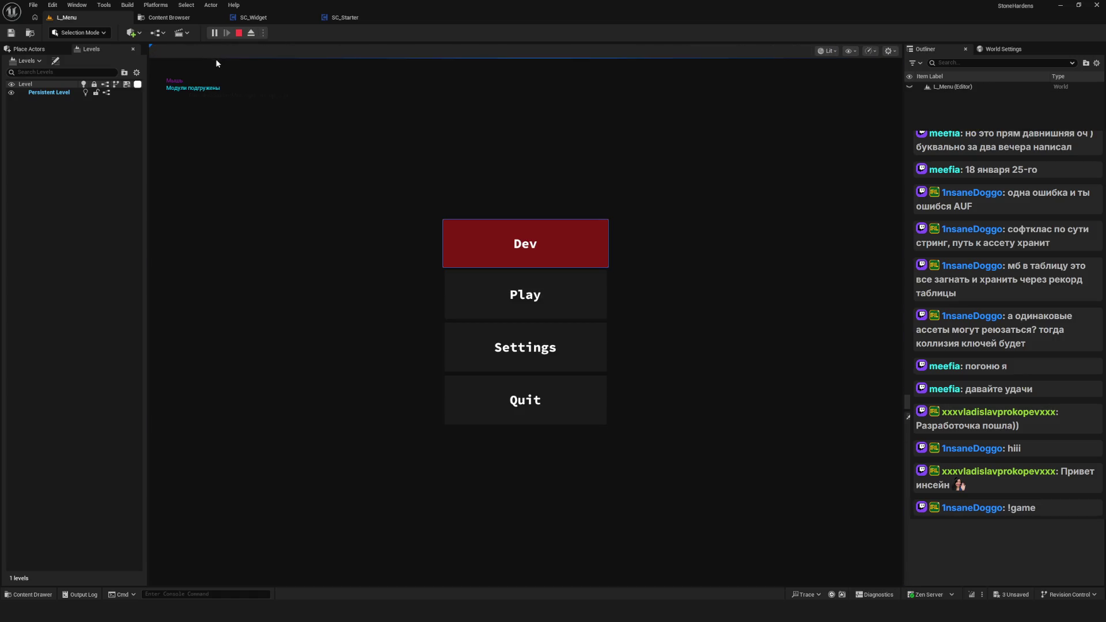
{"action": "left_click", "coordinate": [530, 402]}
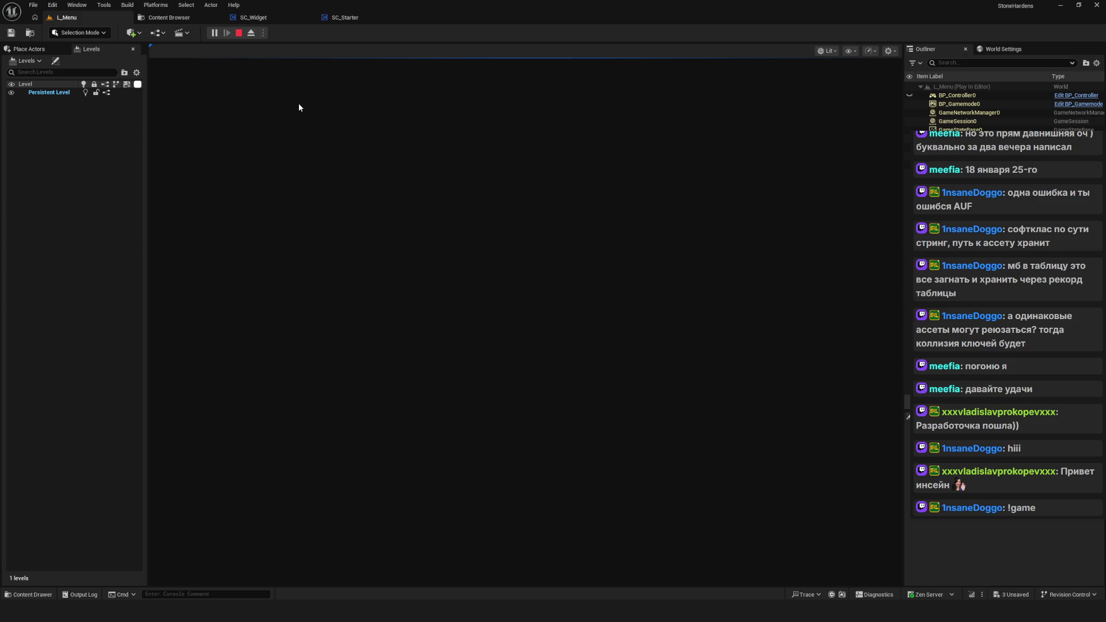
{"action": "left_click", "coordinate": [239, 33]}
Step: Run and stop another play test, then go to the Content Browser
{"action": "left_click", "coordinate": [214, 33]}
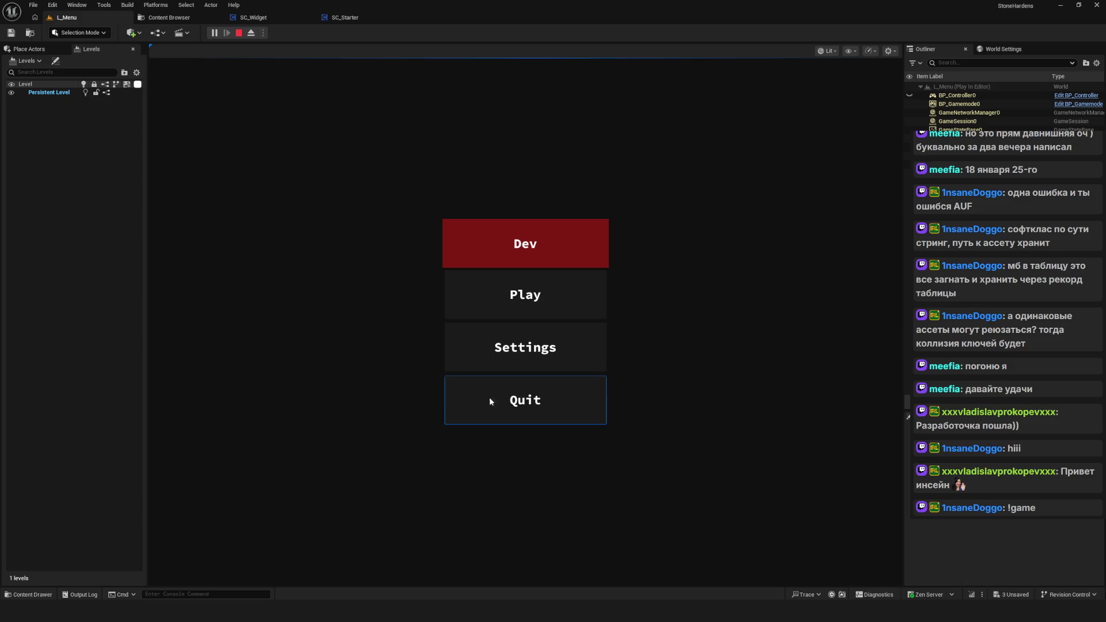
{"action": "left_click", "coordinate": [242, 34]}
{"action": "left_click", "coordinate": [176, 21]}
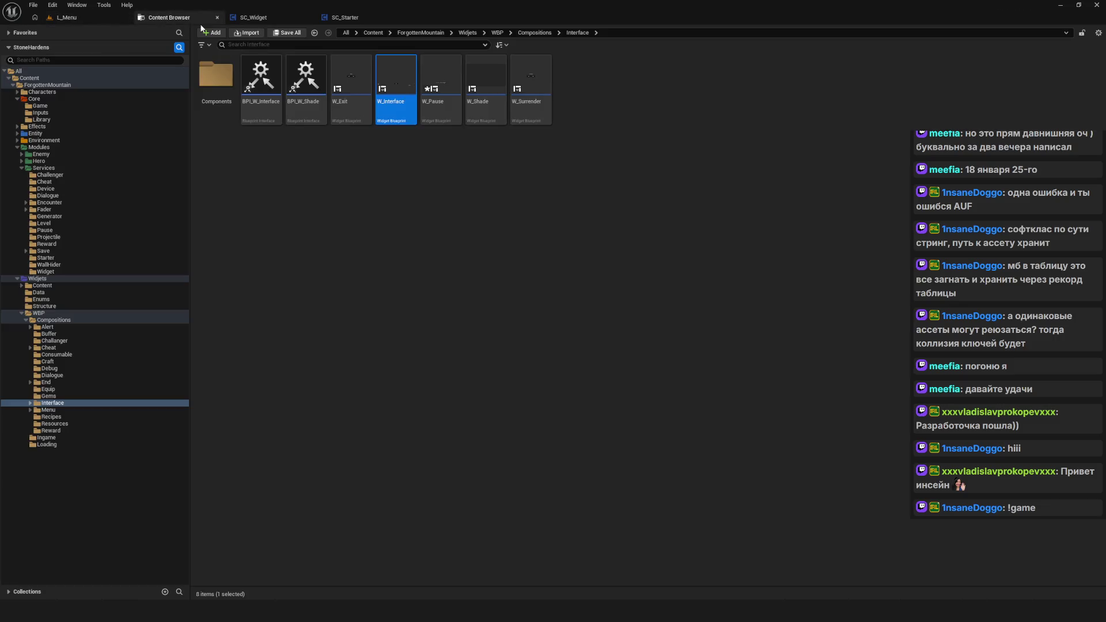
Step: In SC_Starter, move the Widgets comment, delete the CreateMenuWidgets function, and save
{"action": "left_click", "coordinate": [350, 17]}
{"action": "scroll", "coordinate": [607, 240], "scroll_direction": "up", "scroll_amount": 7}
{"action": "left_click_drag", "start_coordinate": [773, 89], "coordinate": [603, 330]}
{"action": "left_click_drag", "start_coordinate": [622, 133], "coordinate": [650, 140]}
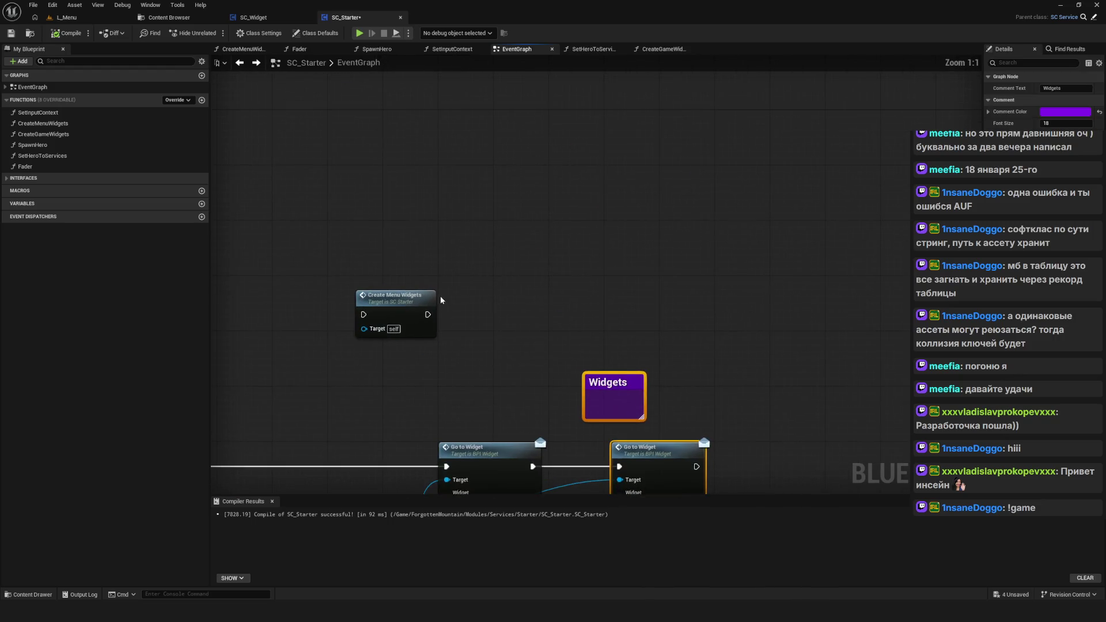
{"action": "left_click_drag", "start_coordinate": [393, 194], "coordinate": [567, 328]}
{"action": "left_click", "coordinate": [67, 125]}
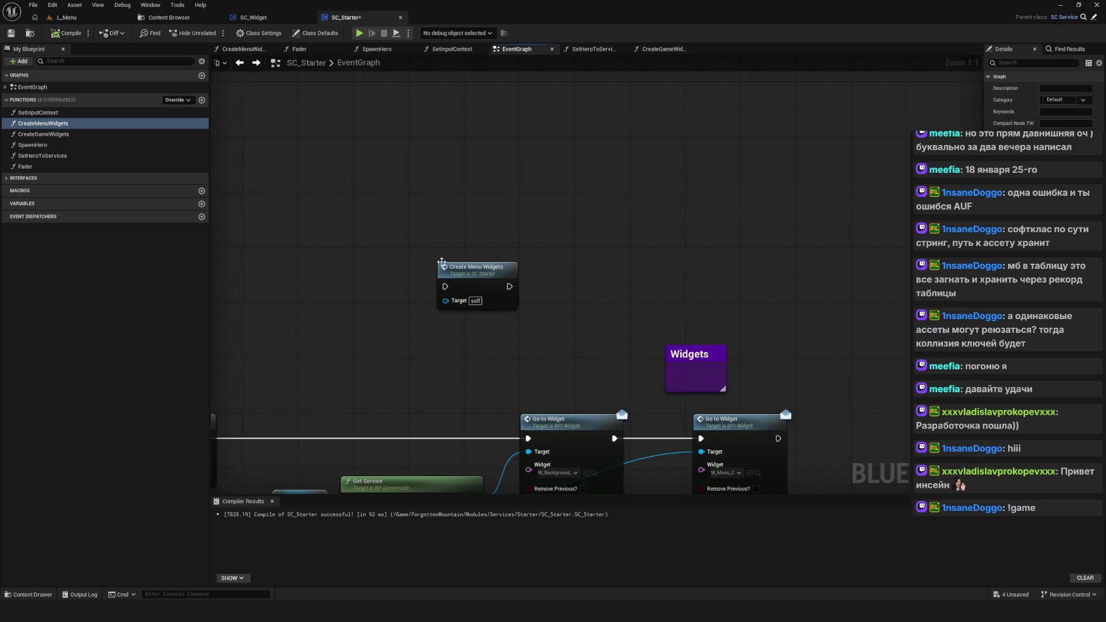
{"action": "key", "text": "Delete"}
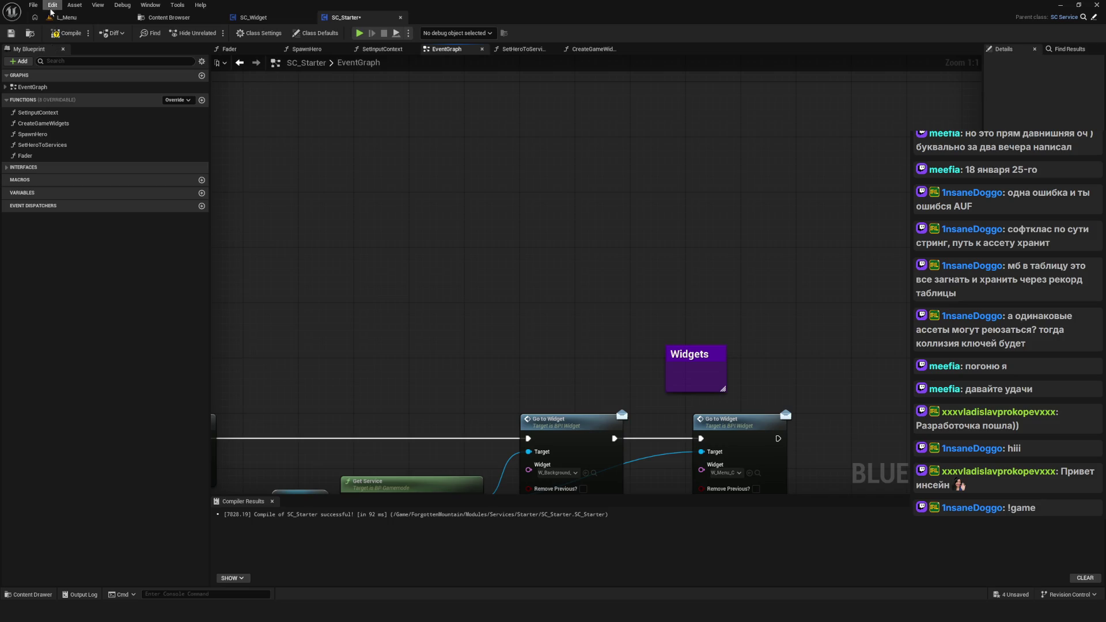
{"action": "left_click", "coordinate": [10, 33]}
Step: Wire the Branch False output to a lower node in the graph
{"action": "scroll", "coordinate": [413, 177], "scroll_direction": "down", "scroll_amount": 8}
{"action": "scroll", "coordinate": [405, 215], "scroll_direction": "up", "scroll_amount": 8}
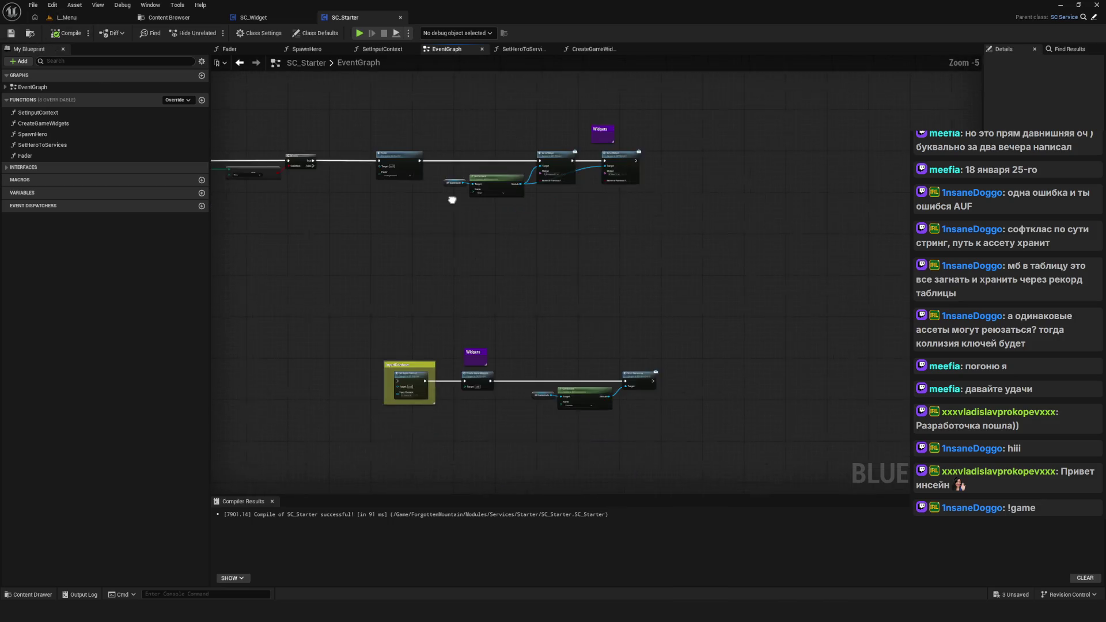
{"action": "left_click_drag", "start_coordinate": [326, 136], "coordinate": [500, 421]}
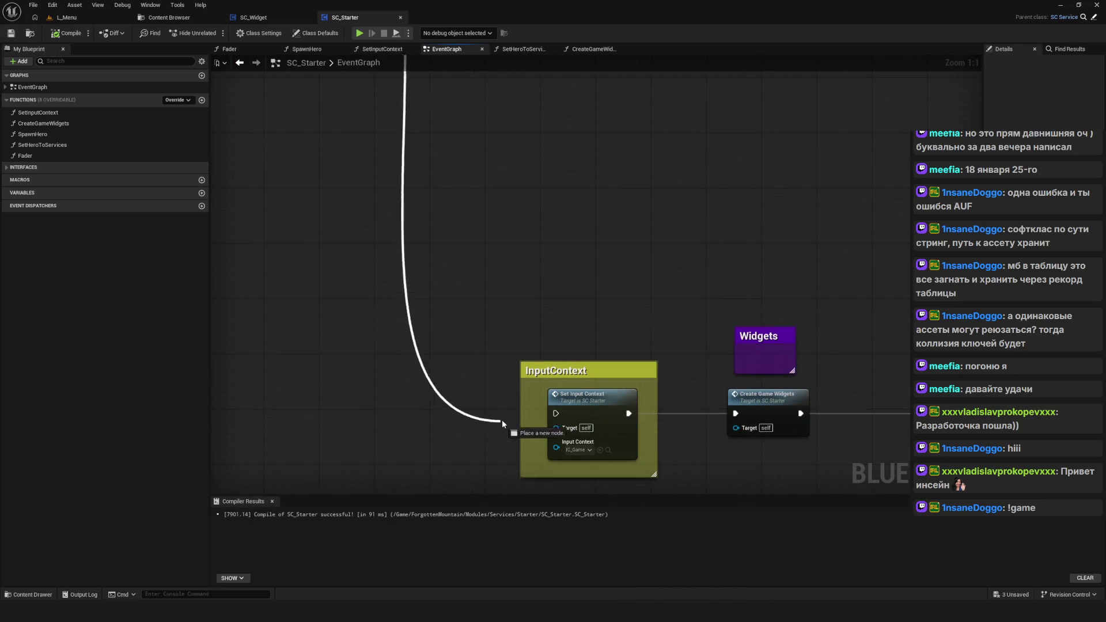
{"action": "scroll", "coordinate": [614, 255], "scroll_direction": "down", "scroll_amount": 9}
{"action": "scroll", "coordinate": [547, 358], "scroll_direction": "up", "scroll_amount": 9}
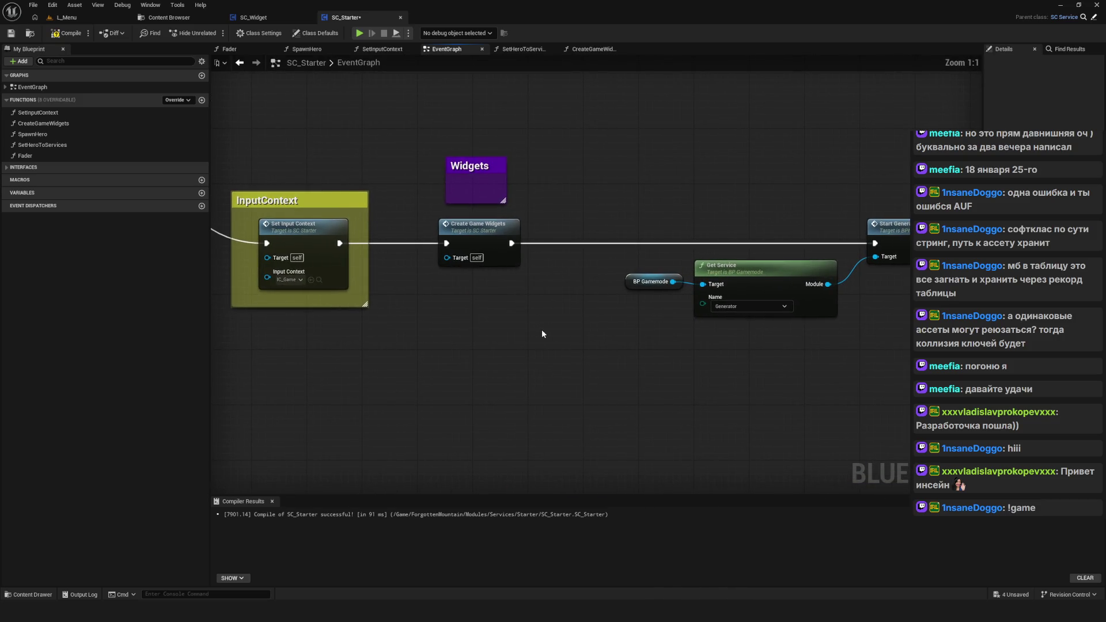
{"action": "left_click_drag", "start_coordinate": [542, 351], "coordinate": [512, 336]}
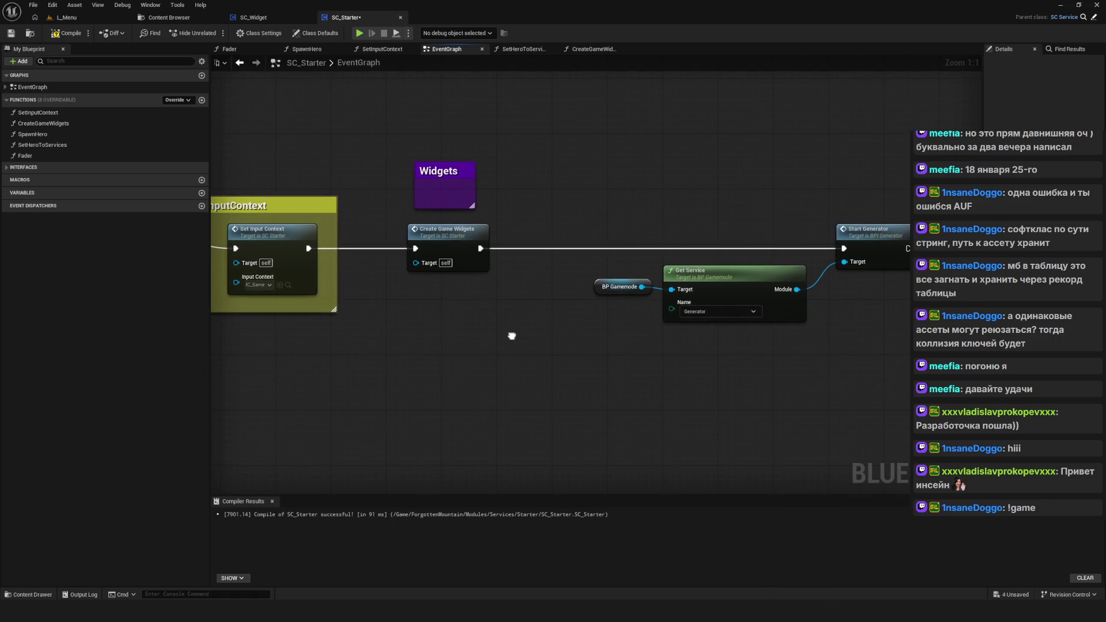
Step: Delete the Widgets comment and Create Game Widgets node, wire Set Input Context to Start Generator, compile
{"action": "left_click_drag", "start_coordinate": [433, 120], "coordinate": [514, 379]}
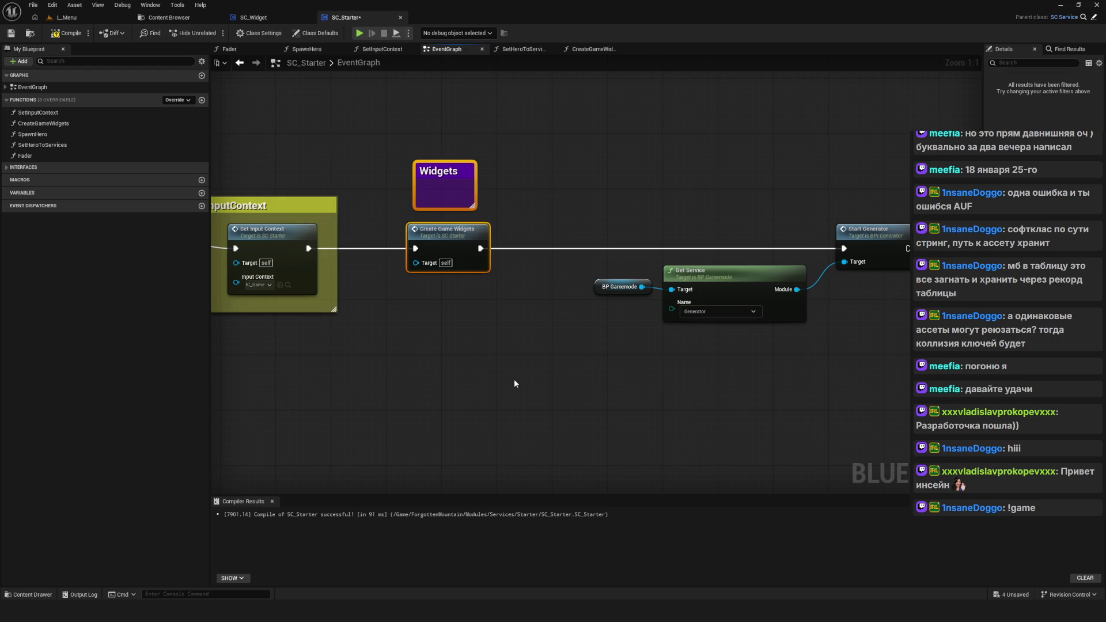
{"action": "double_click", "coordinate": [450, 235]}
{"action": "left_click", "coordinate": [239, 62]}
{"action": "key", "text": "Delete"}
{"action": "mouse_move", "coordinate": [309, 249]}
{"action": "left_mouse_down"}
{"action": "mouse_move", "coordinate": [902, 253]}
{"action": "mouse_move", "coordinate": [847, 249]}
{"action": "left_mouse_up"}
{"action": "left_click", "coordinate": [80, 36]}
Step: Delete the CreateGameWidgets function, then compile and save SC_Starter
{"action": "left_click", "coordinate": [57, 122]}
{"action": "key", "text": "Delete"}
{"action": "scroll", "coordinate": [483, 229], "scroll_direction": "down", "scroll_amount": 7}
{"action": "scroll", "coordinate": [530, 381], "scroll_direction": "up", "scroll_amount": 5}
{"action": "left_click", "coordinate": [56, 36]}
{"action": "left_click", "coordinate": [11, 33]}
{"action": "scroll", "coordinate": [506, 313], "scroll_direction": "up", "scroll_amount": 2}
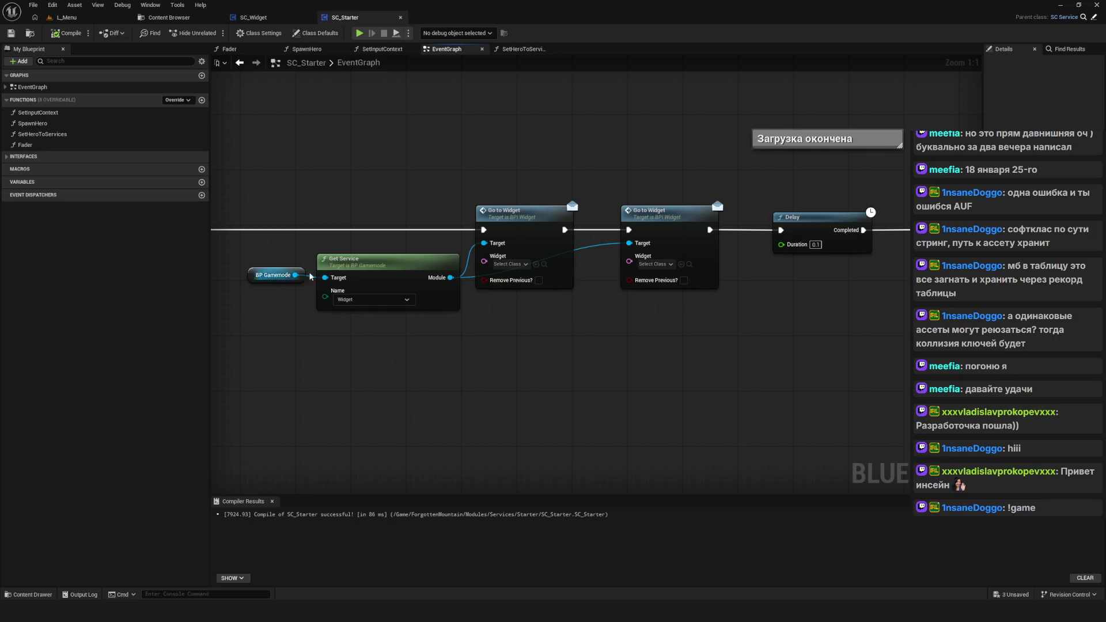
Step: Set the first Go to Widget node's class to W_Shade, replacing W_Background
{"action": "left_click", "coordinate": [509, 264]}
{"action": "type", "text": "W"}
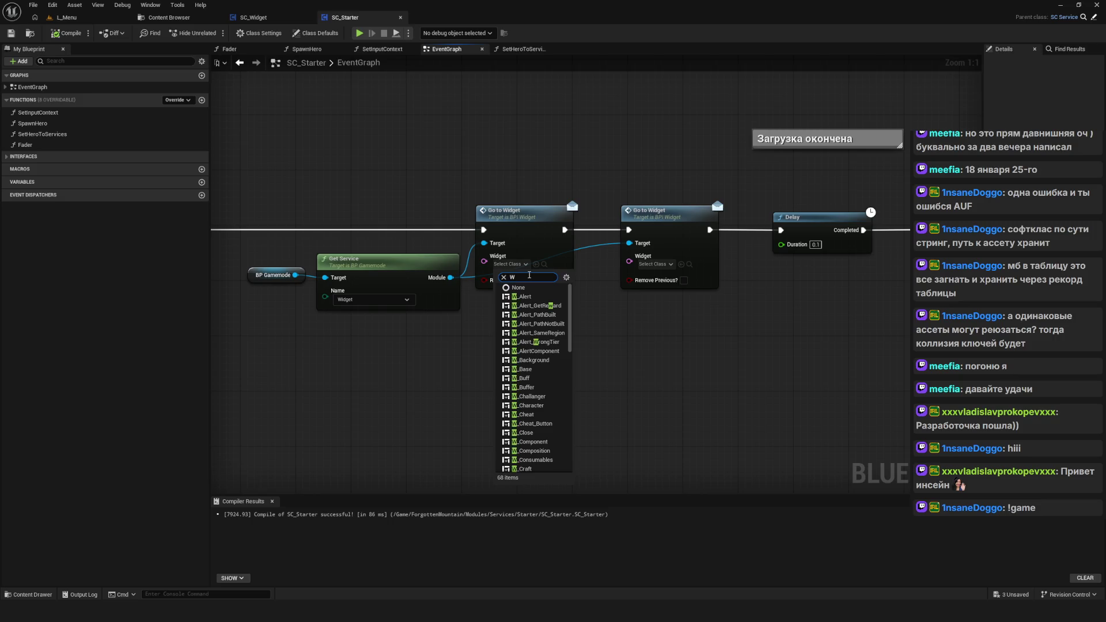
{"action": "type", "text": "_Back"}
{"action": "key", "text": "Return"}
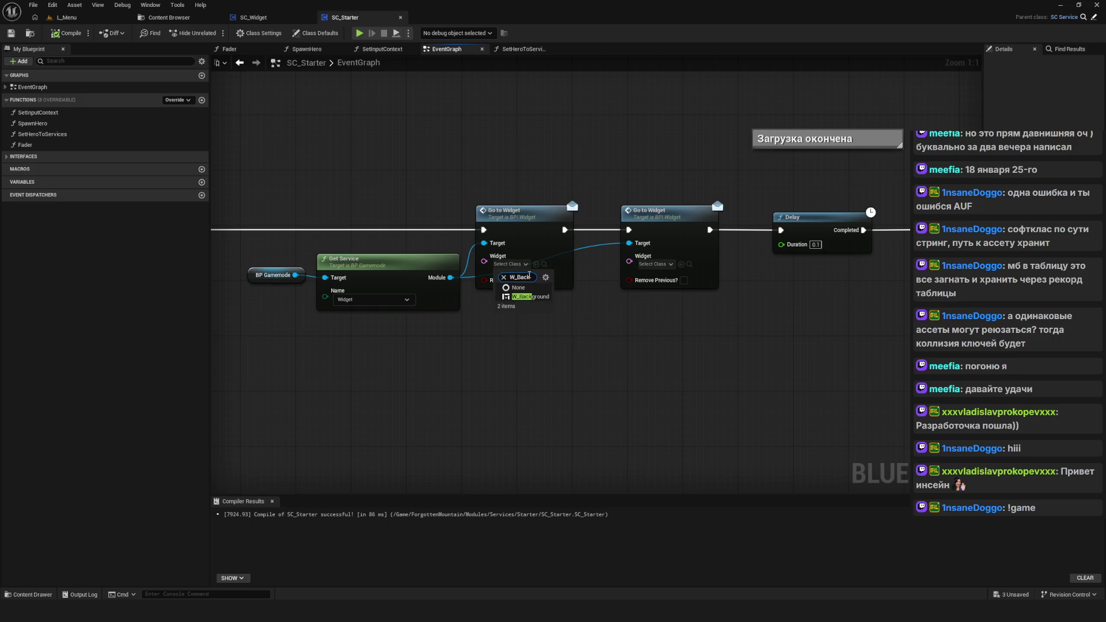
{"action": "left_click_drag", "start_coordinate": [619, 300], "coordinate": [510, 333]}
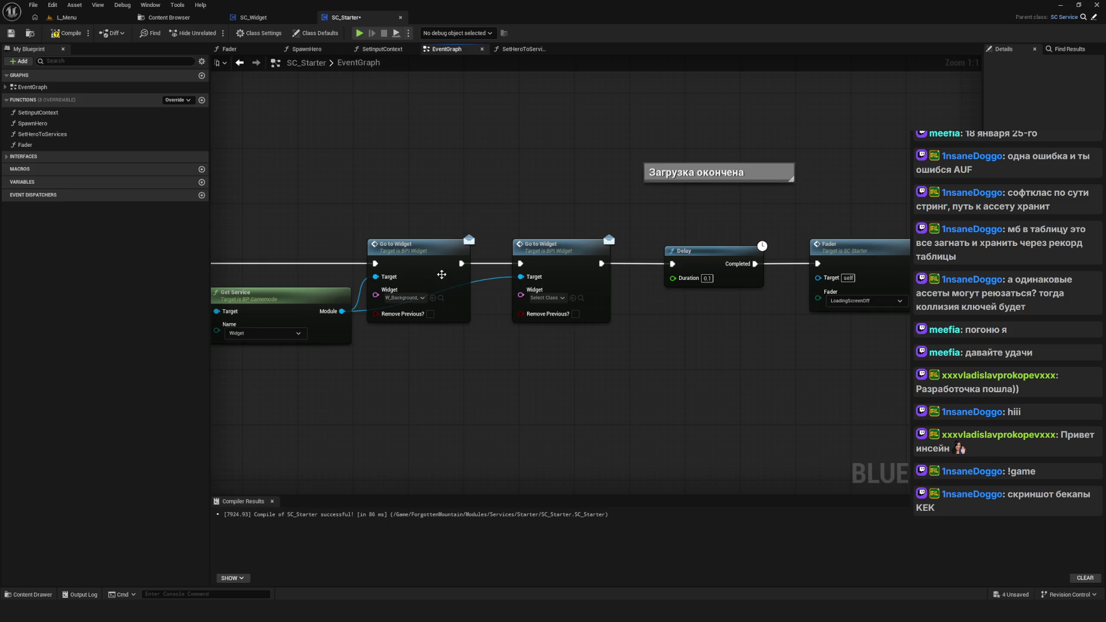
{"action": "left_click", "coordinate": [405, 298]}
{"action": "type", "text": "W_"}
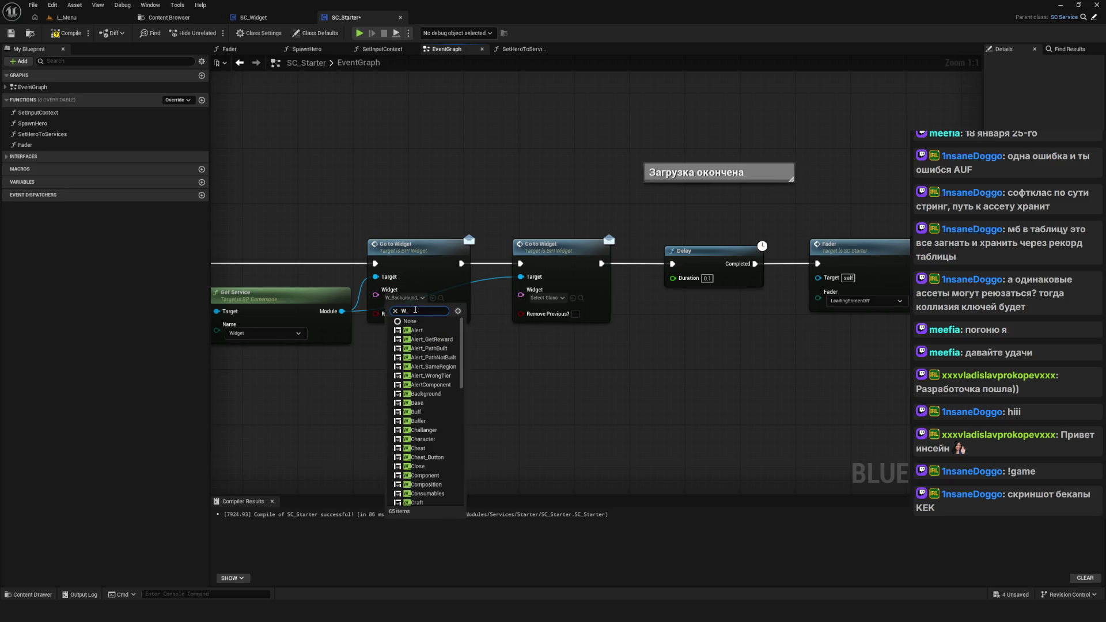
{"action": "type", "text": "Shade"}
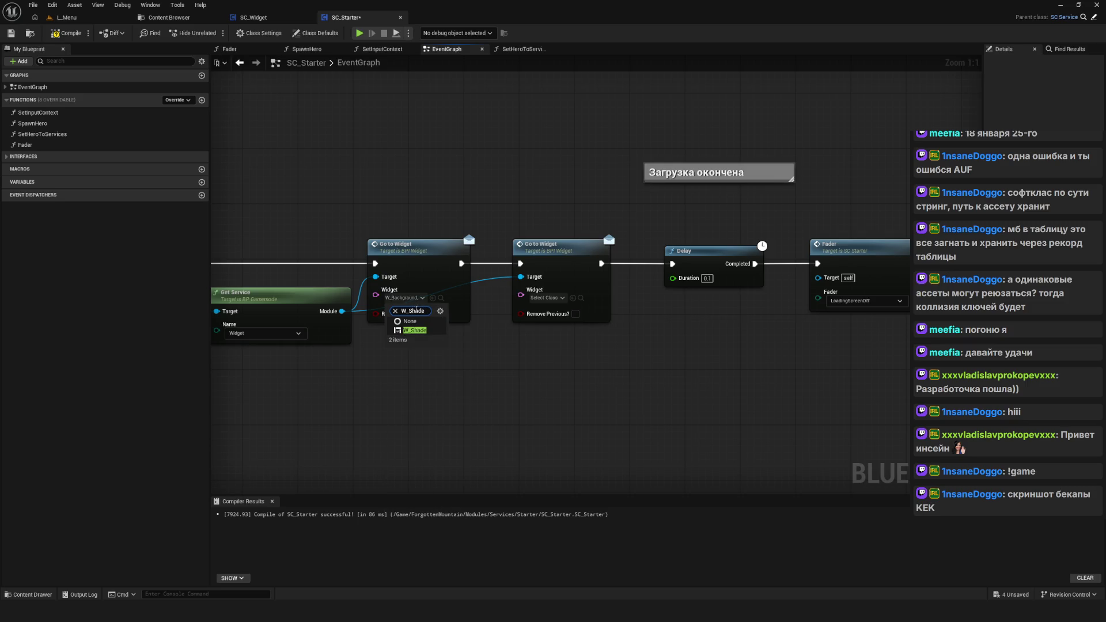
{"action": "left_click", "coordinate": [424, 332]}
{"action": "mouse_move", "coordinate": [444, 348]}
{"action": "left_mouse_down"}
{"action": "mouse_move", "coordinate": [465, 362]}
{"action": "mouse_move", "coordinate": [515, 361]}
{"action": "left_mouse_up"}
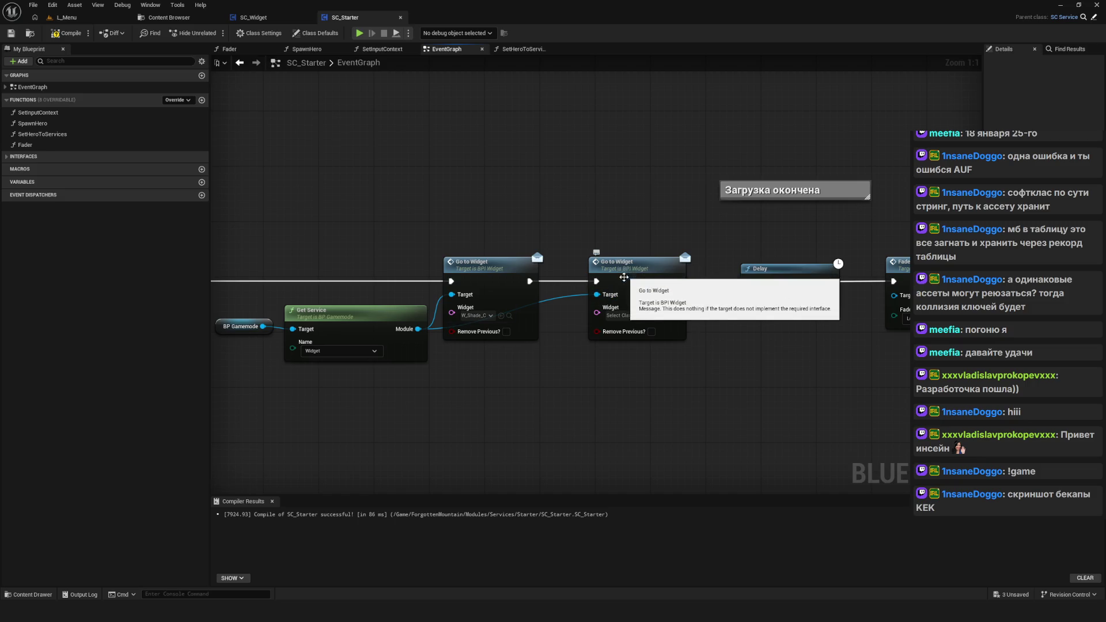
Step: Set the second Go to Widget node's class to W_Interface and save
{"action": "left_click", "coordinate": [621, 316]}
{"action": "type", "text": "W_"}
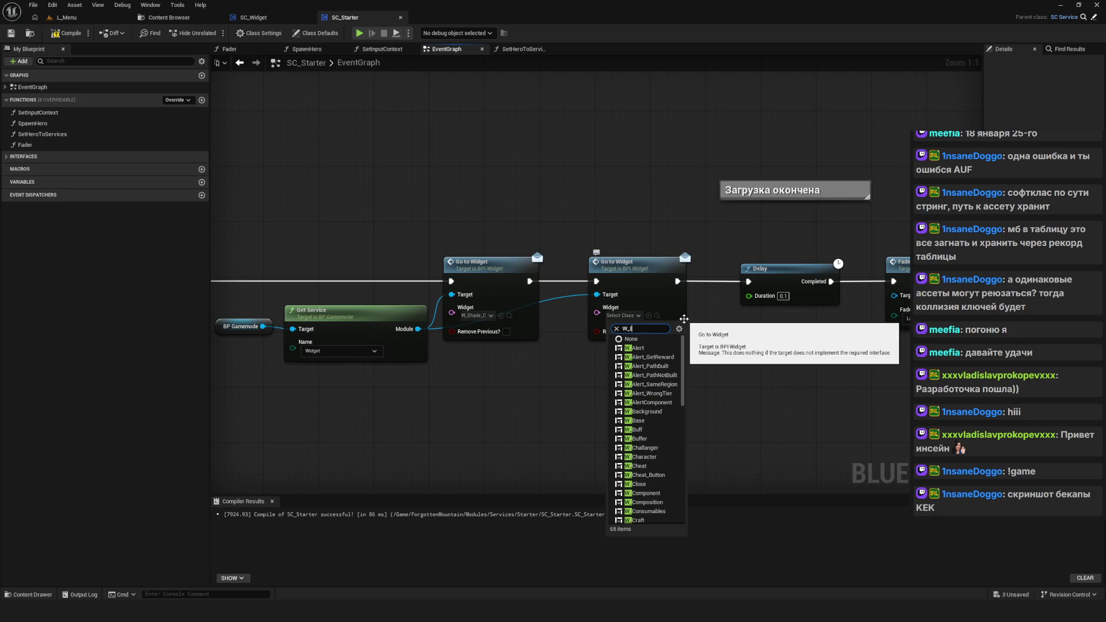
{"action": "type", "text": "Interface"}
{"action": "key", "text": "Return"}
{"action": "key", "text": "ctrl+s"}
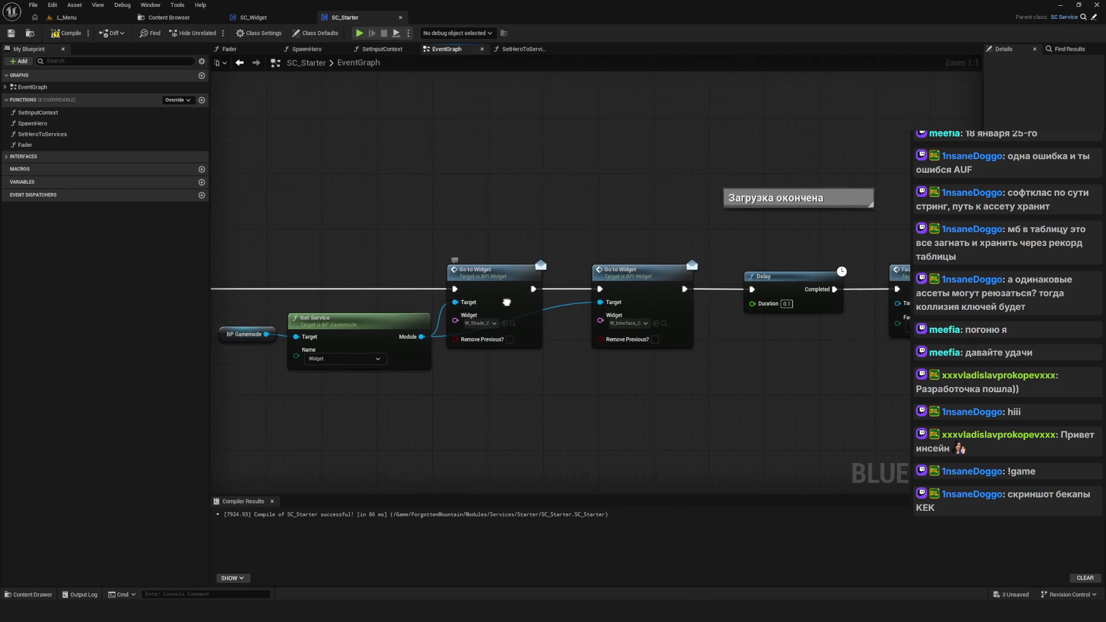
Step: Align the first Go to Widget node with the second, then compile and save
{"action": "left_click_drag", "start_coordinate": [512, 303], "coordinate": [475, 311]}
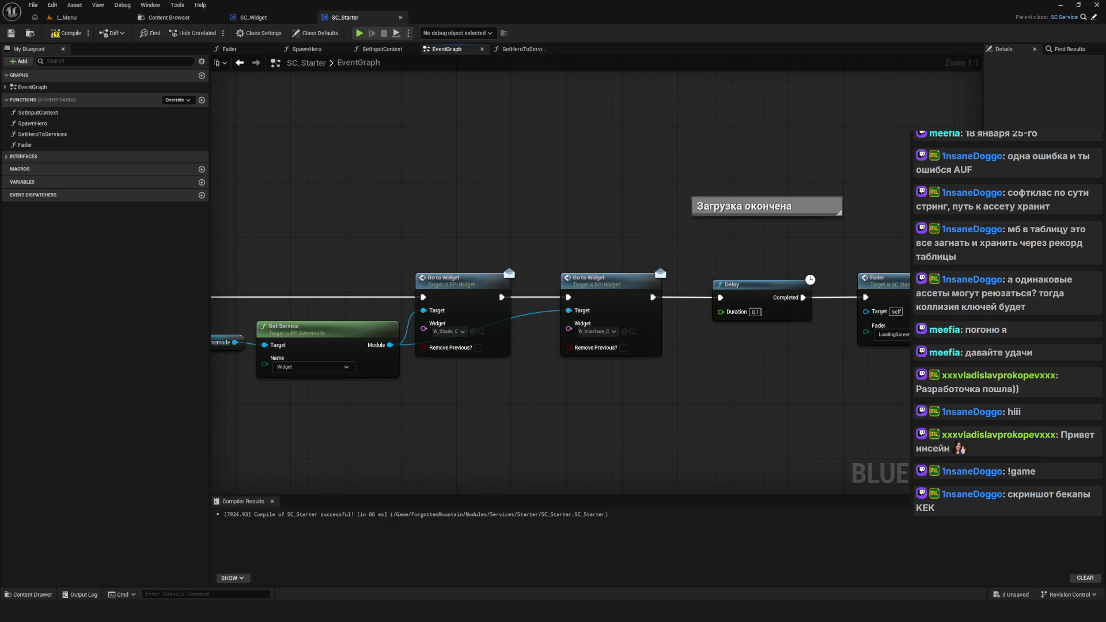
{"action": "left_click_drag", "start_coordinate": [470, 298], "coordinate": [490, 299]}
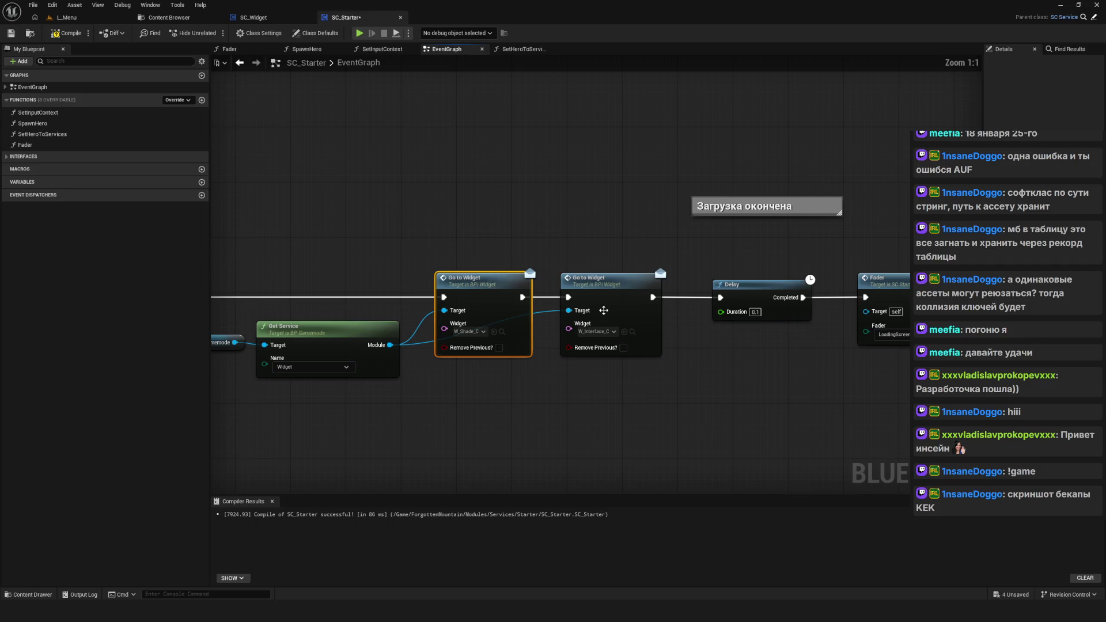
{"action": "left_click", "coordinate": [604, 267]}
{"action": "left_click", "coordinate": [601, 282]}
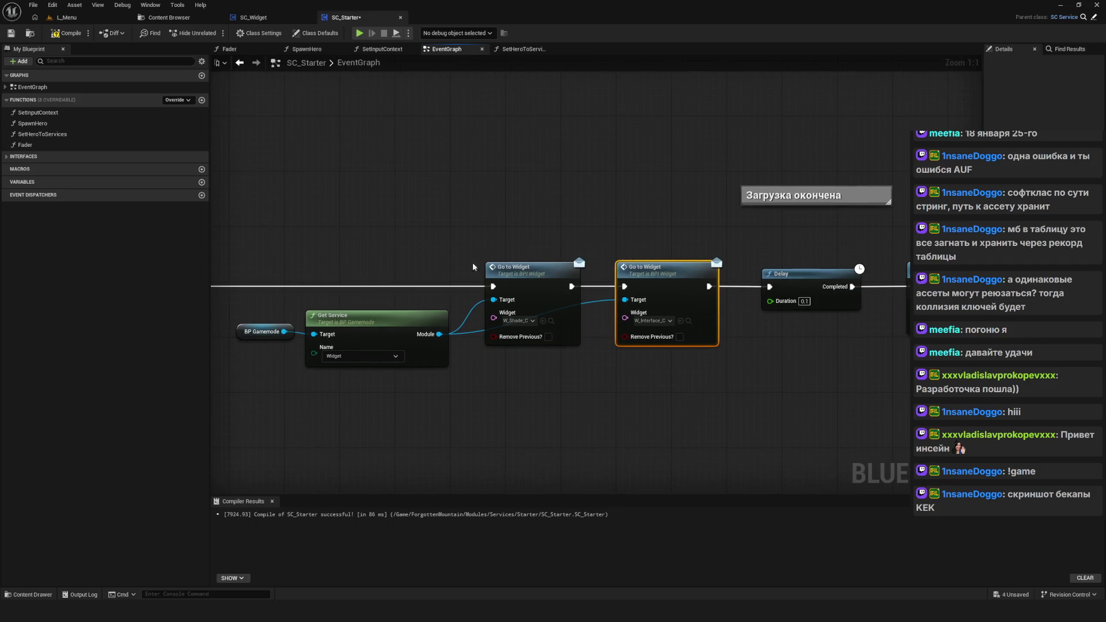
{"action": "left_click", "coordinate": [68, 35]}
{"action": "left_click", "coordinate": [10, 33]}
Step: Move the lower node row up, recompile and save SC_Starter, then open the Content Browser
{"action": "scroll", "coordinate": [617, 288], "scroll_direction": "down", "scroll_amount": 12}
{"action": "scroll", "coordinate": [589, 279], "scroll_direction": "up", "scroll_amount": 12}
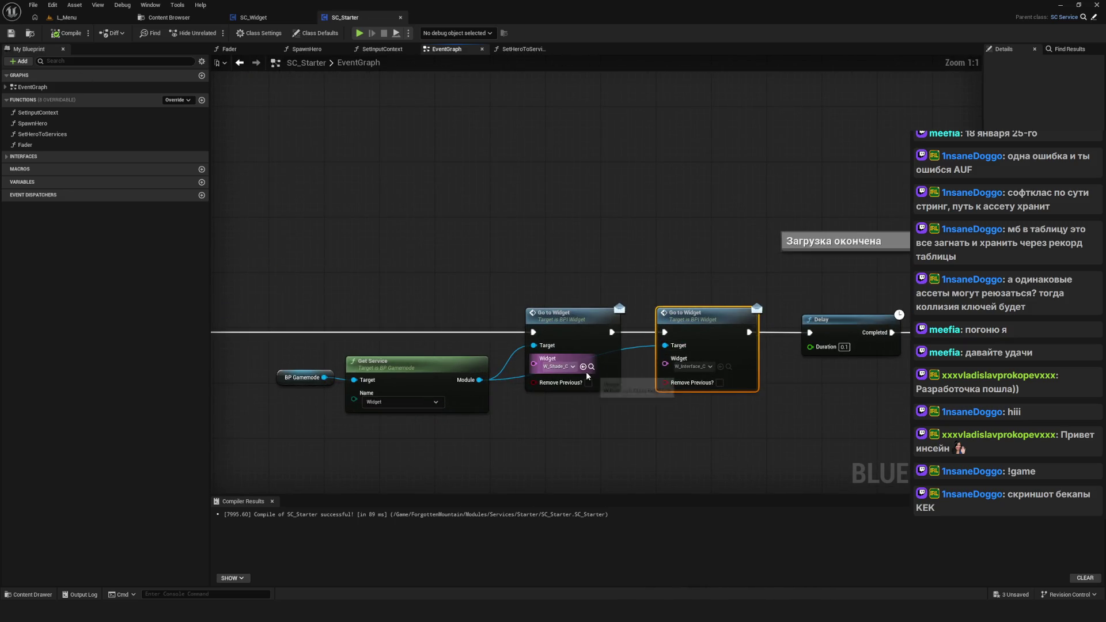
{"action": "scroll", "coordinate": [708, 364], "scroll_direction": "down", "scroll_amount": 6}
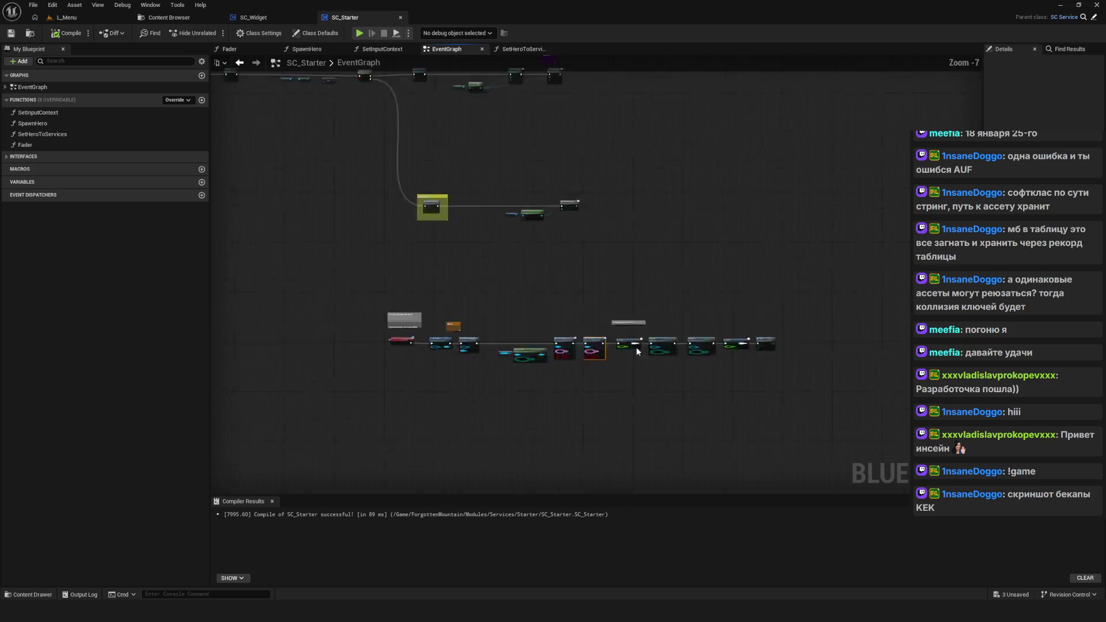
{"action": "left_click", "coordinate": [477, 263]}
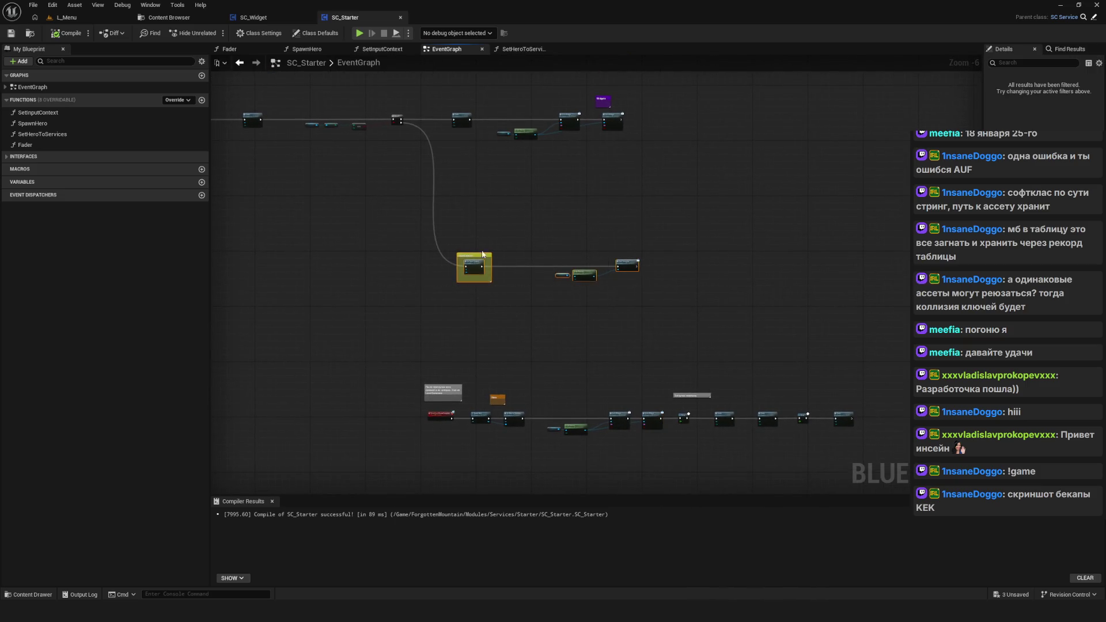
{"action": "scroll", "coordinate": [477, 356], "scroll_direction": "up", "scroll_amount": 6}
{"action": "scroll", "coordinate": [477, 356], "scroll_direction": "down", "scroll_amount": 6}
{"action": "left_click_drag", "start_coordinate": [441, 318], "coordinate": [671, 406]}
{"action": "left_click_drag", "start_coordinate": [474, 362], "coordinate": [472, 310]}
{"action": "scroll", "coordinate": [576, 328], "scroll_direction": "down", "scroll_amount": 4}
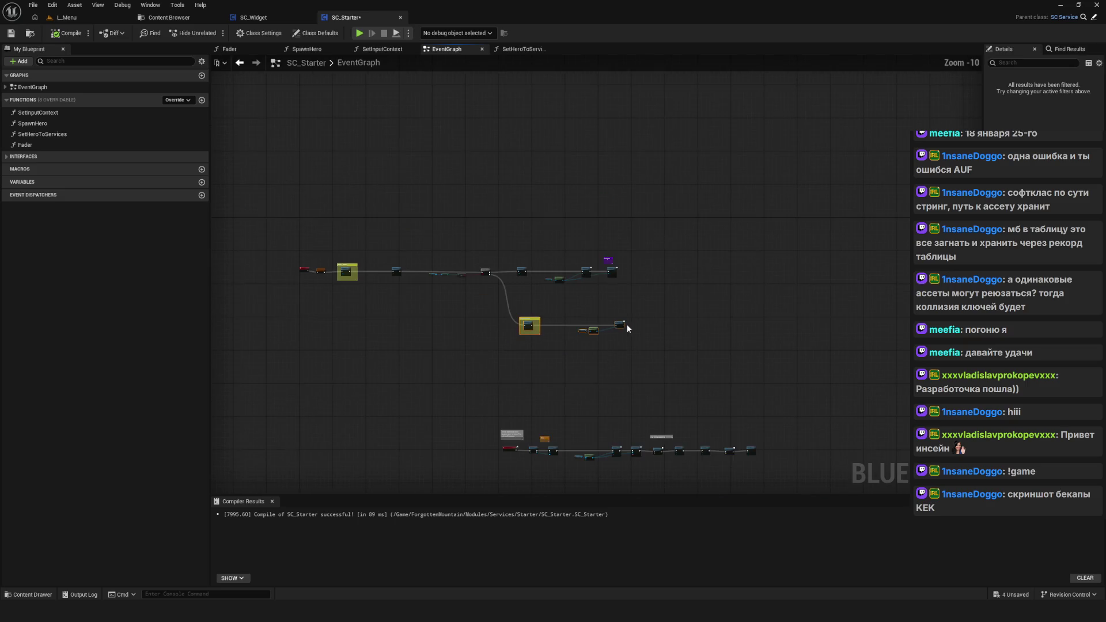
{"action": "left_click", "coordinate": [66, 33]}
{"action": "left_click", "coordinate": [11, 33]}
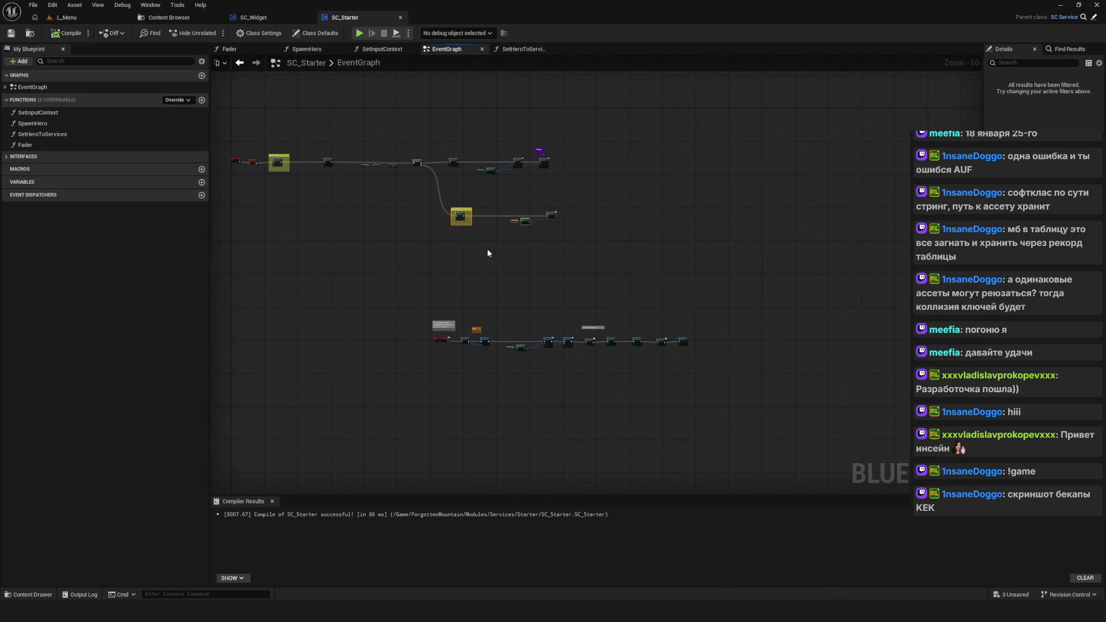
{"action": "left_click", "coordinate": [169, 18]}
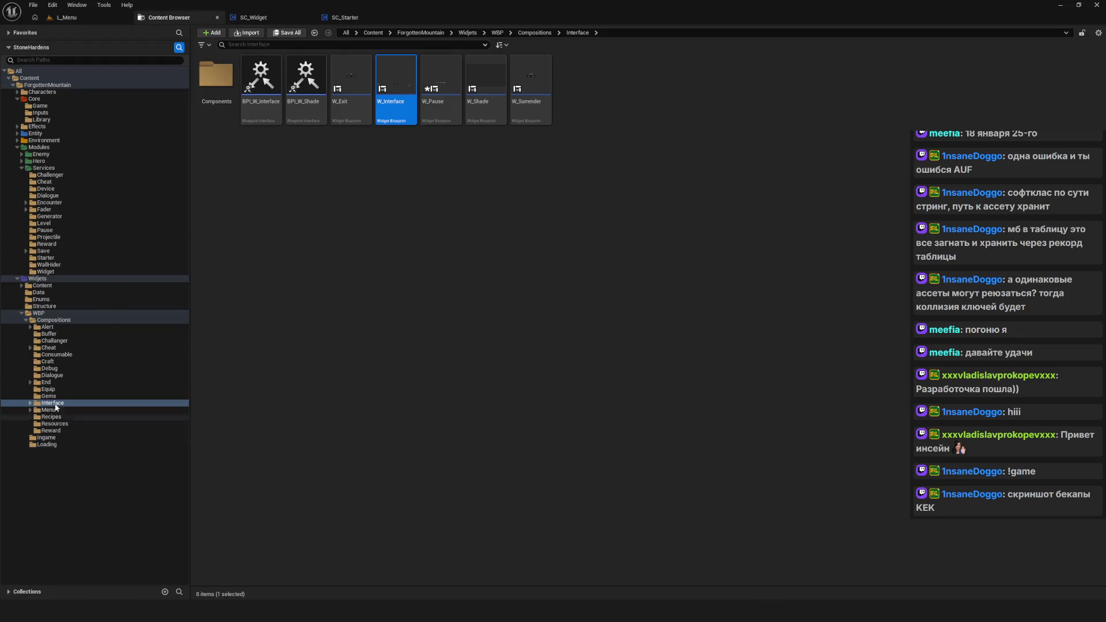
Step: Browse WBP > Compositions > Interface in the Content Browser and open the W_Pause widget blueprint
{"action": "left_click", "coordinate": [41, 313]}
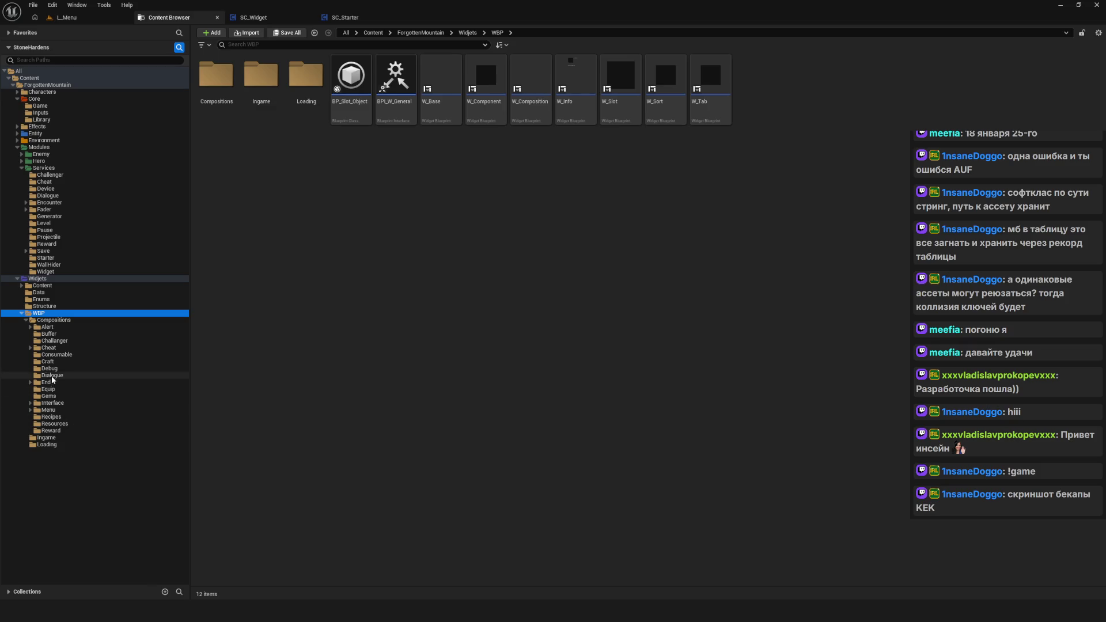
{"action": "left_click", "coordinate": [71, 409]}
{"action": "left_click", "coordinate": [396, 167]}
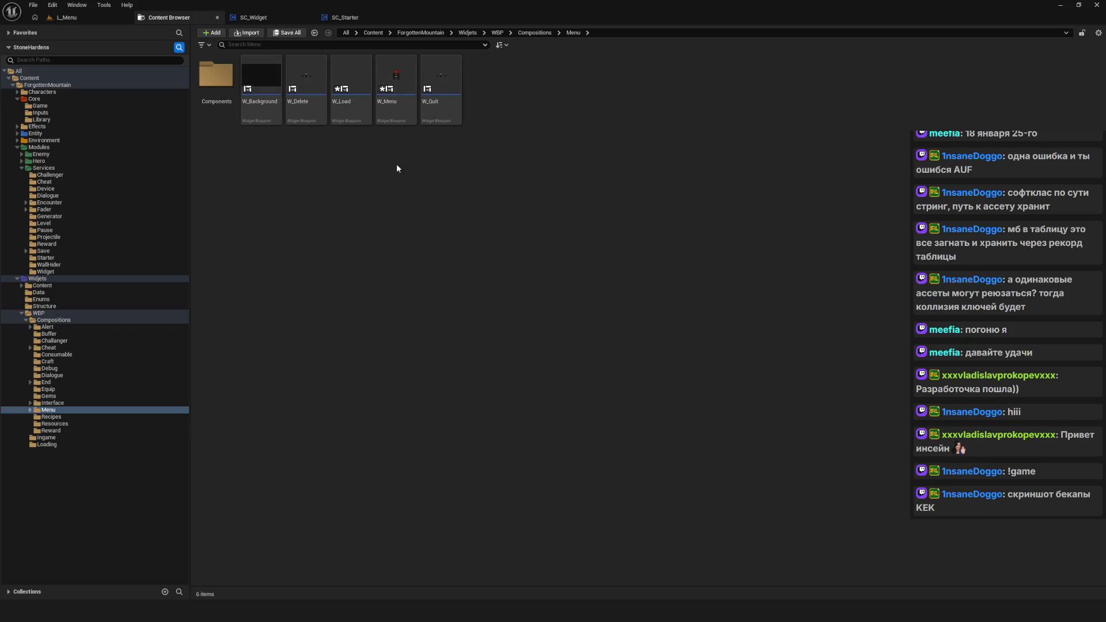
{"action": "left_click", "coordinate": [58, 410]}
{"action": "left_click", "coordinate": [52, 403]}
{"action": "left_click", "coordinate": [441, 83]}
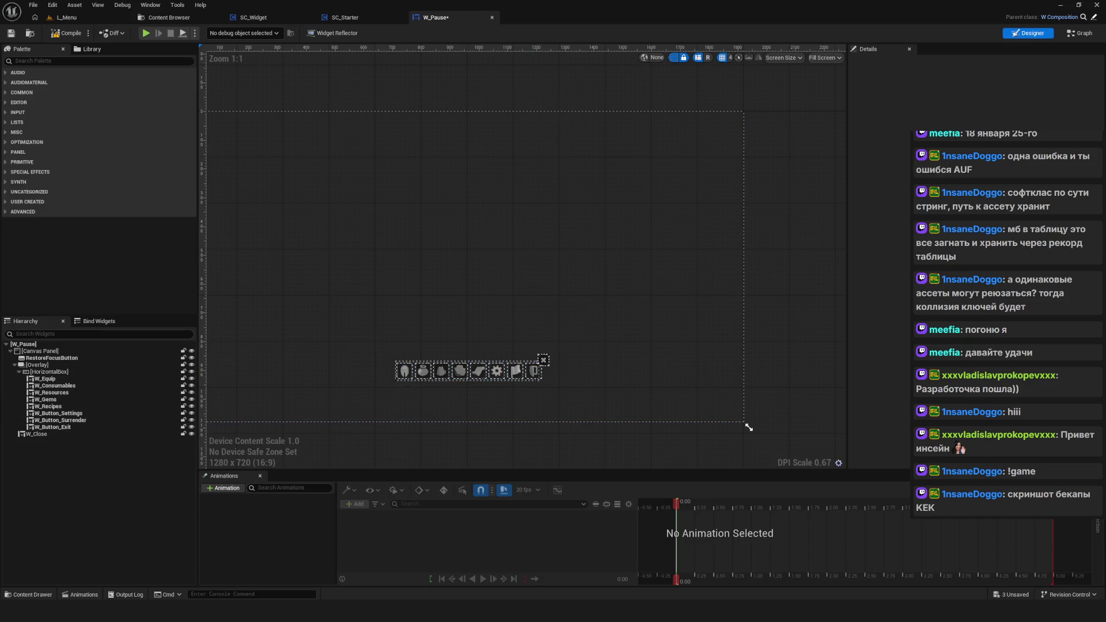
{"action": "scroll", "coordinate": [472, 295], "scroll_direction": "down", "scroll_amount": 4}
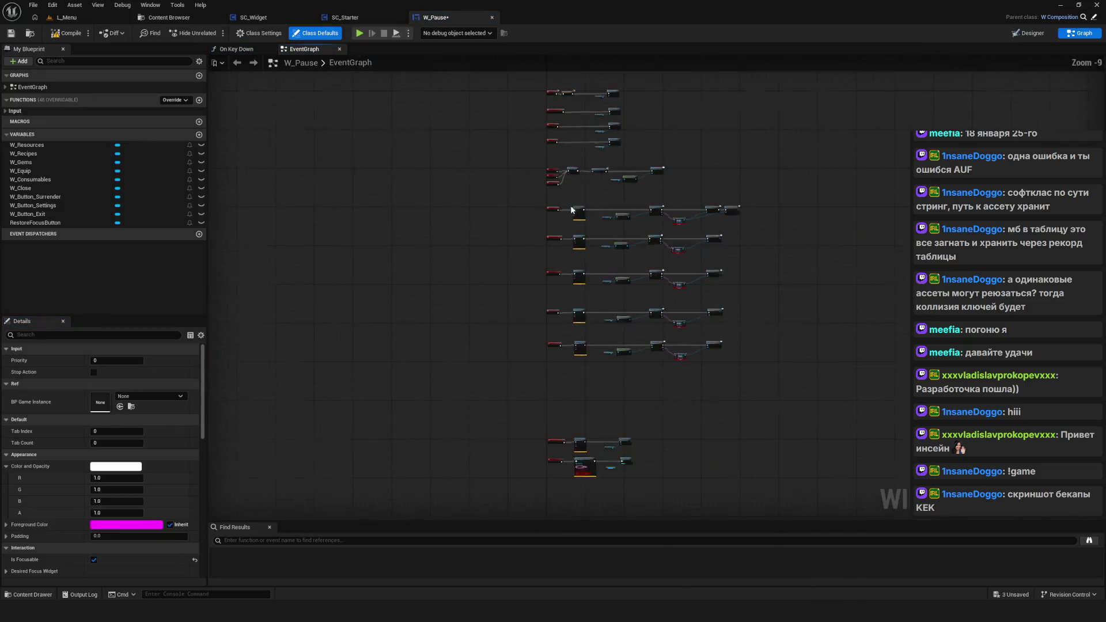
Step: Set the Equip and Consumables Go to Widget classes to W_Equip and W_Consumables, then save
{"action": "scroll", "coordinate": [635, 249], "scroll_direction": "up", "scroll_amount": 4}
{"action": "scroll", "coordinate": [598, 215], "scroll_direction": "up", "scroll_amount": 4}
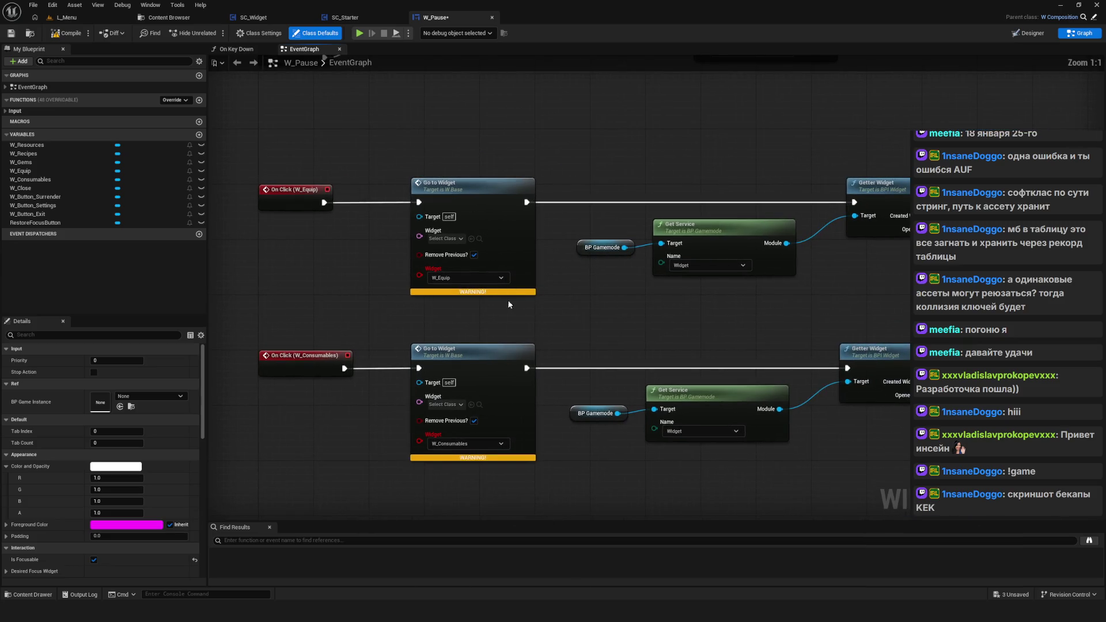
{"action": "left_click", "coordinate": [462, 242]}
{"action": "type", "text": "W_Eq"}
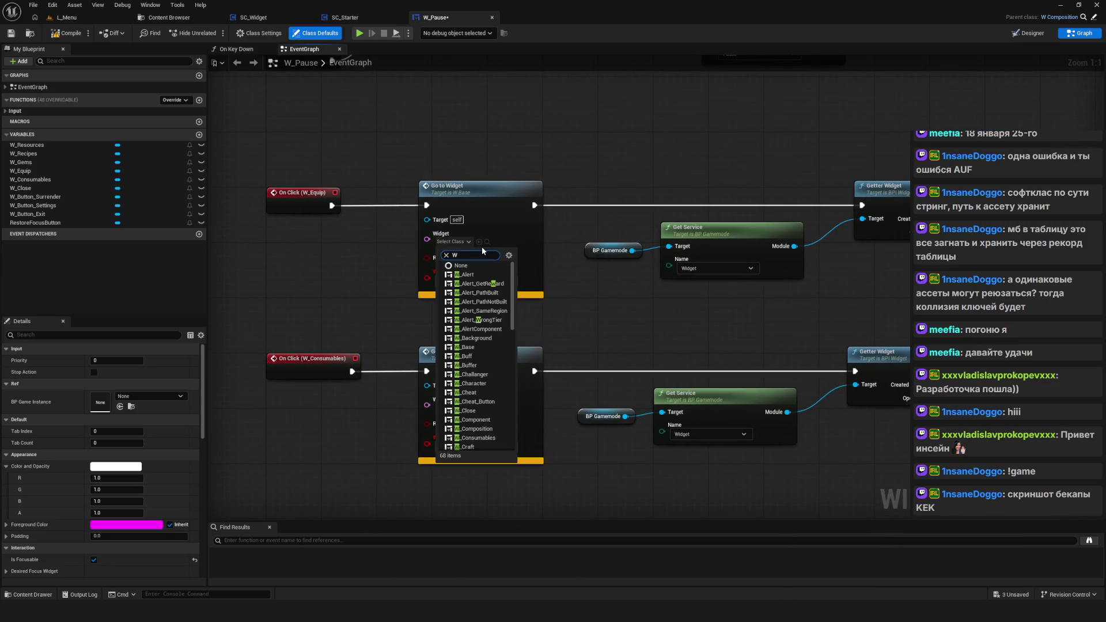
{"action": "key", "text": "Return"}
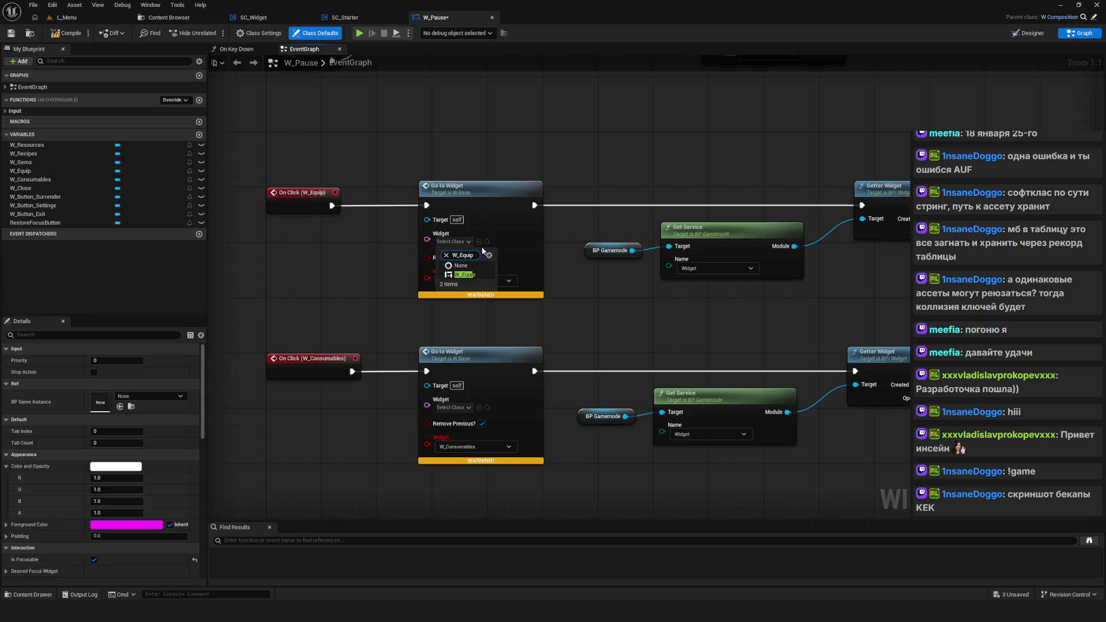
{"action": "scroll", "coordinate": [558, 304], "scroll_direction": "down", "scroll_amount": 3}
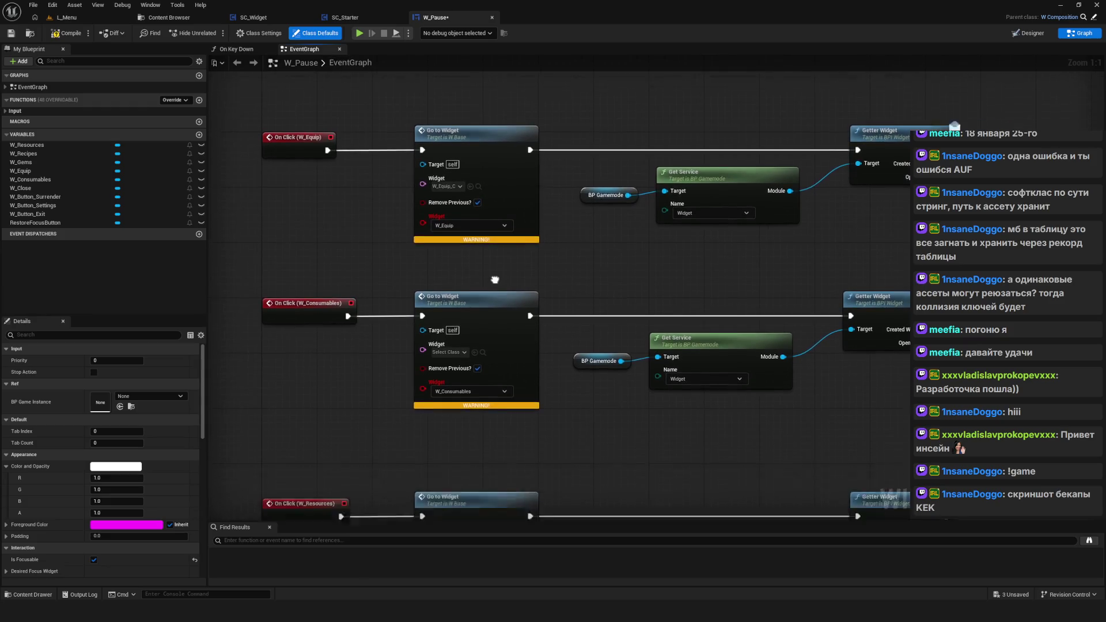
{"action": "left_click", "coordinate": [452, 279]}
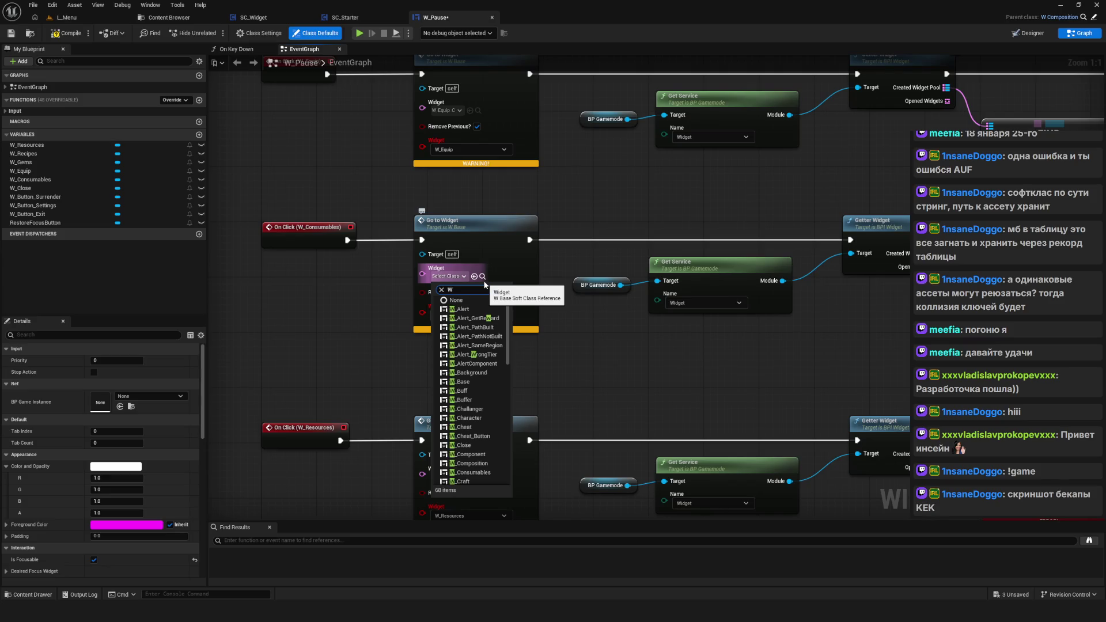
{"action": "type", "text": "W_Consuma"}
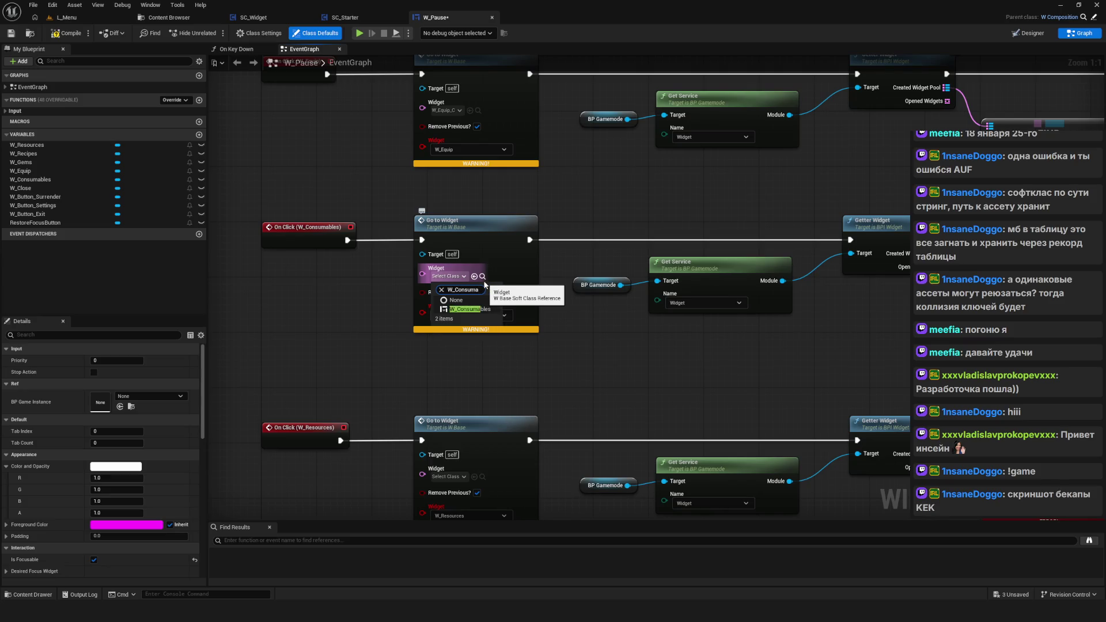
{"action": "key", "text": "Return"}
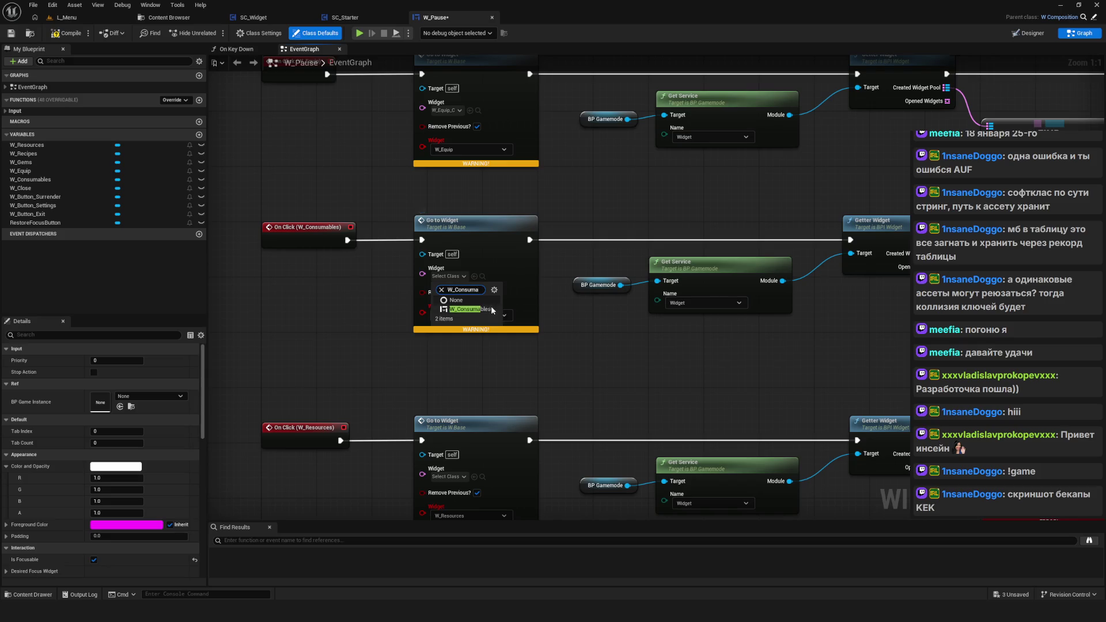
{"action": "key", "text": "ctrl+s"}
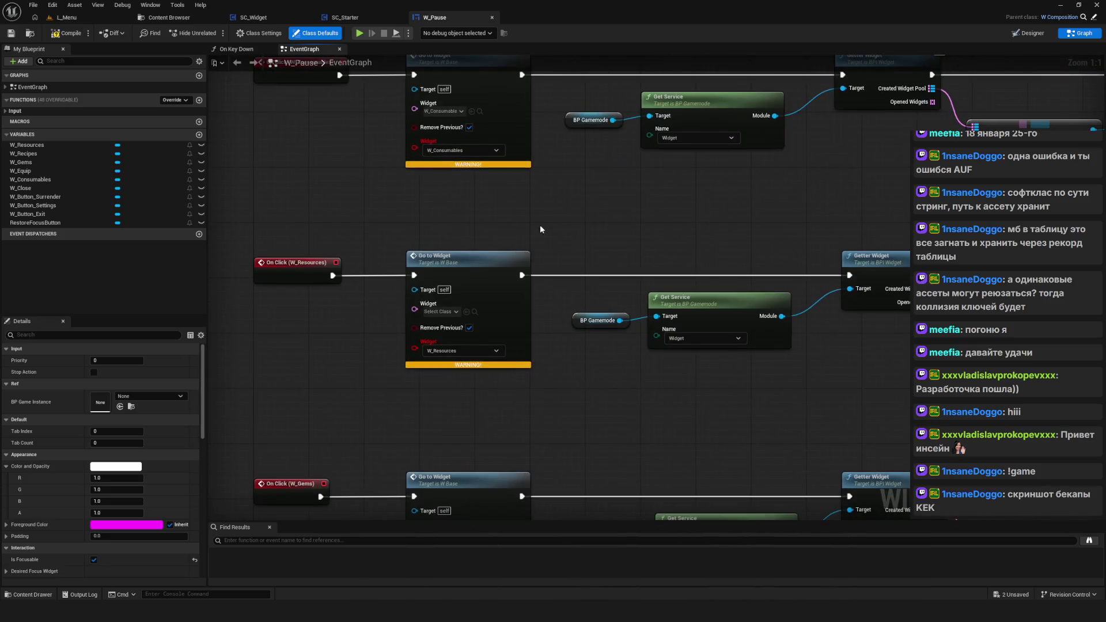
Step: Set the Resources, Gems and Recipes nodes' classes to W_Resources, W_Gems and W_Recipe
{"action": "left_click", "coordinate": [448, 312]}
{"action": "type", "text": "Resource"}
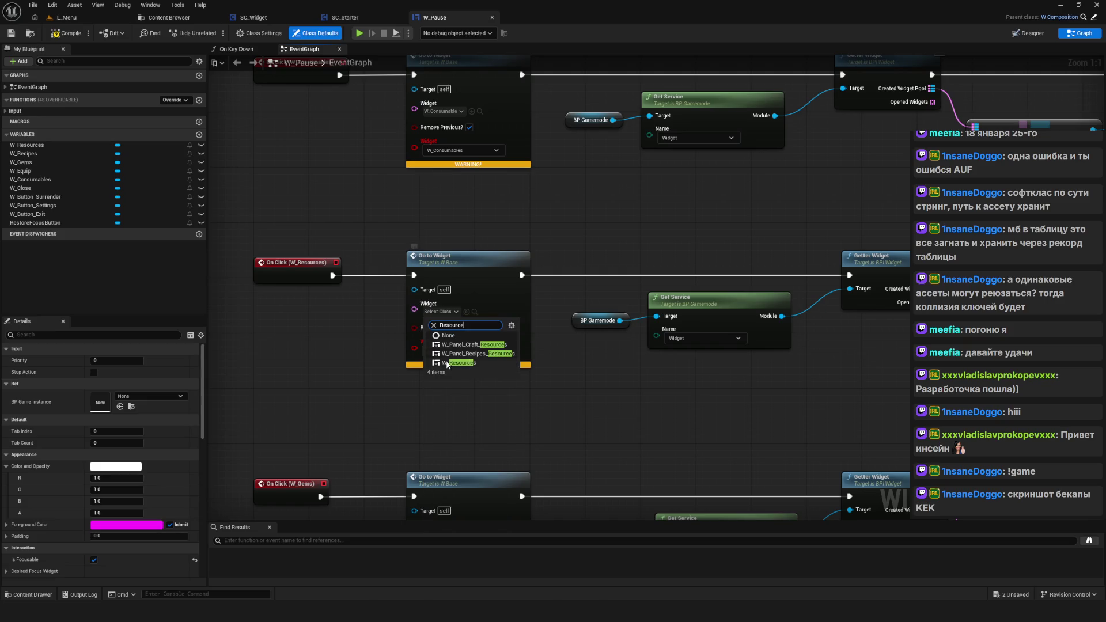
{"action": "key", "text": "Return"}
{"action": "left_click_drag", "start_coordinate": [486, 442], "coordinate": [502, 272]}
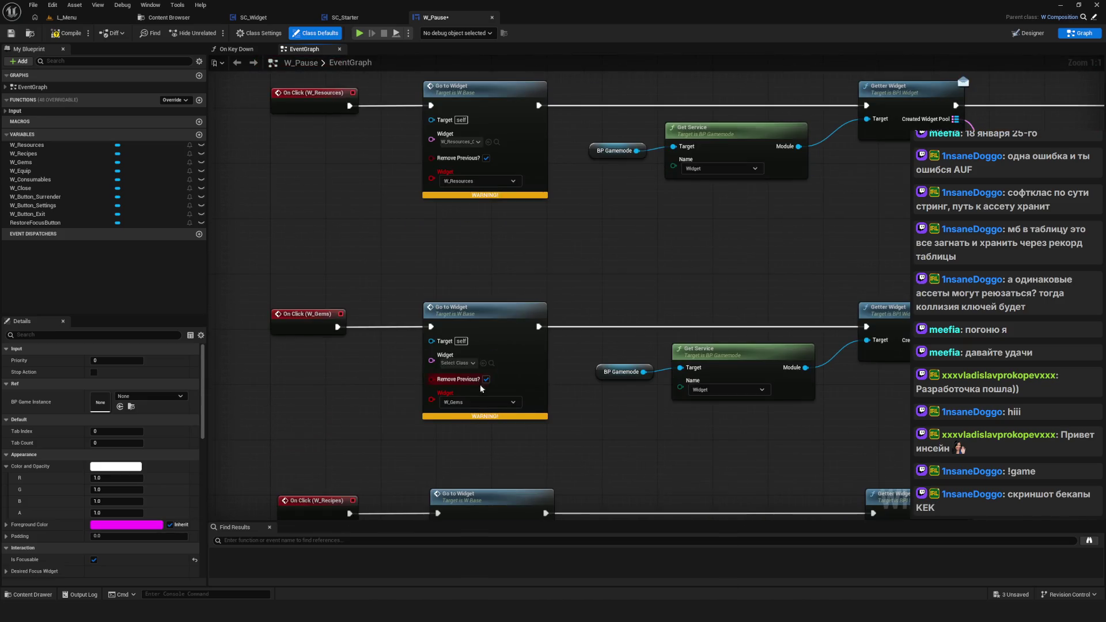
{"action": "left_click", "coordinate": [467, 363]}
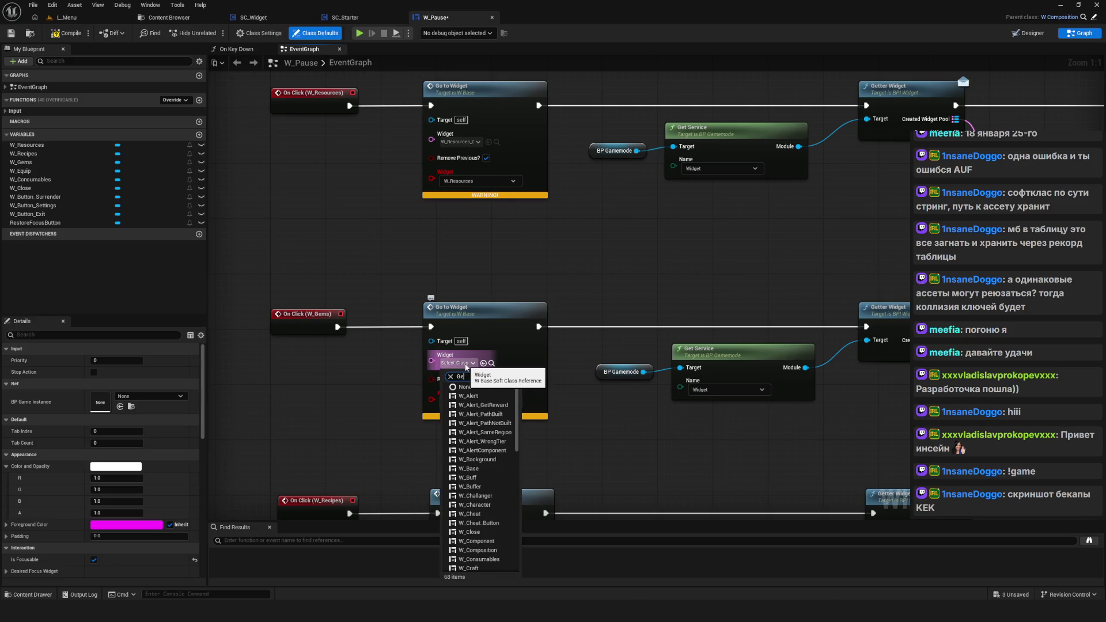
{"action": "left_click", "coordinate": [481, 399]}
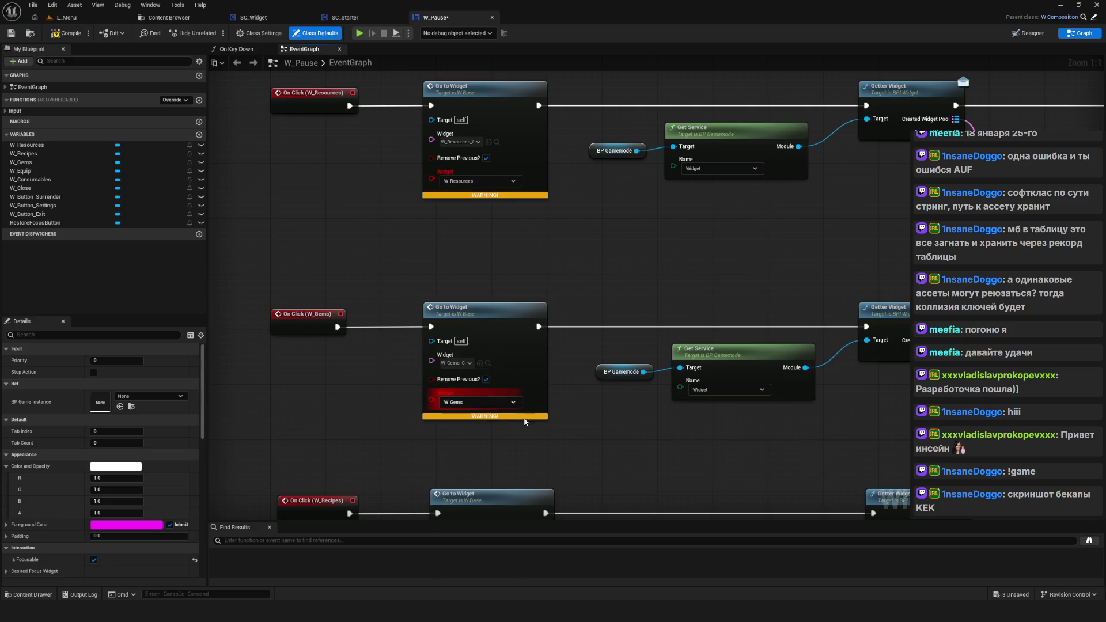
{"action": "left_click_drag", "start_coordinate": [486, 465], "coordinate": [499, 264]}
{"action": "left_click", "coordinate": [478, 349]}
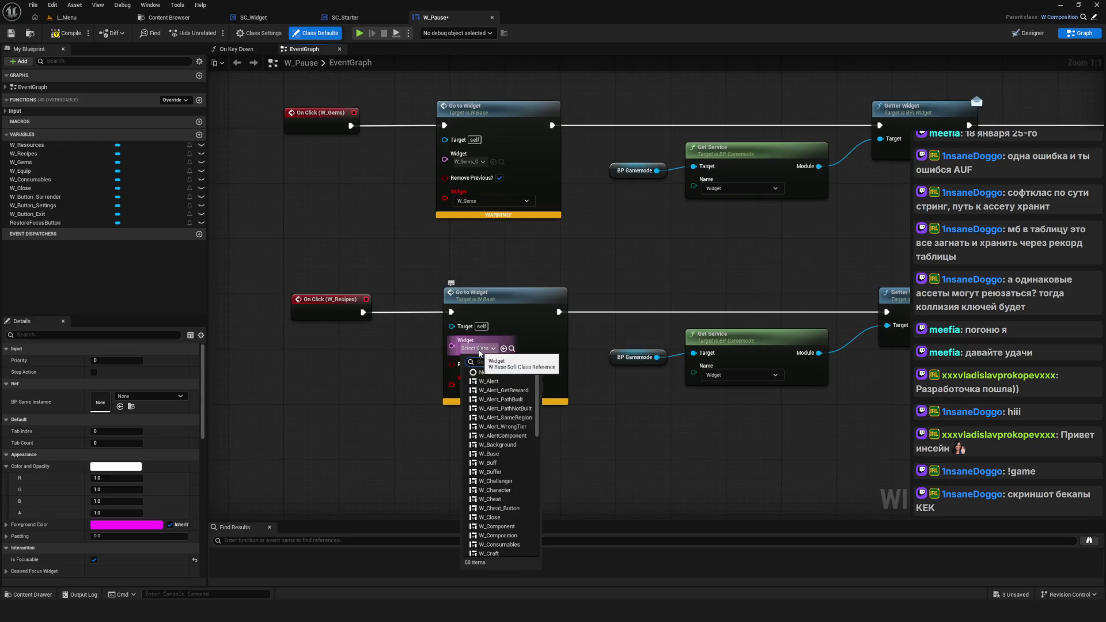
{"action": "type", "text": "recipe"}
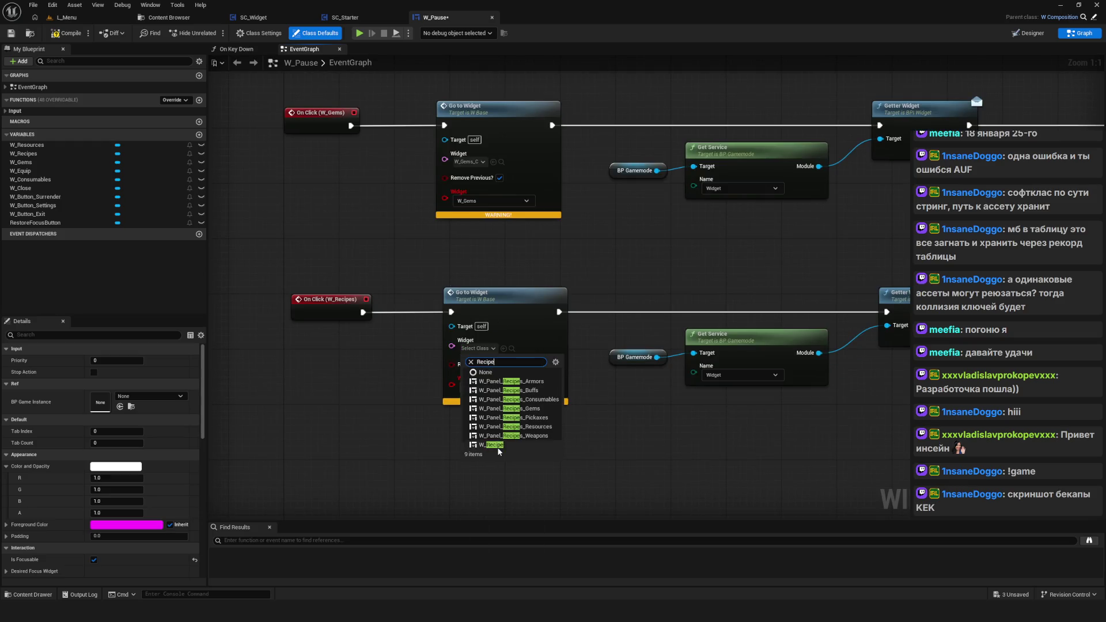
{"action": "left_click", "coordinate": [490, 445]}
{"action": "left_click_drag", "start_coordinate": [601, 387], "coordinate": [576, 431]}
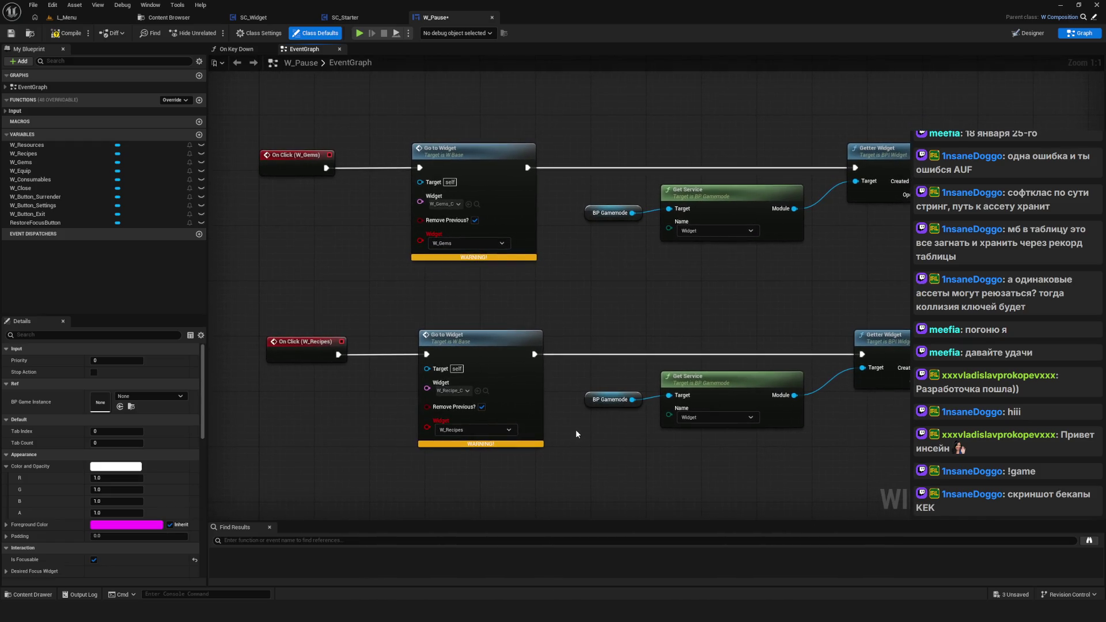
{"action": "scroll", "coordinate": [525, 329], "scroll_direction": "down", "scroll_amount": 8}
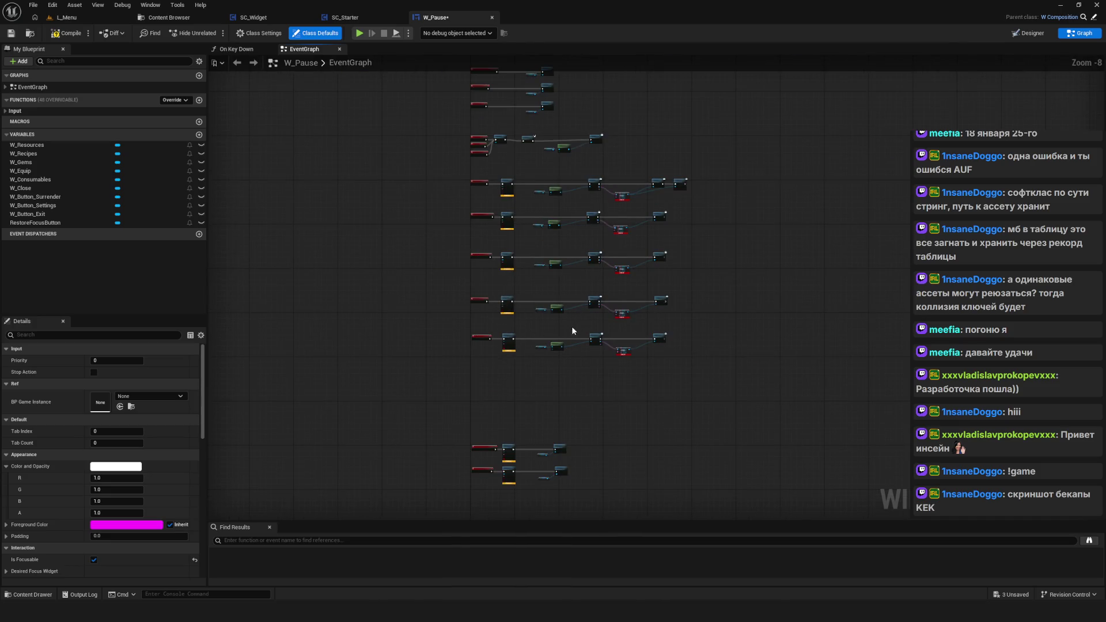
{"action": "scroll", "coordinate": [548, 264], "scroll_direction": "up", "scroll_amount": 8}
{"action": "left_click_drag", "start_coordinate": [798, 288], "coordinate": [735, 293]}
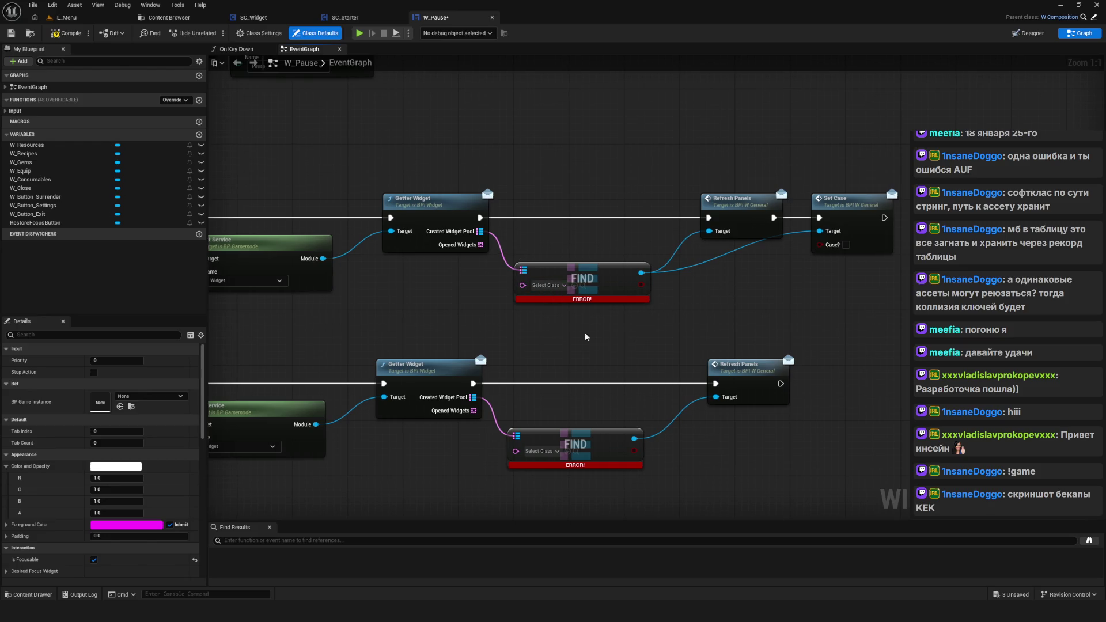
{"action": "left_click_drag", "start_coordinate": [566, 336], "coordinate": [591, 352]}
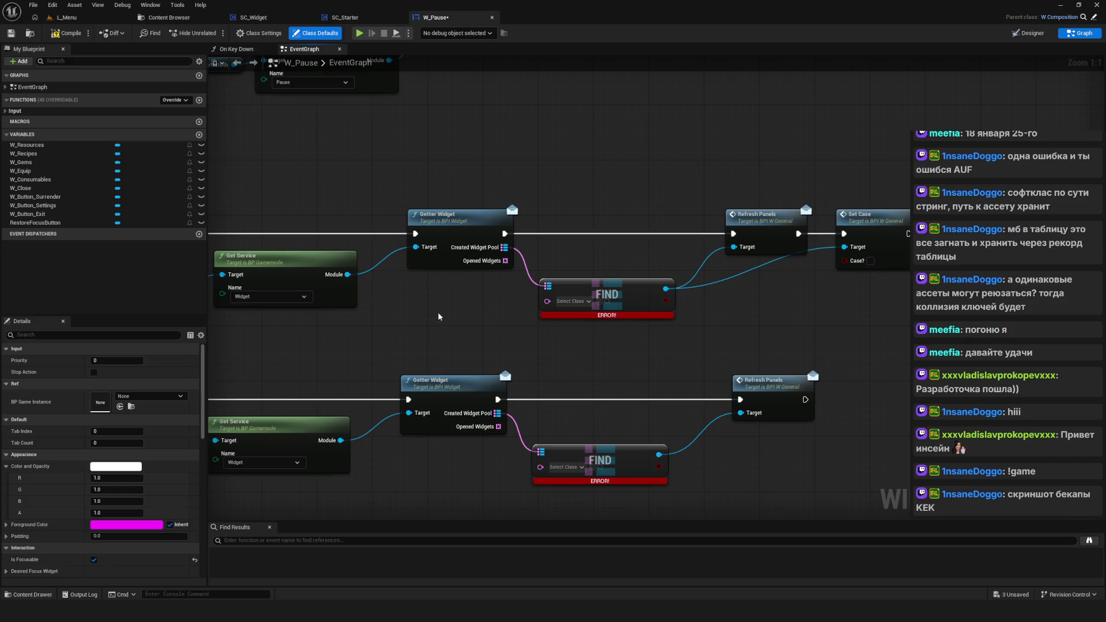
{"action": "left_click_drag", "start_coordinate": [448, 319], "coordinate": [524, 303]}
{"action": "left_click_drag", "start_coordinate": [742, 343], "coordinate": [691, 351]}
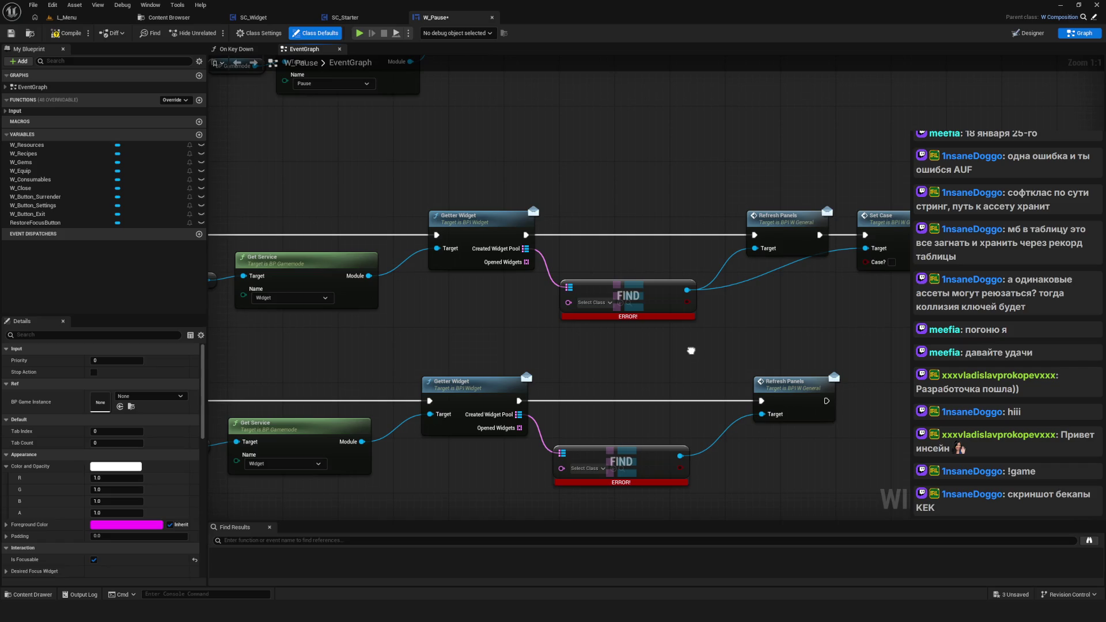
{"action": "mouse_move", "coordinate": [692, 350]}
{"action": "left_mouse_down"}
{"action": "mouse_move", "coordinate": [795, 339]}
{"action": "mouse_move", "coordinate": [685, 340]}
{"action": "mouse_move", "coordinate": [800, 331]}
{"action": "left_mouse_up"}
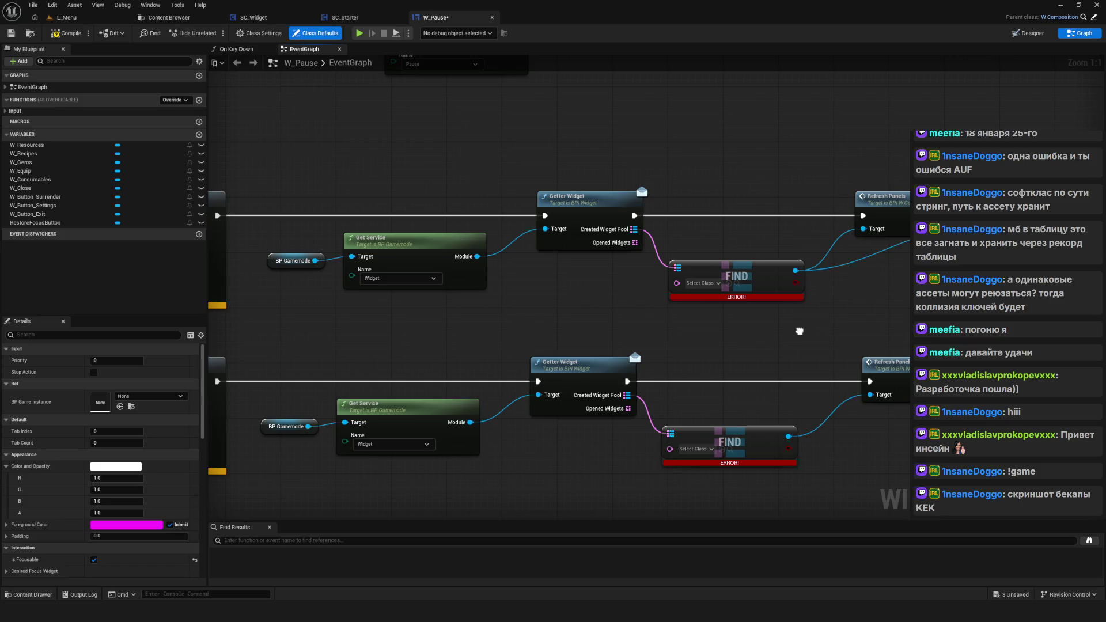
{"action": "left_click_drag", "start_coordinate": [799, 331], "coordinate": [1079, 318]}
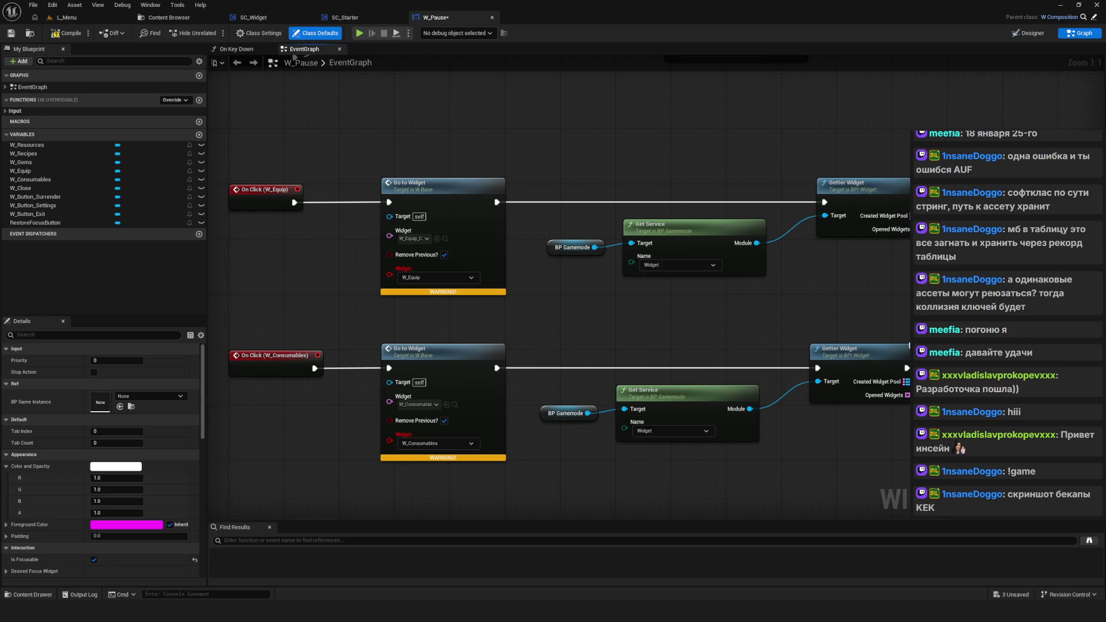
{"action": "scroll", "coordinate": [570, 242], "scroll_direction": "down", "scroll_amount": 6}
Step: Set the Surrender Go to Widget node's class to W_Surrender and the Exit node's to W_Exit, then select both nodes
{"action": "scroll", "coordinate": [653, 406], "scroll_direction": "up", "scroll_amount": 6}
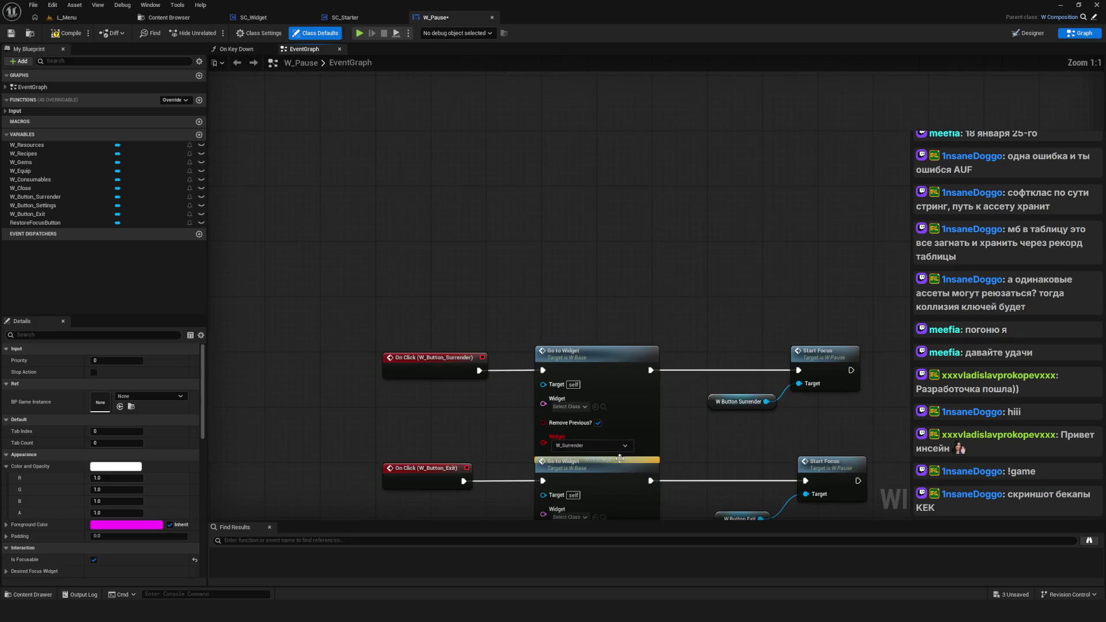
{"action": "left_click_drag", "start_coordinate": [653, 405], "coordinate": [635, 362]}
{"action": "left_click", "coordinate": [547, 329]}
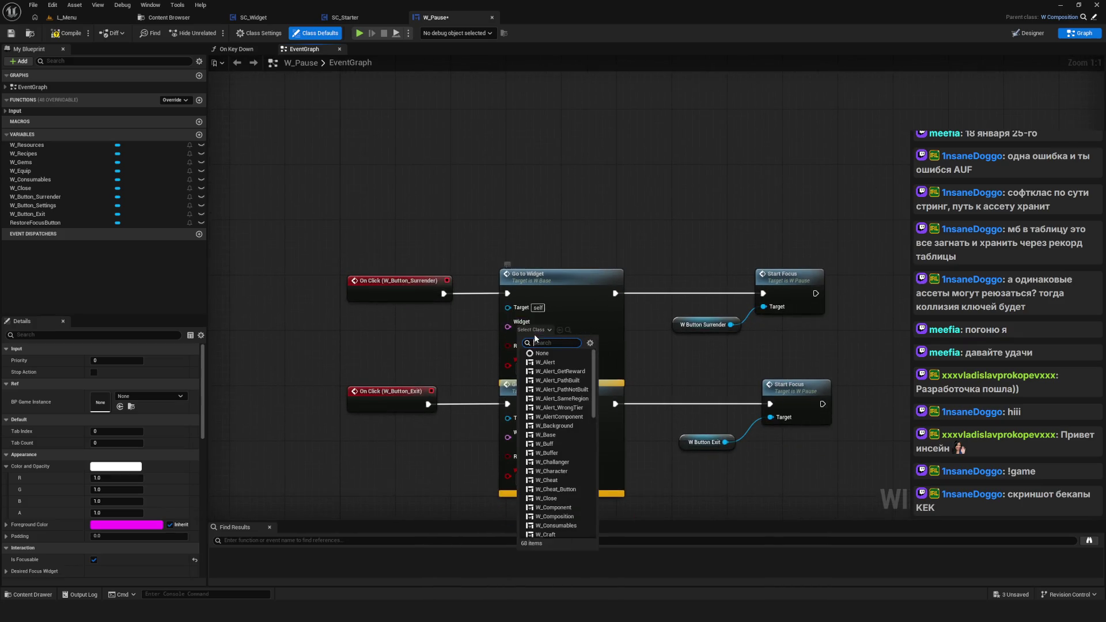
{"action": "type", "text": "W_Su"}
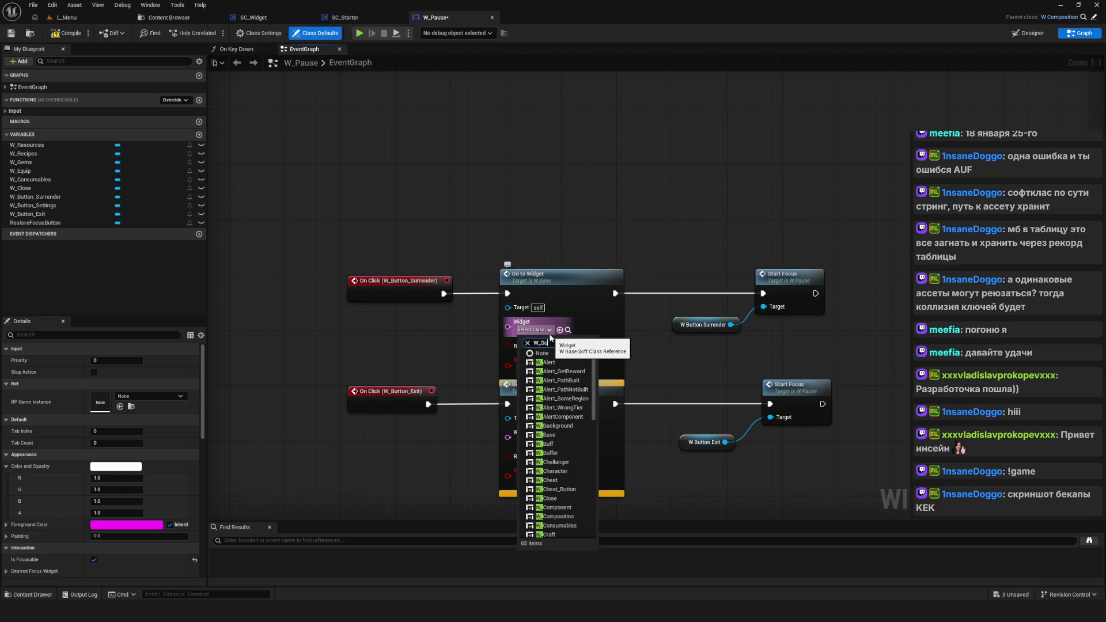
{"action": "type", "text": "rrender"}
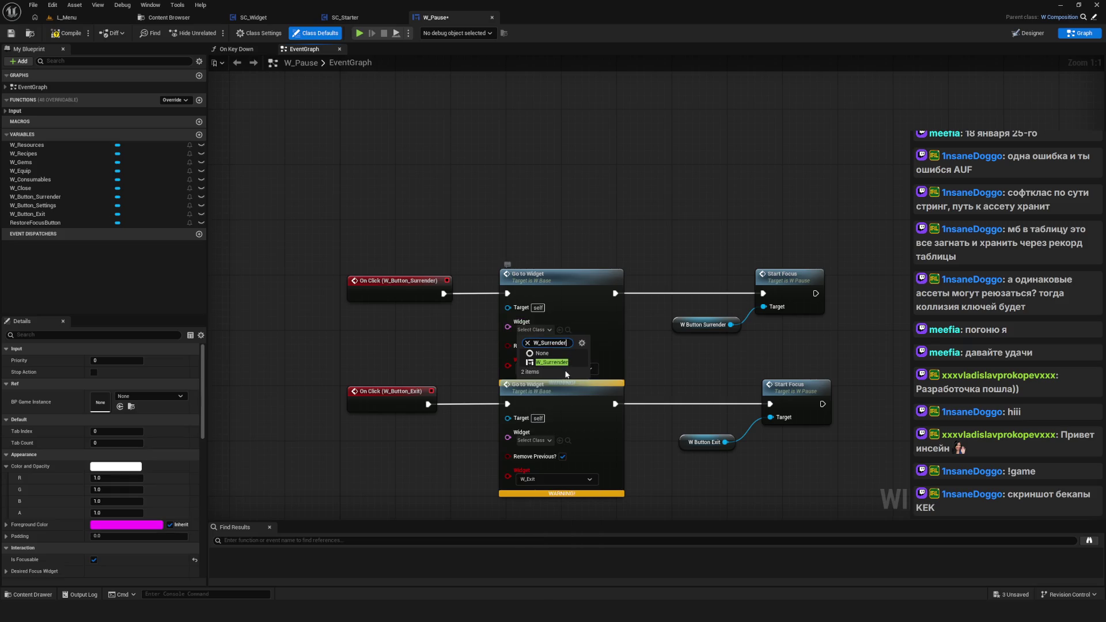
{"action": "left_click", "coordinate": [565, 363]}
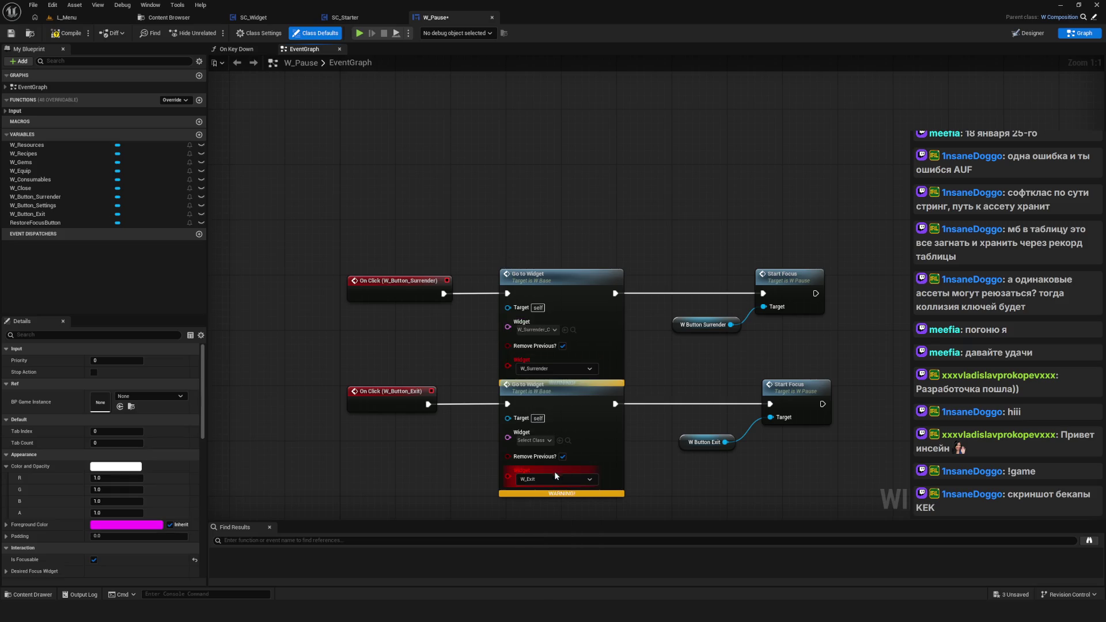
{"action": "left_click", "coordinate": [542, 444]}
{"action": "type", "text": "W_Exit_C"}
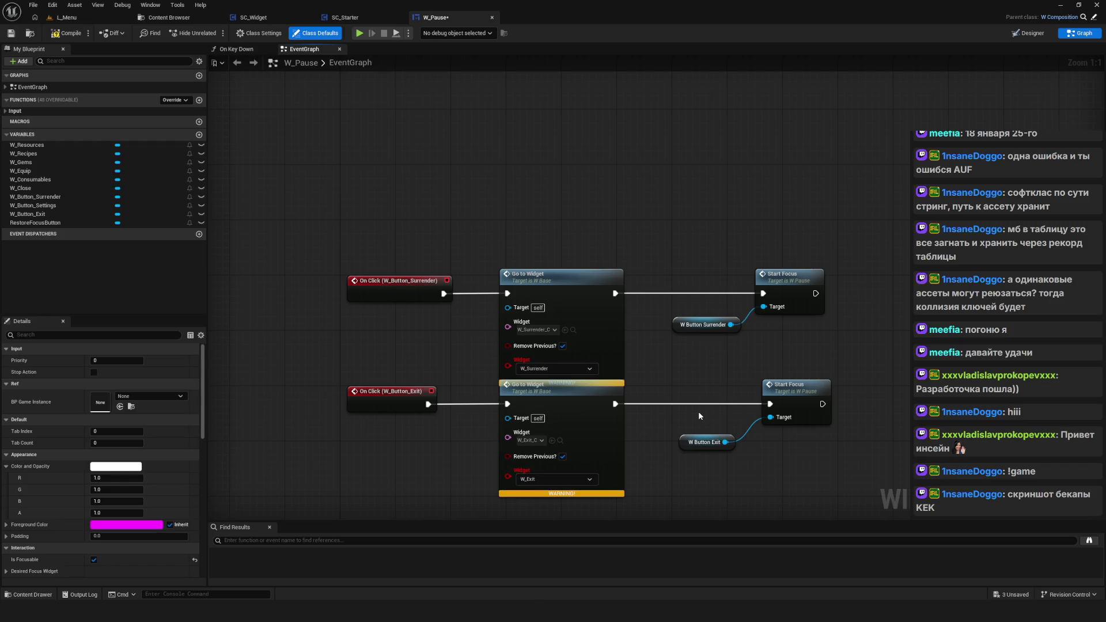
{"action": "left_click_drag", "start_coordinate": [544, 215], "coordinate": [592, 346]}
Step: Refresh the Surrender and Exit Go to Widget nodes to drop their old pins
{"action": "right_click", "coordinate": [592, 243]}
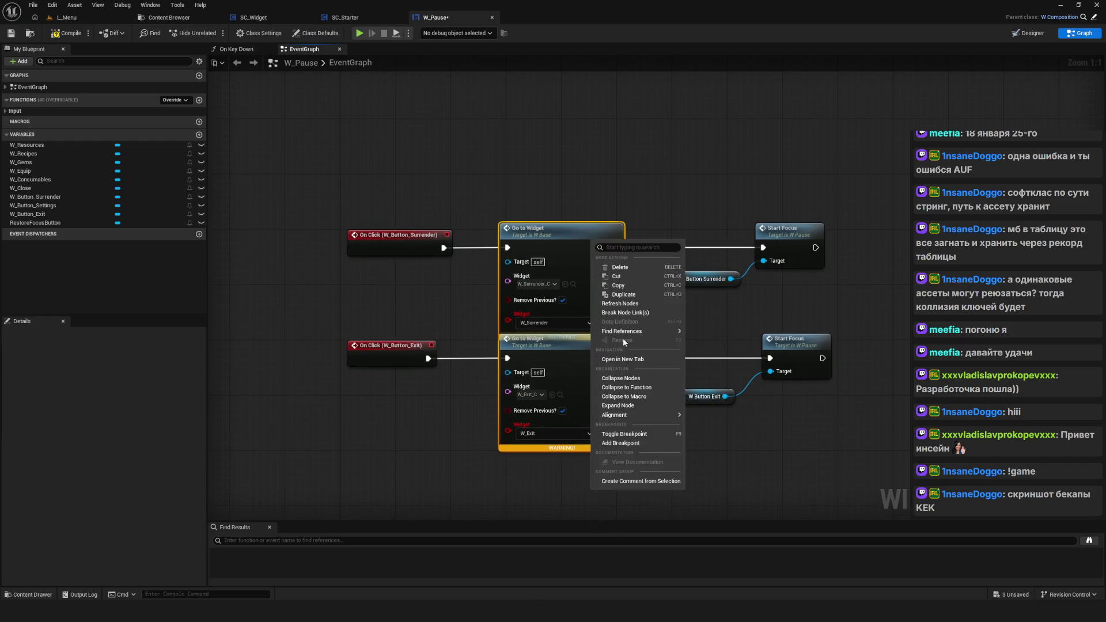
{"action": "left_click", "coordinate": [623, 305]}
{"action": "mouse_move", "coordinate": [666, 340]}
{"action": "left_mouse_down"}
{"action": "mouse_move", "coordinate": [599, 345]}
{"action": "mouse_move", "coordinate": [611, 375]}
{"action": "mouse_move", "coordinate": [582, 389]}
{"action": "mouse_move", "coordinate": [589, 434]}
{"action": "left_mouse_up"}
{"action": "scroll", "coordinate": [589, 434], "scroll_direction": "down", "scroll_amount": 5}
Step: Select the whole column of Go to Widget nodes and refresh them
{"action": "left_click_drag", "start_coordinate": [597, 196], "coordinate": [596, 455]}
{"action": "scroll", "coordinate": [575, 359], "scroll_direction": "up", "scroll_amount": 4}
{"action": "scroll", "coordinate": [575, 359], "scroll_direction": "up", "scroll_amount": 1}
{"action": "mouse_move", "coordinate": [645, 327]}
{"action": "left_mouse_down"}
{"action": "mouse_move", "coordinate": [612, 377]}
{"action": "mouse_move", "coordinate": [626, 502]}
{"action": "left_mouse_up"}
{"action": "left_click_drag", "start_coordinate": [618, 299], "coordinate": [618, 362]}
{"action": "left_click_drag", "start_coordinate": [662, 146], "coordinate": [630, 425]}
{"action": "scroll", "coordinate": [503, 282], "scroll_direction": "down", "scroll_amount": 5}
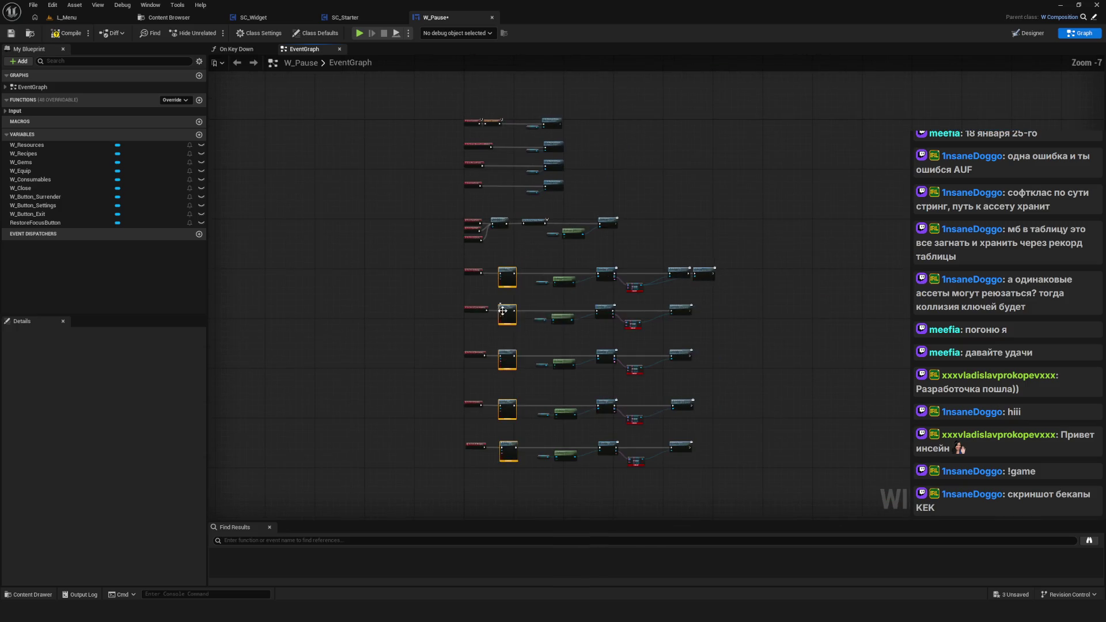
{"action": "scroll", "coordinate": [510, 275], "scroll_direction": "up", "scroll_amount": 3}
{"action": "right_click", "coordinate": [509, 275]}
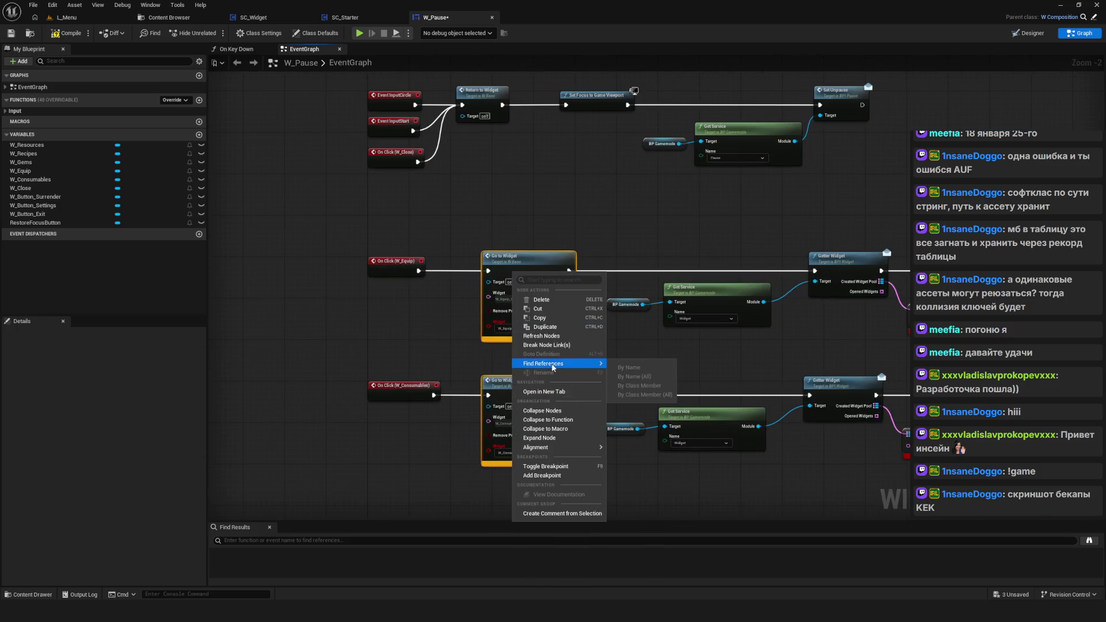
{"action": "left_click", "coordinate": [555, 335]}
Step: Pan the graph to the Equip and Consumables Go to Widget nodes
{"action": "scroll", "coordinate": [575, 281], "scroll_direction": "down", "scroll_amount": 5}
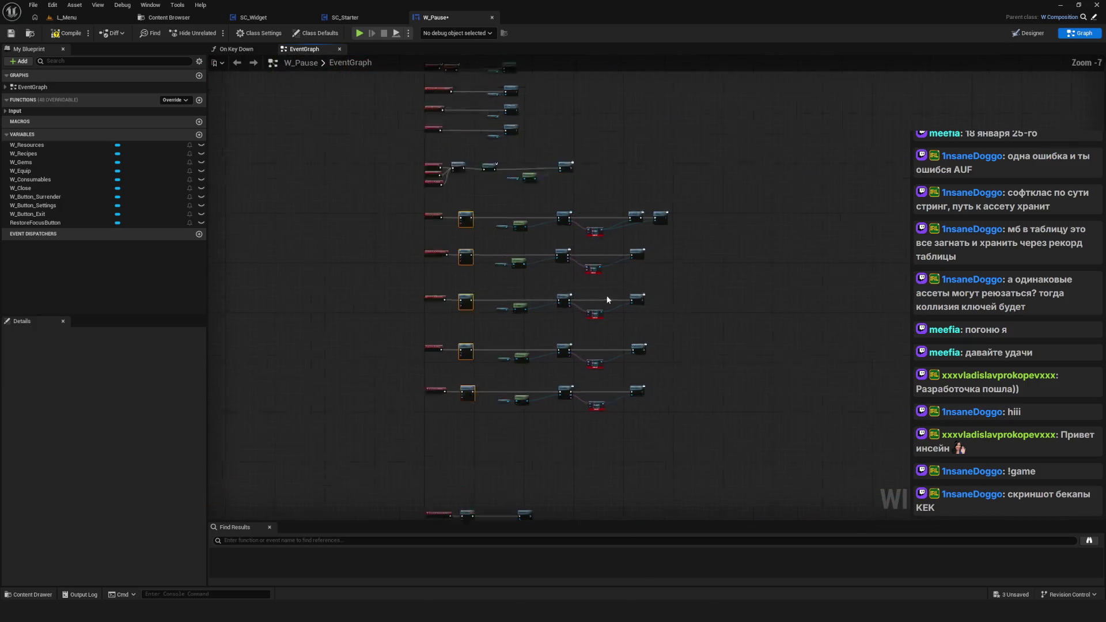
{"action": "scroll", "coordinate": [608, 269], "scroll_direction": "up", "scroll_amount": 3}
{"action": "scroll", "coordinate": [581, 264], "scroll_direction": "up", "scroll_amount": 4}
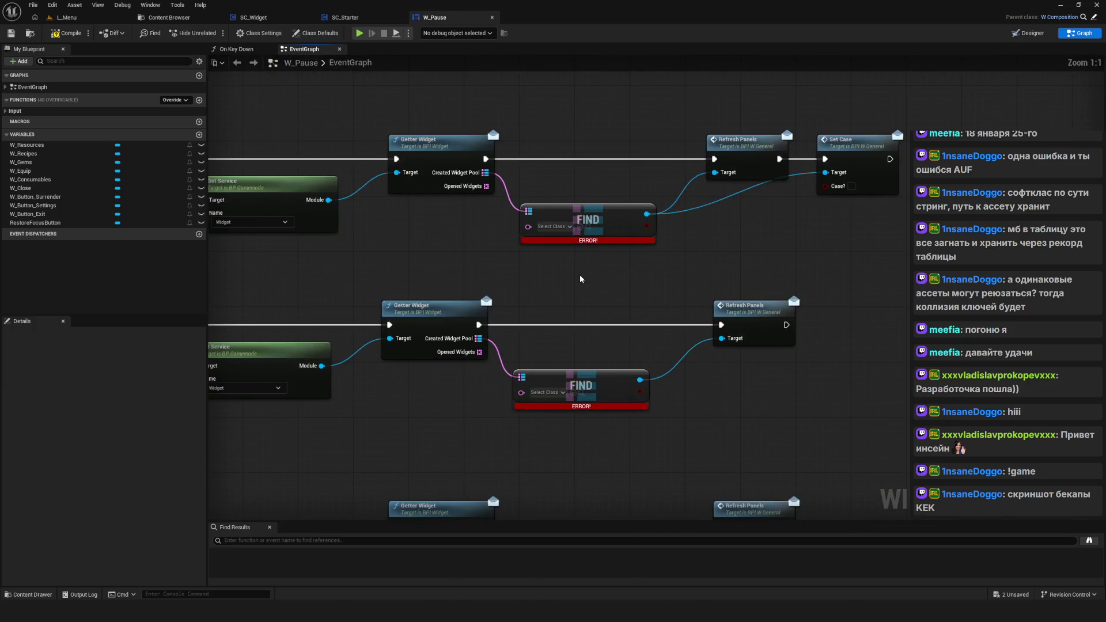
{"action": "scroll", "coordinate": [580, 269], "scroll_direction": "up", "scroll_amount": 1}
{"action": "scroll", "coordinate": [583, 272], "scroll_direction": "down", "scroll_amount": 5}
{"action": "scroll", "coordinate": [640, 245], "scroll_direction": "up", "scroll_amount": 4}
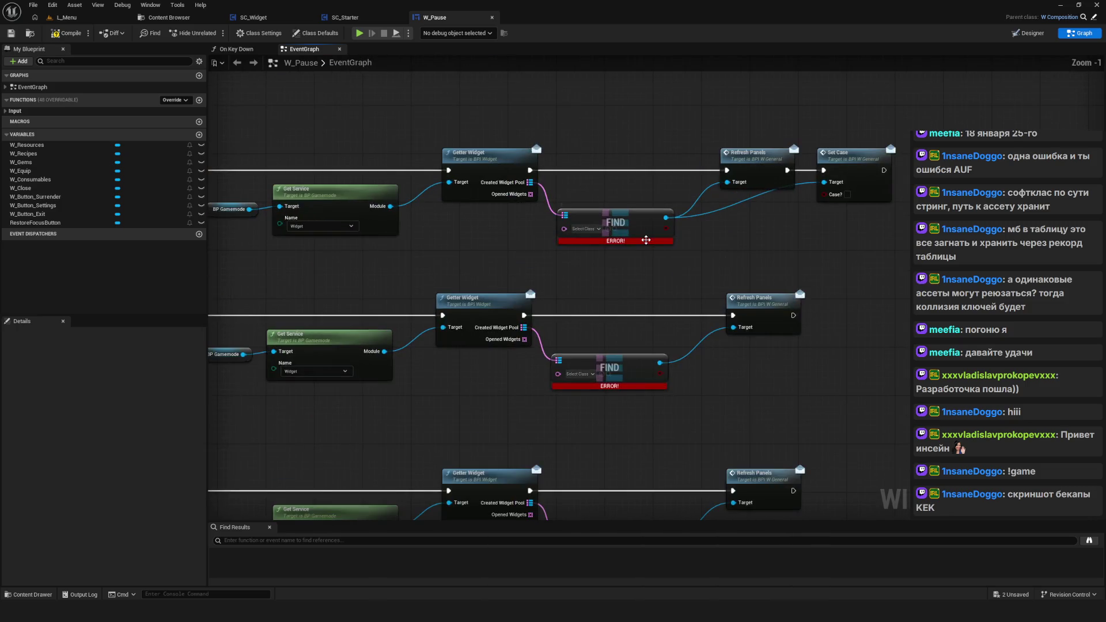
{"action": "mouse_move", "coordinate": [646, 240]}
{"action": "left_mouse_down"}
{"action": "mouse_move", "coordinate": [697, 278]}
{"action": "mouse_move", "coordinate": [701, 301]}
{"action": "left_mouse_up"}
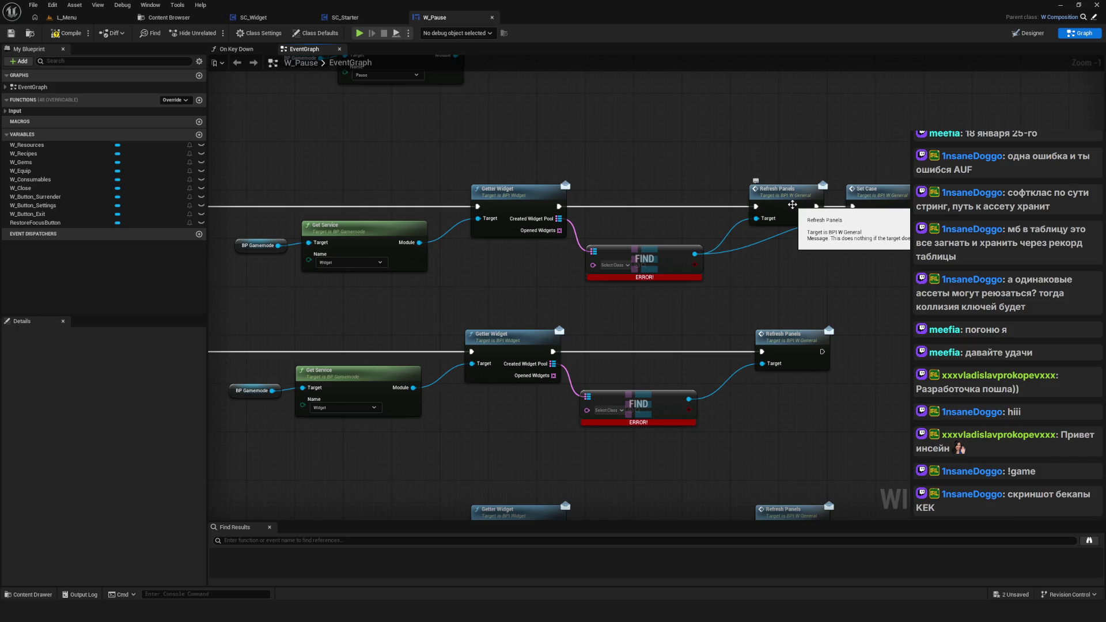
{"action": "mouse_move", "coordinate": [745, 268]}
{"action": "left_mouse_down"}
{"action": "mouse_move", "coordinate": [802, 291]}
{"action": "mouse_move", "coordinate": [983, 283]}
{"action": "left_mouse_up"}
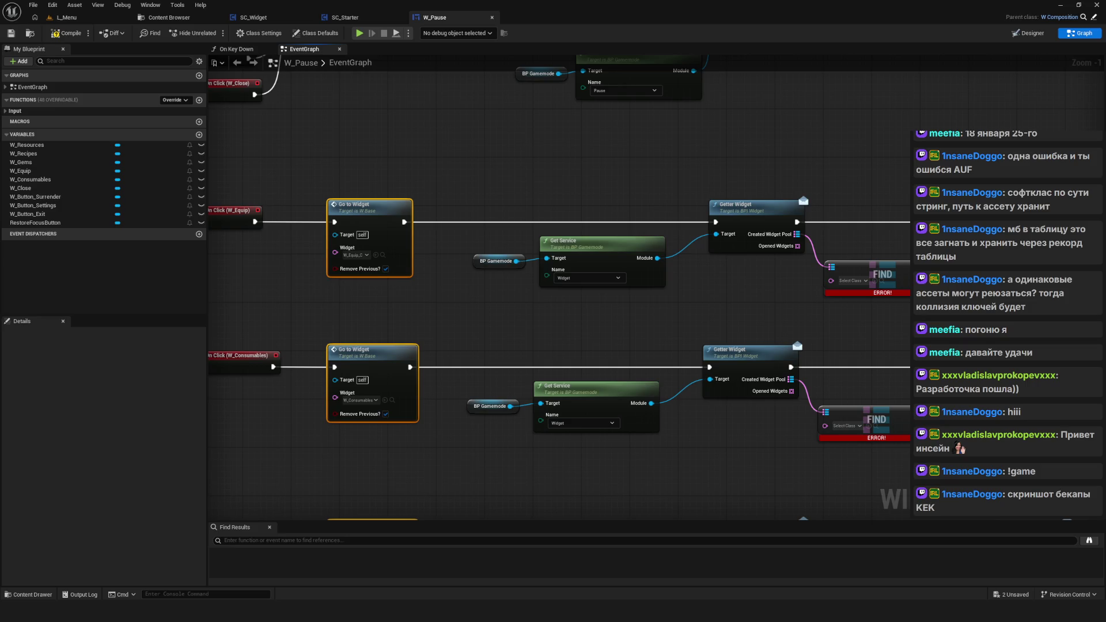
Step: Set the W_Equip branch's FIND node class to W_Equip
{"action": "left_click", "coordinate": [856, 280]}
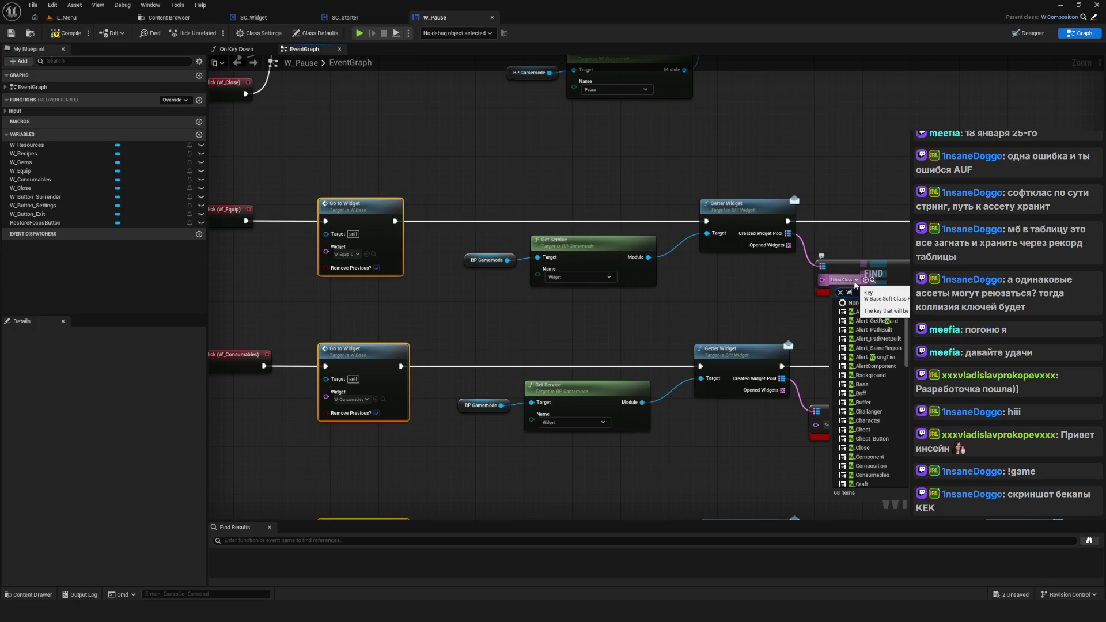
{"action": "type", "text": "_Eq"}
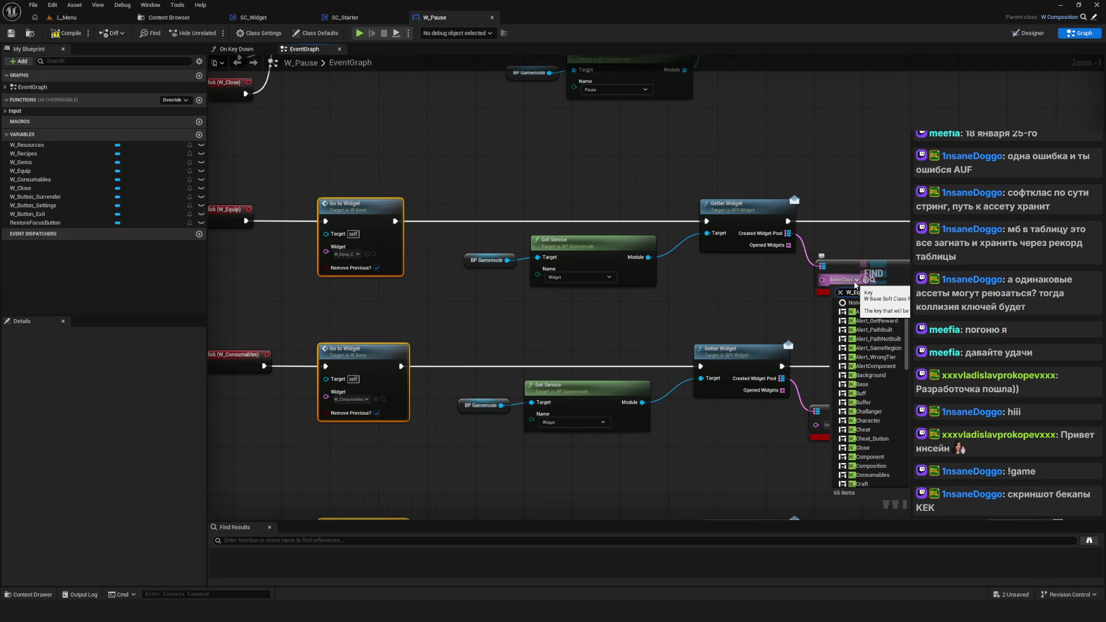
{"action": "type", "text": "uip"}
{"action": "key", "text": "BackSpace"}
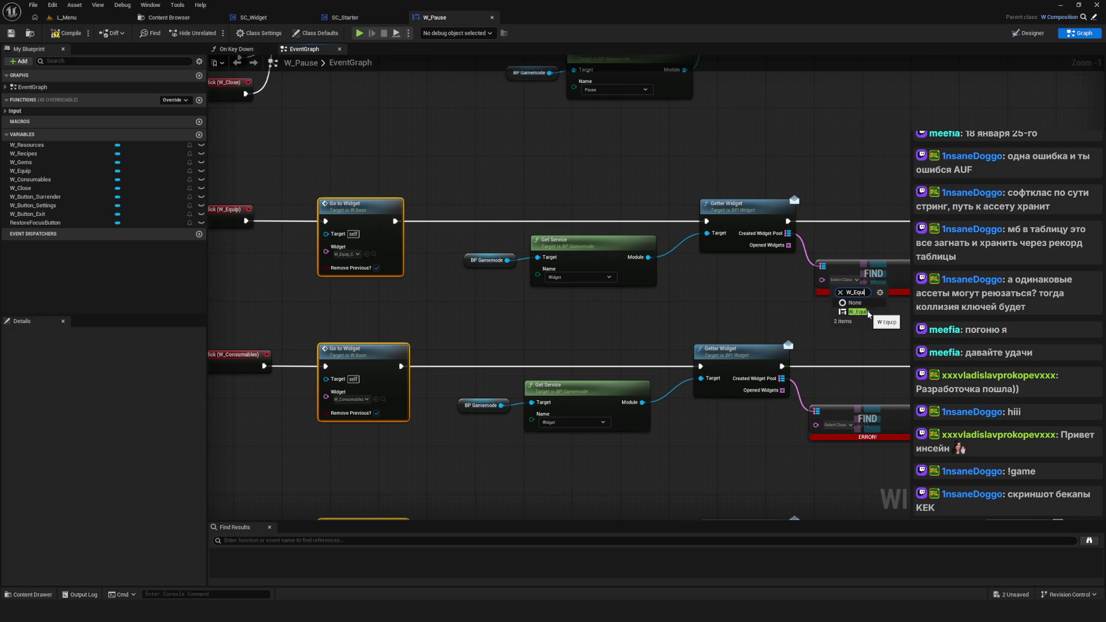
{"action": "left_click", "coordinate": [858, 312]}
{"action": "mouse_move", "coordinate": [888, 321]}
{"action": "left_mouse_down"}
{"action": "mouse_move", "coordinate": [616, 312]}
{"action": "mouse_move", "coordinate": [638, 295]}
{"action": "left_mouse_up"}
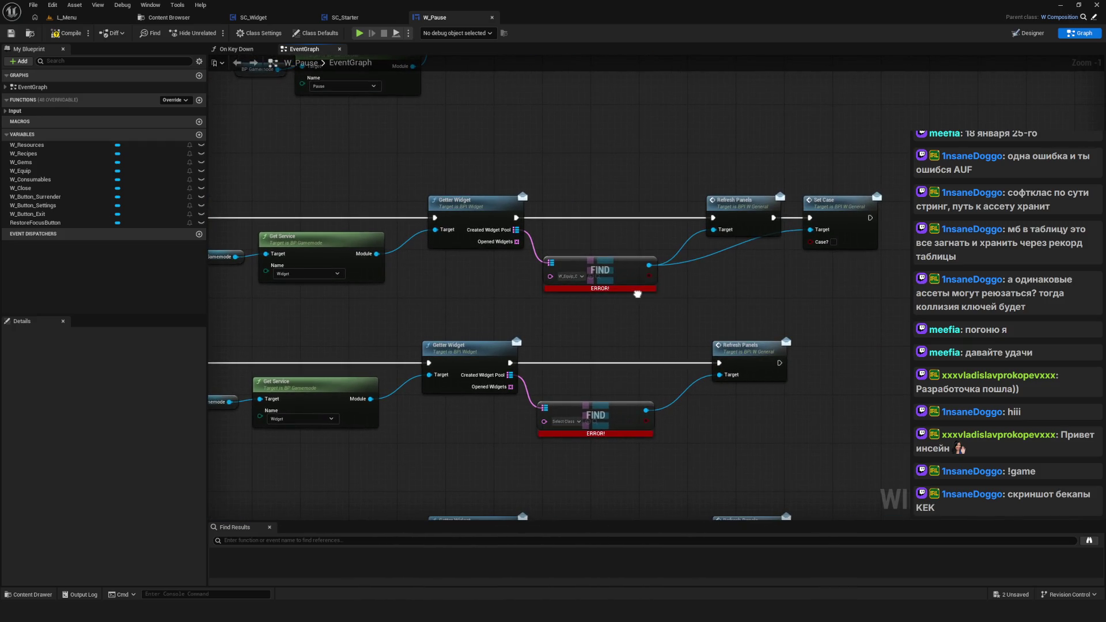
{"action": "left_click_drag", "start_coordinate": [637, 294], "coordinate": [942, 270]}
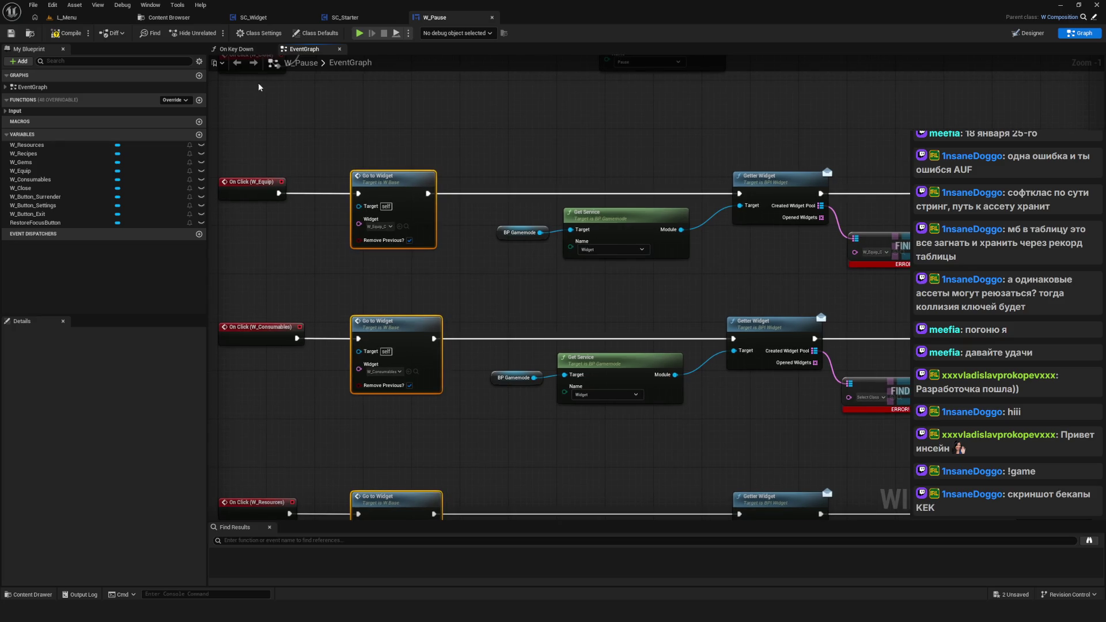
{"action": "left_click", "coordinate": [167, 17]}
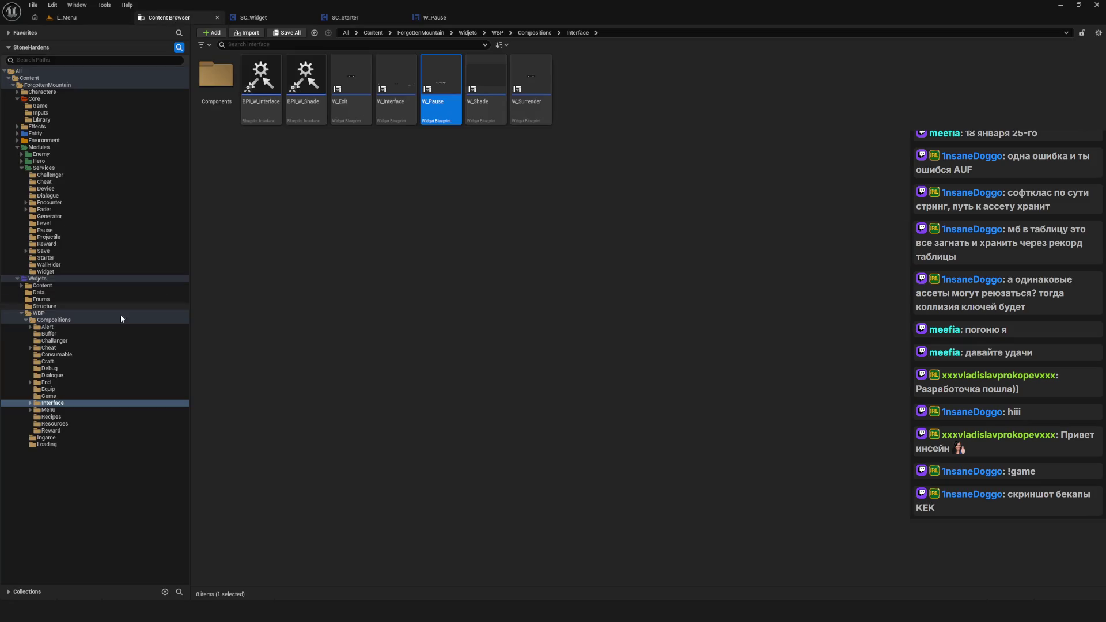
Step: Open the W_Equip widget blueprint and inspect its Event RefreshPanels graph
{"action": "left_click", "coordinate": [66, 389]}
{"action": "left_click", "coordinate": [268, 94]}
{"action": "double_click", "coordinate": [267, 94]}
{"action": "left_click", "coordinate": [1079, 33]}
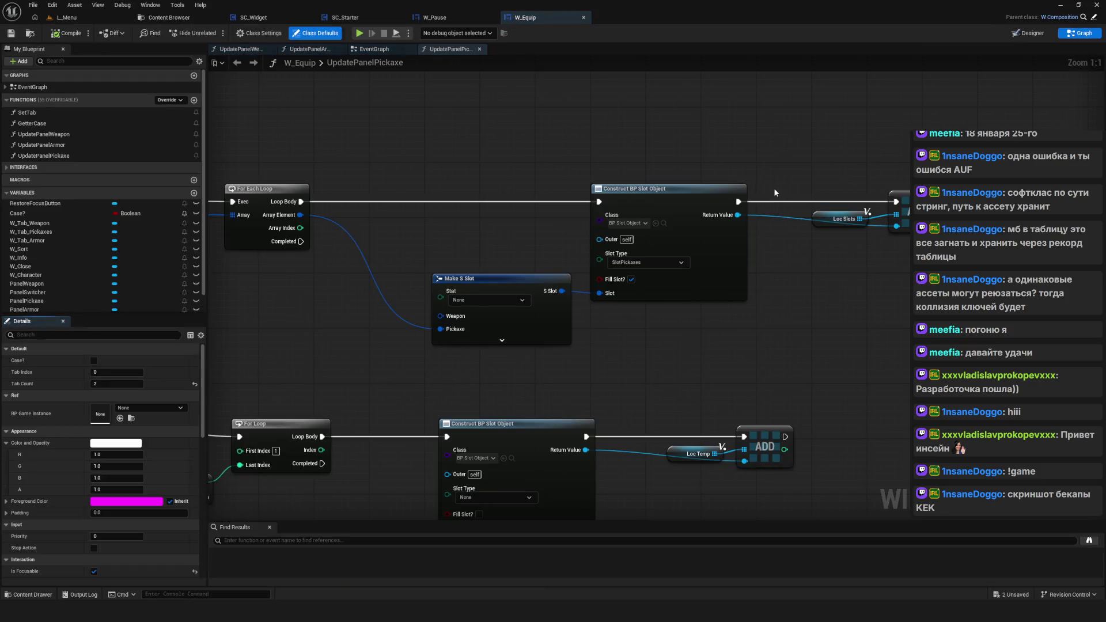
{"action": "scroll", "coordinate": [805, 188], "scroll_direction": "down", "scroll_amount": 4}
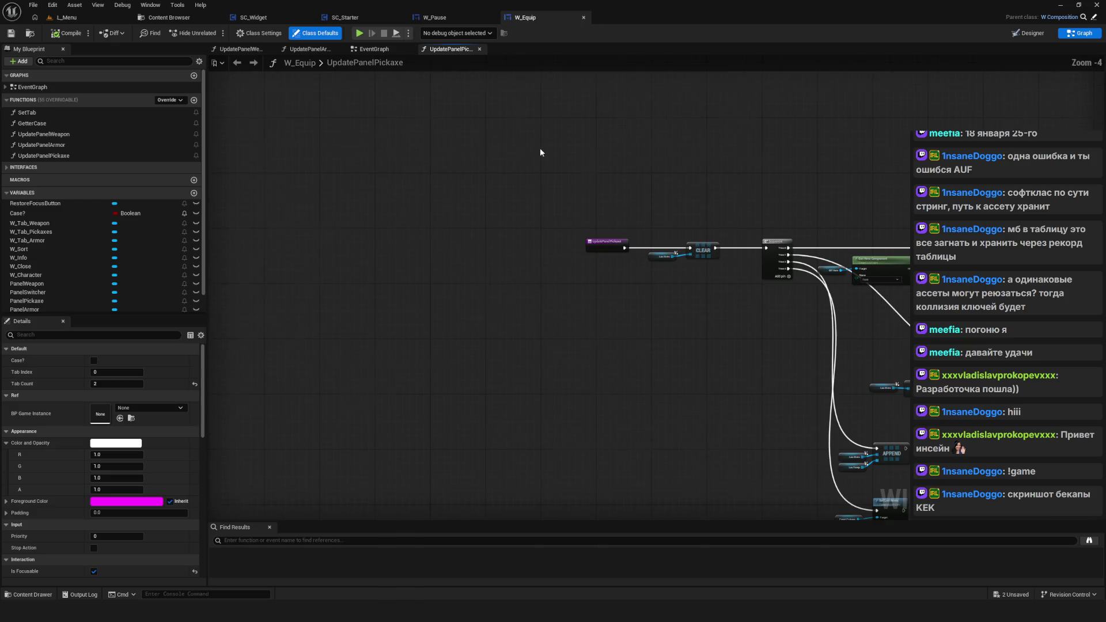
{"action": "left_click", "coordinate": [371, 49]}
{"action": "scroll", "coordinate": [616, 427], "scroll_direction": "down", "scroll_amount": 1}
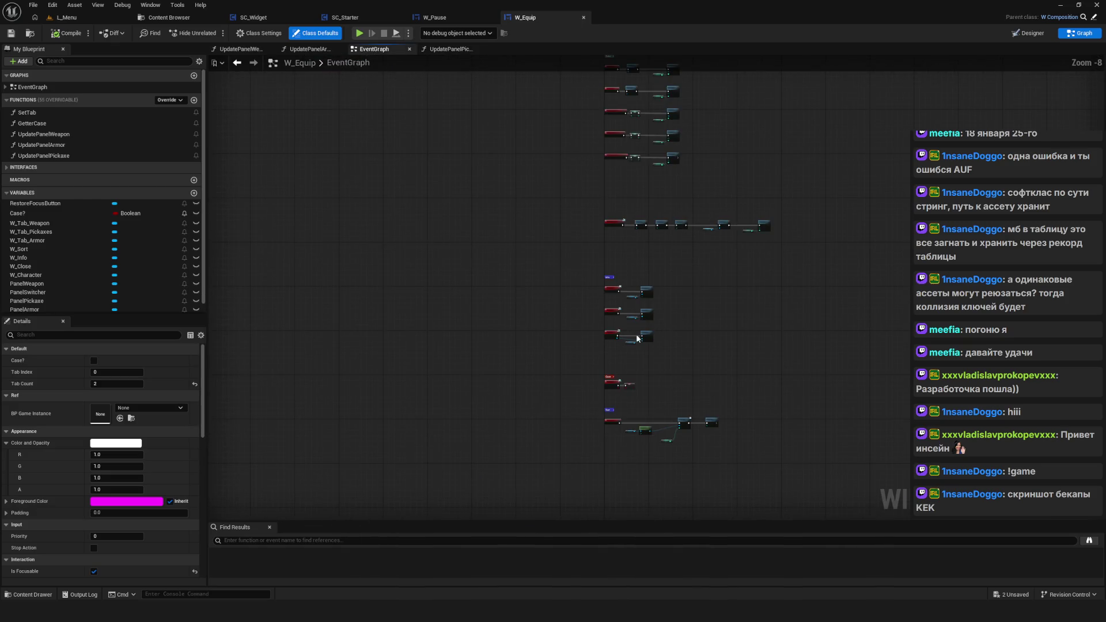
{"action": "scroll", "coordinate": [612, 113], "scroll_direction": "up", "scroll_amount": 5}
{"action": "left_click_drag", "start_coordinate": [413, 159], "coordinate": [614, 299]}
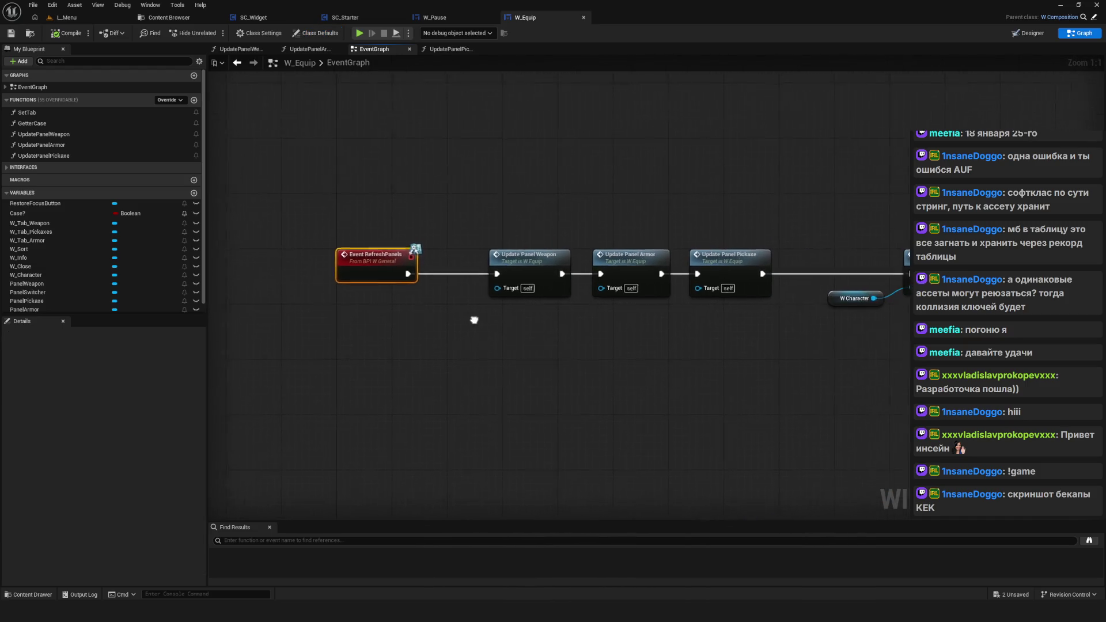
{"action": "scroll", "coordinate": [461, 334], "scroll_direction": "down", "scroll_amount": 7}
{"action": "scroll", "coordinate": [472, 353], "scroll_direction": "up", "scroll_amount": 4}
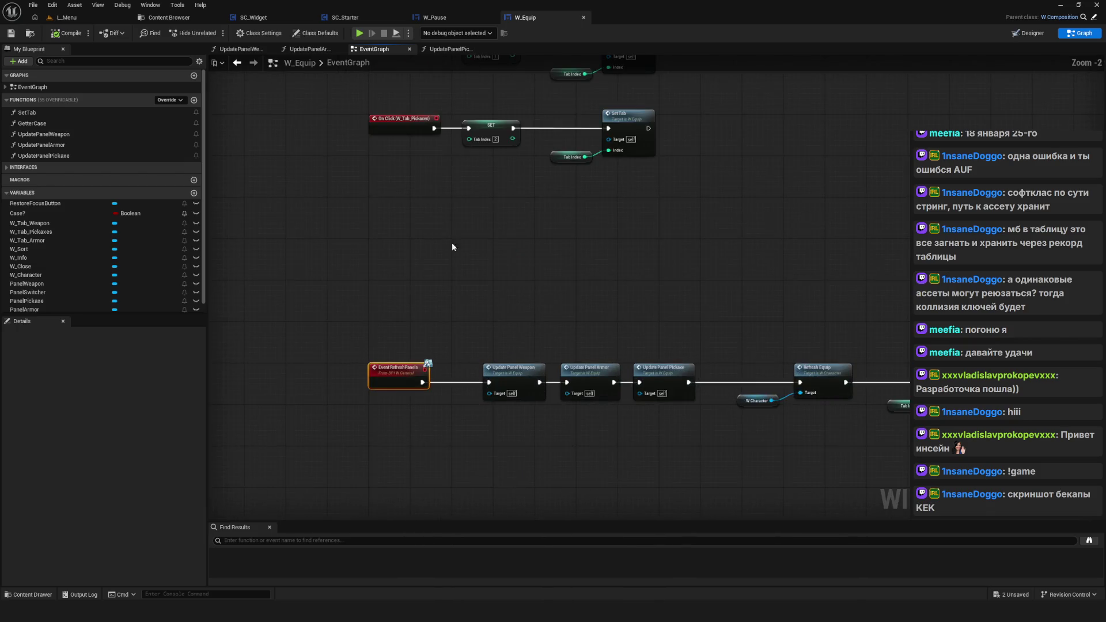
Step: Inspect W_Equip's Update Panel Weapon and Pickaxe nodes, then return to W_Pause's On Click rows
{"action": "left_click", "coordinate": [345, 17]}
{"action": "left_click", "coordinate": [428, 17]}
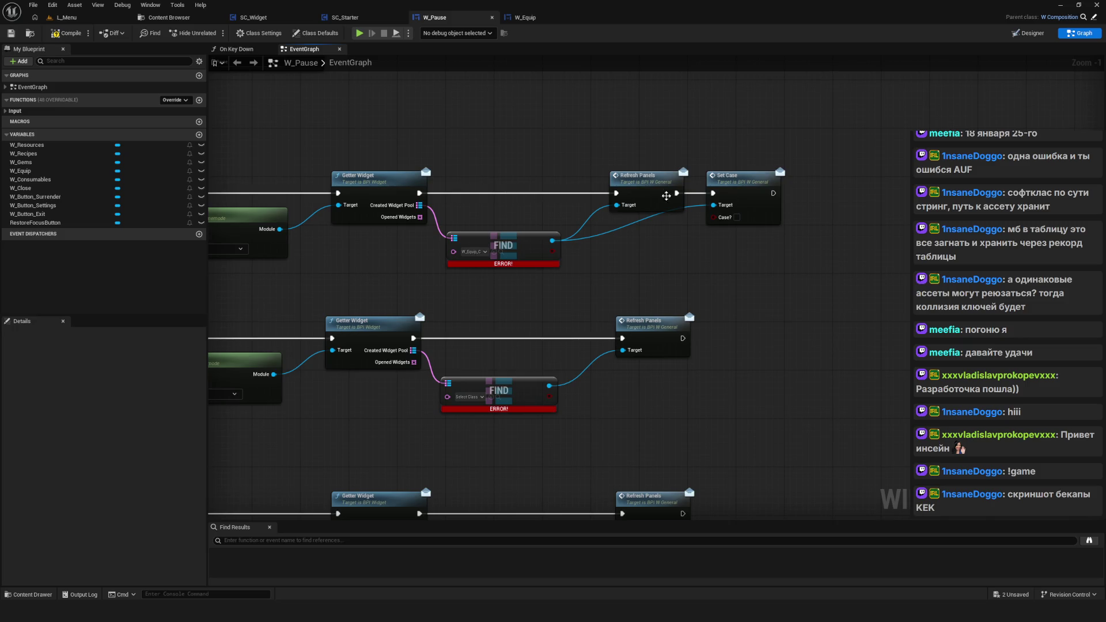
{"action": "left_click", "coordinate": [525, 17]}
{"action": "scroll", "coordinate": [421, 324], "scroll_direction": "up", "scroll_amount": 2}
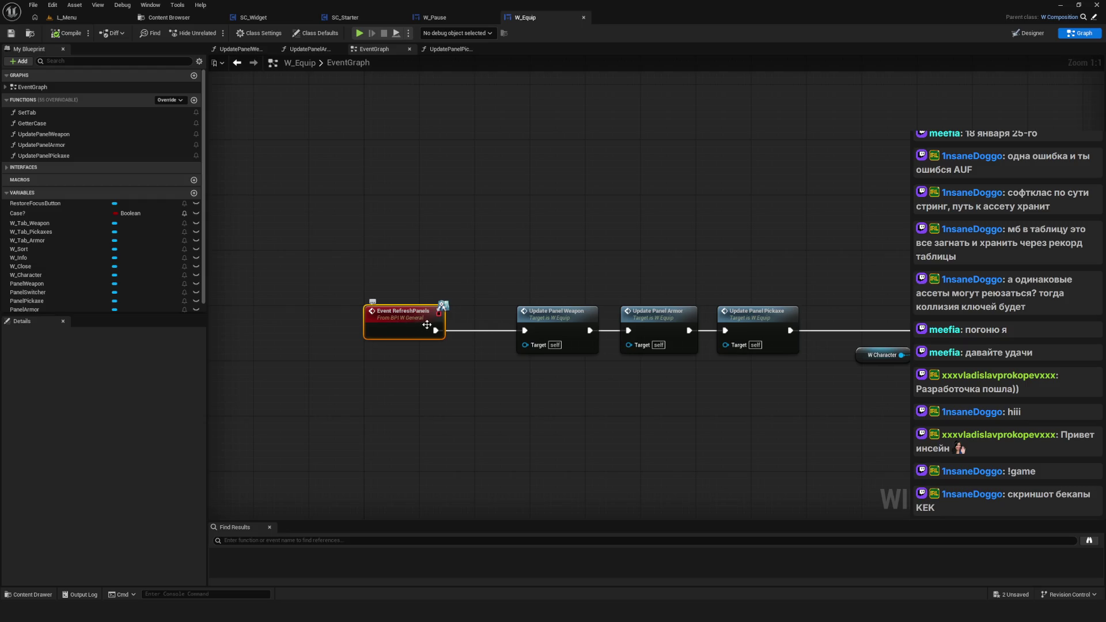
{"action": "mouse_move", "coordinate": [568, 328]}
{"action": "left_mouse_down"}
{"action": "mouse_move", "coordinate": [411, 308]}
{"action": "mouse_move", "coordinate": [449, 340]}
{"action": "mouse_move", "coordinate": [438, 350]}
{"action": "left_mouse_up"}
{"action": "left_click", "coordinate": [501, 296]}
{"action": "left_click", "coordinate": [718, 294]}
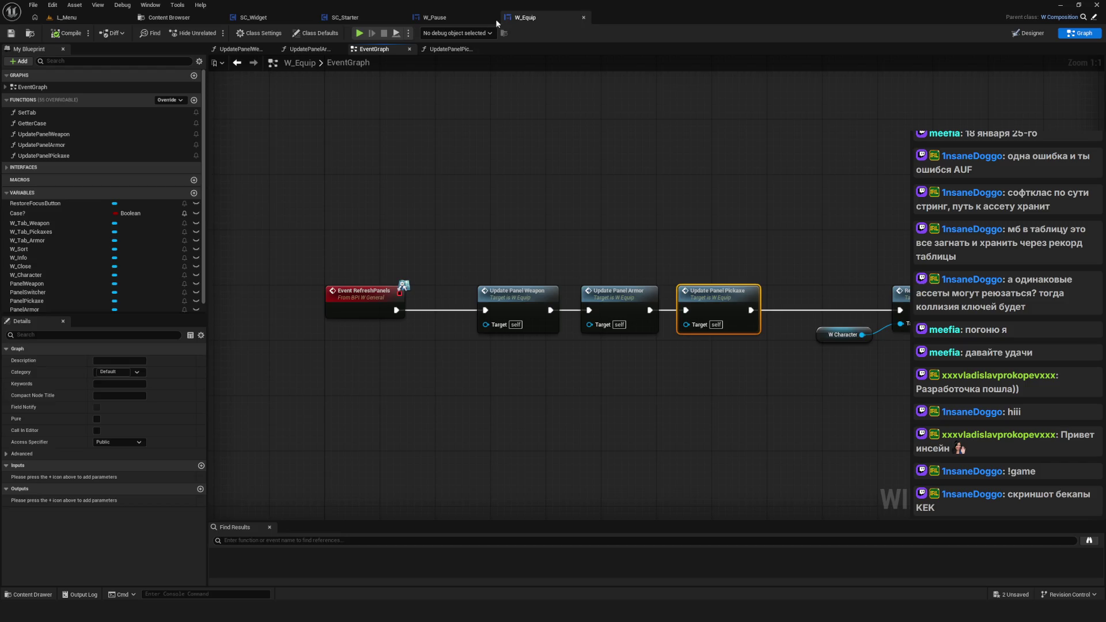
{"action": "left_click", "coordinate": [438, 17]}
{"action": "left_click_drag", "start_coordinate": [671, 209], "coordinate": [1068, 200]}
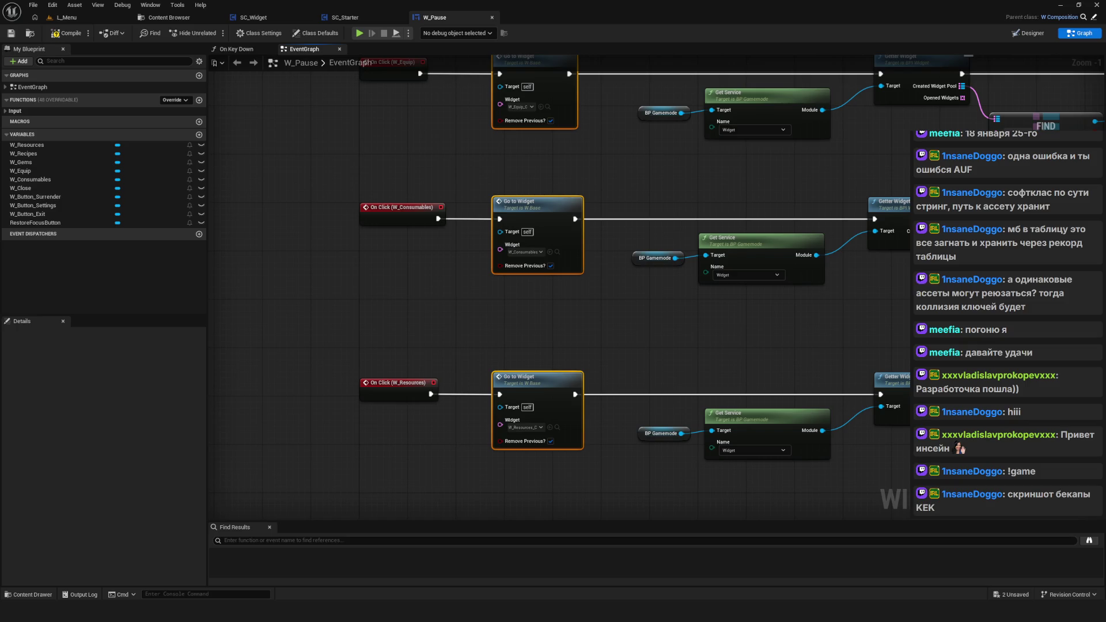
Step: Set the next two FIND nodes' classes to W_Consumables and W_Resources
{"action": "left_click_drag", "start_coordinate": [1067, 200], "coordinate": [739, 200]}
{"action": "left_click", "coordinate": [683, 283]}
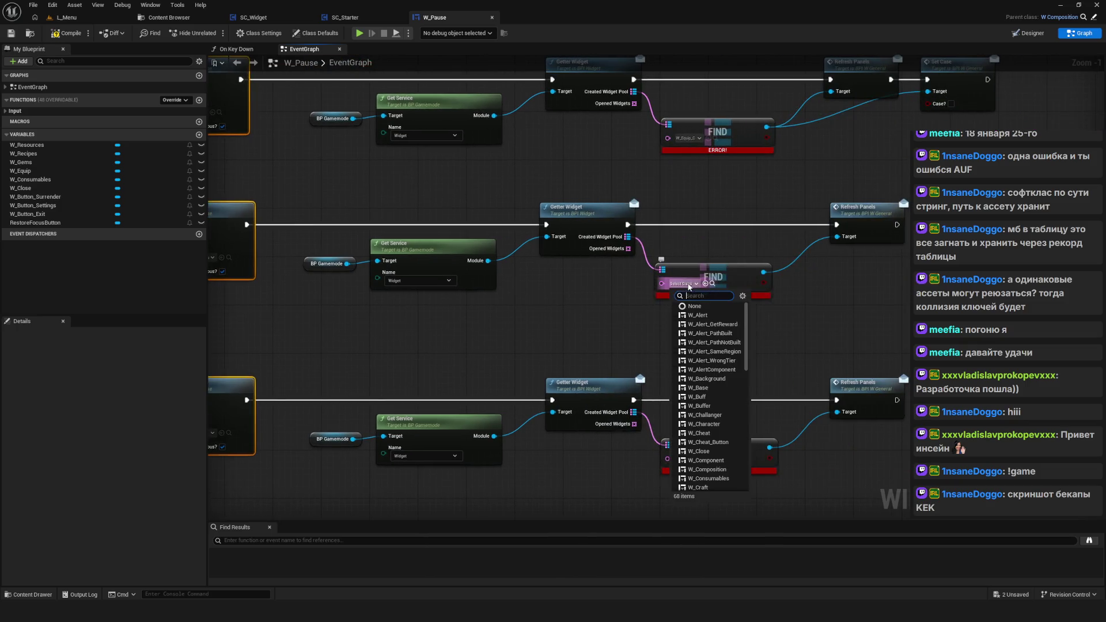
{"action": "type", "text": "W_Consum"}
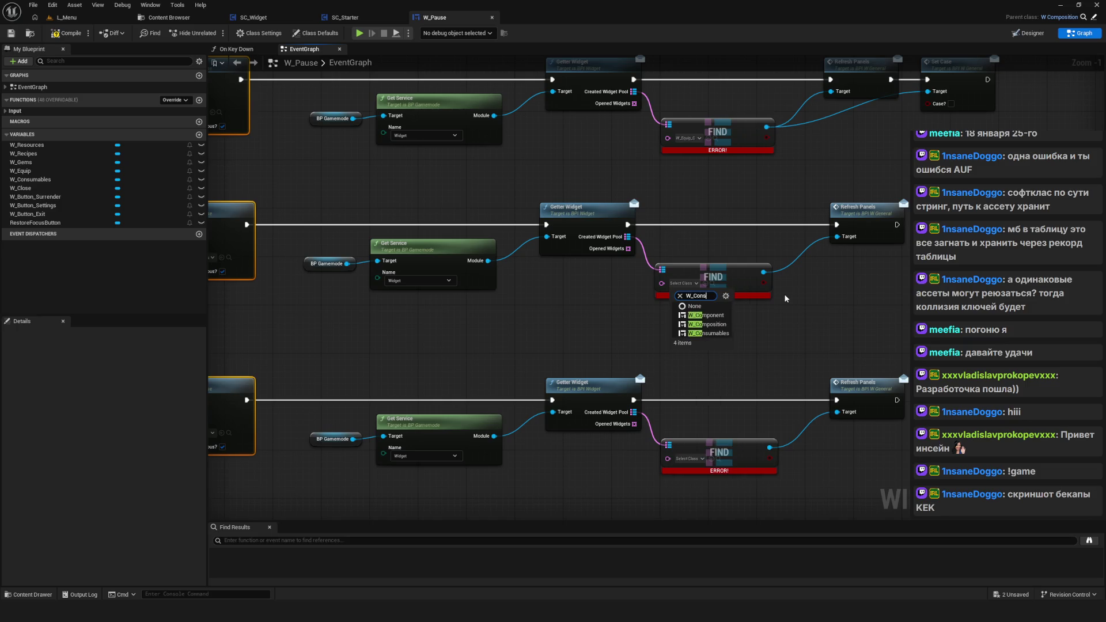
{"action": "left_click", "coordinate": [714, 315]}
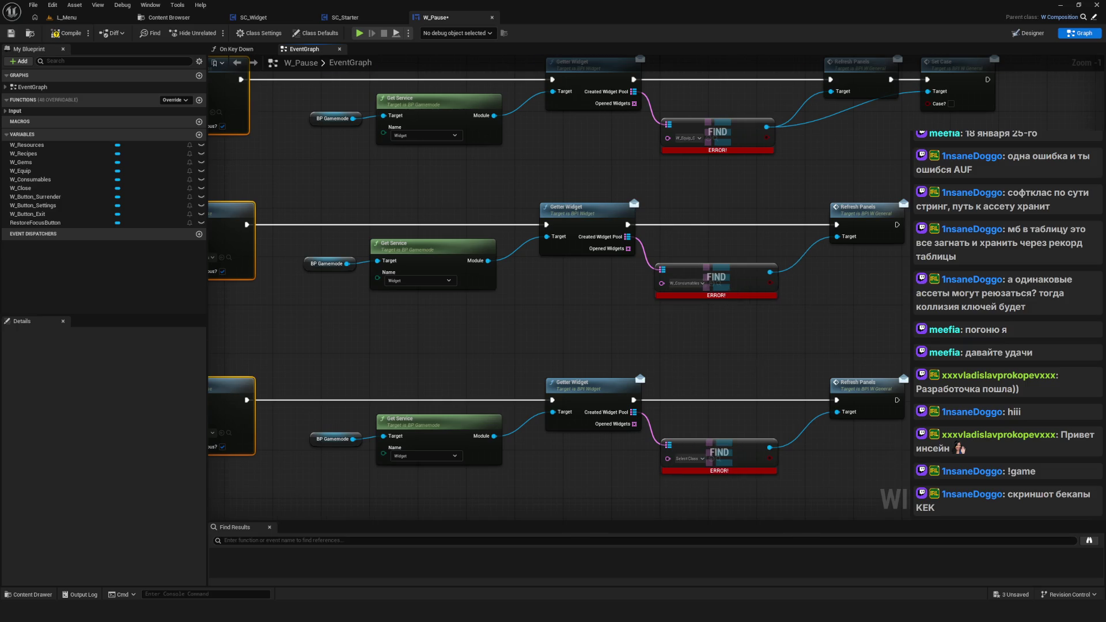
{"action": "left_click_drag", "start_coordinate": [730, 370], "coordinate": [866, 213]}
{"action": "left_click", "coordinate": [824, 302]}
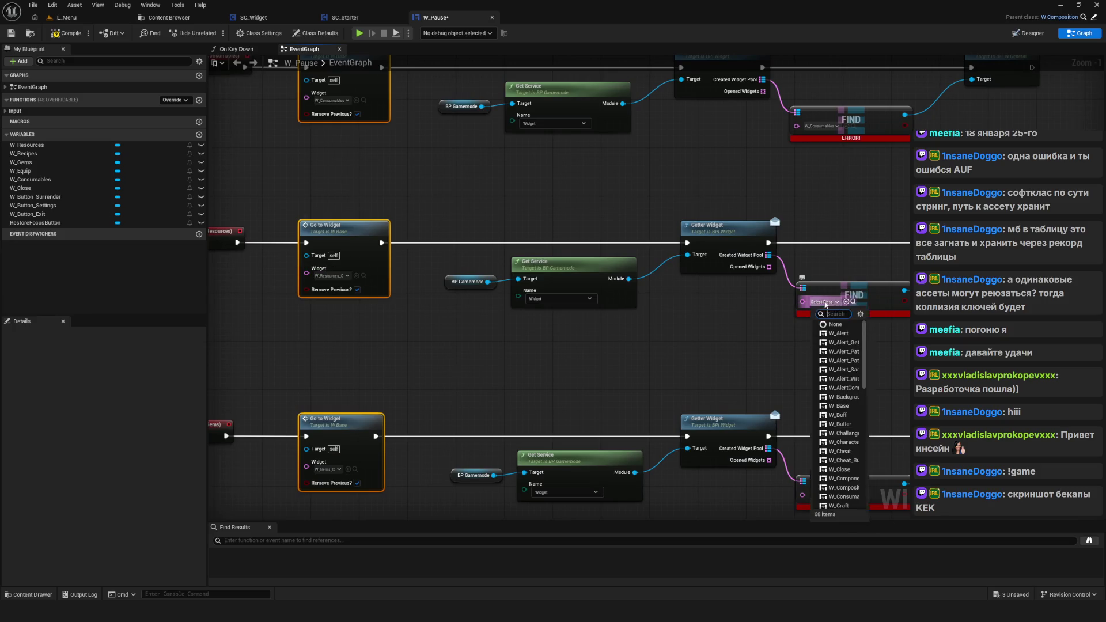
{"action": "type", "text": "W_Res"}
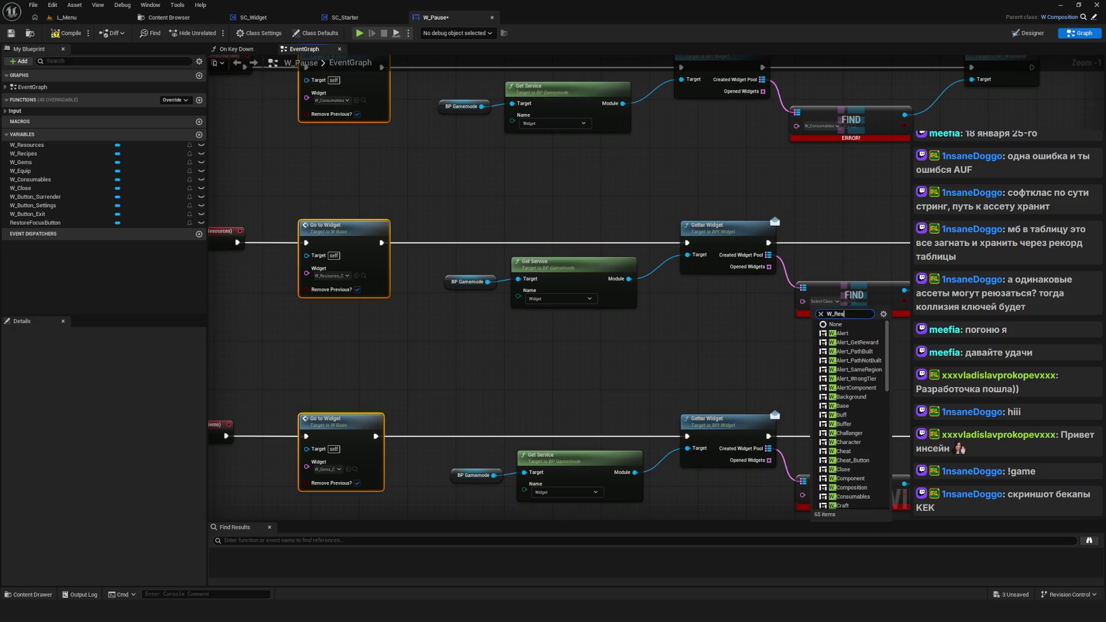
{"action": "type", "text": "urce"}
{"action": "key", "text": "BackSpace"}
{"action": "key", "text": "BackSpace"}
{"action": "key", "text": "BackSpace"}
{"action": "type", "text": "o"}
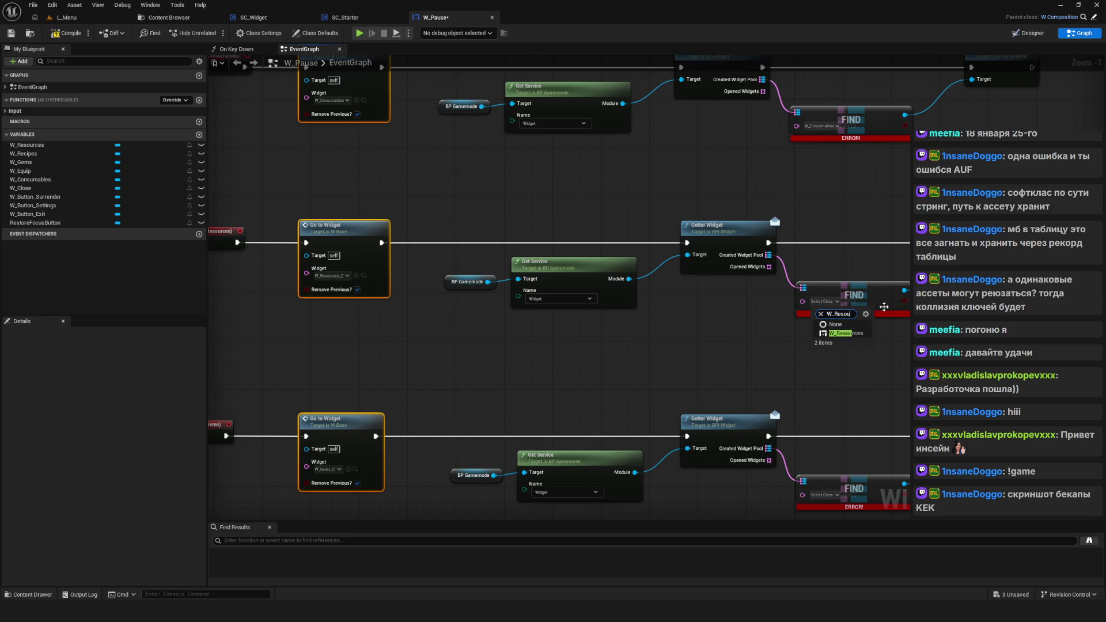
{"action": "left_click", "coordinate": [847, 333]}
Step: Set the Gems and Recipes FIND nodes' classes to W_Gems and W_Recipe
{"action": "mouse_move", "coordinate": [323, 199]}
{"action": "left_mouse_down"}
{"action": "mouse_move", "coordinate": [390, 355]}
{"action": "mouse_move", "coordinate": [483, 334]}
{"action": "left_mouse_up"}
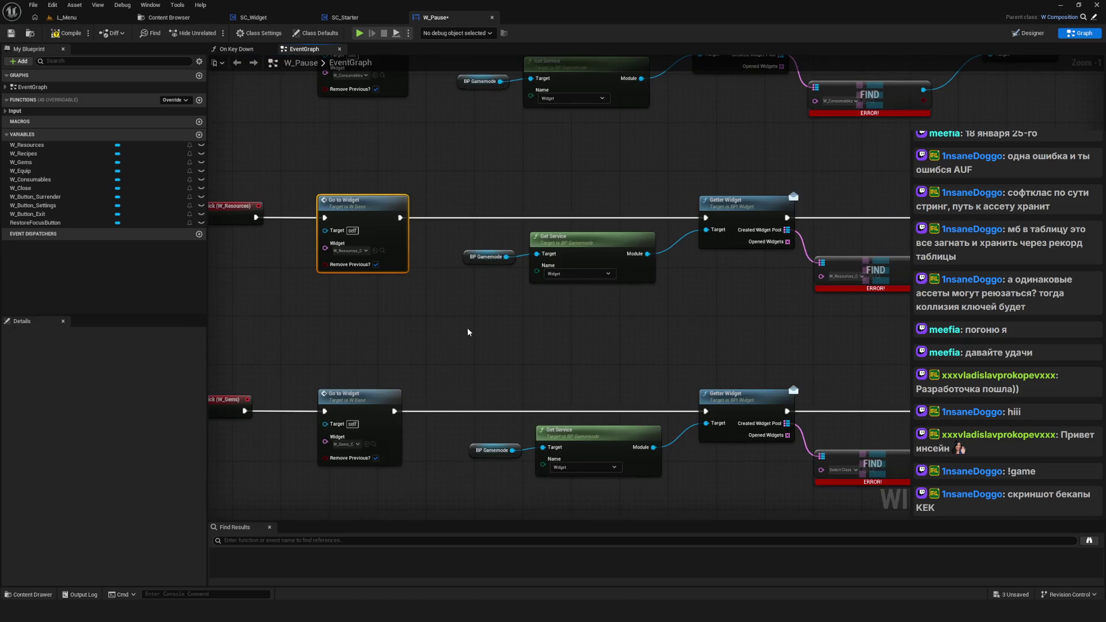
{"action": "left_click_drag", "start_coordinate": [576, 271], "coordinate": [473, 256]}
{"action": "scroll", "coordinate": [729, 262], "scroll_direction": "up", "scroll_amount": 1}
{"action": "mouse_move", "coordinate": [729, 262]}
{"action": "left_mouse_down"}
{"action": "mouse_move", "coordinate": [740, 299]}
{"action": "mouse_move", "coordinate": [967, 267]}
{"action": "mouse_move", "coordinate": [879, 183]}
{"action": "left_mouse_up"}
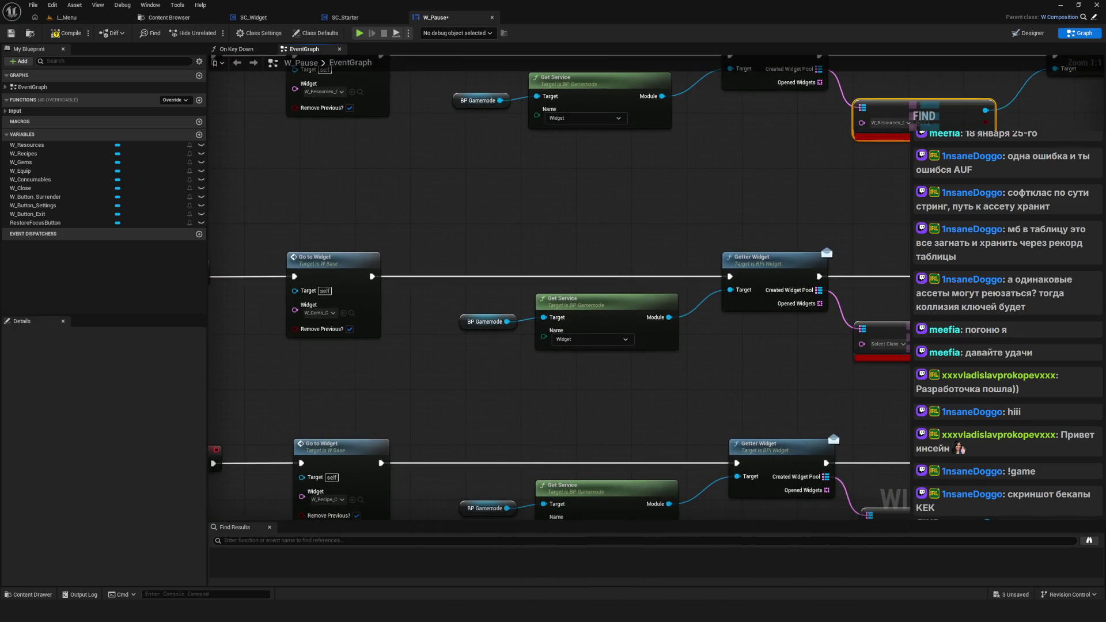
{"action": "left_click", "coordinate": [899, 344]}
{"action": "type", "text": "s"}
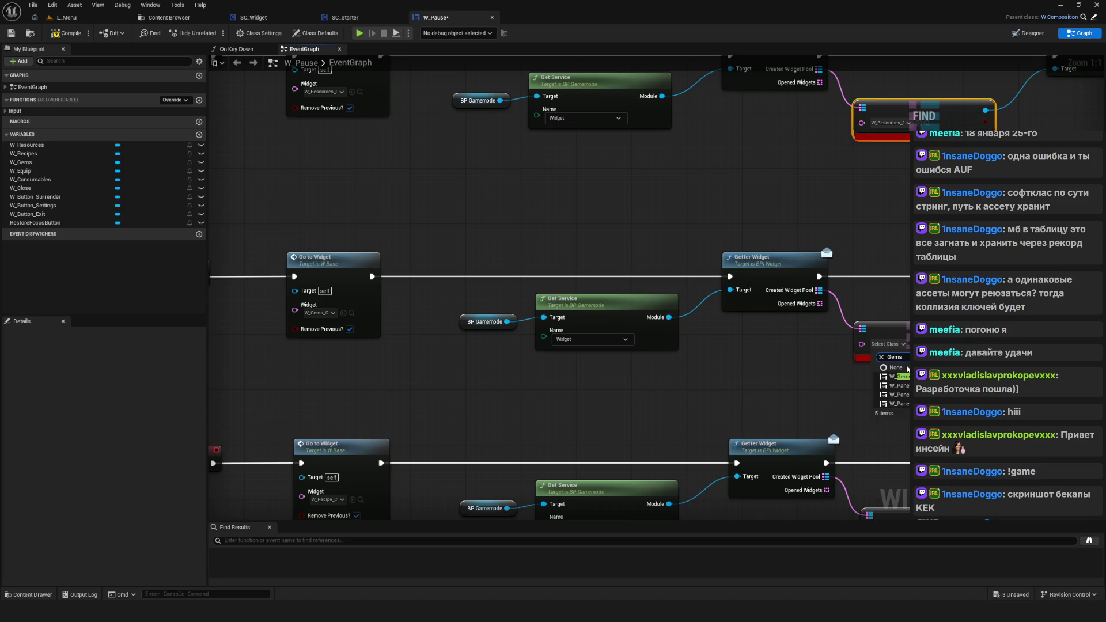
{"action": "key", "text": "Return"}
{"action": "mouse_move", "coordinate": [675, 450]}
{"action": "left_mouse_down"}
{"action": "mouse_move", "coordinate": [679, 341]}
{"action": "mouse_move", "coordinate": [755, 284]}
{"action": "mouse_move", "coordinate": [566, 303]}
{"action": "left_mouse_up"}
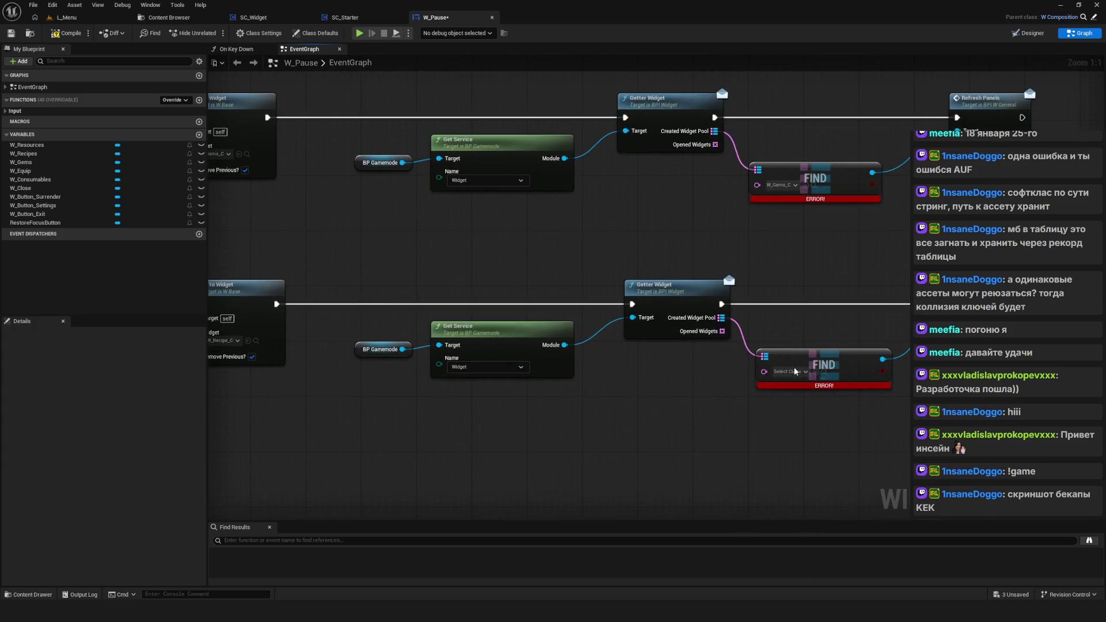
{"action": "left_click", "coordinate": [790, 371]}
{"action": "type", "text": "ecipe"}
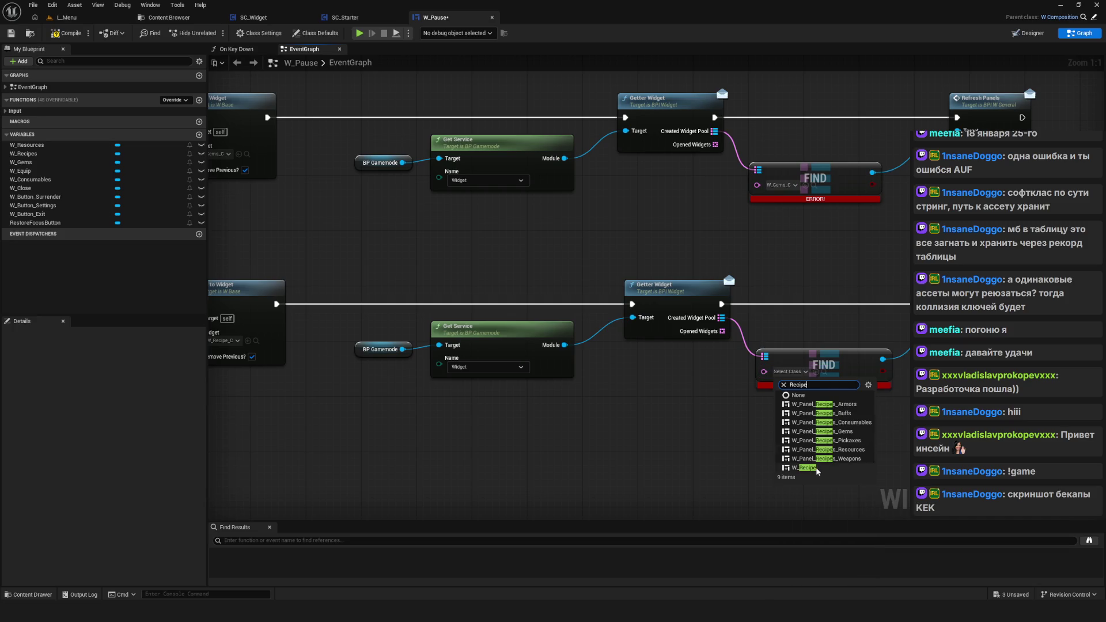
{"action": "key", "text": "Return"}
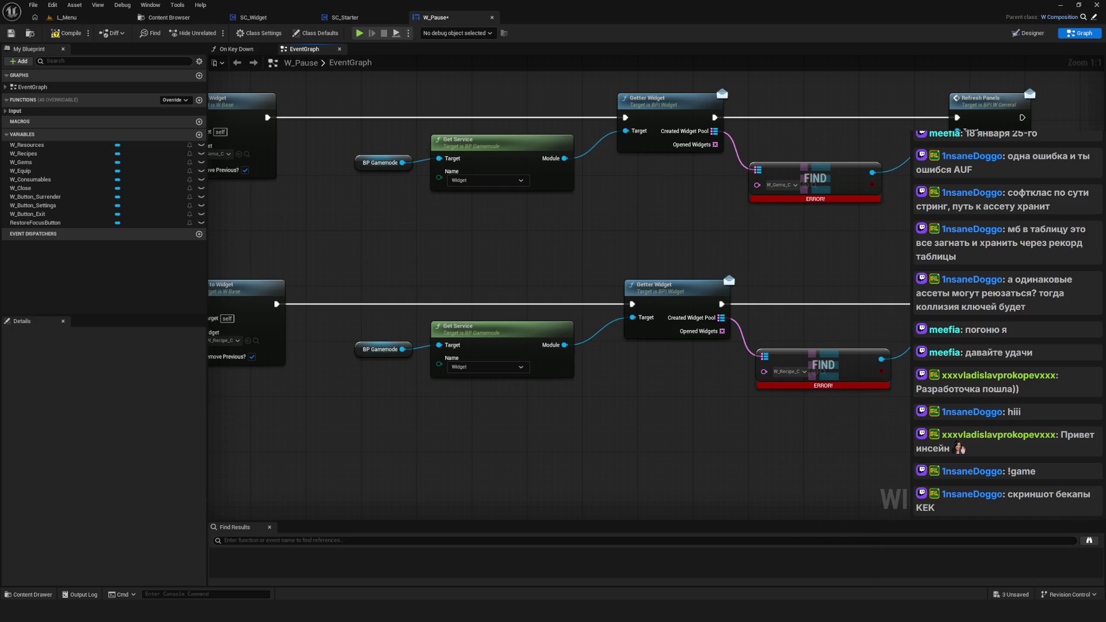
Step: Save W_Pause and close its editor tab
{"action": "scroll", "coordinate": [805, 413], "scroll_direction": "down", "scroll_amount": 6}
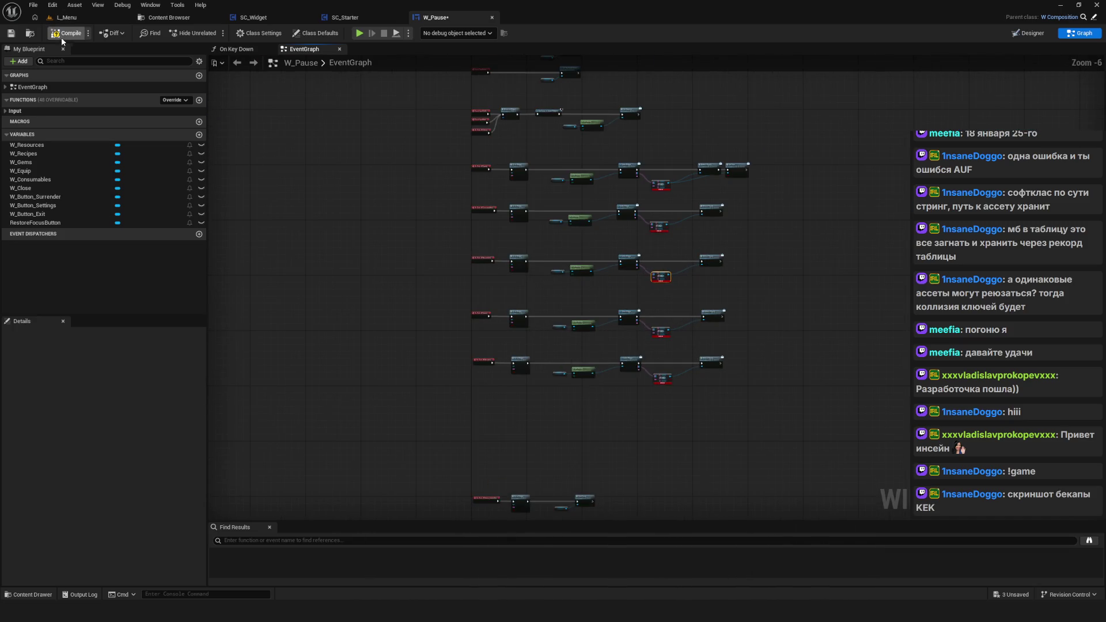
{"action": "left_click", "coordinate": [12, 33]}
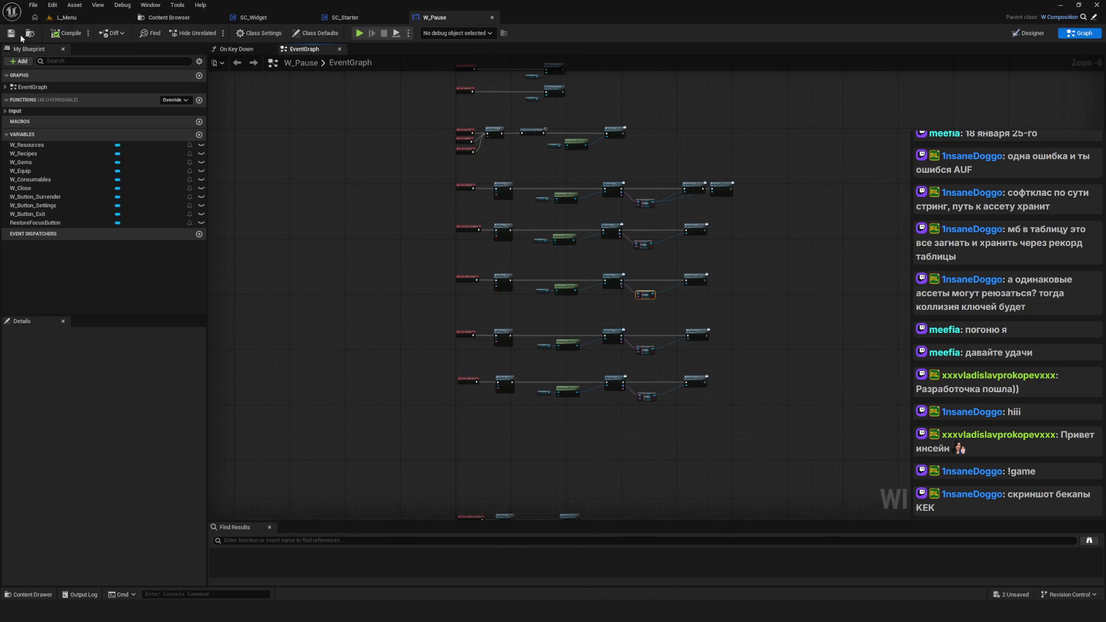
{"action": "scroll", "coordinate": [276, 87], "scroll_direction": "down", "scroll_amount": 1}
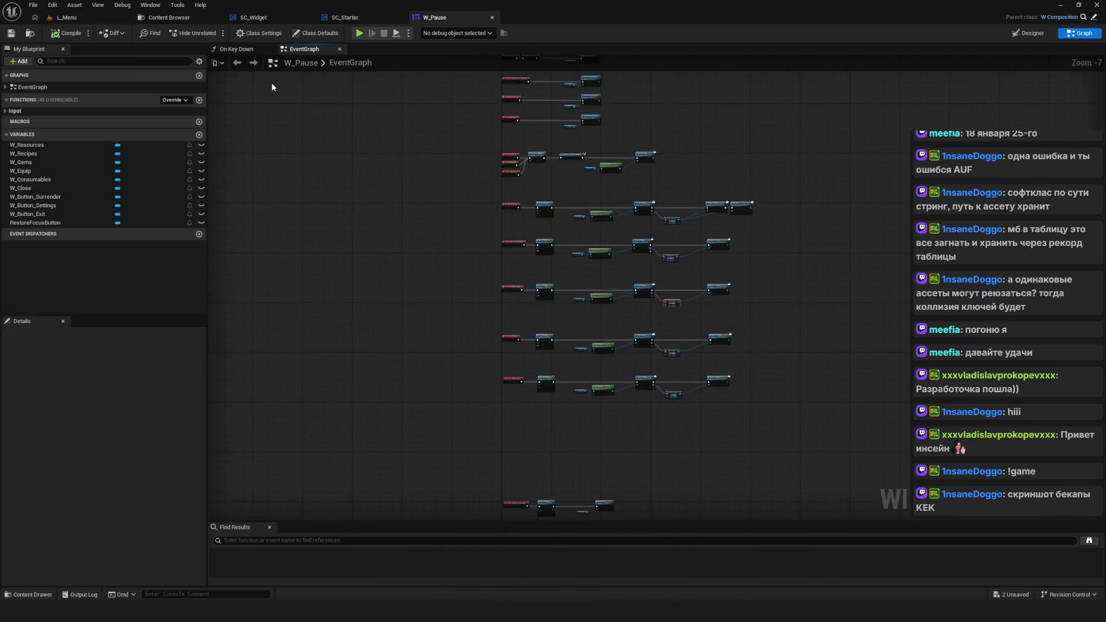
{"action": "left_click_drag", "start_coordinate": [518, 141], "coordinate": [511, 173]}
{"action": "scroll", "coordinate": [620, 178], "scroll_direction": "up", "scroll_amount": 1}
{"action": "left_click_drag", "start_coordinate": [579, 190], "coordinate": [585, 212]}
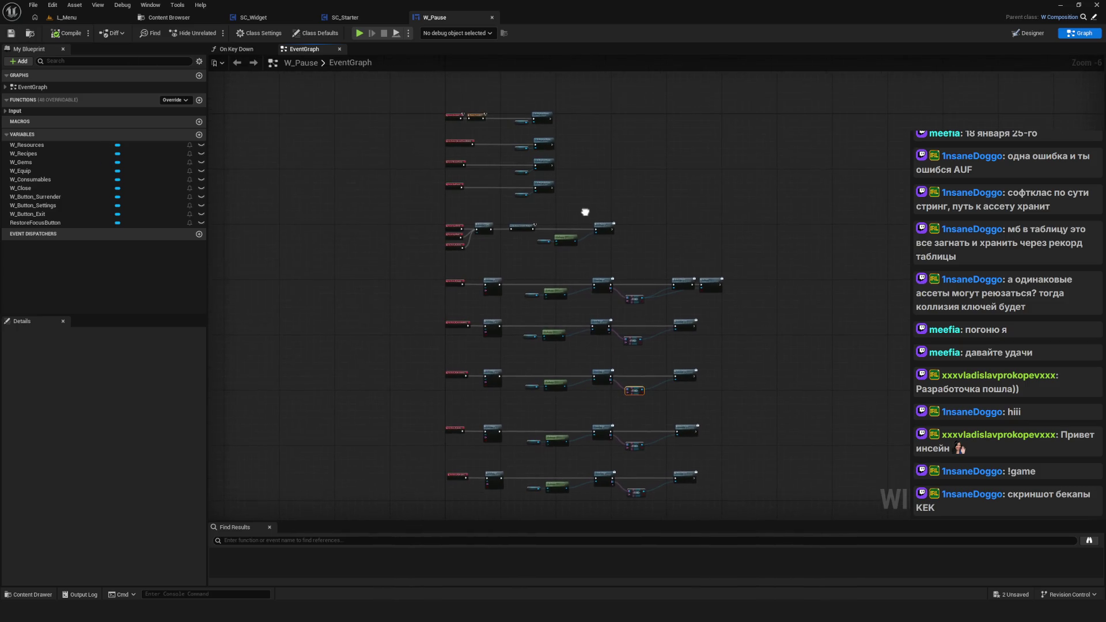
{"action": "left_click", "coordinate": [493, 18]}
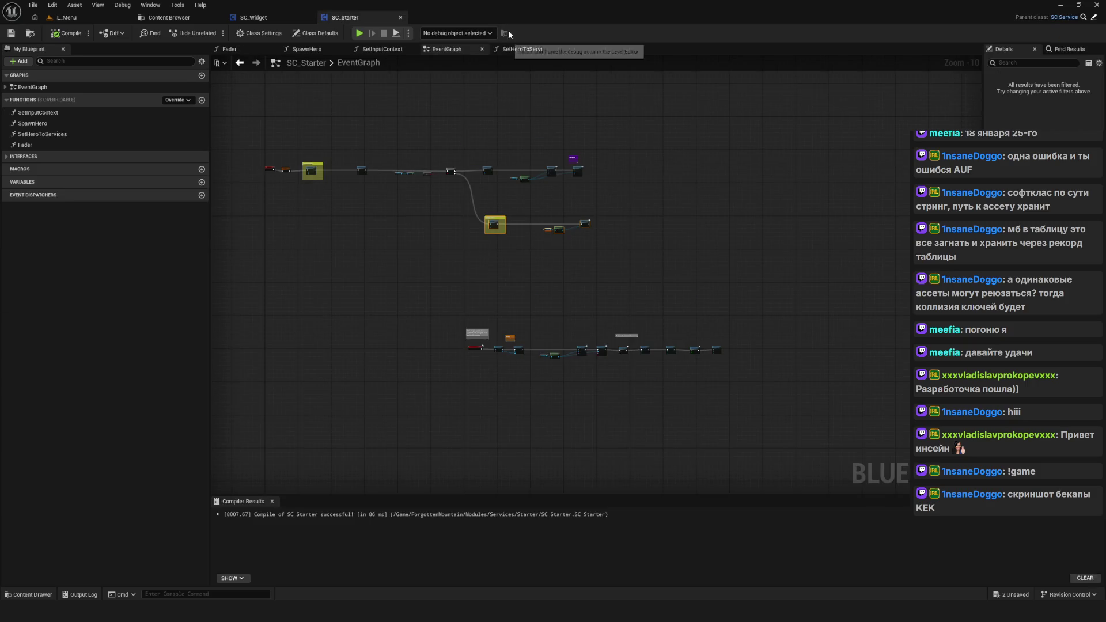
Step: Browse to Environment > Generator > Rooms > General > Actors > Room and open BP_Room
{"action": "left_click", "coordinate": [165, 17]}
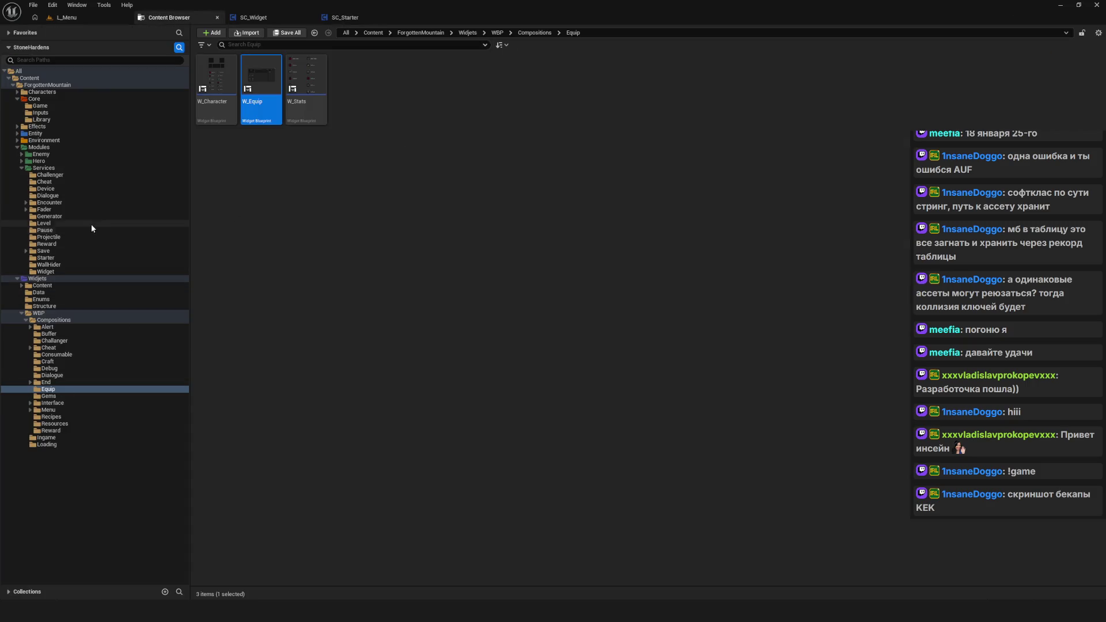
{"action": "left_click", "coordinate": [49, 141]}
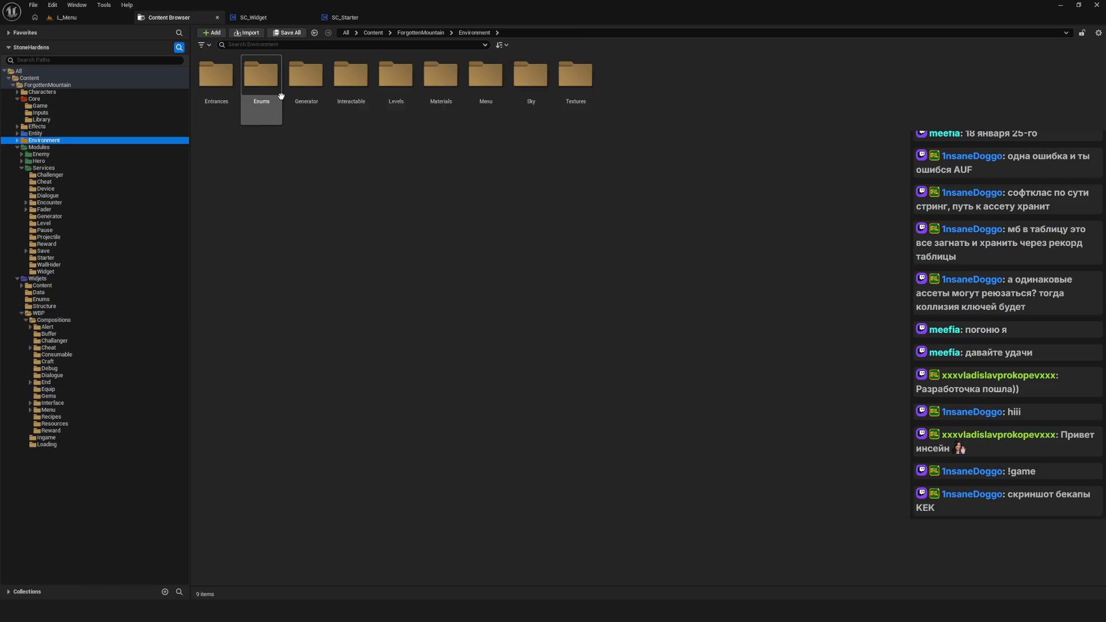
{"action": "double_click", "coordinate": [305, 81]}
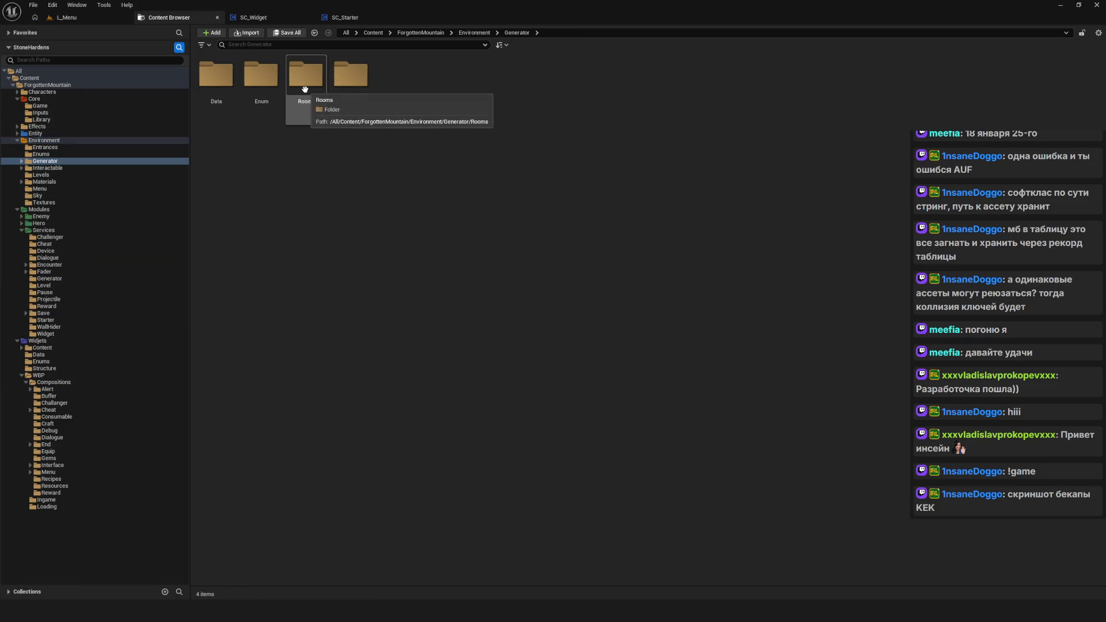
{"action": "double_click", "coordinate": [307, 84]}
{"action": "double_click", "coordinate": [309, 86]}
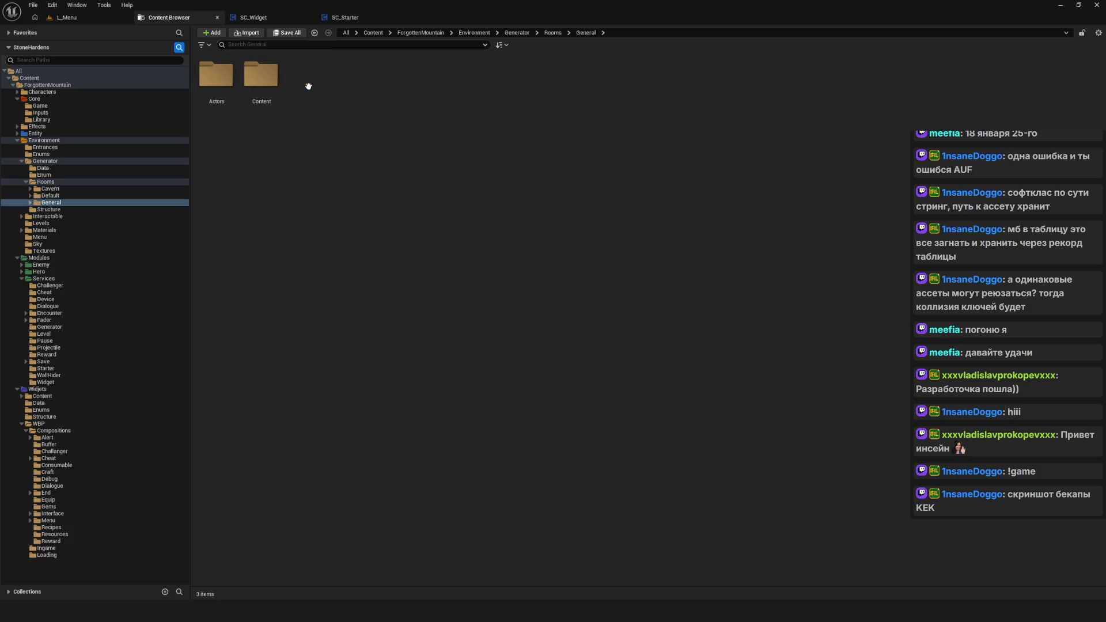
{"action": "double_click", "coordinate": [222, 83]}
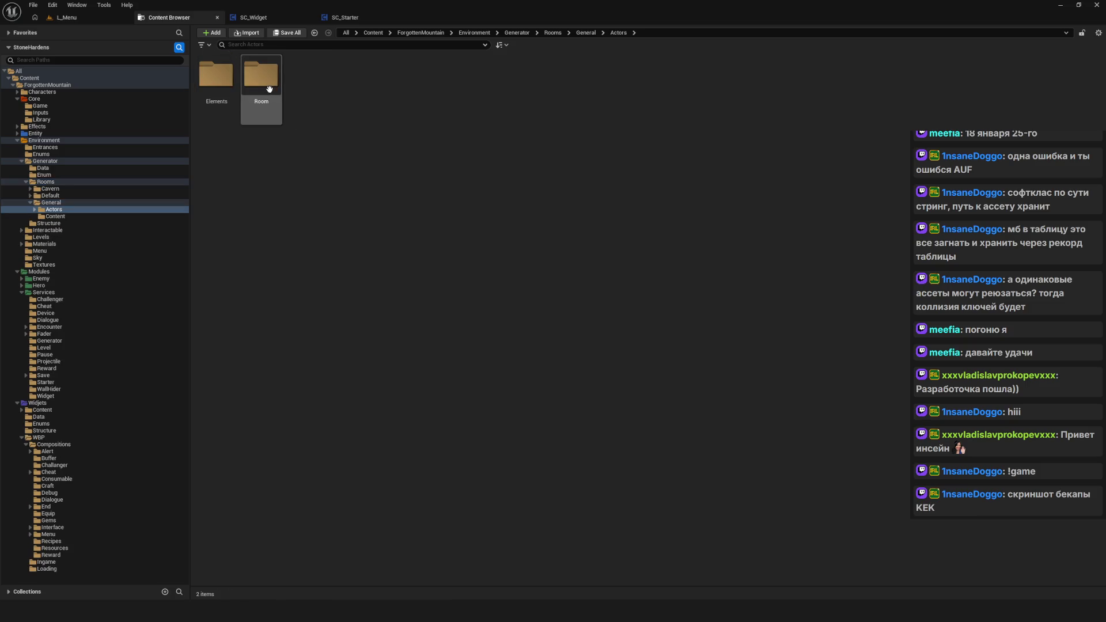
{"action": "double_click", "coordinate": [251, 87]}
{"action": "double_click", "coordinate": [230, 86]}
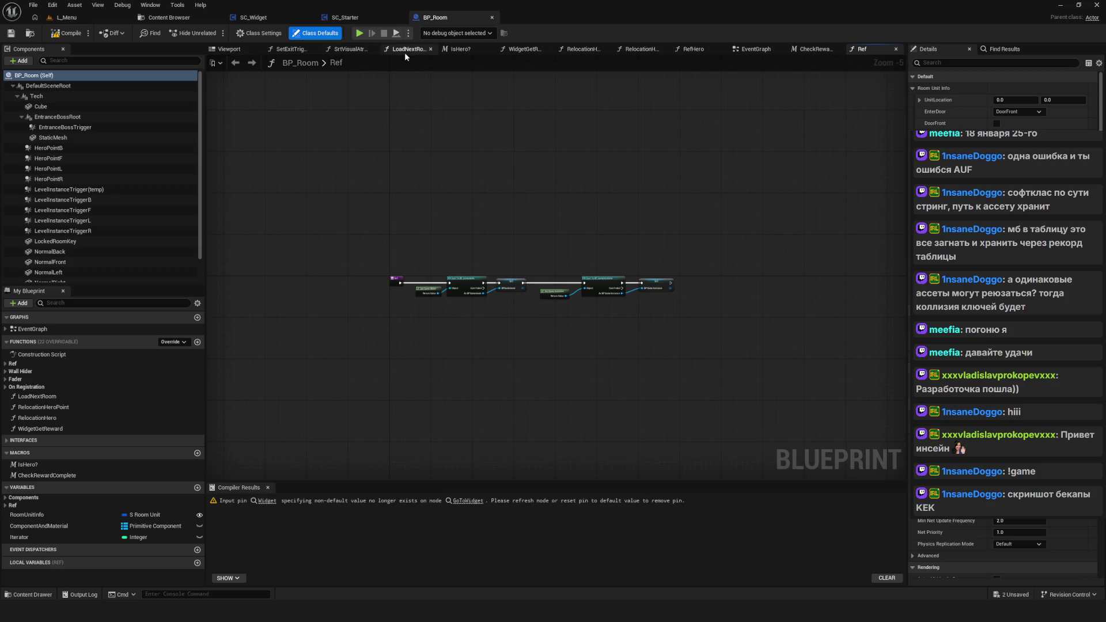
Step: Find the Widget Get Reward call in BP_Room's event graph and open its function graph
{"action": "left_click", "coordinate": [736, 53]}
{"action": "scroll", "coordinate": [471, 193], "scroll_direction": "down", "scroll_amount": 3}
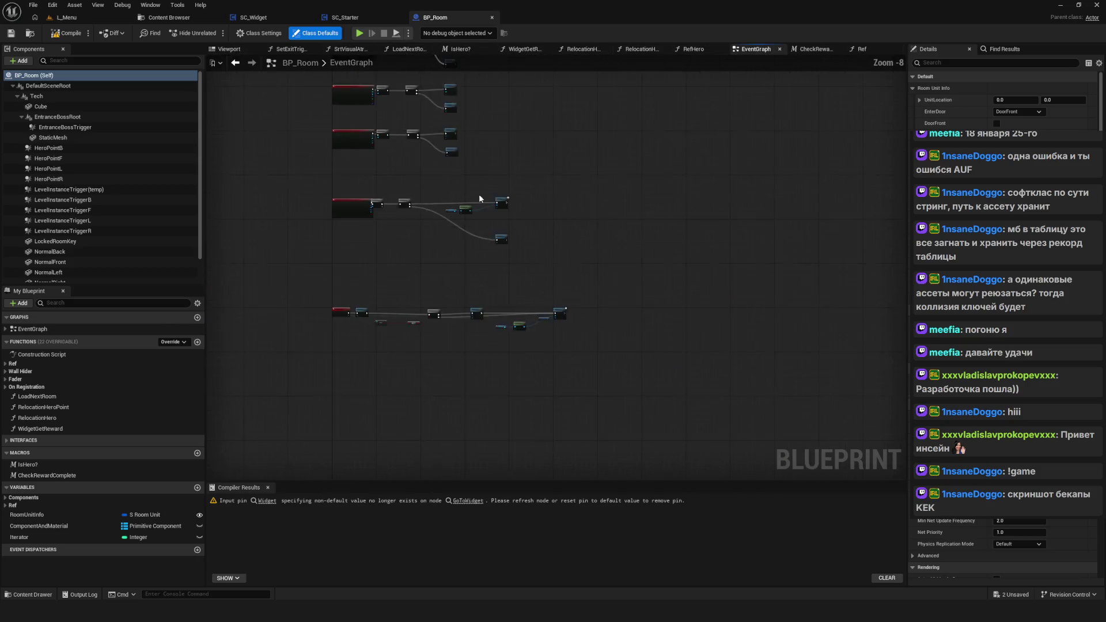
{"action": "scroll", "coordinate": [374, 247], "scroll_direction": "up", "scroll_amount": 9}
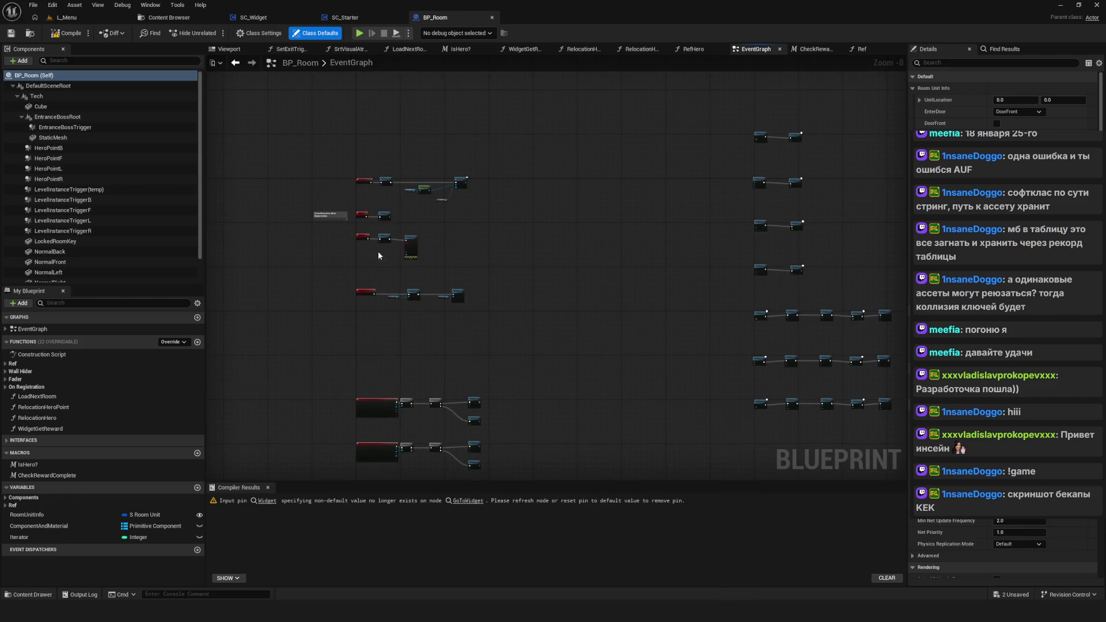
{"action": "mouse_move", "coordinate": [485, 274]}
{"action": "left_mouse_down"}
{"action": "mouse_move", "coordinate": [472, 232]}
{"action": "mouse_move", "coordinate": [648, 438]}
{"action": "left_mouse_up"}
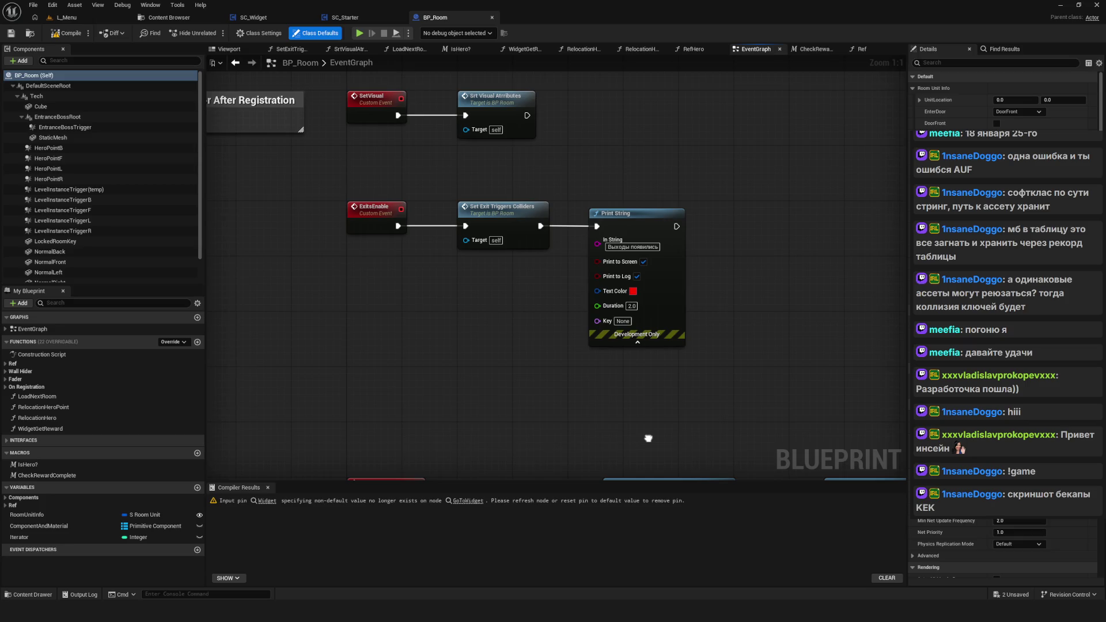
{"action": "scroll", "coordinate": [648, 439], "scroll_direction": "down", "scroll_amount": 6}
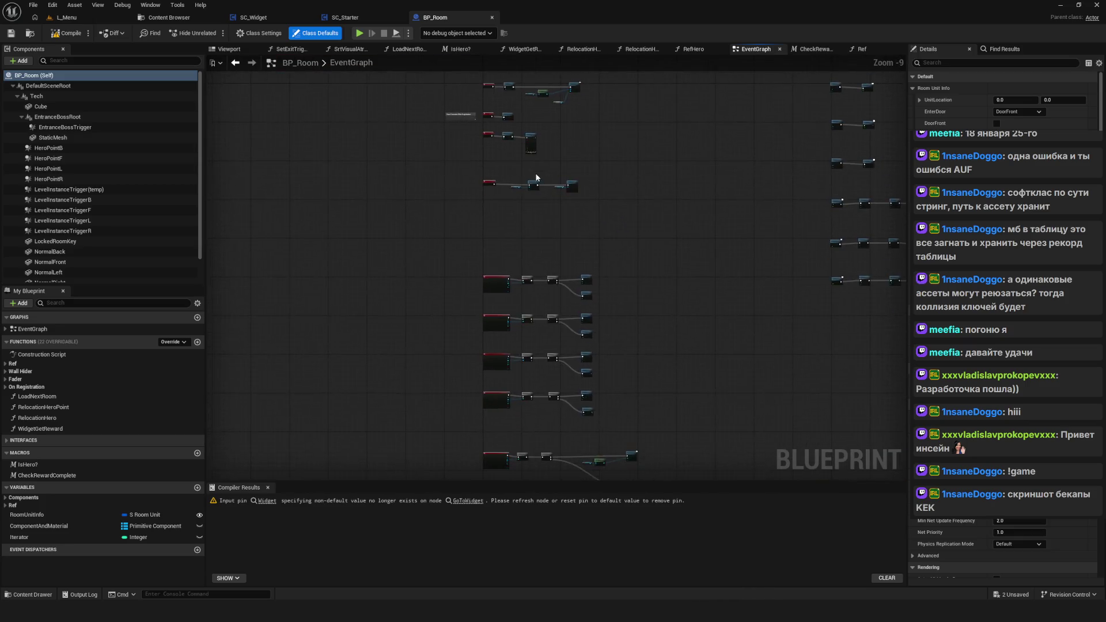
{"action": "scroll", "coordinate": [621, 253], "scroll_direction": "up", "scroll_amount": 6}
{"action": "mouse_move", "coordinate": [622, 255]}
{"action": "left_mouse_down"}
{"action": "mouse_move", "coordinate": [567, 242]}
{"action": "mouse_move", "coordinate": [548, 189]}
{"action": "left_mouse_up"}
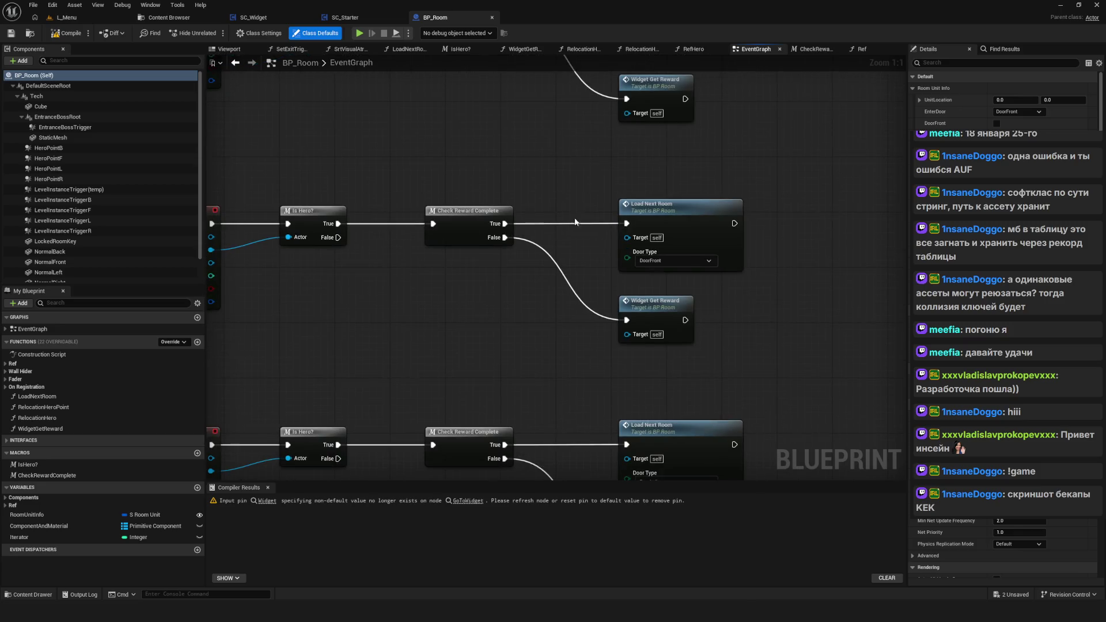
{"action": "left_click", "coordinate": [647, 304]}
{"action": "double_click", "coordinate": [638, 293]}
Step: Set the Go to Widget node's class to W_Alert_GetReward and compile
{"action": "scroll", "coordinate": [561, 279], "scroll_direction": "down", "scroll_amount": 9}
{"action": "scroll", "coordinate": [553, 280], "scroll_direction": "up", "scroll_amount": 10}
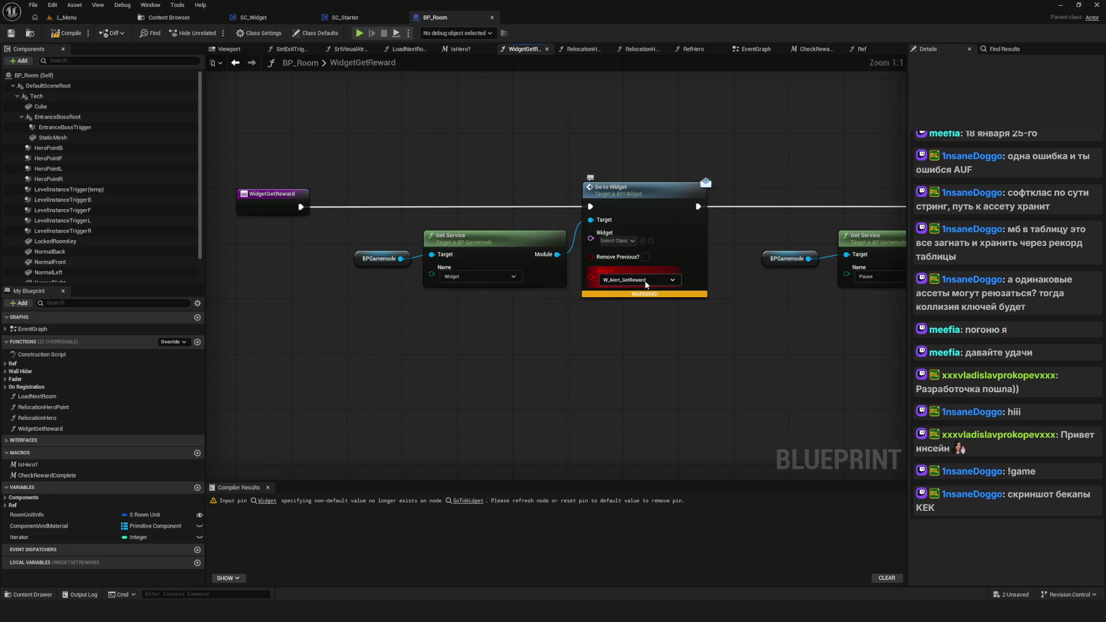
{"action": "left_click", "coordinate": [627, 241]}
{"action": "type", "text": "W"}
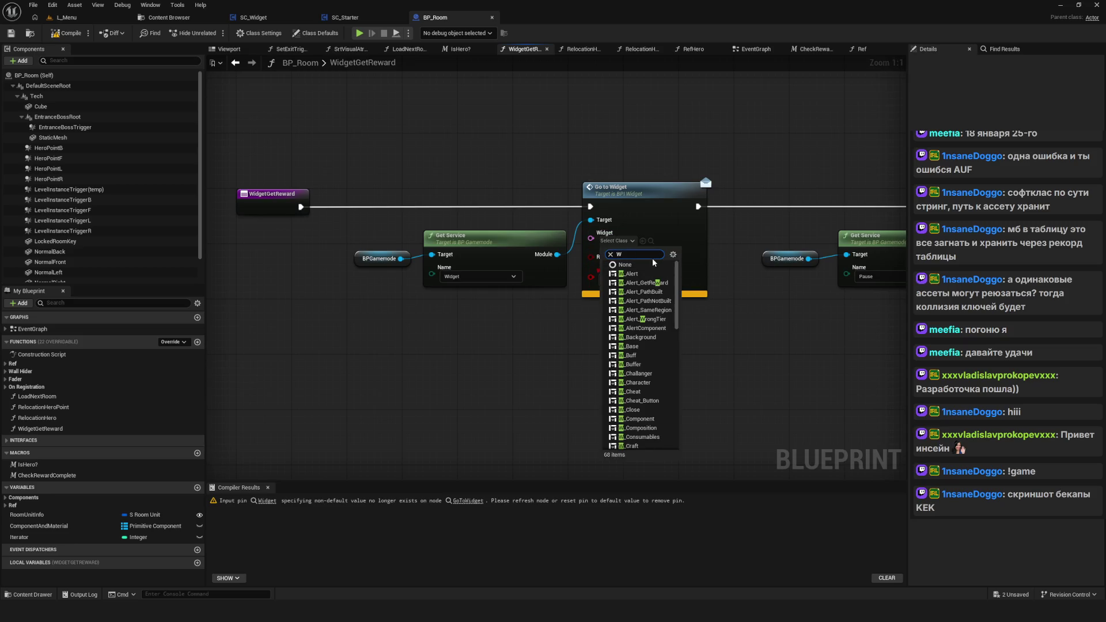
{"action": "type", "text": "_Alert"}
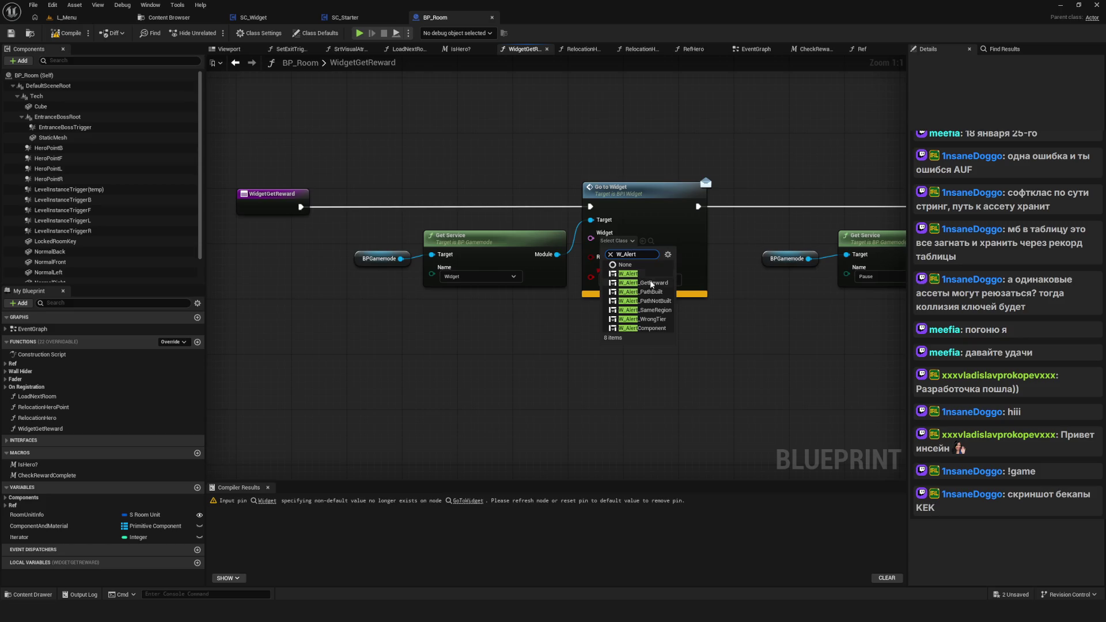
{"action": "left_click", "coordinate": [644, 283]}
{"action": "scroll", "coordinate": [361, 226], "scroll_direction": "down", "scroll_amount": 3}
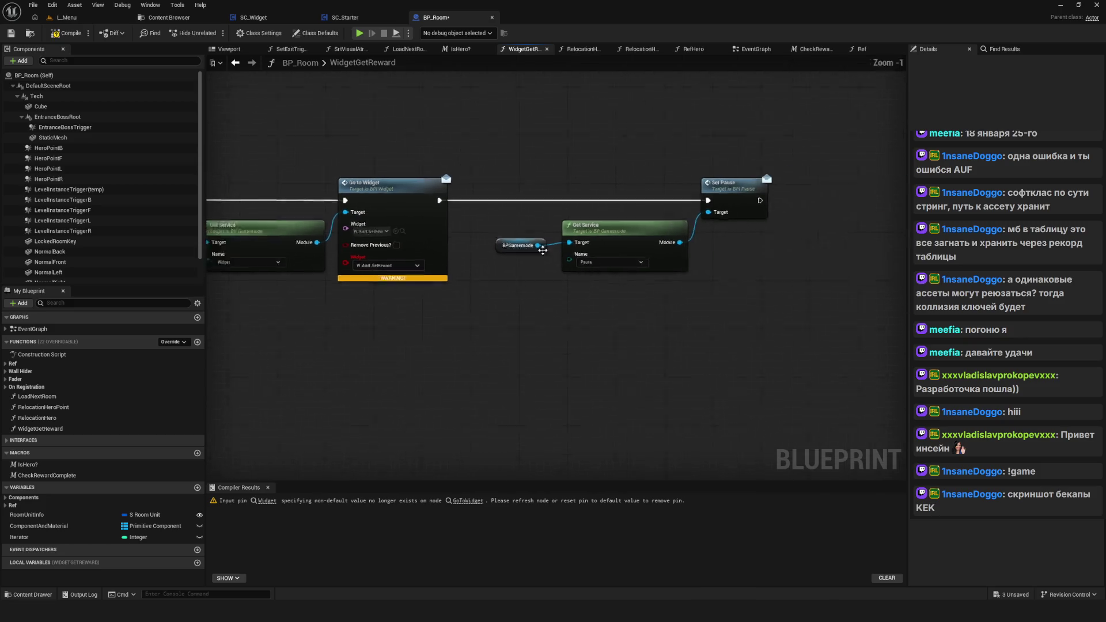
{"action": "scroll", "coordinate": [361, 226], "scroll_direction": "up", "scroll_amount": 2}
{"action": "left_click", "coordinate": [62, 34]}
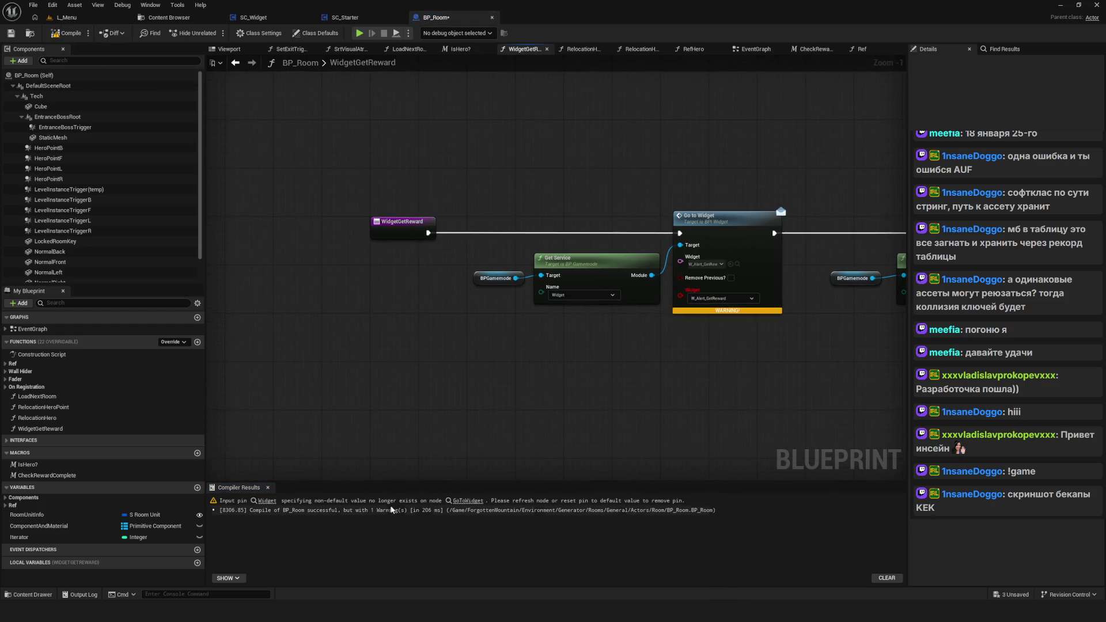
Step: Refresh the warned Go to Widget node to drop its stale pin, recompile and save BP_Room
{"action": "left_click", "coordinate": [468, 501]}
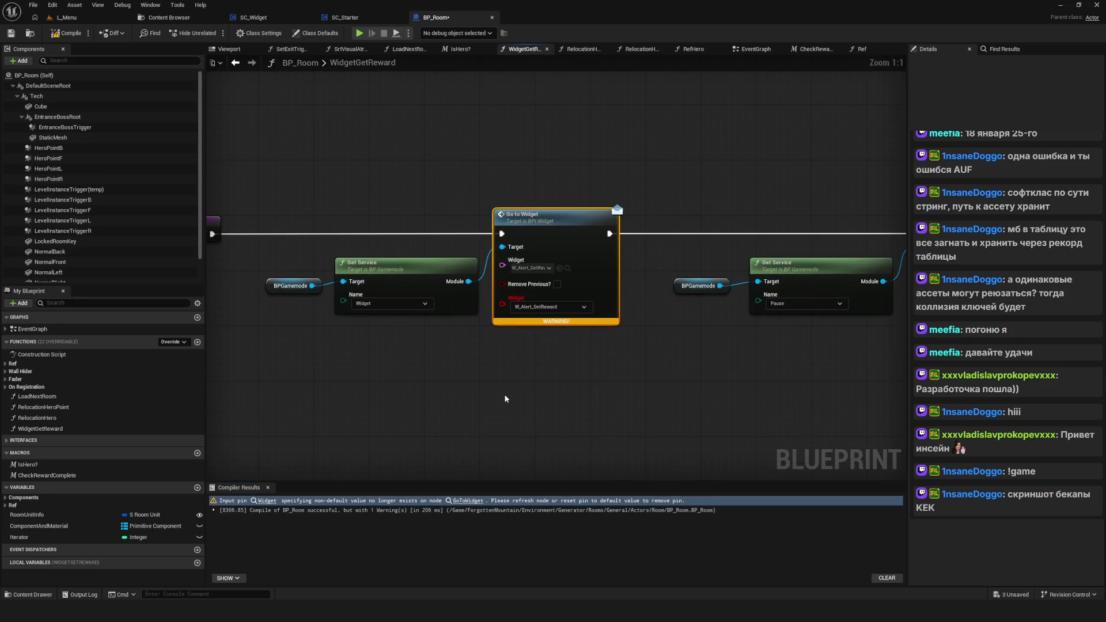
{"action": "scroll", "coordinate": [590, 331], "scroll_direction": "down", "scroll_amount": 3}
{"action": "scroll", "coordinate": [565, 338], "scroll_direction": "up", "scroll_amount": 3}
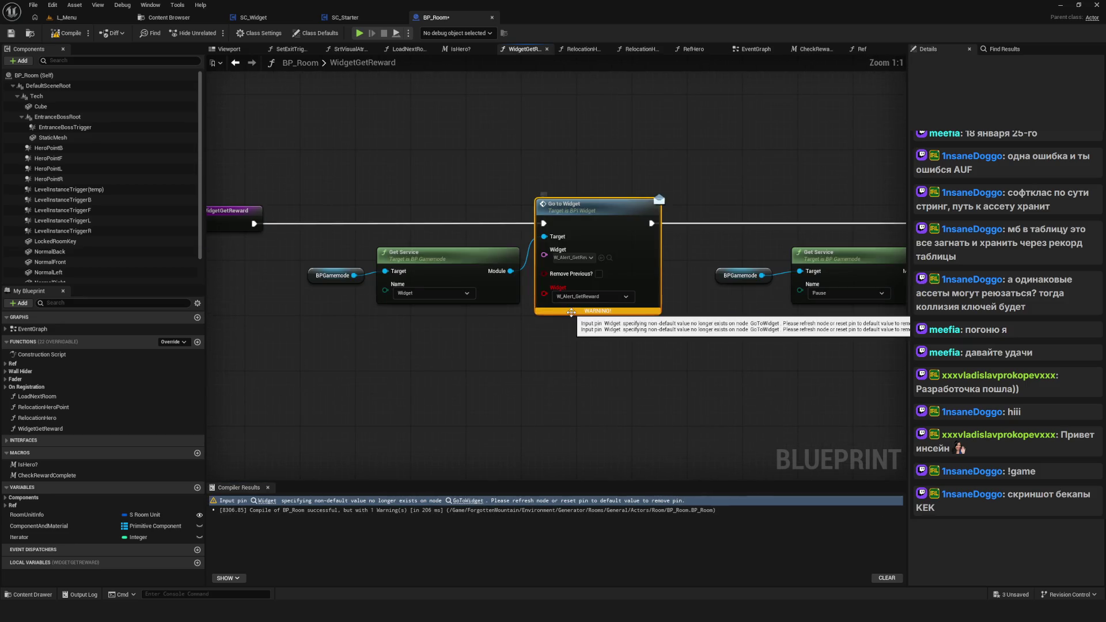
{"action": "right_click", "coordinate": [580, 222]}
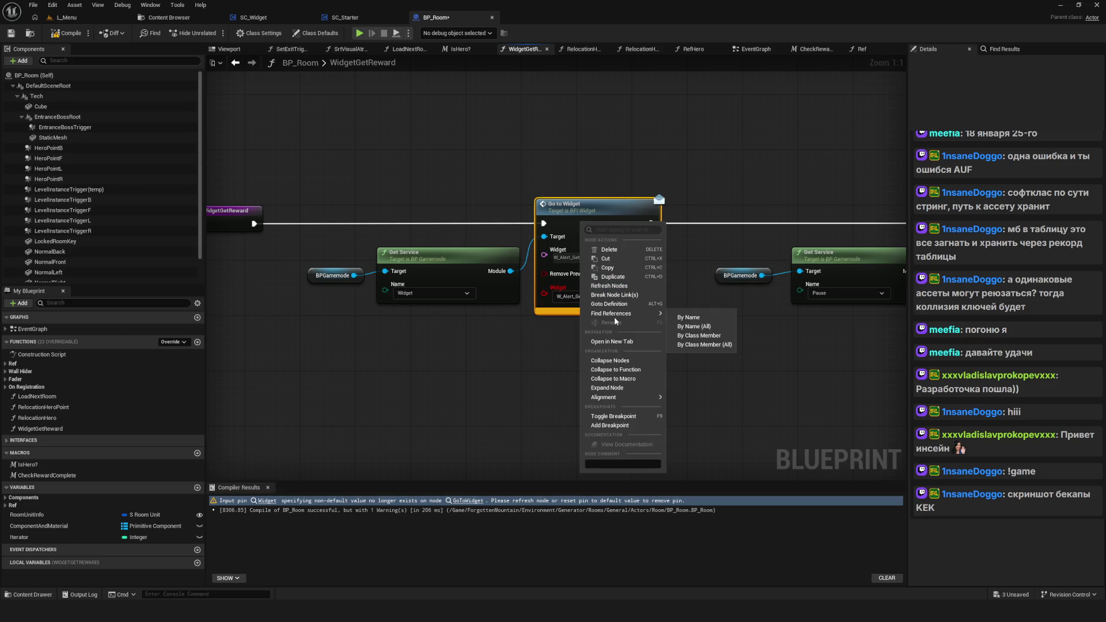
{"action": "left_click", "coordinate": [605, 284]}
{"action": "left_click", "coordinate": [65, 33]}
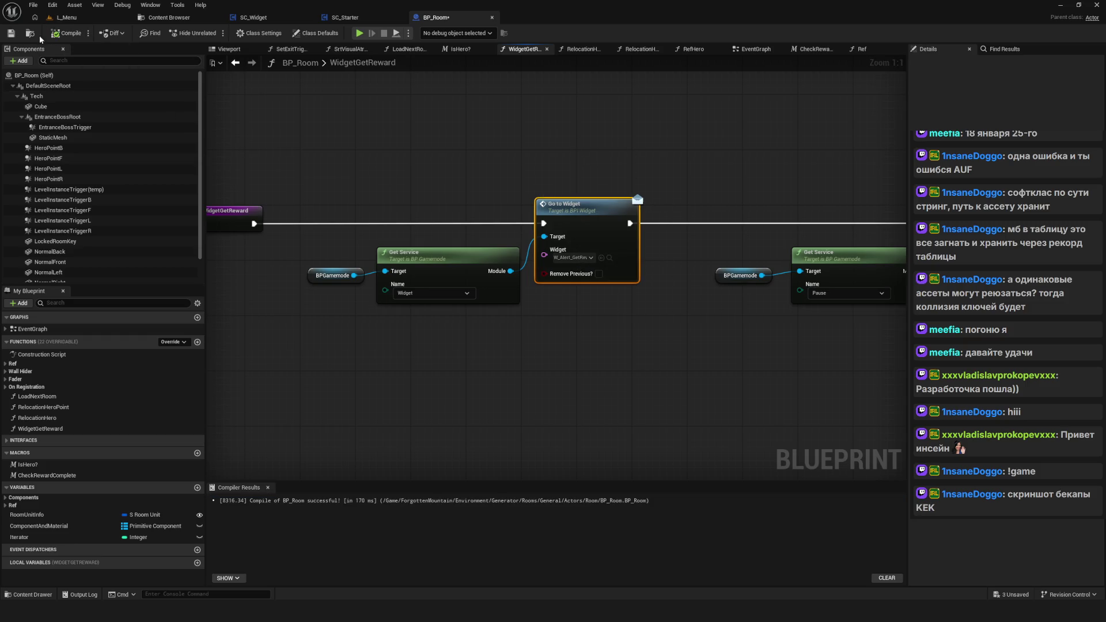
{"action": "left_click", "coordinate": [11, 33]}
Step: Tidy the BPGamemode and Get Service nodes in WidgetGetReward and recompile
{"action": "scroll", "coordinate": [499, 209], "scroll_direction": "down", "scroll_amount": 1}
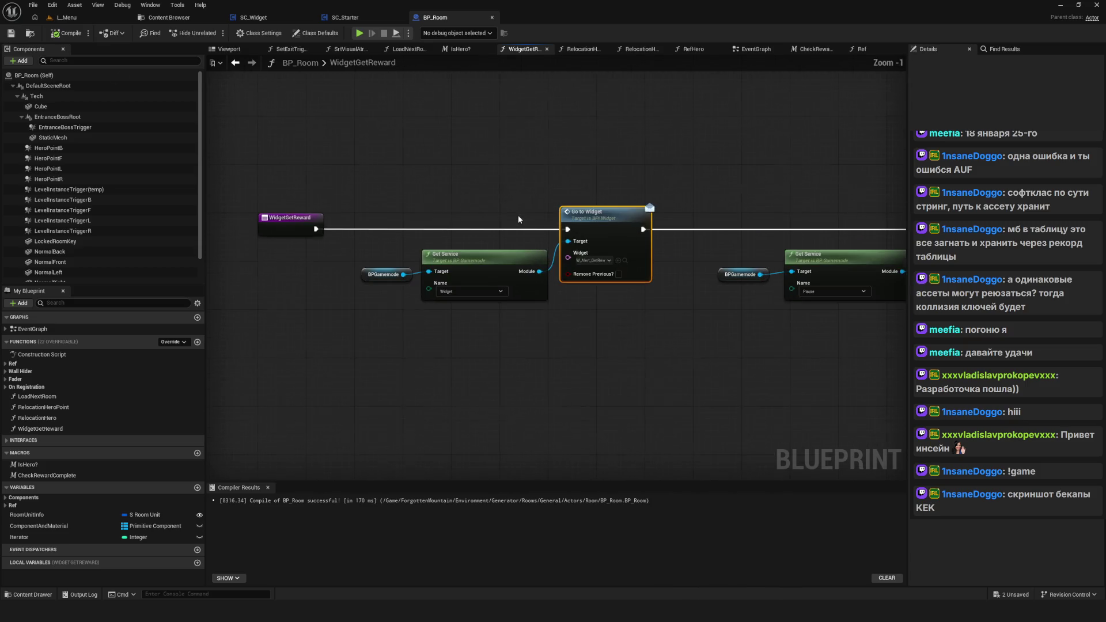
{"action": "left_click_drag", "start_coordinate": [534, 148], "coordinate": [361, 358]}
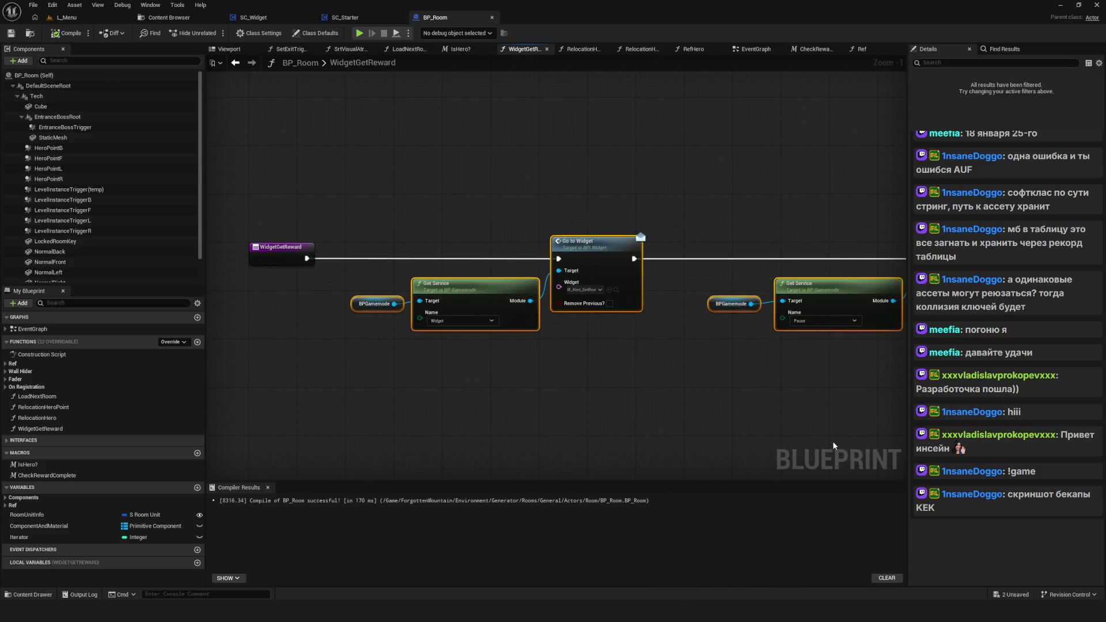
{"action": "left_click_drag", "start_coordinate": [668, 371], "coordinate": [605, 357]}
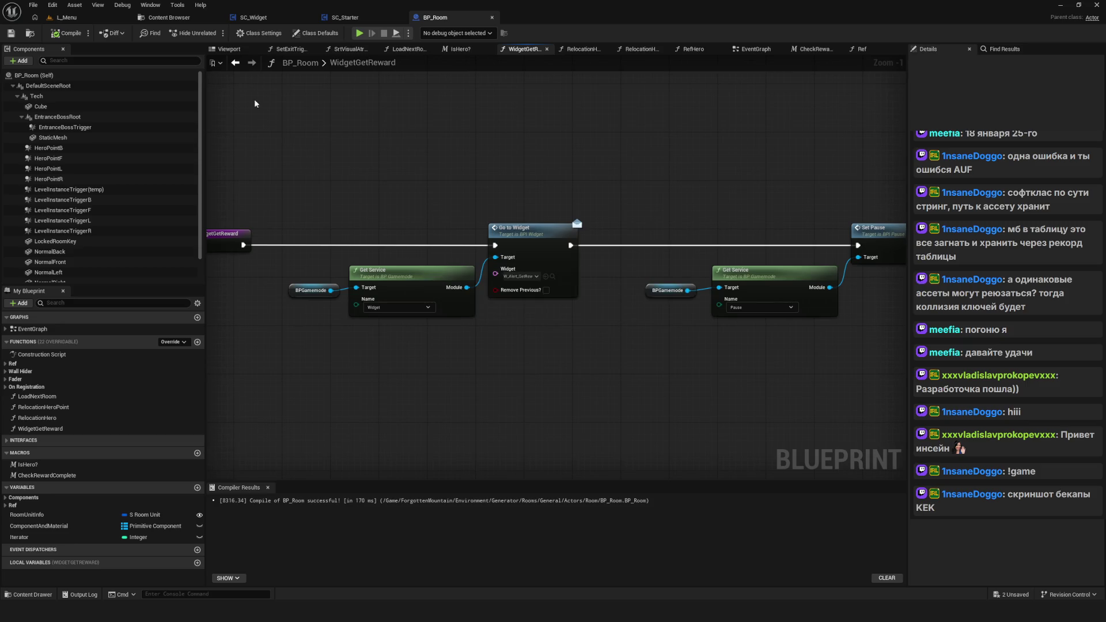
{"action": "left_click", "coordinate": [236, 64]}
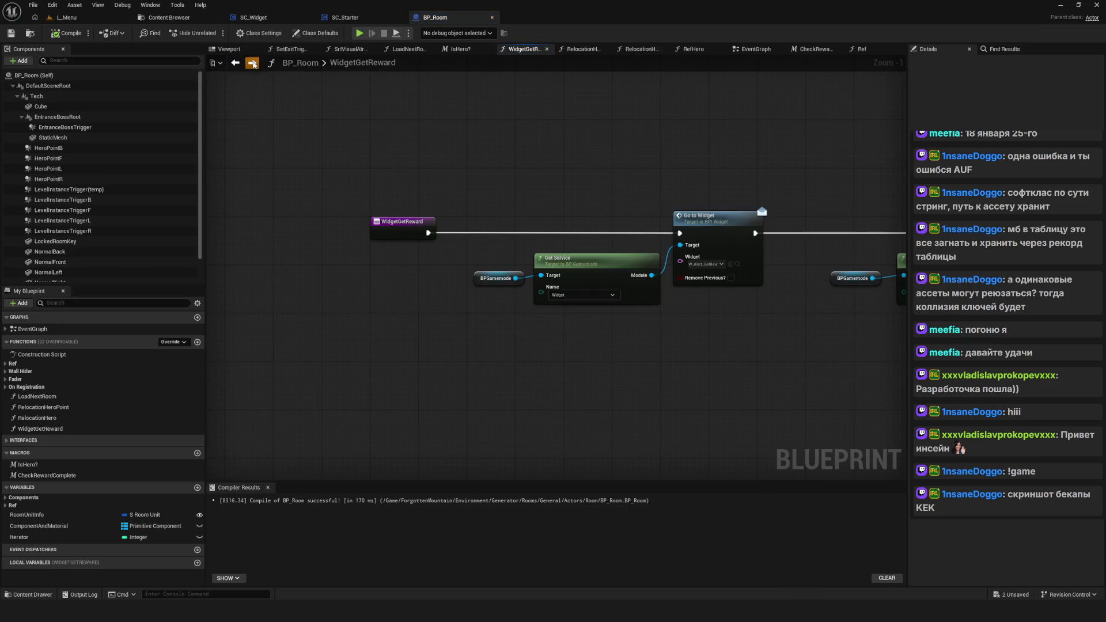
{"action": "left_click_drag", "start_coordinate": [538, 212], "coordinate": [575, 212]}
{"action": "mouse_move", "coordinate": [312, 331]}
{"action": "left_mouse_down"}
{"action": "mouse_move", "coordinate": [438, 271]}
{"action": "mouse_move", "coordinate": [408, 265]}
{"action": "left_mouse_up"}
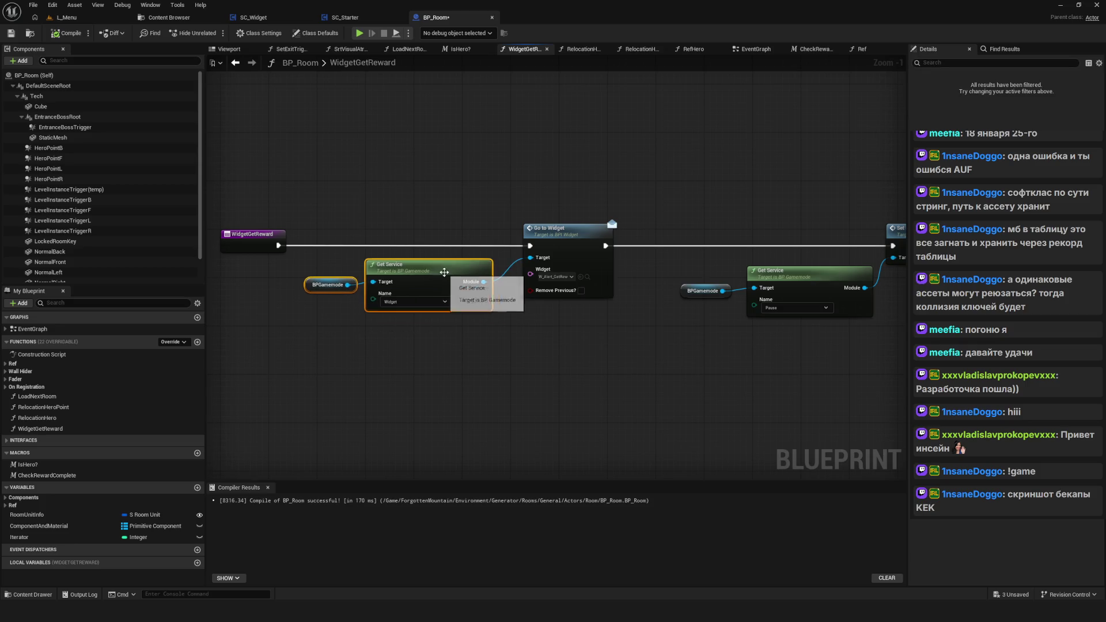
{"action": "left_click", "coordinate": [72, 33]}
{"action": "scroll", "coordinate": [749, 281], "scroll_direction": "down", "scroll_amount": 8}
{"action": "scroll", "coordinate": [547, 237], "scroll_direction": "up", "scroll_amount": 6}
{"action": "left_click_drag", "start_coordinate": [547, 237], "coordinate": [566, 244]}
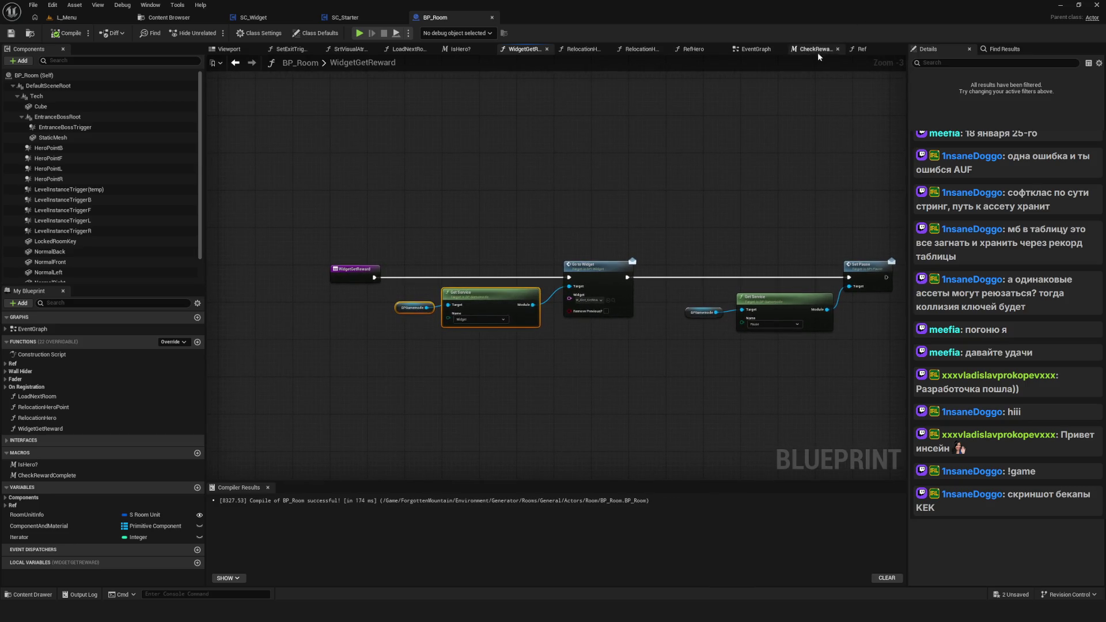
{"action": "left_click", "coordinate": [753, 52]}
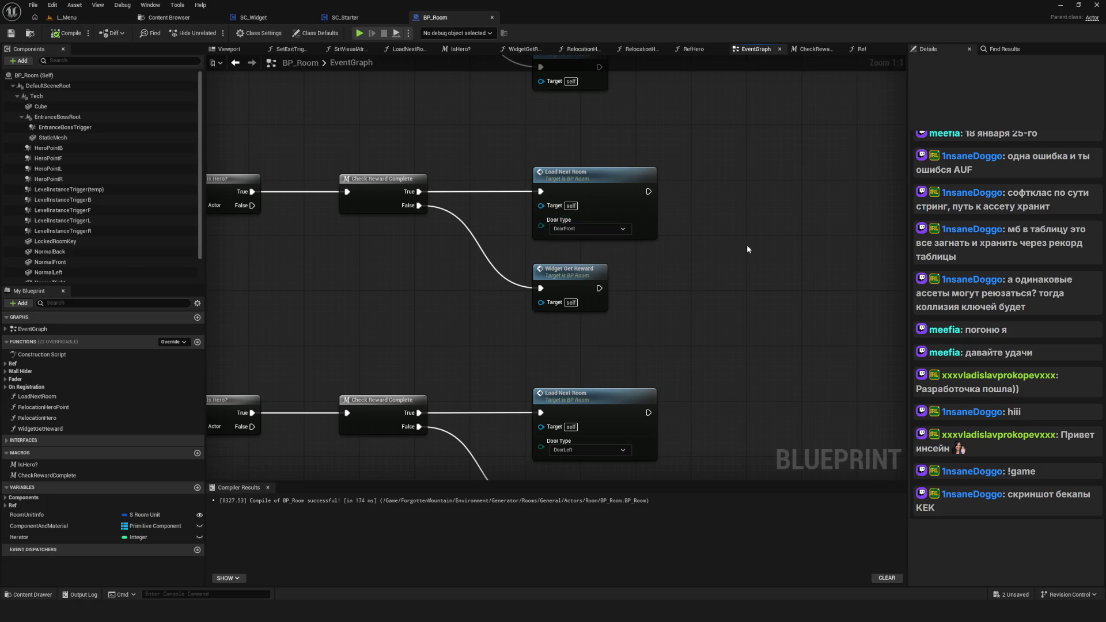
Step: Bring Load Next Room into view and briefly open its function graph
{"action": "left_click_drag", "start_coordinate": [695, 225], "coordinate": [750, 299]}
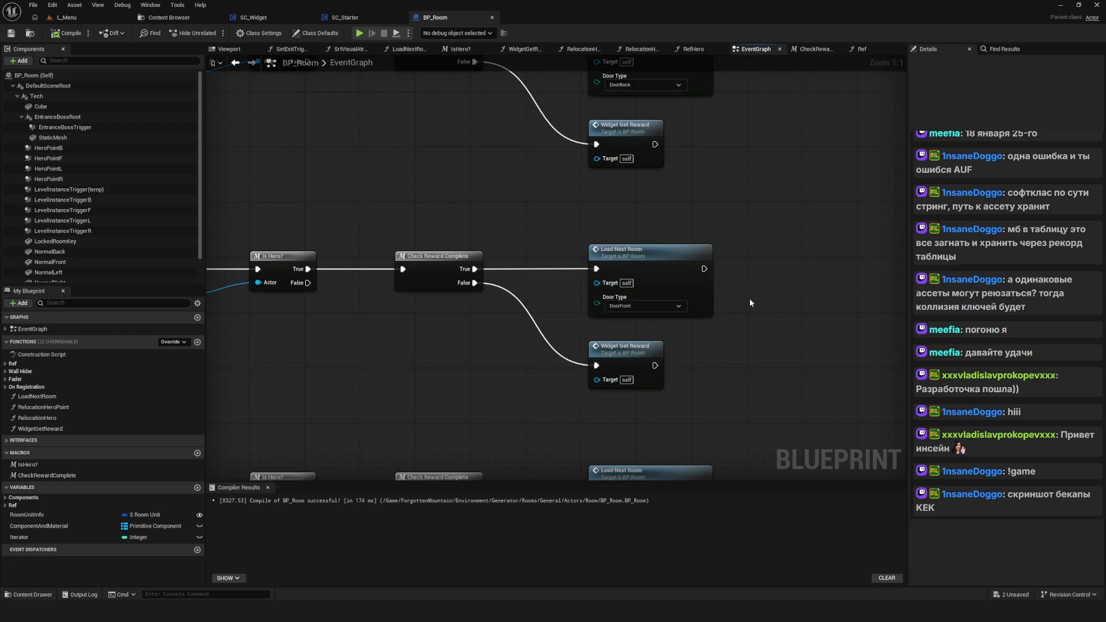
{"action": "scroll", "coordinate": [749, 299], "scroll_direction": "down", "scroll_amount": 3}
{"action": "scroll", "coordinate": [661, 300], "scroll_direction": "up", "scroll_amount": 3}
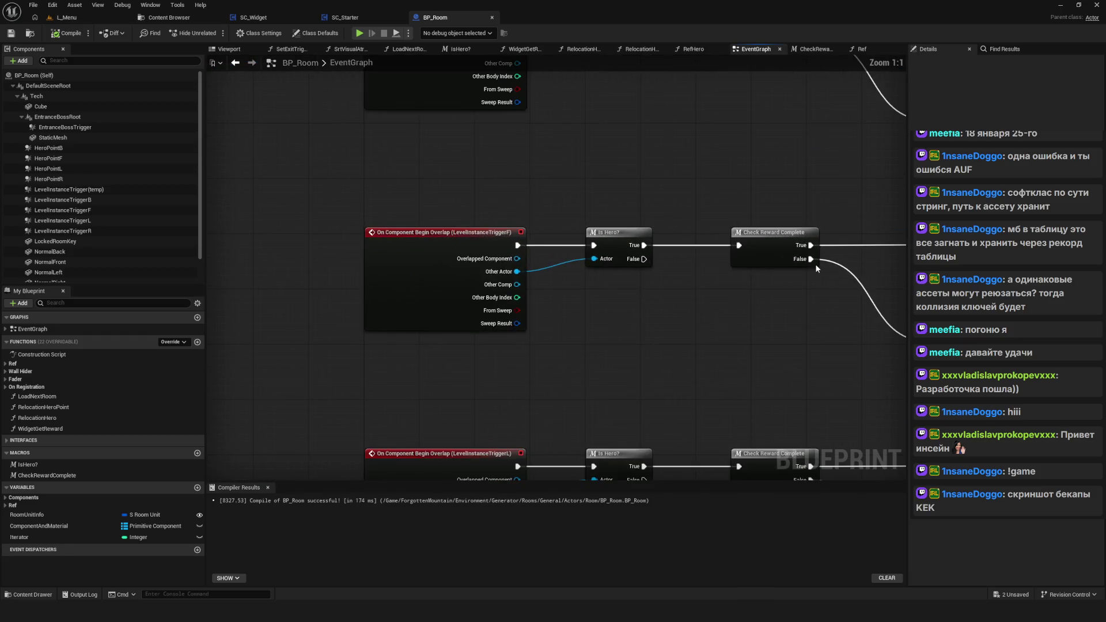
{"action": "mouse_move", "coordinate": [809, 265]}
{"action": "left_mouse_down"}
{"action": "mouse_move", "coordinate": [585, 263]}
{"action": "mouse_move", "coordinate": [604, 273]}
{"action": "left_mouse_up"}
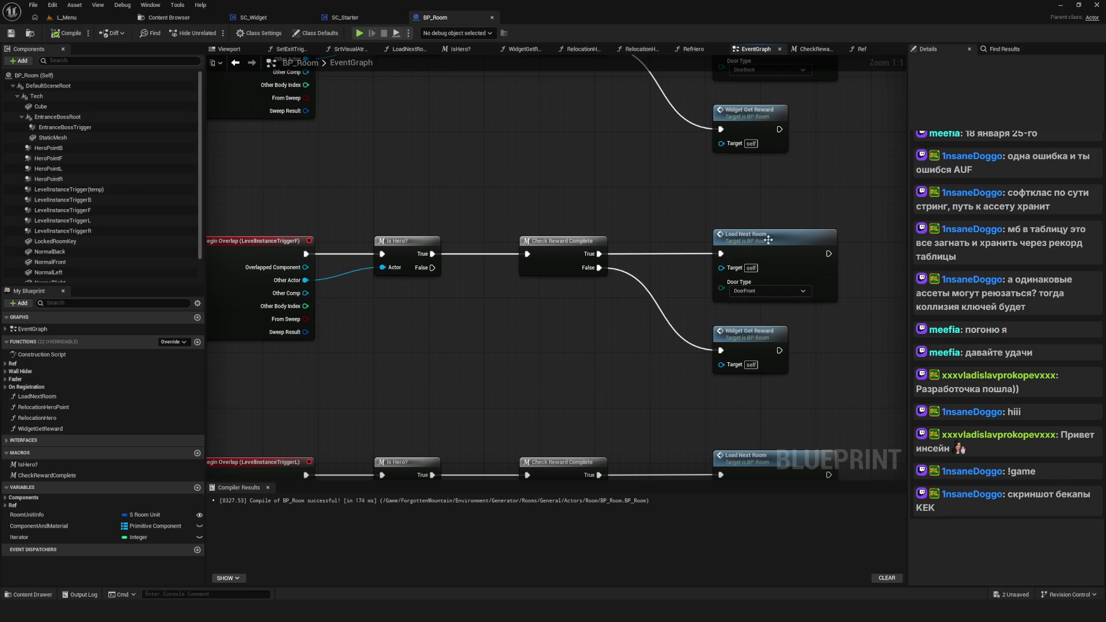
{"action": "double_click", "coordinate": [767, 238]}
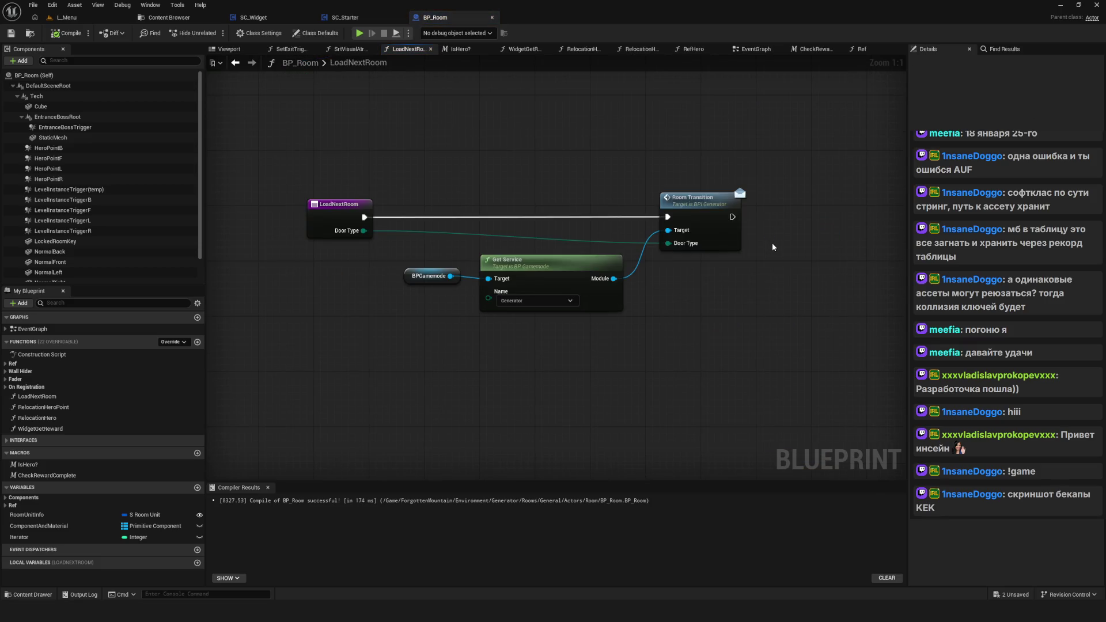
{"action": "left_click", "coordinate": [241, 65]}
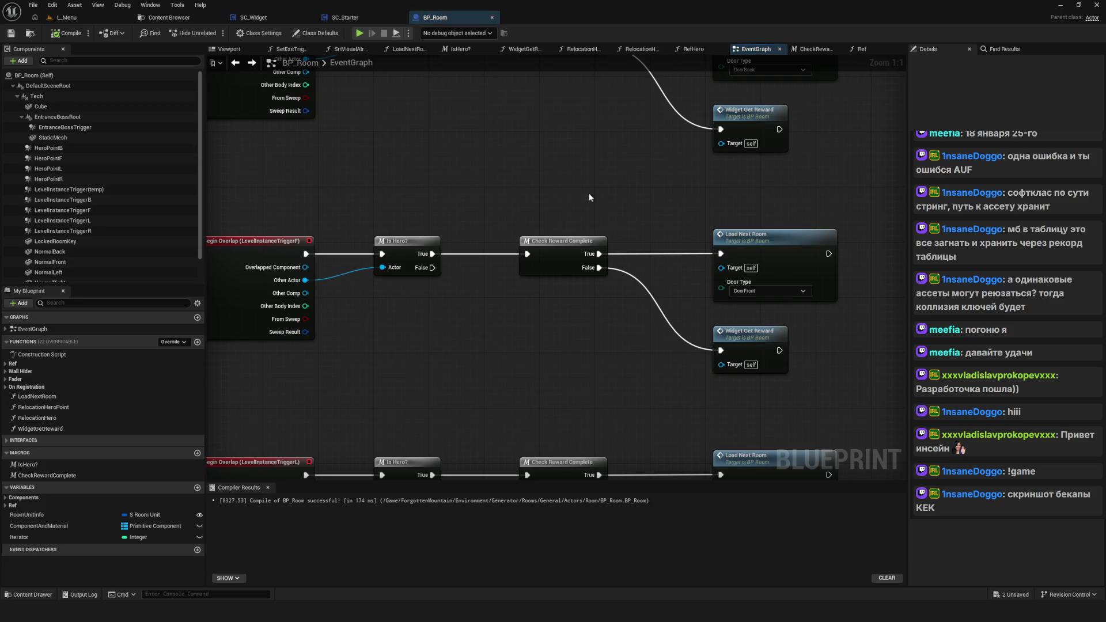
Step: Inspect the Check Reward Complete and Widget Get Reward nodes, then reopen LoadNextRoom
{"action": "left_click", "coordinate": [420, 183]}
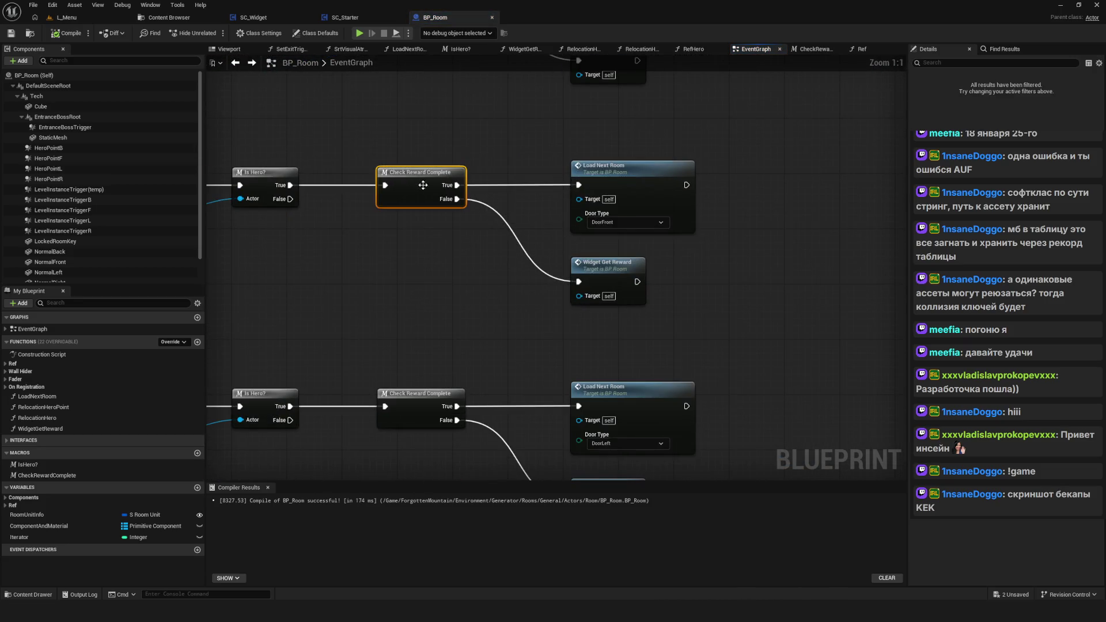
{"action": "left_click_drag", "start_coordinate": [426, 248], "coordinate": [710, 334]}
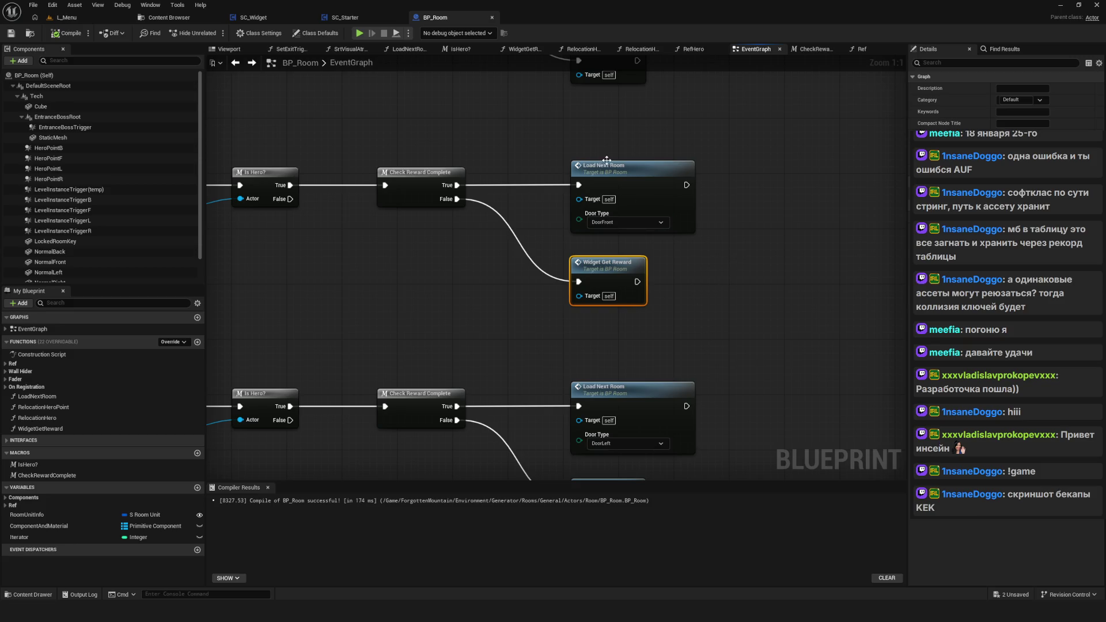
{"action": "scroll", "coordinate": [692, 276], "scroll_direction": "down", "scroll_amount": 12}
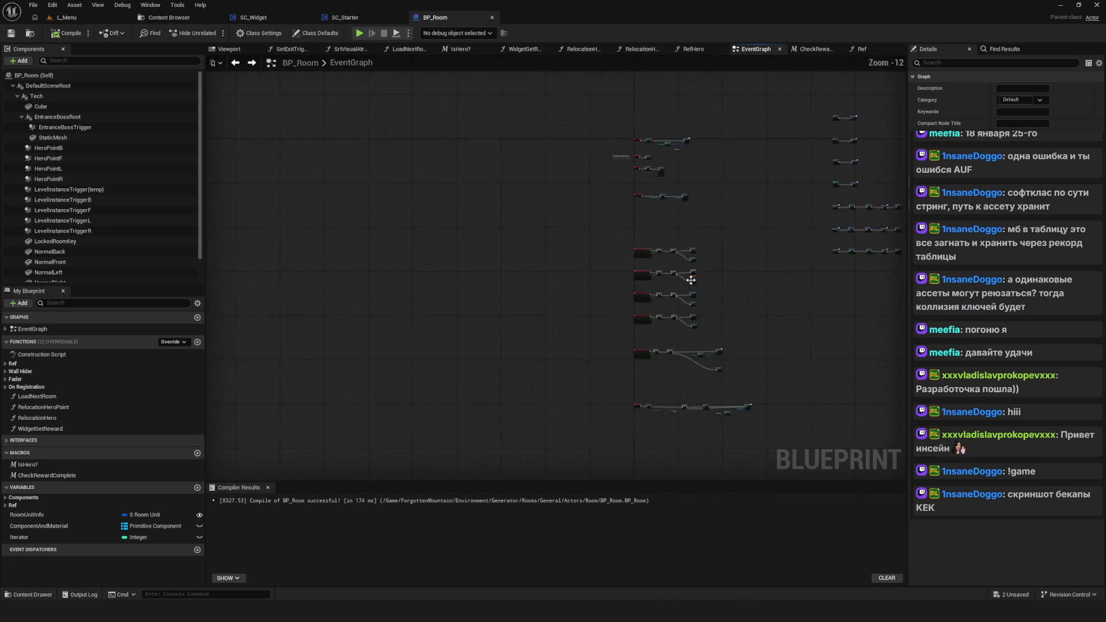
{"action": "scroll", "coordinate": [692, 284], "scroll_direction": "up", "scroll_amount": 12}
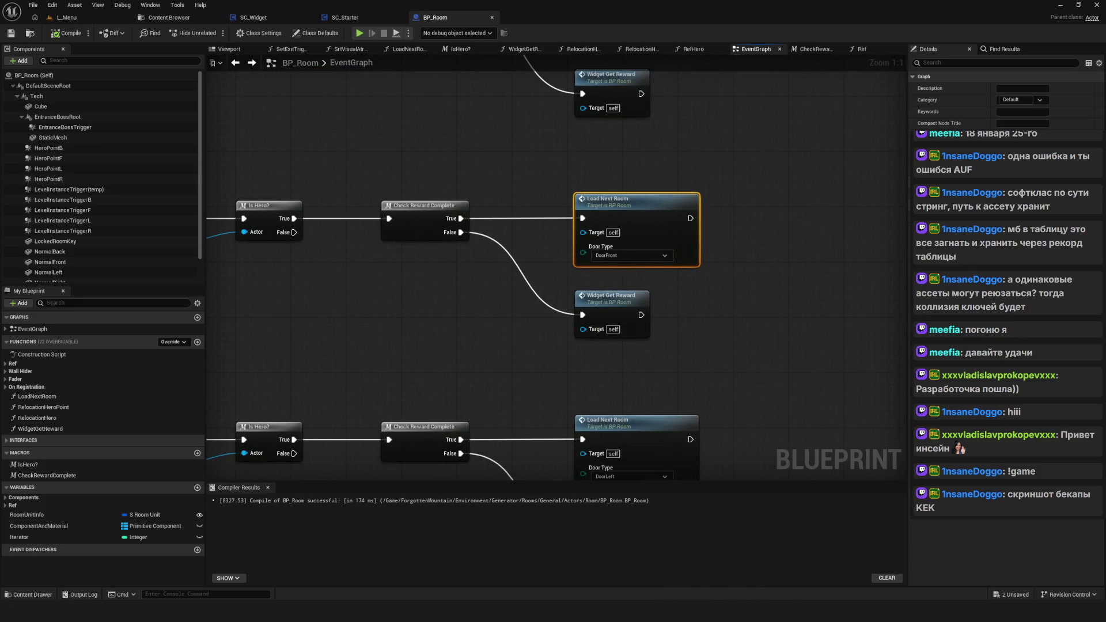
{"action": "left_click_drag", "start_coordinate": [797, 245], "coordinate": [724, 244]}
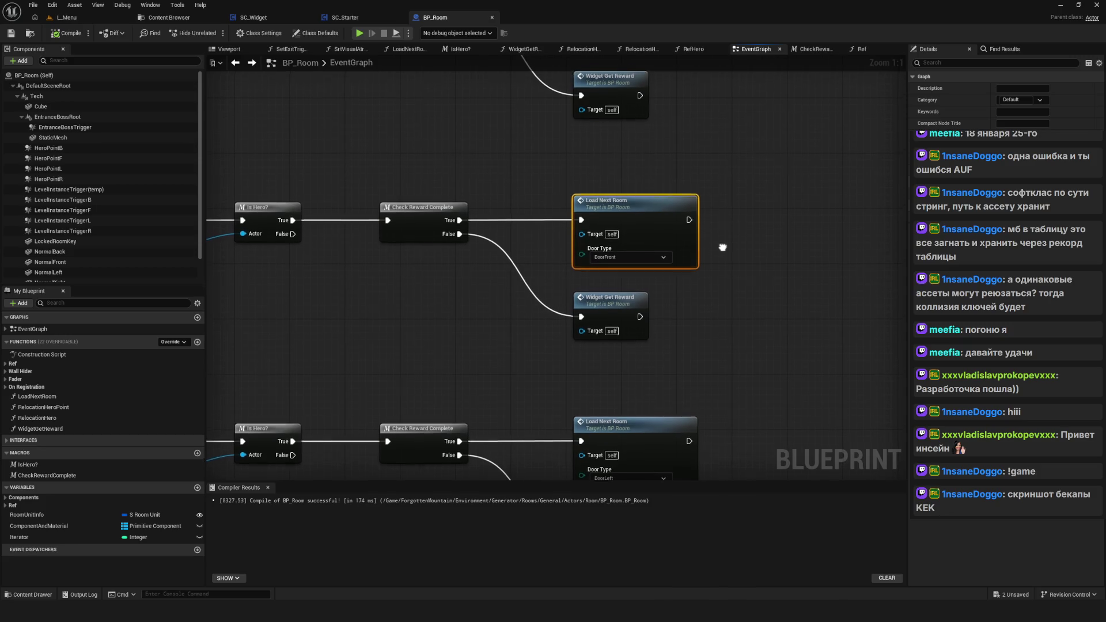
{"action": "double_click", "coordinate": [630, 216]}
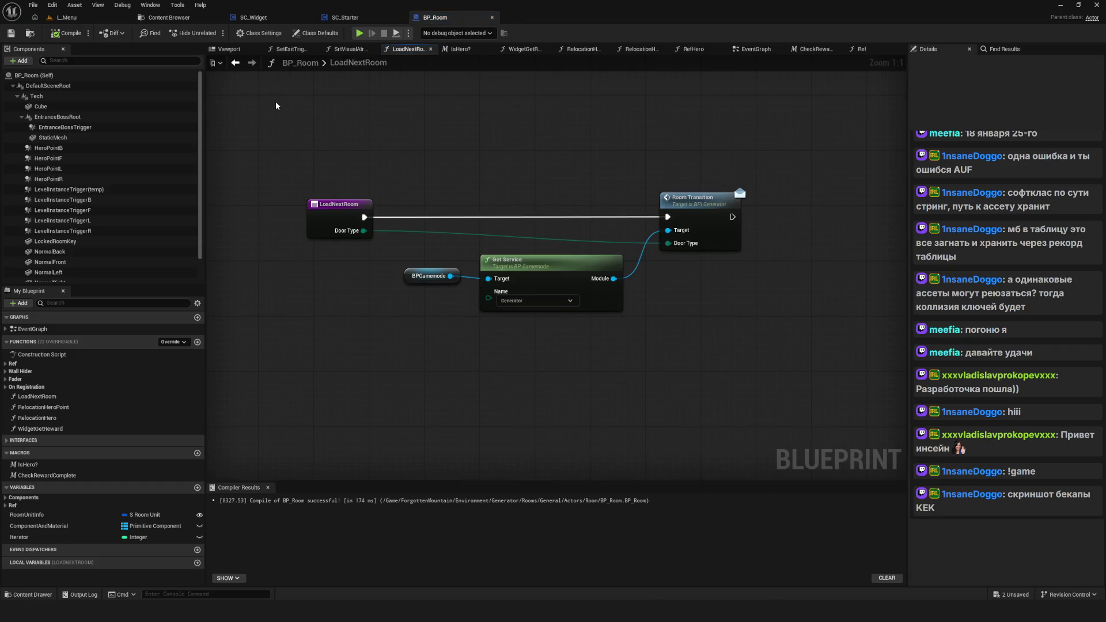
{"action": "left_click", "coordinate": [169, 18]}
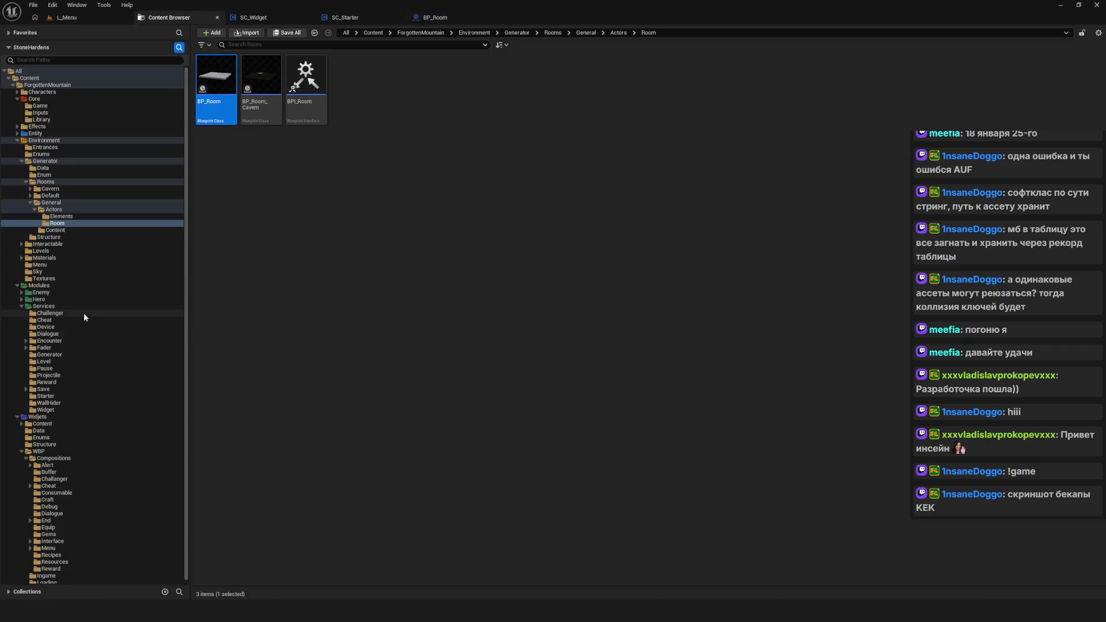
{"action": "left_click", "coordinate": [61, 355]}
{"action": "double_click", "coordinate": [264, 86]}
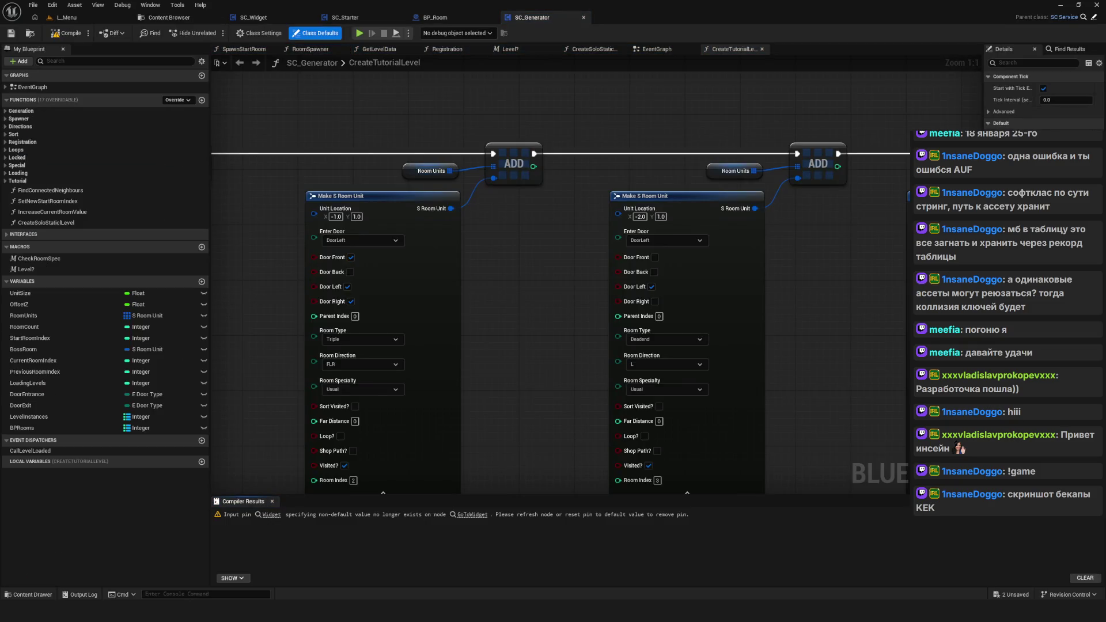
{"action": "left_click", "coordinate": [657, 49]}
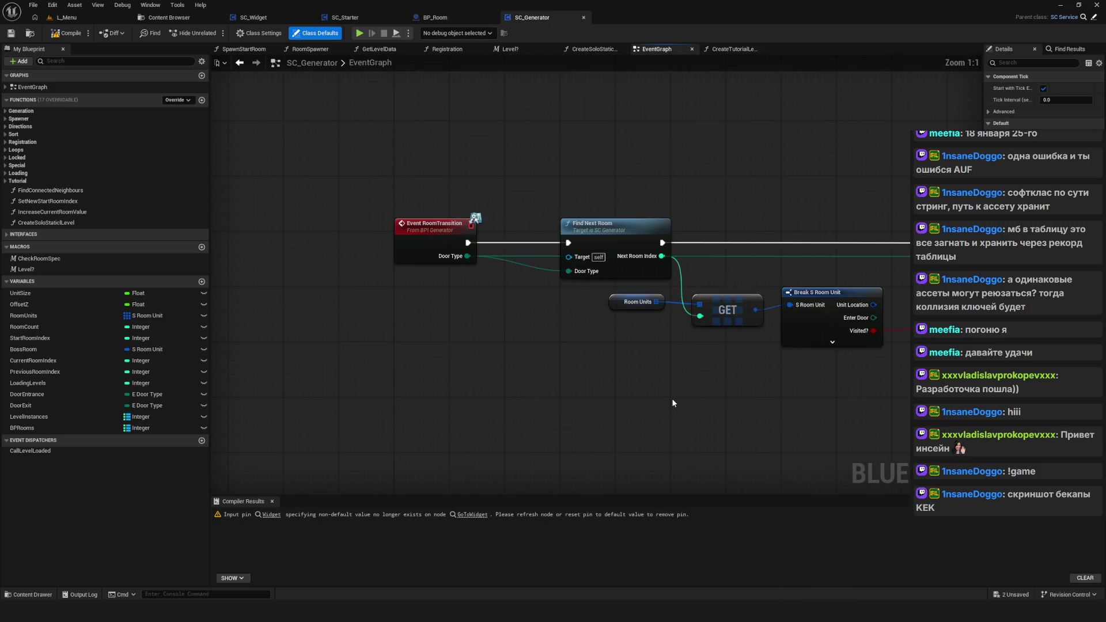
{"action": "scroll", "coordinate": [573, 265], "scroll_direction": "down", "scroll_amount": 3}
{"action": "scroll", "coordinate": [543, 357], "scroll_direction": "up", "scroll_amount": 4}
{"action": "left_click_drag", "start_coordinate": [545, 359], "coordinate": [545, 323]}
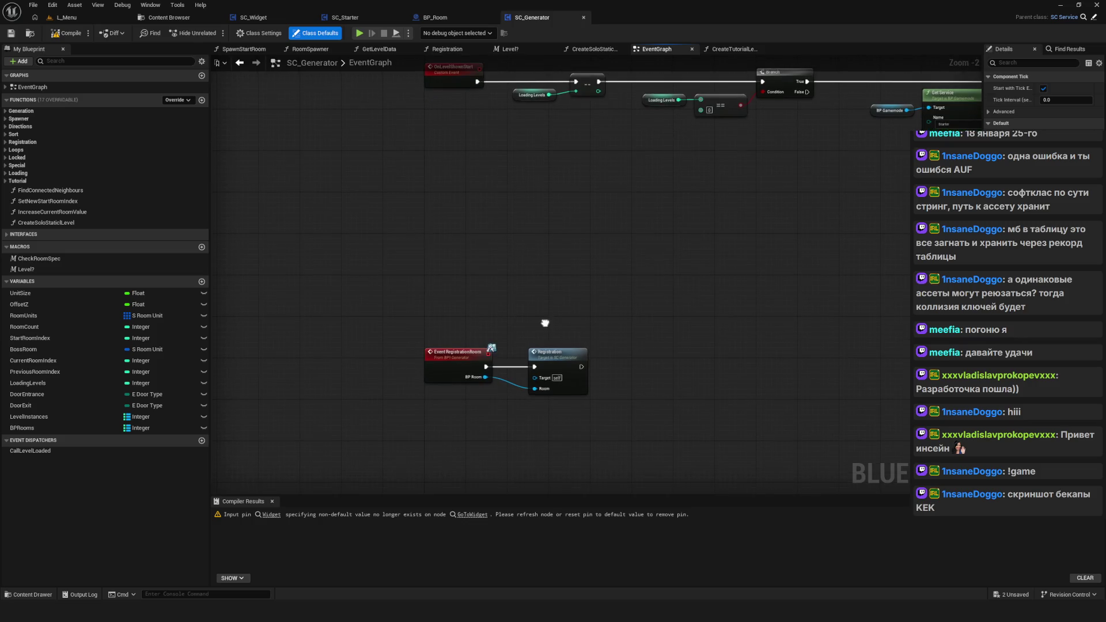
{"action": "left_click", "coordinate": [450, 18]}
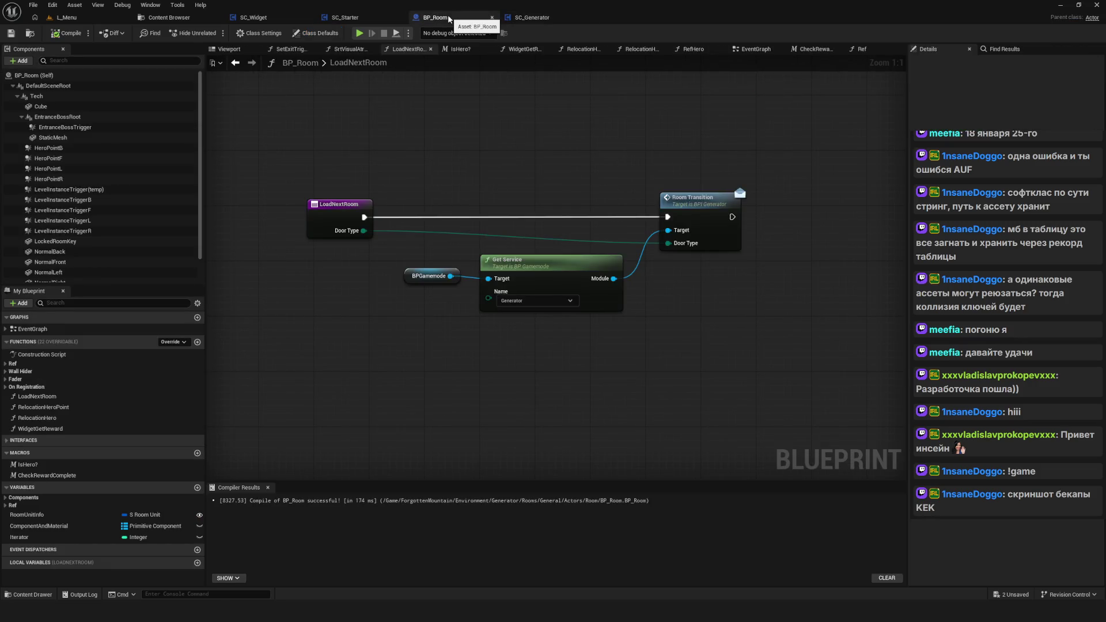
{"action": "left_click", "coordinate": [531, 18]}
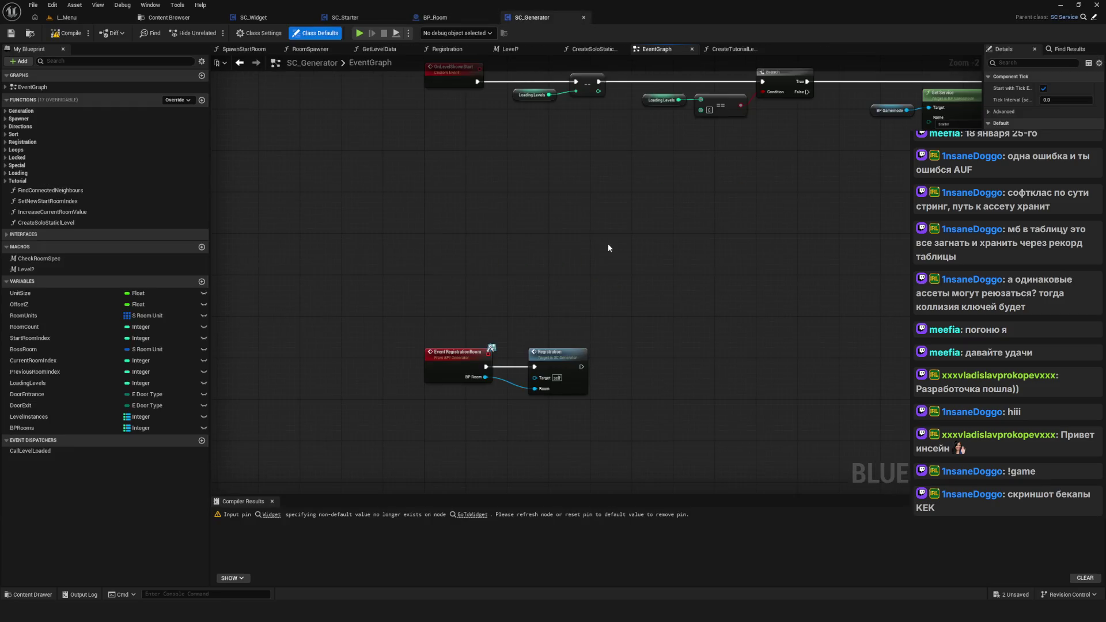
{"action": "scroll", "coordinate": [479, 150], "scroll_direction": "up", "scroll_amount": 2}
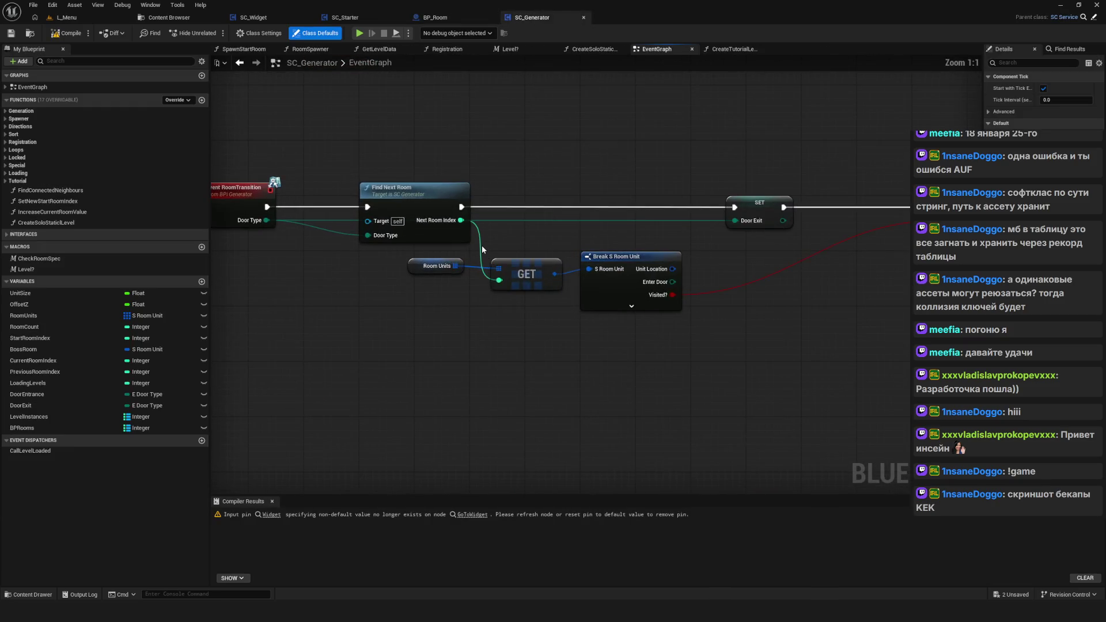
{"action": "mouse_move", "coordinate": [851, 275]}
{"action": "left_mouse_down"}
{"action": "mouse_move", "coordinate": [314, 244]}
{"action": "mouse_move", "coordinate": [302, 105]}
{"action": "mouse_move", "coordinate": [522, 214]}
{"action": "mouse_move", "coordinate": [757, 243]}
{"action": "mouse_move", "coordinate": [743, 229]}
{"action": "mouse_move", "coordinate": [617, 224]}
{"action": "left_mouse_up"}
{"action": "left_click", "coordinate": [507, 144]}
Step: Set the Go to Widget node's widget class to W_Challenger
{"action": "left_click_drag", "start_coordinate": [794, 353], "coordinate": [481, 181]}
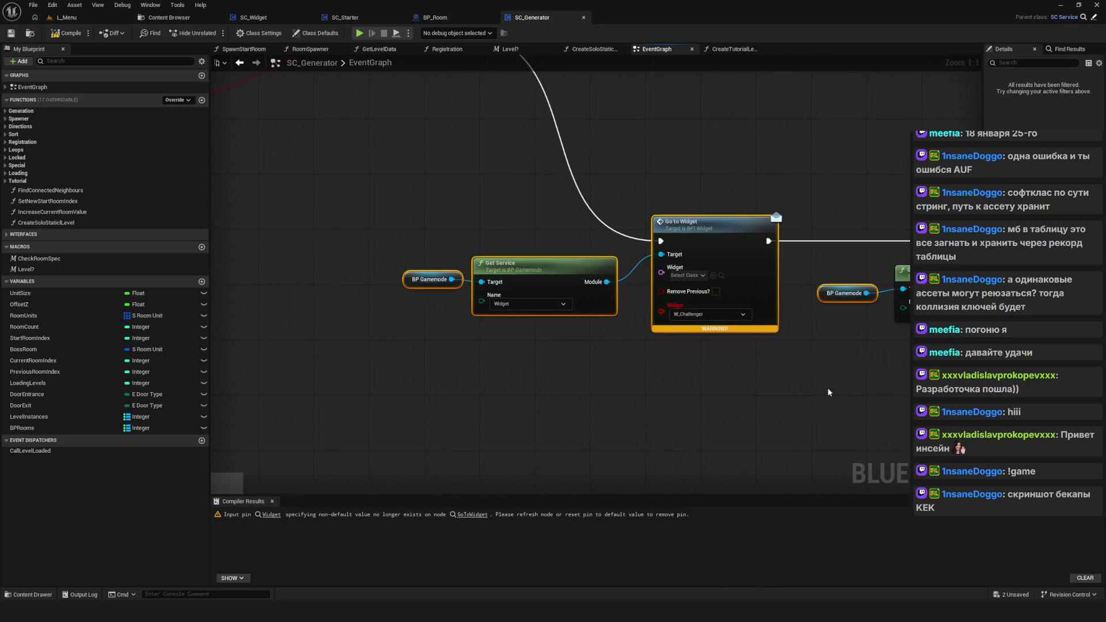
{"action": "left_click", "coordinate": [699, 276]}
{"action": "type", "text": "w"}
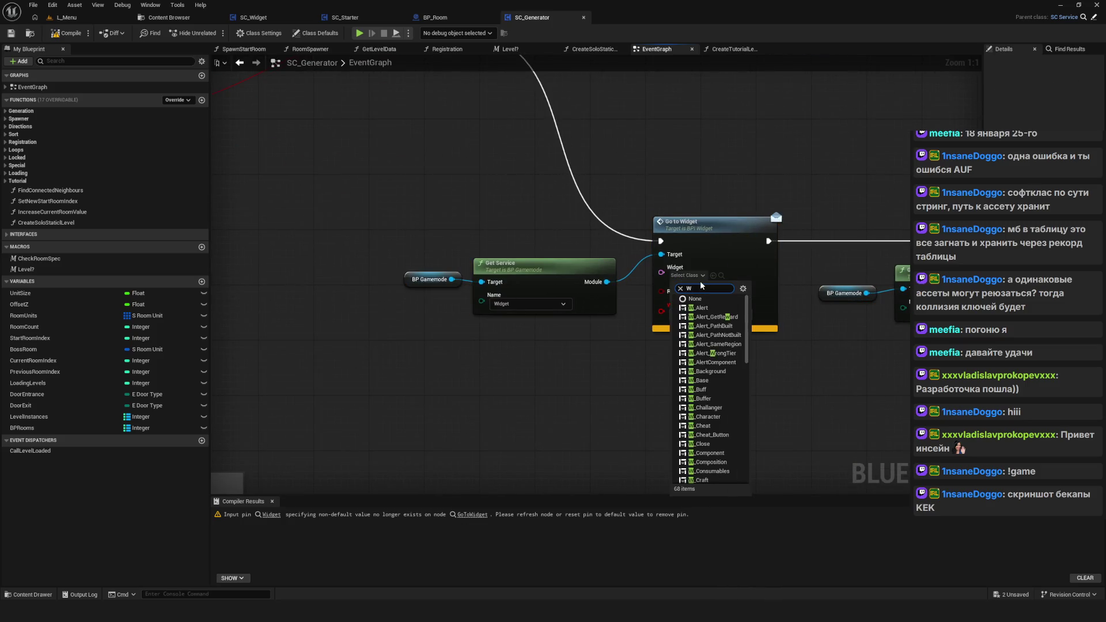
{"action": "type", "text": "_Cha"}
{"action": "left_click", "coordinate": [703, 308]}
Step: Refresh the Go to Widget node to clear its stale pin, then compile and save SC_Generator
{"action": "left_click_drag", "start_coordinate": [569, 160], "coordinate": [616, 361]}
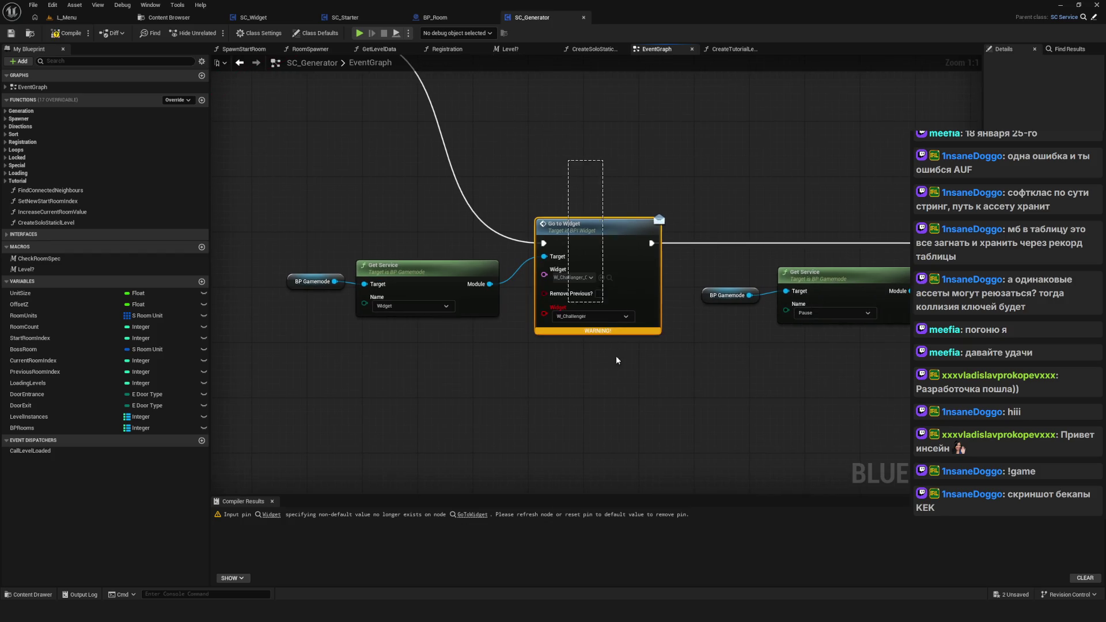
{"action": "right_click", "coordinate": [599, 244]}
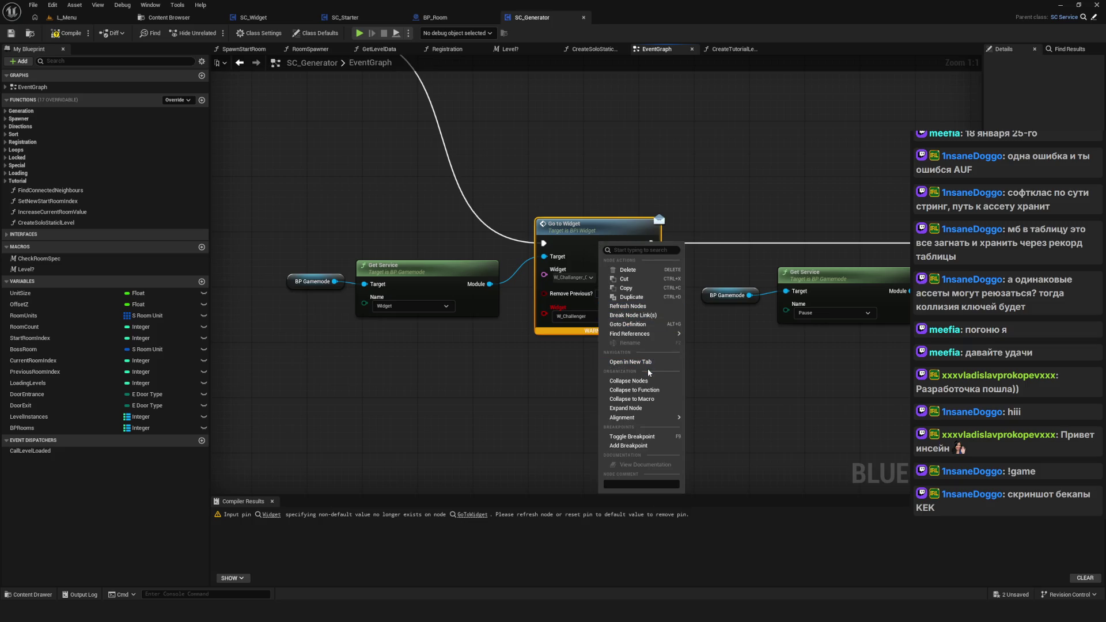
{"action": "left_click", "coordinate": [628, 306]}
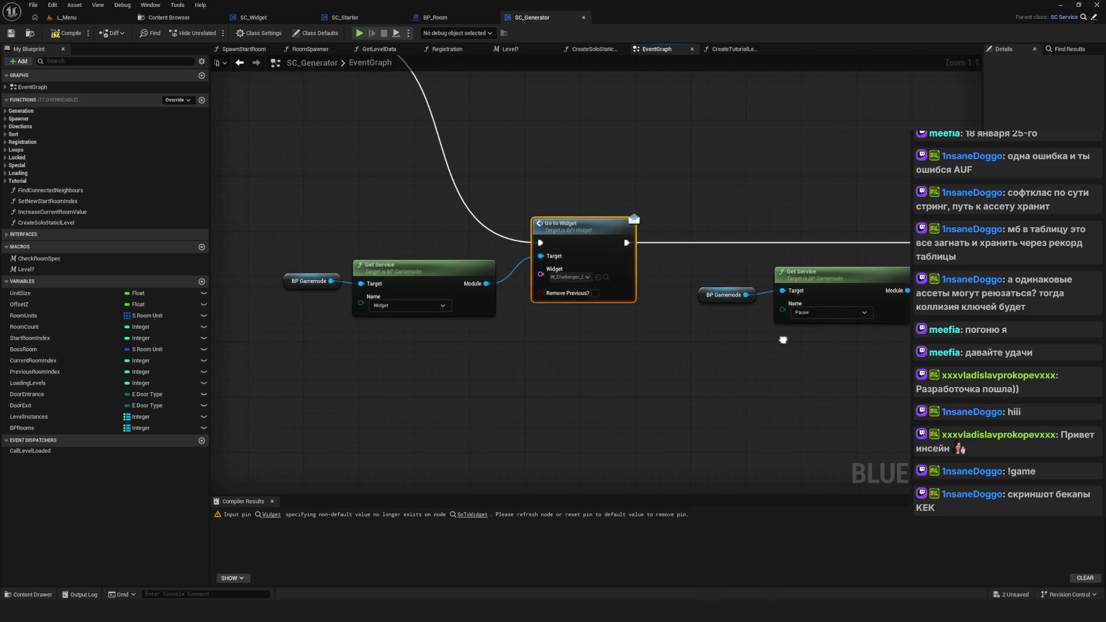
{"action": "left_click", "coordinate": [66, 32]}
{"action": "left_click", "coordinate": [18, 35]}
{"action": "scroll", "coordinate": [462, 208], "scroll_direction": "down", "scroll_amount": 10}
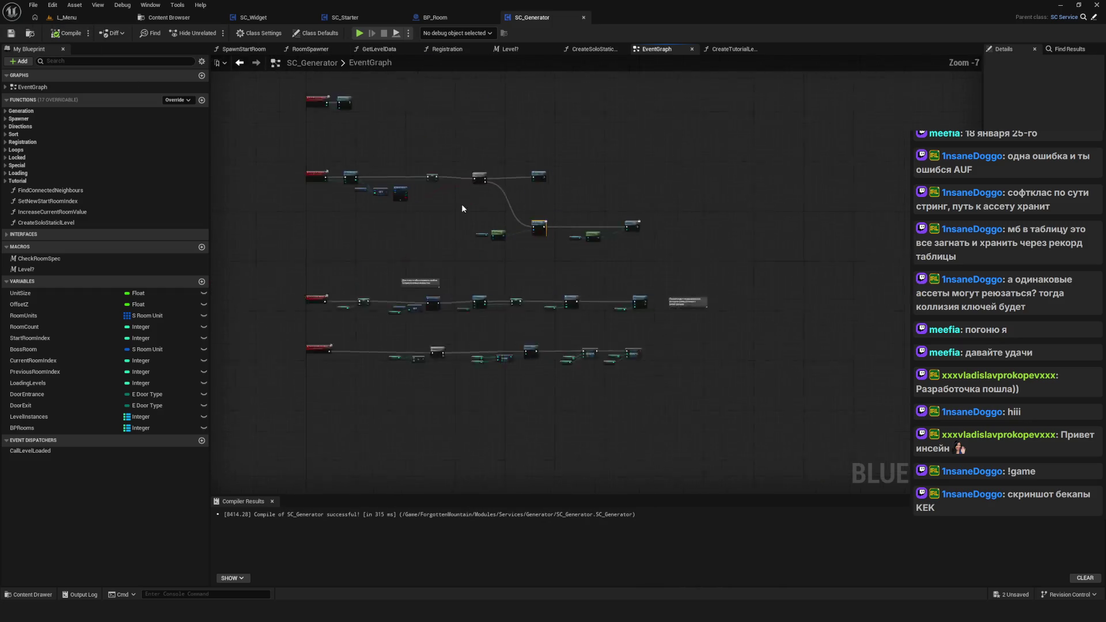
{"action": "scroll", "coordinate": [665, 280], "scroll_direction": "up", "scroll_amount": 2}
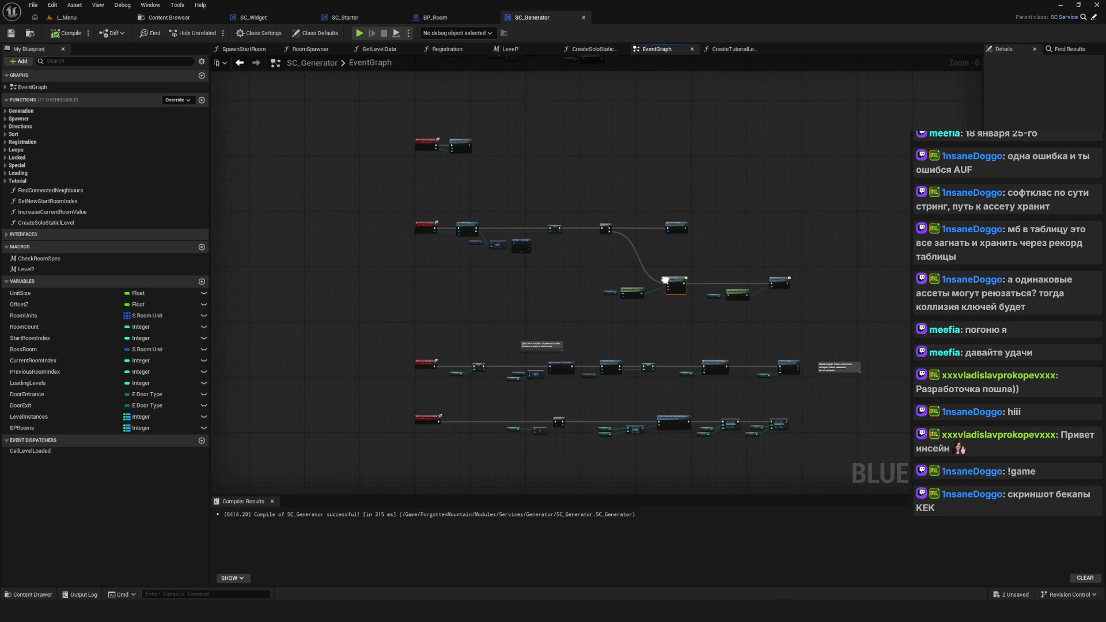
{"action": "left_click", "coordinate": [64, 17]}
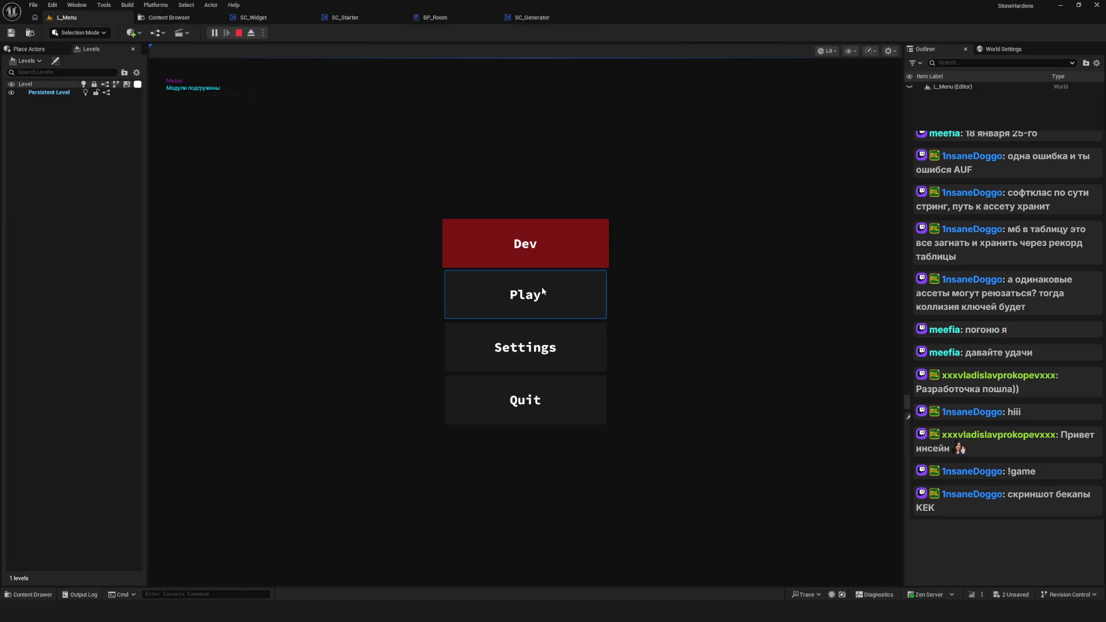
Step: Test-play the game from L_Menu twice, starting a run from the main menu and stopping each time
{"action": "left_click", "coordinate": [545, 288]}
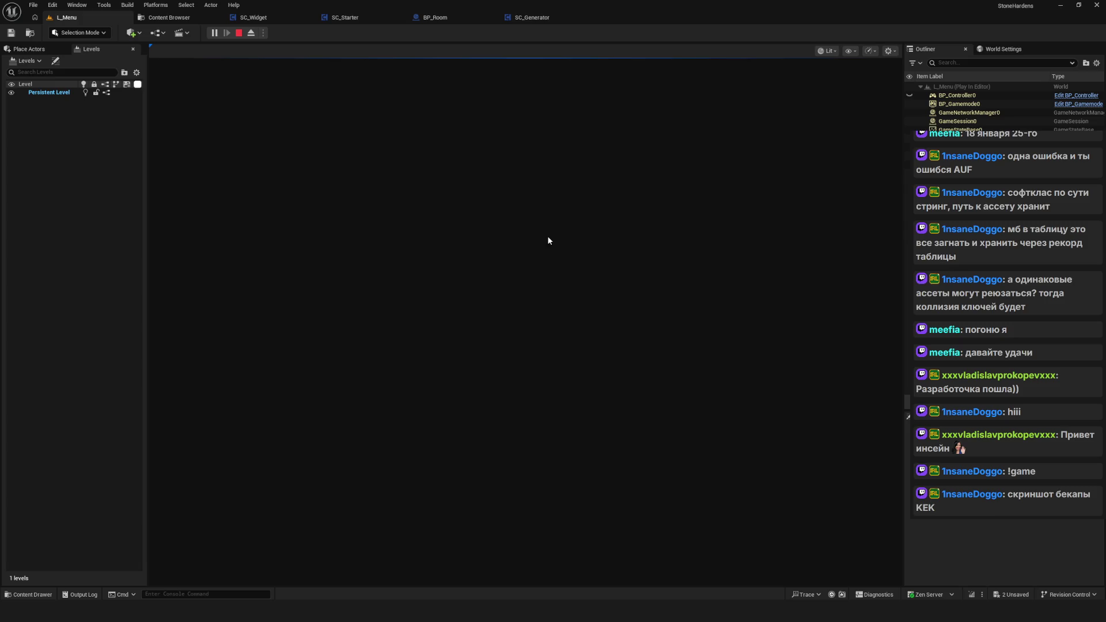
{"action": "left_click", "coordinate": [238, 32]}
{"action": "key", "text": "alt+p"}
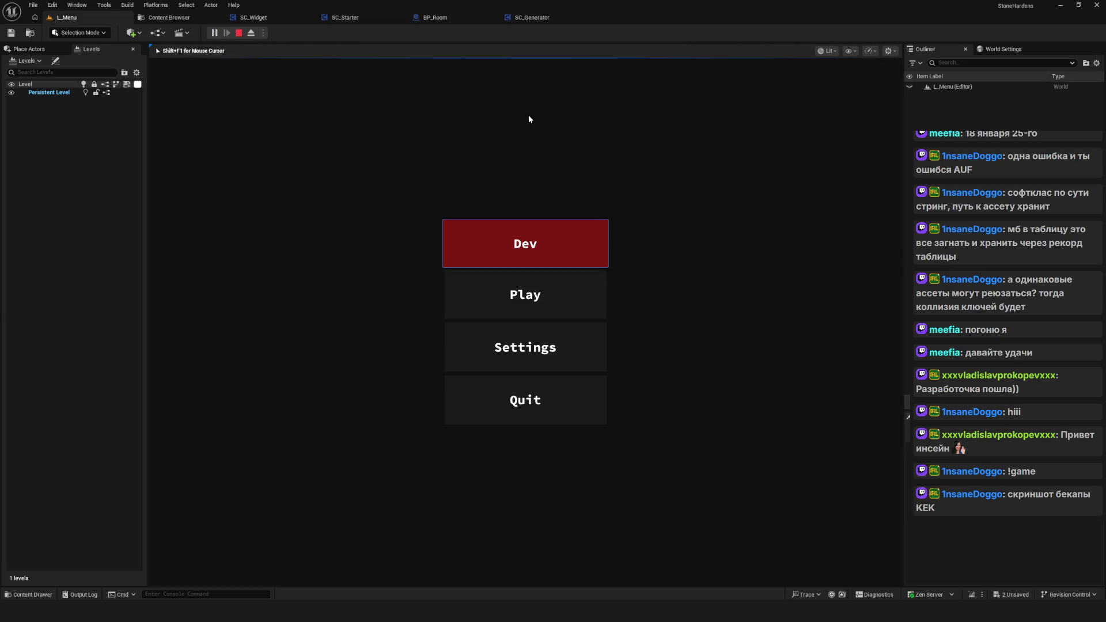
{"action": "left_click", "coordinate": [579, 245]}
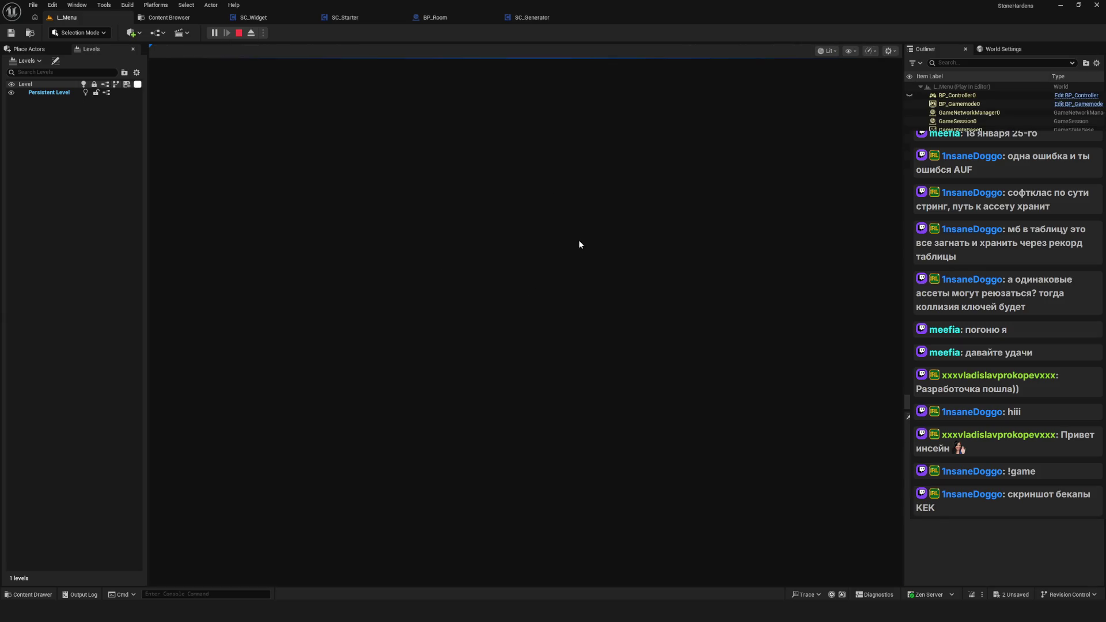
{"action": "left_click", "coordinate": [238, 32]}
{"action": "left_click", "coordinate": [169, 17]}
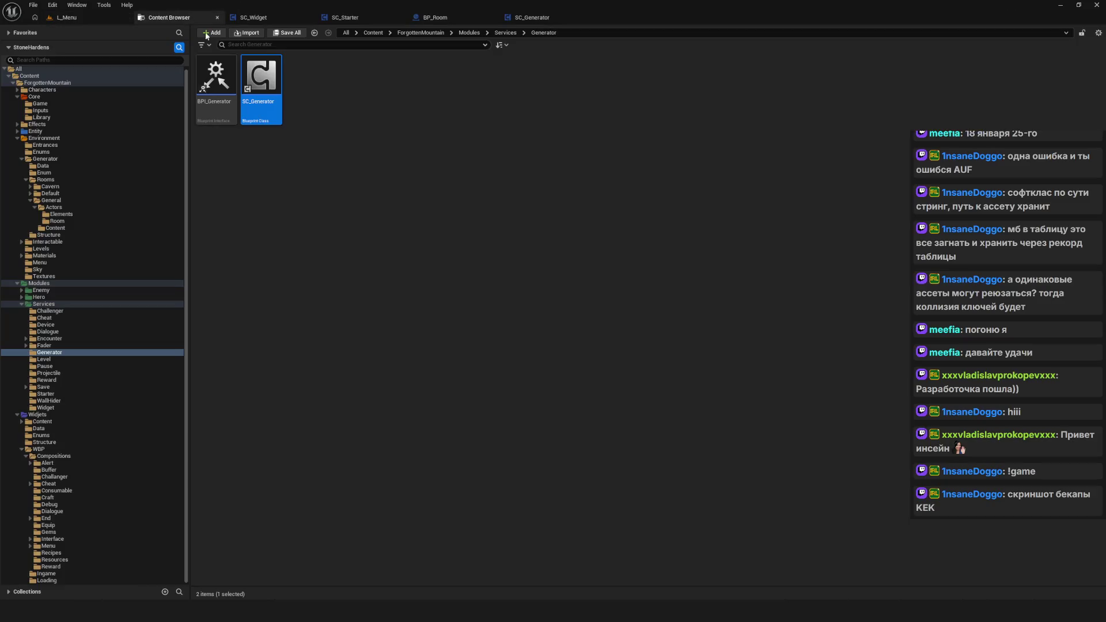
Step: Stop the running game and open SC_Fader from the Services/Fader folder
{"action": "left_click", "coordinate": [113, 16]}
{"action": "left_click", "coordinate": [239, 33]}
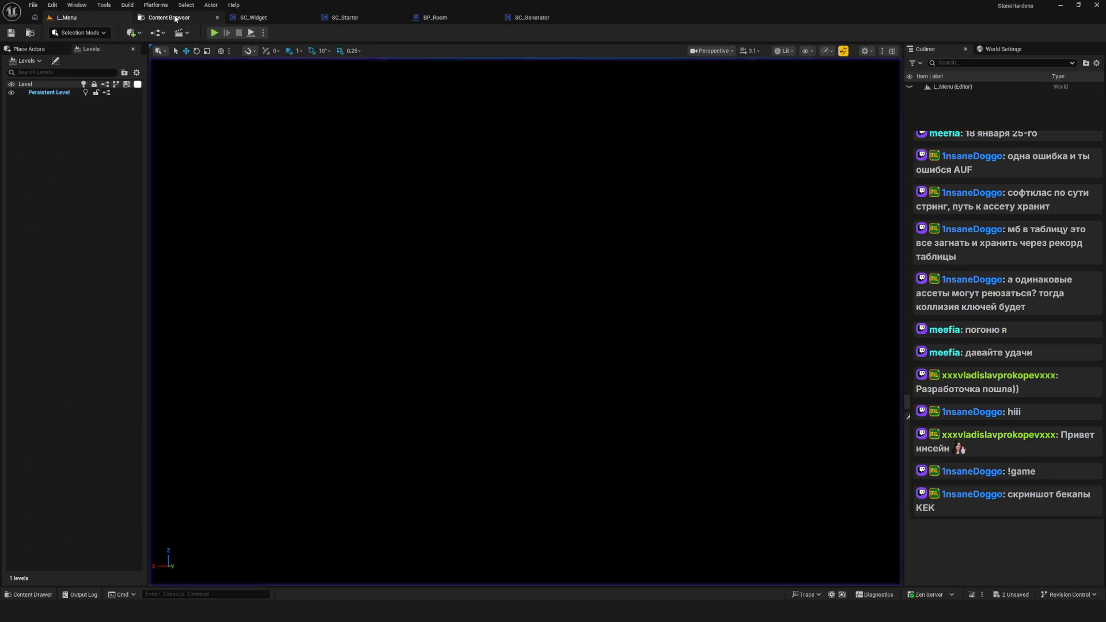
{"action": "left_click", "coordinate": [169, 17]}
{"action": "left_click", "coordinate": [60, 345]}
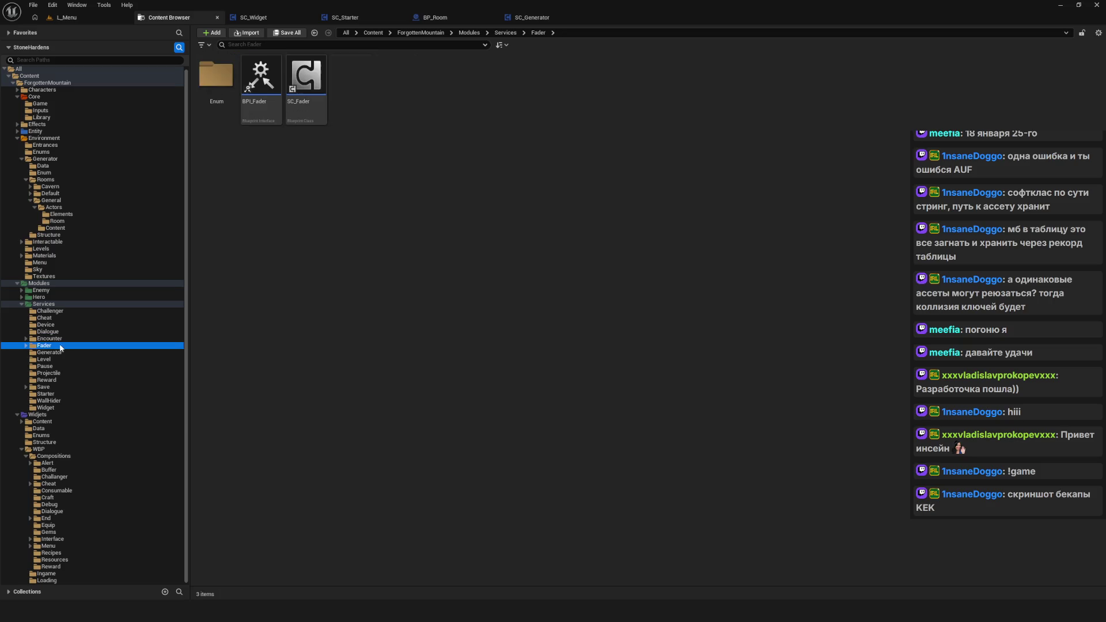
{"action": "left_click", "coordinate": [320, 96]}
Step: Compile SC_Fader, locate it in the Content Browser, and open the Widgets/WBP/Compositions/Interface folder
{"action": "scroll", "coordinate": [508, 277], "scroll_direction": "down", "scroll_amount": 4}
{"action": "left_click", "coordinate": [66, 36]}
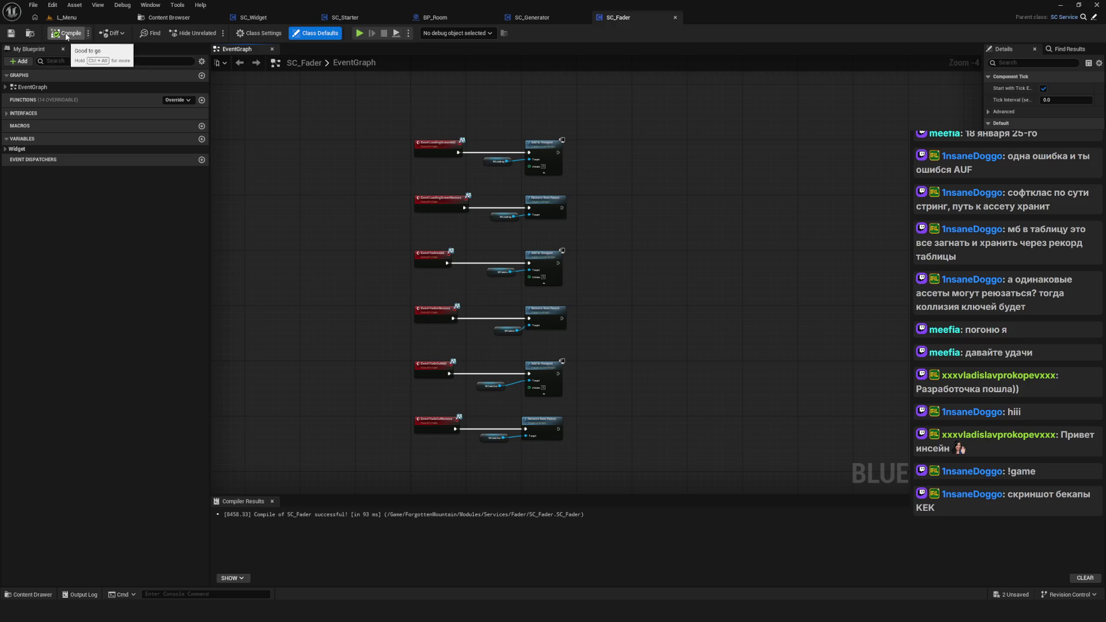
{"action": "scroll", "coordinate": [371, 245], "scroll_direction": "up", "scroll_amount": 4}
{"action": "left_click_drag", "start_coordinate": [371, 244], "coordinate": [393, 248]}
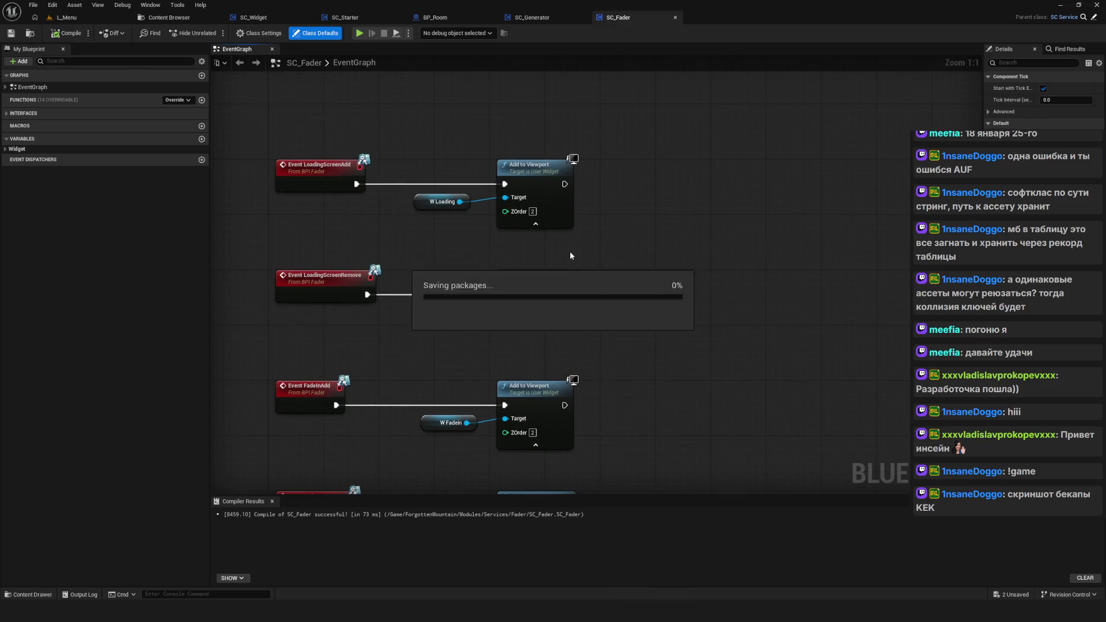
{"action": "scroll", "coordinate": [510, 171], "scroll_direction": "down", "scroll_amount": 4}
{"action": "scroll", "coordinate": [535, 208], "scroll_direction": "up", "scroll_amount": 2}
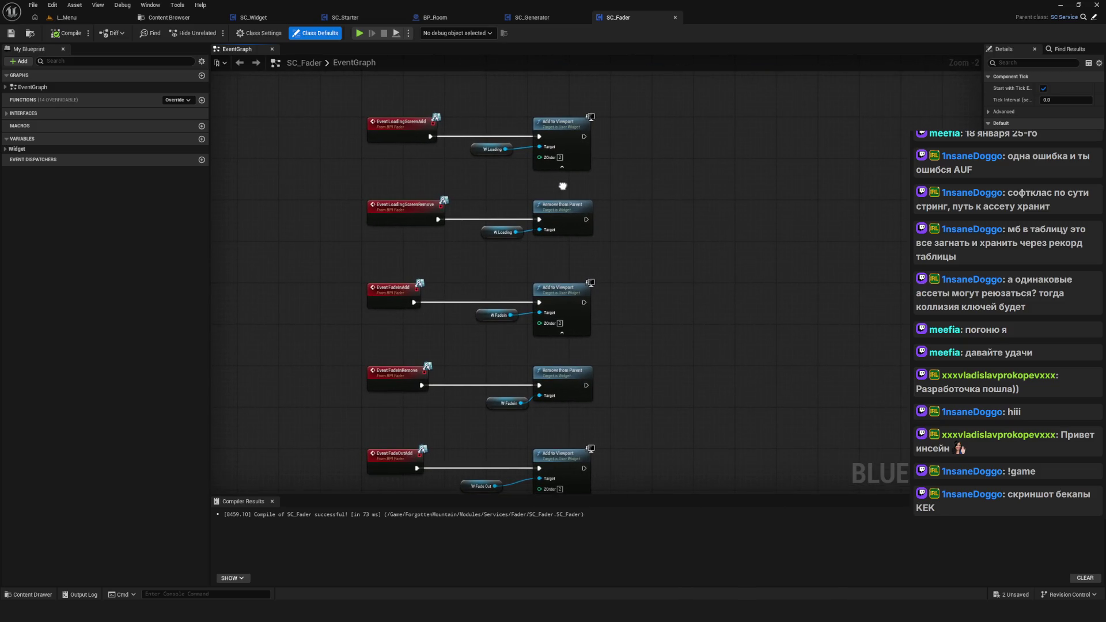
{"action": "key", "text": "ctrl+b"}
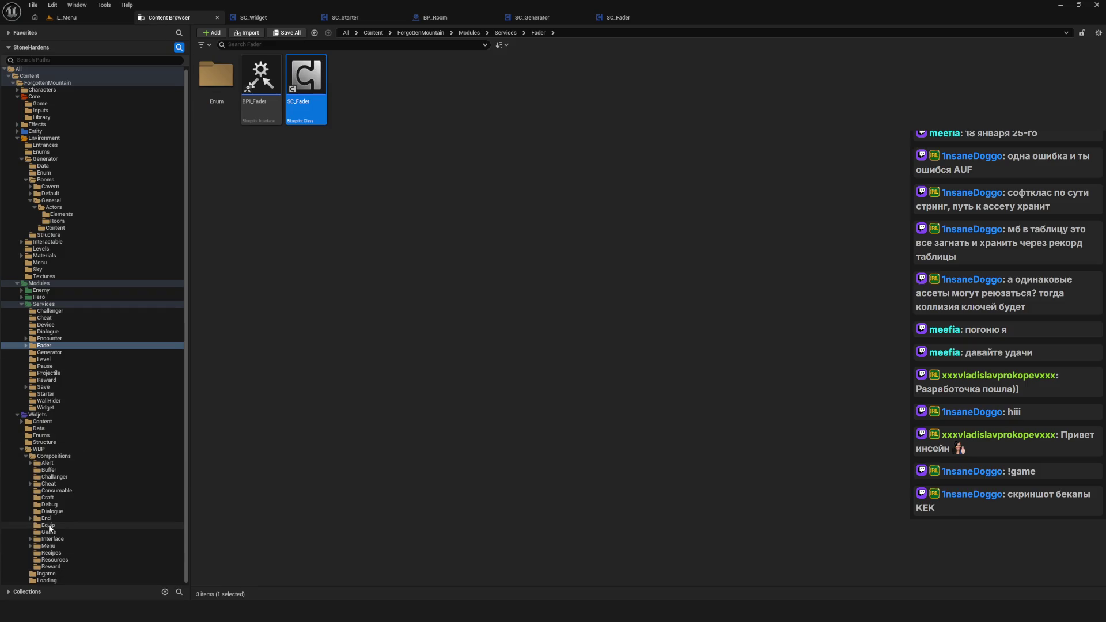
{"action": "left_click", "coordinate": [63, 540]}
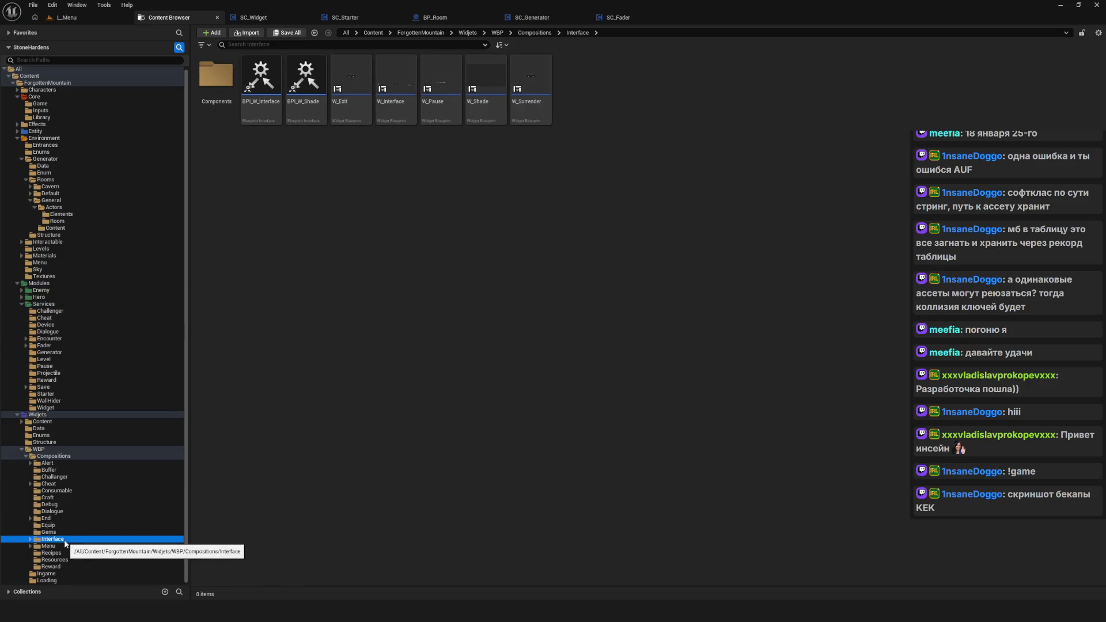
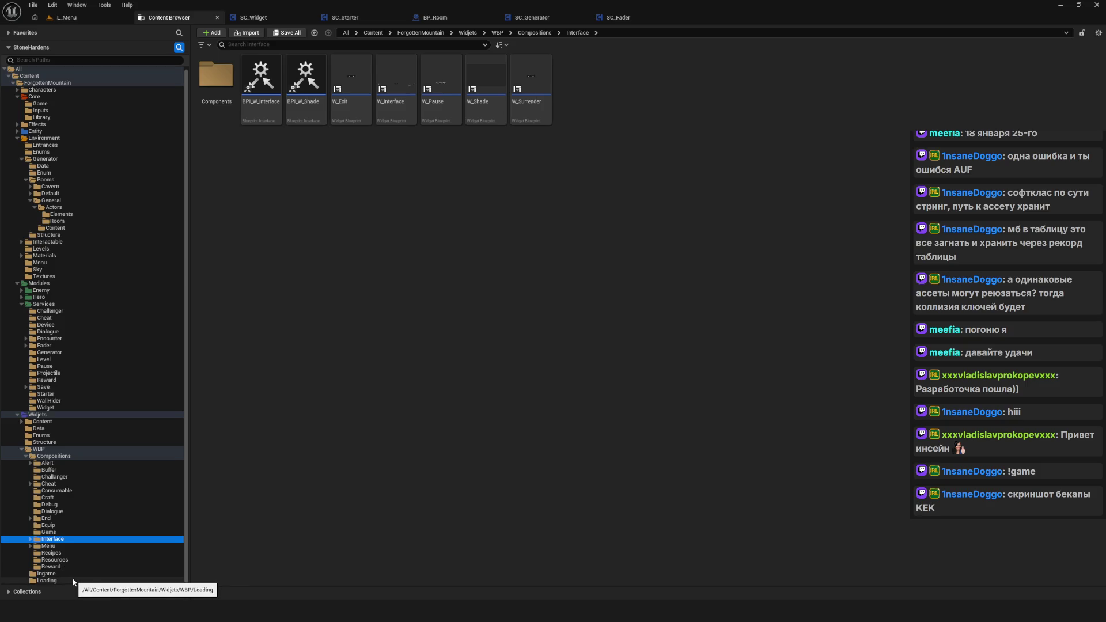
Step: Open the W_Menu widget blueprint from the Widgets/WBP/Compositions/Menu folder
{"action": "left_click", "coordinate": [64, 540]}
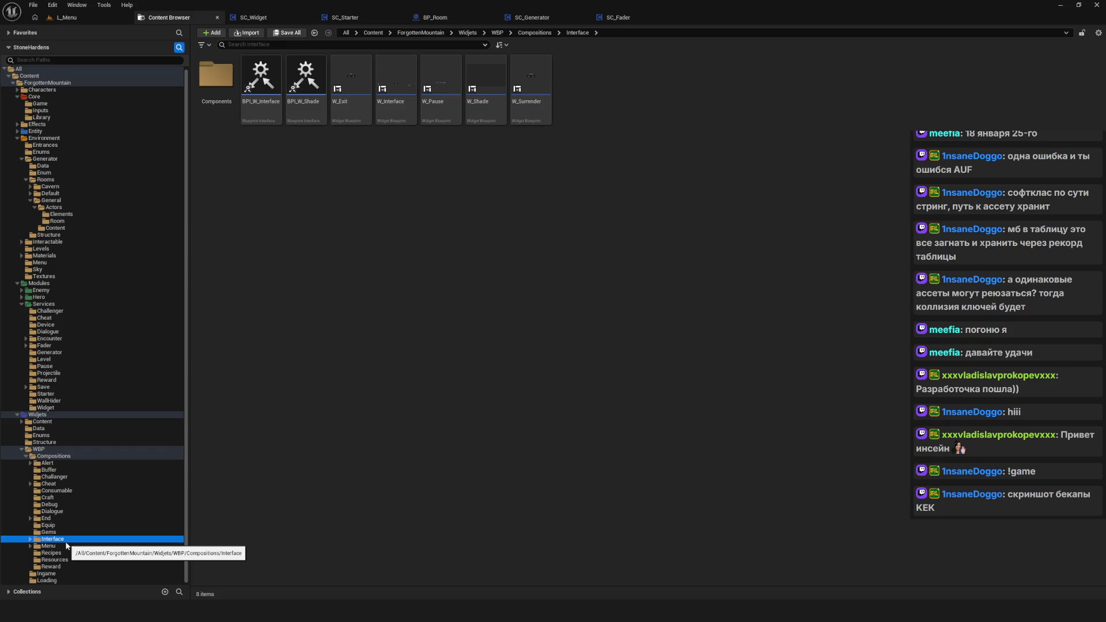
{"action": "left_click", "coordinate": [66, 546]}
{"action": "double_click", "coordinate": [396, 81]}
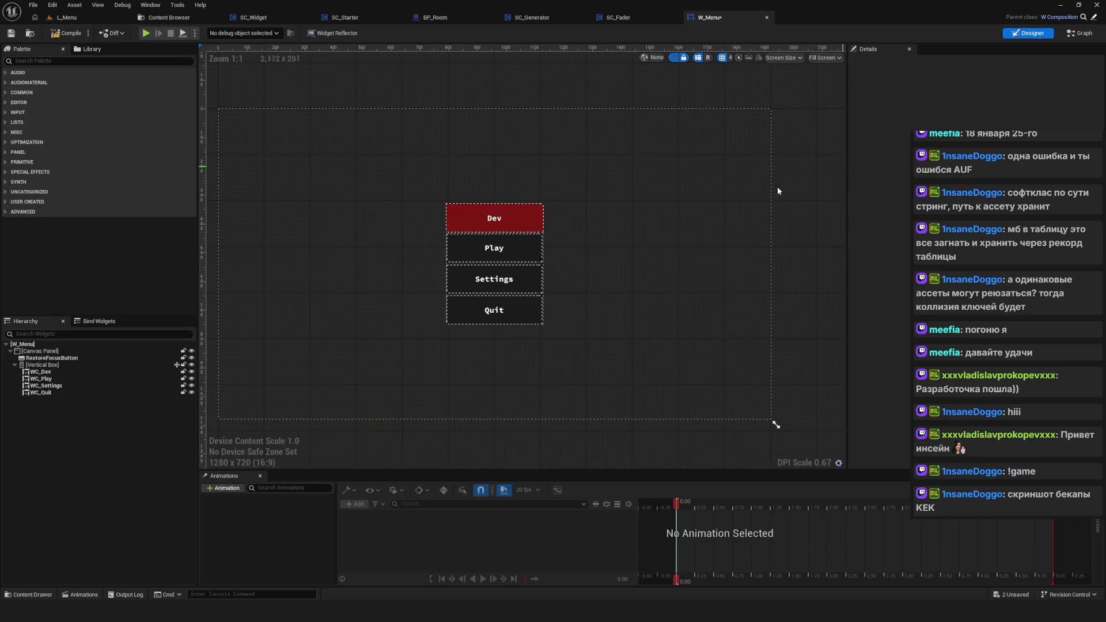
Step: In the event graph, point Play's Go to Widget node at W_Load and refresh it
{"action": "key", "text": "ctrl+shift+alt+g"}
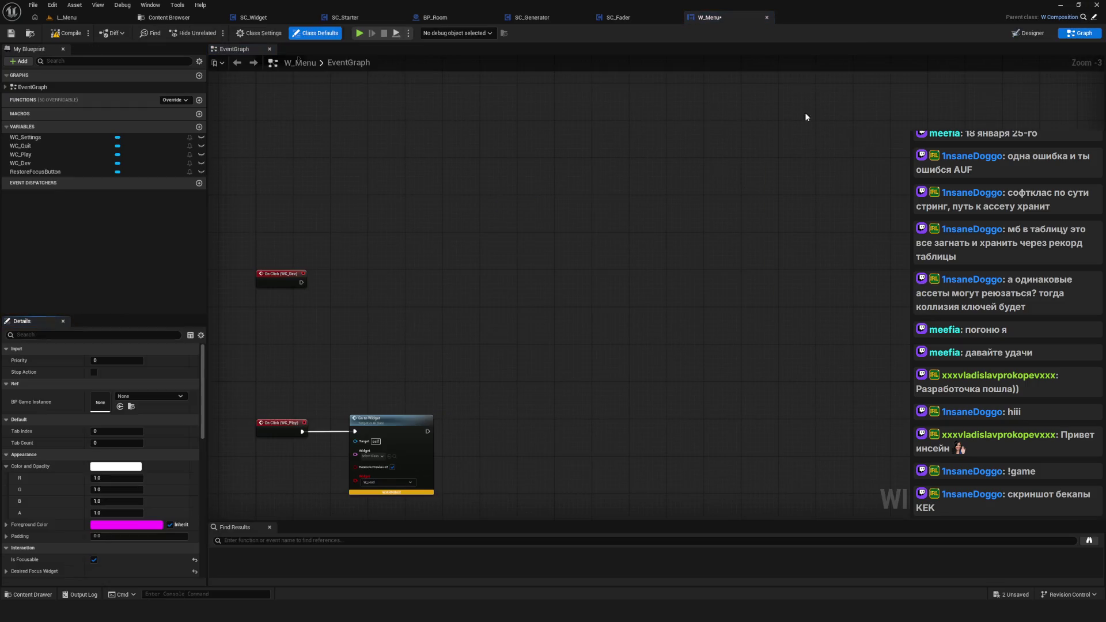
{"action": "scroll", "coordinate": [632, 306], "scroll_direction": "up", "scroll_amount": 2}
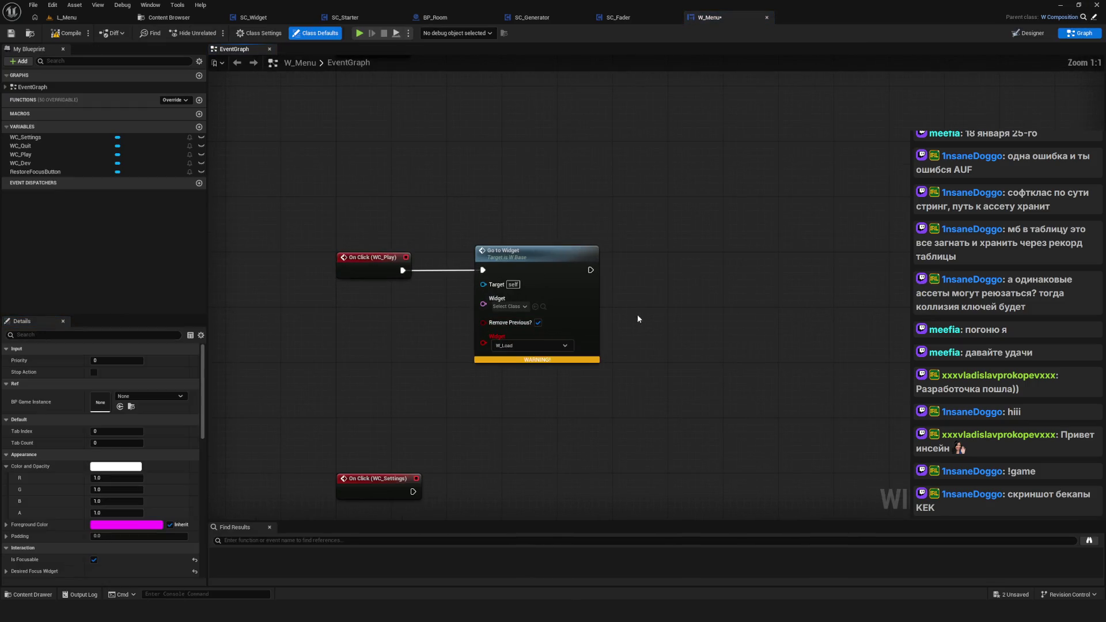
{"action": "left_click", "coordinate": [521, 297]}
{"action": "type", "text": "W_Loa"}
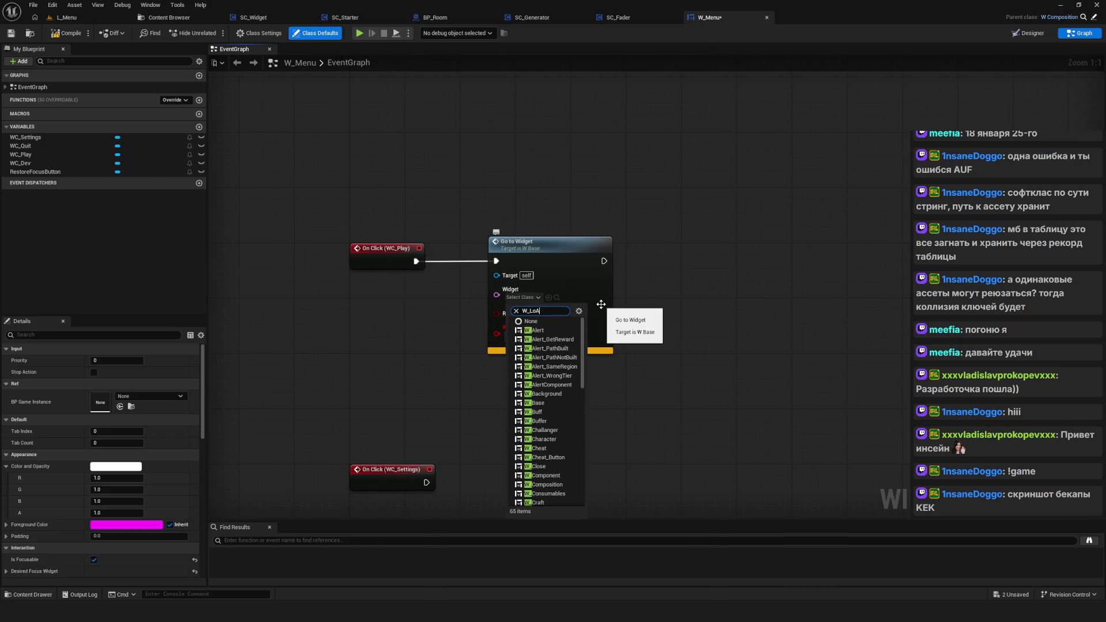
{"action": "type", "text": "wd"}
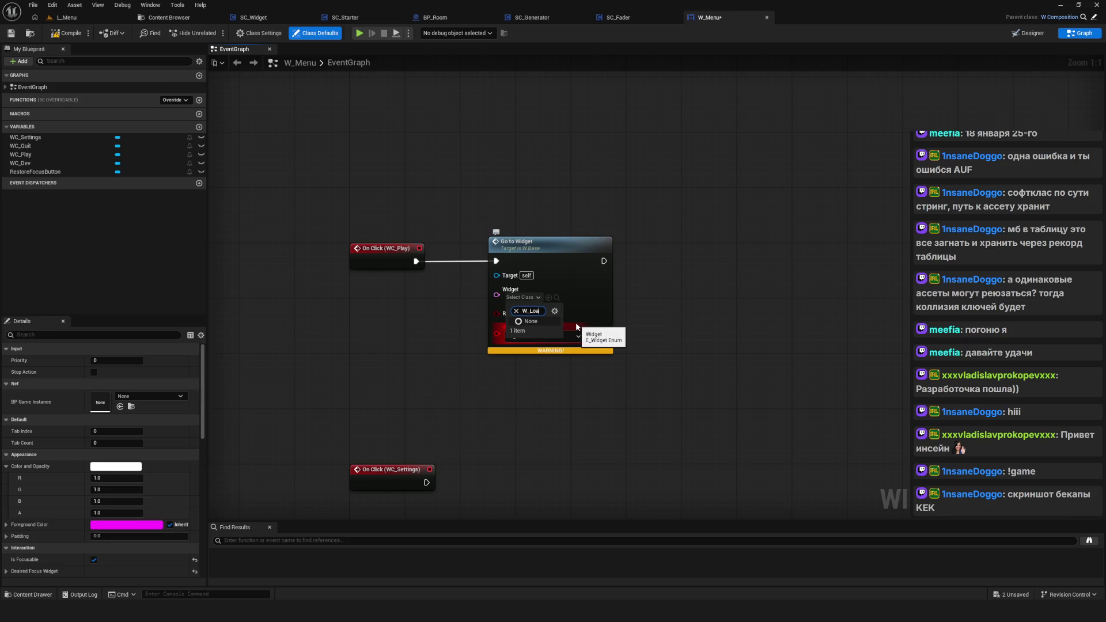
{"action": "left_click", "coordinate": [548, 330]}
{"action": "left_click_drag", "start_coordinate": [585, 331], "coordinate": [621, 346]}
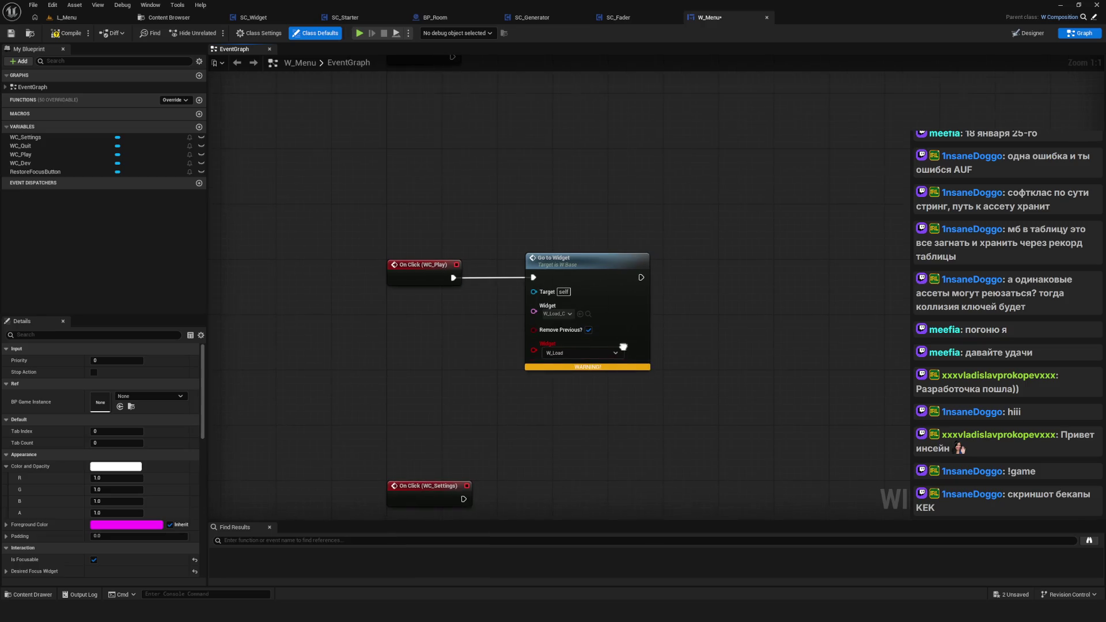
{"action": "left_click", "coordinate": [583, 263]}
{"action": "right_click", "coordinate": [583, 264]}
{"action": "left_click", "coordinate": [665, 340]}
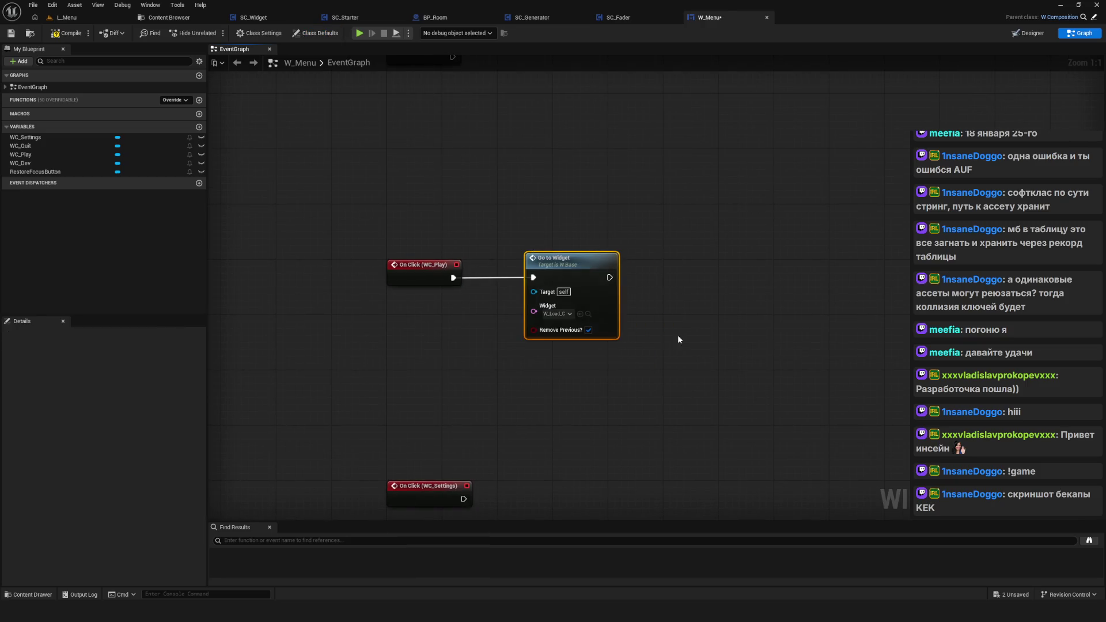
{"action": "scroll", "coordinate": [665, 339], "scroll_direction": "down", "scroll_amount": 3}
{"action": "scroll", "coordinate": [623, 284], "scroll_direction": "up", "scroll_amount": 4}
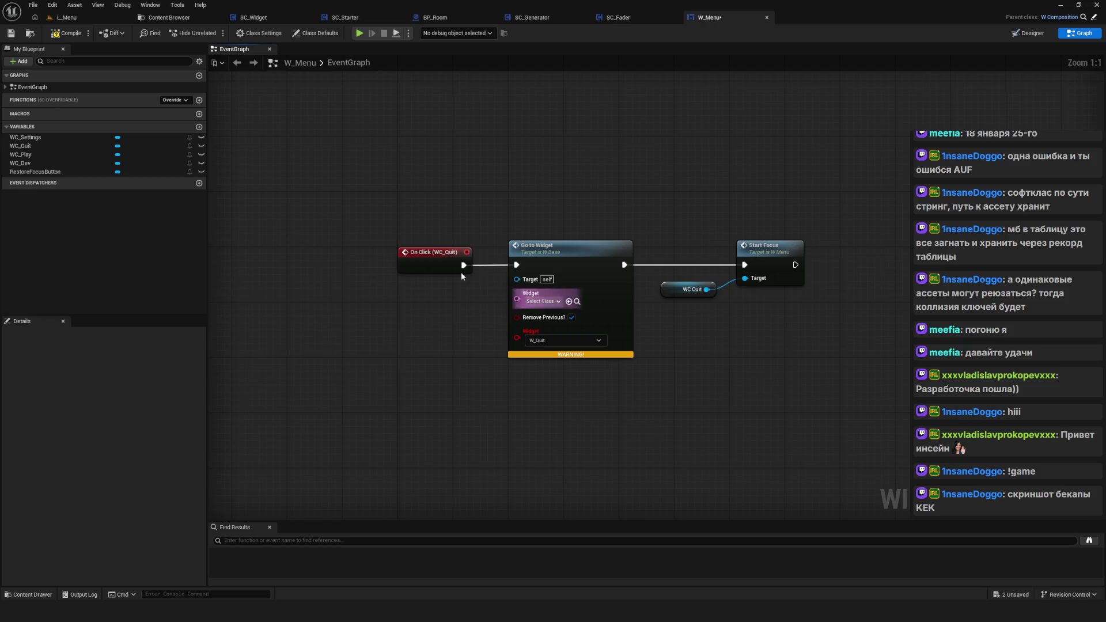
Step: Set the Quit click's Go to Widget class to W_Quit to clear its warning
{"action": "left_click", "coordinate": [556, 303]}
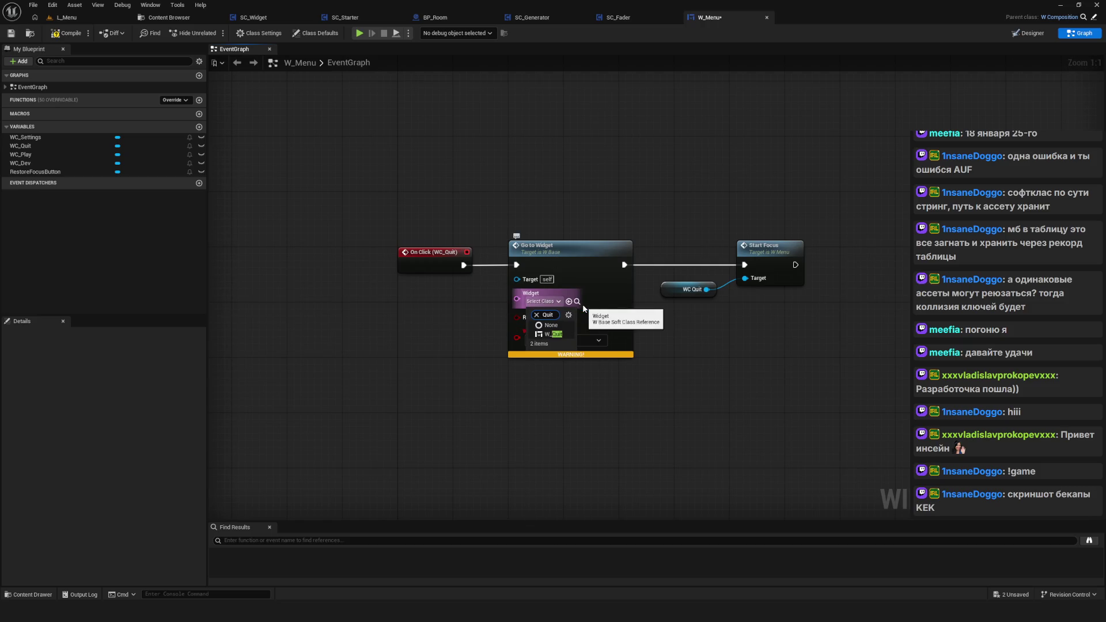
{"action": "left_click", "coordinate": [556, 335]}
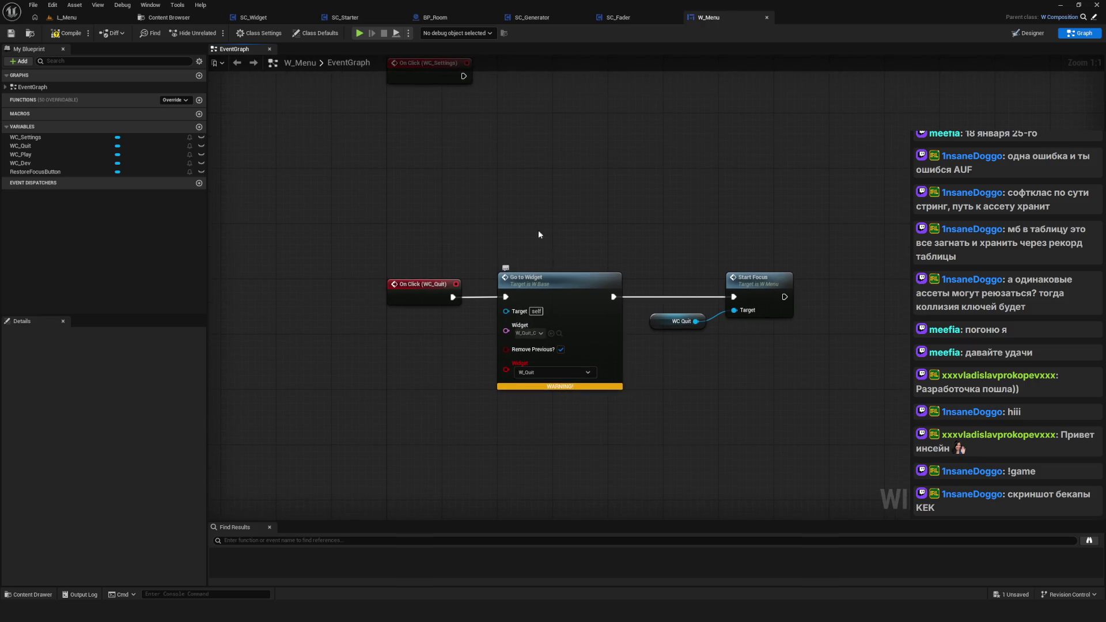
{"action": "right_click", "coordinate": [575, 286]}
{"action": "key", "text": "Escape"}
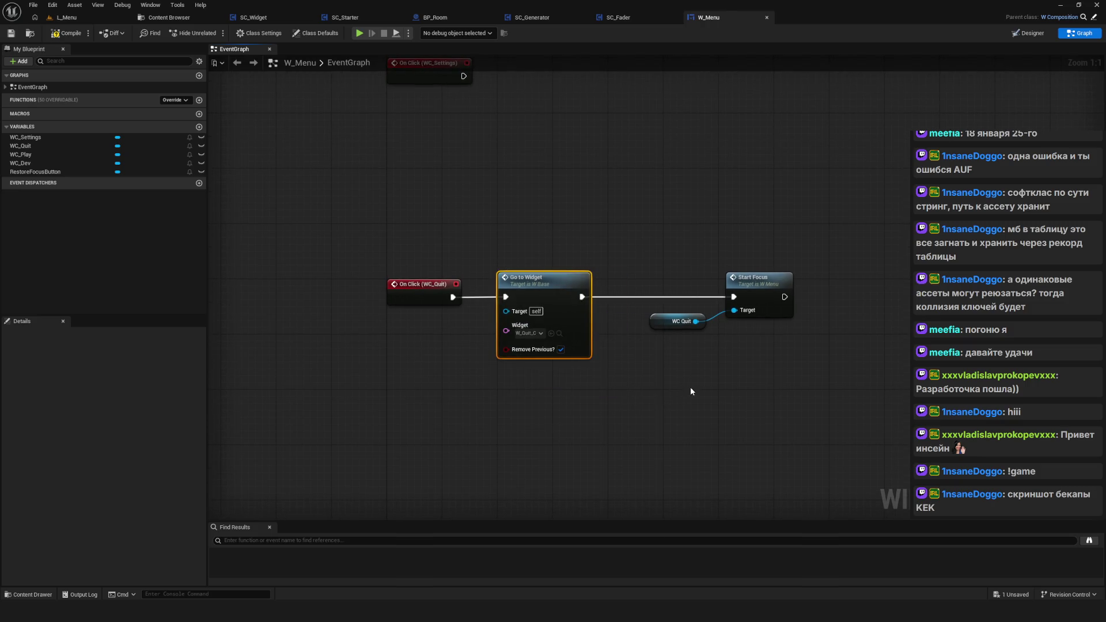
{"action": "scroll", "coordinate": [576, 406], "scroll_direction": "down", "scroll_amount": 5}
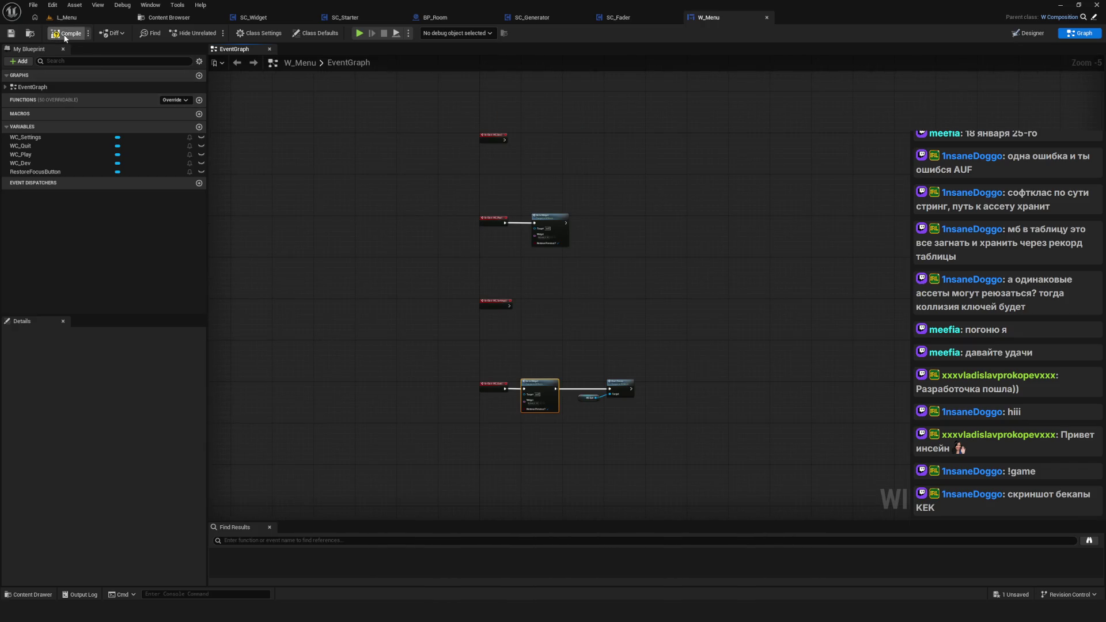
{"action": "scroll", "coordinate": [504, 263], "scroll_direction": "down", "scroll_amount": 2}
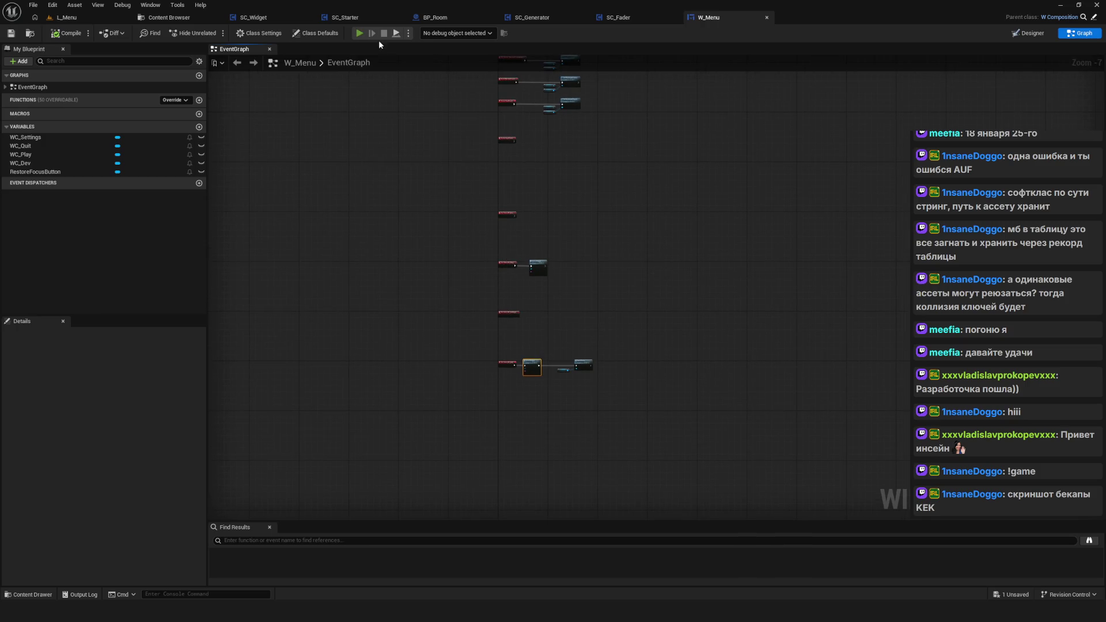
Step: Launch a play preview and test the menu's Quit (answering No) and Play buttons
{"action": "left_click", "coordinate": [367, 36]}
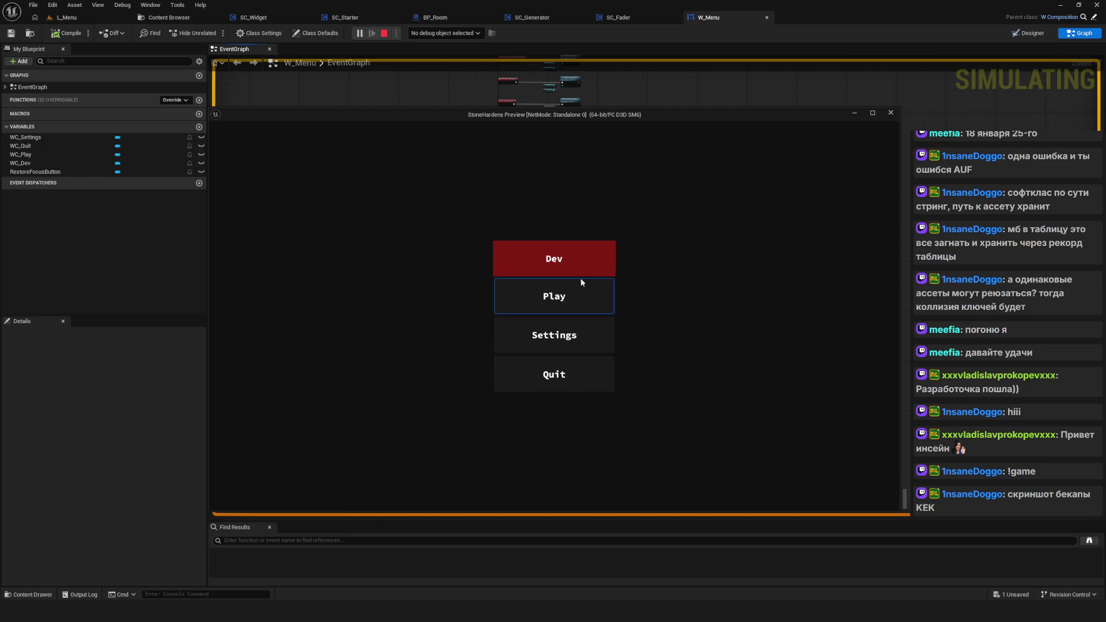
{"action": "left_click", "coordinate": [582, 379]}
{"action": "left_click", "coordinate": [594, 333]}
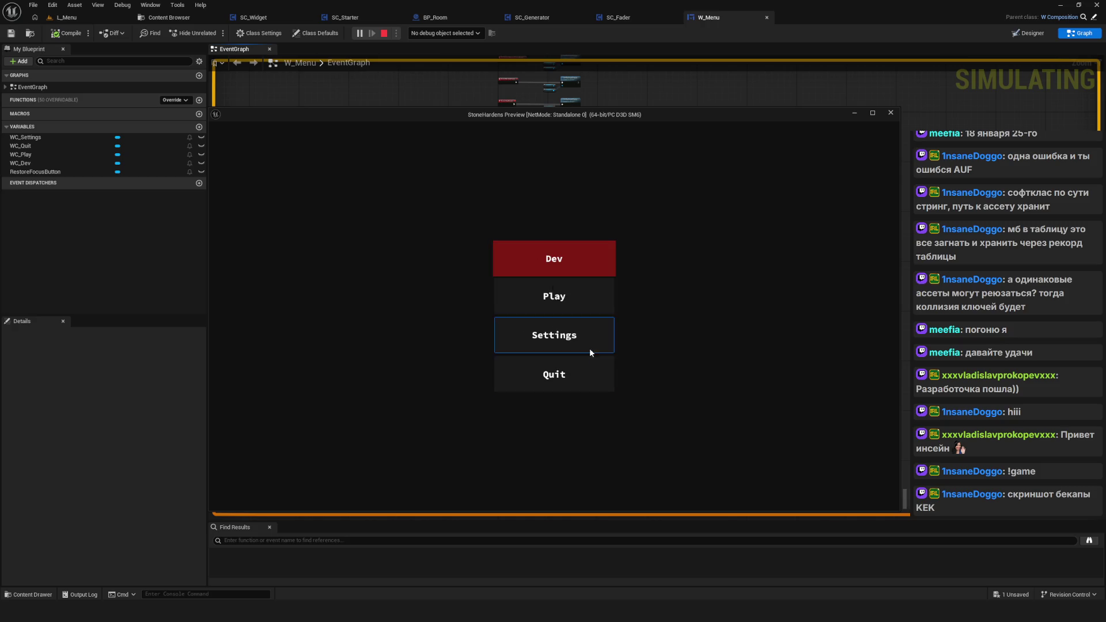
{"action": "left_click", "coordinate": [559, 303]}
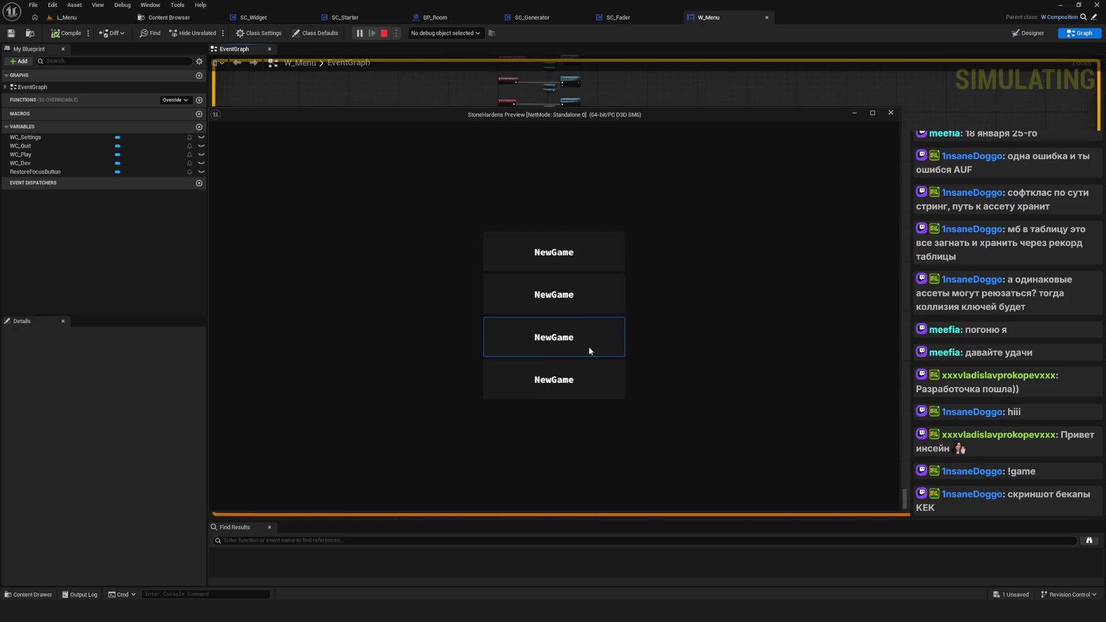
{"action": "left_click", "coordinate": [579, 318]}
{"action": "left_click", "coordinate": [569, 375]}
{"action": "left_click", "coordinate": [602, 337]}
Step: Recheck Play, confirm Quit with Yes to end the preview, and restart it
{"action": "left_click", "coordinate": [544, 299]}
{"action": "left_click", "coordinate": [578, 329]}
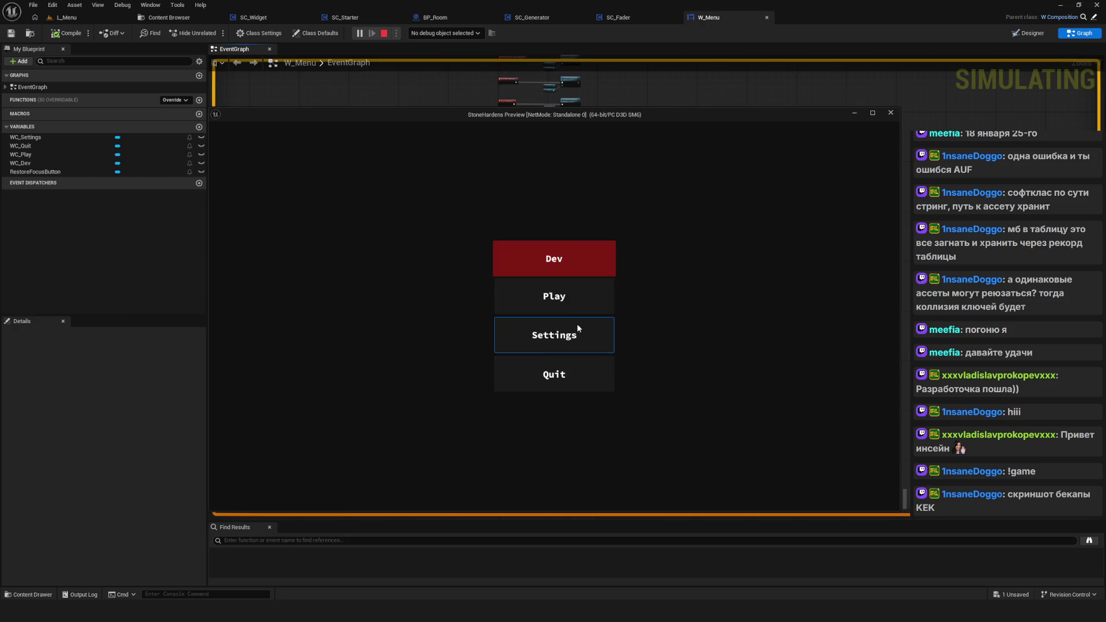
{"action": "left_click", "coordinate": [571, 373]}
{"action": "left_click", "coordinate": [517, 340]}
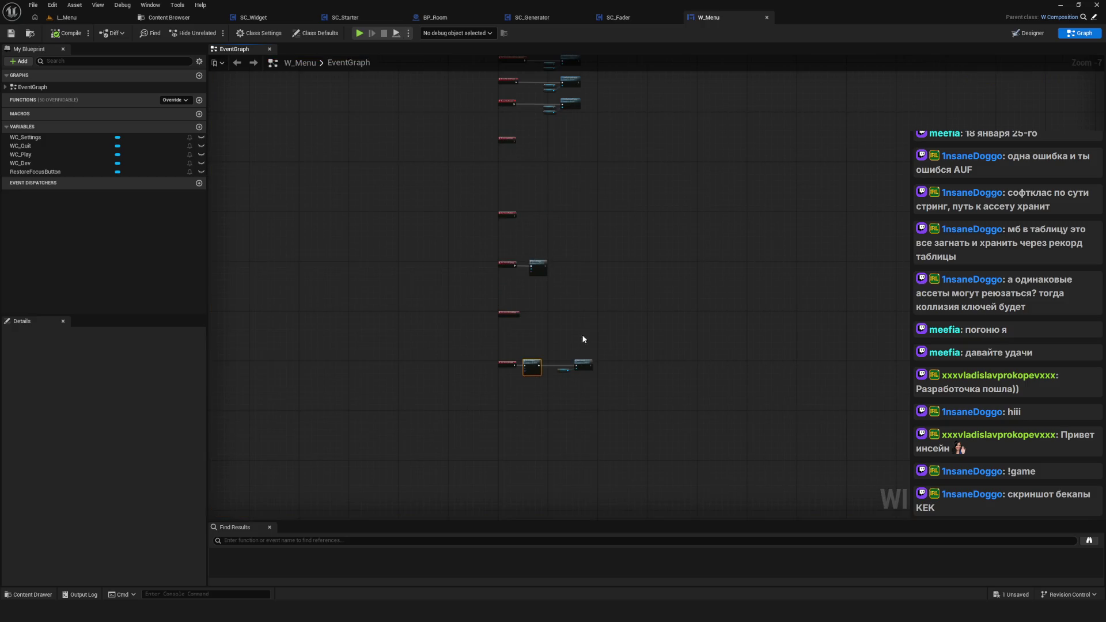
{"action": "scroll", "coordinate": [540, 315], "scroll_direction": "down", "scroll_amount": 2}
{"action": "scroll", "coordinate": [399, 206], "scroll_direction": "up", "scroll_amount": 3}
{"action": "scroll", "coordinate": [497, 149], "scroll_direction": "up", "scroll_amount": 1}
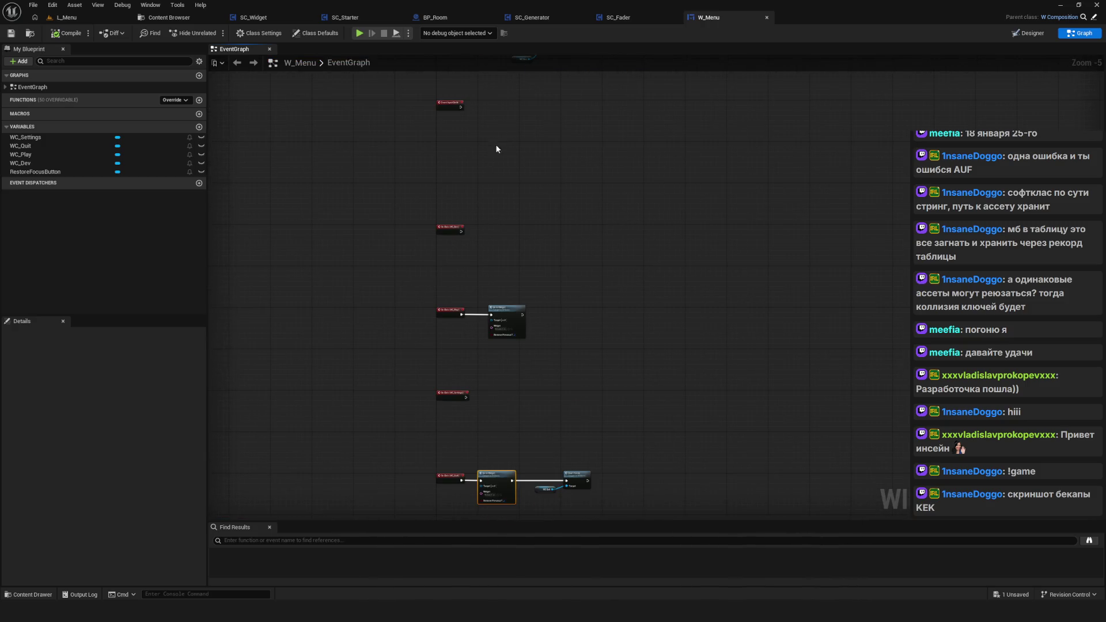
{"action": "left_click", "coordinate": [359, 34]}
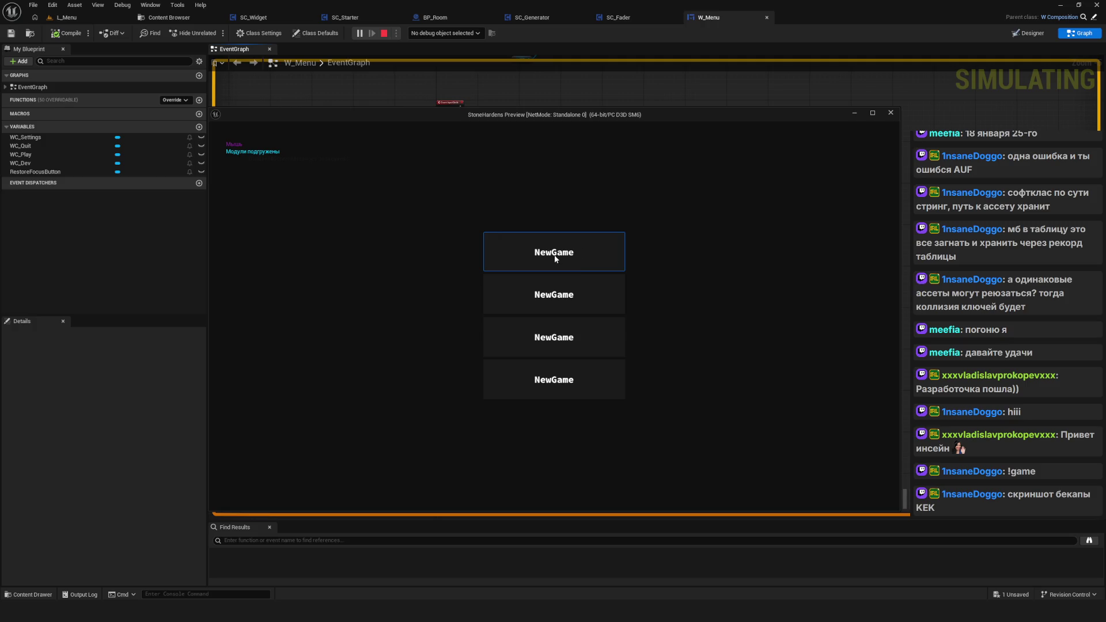
Step: Start a new game, walk around near the Start pad, and open the item bar with B
{"action": "left_click", "coordinate": [555, 258]}
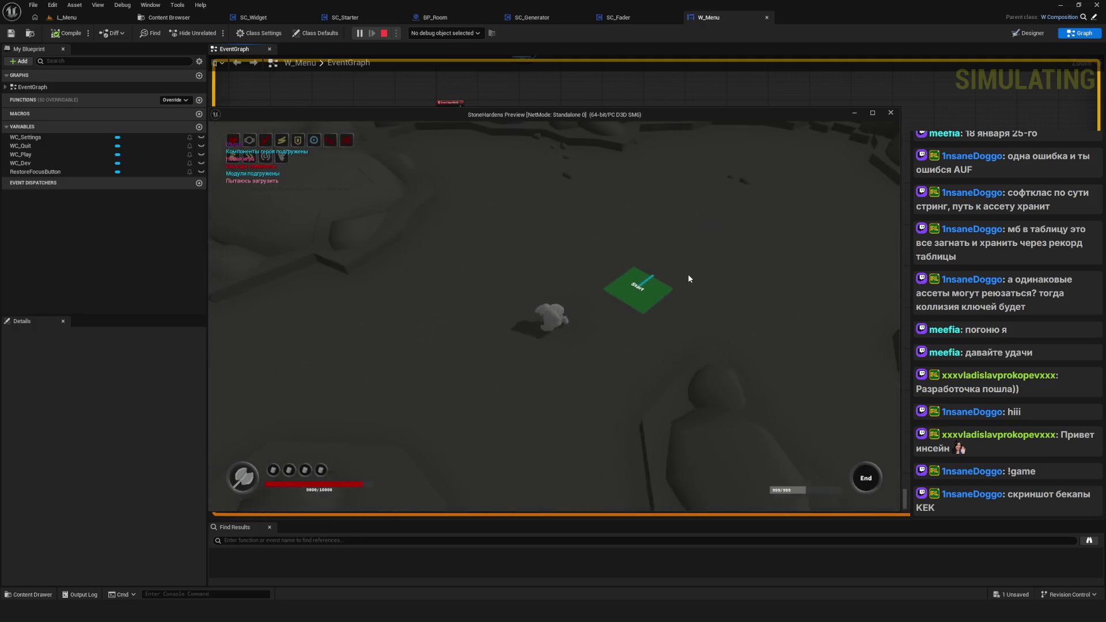
{"action": "left_click", "coordinate": [655, 264]}
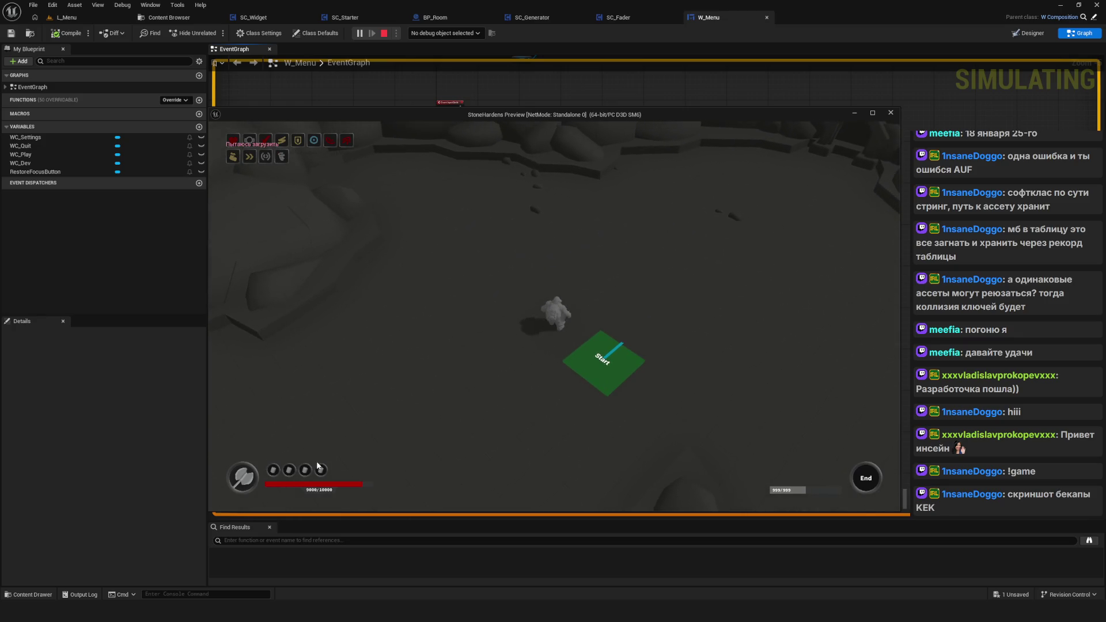
{"action": "left_click", "coordinate": [725, 273]}
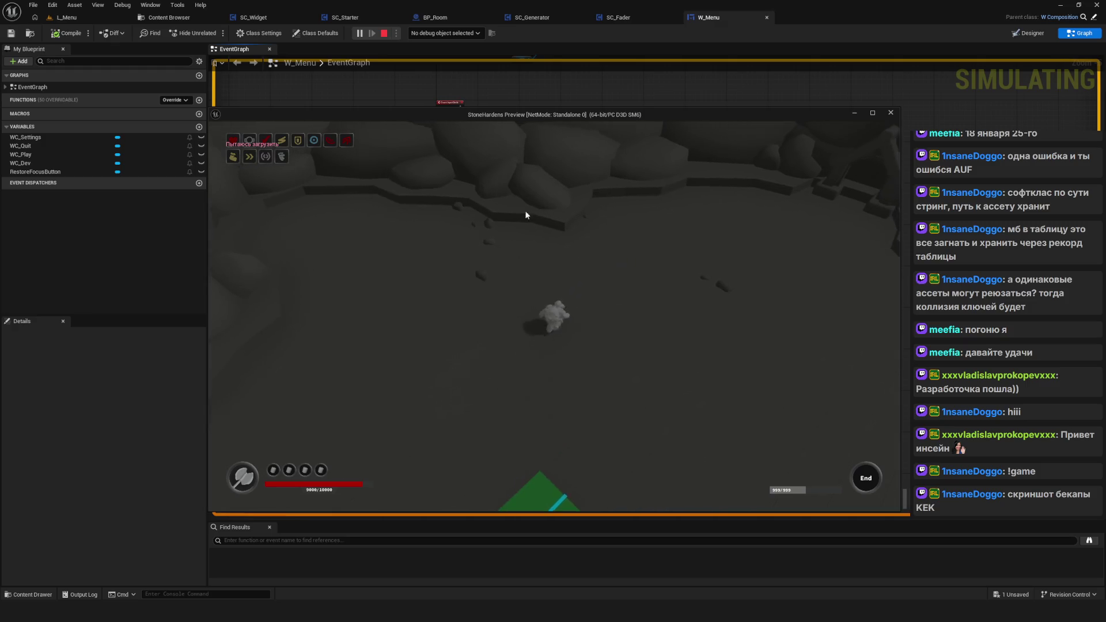
{"action": "left_click", "coordinate": [637, 258]}
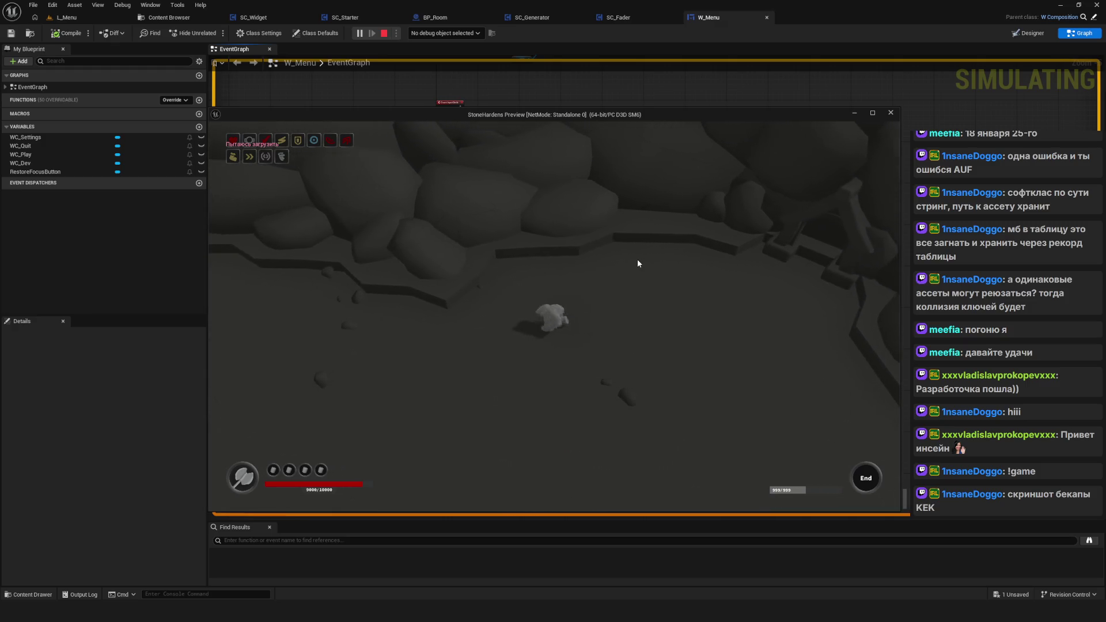
{"action": "key", "text": "s"}
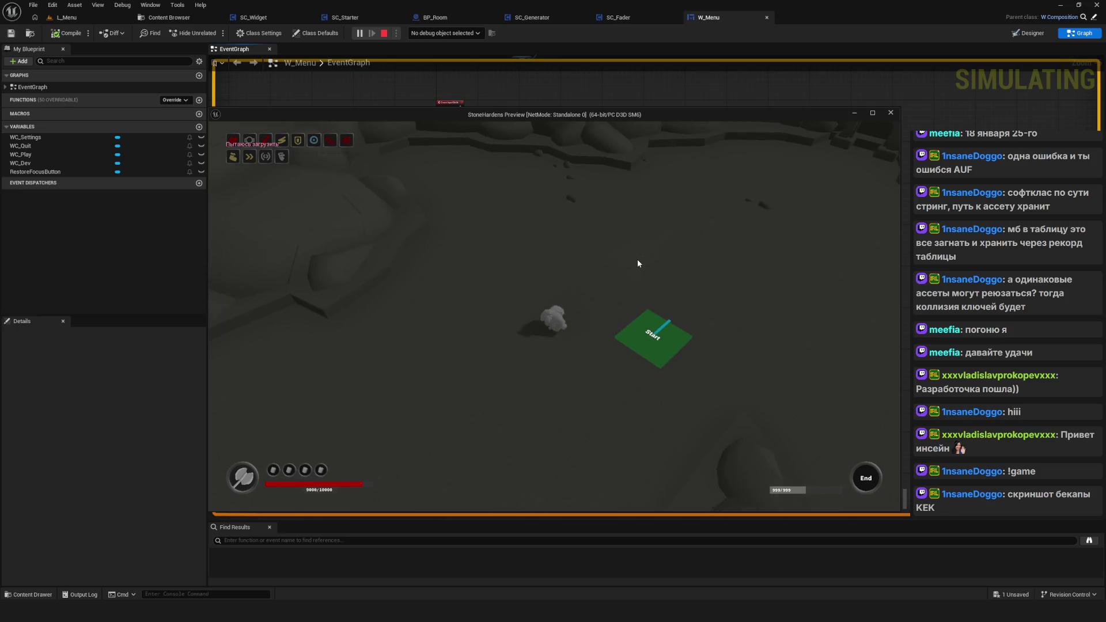
{"action": "key", "text": "w"}
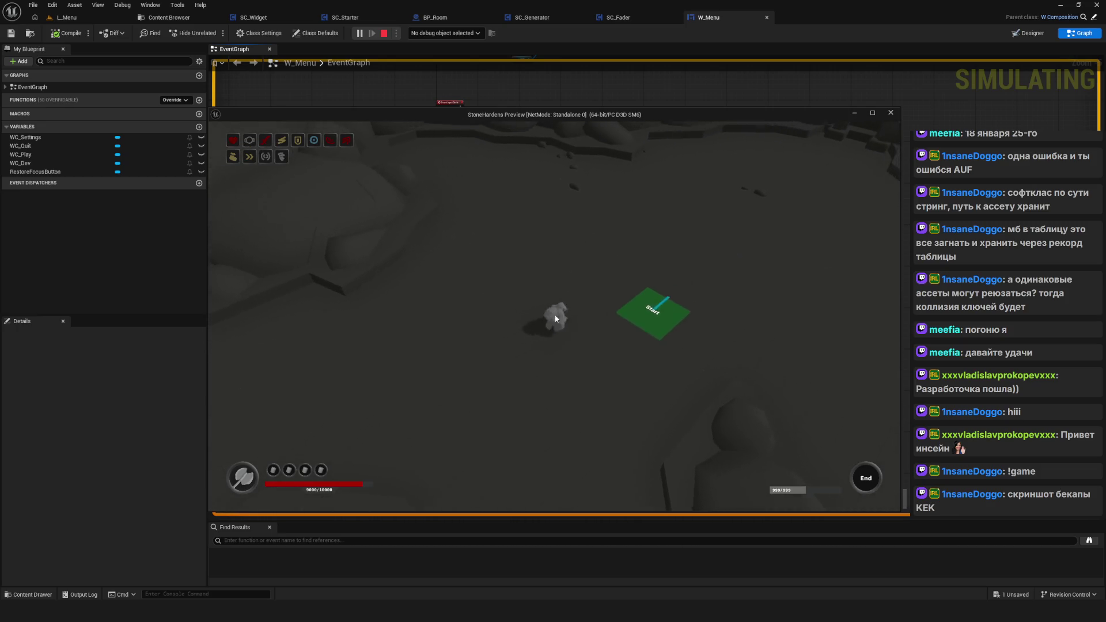
{"action": "key", "text": "s"}
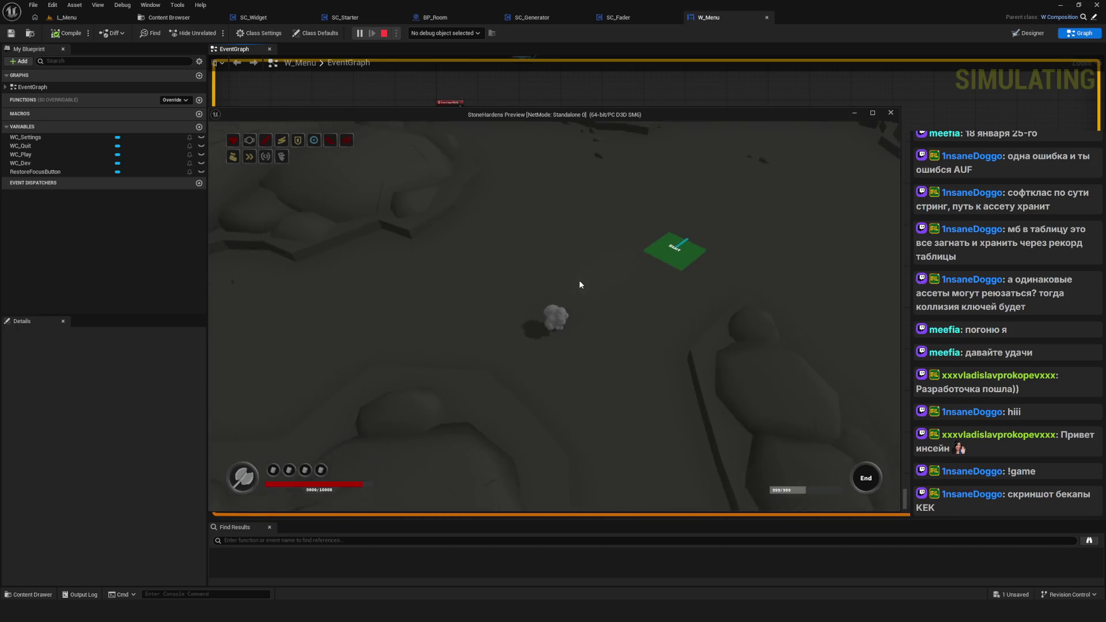
{"action": "key", "text": "s"}
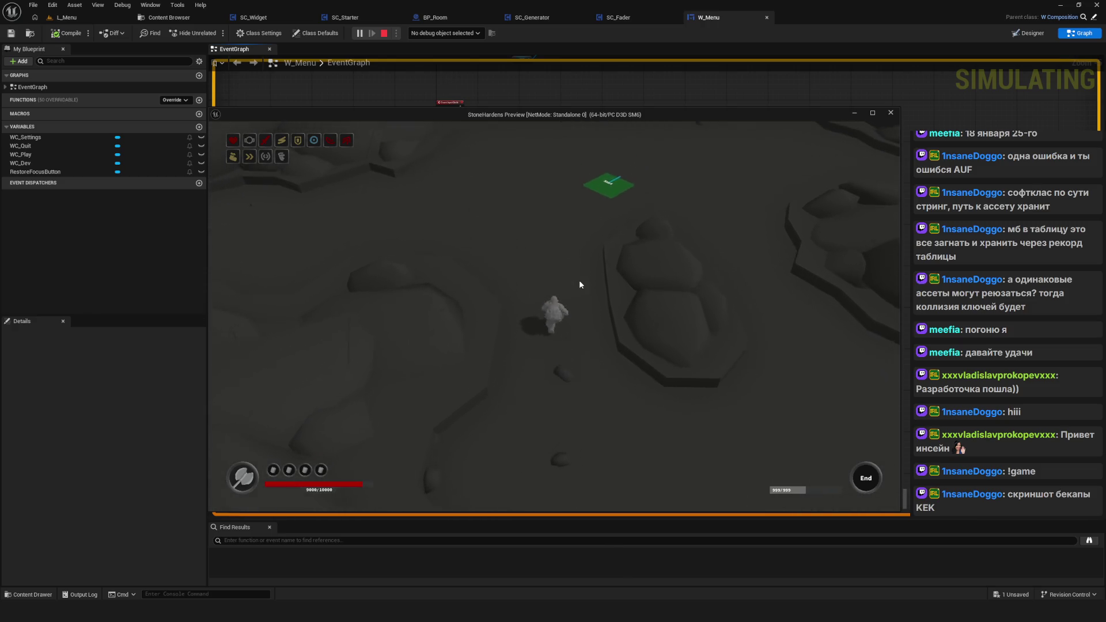
{"action": "key", "text": "w"}
{"action": "key", "text": "b"}
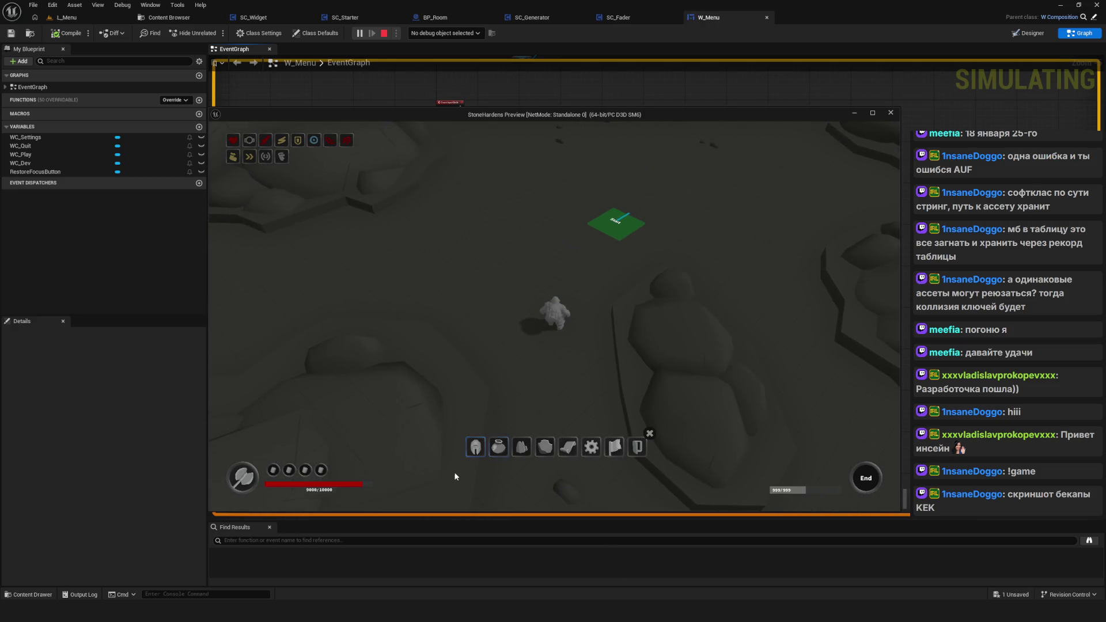
{"action": "left_click", "coordinate": [477, 449]}
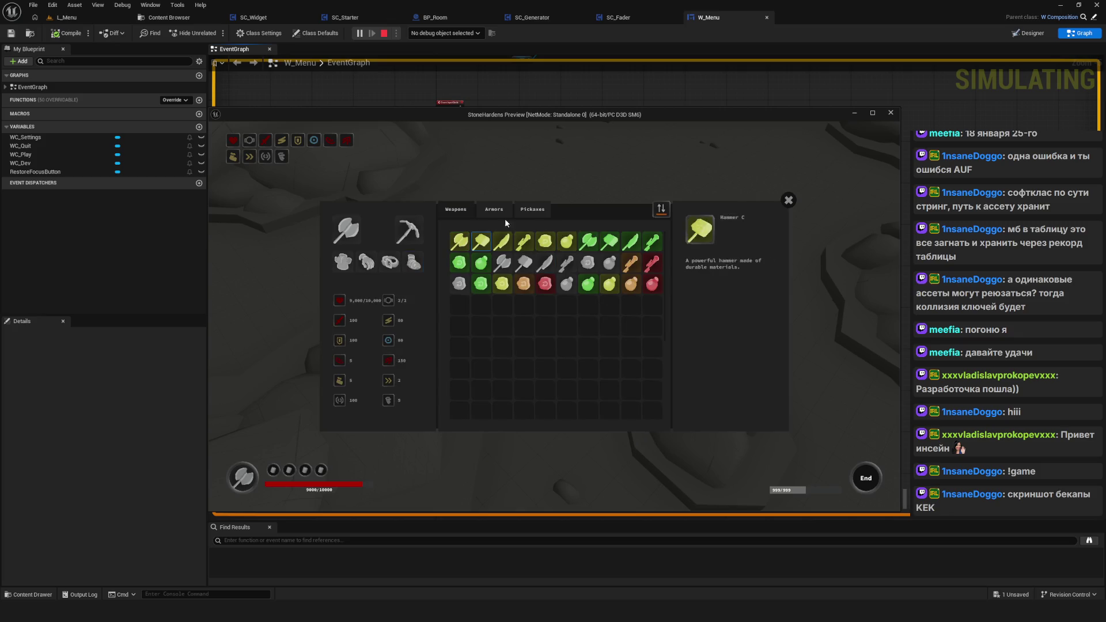
{"action": "left_click", "coordinate": [539, 217]}
{"action": "left_click", "coordinate": [459, 218]}
{"action": "left_click", "coordinate": [492, 211]}
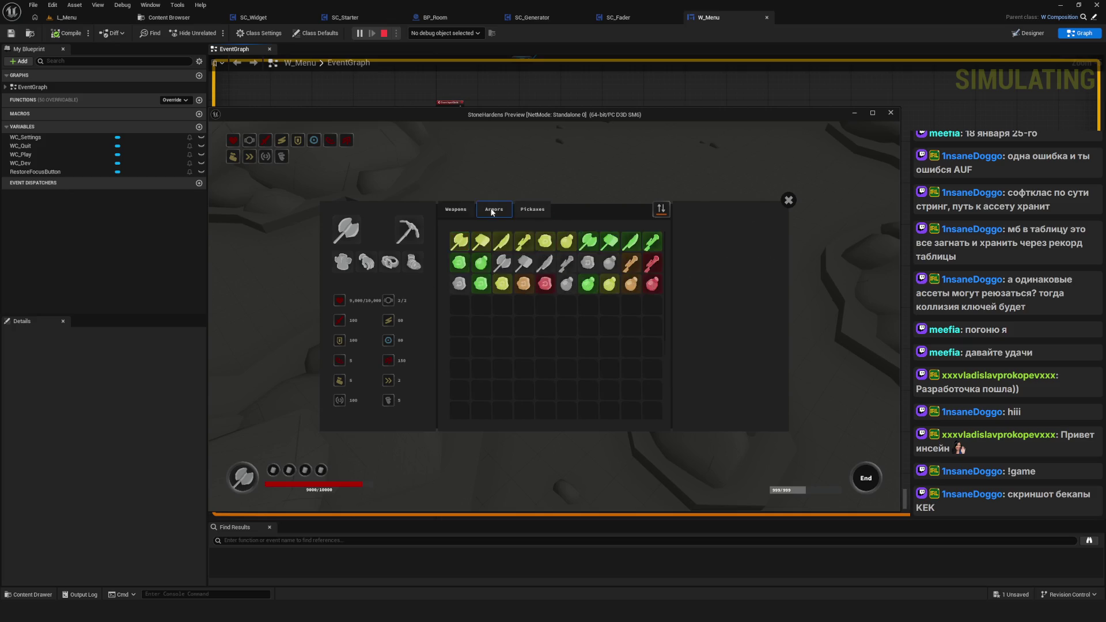
{"action": "left_click", "coordinate": [652, 262]}
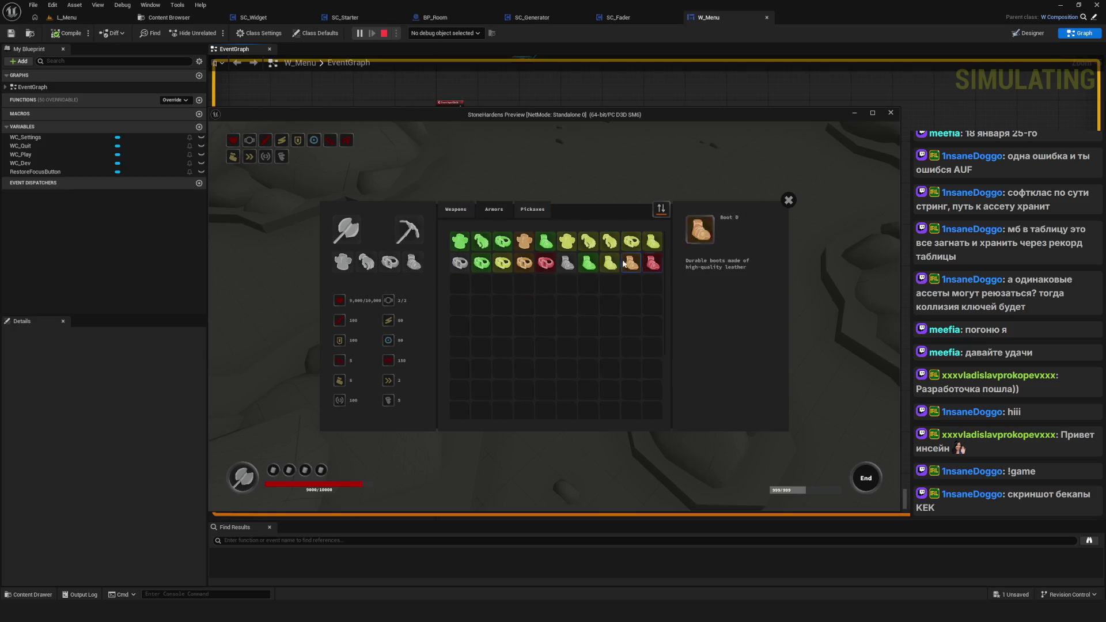
{"action": "left_click", "coordinate": [526, 212]}
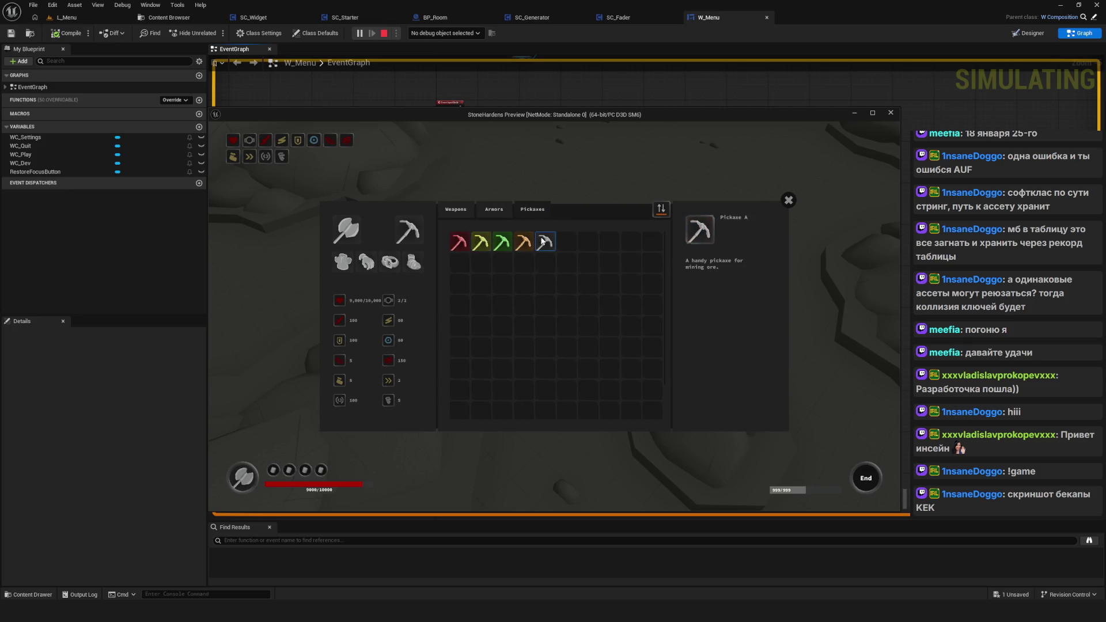
{"action": "key", "text": "q"}
{"action": "key", "text": "q"}
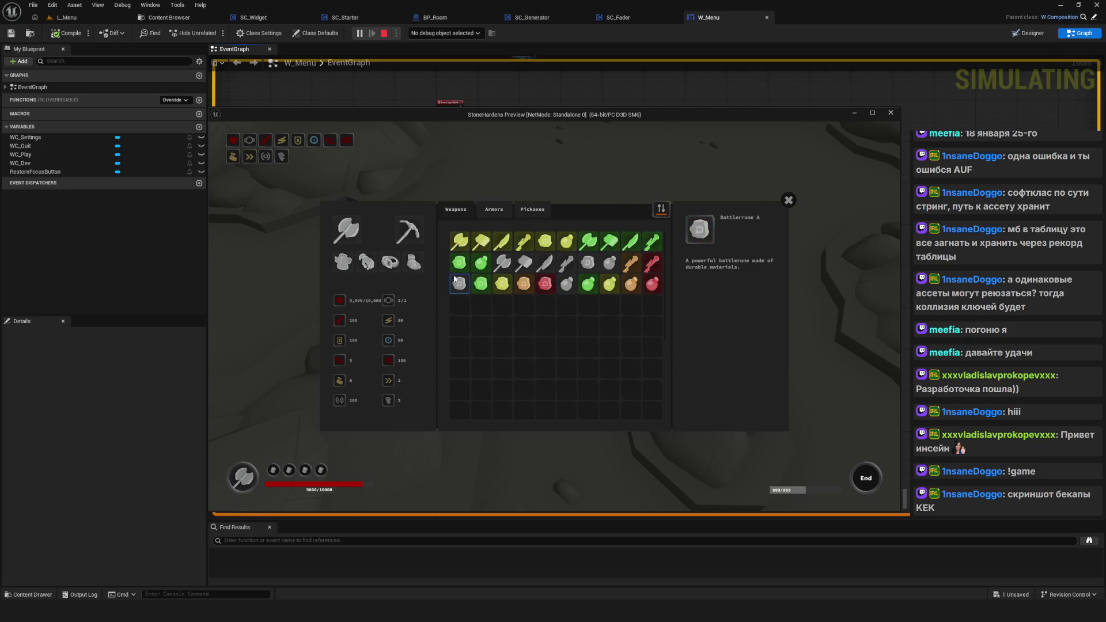
{"action": "left_click", "coordinate": [789, 200]}
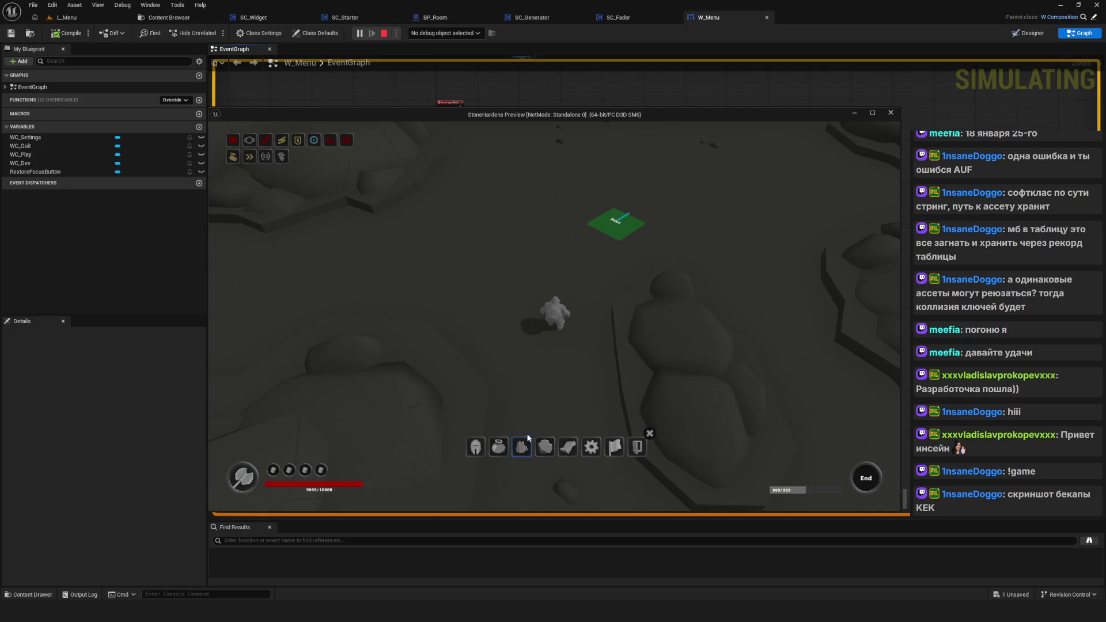
Step: Open and close the Consumables, Resources and Gems inventory windows
{"action": "key", "text": "Return"}
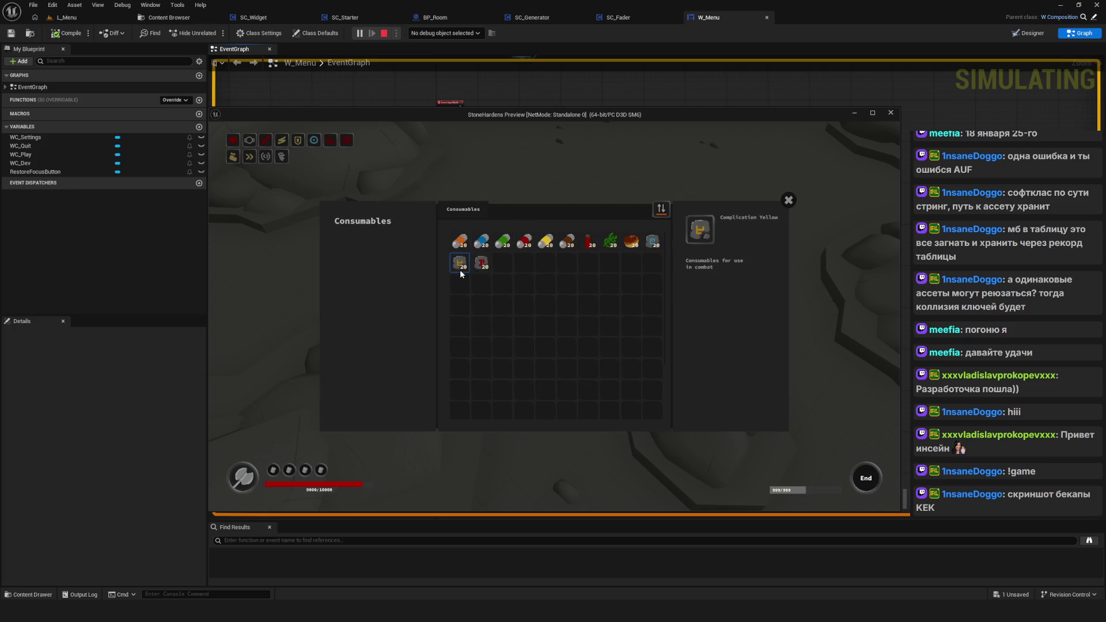
{"action": "left_click", "coordinate": [788, 202]}
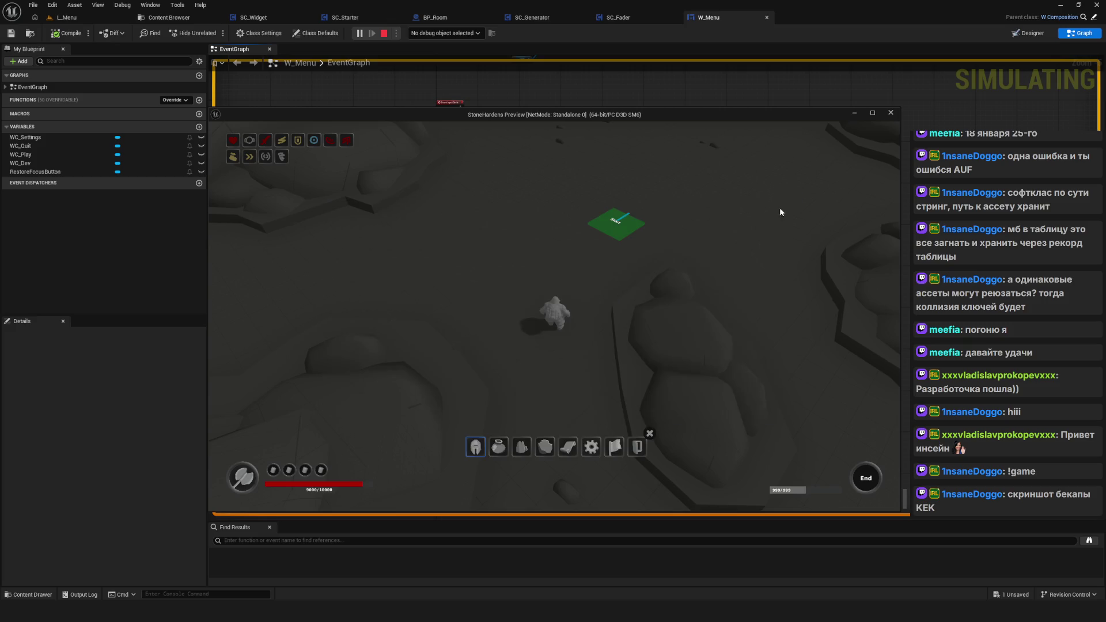
{"action": "key", "text": "Return"}
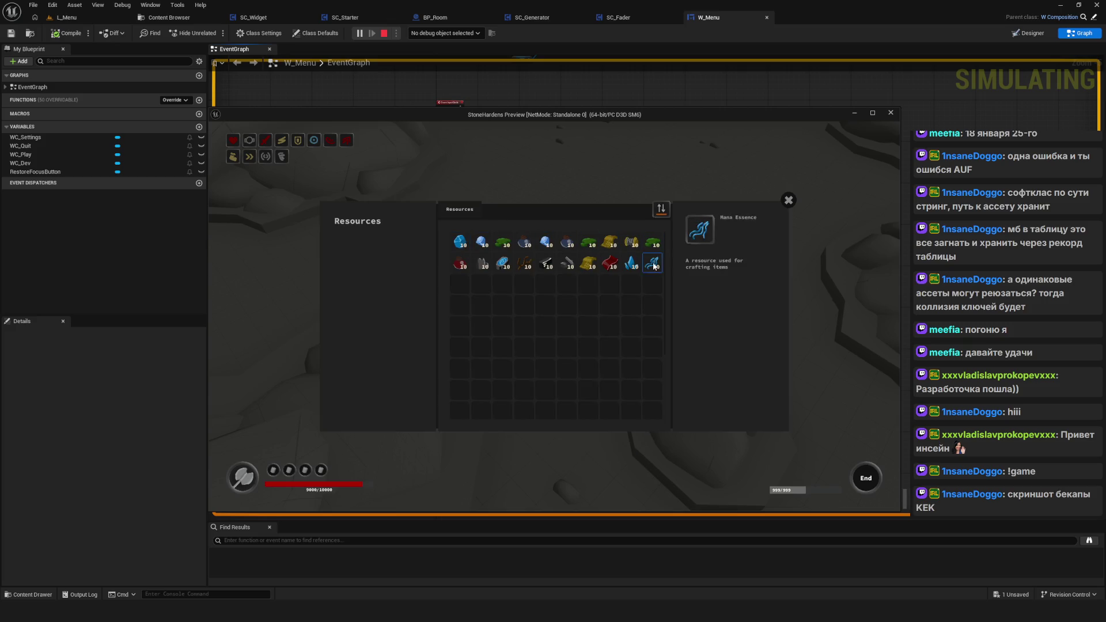
{"action": "left_click", "coordinate": [788, 200]}
{"action": "left_click", "coordinate": [525, 452]}
{"action": "left_click", "coordinate": [789, 199]}
{"action": "left_click", "coordinate": [560, 453]}
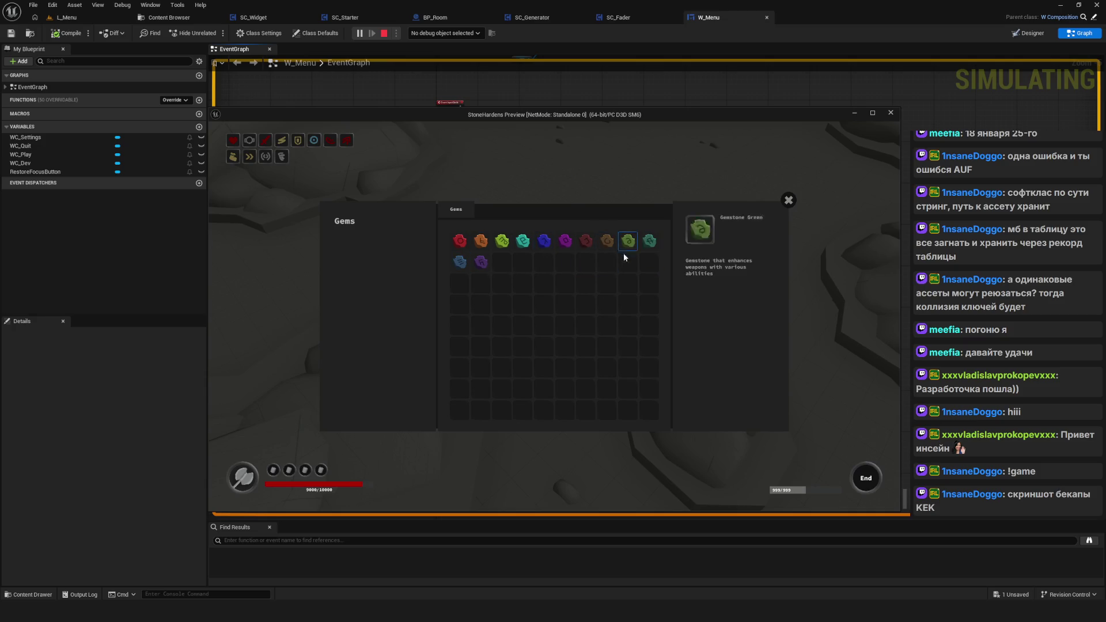
{"action": "left_click", "coordinate": [789, 201]}
{"action": "left_click", "coordinate": [546, 453]}
{"action": "left_click", "coordinate": [788, 202]}
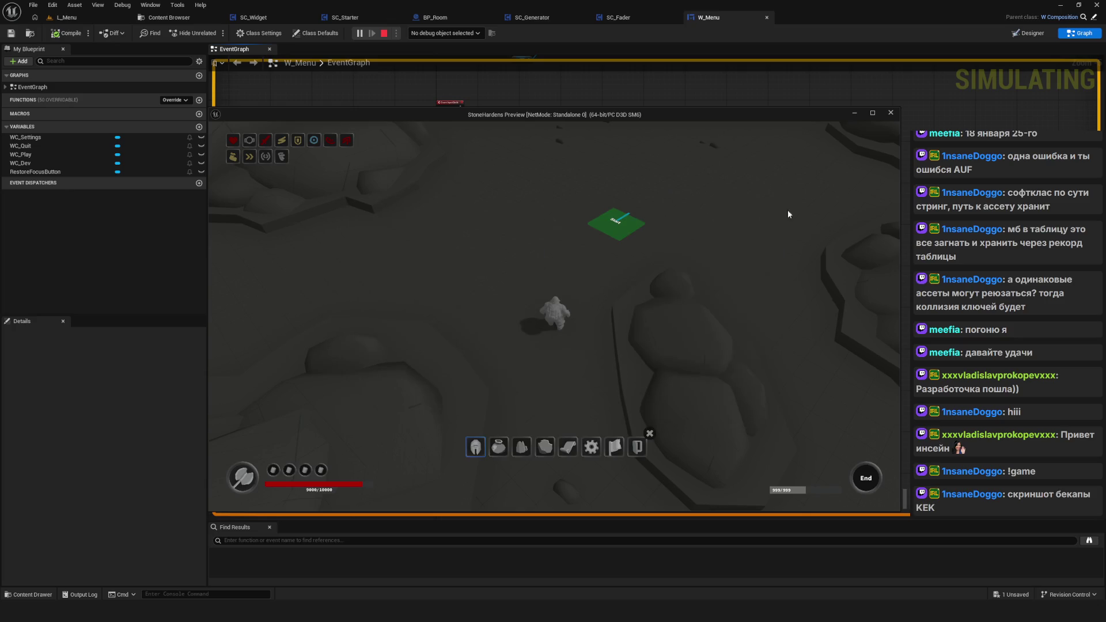
{"action": "left_click", "coordinate": [548, 453]}
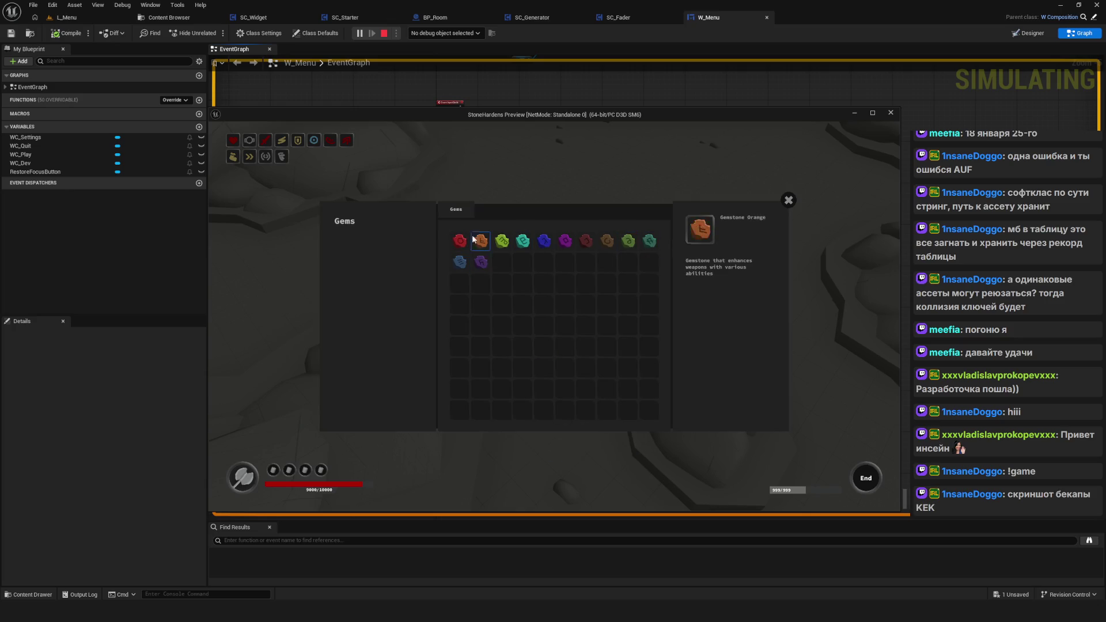
{"action": "left_click", "coordinate": [789, 201]}
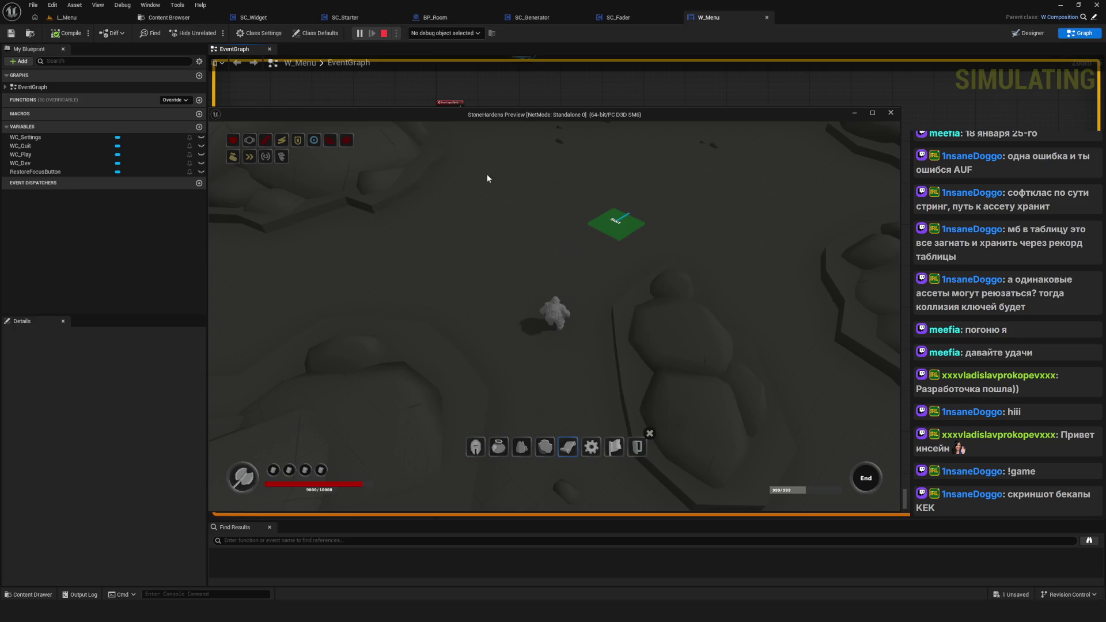
Step: Repeatedly open and close the crafting Recipes window, selecting an empty recipe slot
{"action": "key", "text": "c"}
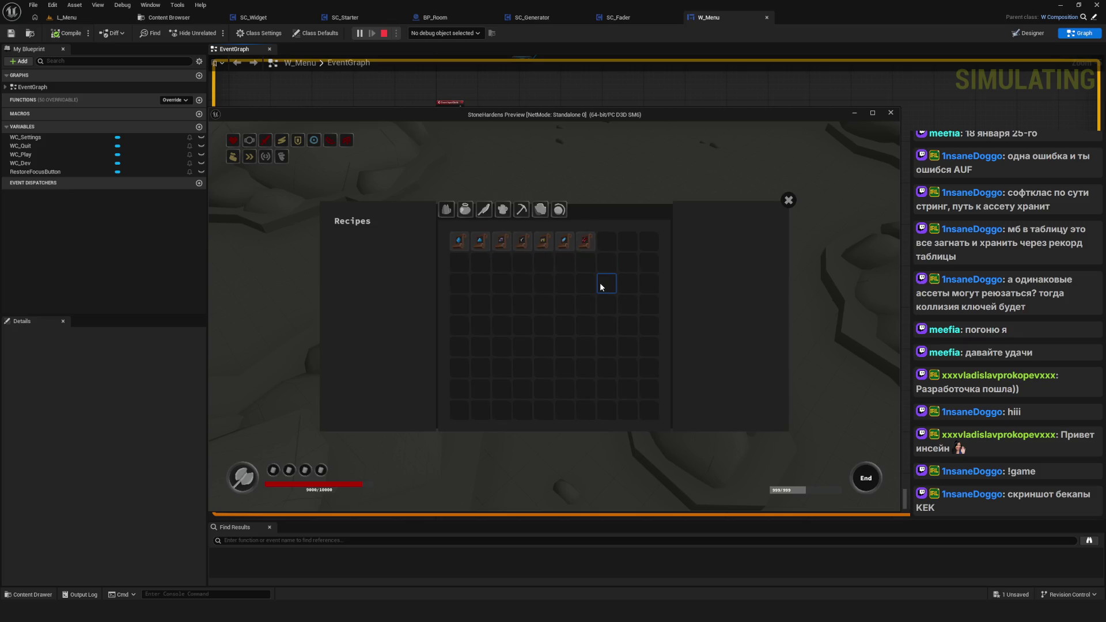
{"action": "left_click", "coordinate": [788, 201]}
{"action": "left_click", "coordinate": [568, 446]}
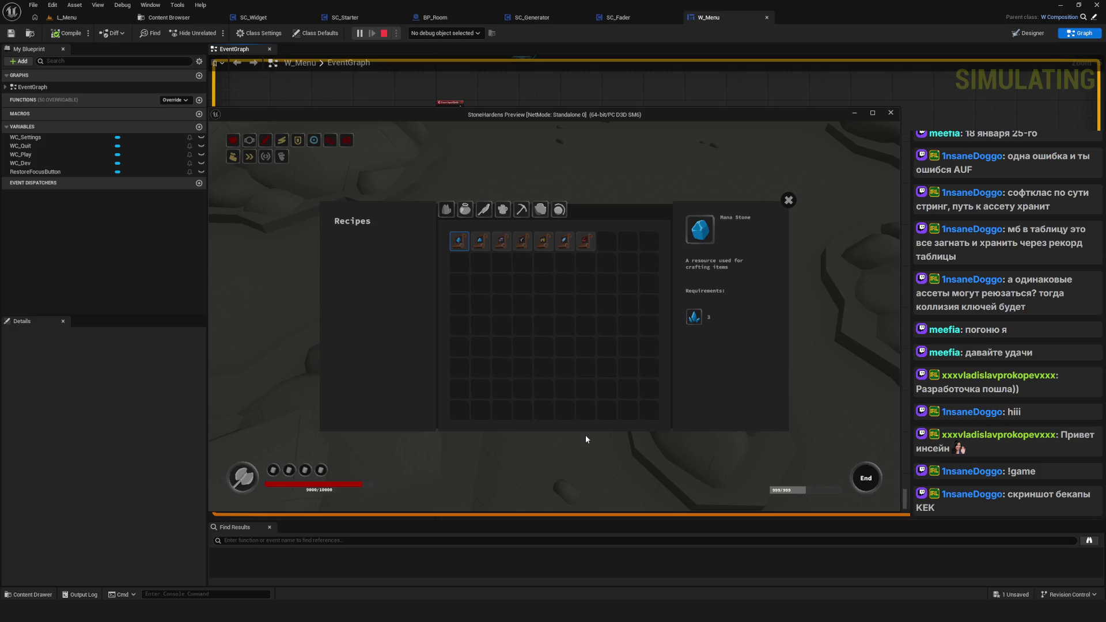
{"action": "left_click", "coordinate": [563, 451]}
{"action": "left_click", "coordinate": [562, 450]}
{"action": "left_click", "coordinate": [788, 202]}
{"action": "left_click", "coordinate": [569, 449]}
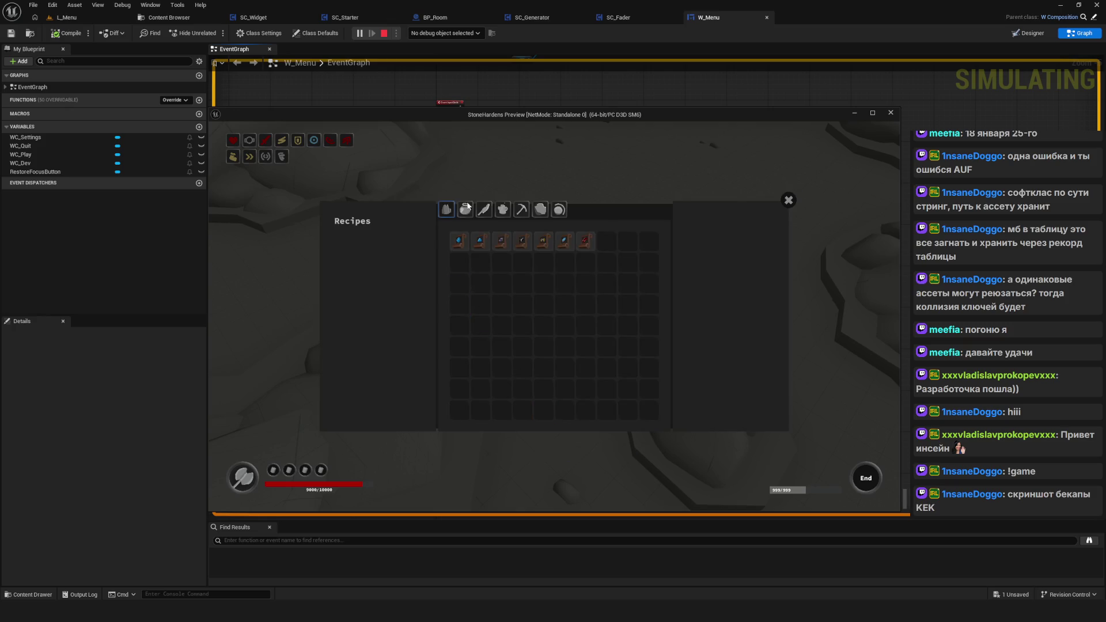
{"action": "left_click", "coordinate": [789, 202]}
{"action": "left_click", "coordinate": [567, 452]}
{"action": "left_click", "coordinate": [788, 200]}
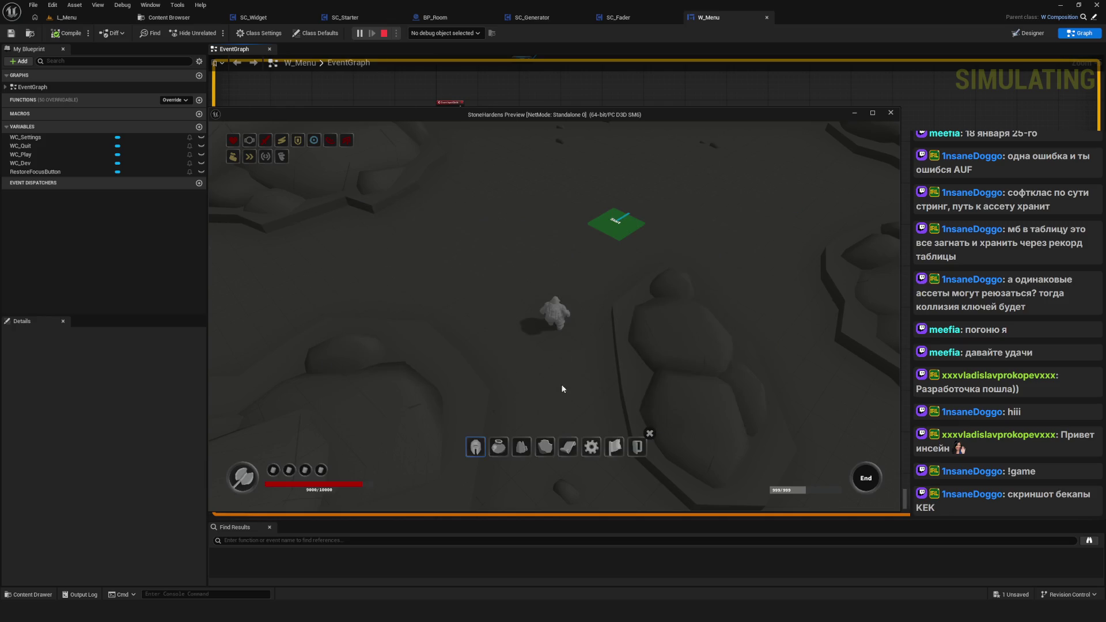
{"action": "left_click", "coordinate": [564, 441]}
{"action": "left_click", "coordinate": [500, 304]}
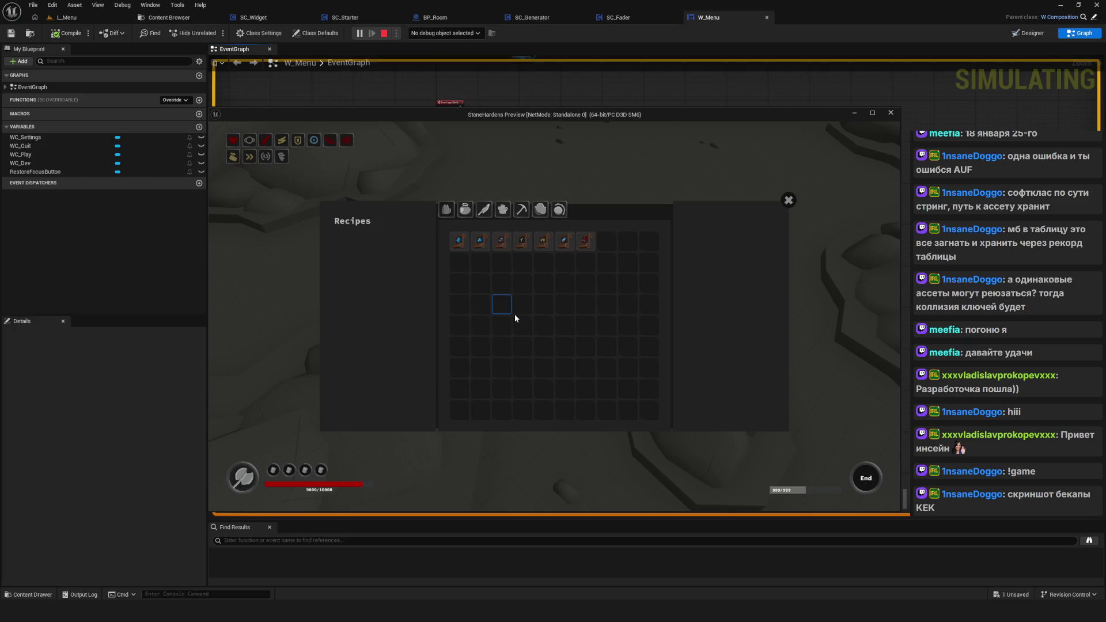
{"action": "left_click", "coordinate": [788, 200]}
{"action": "left_click", "coordinate": [565, 453]}
{"action": "left_click", "coordinate": [795, 199]}
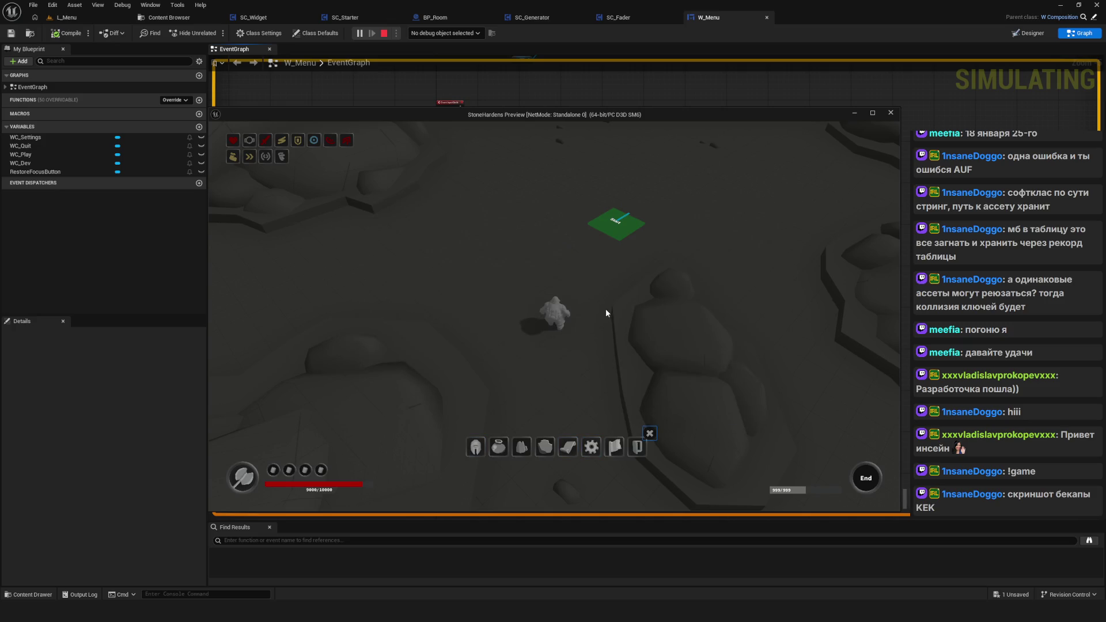
Step: Answer No to Surrender and Exit, dismiss the item bar, and stop the preview
{"action": "left_click", "coordinate": [617, 452]}
{"action": "left_click", "coordinate": [583, 344]}
{"action": "left_click", "coordinate": [634, 449]}
{"action": "left_click", "coordinate": [616, 326]}
{"action": "left_click", "coordinate": [648, 435]}
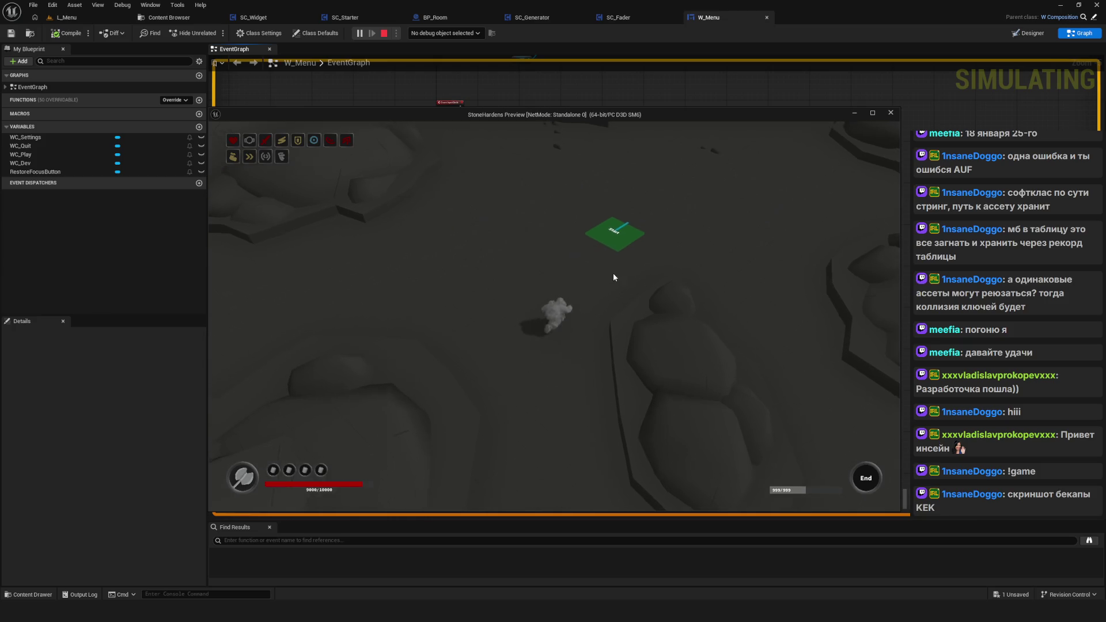
{"action": "key", "text": "Escape"}
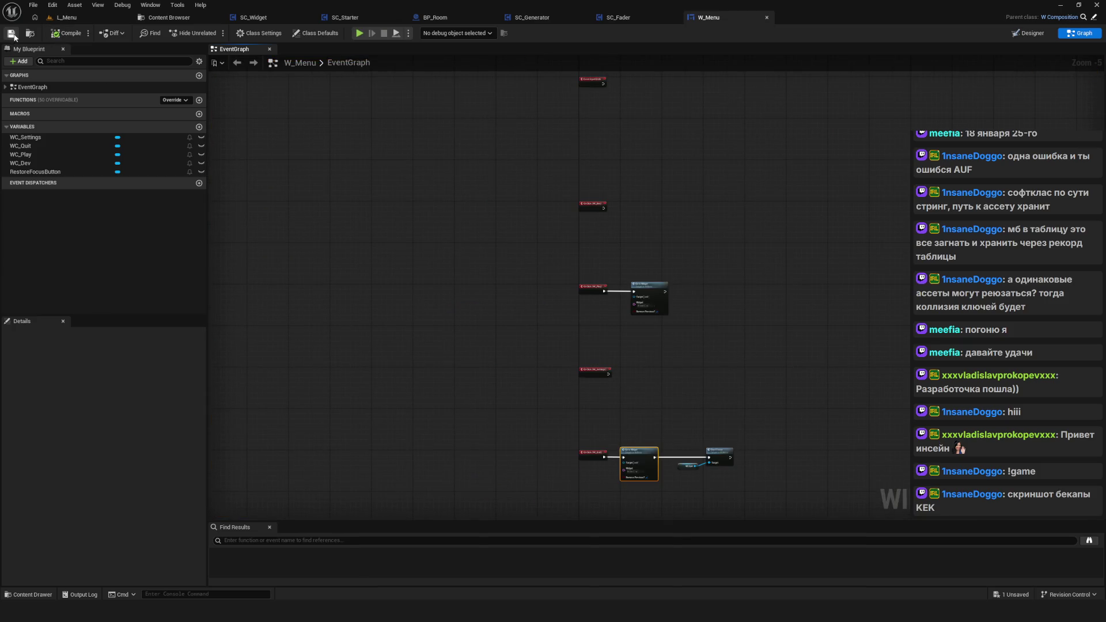
Step: Play the L_Menu level and start a new game through the main menu's Play
{"action": "key", "text": "alt+p"}
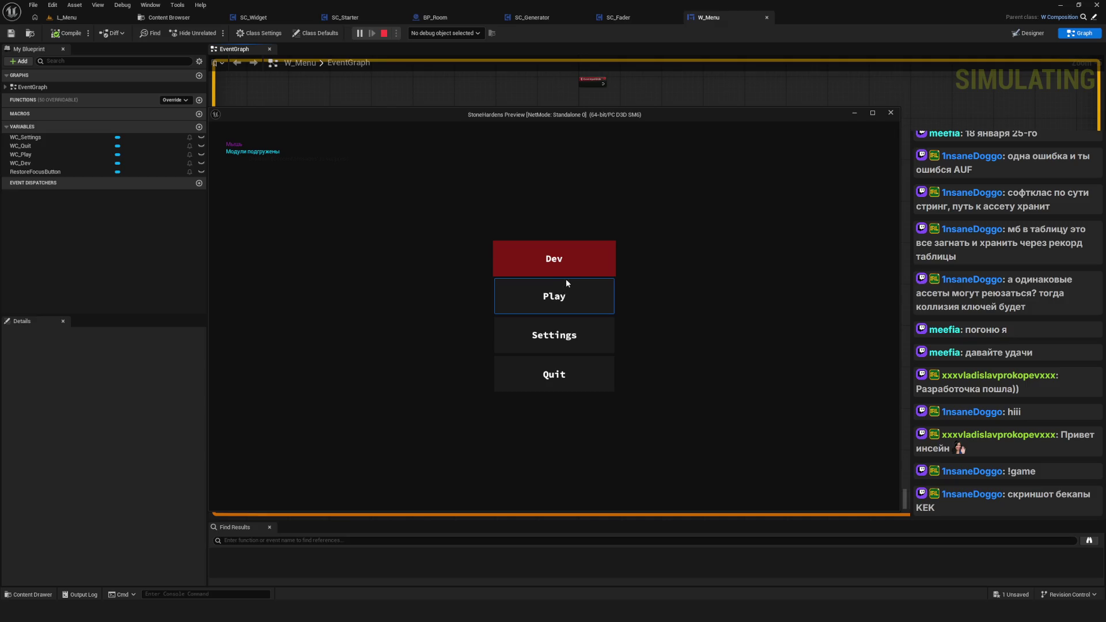
{"action": "left_click", "coordinate": [891, 113]}
{"action": "left_click", "coordinate": [66, 17]}
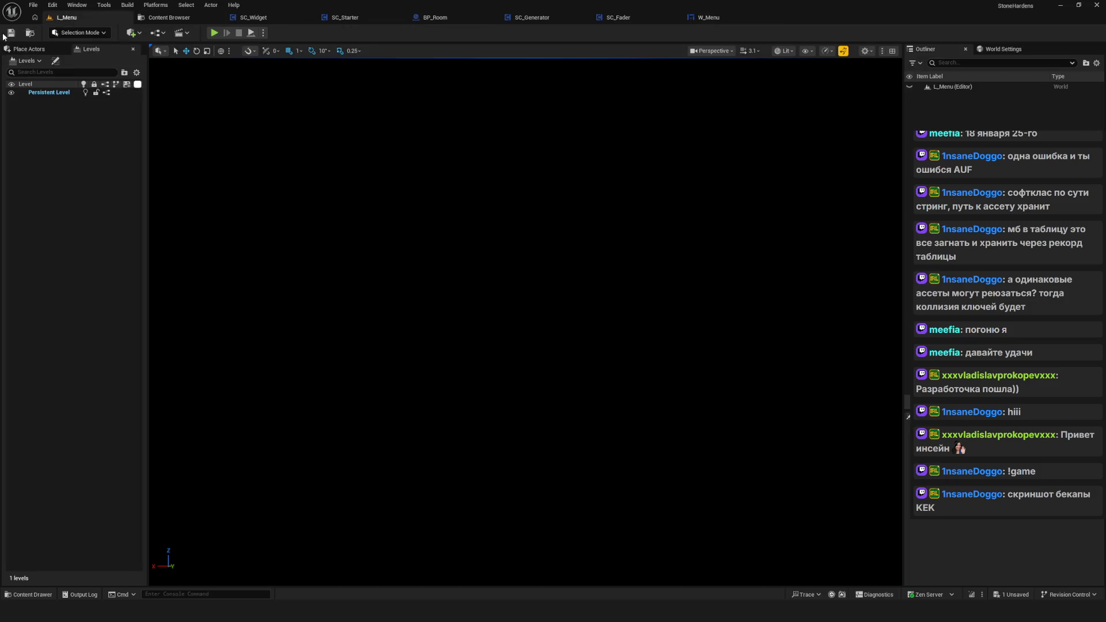
{"action": "left_click", "coordinate": [214, 32]}
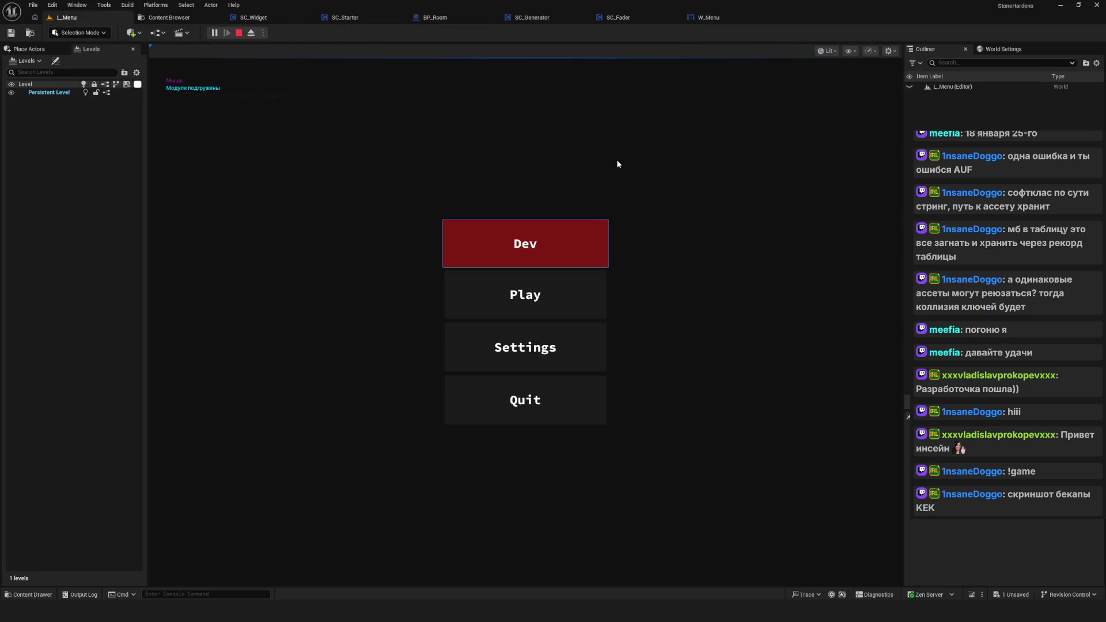
{"action": "left_click", "coordinate": [554, 296]}
{"action": "left_click", "coordinate": [559, 246]}
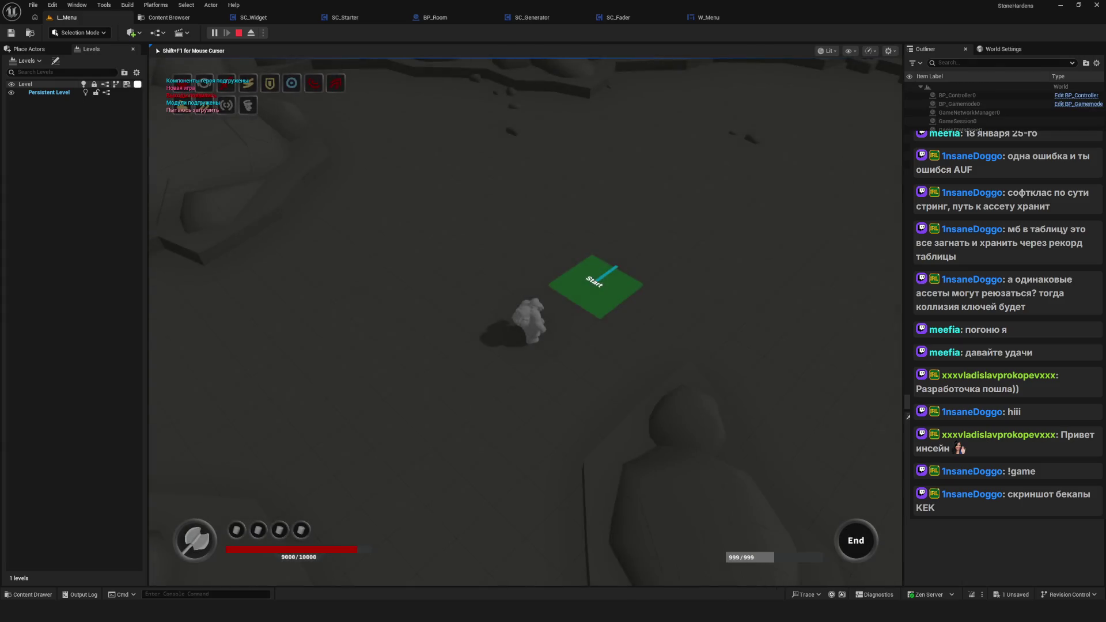
Step: Walk the character forward onto the Foothill marker, then stop the playtest
{"action": "key", "text": "w"}
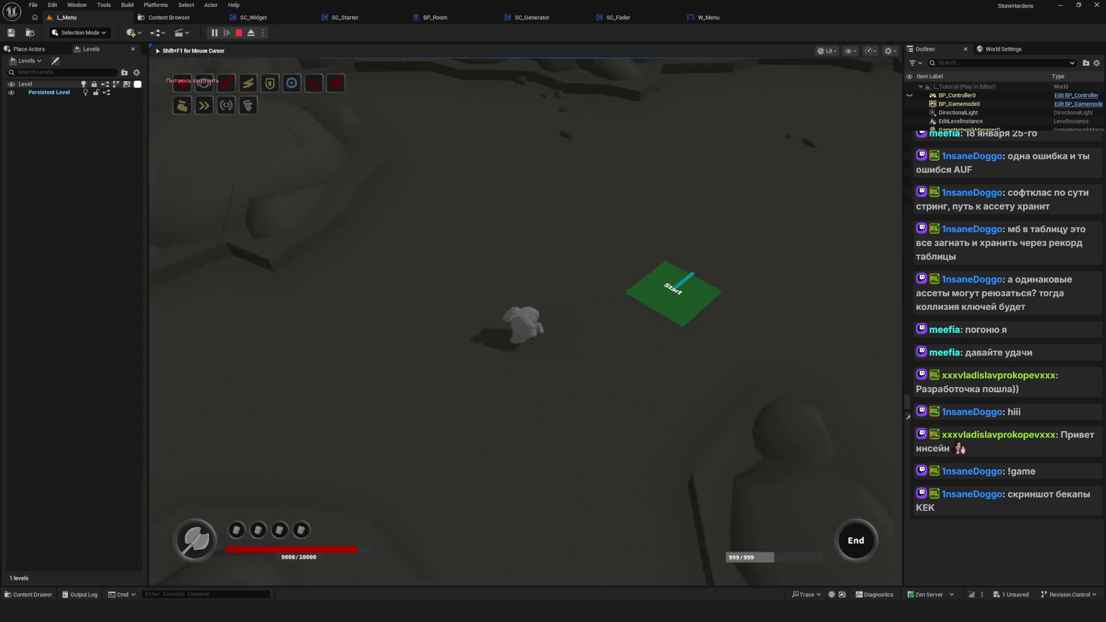
{"action": "key", "text": "w"}
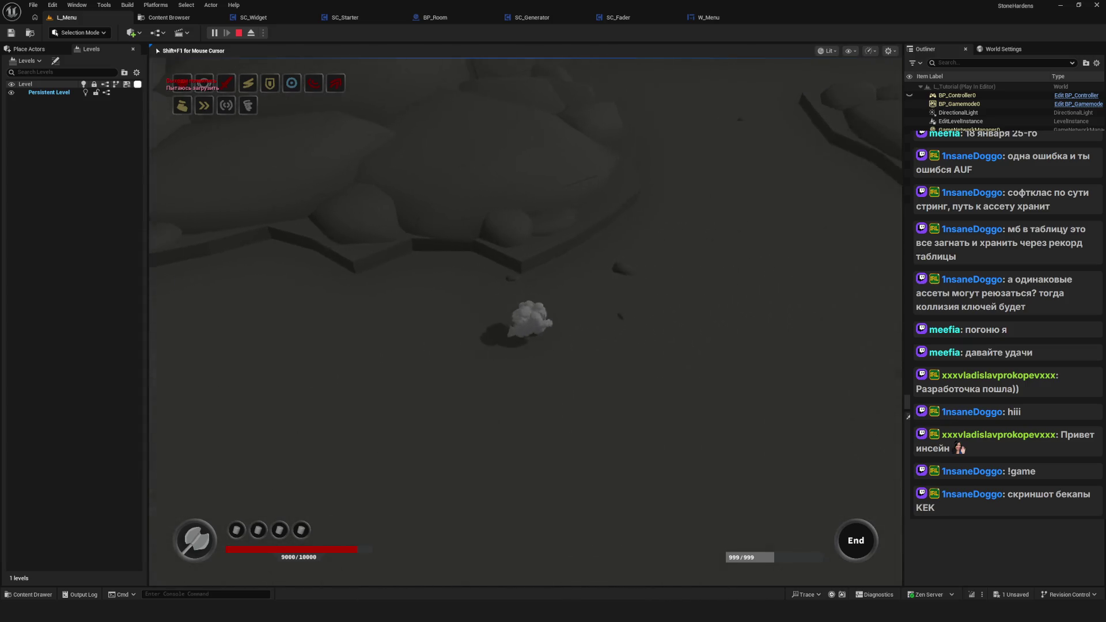
{"action": "key", "text": "w"}
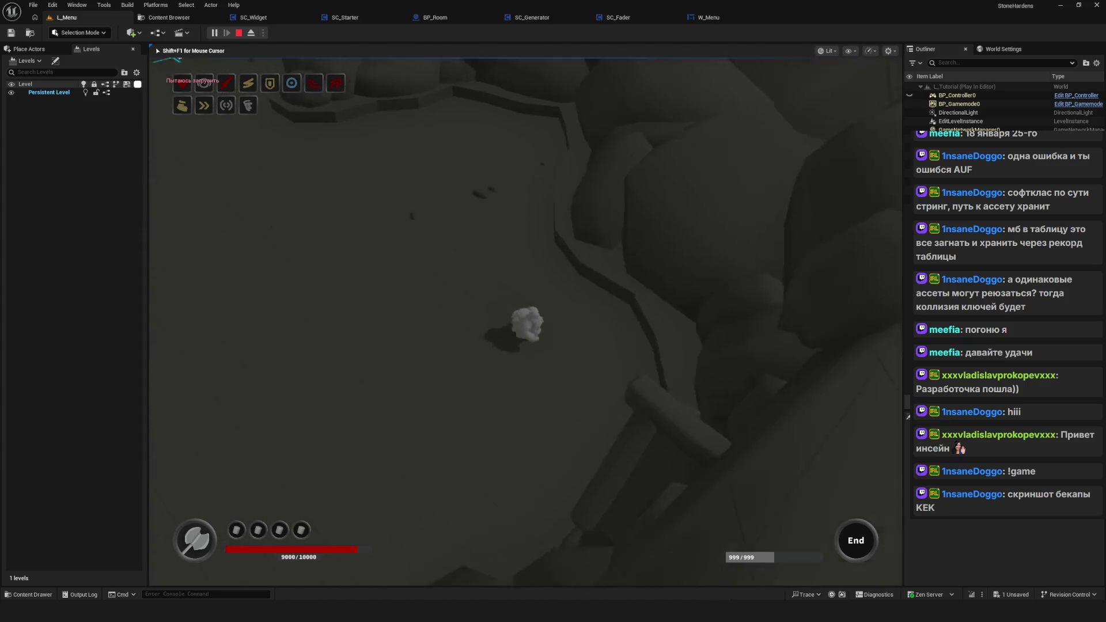
{"action": "key", "text": "w"}
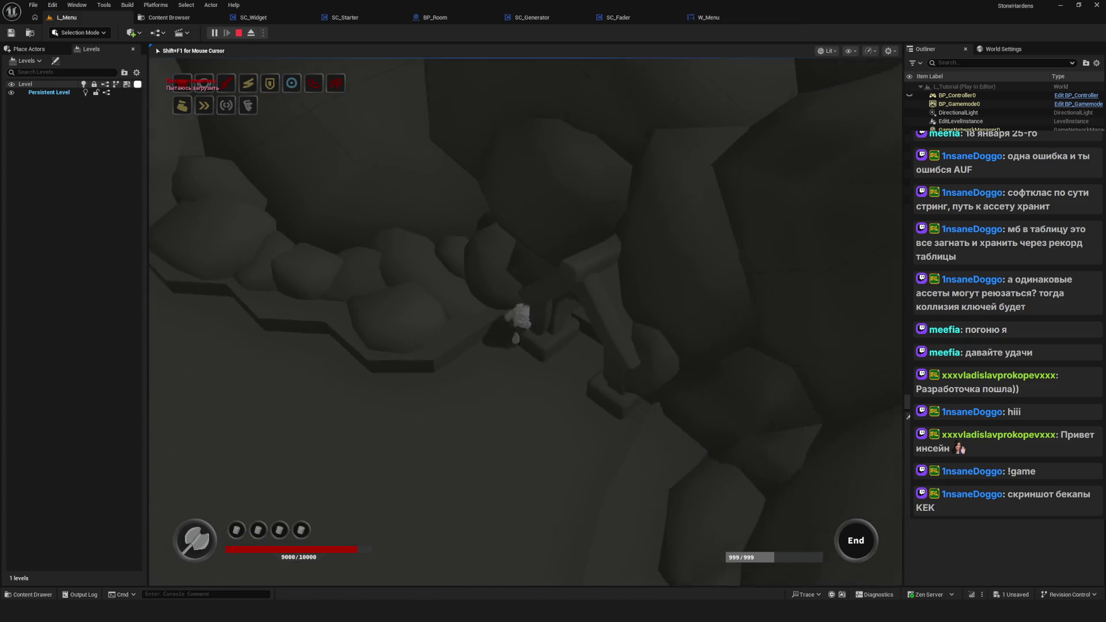
{"action": "key", "text": "w"}
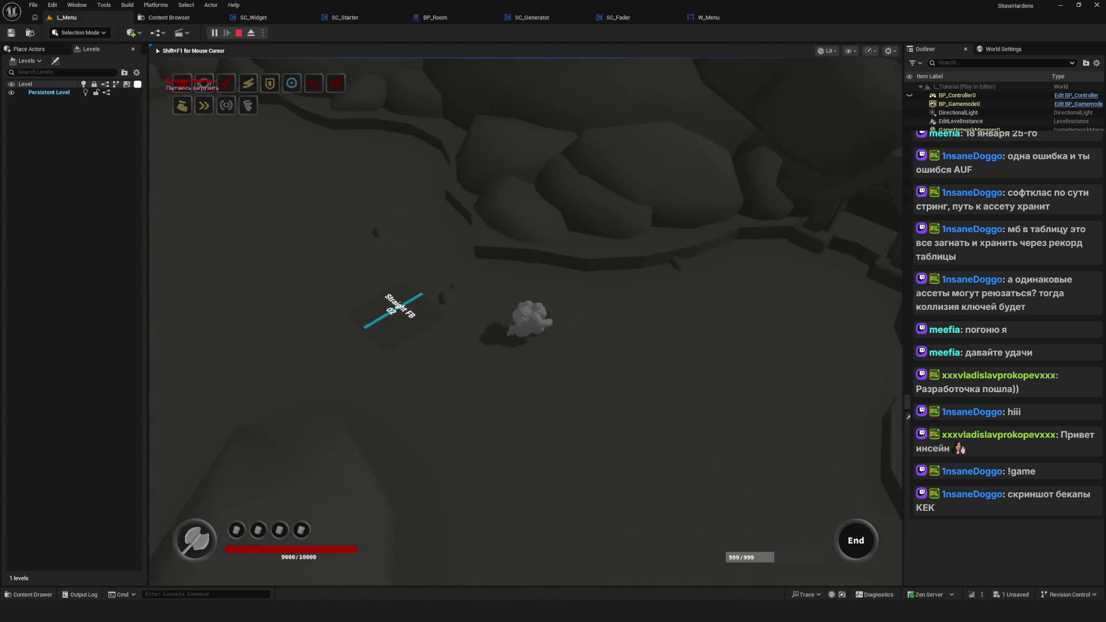
{"action": "key", "text": "w"}
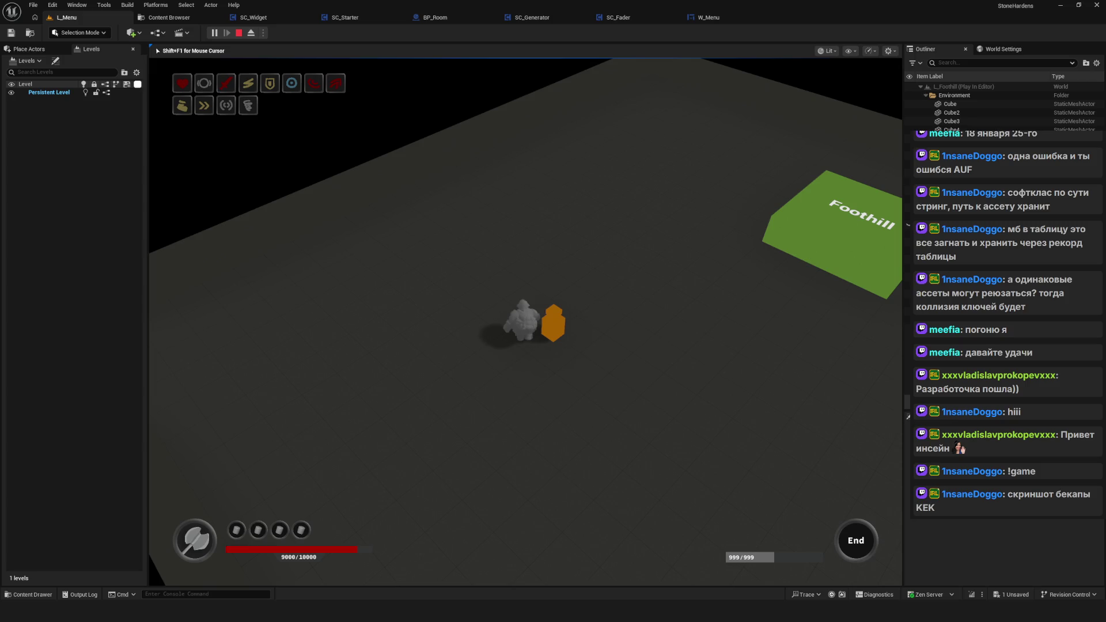
{"action": "key", "text": "Escape"}
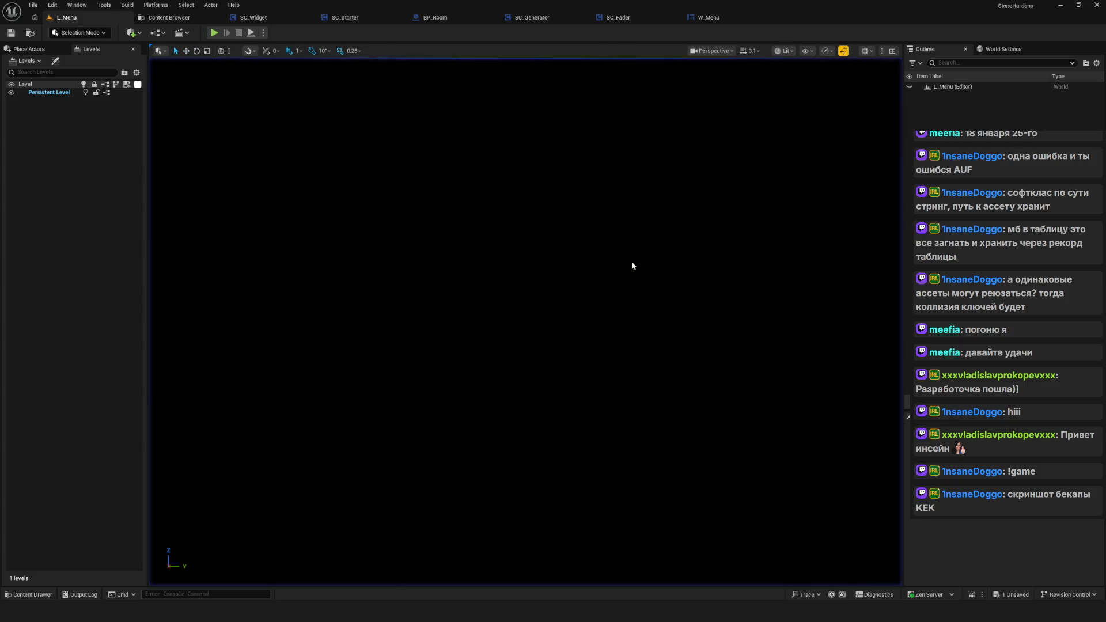
Step: Open the BP_Case blueprint from Environment > Interactable
{"action": "left_click", "coordinate": [167, 18]}
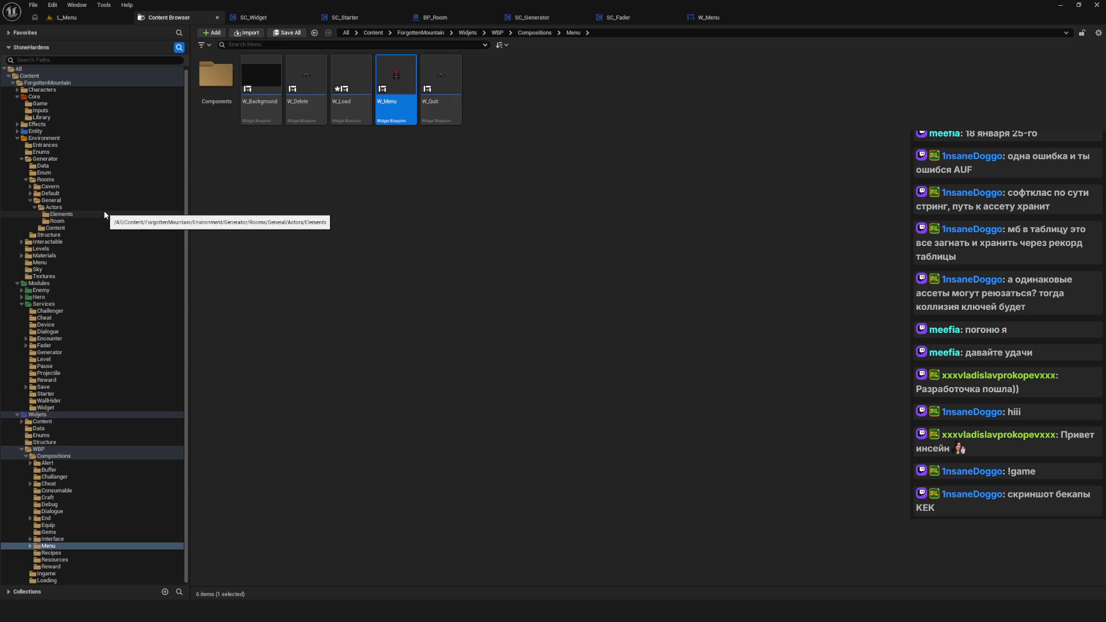
{"action": "left_click", "coordinate": [56, 139]}
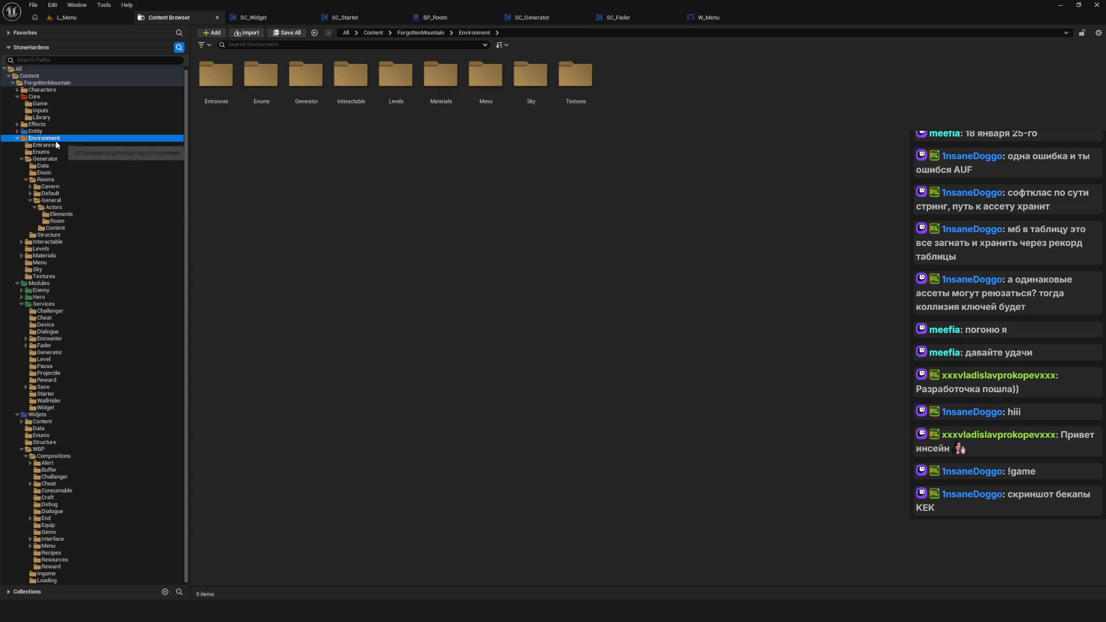
{"action": "double_click", "coordinate": [351, 75]}
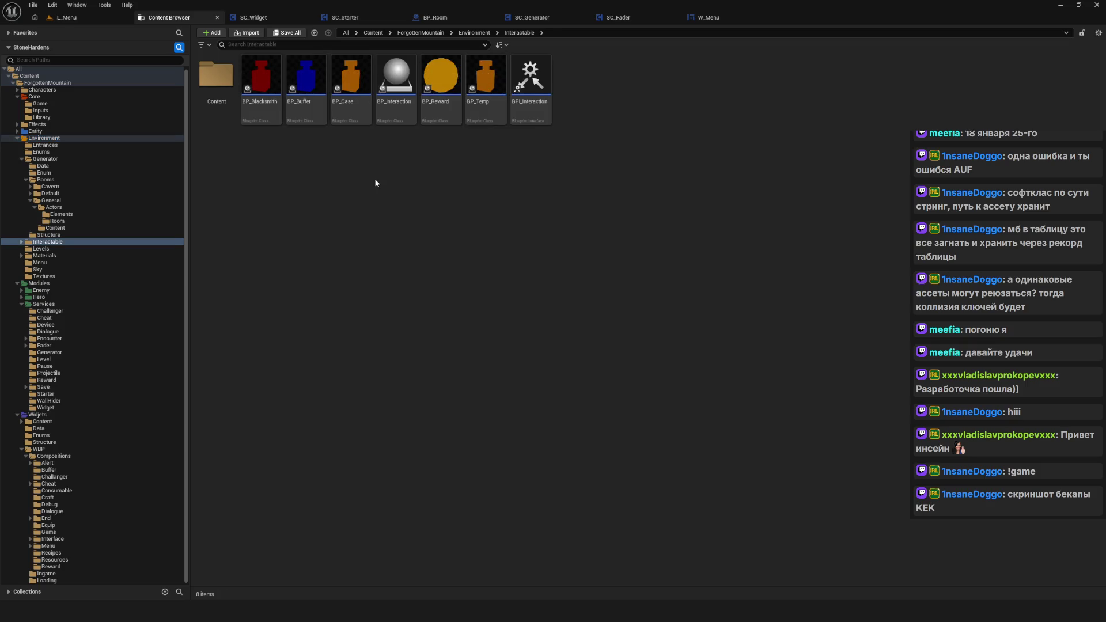
{"action": "double_click", "coordinate": [342, 86]}
Step: Set the Go to Widget node's Widget pin to W_Equip, refresh it, and save
{"action": "scroll", "coordinate": [510, 243], "scroll_direction": "down", "scroll_amount": 12}
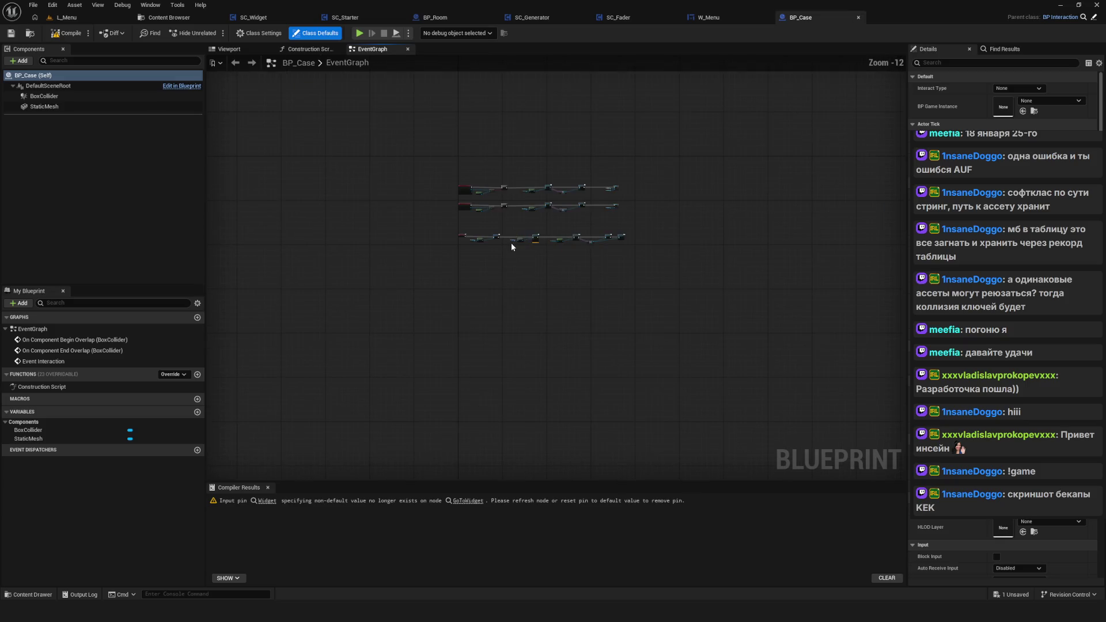
{"action": "scroll", "coordinate": [512, 246], "scroll_direction": "up", "scroll_amount": 12}
{"action": "left_click_drag", "start_coordinate": [680, 227], "coordinate": [574, 257]}
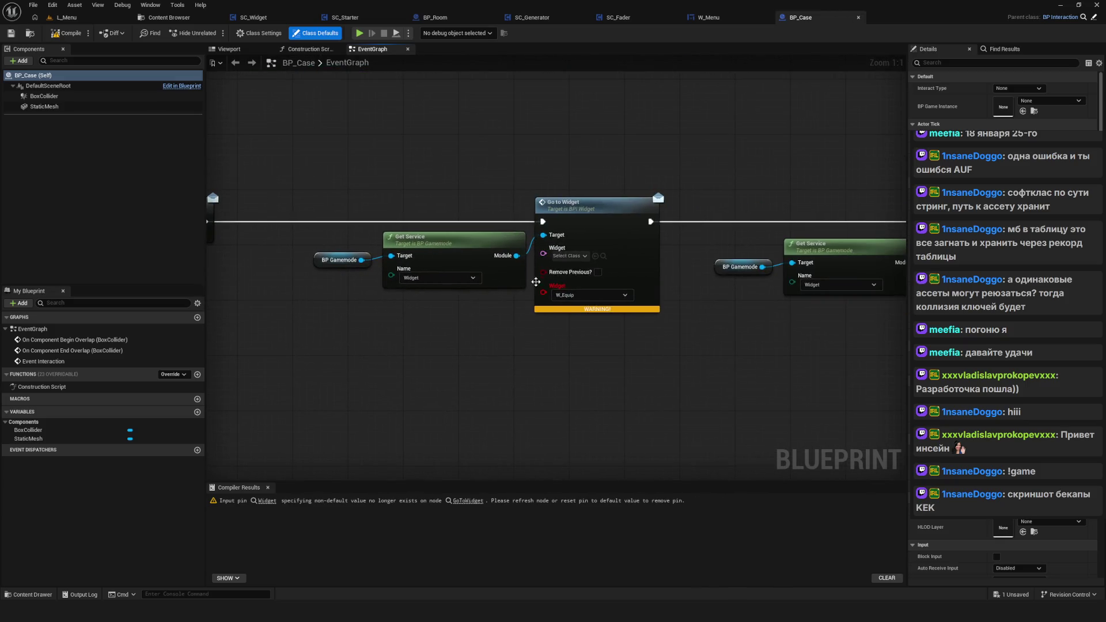
{"action": "left_click", "coordinate": [574, 257]}
{"action": "type", "text": "E"}
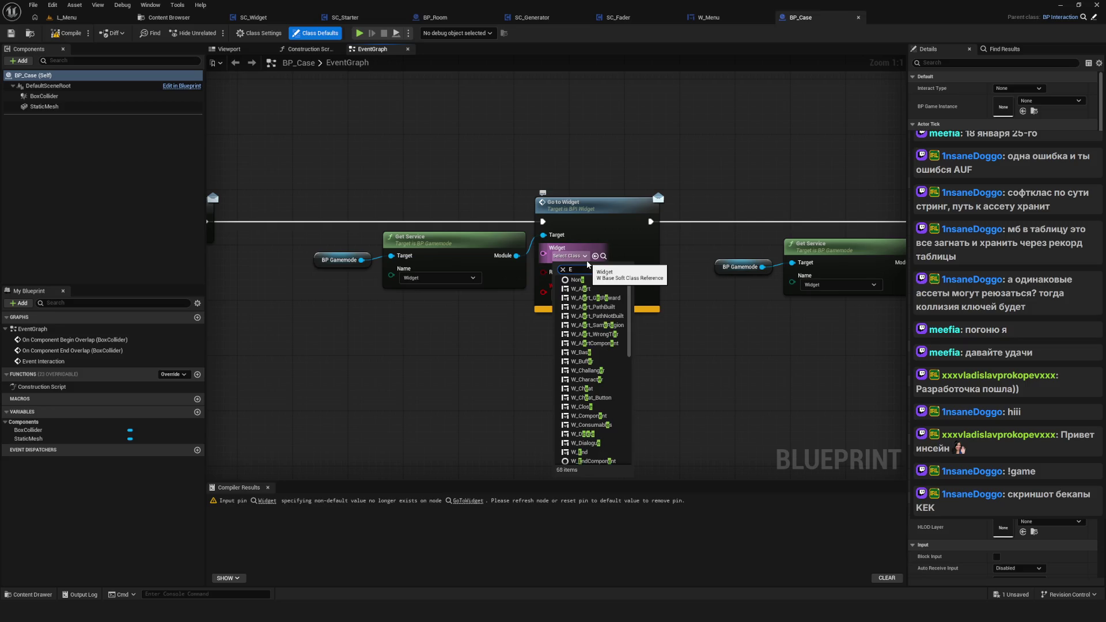
{"action": "type", "text": "quip"}
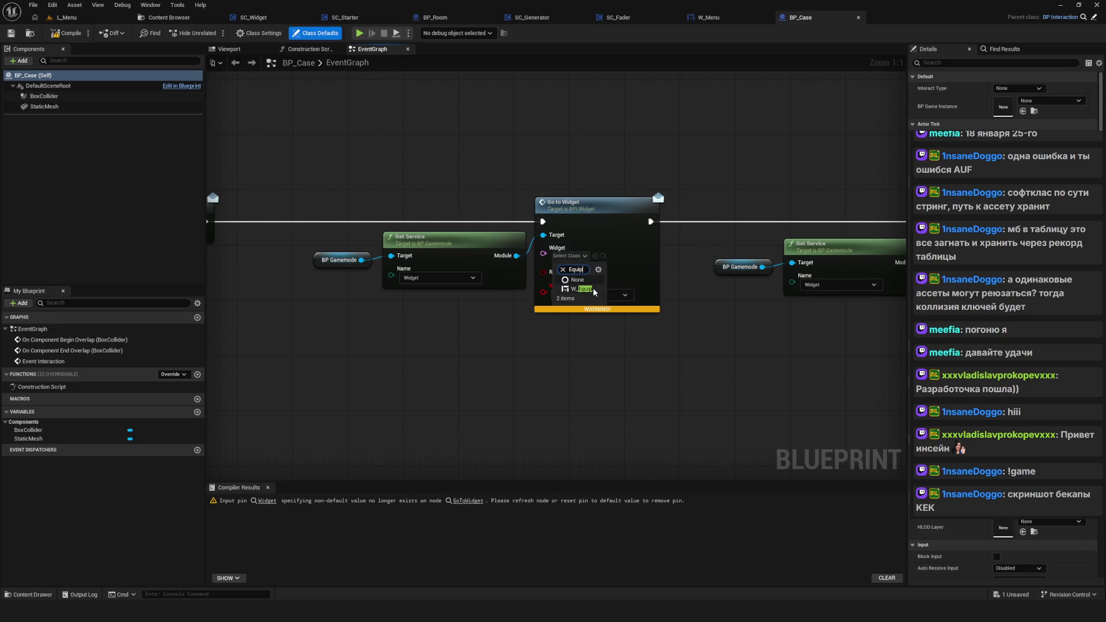
{"action": "left_click", "coordinate": [582, 289]}
{"action": "right_click", "coordinate": [615, 207]}
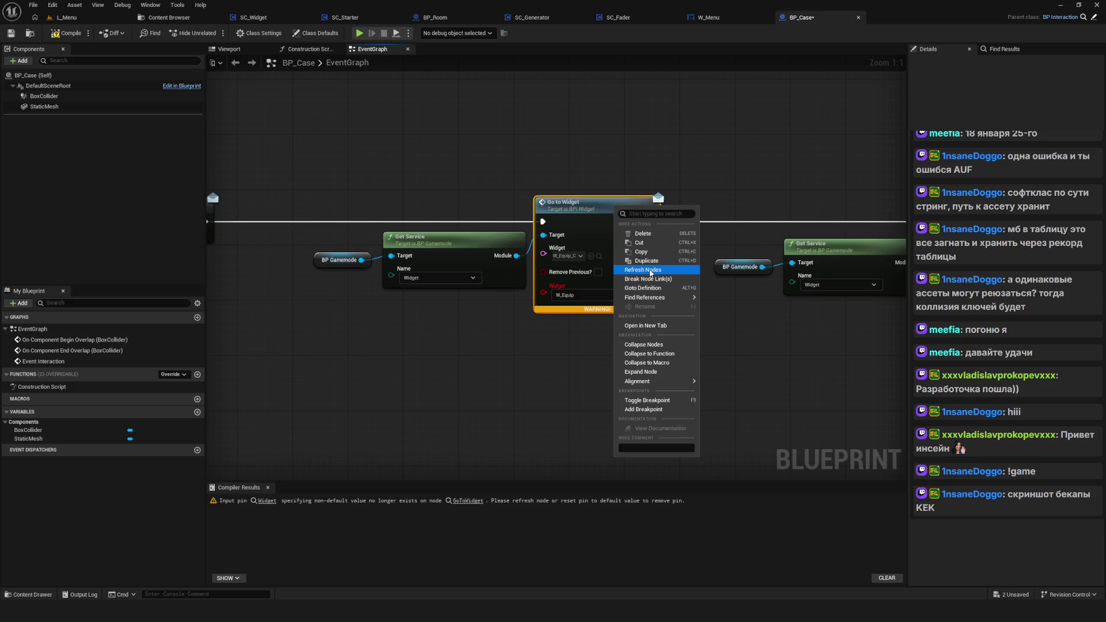
{"action": "left_click", "coordinate": [643, 270]}
{"action": "scroll", "coordinate": [686, 294], "scroll_direction": "down", "scroll_amount": 3}
{"action": "key", "text": "ctrl+s"}
Step: Change the upper FIND node's class to W_Interface
{"action": "mouse_move", "coordinate": [773, 295]}
{"action": "left_mouse_down"}
{"action": "mouse_move", "coordinate": [715, 304]}
{"action": "mouse_move", "coordinate": [723, 461]}
{"action": "left_mouse_up"}
{"action": "scroll", "coordinate": [547, 279], "scroll_direction": "up", "scroll_amount": 3}
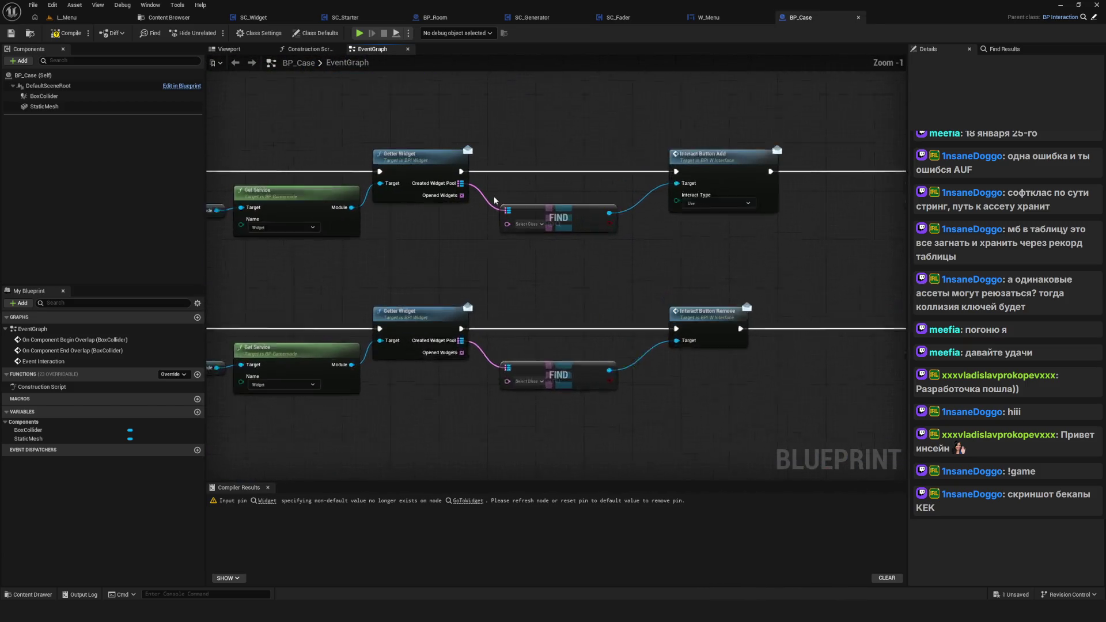
{"action": "left_click_drag", "start_coordinate": [546, 278], "coordinate": [597, 273]}
{"action": "left_click", "coordinate": [583, 222]}
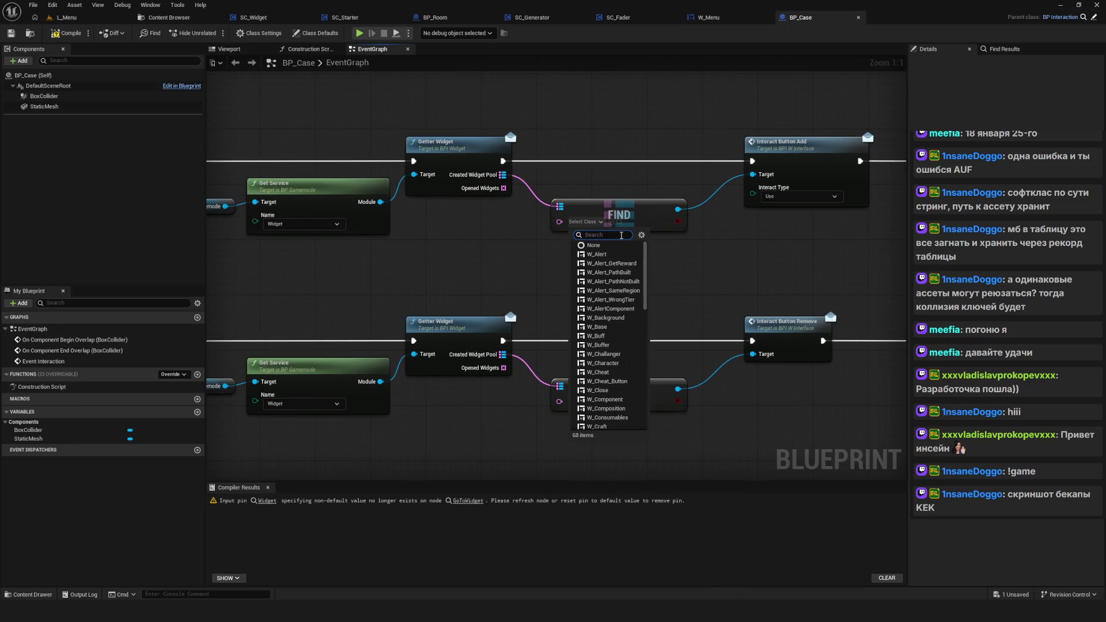
{"action": "type", "text": "W_In"}
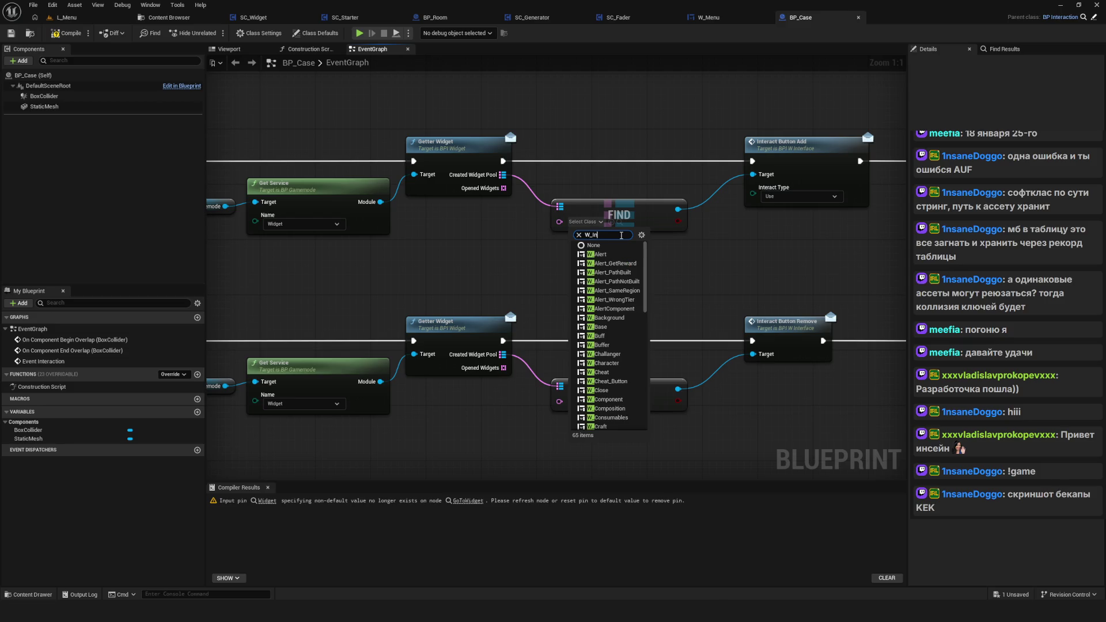
{"action": "type", "text": "ter"}
{"action": "left_click", "coordinate": [602, 263]}
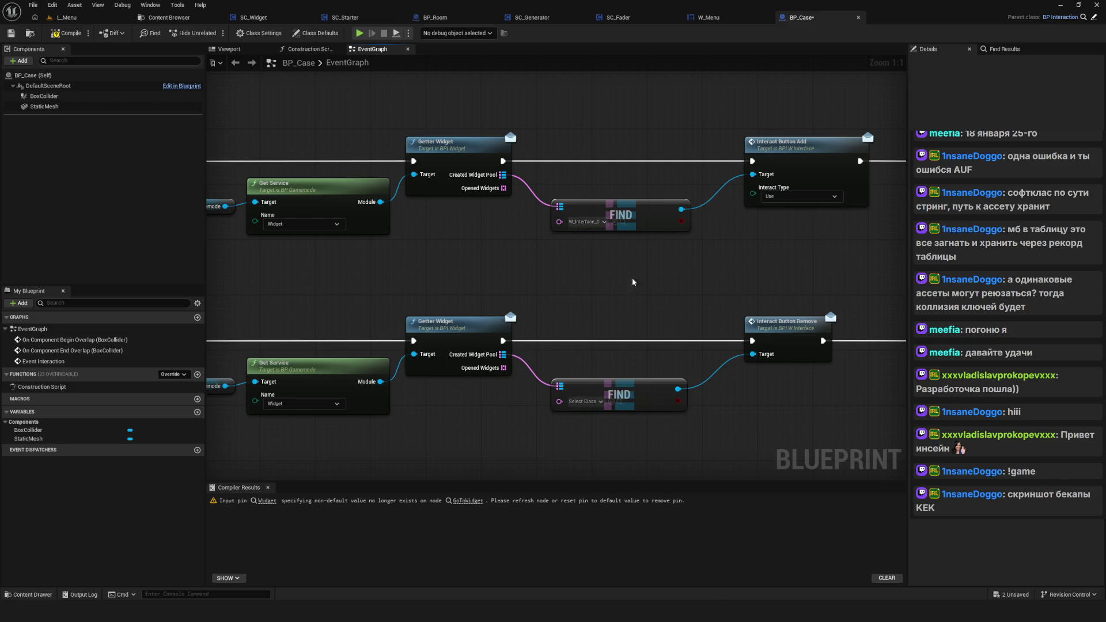
Step: Set the lower FIND node's class to W_Interface and save BP_Case
{"action": "left_click", "coordinate": [584, 402]}
{"action": "type", "text": "W"}
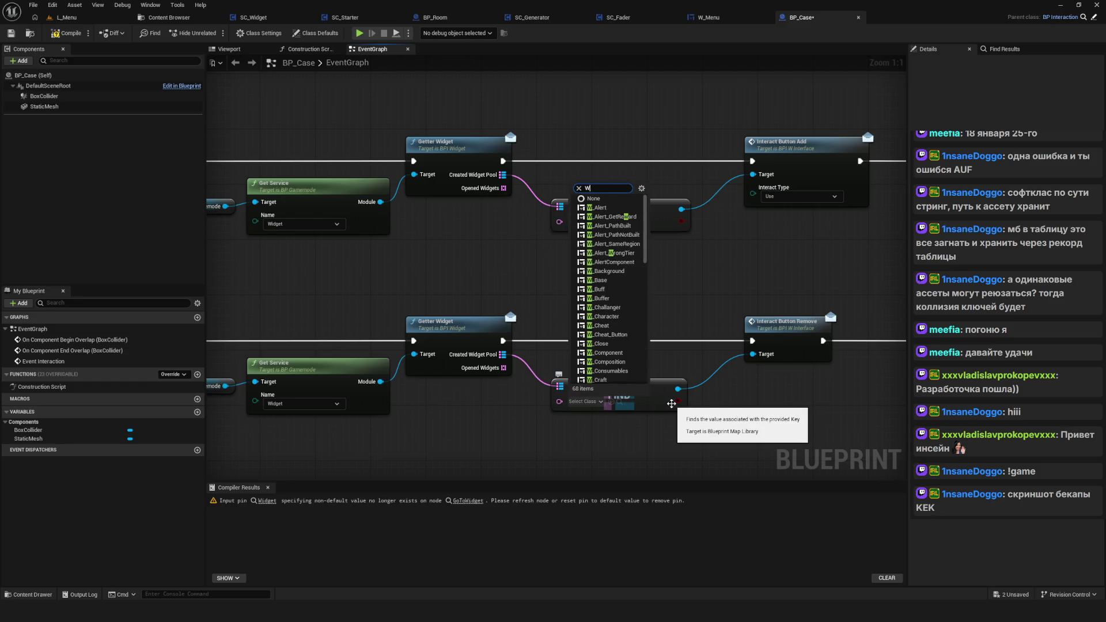
{"action": "type", "text": "_Interface"}
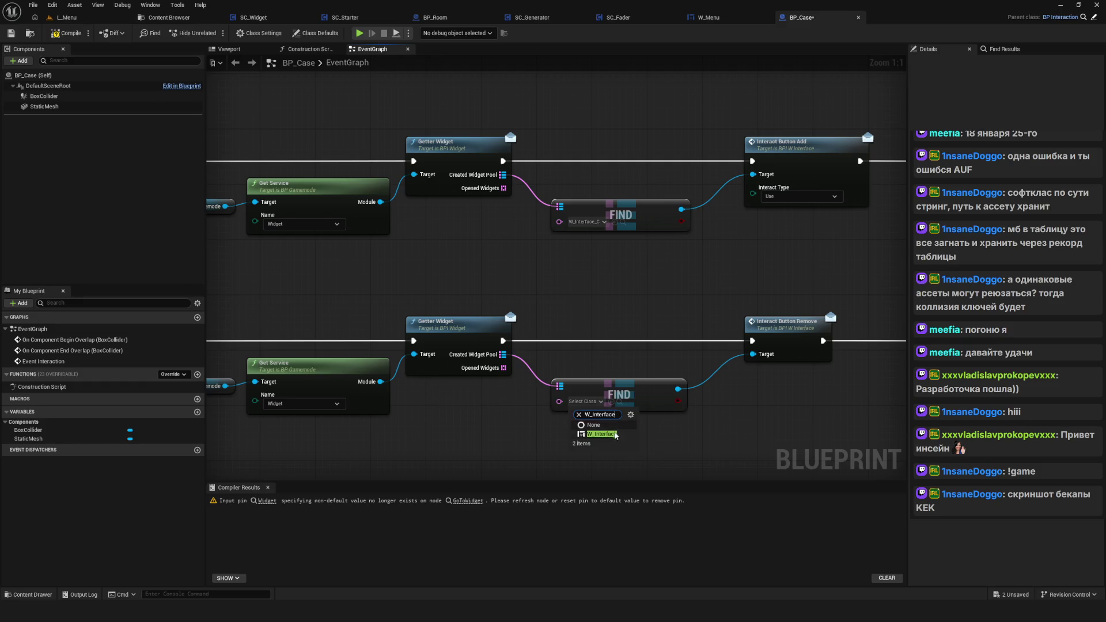
{"action": "left_click", "coordinate": [603, 434]}
{"action": "key", "text": "ctrl+s"}
{"action": "scroll", "coordinate": [615, 436], "scroll_direction": "down", "scroll_amount": 6}
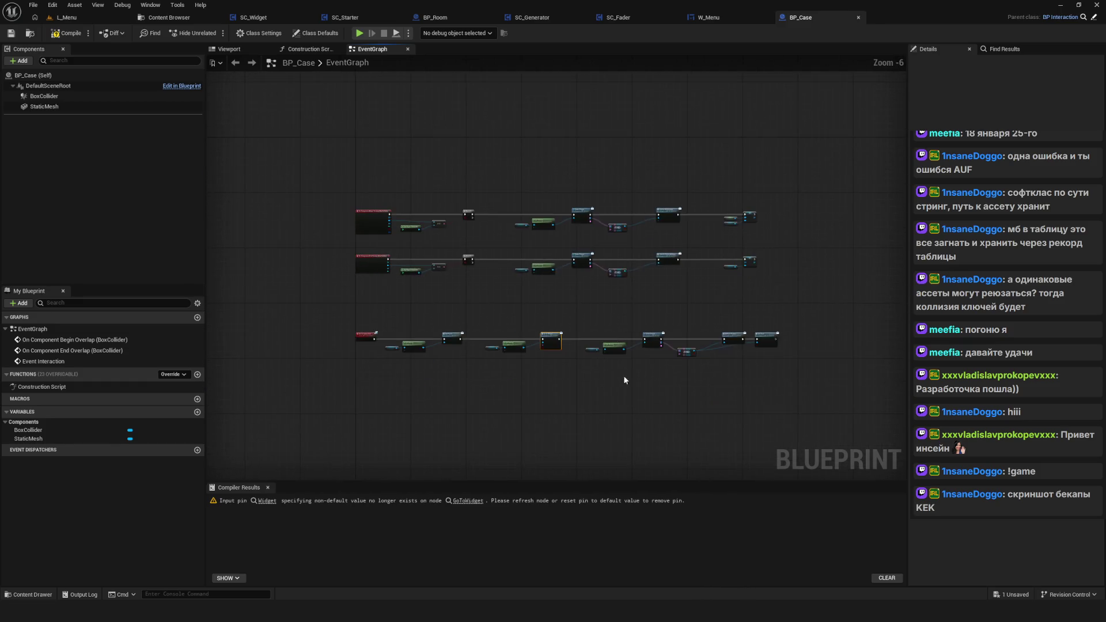
{"action": "scroll", "coordinate": [669, 374], "scroll_direction": "up", "scroll_amount": 6}
Step: Filter the Refresh Panels FIND node's class choices by W_Equip and save
{"action": "mouse_move", "coordinate": [648, 302]}
{"action": "left_mouse_down"}
{"action": "mouse_move", "coordinate": [475, 317]}
{"action": "mouse_move", "coordinate": [566, 312]}
{"action": "left_mouse_up"}
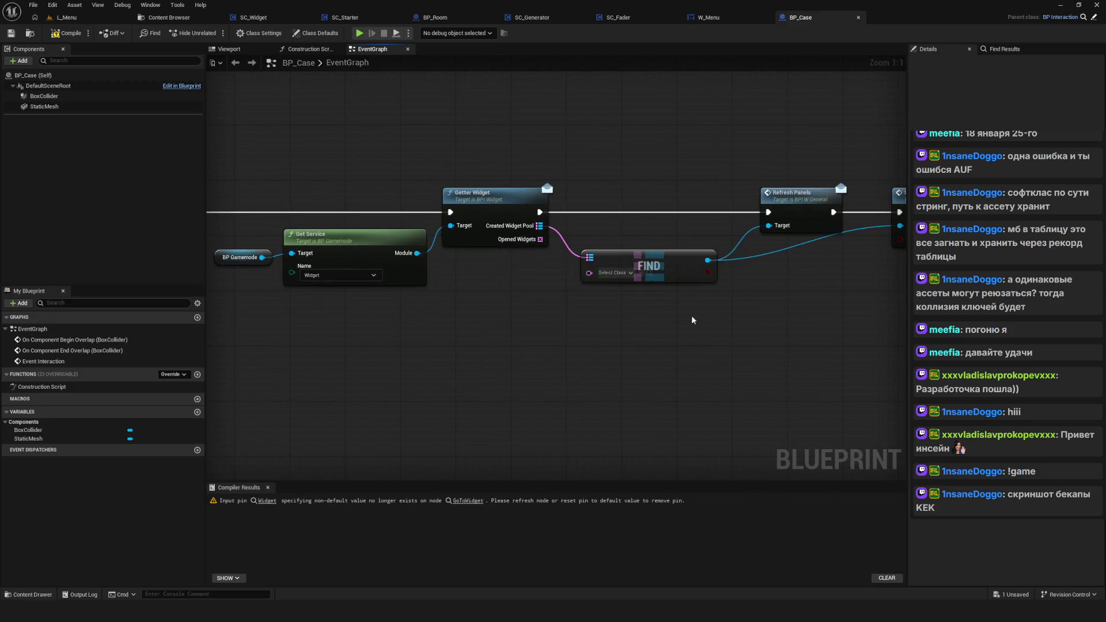
{"action": "left_click", "coordinate": [613, 273]}
{"action": "type", "text": "W_Equip"}
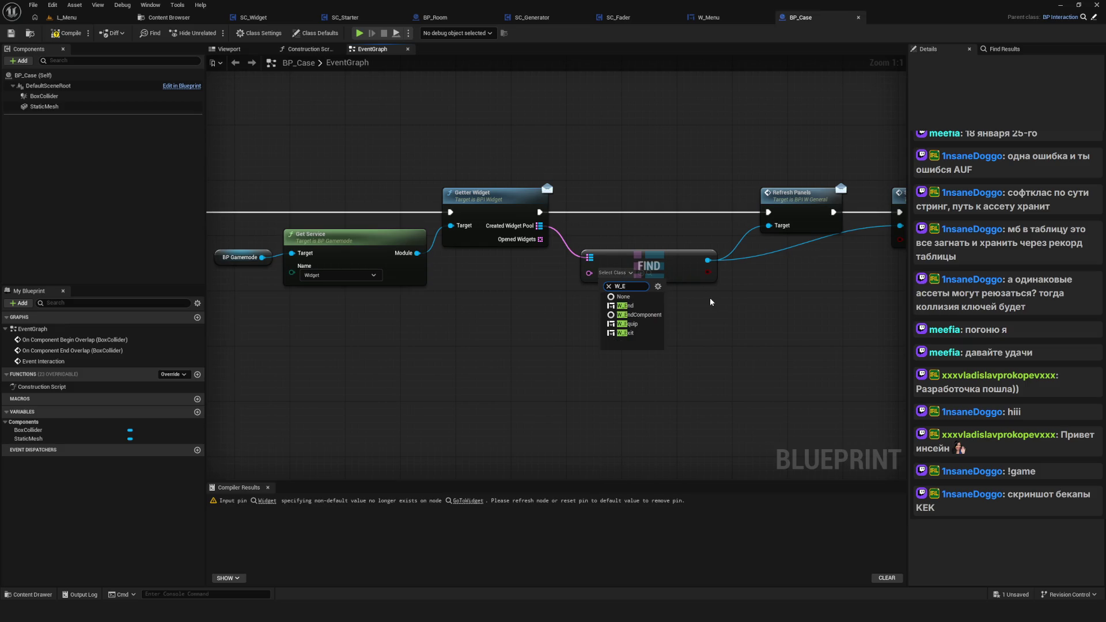
{"action": "key", "text": "Down"}
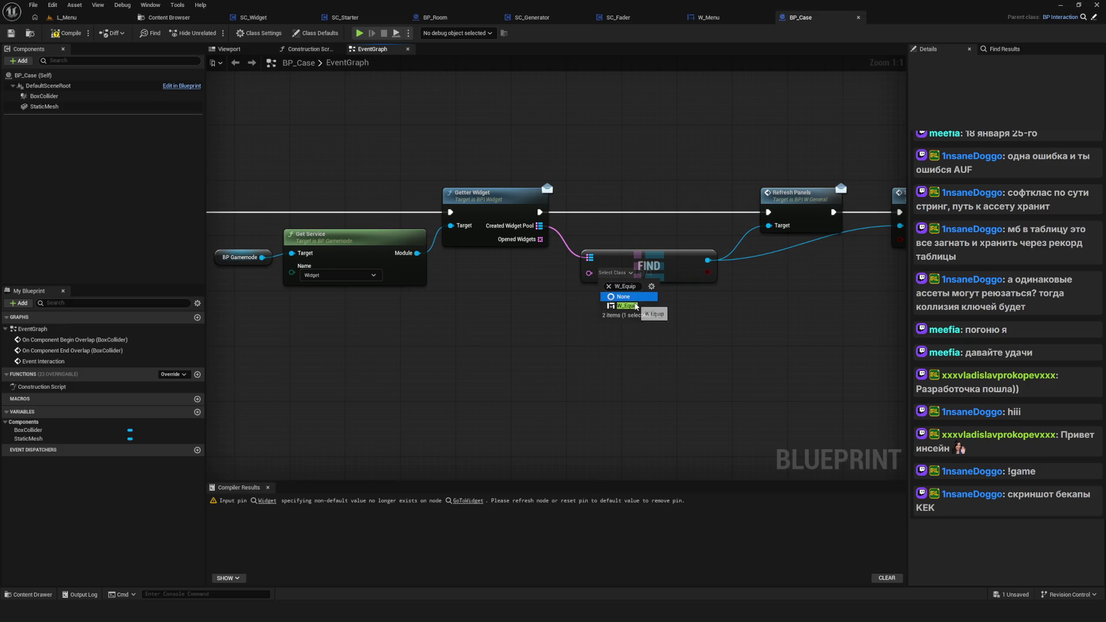
{"action": "key", "text": "ctrl+s"}
{"action": "scroll", "coordinate": [676, 304], "scroll_direction": "down", "scroll_amount": 7}
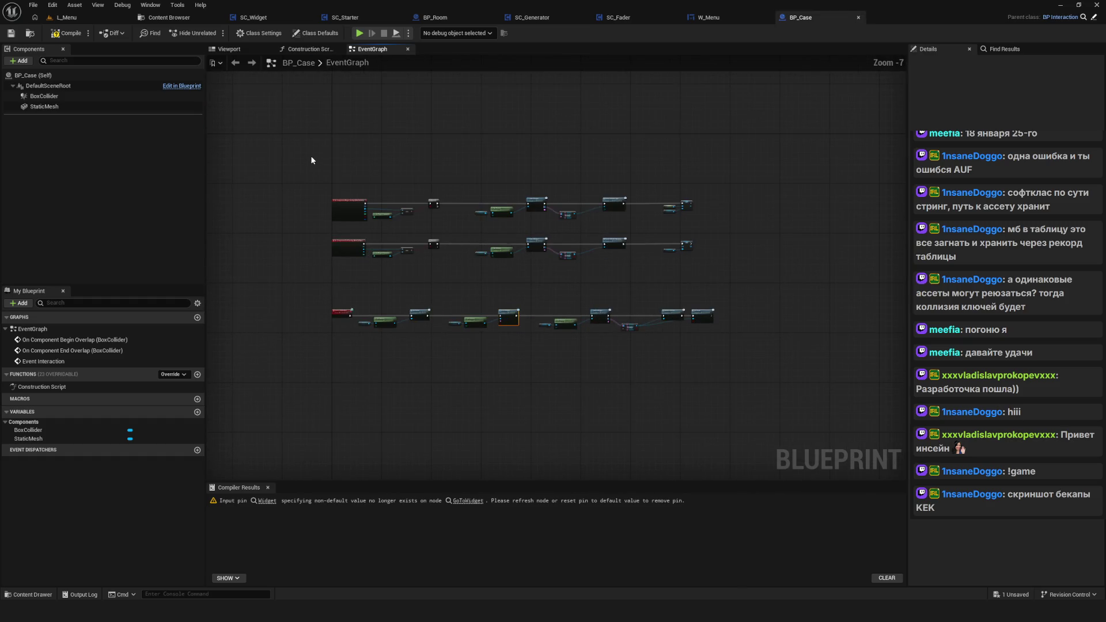
Step: Compile BP_Case and launch a standalone playtest into a new game
{"action": "left_click", "coordinate": [66, 33]}
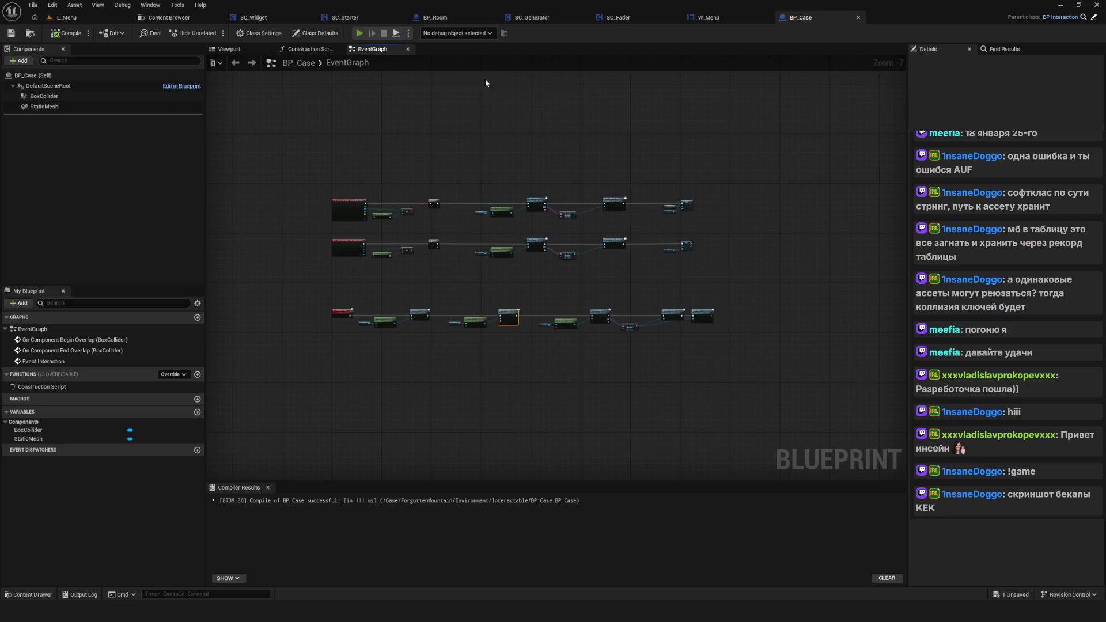
{"action": "key", "text": "alt+p"}
{"action": "left_click", "coordinate": [619, 269]}
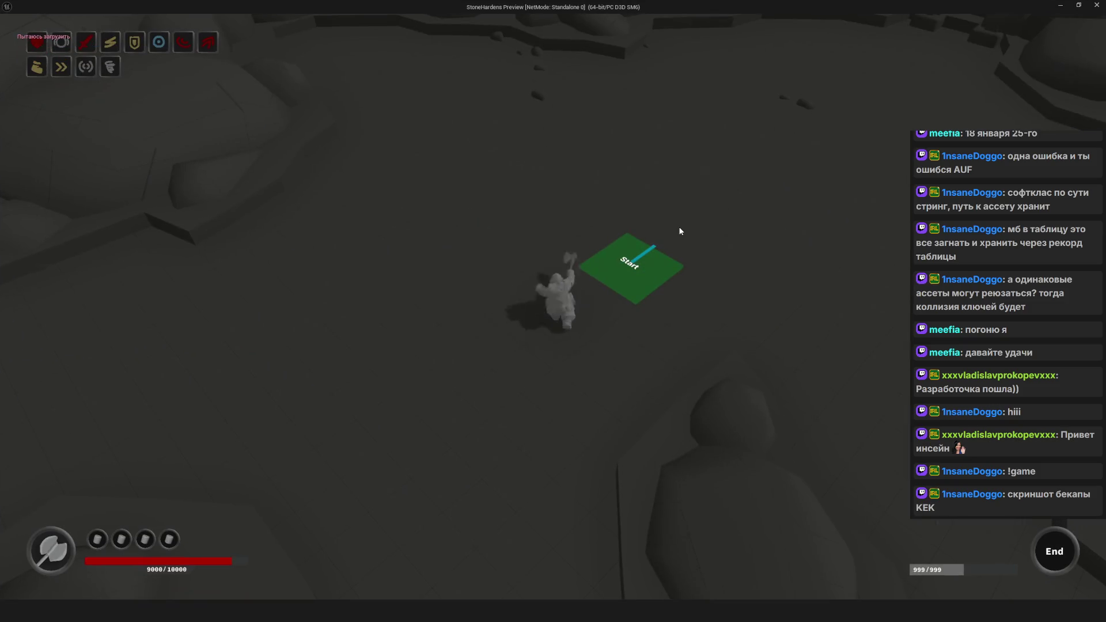
Step: Walk the character from the Start pad through the rocks onto the Foothill entrance
{"action": "key", "text": "d"}
{"action": "key", "text": "s"}
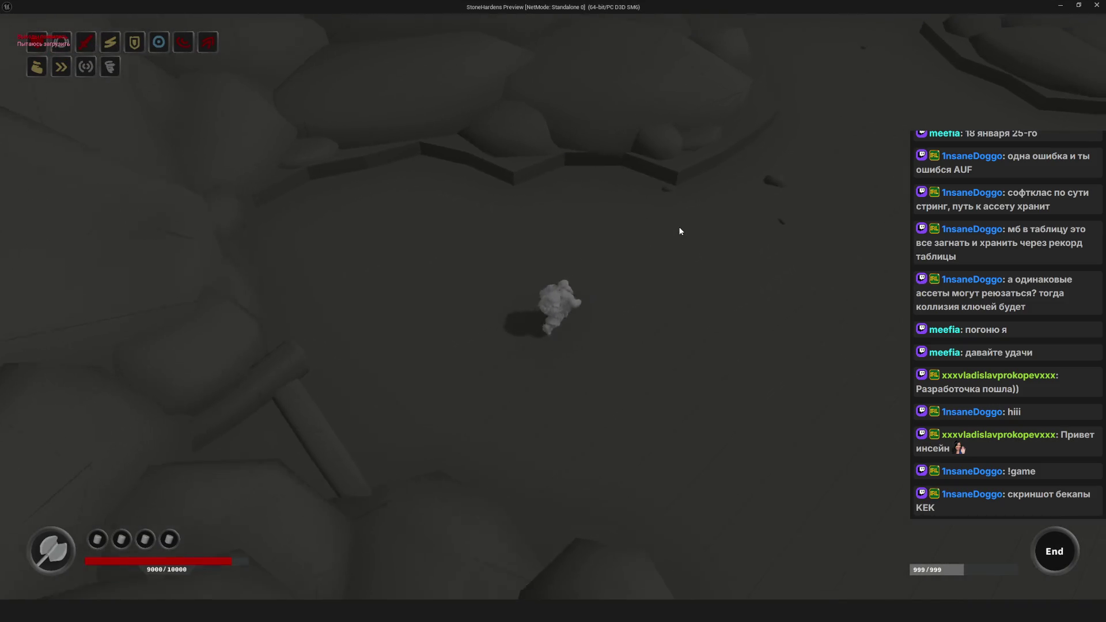
{"action": "key", "text": "d"}
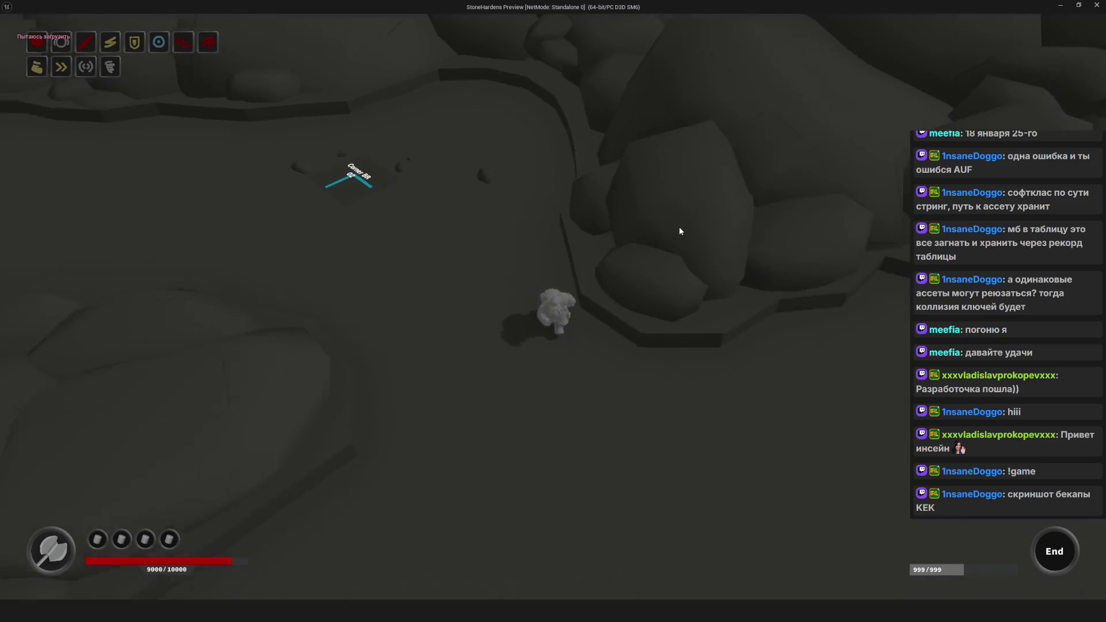
{"action": "key", "text": "s"}
{"action": "key", "text": "s"}
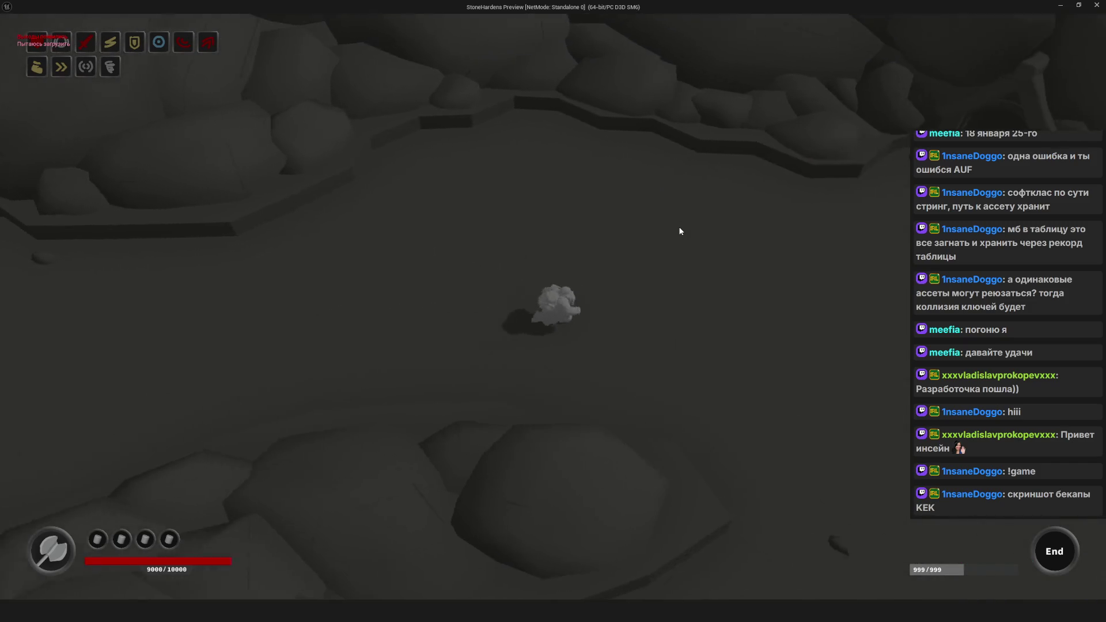
{"action": "key", "text": "w"}
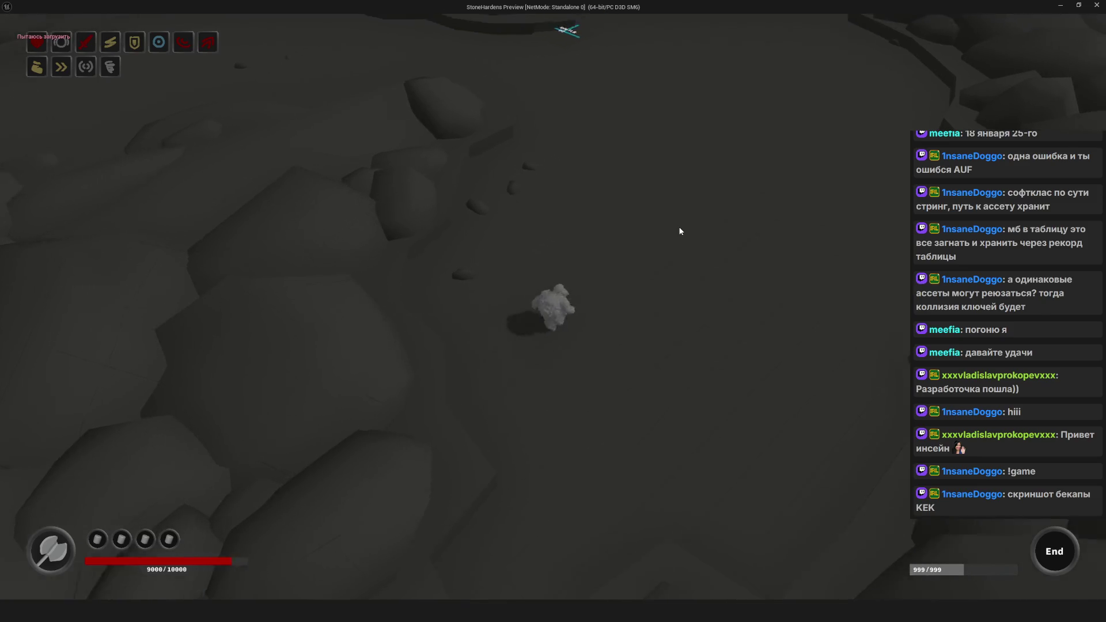
{"action": "key", "text": "w"}
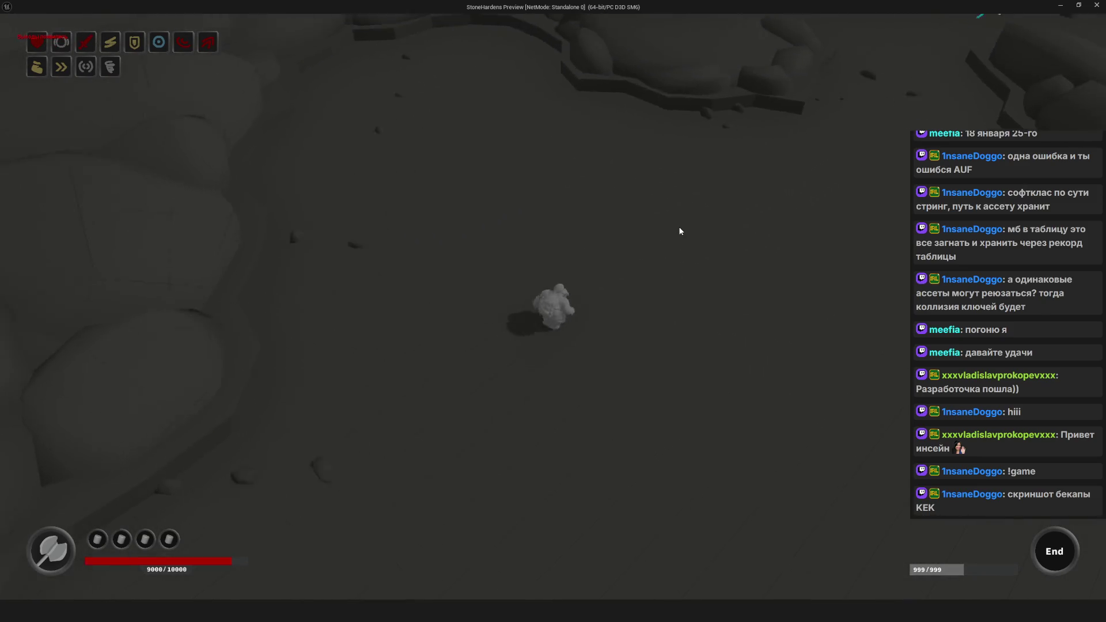
{"action": "key", "text": "w"}
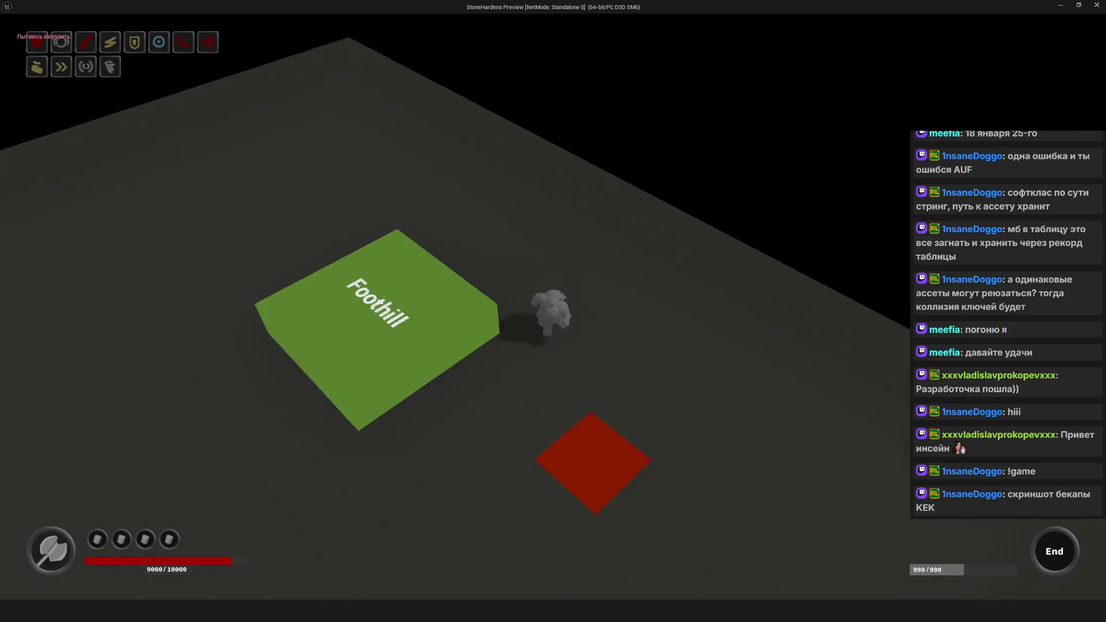
Step: Open the inventory and try equipping Crossbow A; the debug message refuses it away from a chest
{"action": "key", "text": "i"}
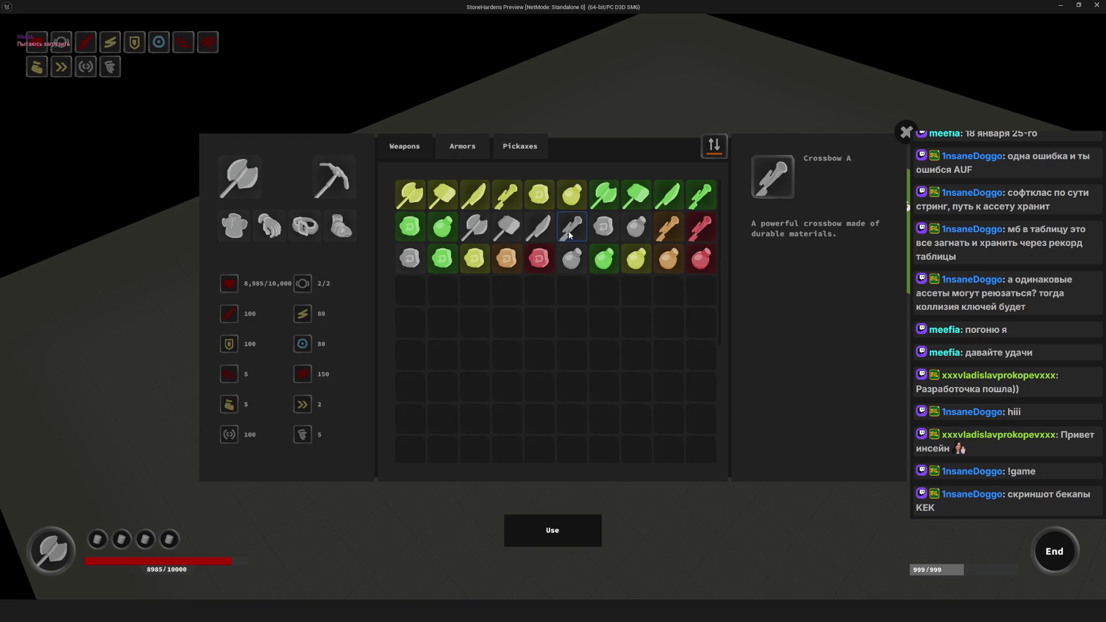
{"action": "mouse_move", "coordinate": [580, 237]}
{"action": "double_click", "coordinate": [574, 233]}
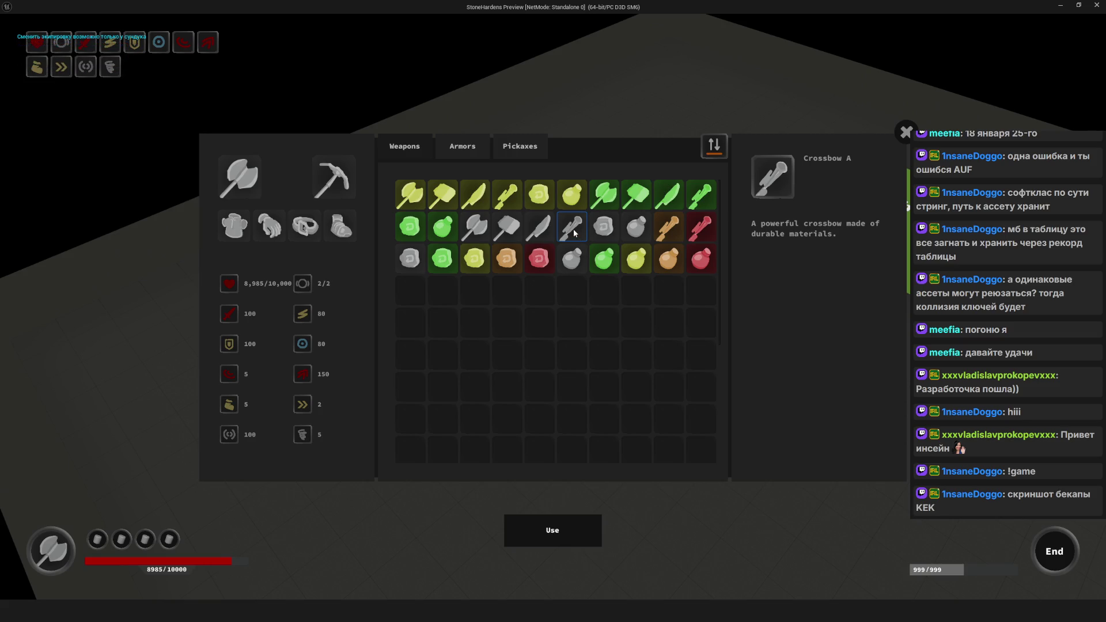
{"action": "double_click", "coordinate": [574, 233]}
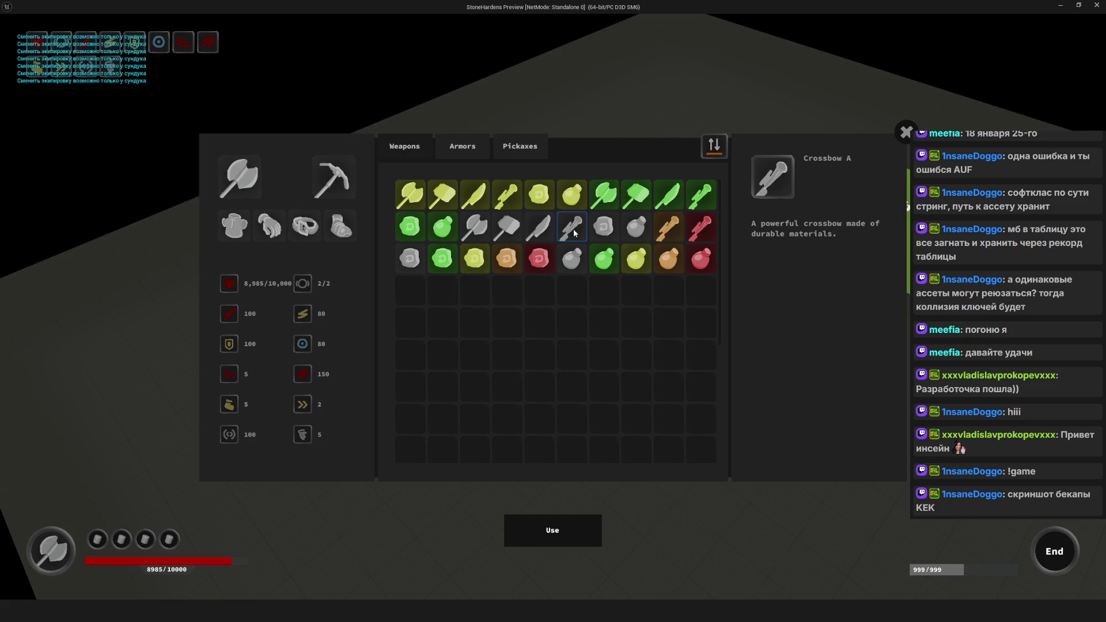
{"action": "double_click", "coordinate": [575, 233]}
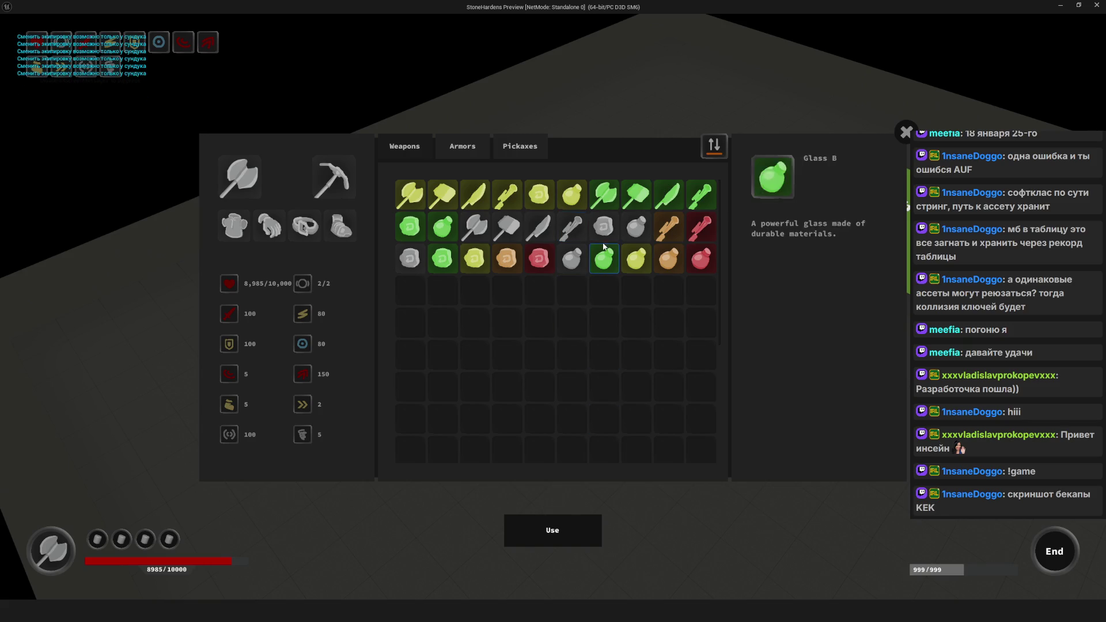
{"action": "left_click", "coordinate": [906, 132]}
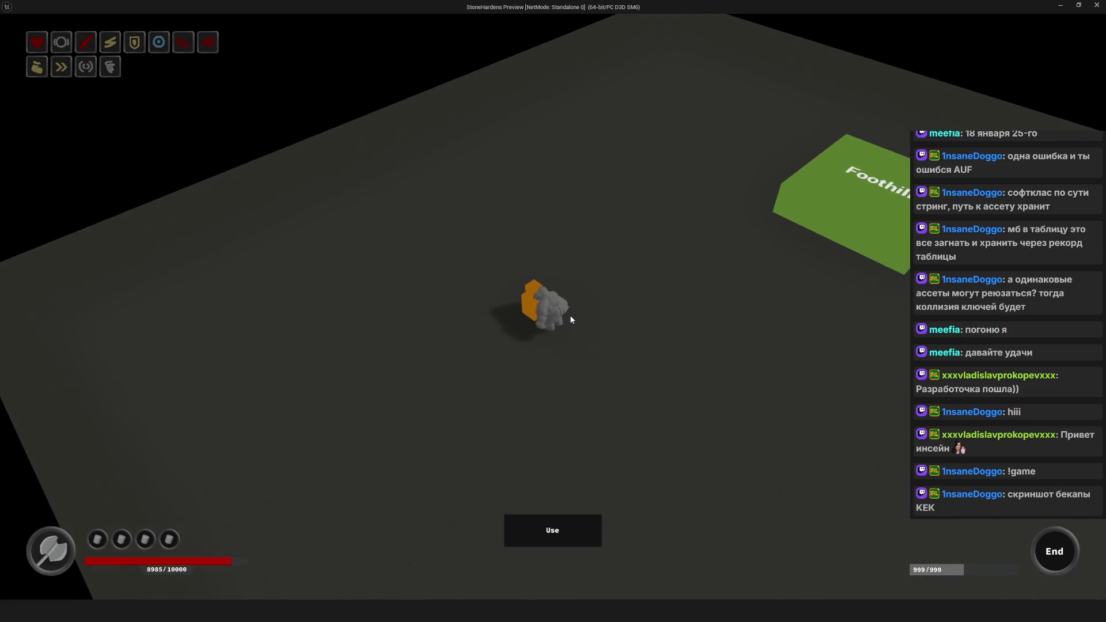
Step: Retry equipping the crossbow, then close the inventory and stop the PIE preview
{"action": "key", "text": "i"}
{"action": "double_click", "coordinate": [578, 231]}
{"action": "double_click", "coordinate": [578, 231]}
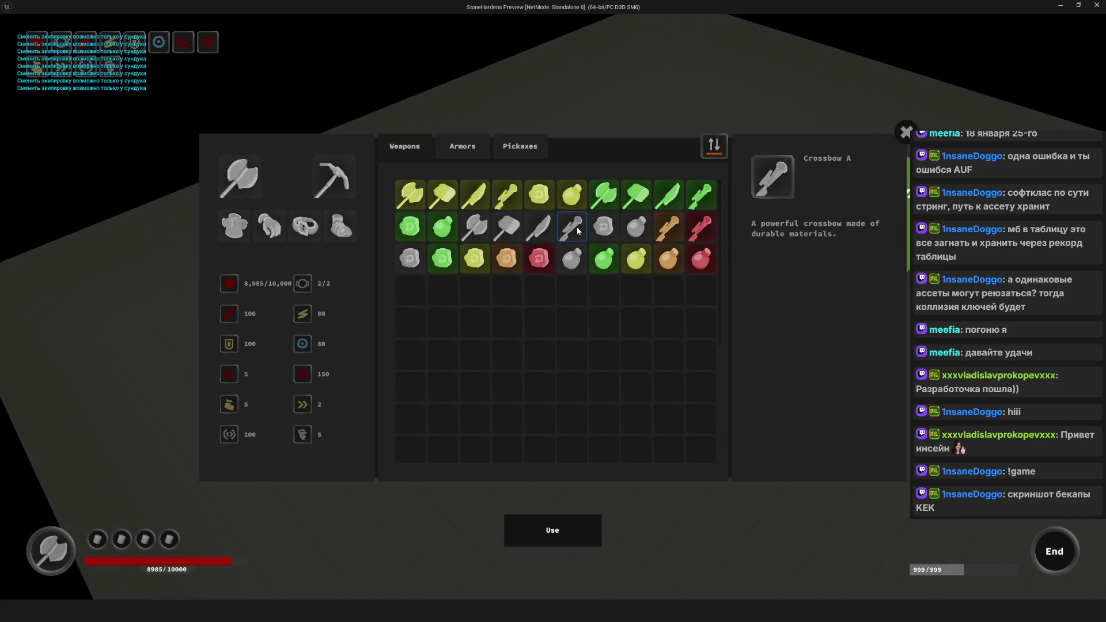
{"action": "double_click", "coordinate": [578, 231]}
{"action": "double_click", "coordinate": [578, 231]}
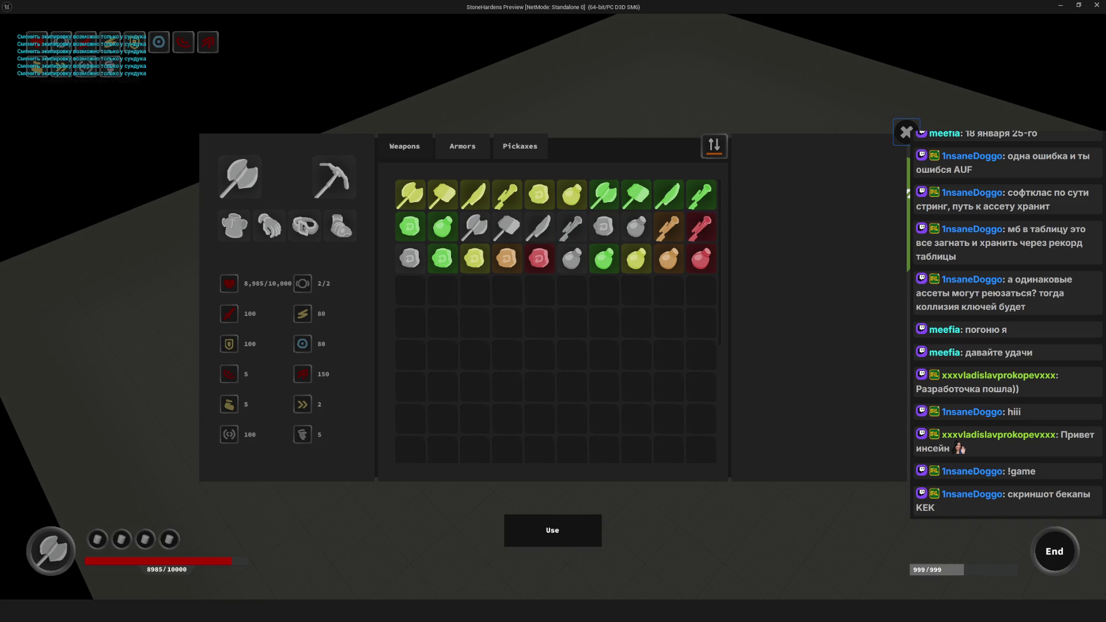
{"action": "key", "text": "i"}
{"action": "key", "text": "Escape"}
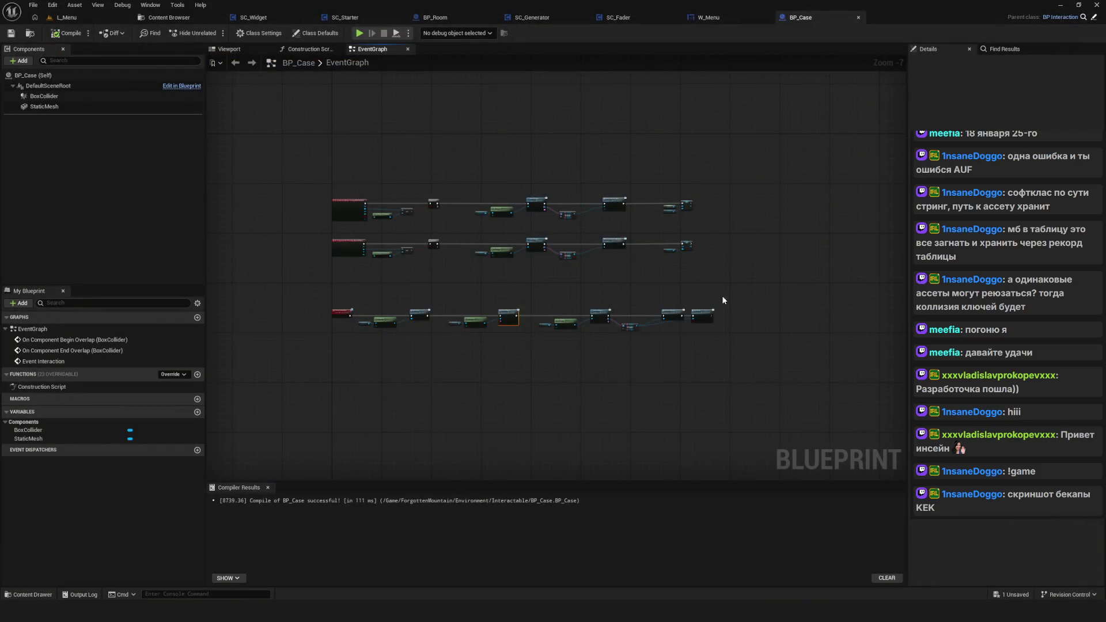
Step: Reposition the Set Case node up and to the right in BP_Case's graph
{"action": "scroll", "coordinate": [656, 296], "scroll_direction": "up", "scroll_amount": 8}
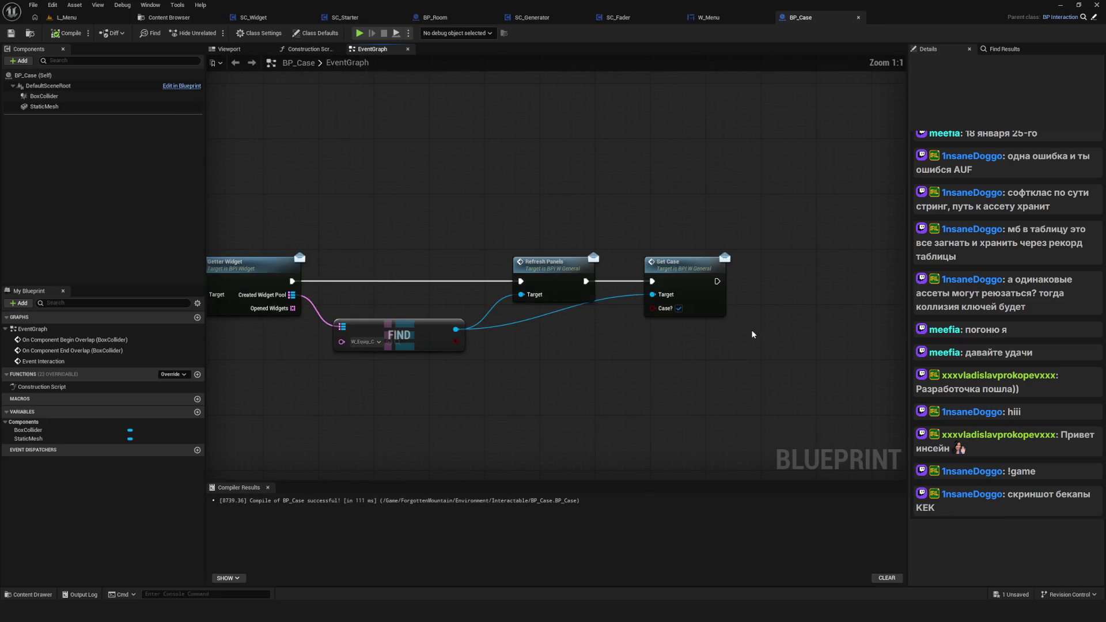
{"action": "left_click_drag", "start_coordinate": [680, 199], "coordinate": [751, 432]}
{"action": "mouse_move", "coordinate": [682, 276]}
{"action": "left_mouse_down"}
{"action": "mouse_move", "coordinate": [731, 267]}
{"action": "mouse_move", "coordinate": [709, 269]}
{"action": "mouse_move", "coordinate": [732, 278]}
{"action": "mouse_move", "coordinate": [457, 161]}
{"action": "mouse_move", "coordinate": [499, 110]}
{"action": "left_mouse_up"}
Step: Open W_Equip from Widgets/WBP/Compositions/Equip in its Graph view
{"action": "left_click", "coordinate": [193, 22]}
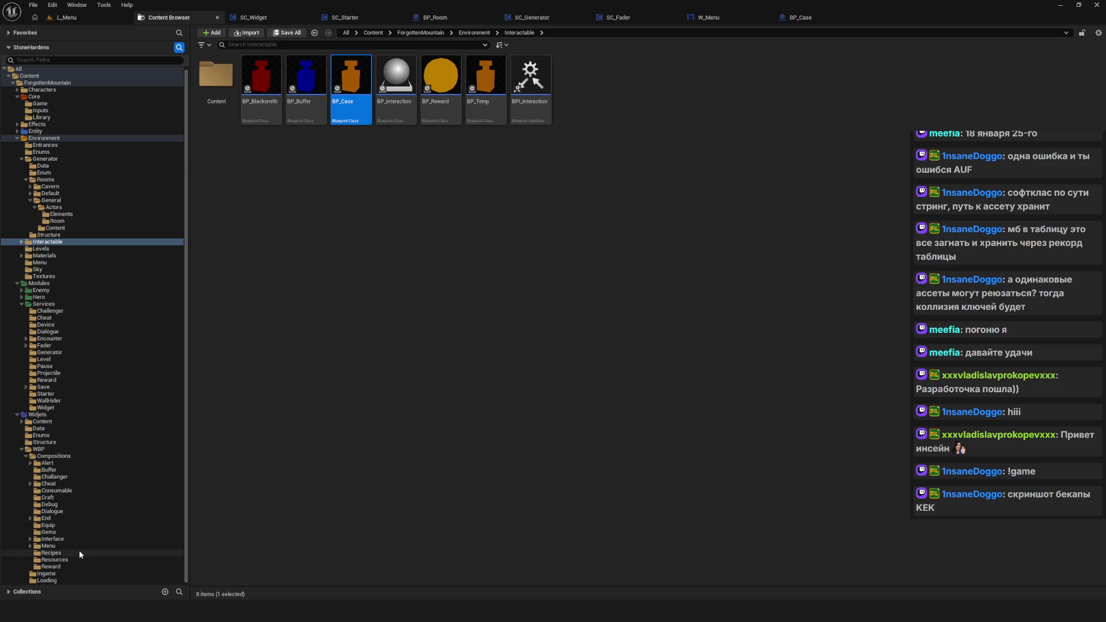
{"action": "left_click", "coordinate": [48, 525]}
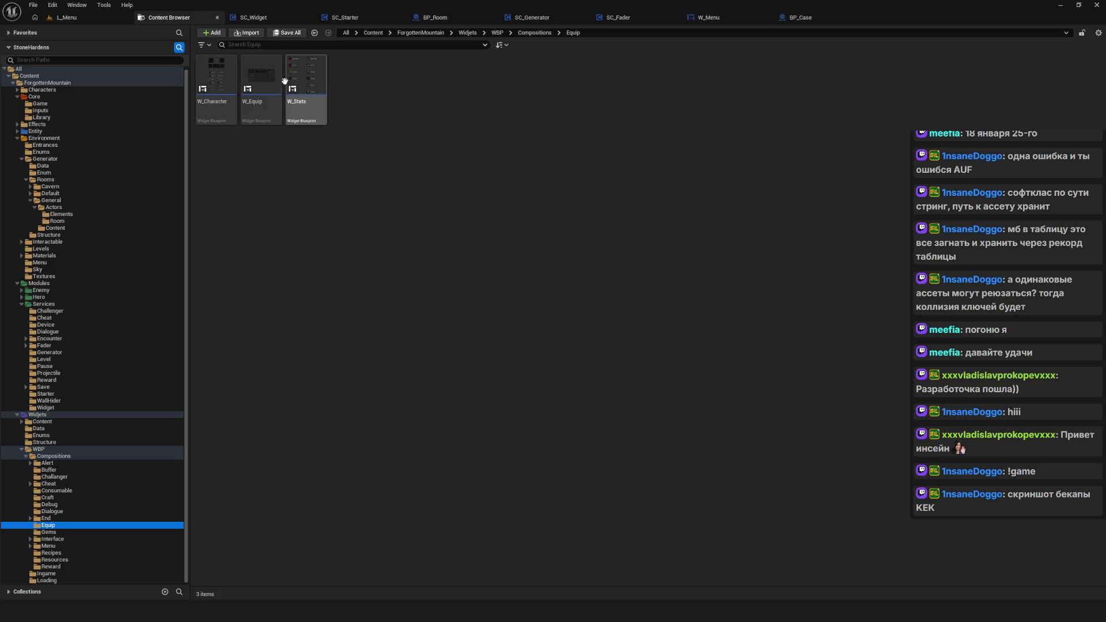
{"action": "double_click", "coordinate": [261, 77]}
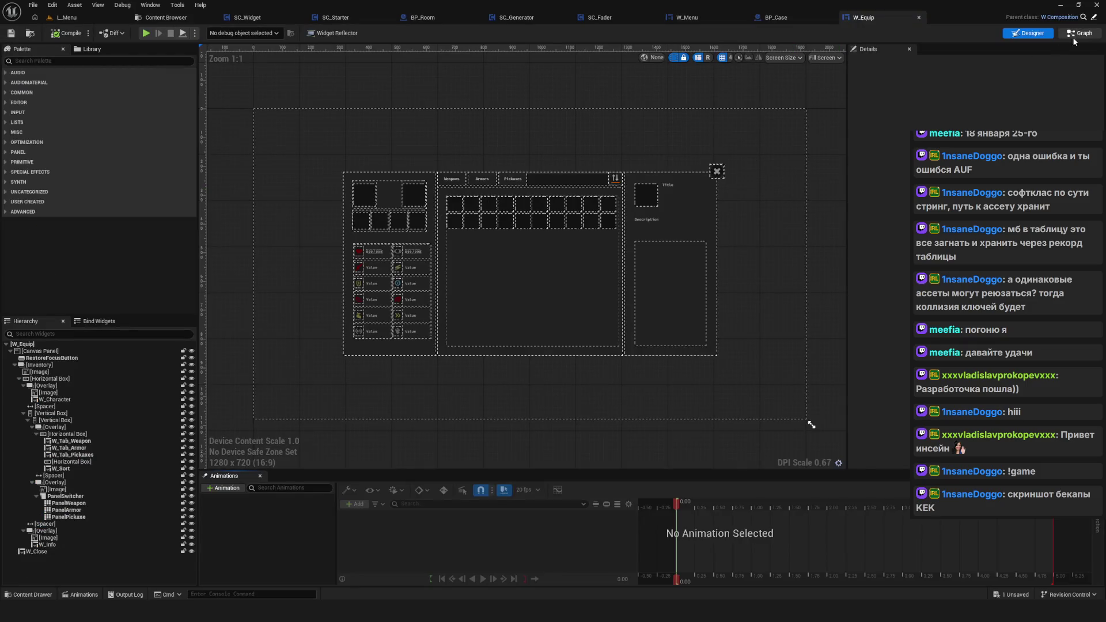
{"action": "left_click", "coordinate": [1081, 35]}
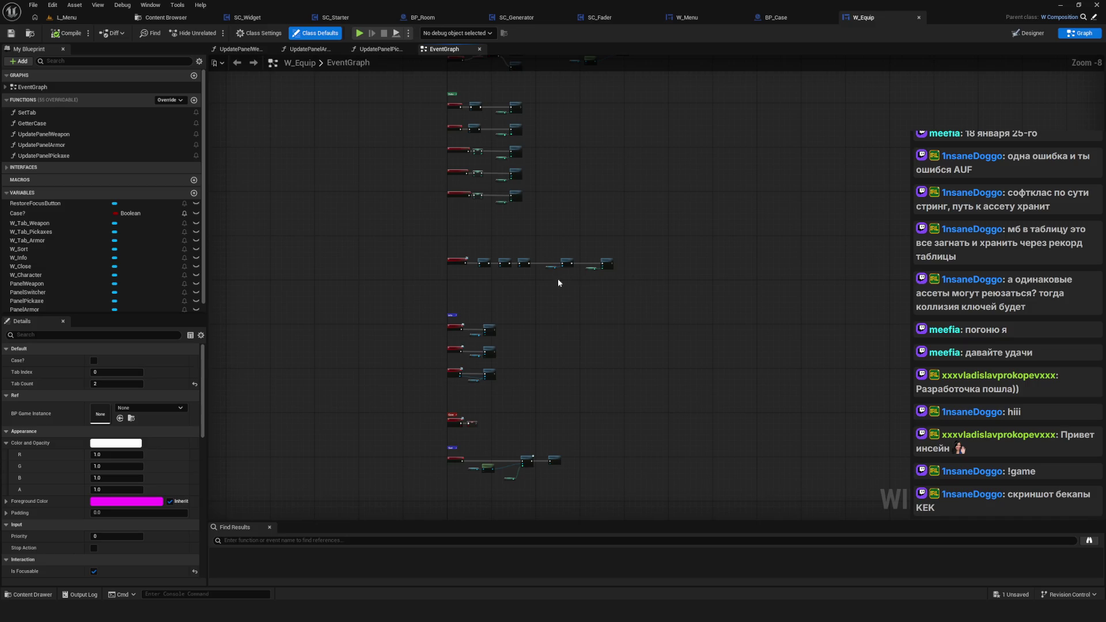
Step: Inspect W_Equip's Event SetCase and SET Case? nodes alongside the SetInfo nodes
{"action": "scroll", "coordinate": [467, 428], "scroll_direction": "up", "scroll_amount": 8}
{"action": "left_click_drag", "start_coordinate": [290, 270], "coordinate": [655, 475]}
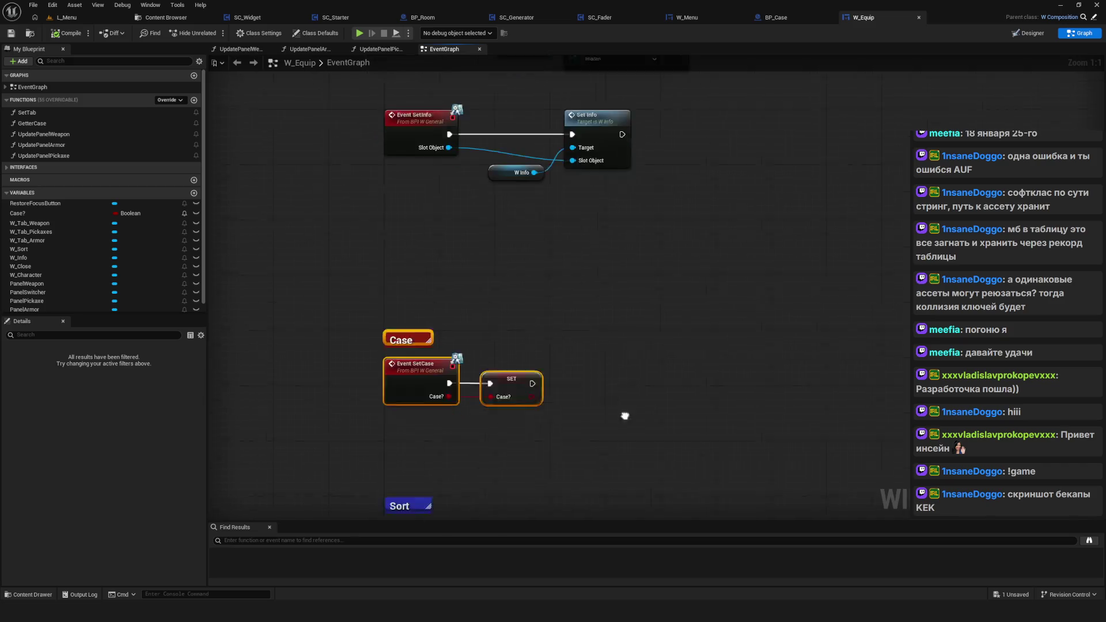
{"action": "left_click_drag", "start_coordinate": [443, 361], "coordinate": [510, 259]}
{"action": "left_click", "coordinate": [509, 259]}
{"action": "left_click", "coordinate": [472, 299]}
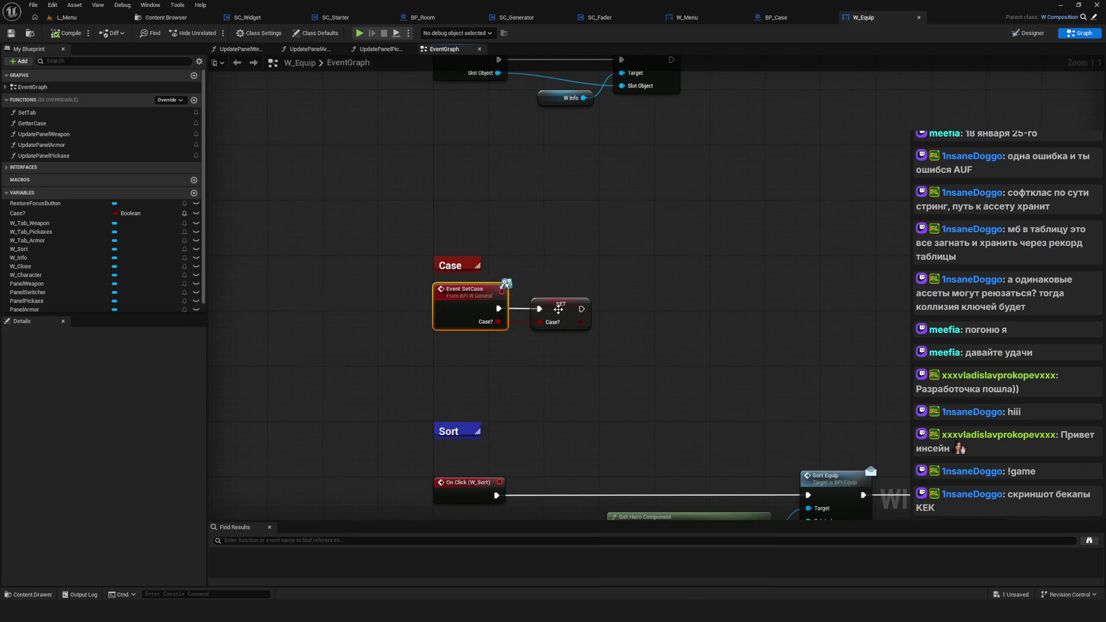
{"action": "left_click", "coordinate": [553, 314]}
{"action": "mouse_move", "coordinate": [631, 330]}
{"action": "left_mouse_down"}
{"action": "mouse_move", "coordinate": [616, 359]}
{"action": "mouse_move", "coordinate": [626, 351]}
{"action": "mouse_move", "coordinate": [623, 400]}
{"action": "left_mouse_up"}
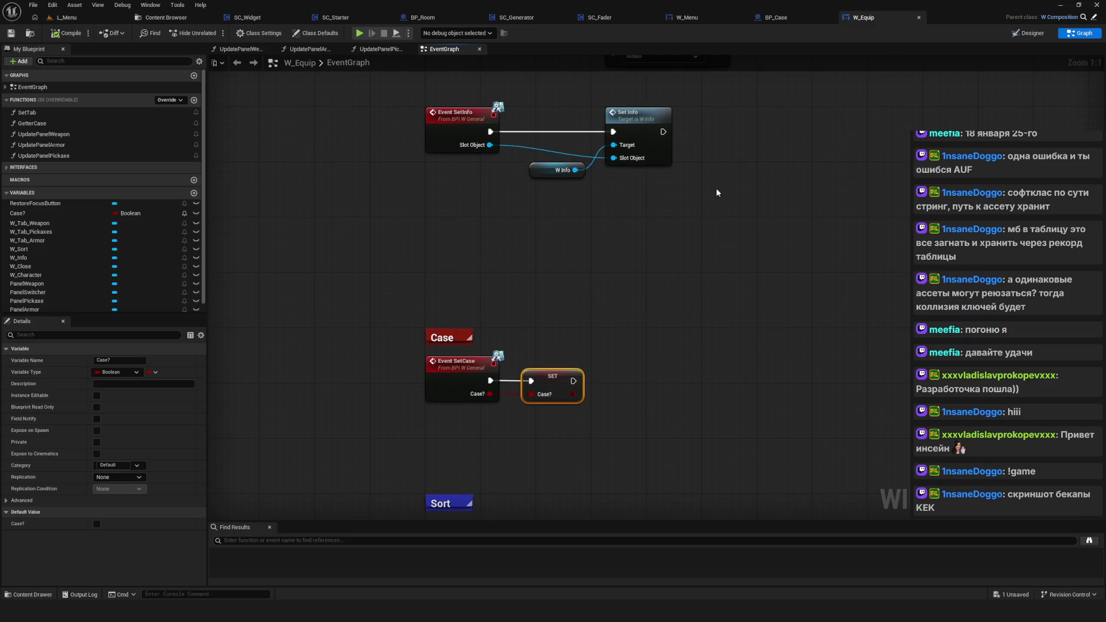
Step: Pan across the SetCase event nodes, then return to the Content Browser with Ctrl+B
{"action": "scroll", "coordinate": [588, 257], "scroll_direction": "down", "scroll_amount": 3}
{"action": "scroll", "coordinate": [632, 260], "scroll_direction": "up", "scroll_amount": 3}
{"action": "mouse_move", "coordinate": [632, 259]}
{"action": "left_mouse_down"}
{"action": "mouse_move", "coordinate": [603, 287]}
{"action": "mouse_move", "coordinate": [563, 283]}
{"action": "left_mouse_up"}
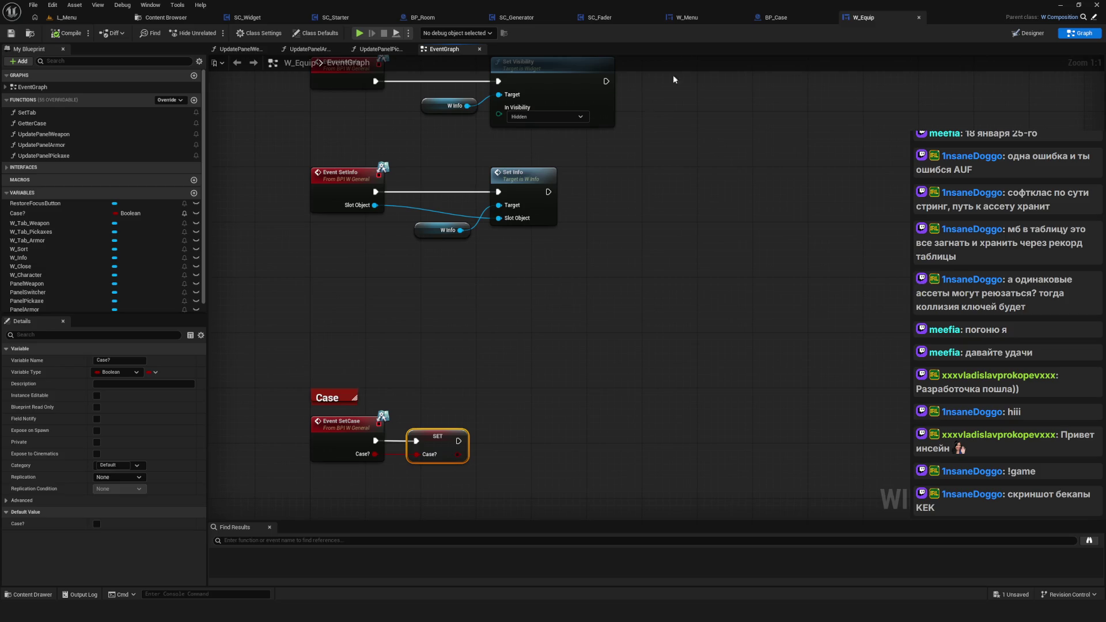
{"action": "scroll", "coordinate": [578, 293], "scroll_direction": "down", "scroll_amount": 12}
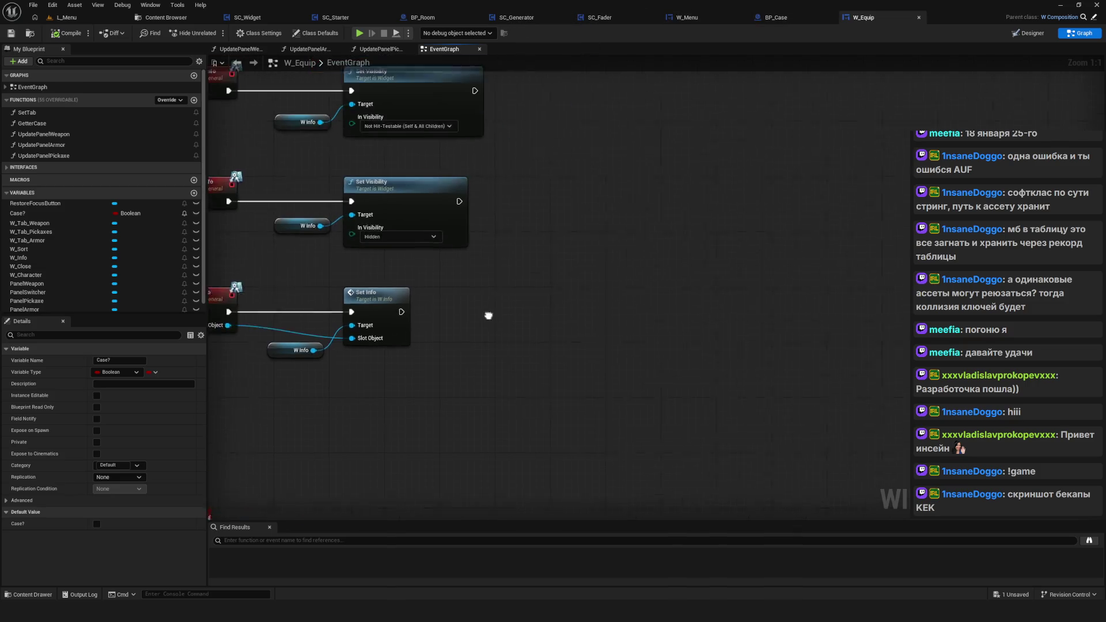
{"action": "scroll", "coordinate": [525, 331], "scroll_direction": "up", "scroll_amount": 12}
{"action": "left_click_drag", "start_coordinate": [516, 276], "coordinate": [526, 267]}
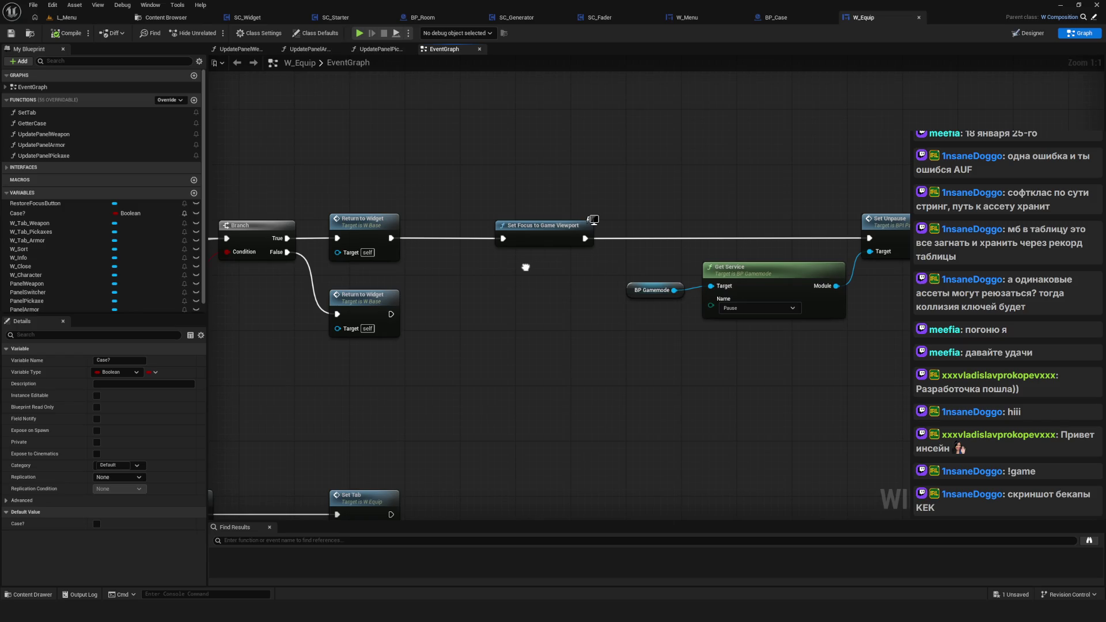
{"action": "scroll", "coordinate": [529, 268], "scroll_direction": "down", "scroll_amount": 7}
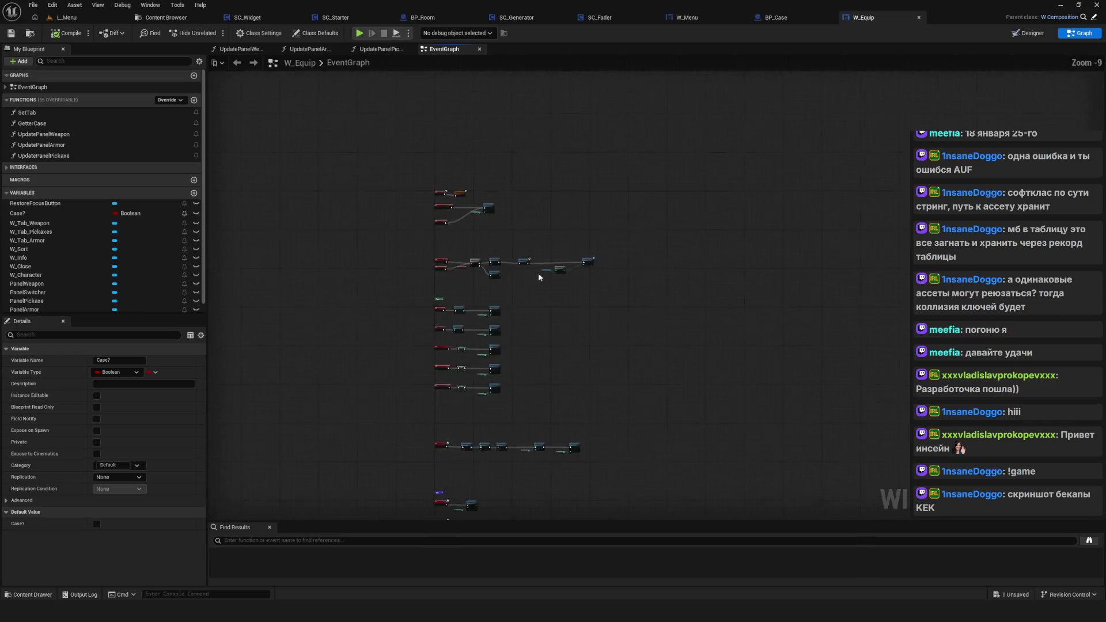
{"action": "left_click_drag", "start_coordinate": [531, 281], "coordinate": [526, 252]}
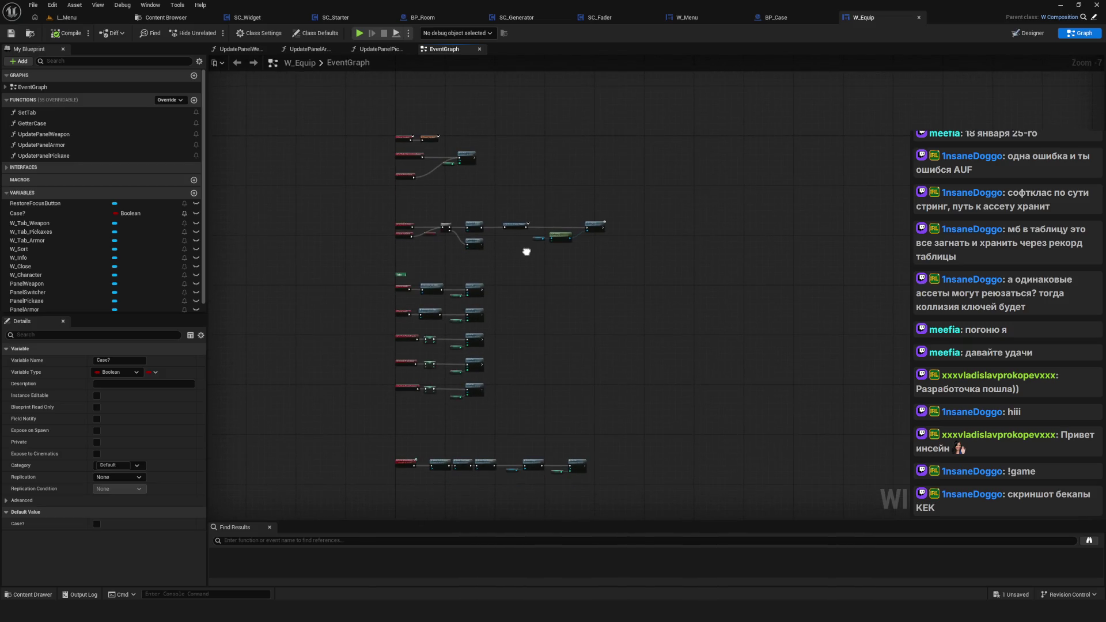
{"action": "key", "text": "ctrl+b"}
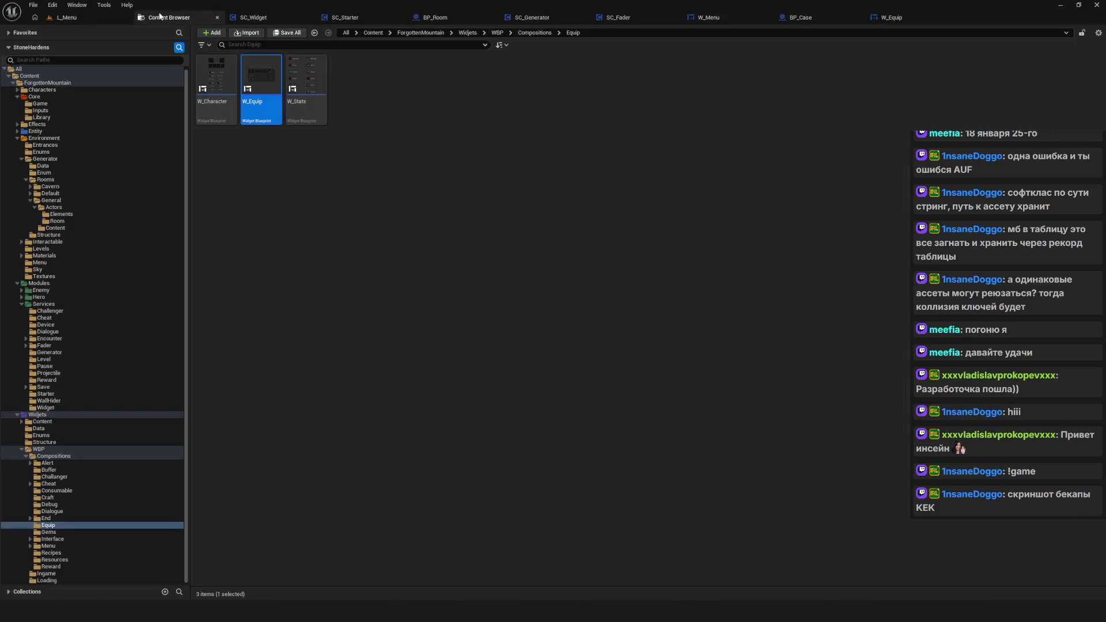
Step: Open the W_Slot widget blueprint from the WBP folder in Graph mode
{"action": "left_click", "coordinate": [53, 456]}
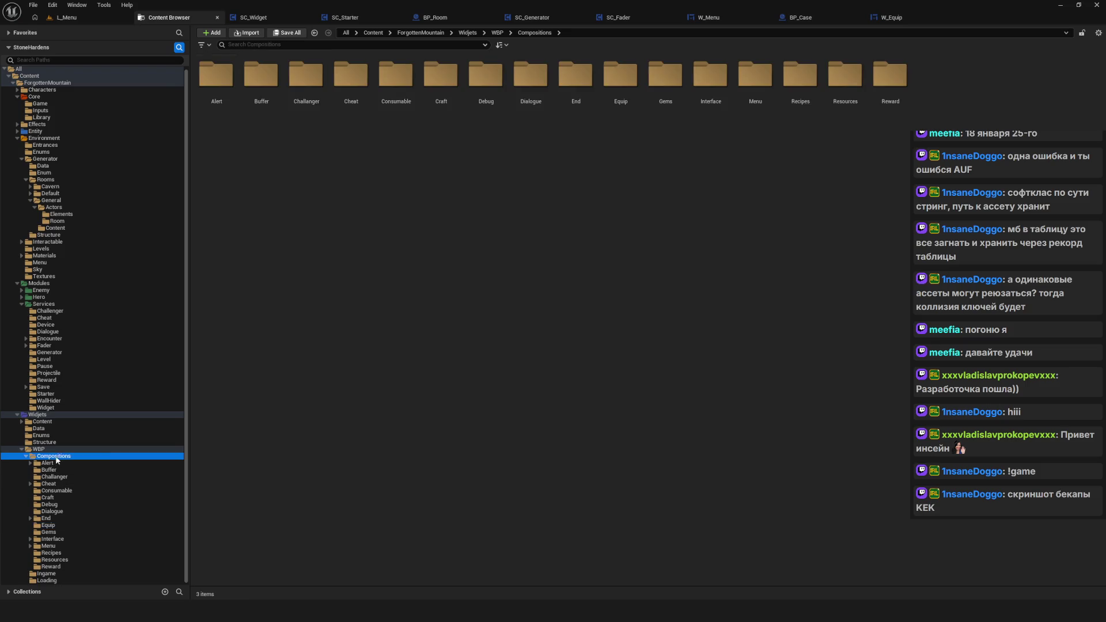
{"action": "left_click", "coordinate": [64, 450]}
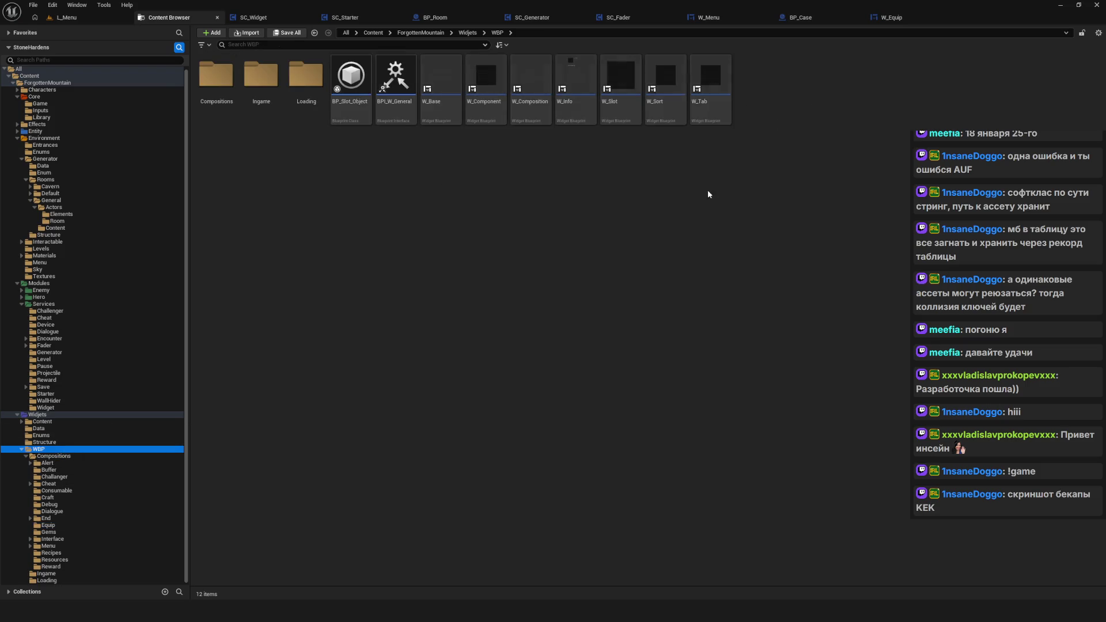
{"action": "double_click", "coordinate": [618, 85]}
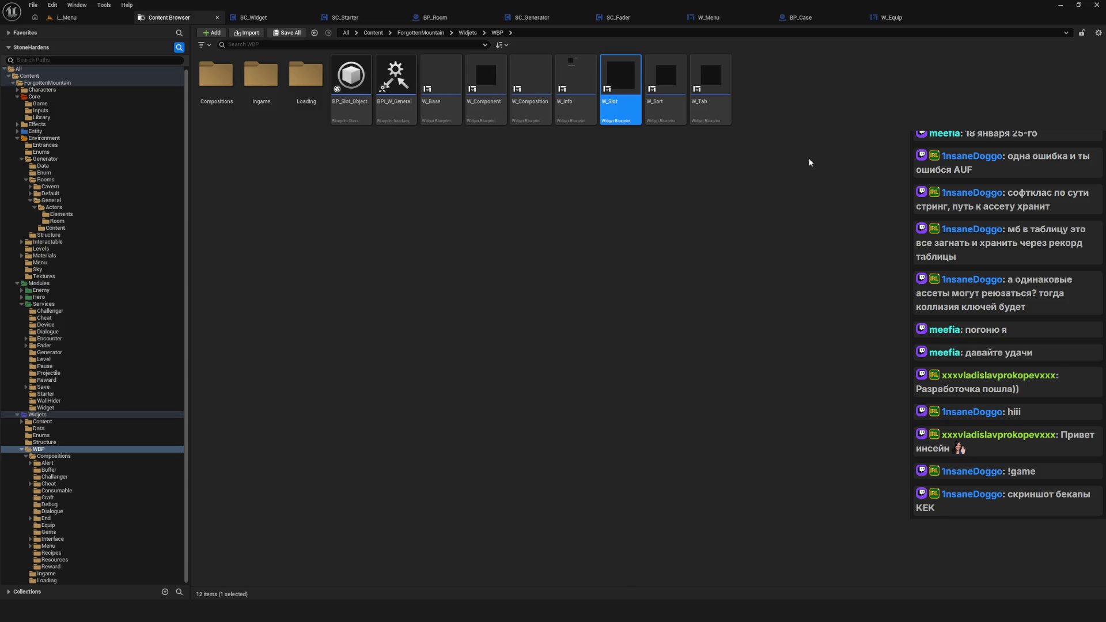
{"action": "left_click", "coordinate": [1084, 34]}
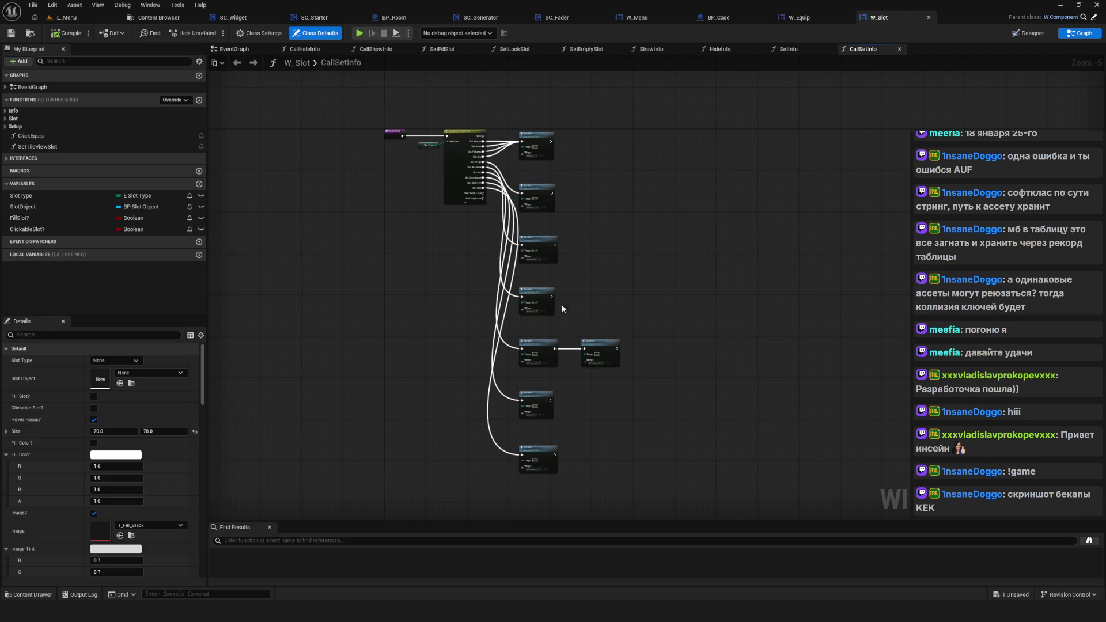
Step: Inspect the Set Info nodes in W_Slot's CallSetInfo graph
{"action": "scroll", "coordinate": [570, 304], "scroll_direction": "up", "scroll_amount": 5}
{"action": "mouse_move", "coordinate": [575, 332]}
{"action": "left_mouse_down"}
{"action": "mouse_move", "coordinate": [587, 314]}
{"action": "mouse_move", "coordinate": [581, 260]}
{"action": "mouse_move", "coordinate": [571, 327]}
{"action": "mouse_move", "coordinate": [598, 277]}
{"action": "mouse_move", "coordinate": [601, 289]}
{"action": "left_mouse_up"}
{"action": "scroll", "coordinate": [613, 381], "scroll_direction": "down", "scroll_amount": 6}
{"action": "scroll", "coordinate": [523, 247], "scroll_direction": "up", "scroll_amount": 4}
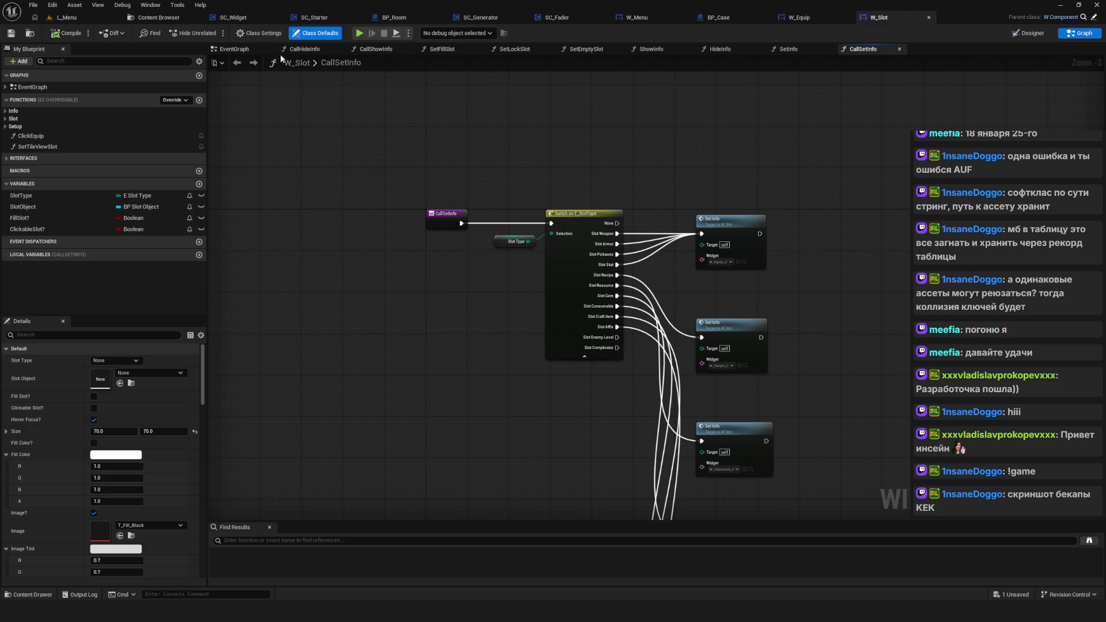
Step: Review the slot object creation chain in W_Slot's EventGraph
{"action": "left_click", "coordinate": [235, 49]}
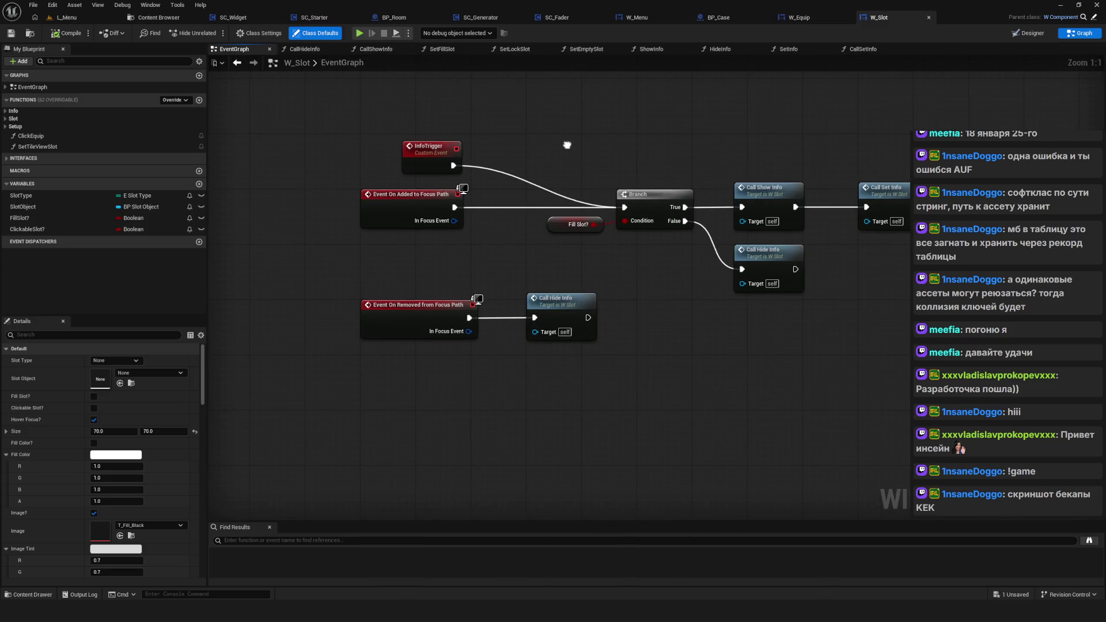
{"action": "scroll", "coordinate": [567, 145], "scroll_direction": "down", "scroll_amount": 5}
{"action": "scroll", "coordinate": [561, 279], "scroll_direction": "up", "scroll_amount": 5}
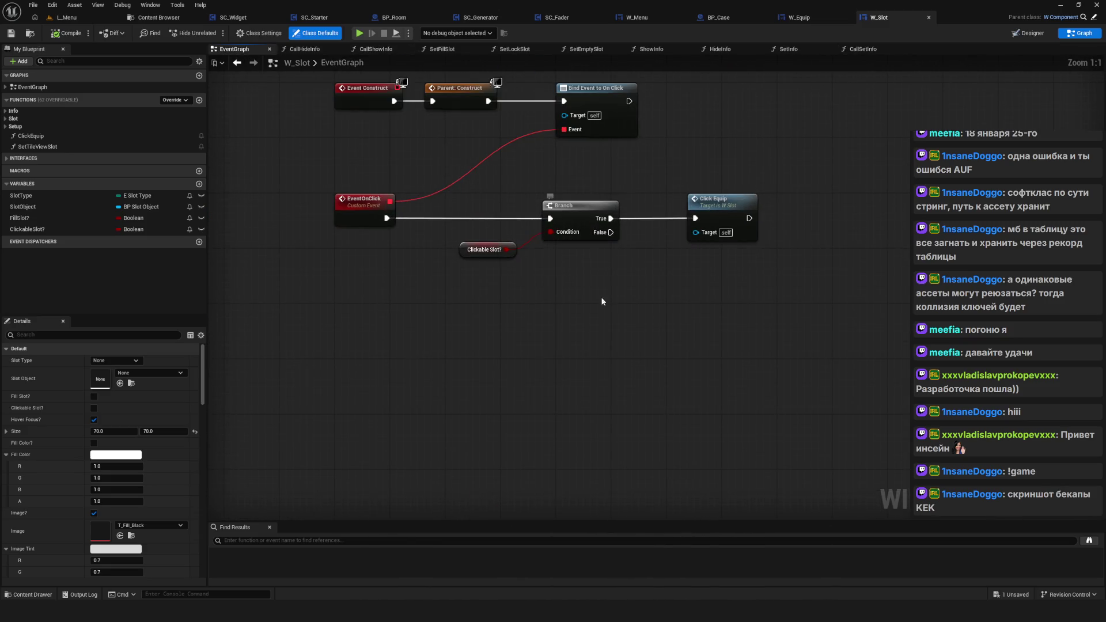
{"action": "left_click_drag", "start_coordinate": [595, 290], "coordinate": [611, 92]}
{"action": "left_click_drag", "start_coordinate": [737, 356], "coordinate": [573, 300]}
{"action": "scroll", "coordinate": [573, 301], "scroll_direction": "down", "scroll_amount": 5}
{"action": "scroll", "coordinate": [570, 281], "scroll_direction": "up", "scroll_amount": 5}
Step: Check the focus events and Construct BP Slot Object chain, then open the ClickEquip function
{"action": "left_click_drag", "start_coordinate": [513, 356], "coordinate": [679, 333]}
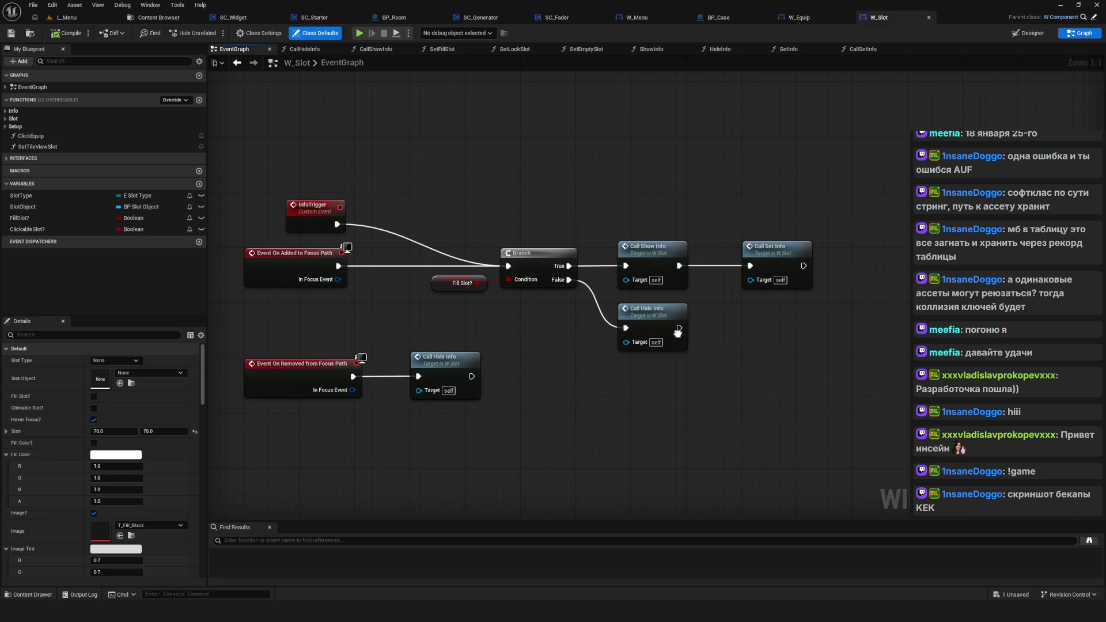
{"action": "scroll", "coordinate": [583, 247], "scroll_direction": "down", "scroll_amount": 5}
{"action": "scroll", "coordinate": [633, 346], "scroll_direction": "up", "scroll_amount": 5}
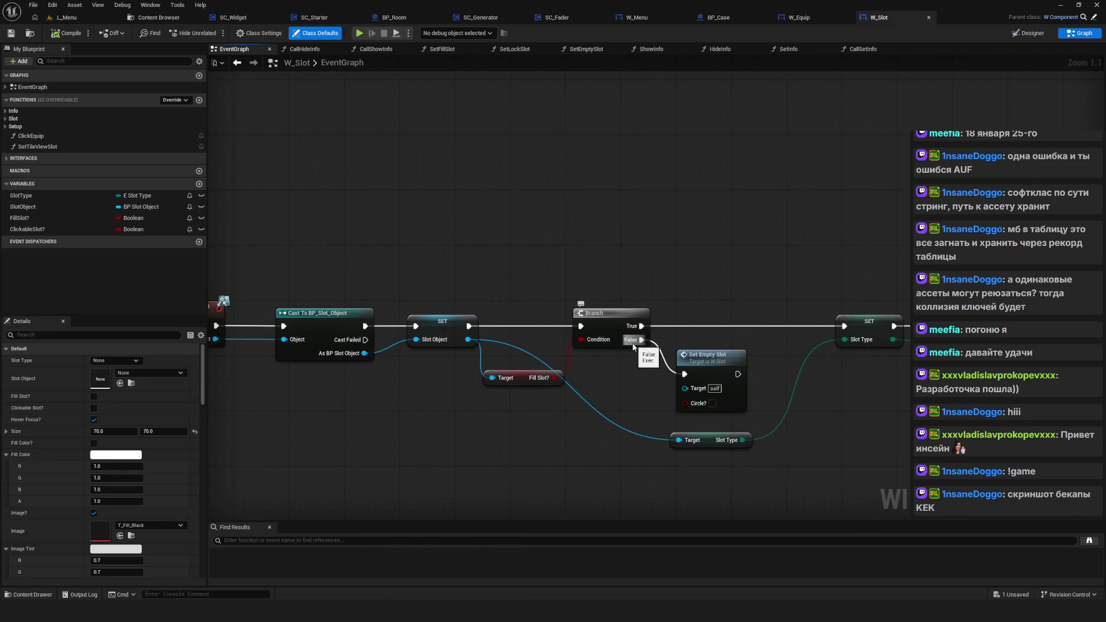
{"action": "scroll", "coordinate": [634, 346], "scroll_direction": "down", "scroll_amount": 4}
{"action": "scroll", "coordinate": [664, 284], "scroll_direction": "up", "scroll_amount": 4}
{"action": "mouse_move", "coordinate": [598, 233]}
{"action": "left_mouse_down"}
{"action": "mouse_move", "coordinate": [655, 312]}
{"action": "mouse_move", "coordinate": [635, 265]}
{"action": "mouse_move", "coordinate": [766, 196]}
{"action": "mouse_move", "coordinate": [576, 265]}
{"action": "mouse_move", "coordinate": [568, 216]}
{"action": "mouse_move", "coordinate": [586, 428]}
{"action": "left_mouse_up"}
{"action": "double_click", "coordinate": [667, 305]}
Step: Set ClickEquip's FIND node class to W_Equip
{"action": "scroll", "coordinate": [437, 248], "scroll_direction": "up", "scroll_amount": 4}
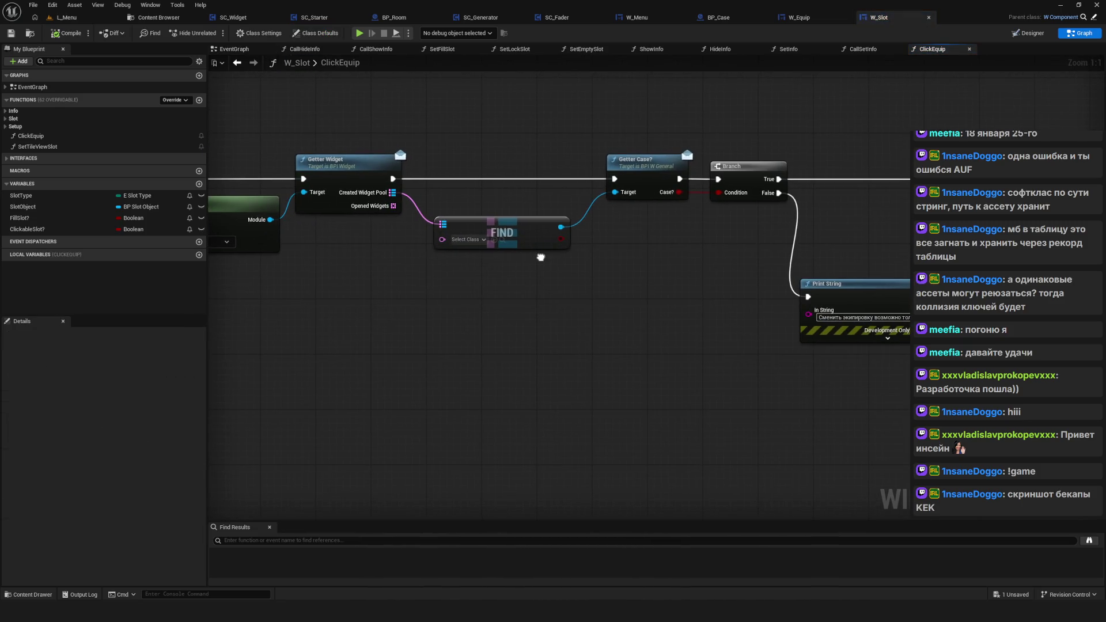
{"action": "left_click_drag", "start_coordinate": [540, 257], "coordinate": [759, 283]}
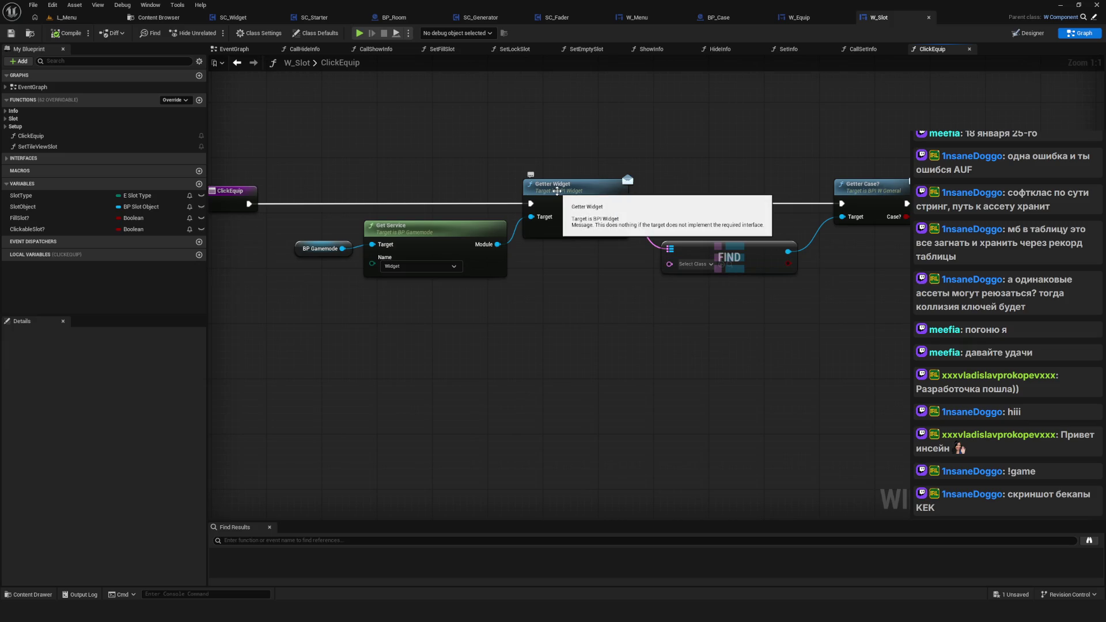
{"action": "left_click_drag", "start_coordinate": [588, 191], "coordinate": [617, 201]}
{"action": "mouse_move", "coordinate": [320, 139]}
{"action": "left_mouse_down"}
{"action": "mouse_move", "coordinate": [561, 328]}
{"action": "mouse_move", "coordinate": [616, 333]}
{"action": "left_mouse_up"}
{"action": "left_click", "coordinate": [724, 271]}
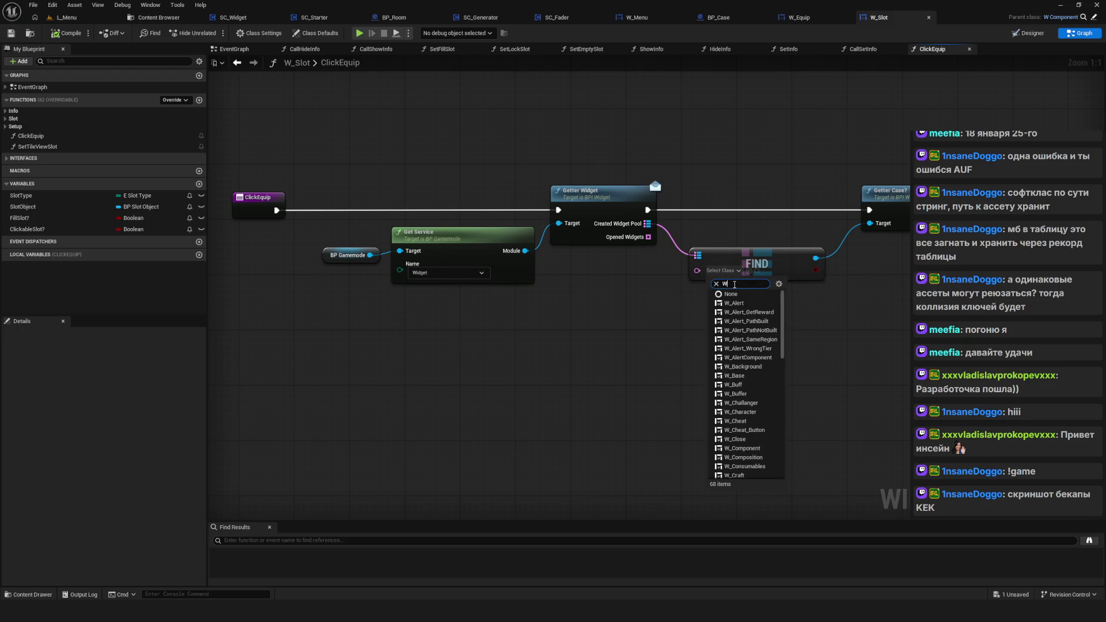
{"action": "type", "text": "_Equip"}
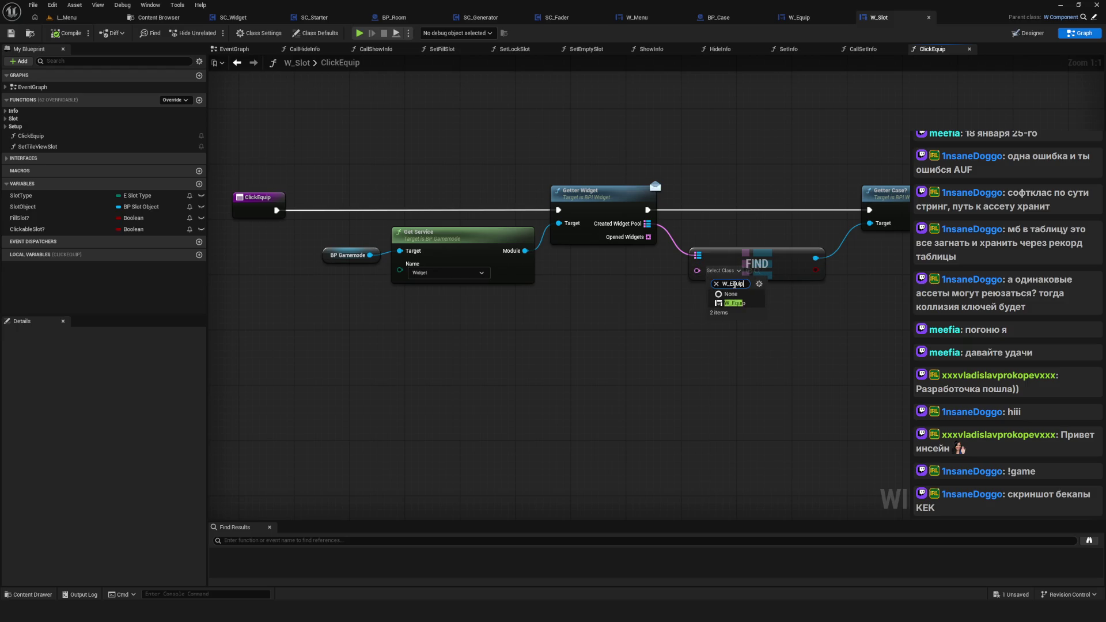
{"action": "left_click", "coordinate": [727, 304]}
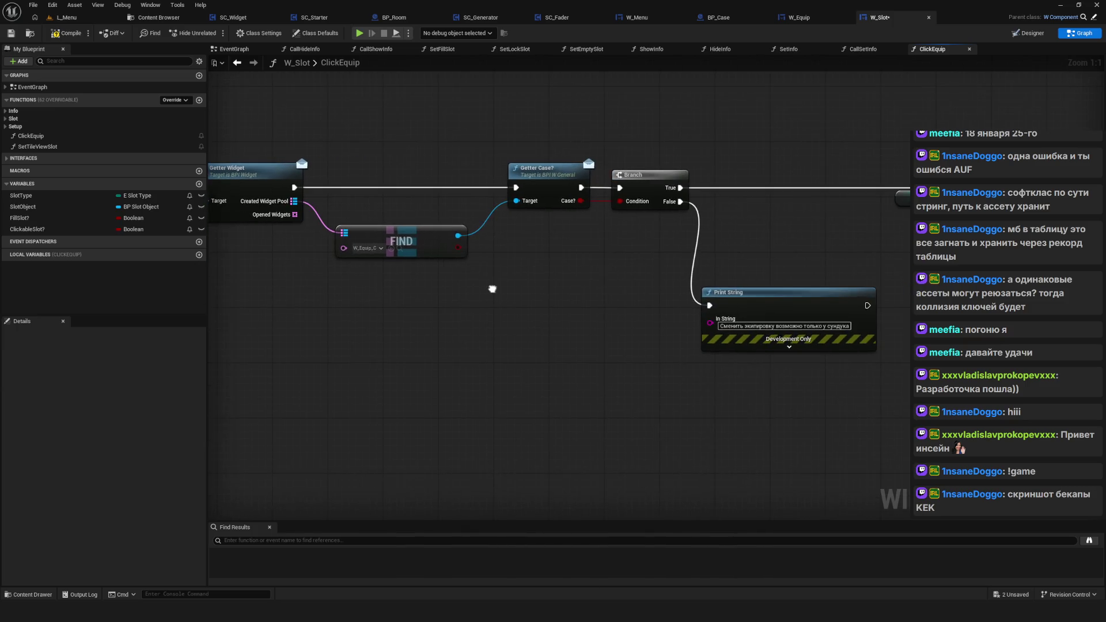
Step: Review the Branch, Print String and slot type switch nodes, then launch a standalone preview
{"action": "left_click_drag", "start_coordinate": [694, 306], "coordinate": [574, 304]}
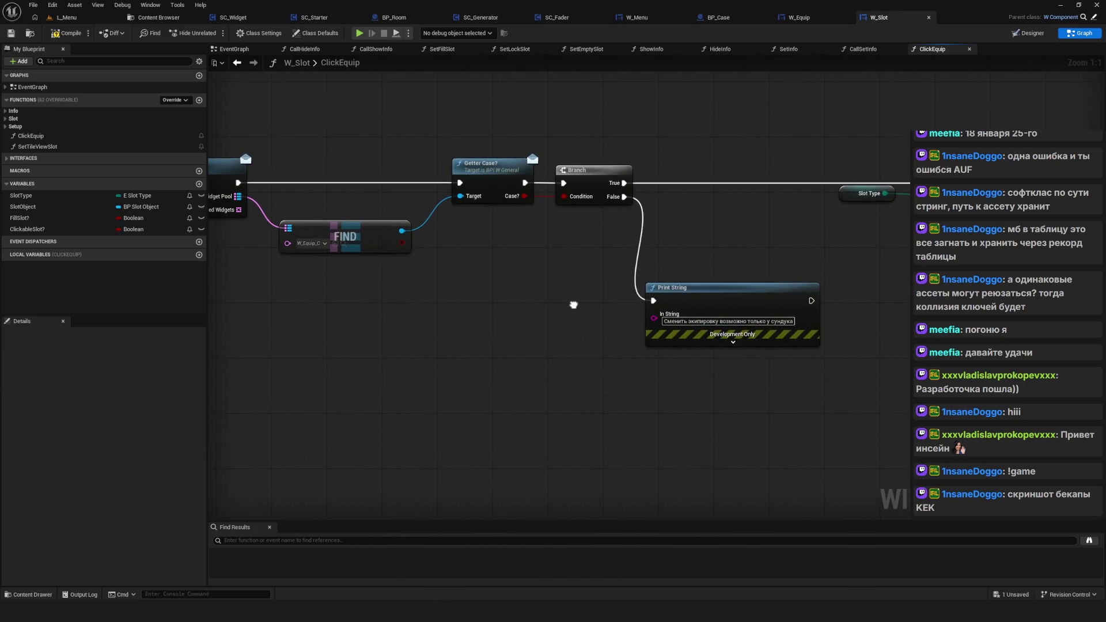
{"action": "left_click_drag", "start_coordinate": [514, 184], "coordinate": [253, 193]}
{"action": "key", "text": "Home"}
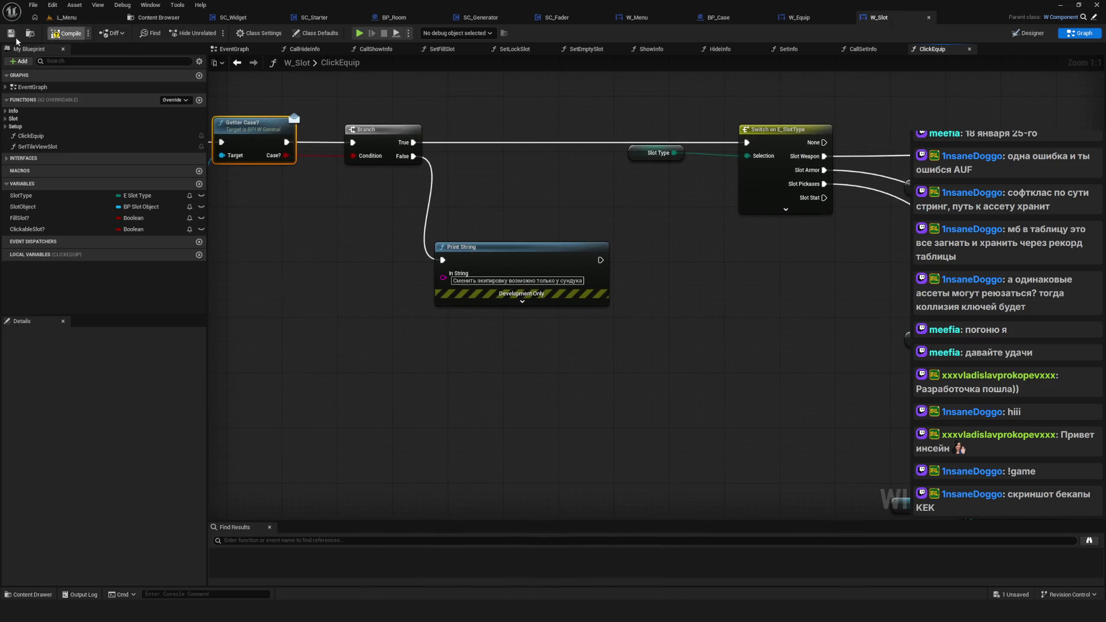
{"action": "left_click", "coordinate": [361, 33]}
Step: Start the standalone game and try equipping an item from the inventory
{"action": "left_click", "coordinate": [553, 365]}
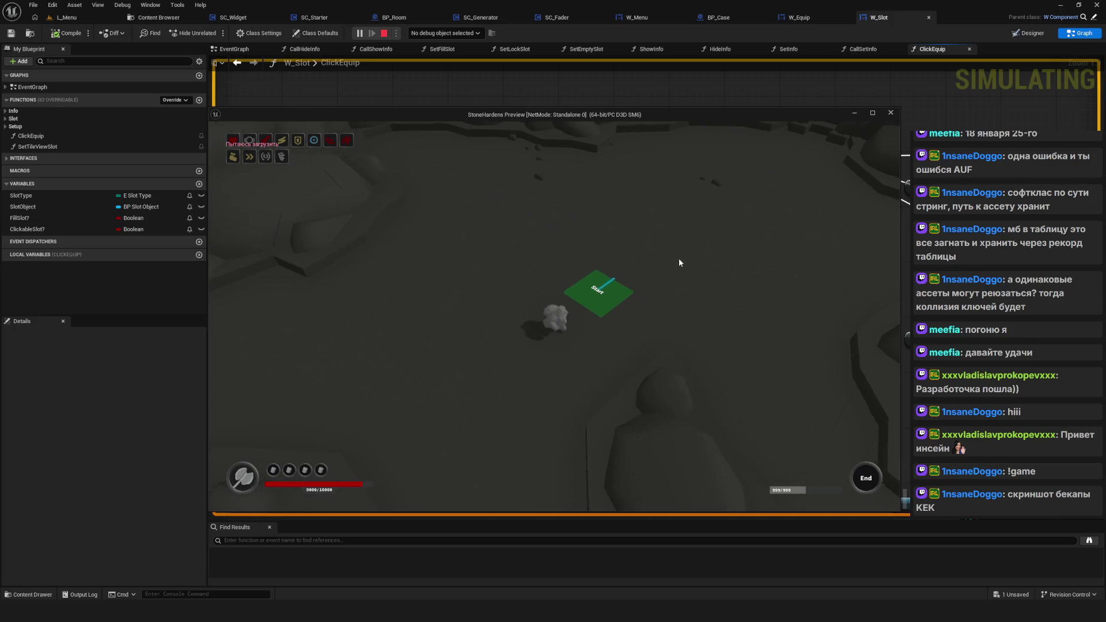
{"action": "key", "text": "i"}
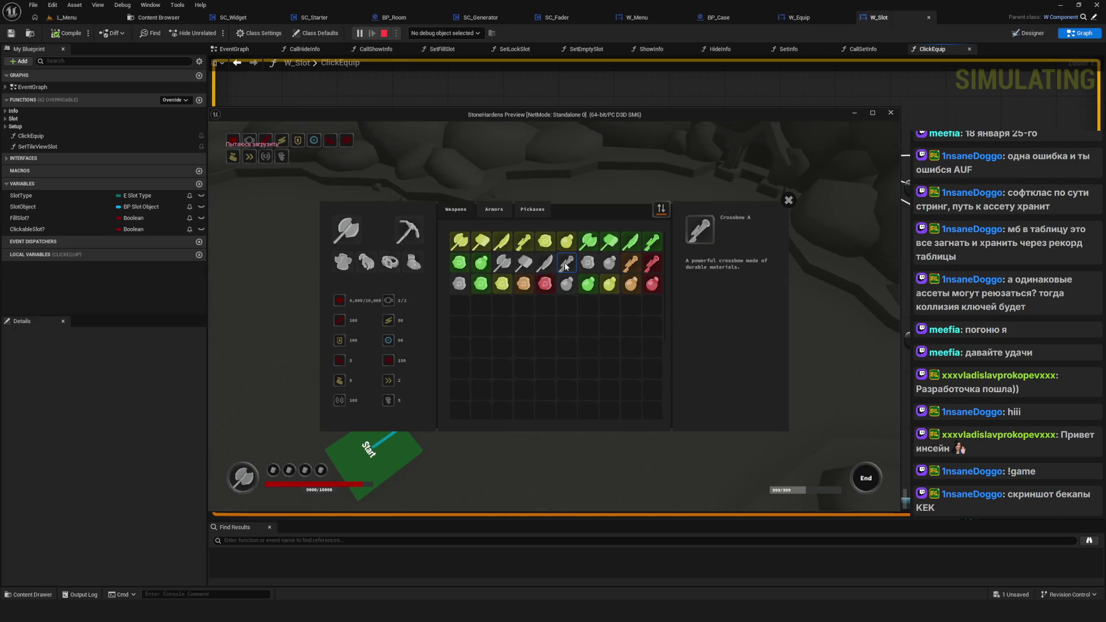
{"action": "left_click", "coordinate": [568, 265]}
{"action": "left_click", "coordinate": [569, 266]}
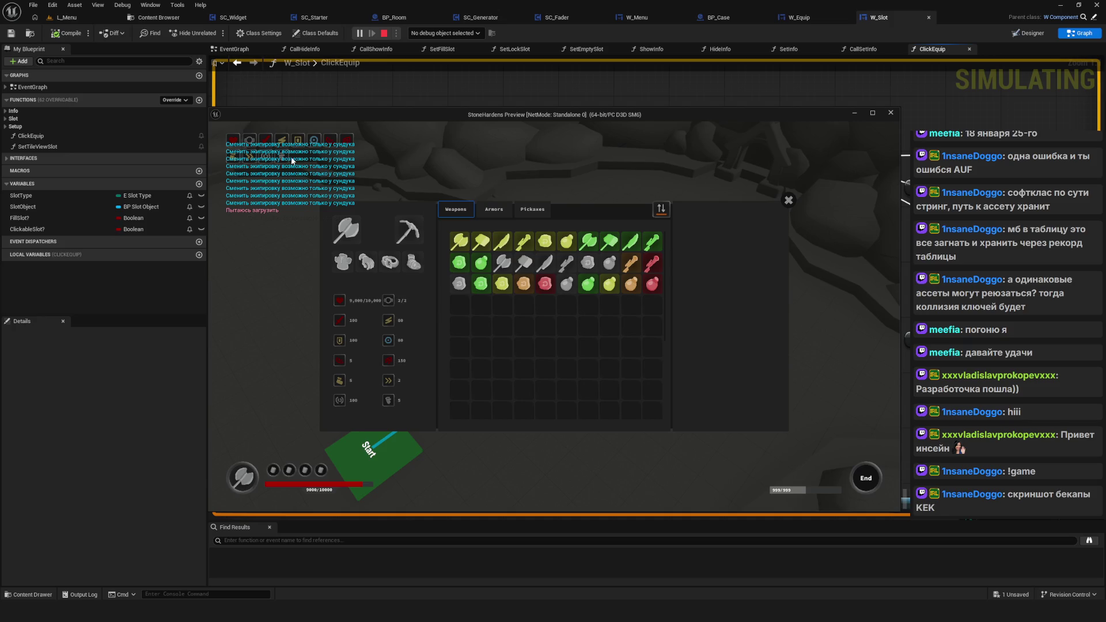
{"action": "key", "text": "i"}
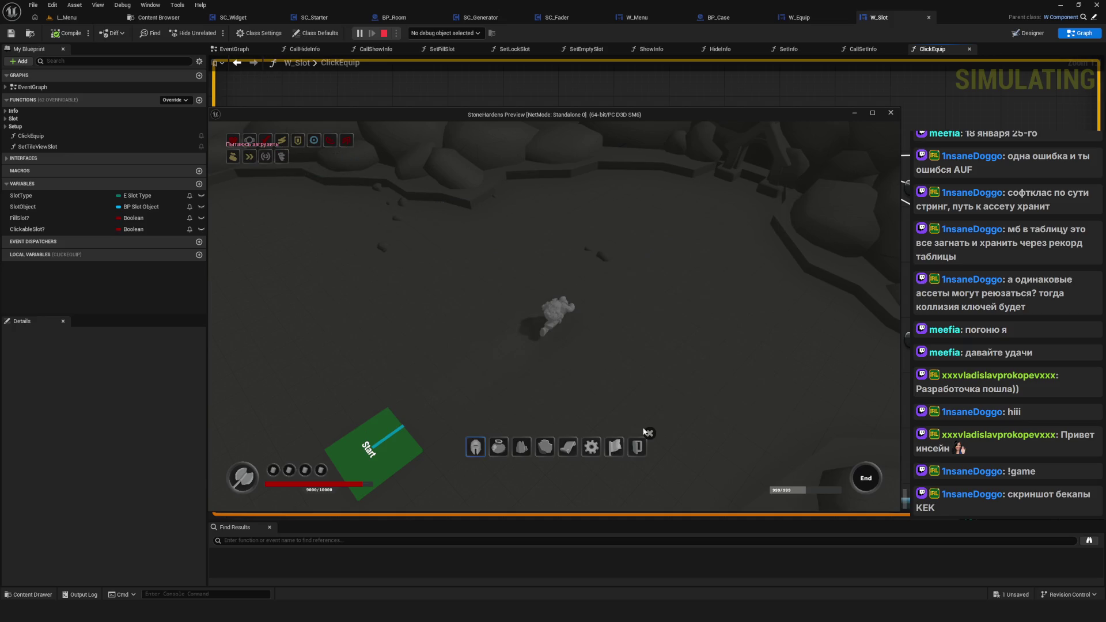
Step: Make the preview fill the screen and walk the hero through the arena into Foothill
{"action": "left_click", "coordinate": [650, 434]}
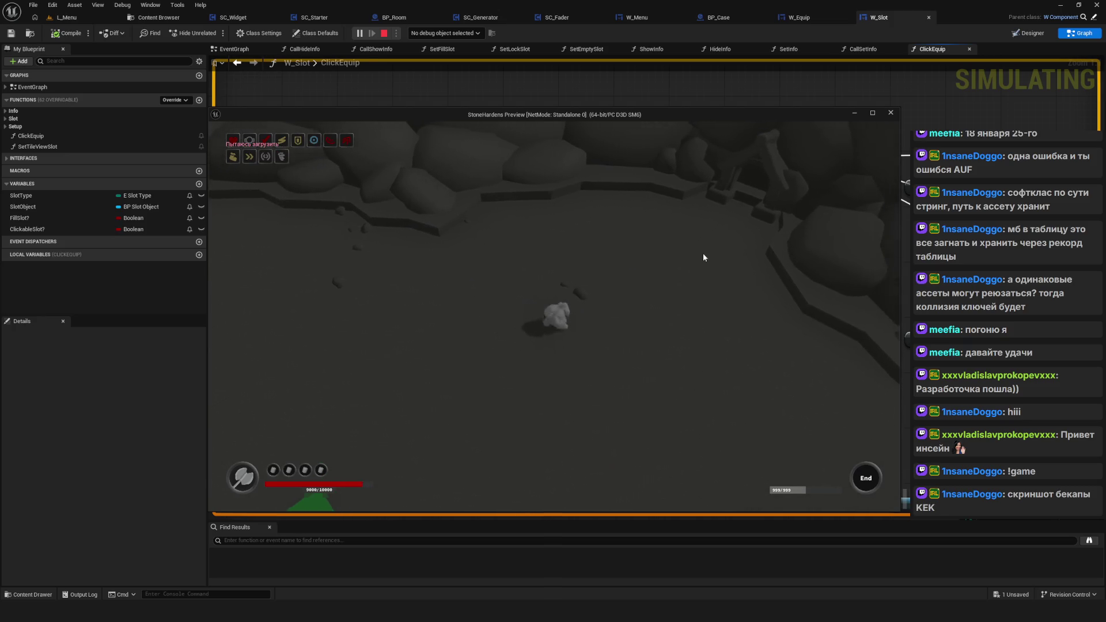
{"action": "left_click", "coordinate": [873, 114]}
{"action": "key", "text": "w"}
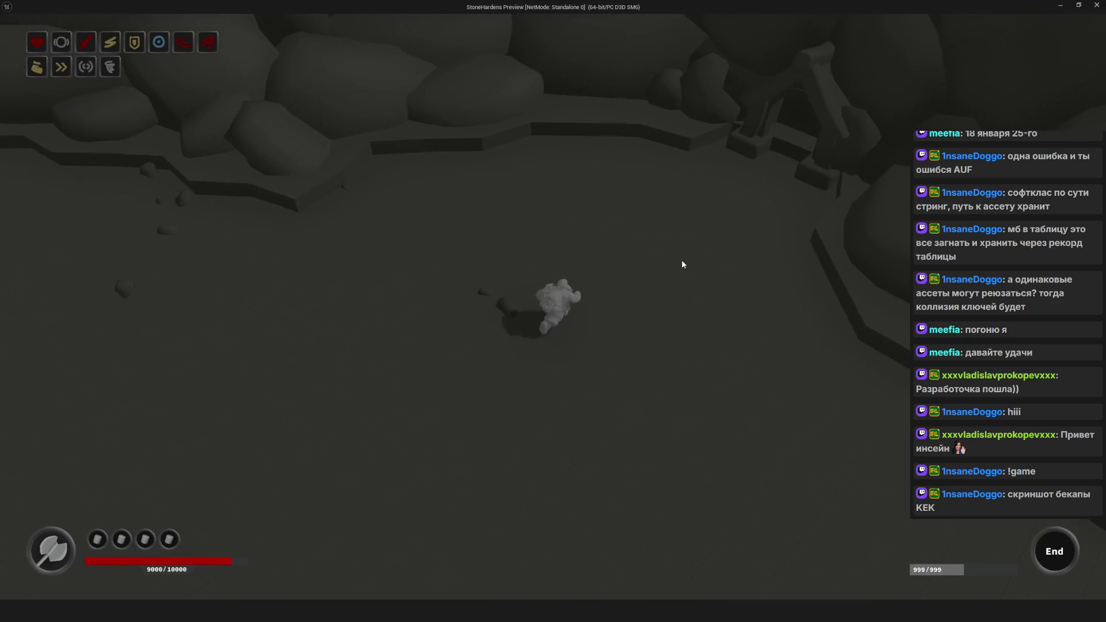
{"action": "key", "text": "w"}
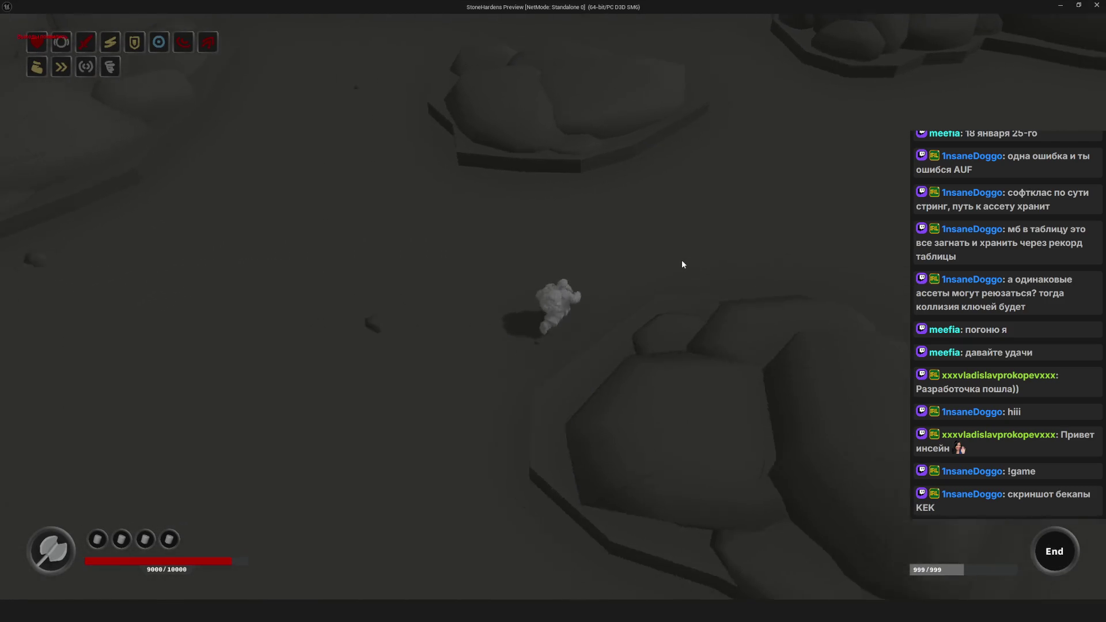
{"action": "key", "text": "w"}
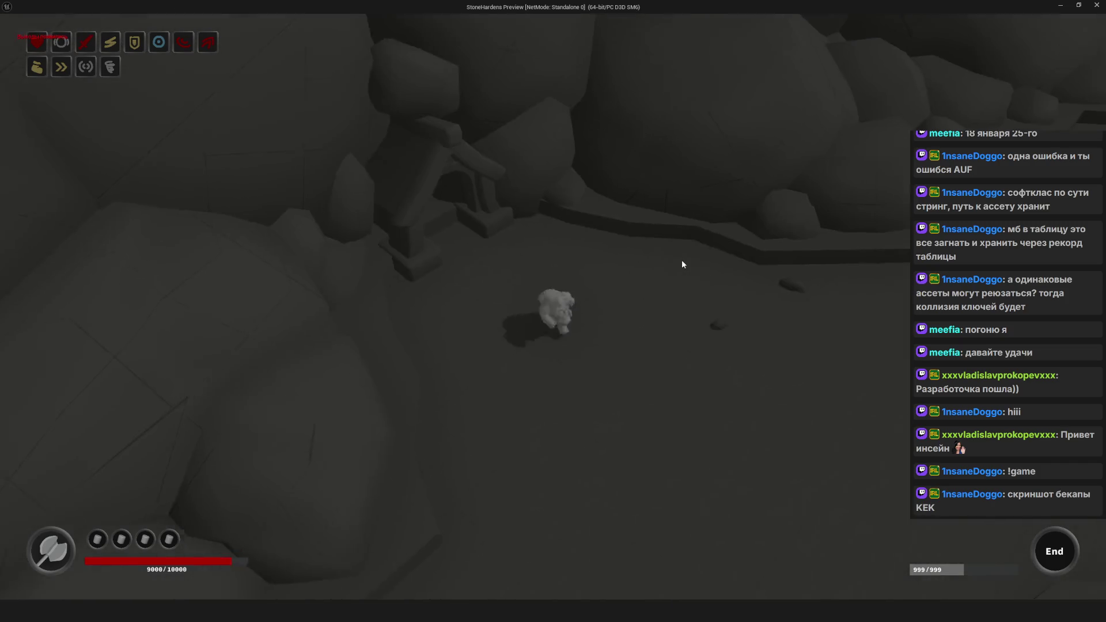
{"action": "key", "text": "w"}
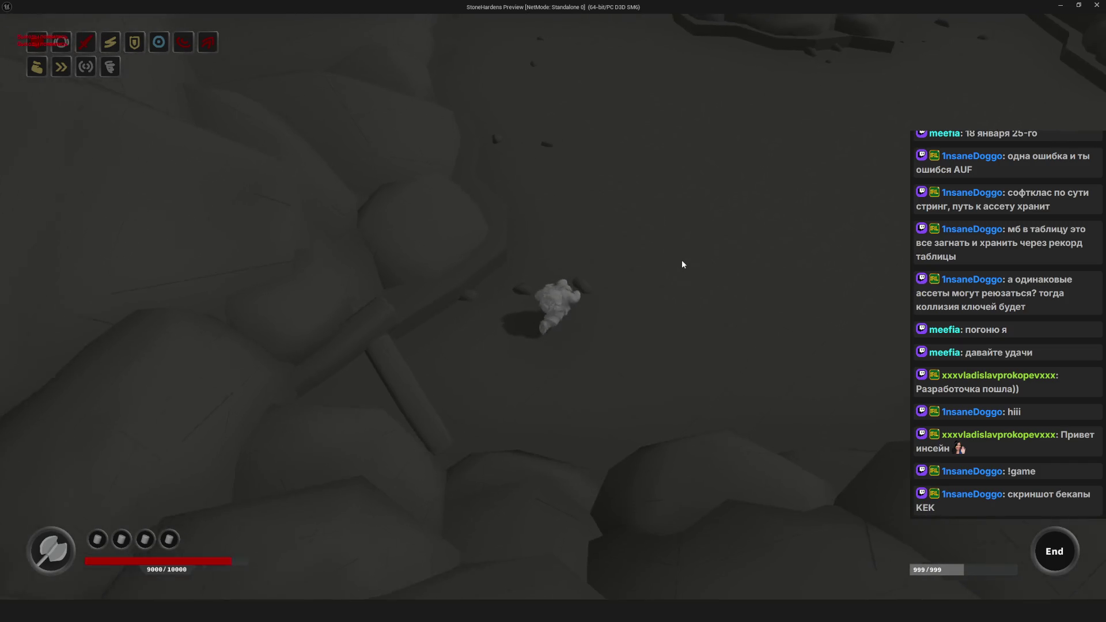
{"action": "key", "text": "w"}
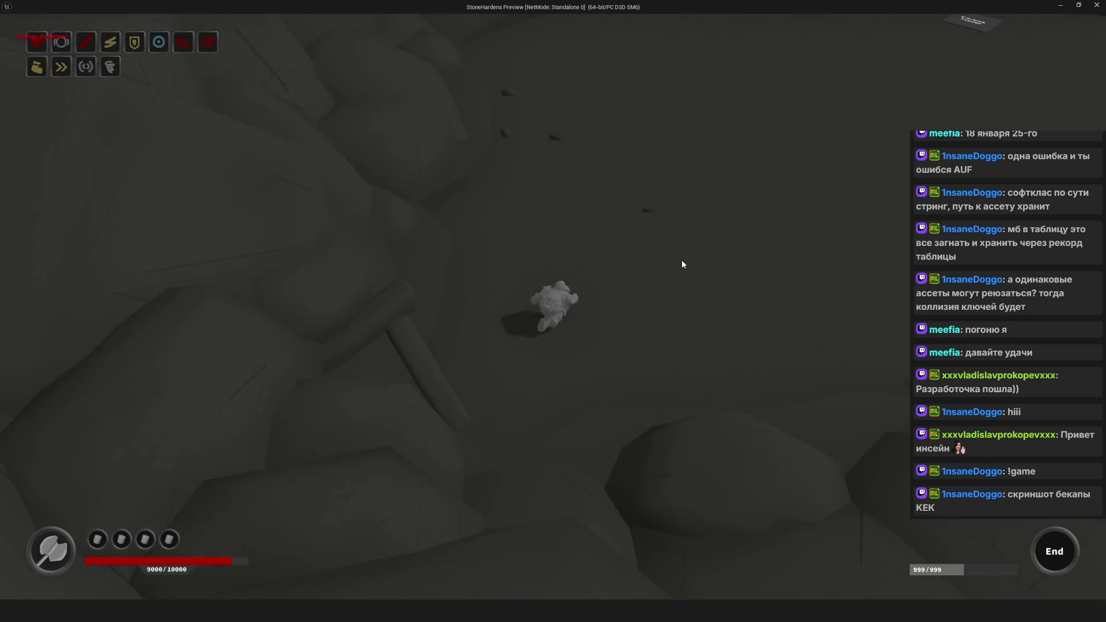
{"action": "key", "text": "w"}
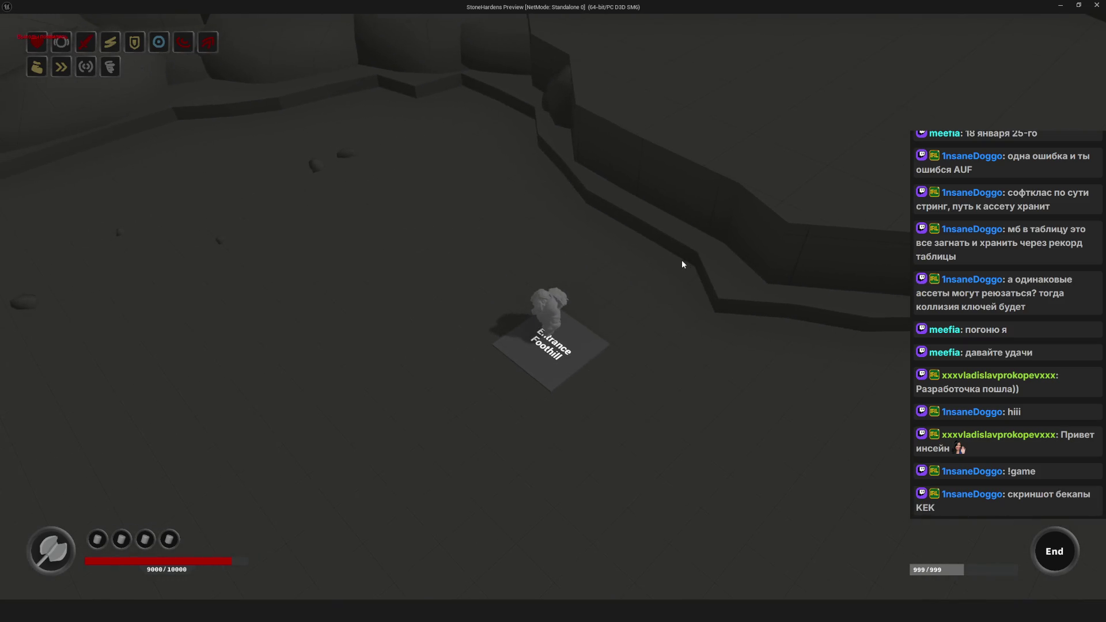
Step: Open and close the inventory twice beside the orange object
{"action": "key", "text": "a"}
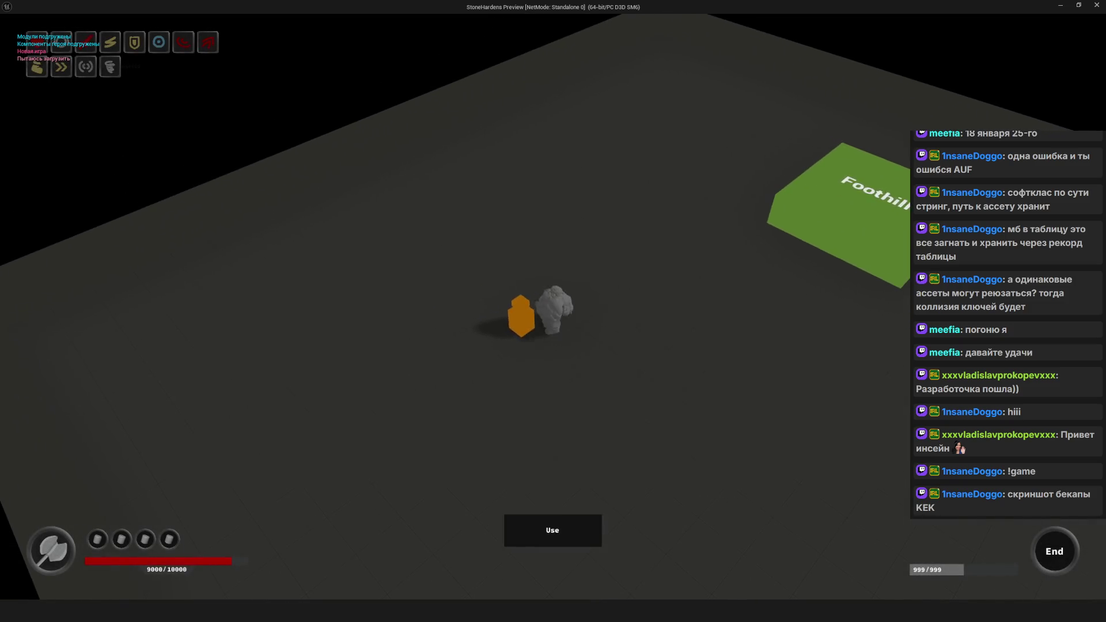
{"action": "key", "text": "i"}
{"action": "left_click", "coordinate": [570, 231]}
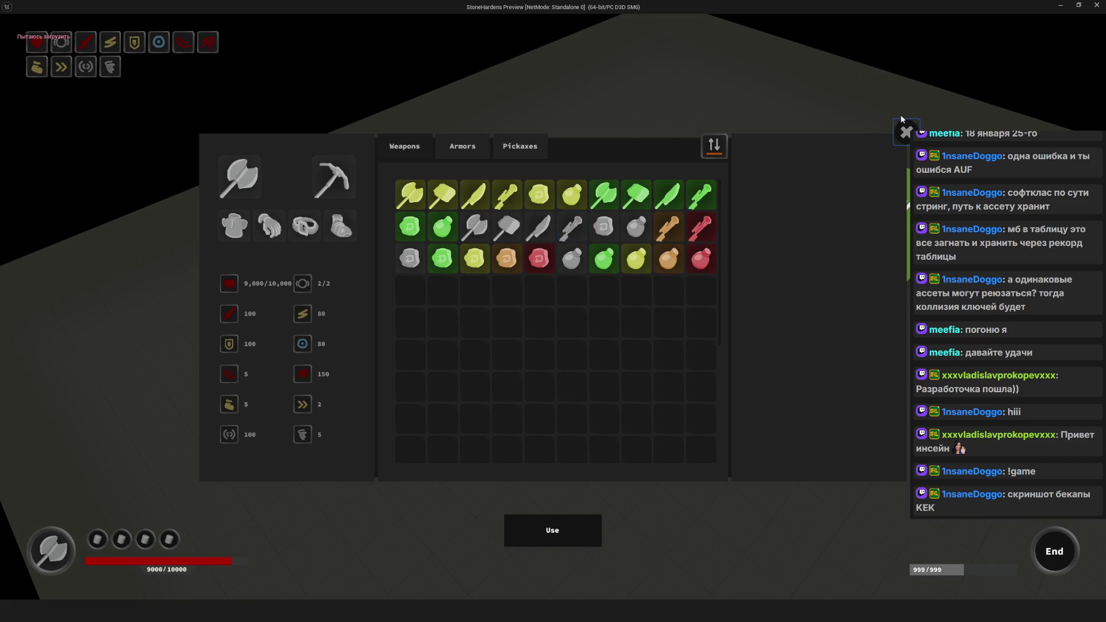
{"action": "left_click", "coordinate": [905, 131]}
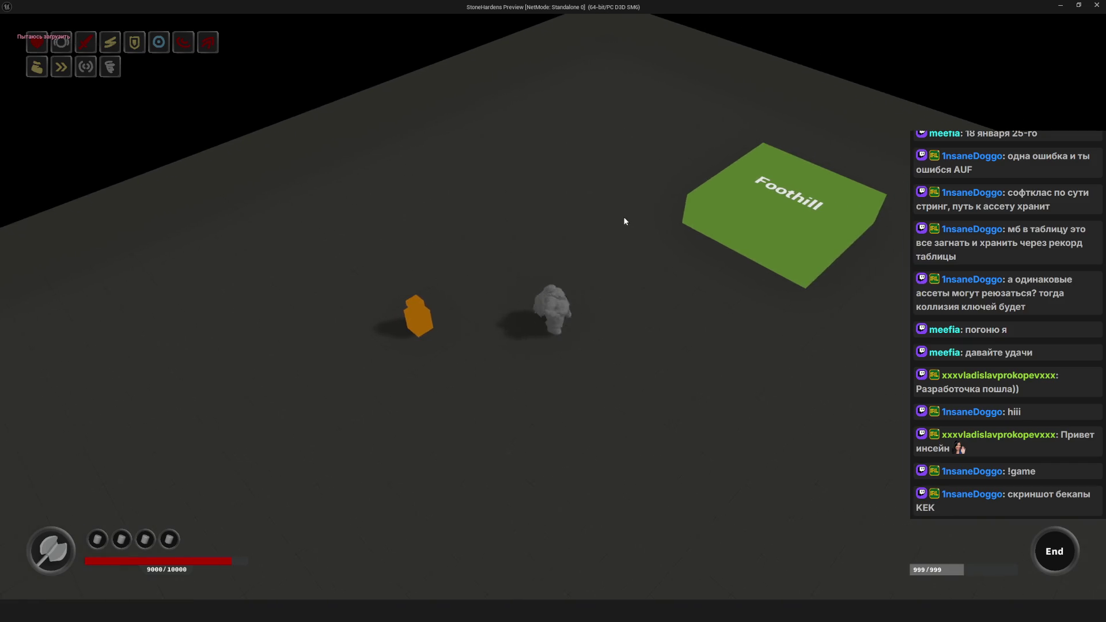
{"action": "key", "text": "i"}
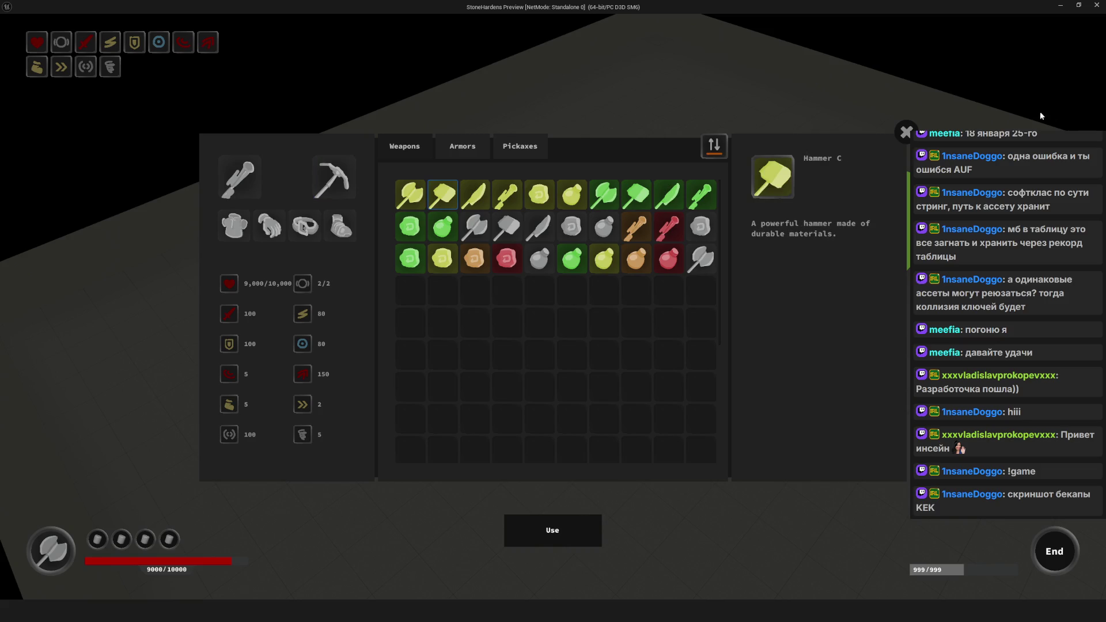
{"action": "left_click", "coordinate": [906, 133]}
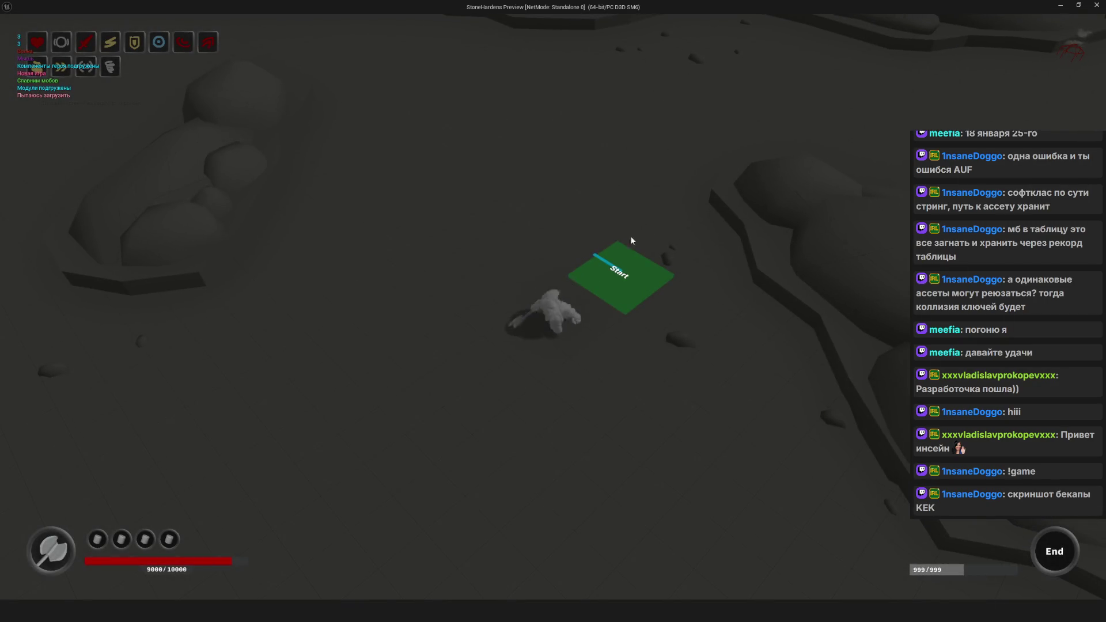
Step: Move the hero off the Start tile, check the inventory weapons, and stop the play session
{"action": "left_click", "coordinate": [524, 341]}
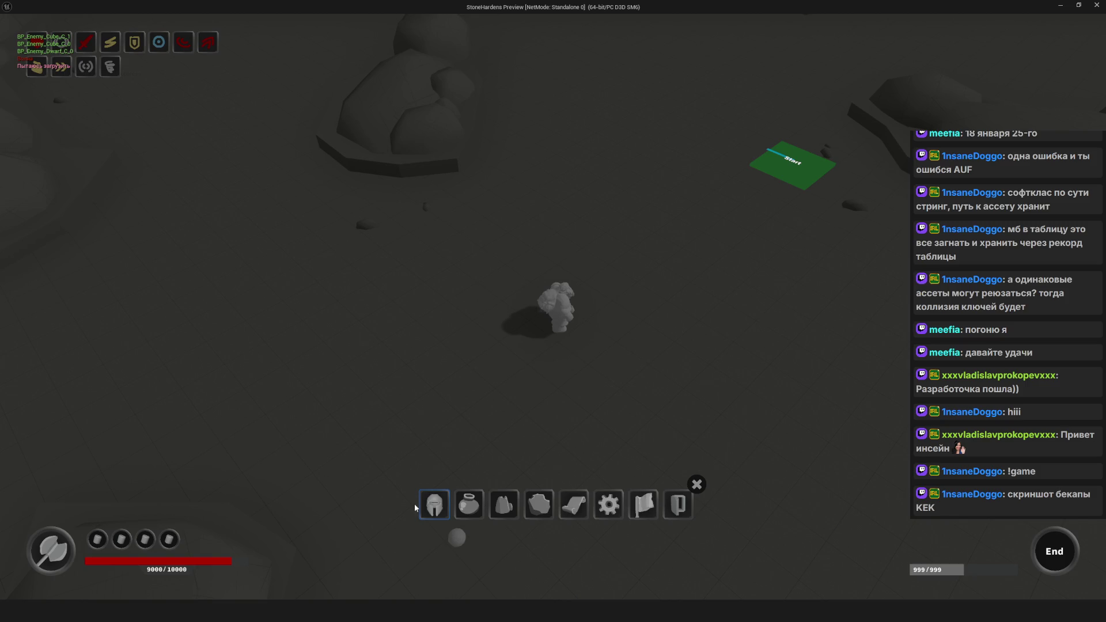
{"action": "left_click", "coordinate": [435, 504]}
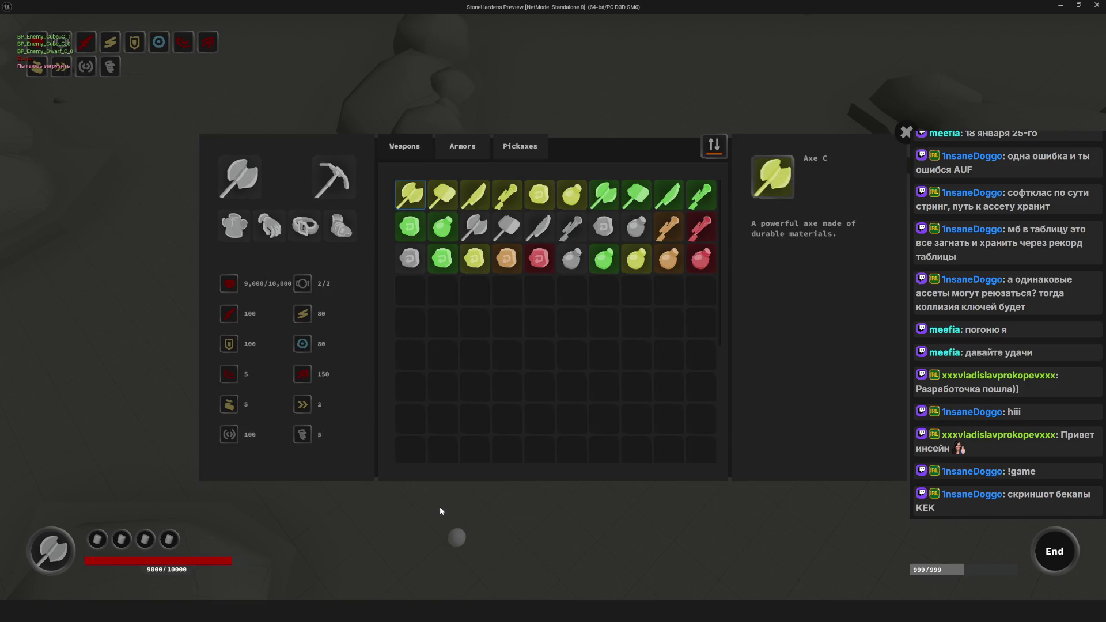
{"action": "left_click", "coordinate": [440, 510]}
{"action": "left_click", "coordinate": [695, 485]}
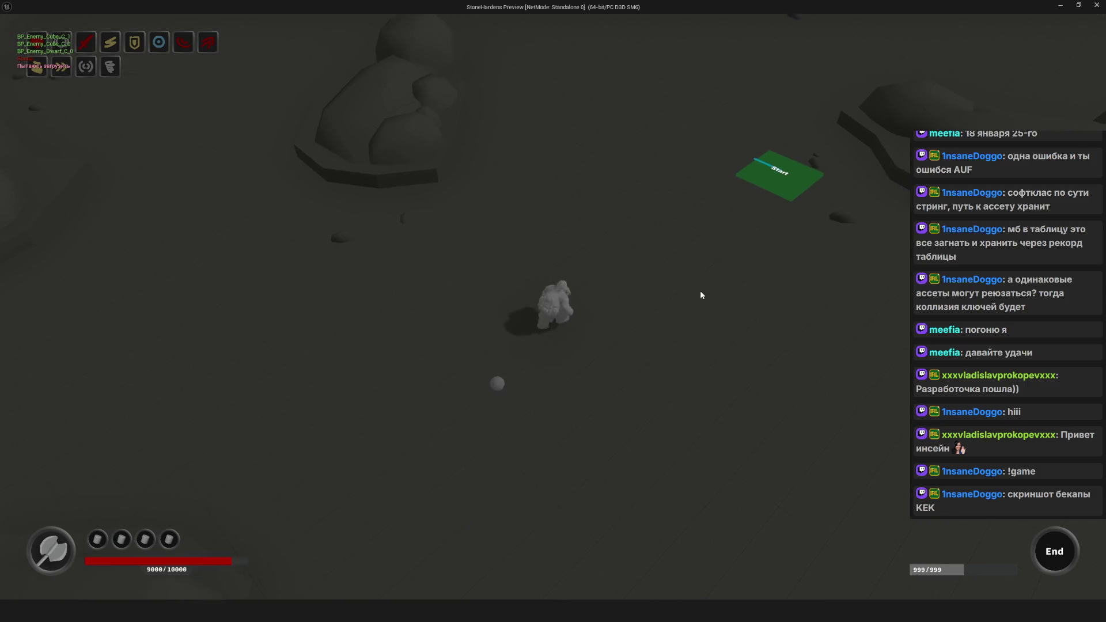
{"action": "key", "text": "Escape"}
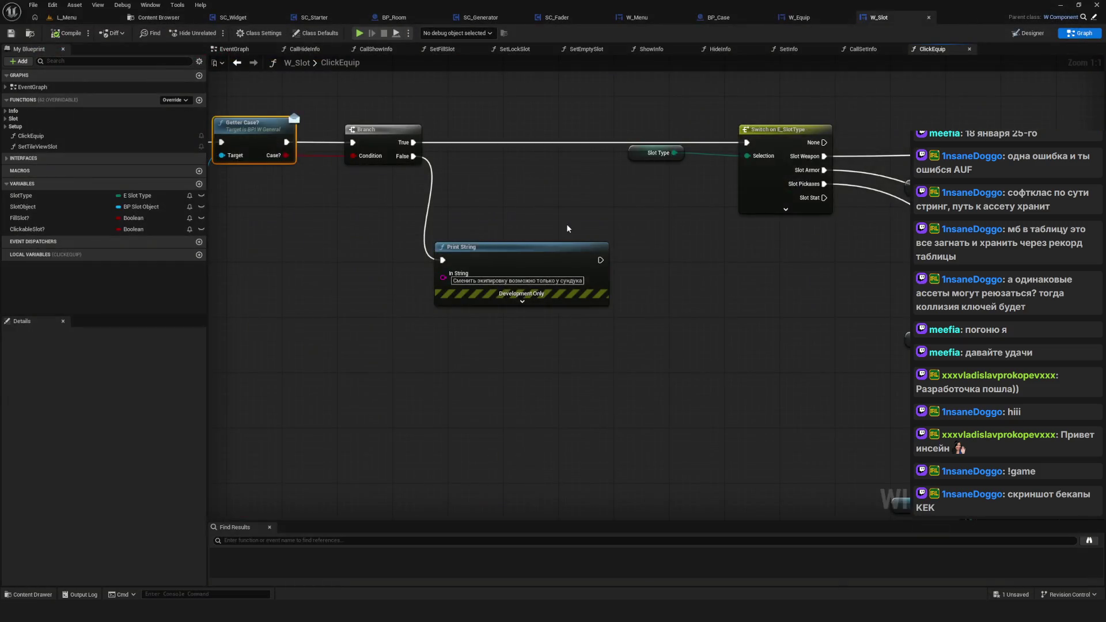
Step: Open W_Interface from WBP/Compositions/Interface in Graph mode
{"action": "scroll", "coordinate": [576, 262], "scroll_direction": "down", "scroll_amount": 6}
{"action": "scroll", "coordinate": [691, 288], "scroll_direction": "up", "scroll_amount": 3}
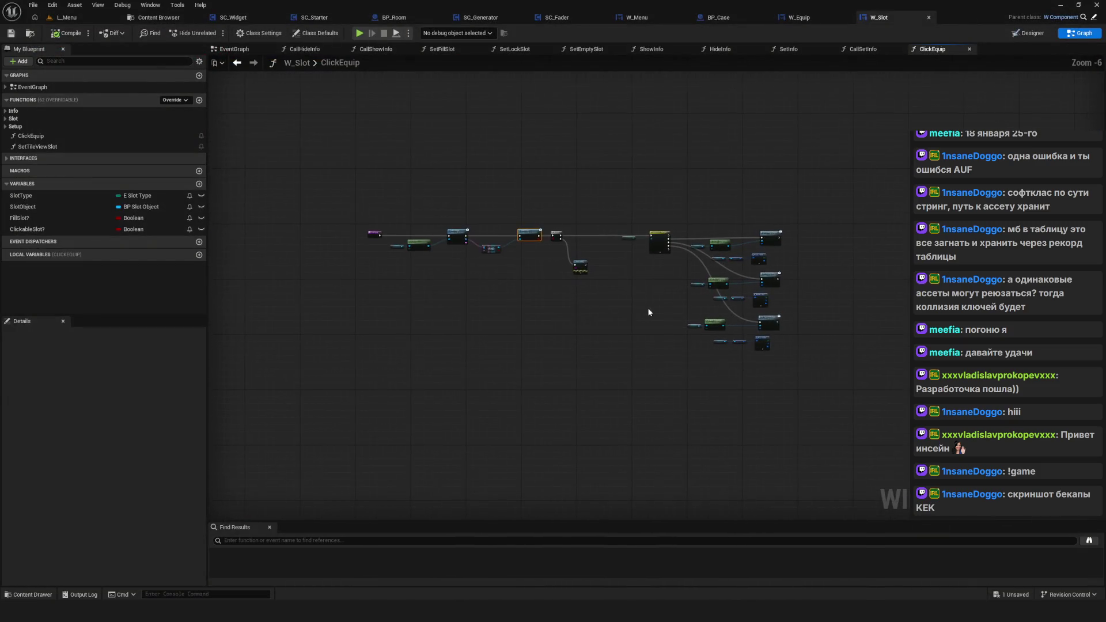
{"action": "left_click", "coordinate": [168, 17]}
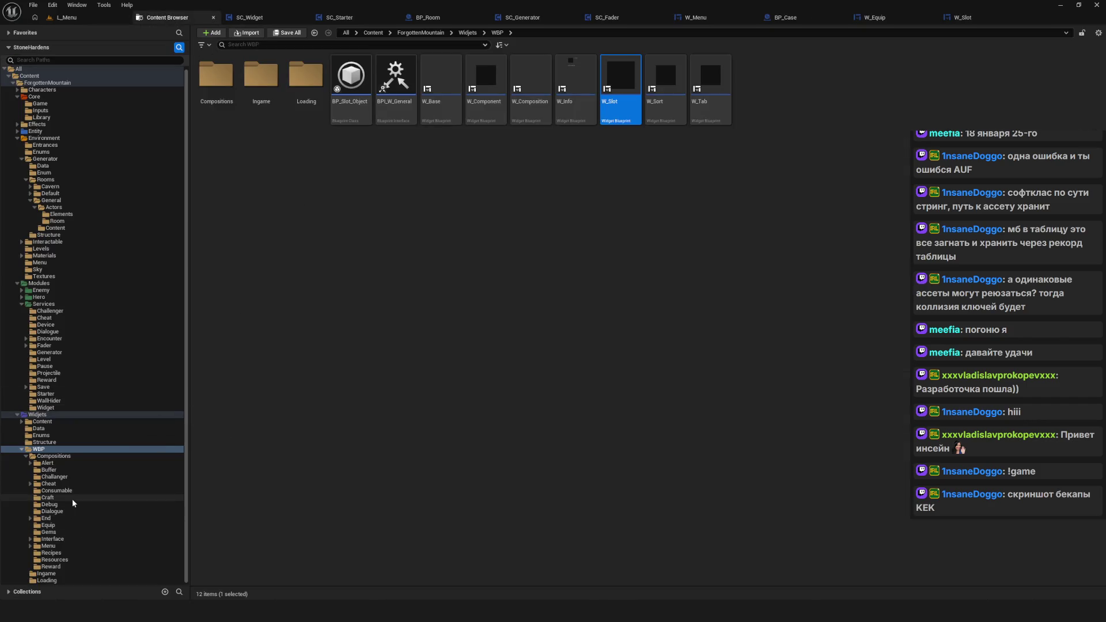
{"action": "left_click", "coordinate": [68, 540]}
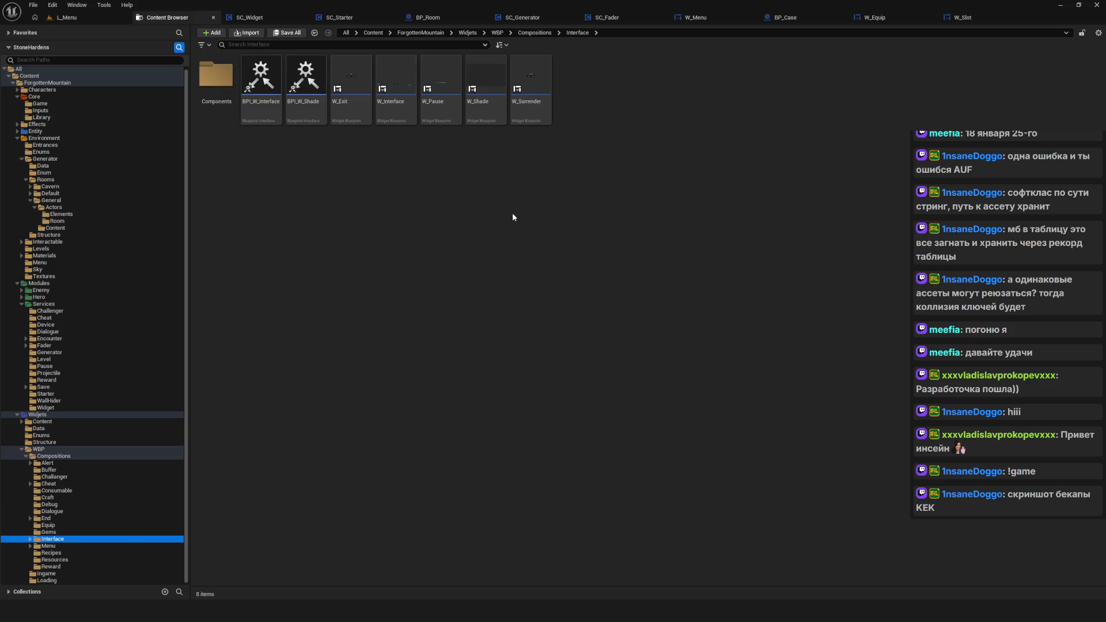
{"action": "double_click", "coordinate": [396, 80]}
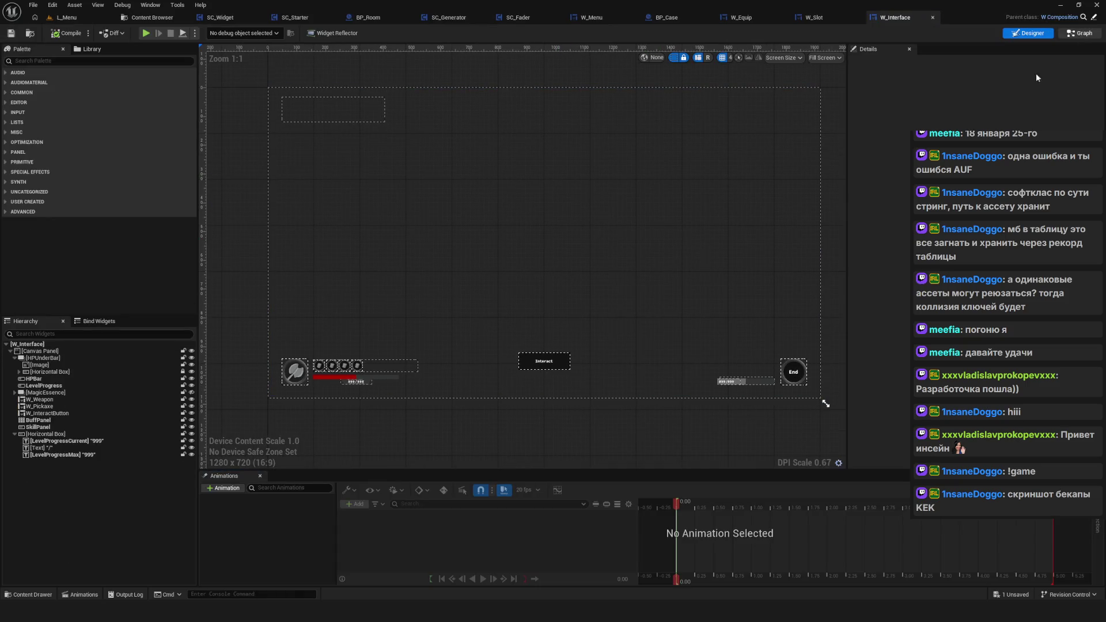
{"action": "left_click", "coordinate": [1081, 33]}
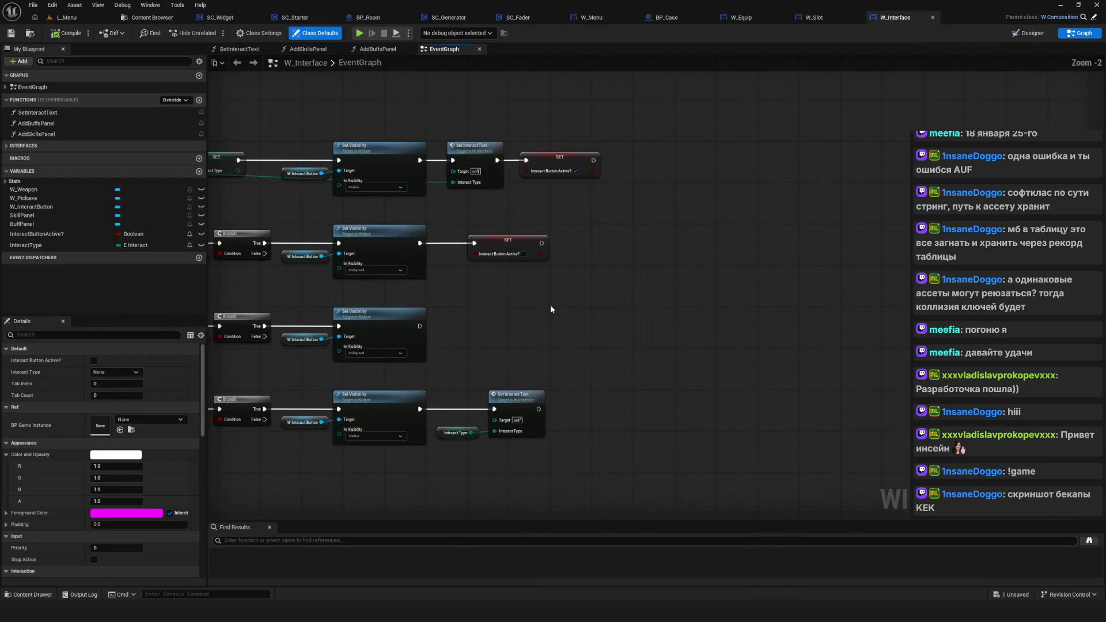
Step: Inspect the weapon widget in the HUD layout and the construct and Register Interface nodes
{"action": "scroll", "coordinate": [711, 228], "scroll_direction": "down", "scroll_amount": 5}
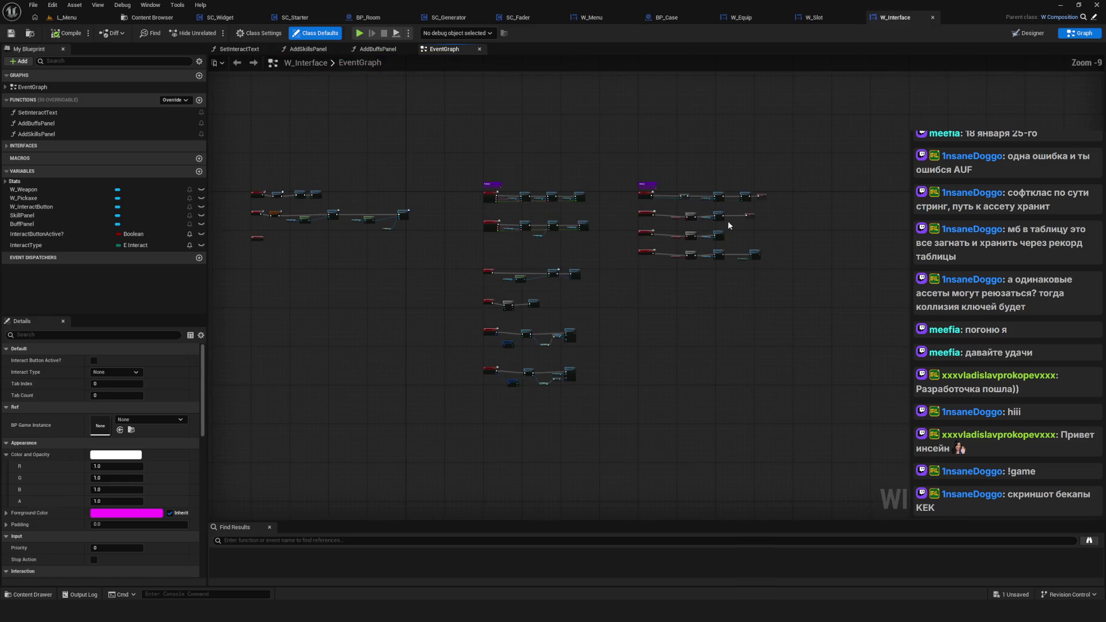
{"action": "left_click_drag", "start_coordinate": [667, 257], "coordinate": [544, 305]}
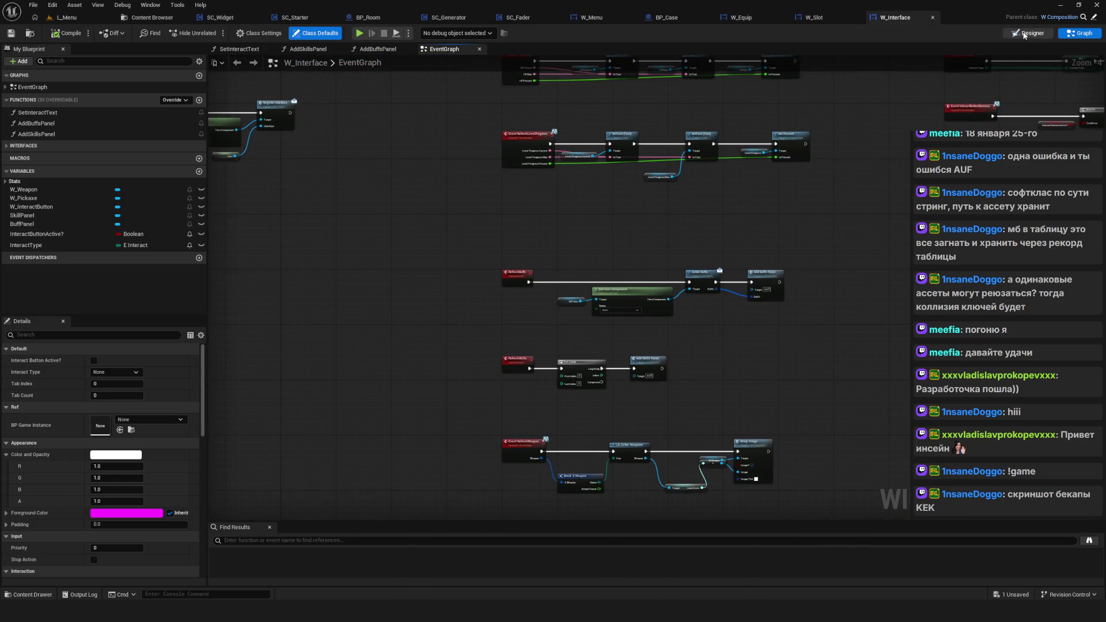
{"action": "left_click", "coordinate": [100, 397]}
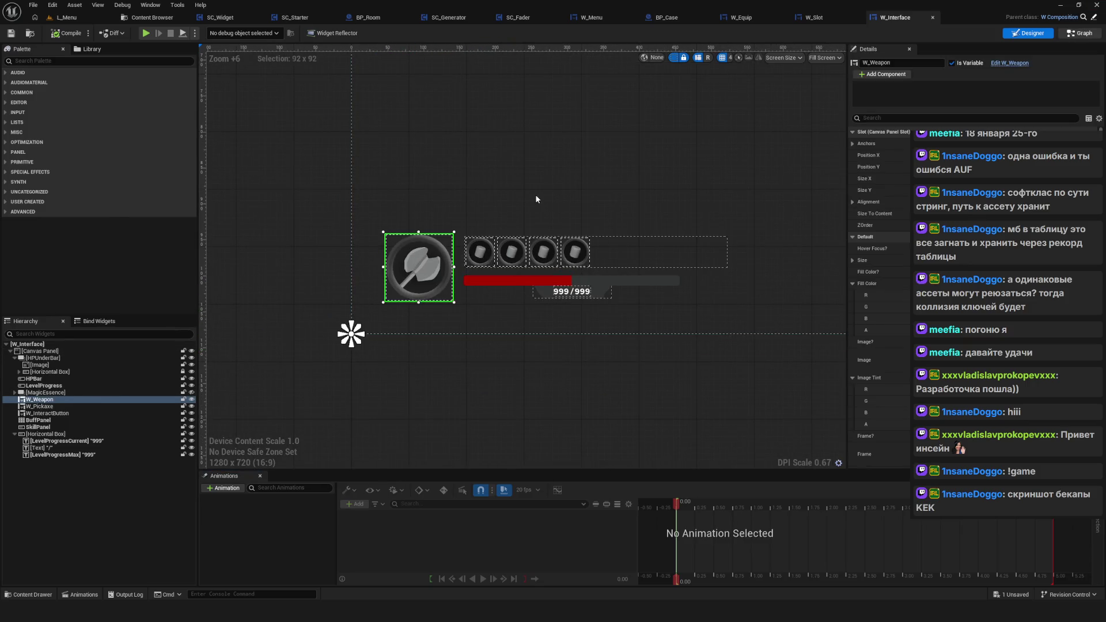
{"action": "left_click", "coordinate": [1081, 33]}
{"action": "scroll", "coordinate": [456, 282], "scroll_direction": "up", "scroll_amount": 4}
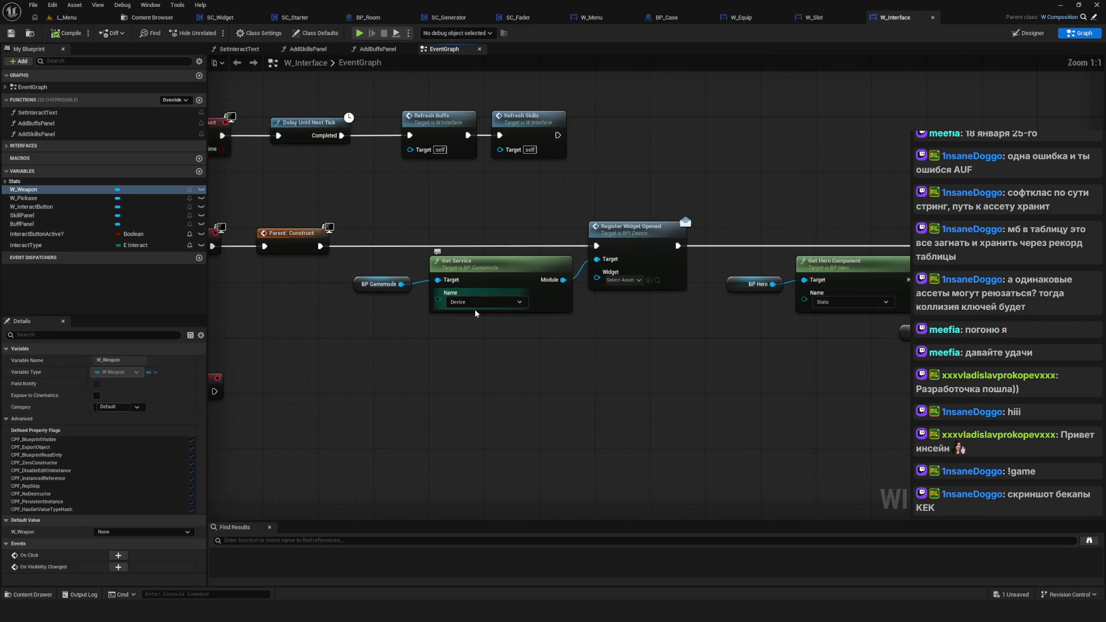
{"action": "left_click_drag", "start_coordinate": [848, 348], "coordinate": [899, 313]}
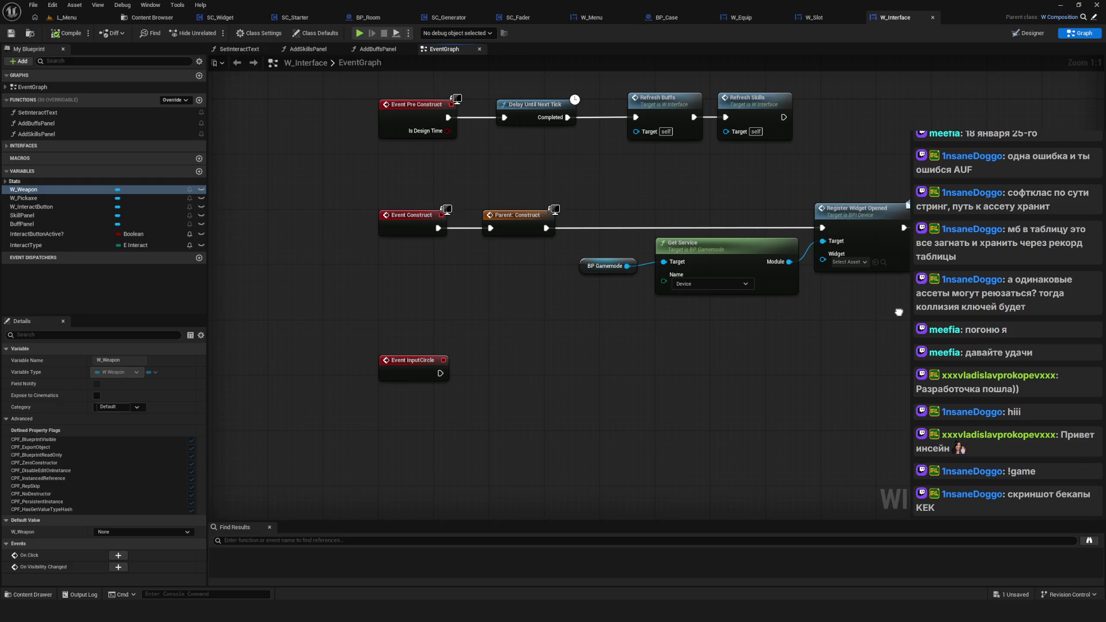
{"action": "left_click_drag", "start_coordinate": [899, 313], "coordinate": [434, 261]}
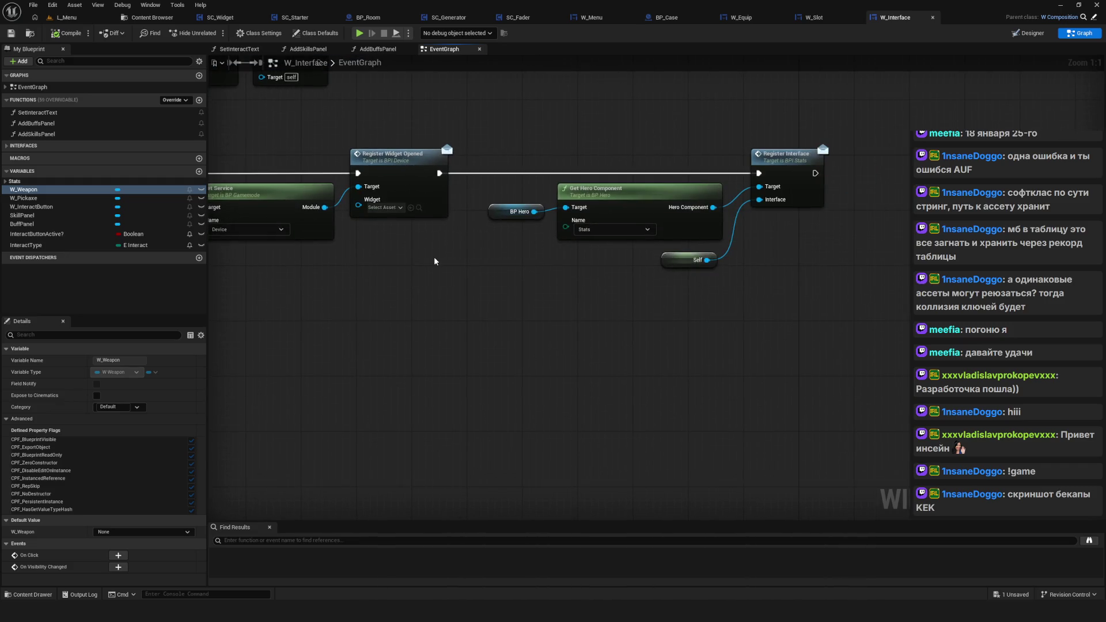
Step: Find all references to the W_Weapon variable and enlarge the search results panel
{"action": "right_click", "coordinate": [34, 191]}
{"action": "mouse_move", "coordinate": [75, 229]}
{"action": "left_click", "coordinate": [153, 233]}
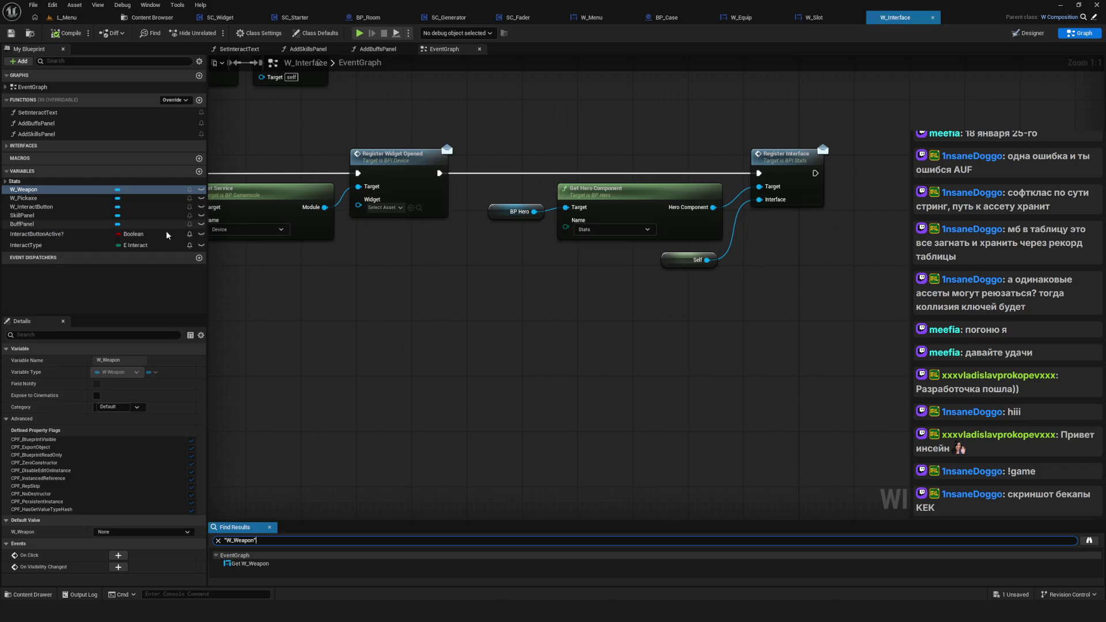
{"action": "left_click_drag", "start_coordinate": [346, 520], "coordinate": [383, 411]}
Step: Jump to the W_Weapon find result, tidy the nearby Icon Circle and reroute nodes, and save
{"action": "left_click", "coordinate": [284, 451]}
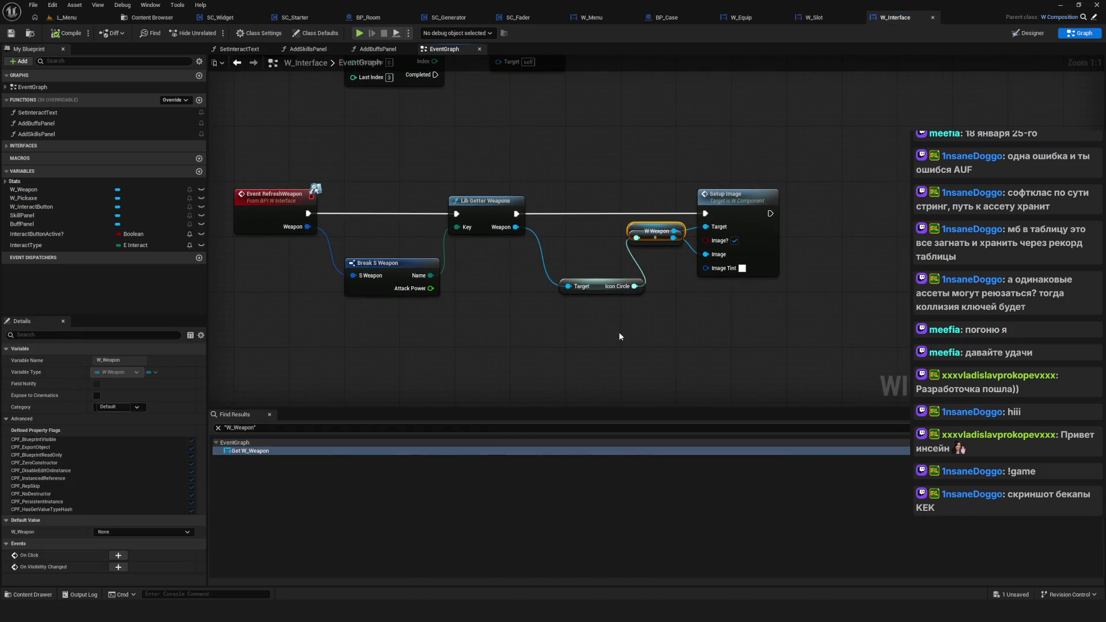
{"action": "left_click_drag", "start_coordinate": [640, 253], "coordinate": [647, 279]}
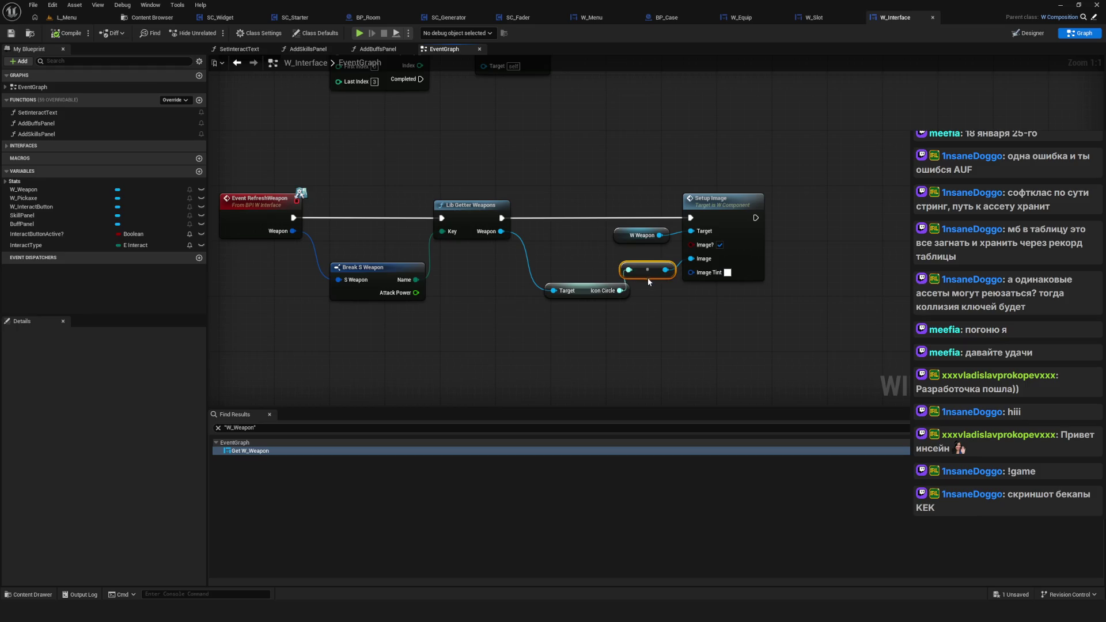
{"action": "left_click_drag", "start_coordinate": [583, 291], "coordinate": [562, 284]}
{"action": "left_click_drag", "start_coordinate": [647, 269], "coordinate": [648, 287]}
{"action": "key", "text": "ctrl+s"}
{"action": "scroll", "coordinate": [633, 311], "scroll_direction": "up", "scroll_amount": 1}
{"action": "scroll", "coordinate": [670, 318], "scroll_direction": "down", "scroll_amount": 1}
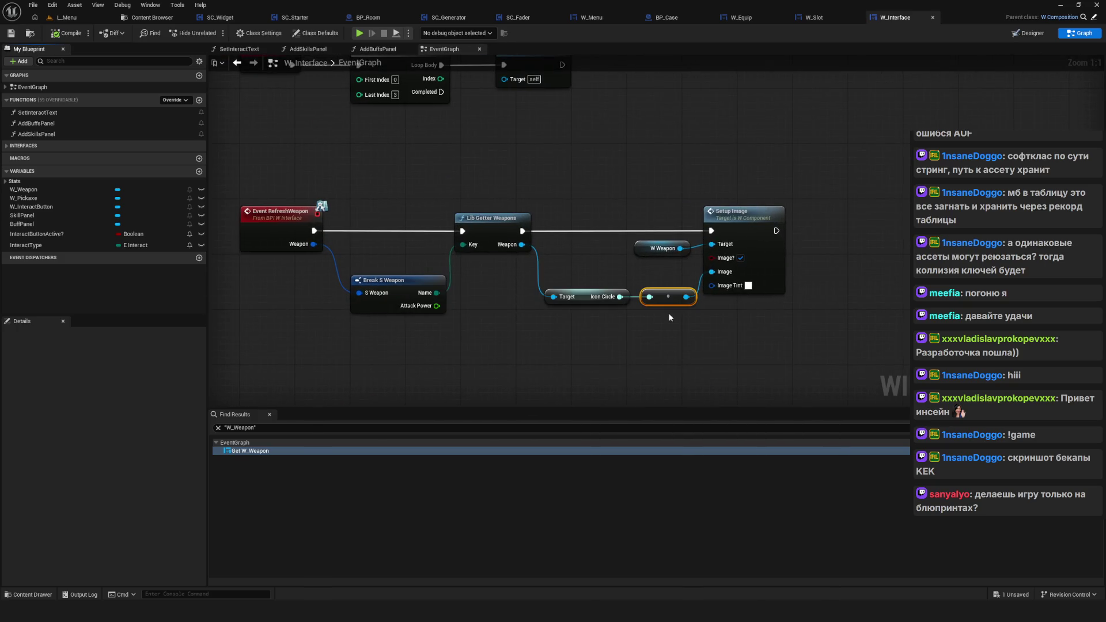
{"action": "mouse_move", "coordinate": [630, 319]}
{"action": "left_mouse_down"}
{"action": "mouse_move", "coordinate": [554, 310]}
{"action": "mouse_move", "coordinate": [562, 329]}
{"action": "mouse_move", "coordinate": [600, 326]}
{"action": "mouse_move", "coordinate": [629, 262]}
{"action": "mouse_move", "coordinate": [615, 301]}
{"action": "left_mouse_up"}
{"action": "scroll", "coordinate": [629, 263], "scroll_direction": "down", "scroll_amount": 1}
{"action": "scroll", "coordinate": [629, 263], "scroll_direction": "up", "scroll_amount": 1}
Step: Shift the pickaxe and weapon chains' Setup Image nodes right and nudge the reroute node left
{"action": "left_click", "coordinate": [608, 255], "text": "shift"}
{"action": "left_click", "coordinate": [687, 219], "text": "shift"}
{"action": "mouse_move", "coordinate": [688, 219]}
{"action": "left_mouse_down"}
{"action": "mouse_move", "coordinate": [729, 219]}
{"action": "mouse_move", "coordinate": [767, 455]}
{"action": "left_mouse_up"}
{"action": "left_click", "coordinate": [653, 316]}
{"action": "left_click", "coordinate": [647, 268], "text": "shift"}
{"action": "left_click", "coordinate": [727, 231], "text": "shift"}
{"action": "left_click_drag", "start_coordinate": [727, 231], "coordinate": [747, 244]}
{"action": "left_click", "coordinate": [671, 316]}
{"action": "left_click_drag", "start_coordinate": [666, 319], "coordinate": [653, 320]}
Step: Survey the RefreshBuffs and RefreshSkills chains and shrink the Find Results panel
{"action": "scroll", "coordinate": [650, 316], "scroll_direction": "down", "scroll_amount": 5}
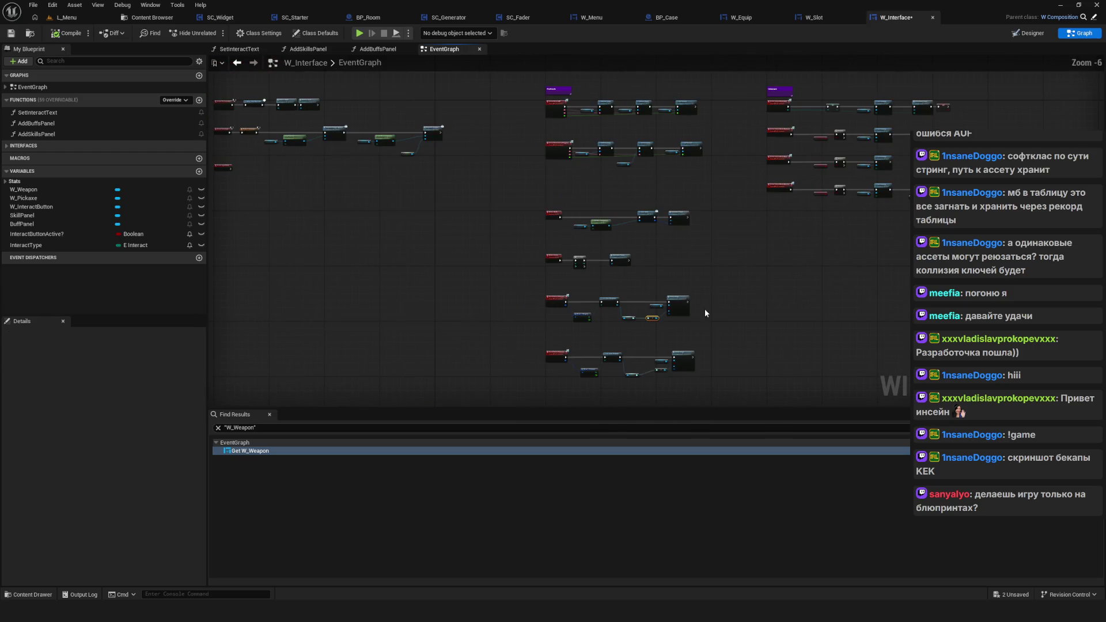
{"action": "scroll", "coordinate": [628, 246], "scroll_direction": "up", "scroll_amount": 5}
{"action": "mouse_move", "coordinate": [628, 246]}
{"action": "left_mouse_down"}
{"action": "mouse_move", "coordinate": [602, 330]}
{"action": "mouse_move", "coordinate": [405, 450]}
{"action": "left_mouse_up"}
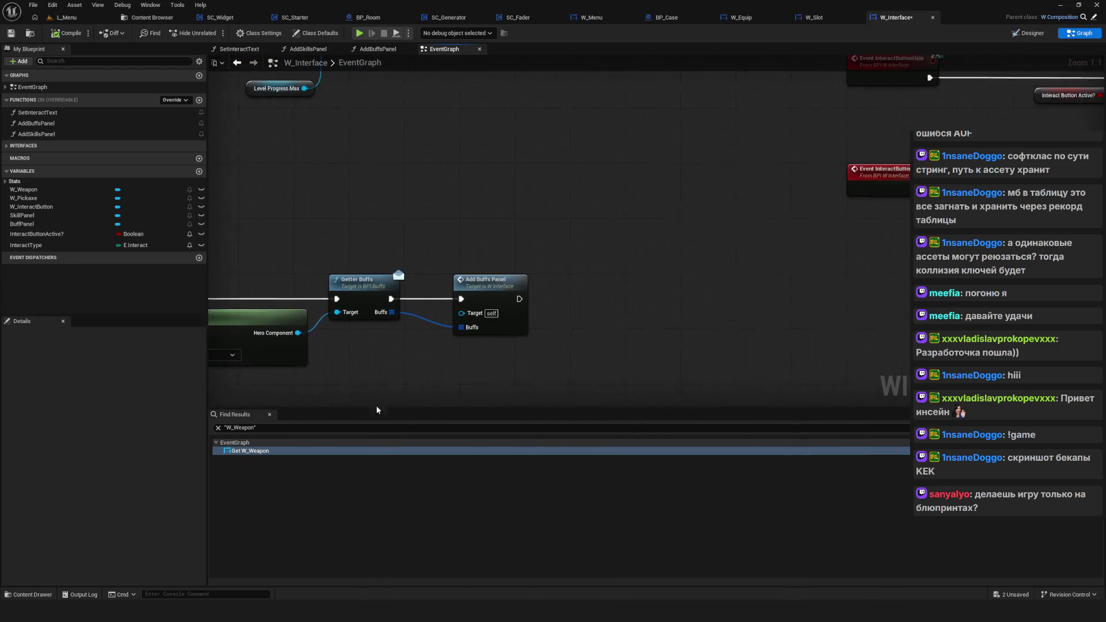
{"action": "scroll", "coordinate": [656, 311], "scroll_direction": "down", "scroll_amount": 7}
{"action": "left_click_drag", "start_coordinate": [574, 336], "coordinate": [605, 288]}
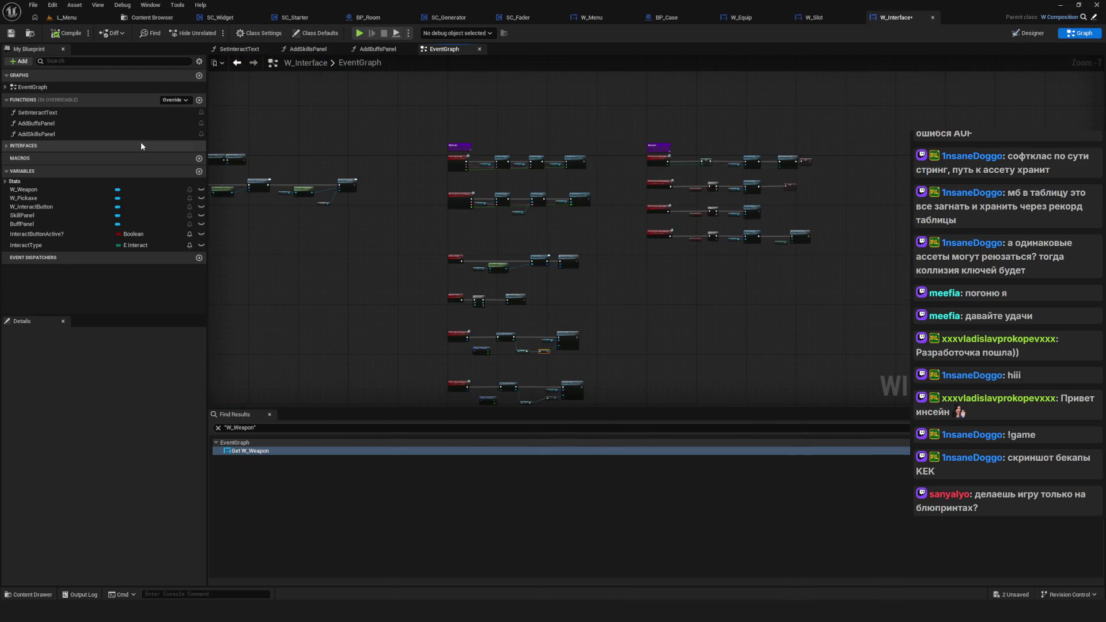
{"action": "scroll", "coordinate": [427, 246], "scroll_direction": "up", "scroll_amount": 7}
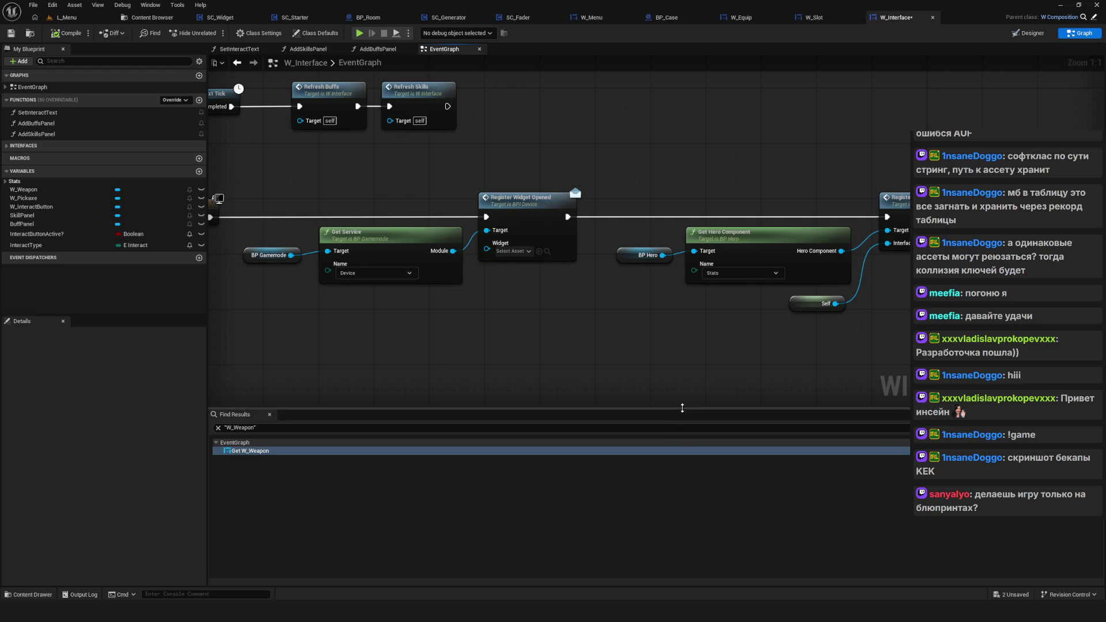
{"action": "left_click_drag", "start_coordinate": [682, 408], "coordinate": [671, 501]}
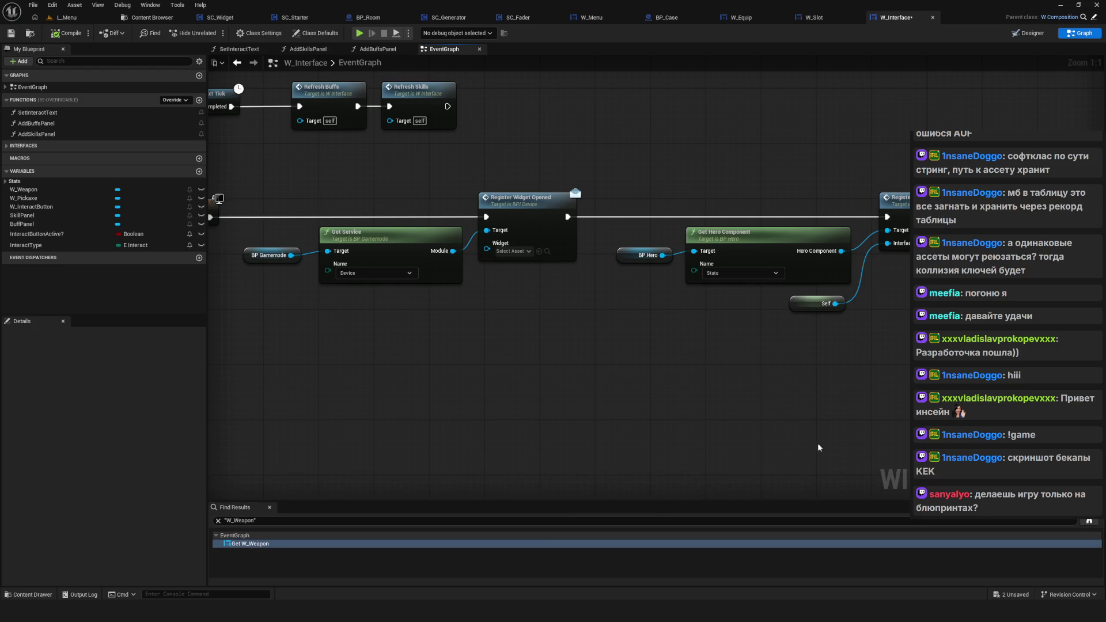
Step: Inspect Break S Weapon feeding Lib Getter Weapons in the RefreshWeapon chain, then clear the selection
{"action": "scroll", "coordinate": [464, 170], "scroll_direction": "down", "scroll_amount": 5}
{"action": "scroll", "coordinate": [614, 350], "scroll_direction": "up", "scroll_amount": 5}
{"action": "left_click_drag", "start_coordinate": [561, 334], "coordinate": [590, 350]}
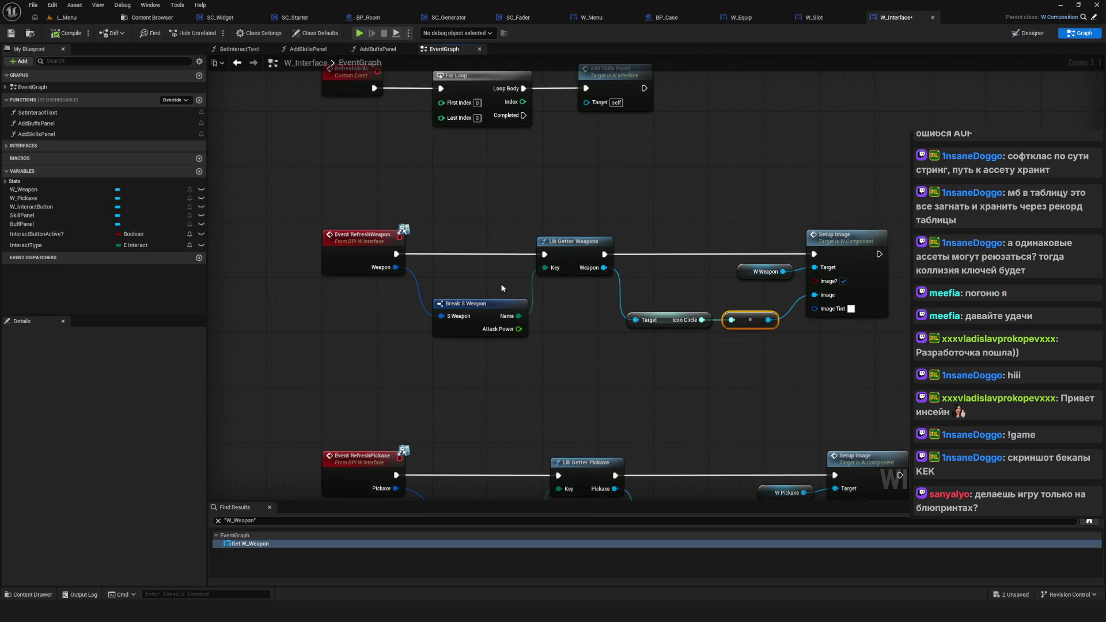
{"action": "left_click_drag", "start_coordinate": [507, 374], "coordinate": [510, 379]}
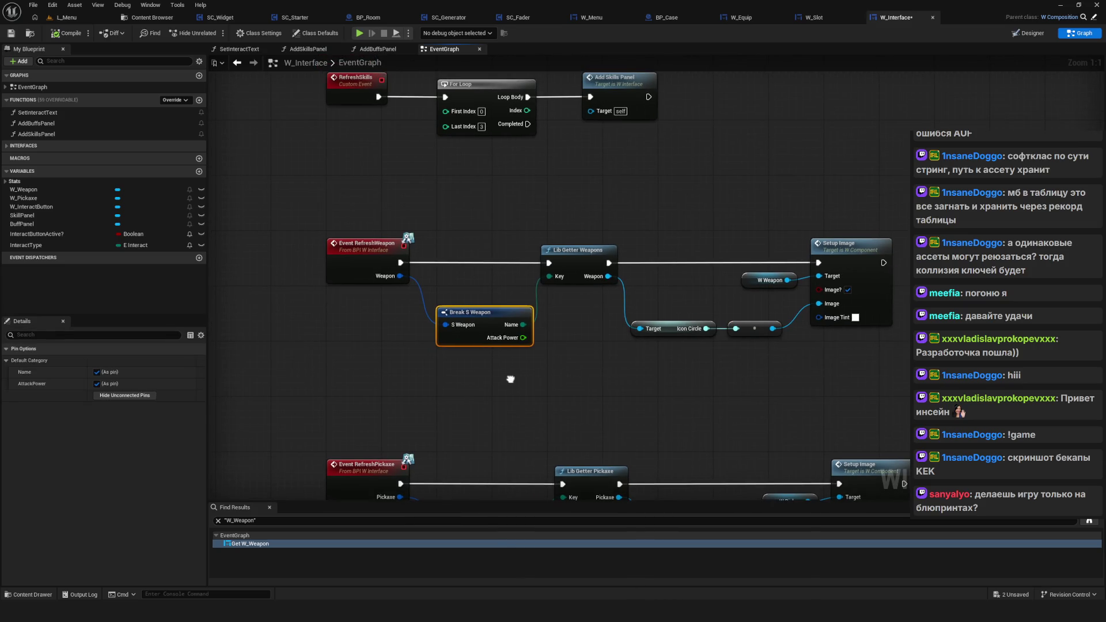
{"action": "left_click_drag", "start_coordinate": [510, 379], "coordinate": [510, 383]}
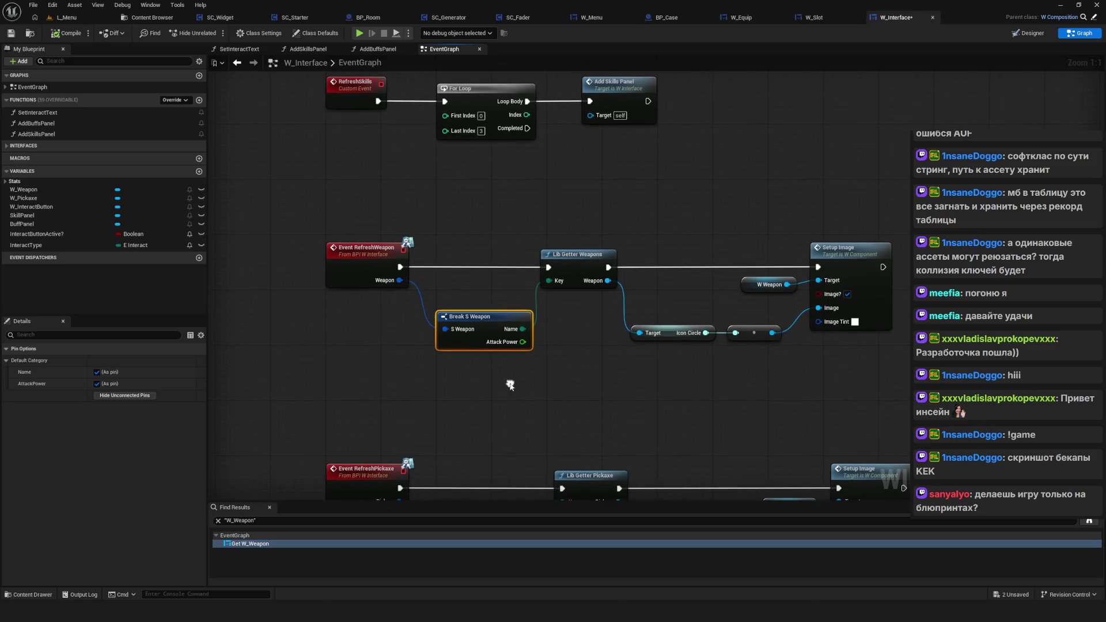
{"action": "mouse_move", "coordinate": [470, 338]}
{"action": "left_mouse_down"}
{"action": "mouse_move", "coordinate": [404, 384]}
{"action": "mouse_move", "coordinate": [485, 382]}
{"action": "left_mouse_up"}
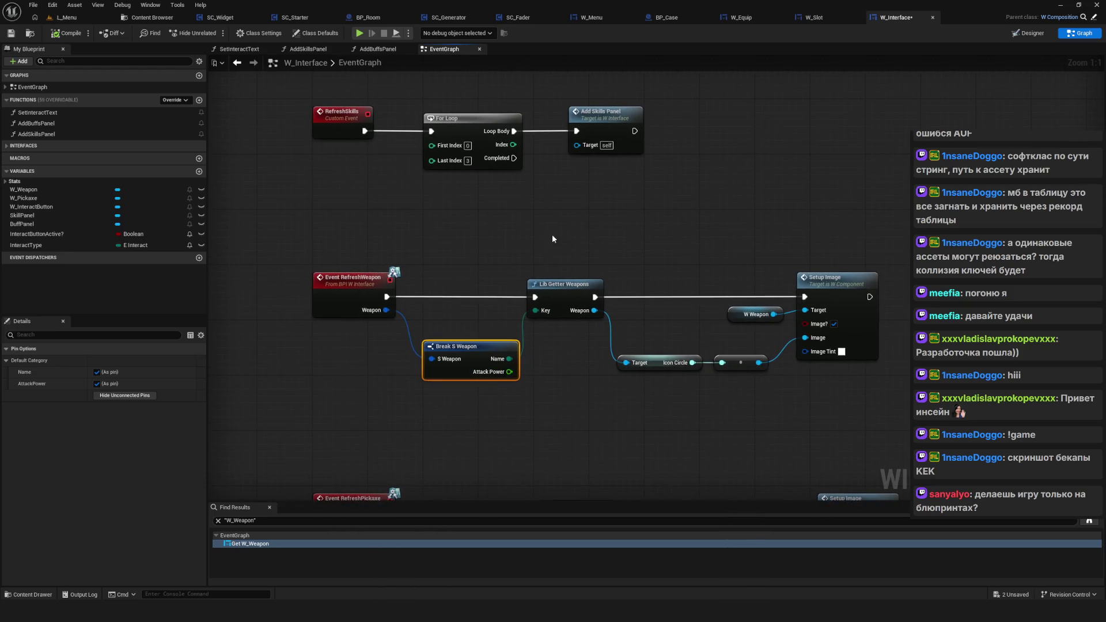
{"action": "left_click", "coordinate": [567, 291]}
{"action": "left_click_drag", "start_coordinate": [551, 366], "coordinate": [626, 364]}
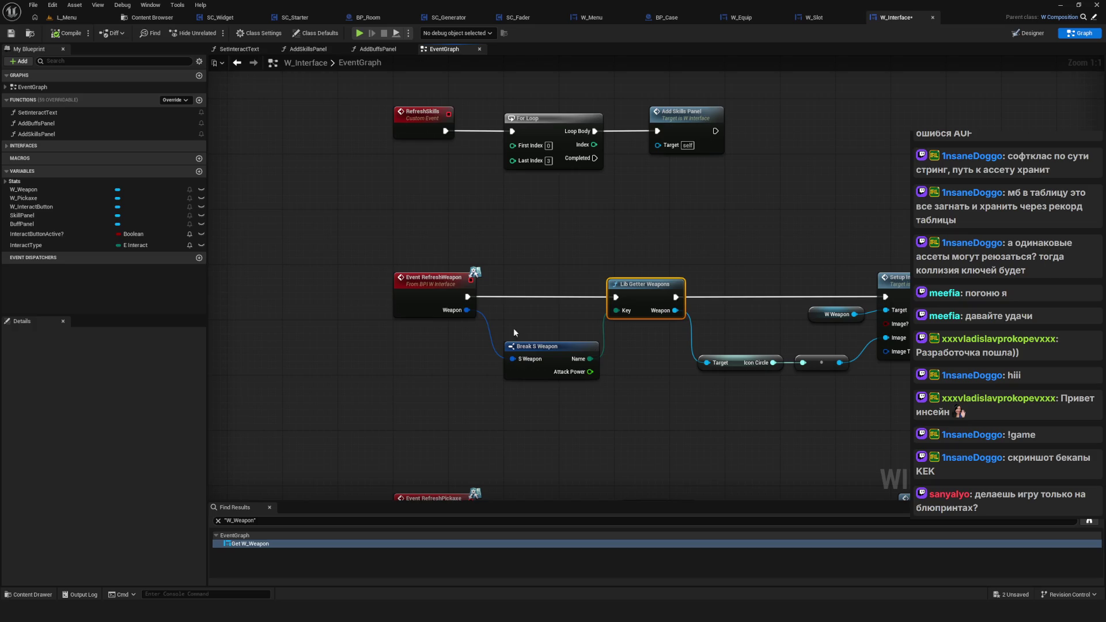
{"action": "left_click", "coordinate": [415, 222]}
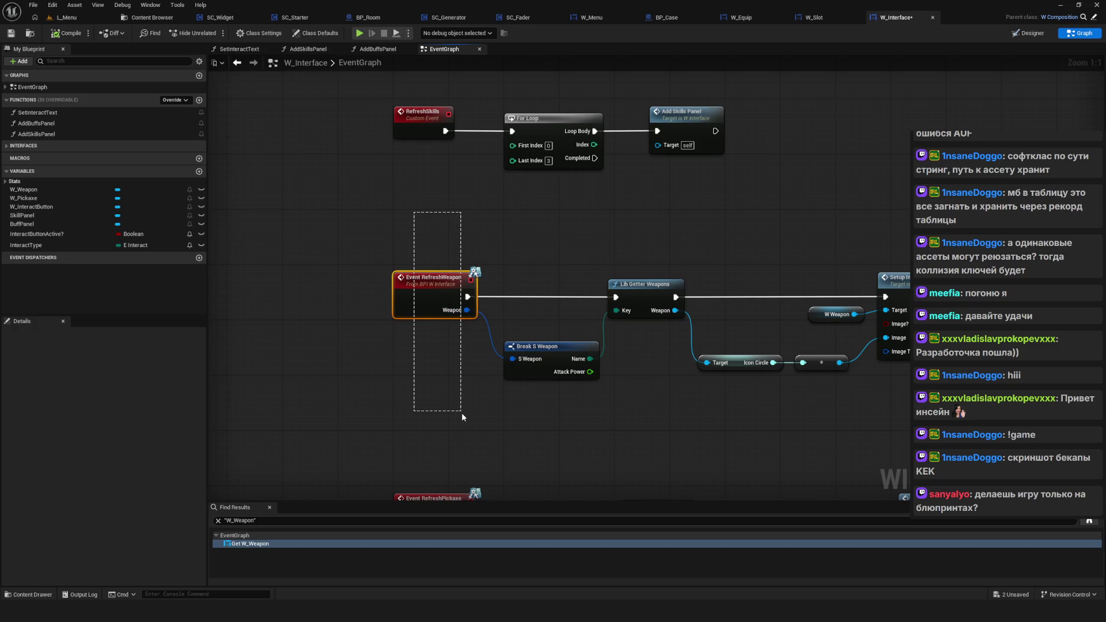
{"action": "left_click_drag", "start_coordinate": [463, 413], "coordinate": [486, 421]}
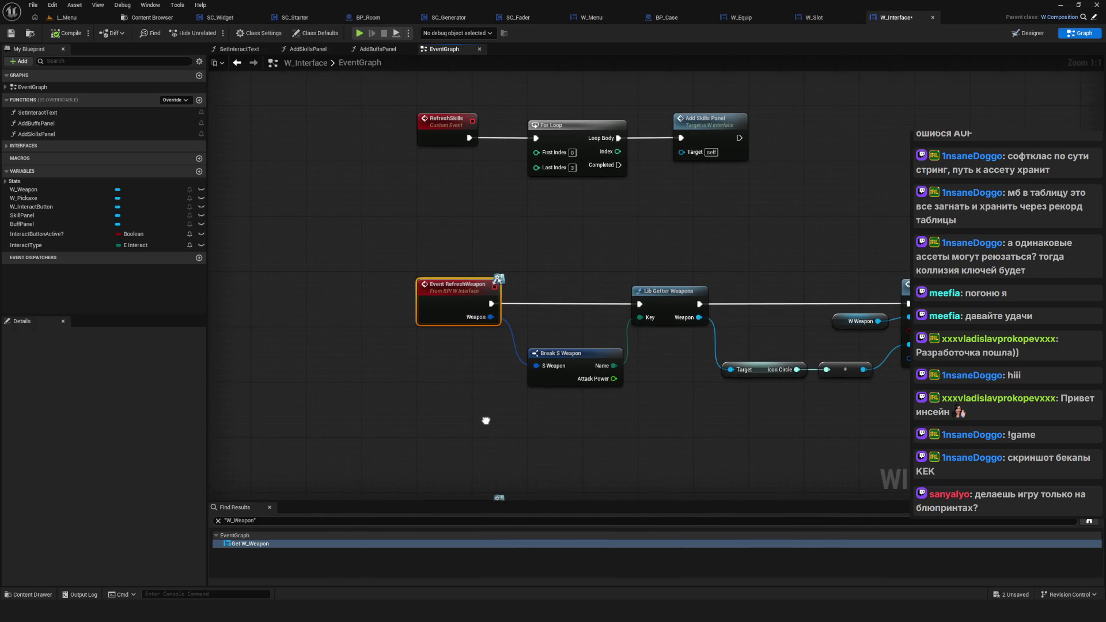
Step: Review W_Slot's ClickEquip graph around Switch on E_SlotType and the Break S Slot nodes
{"action": "left_click", "coordinate": [815, 17]}
{"action": "scroll", "coordinate": [646, 206], "scroll_direction": "down", "scroll_amount": 5}
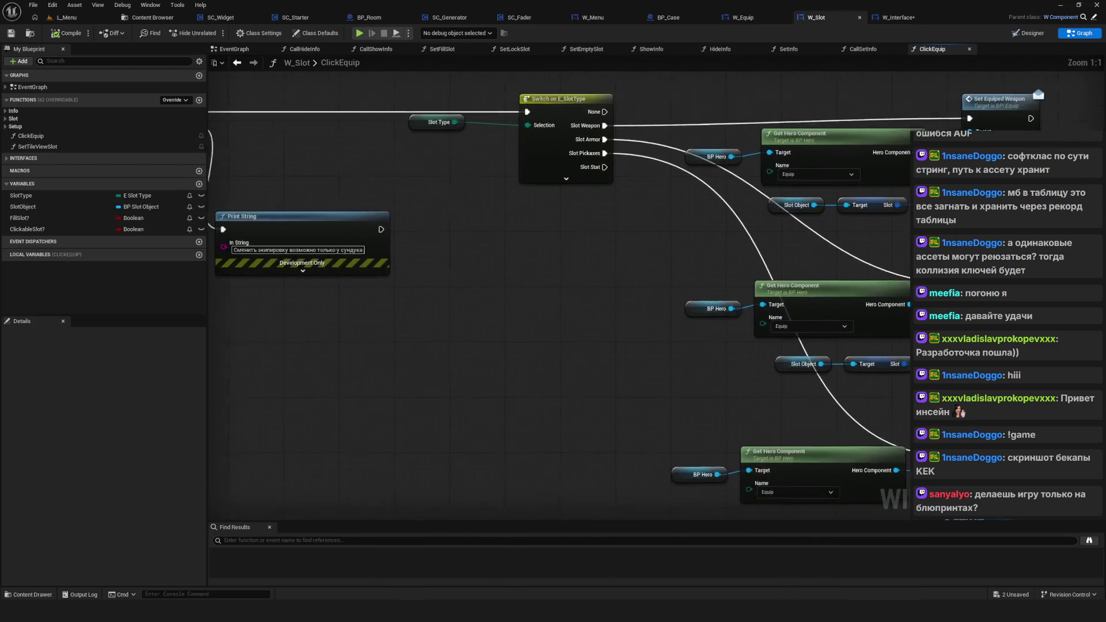
{"action": "scroll", "coordinate": [787, 255], "scroll_direction": "up", "scroll_amount": 5}
{"action": "left_click_drag", "start_coordinate": [787, 256], "coordinate": [431, 236]}
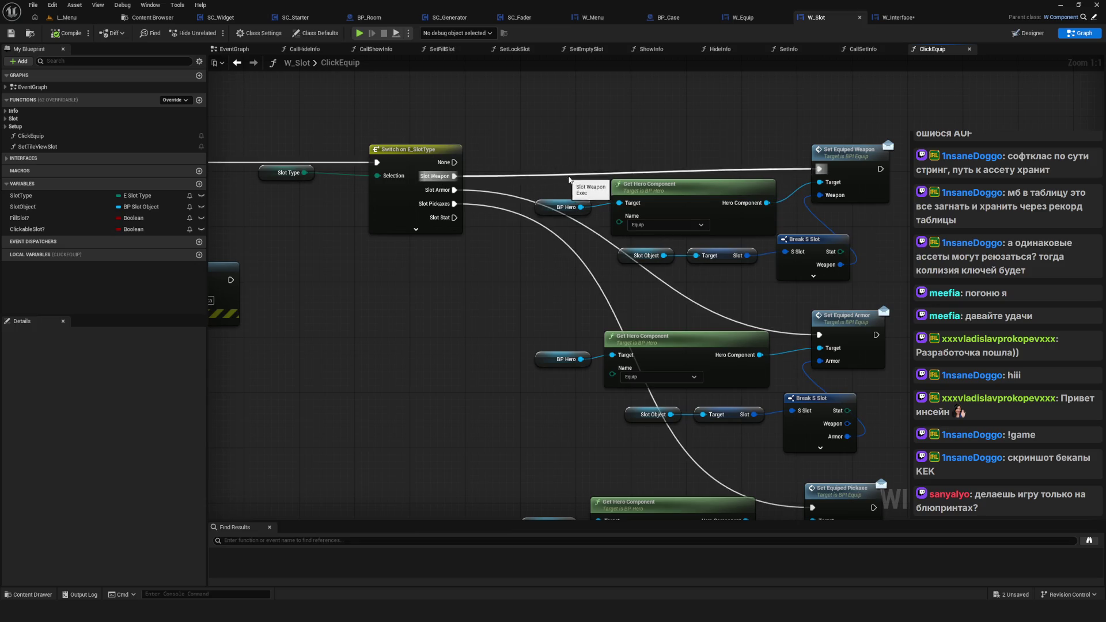
{"action": "left_click_drag", "start_coordinate": [558, 178], "coordinate": [552, 178]}
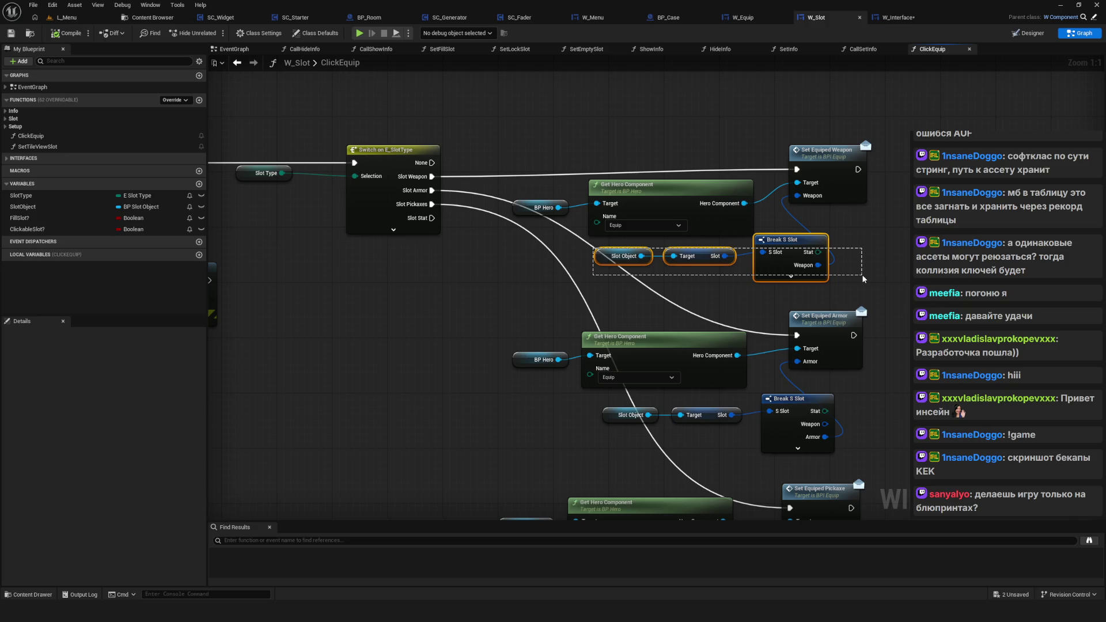
{"action": "left_click_drag", "start_coordinate": [862, 274], "coordinate": [704, 276]}
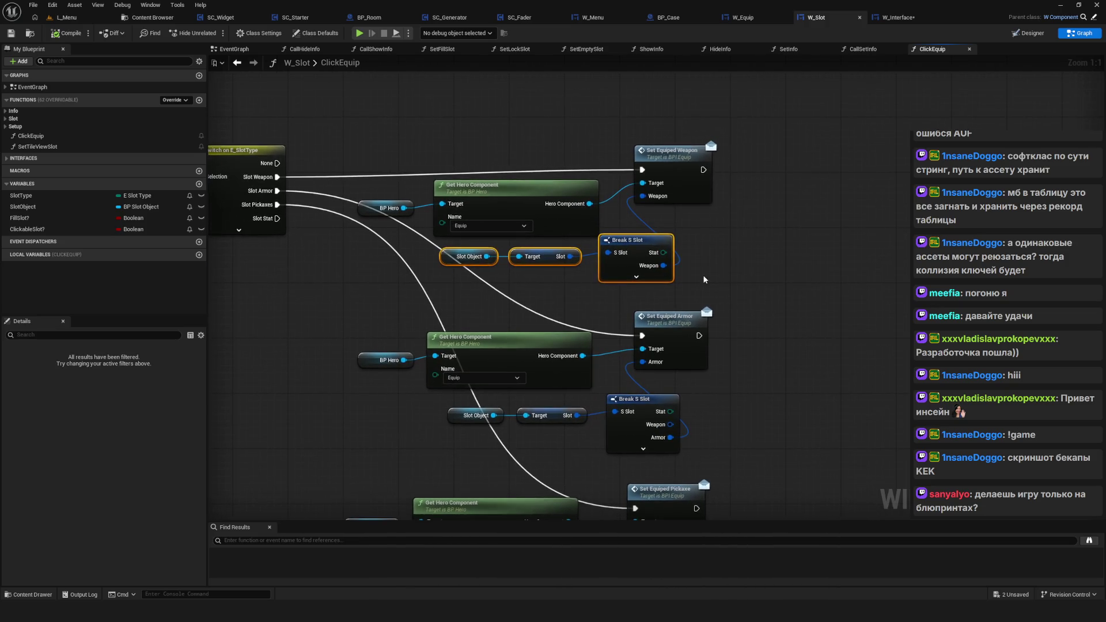
Step: Check the SetEquipedWeapon definition in BPI_Equip, close it, and launch a test play
{"action": "double_click", "coordinate": [680, 163]}
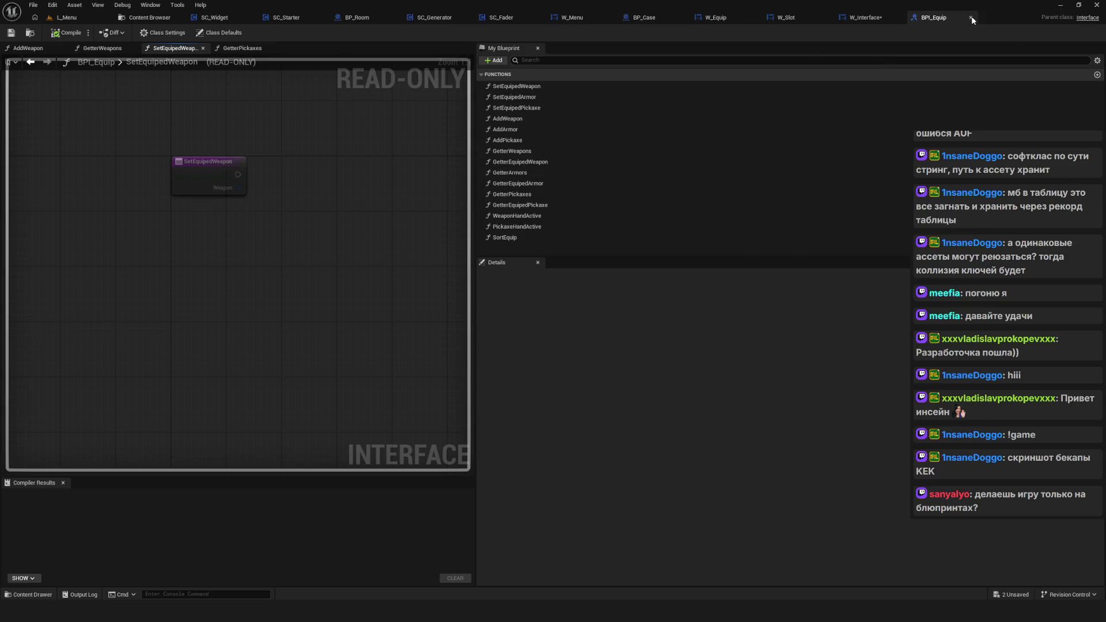
{"action": "left_click", "coordinate": [972, 20]}
{"action": "scroll", "coordinate": [285, 488], "scroll_direction": "down", "scroll_amount": 5}
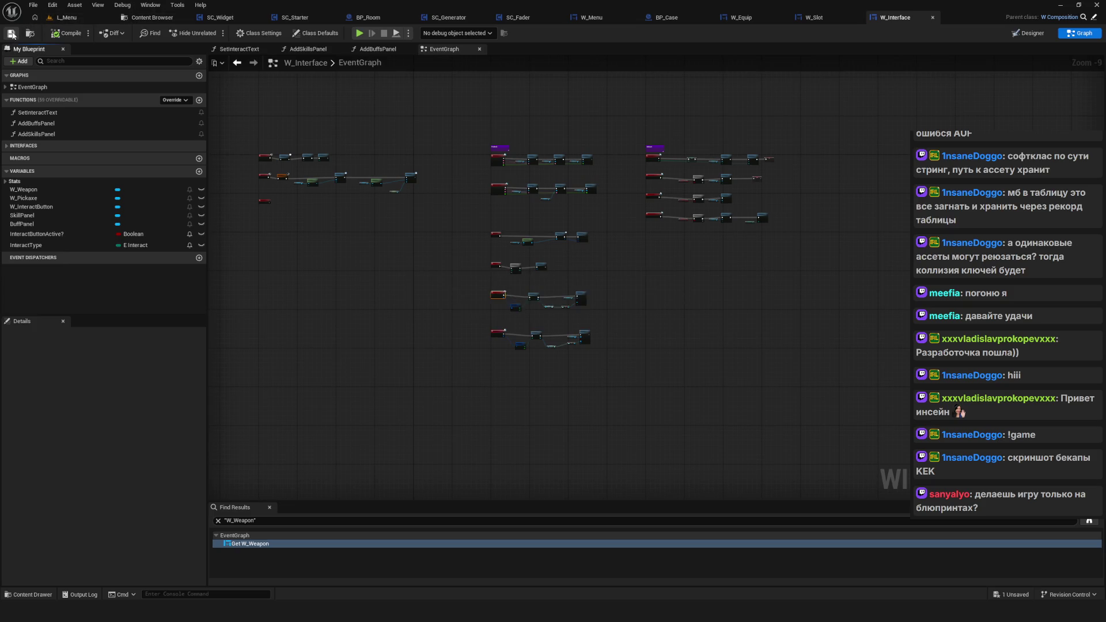
{"action": "key", "text": "alt+p"}
{"action": "left_click", "coordinate": [553, 323]}
{"action": "left_click", "coordinate": [597, 250]}
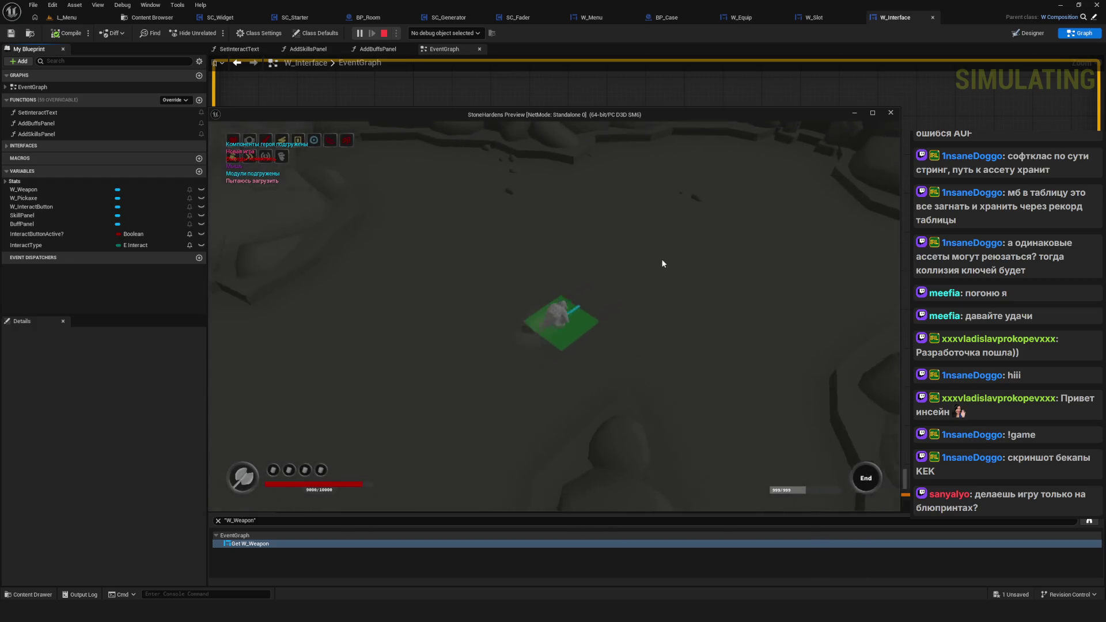
{"action": "key", "text": "w"}
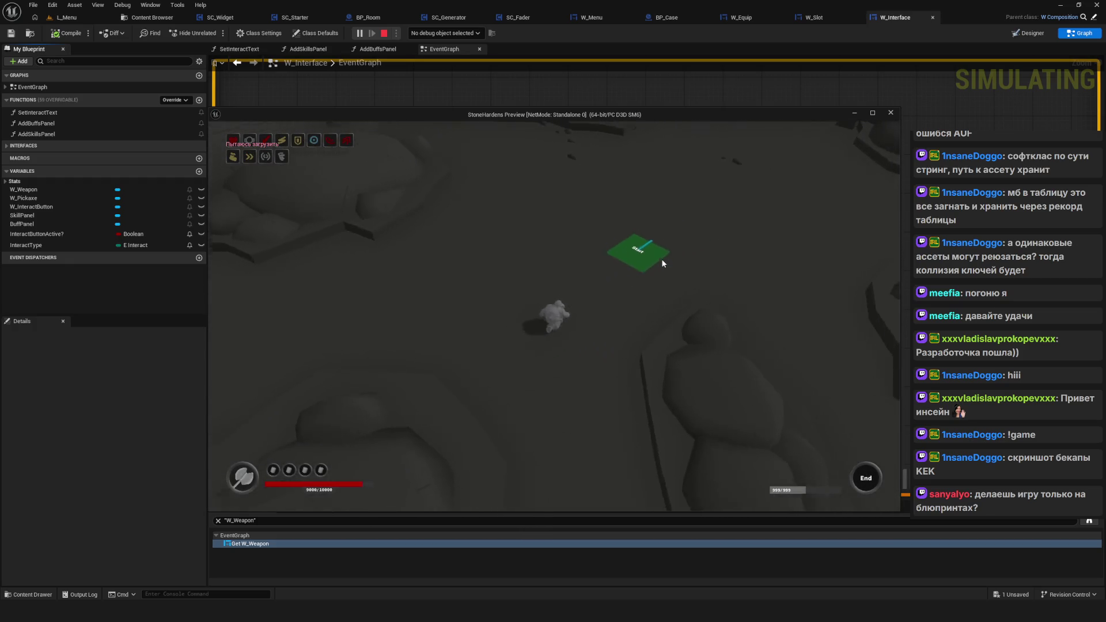
{"action": "key", "text": "w"}
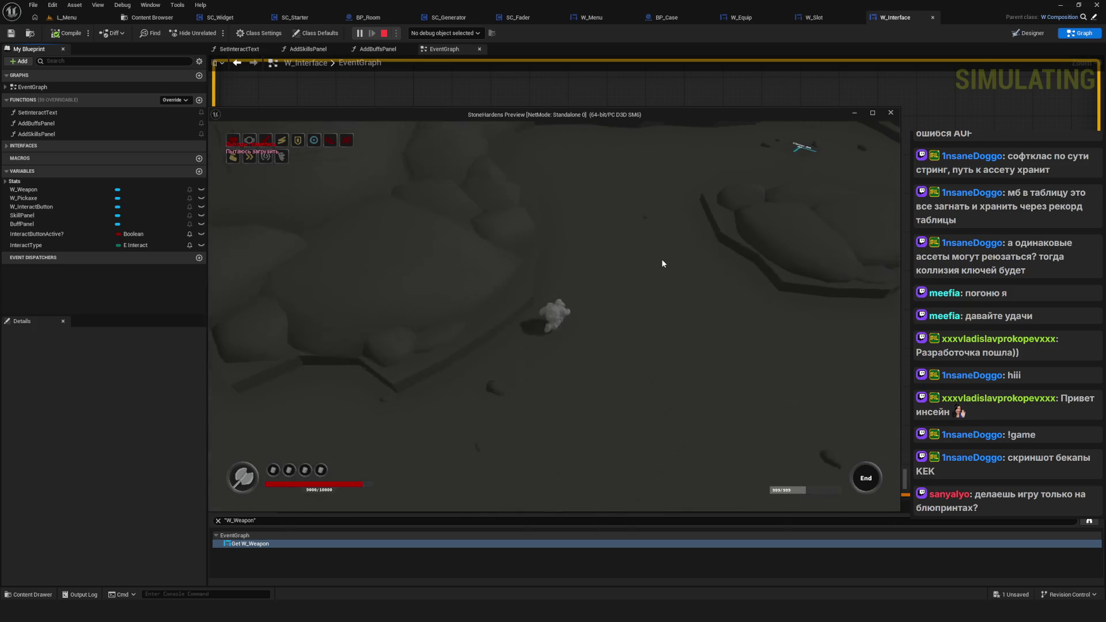
{"action": "key", "text": "w"}
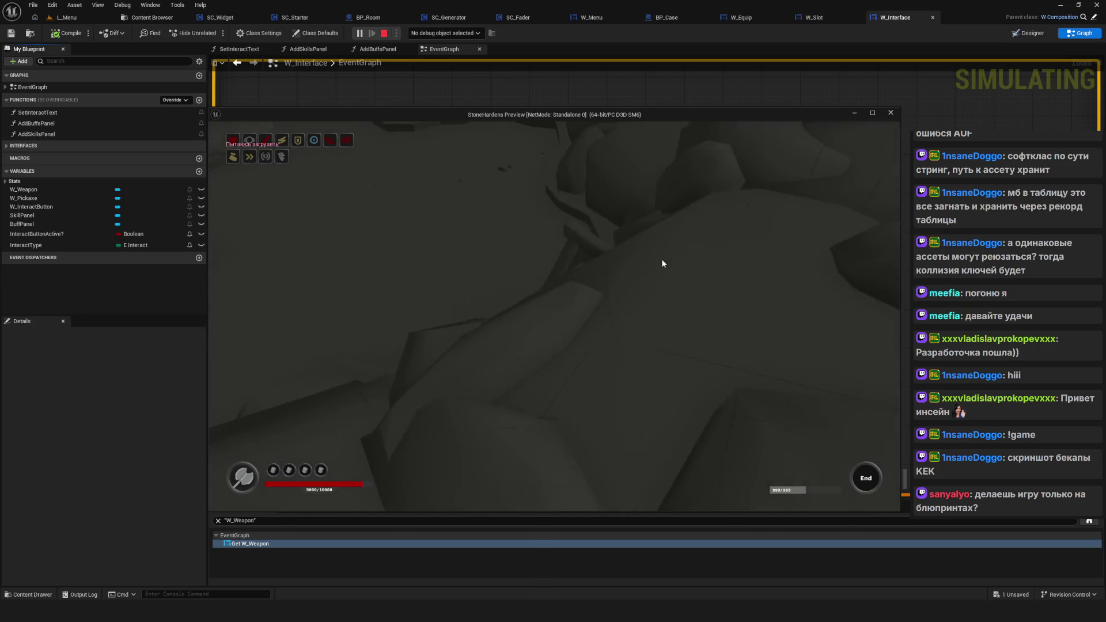
{"action": "key", "text": "w"}
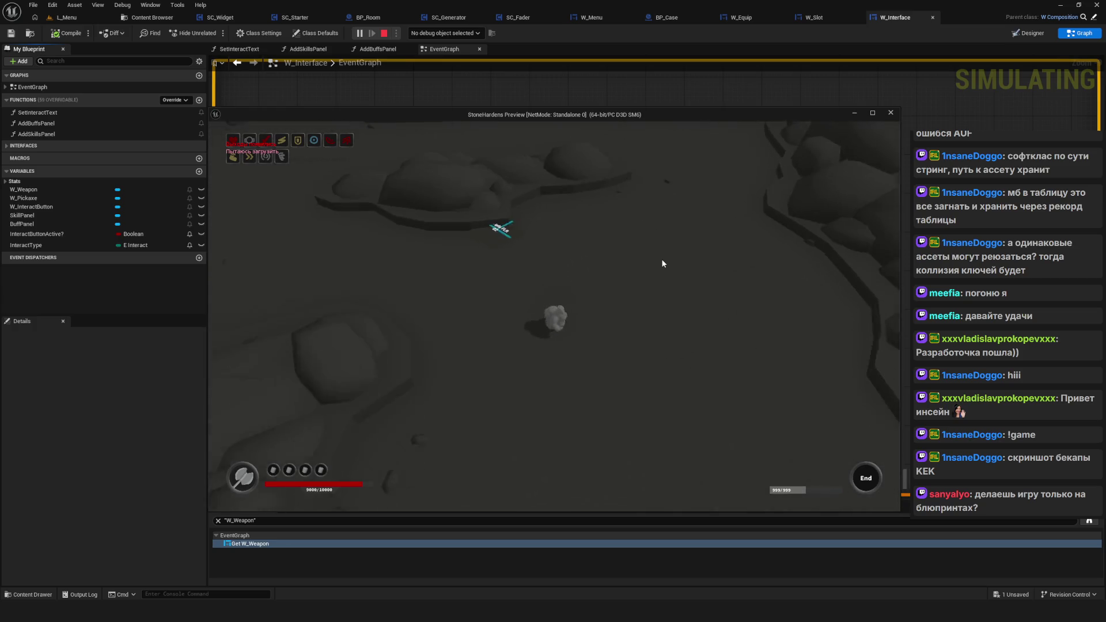
{"action": "key", "text": "w"}
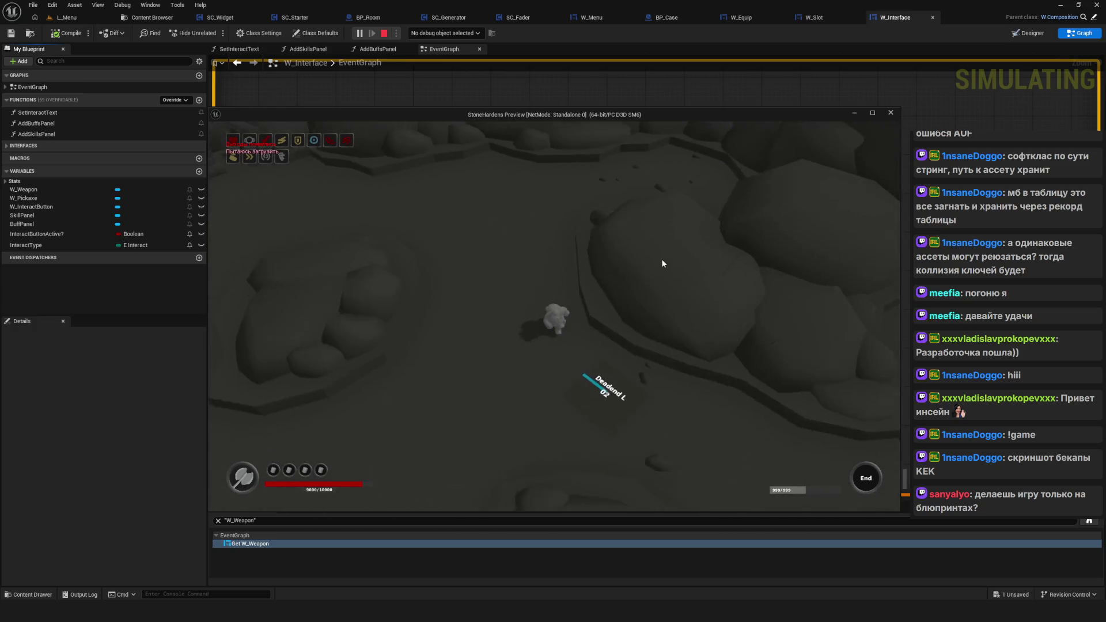
{"action": "key", "text": "w"}
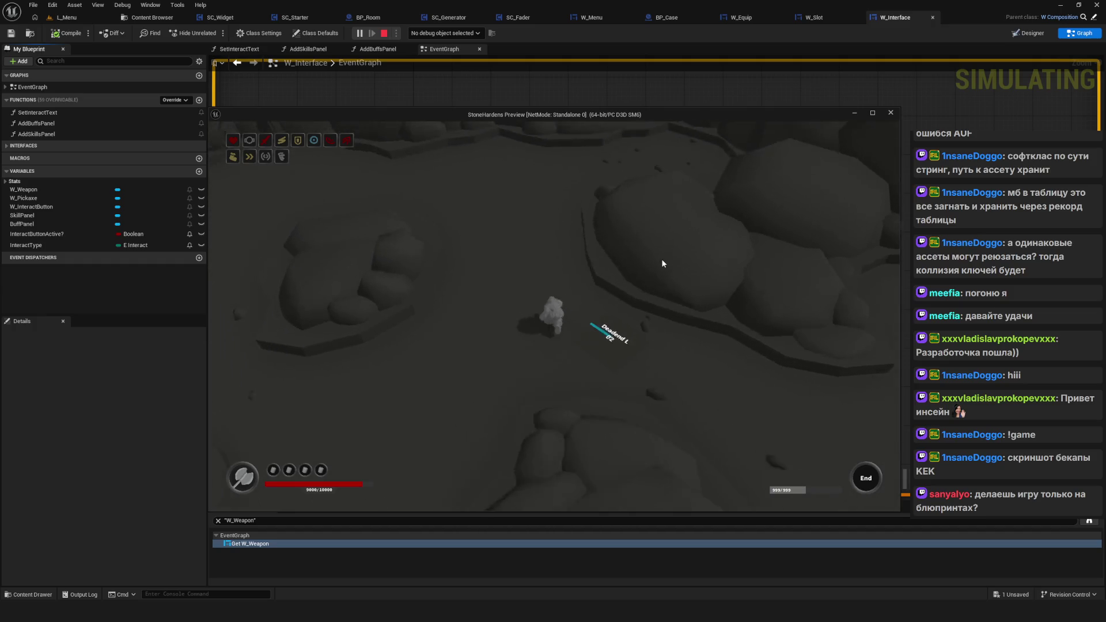
{"action": "key", "text": "w"}
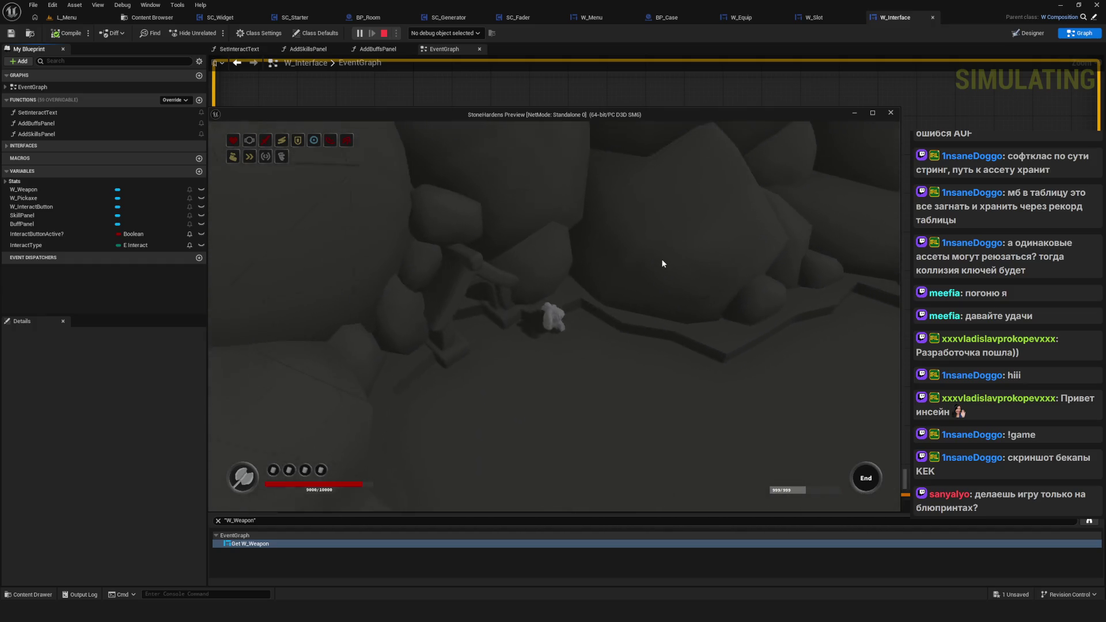
{"action": "key", "text": "w"}
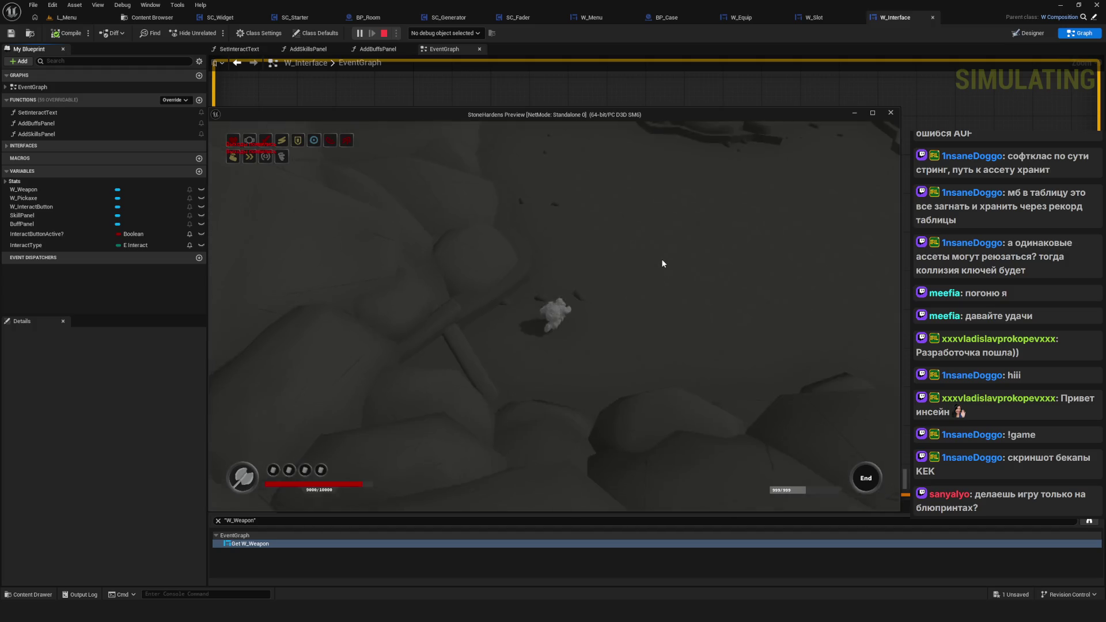
{"action": "key", "text": "w"}
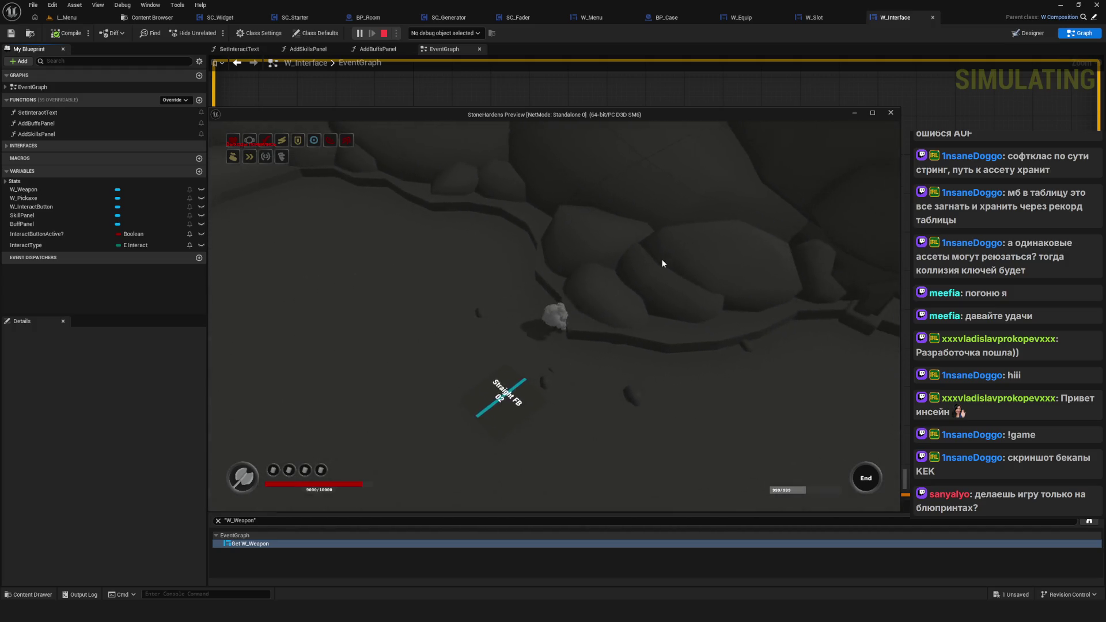
{"action": "key", "text": "w"}
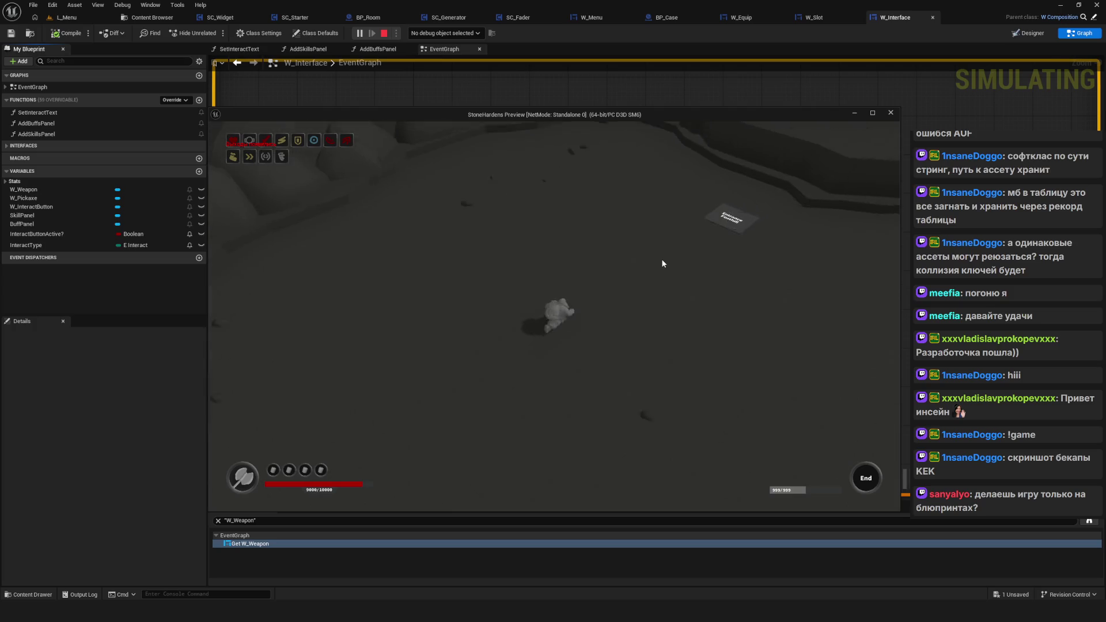
{"action": "key", "text": "d"}
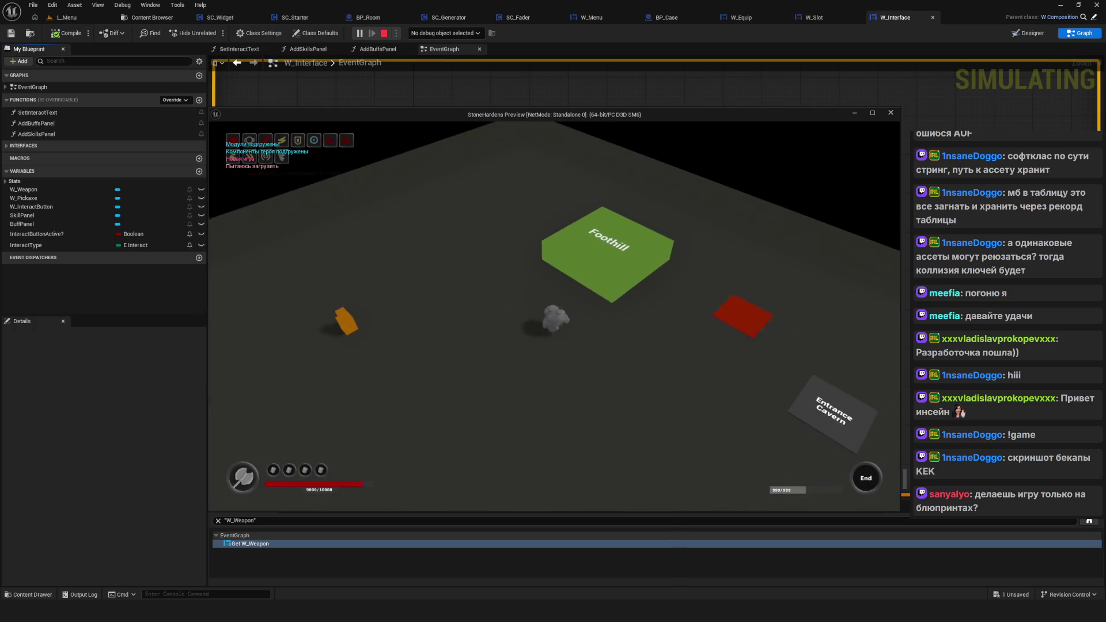
{"action": "key", "text": "d"}
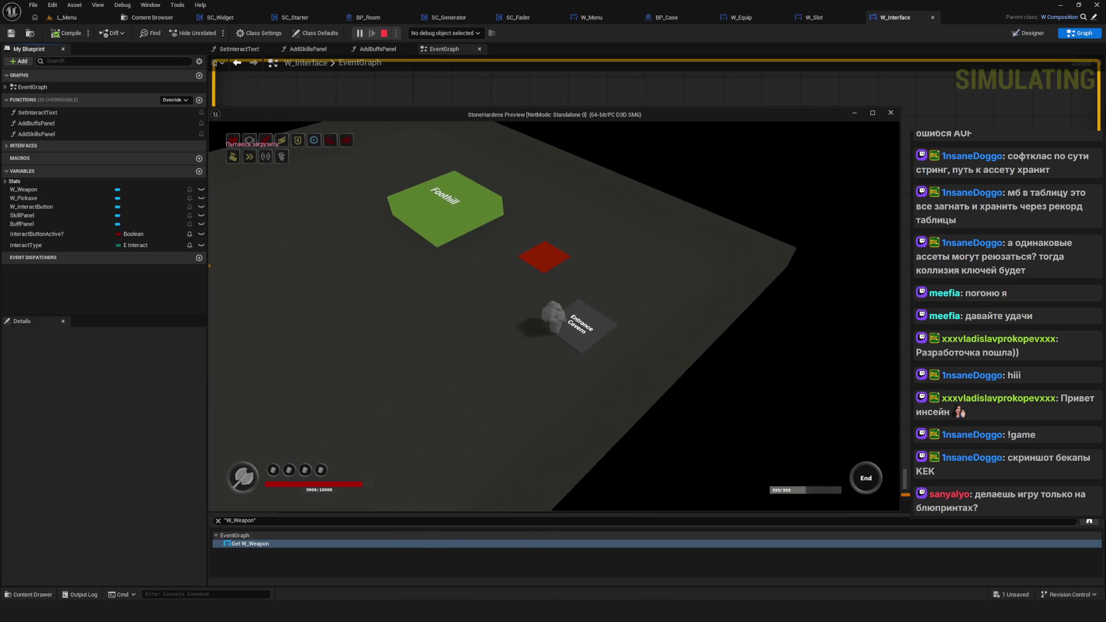
{"action": "key", "text": "a"}
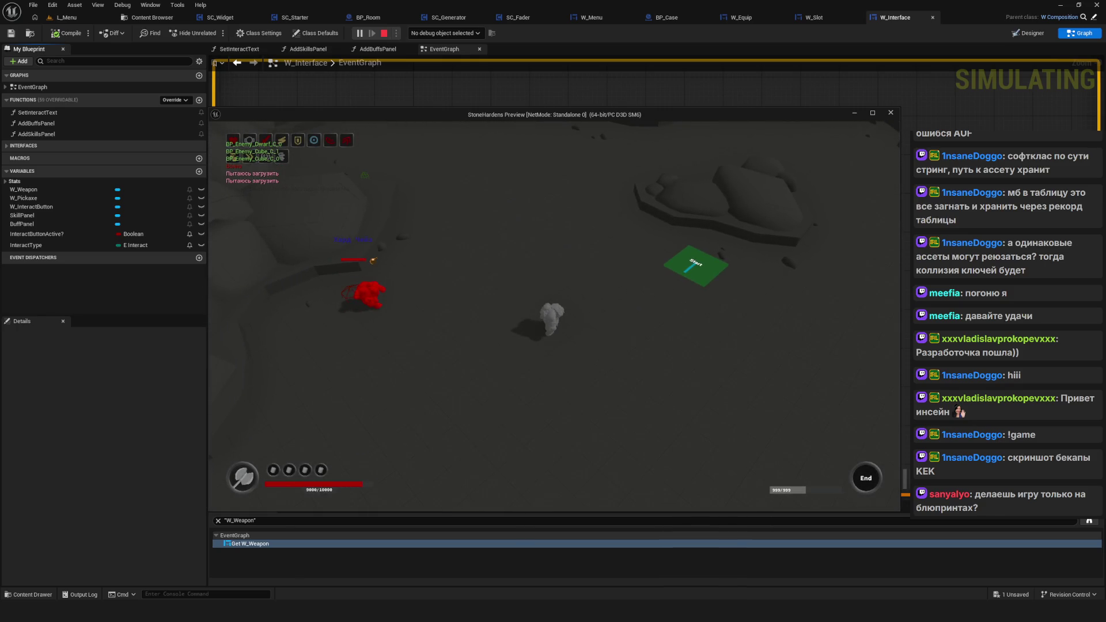
{"action": "key", "text": "Escape"}
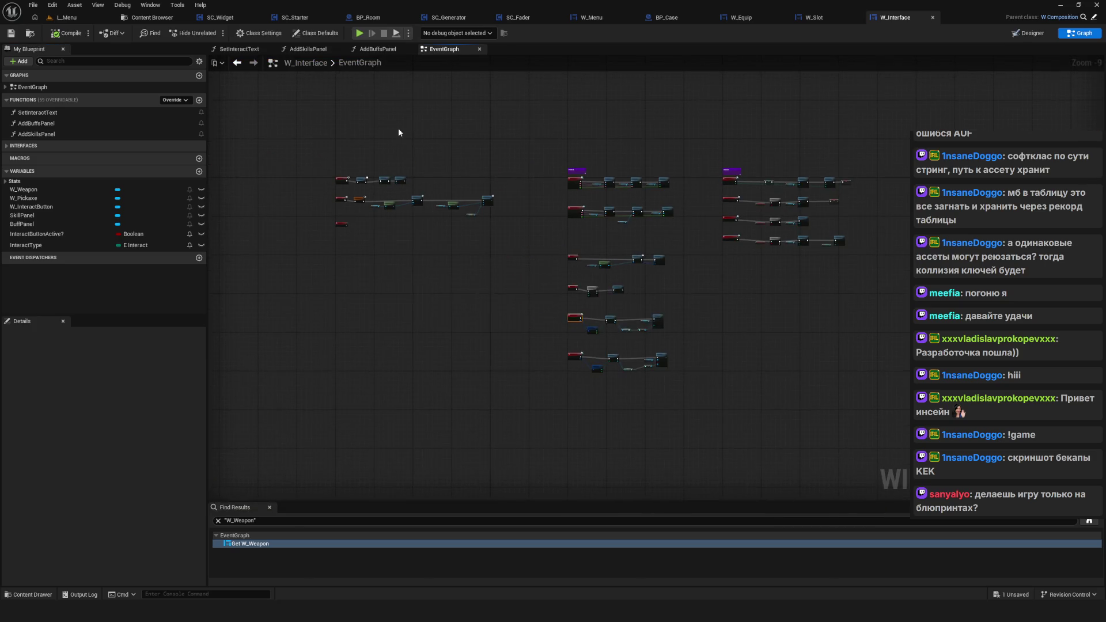
Step: Open the BP_Controller blueprint from the Core > Game folder in the Content Browser
{"action": "key", "text": "ctrl+b"}
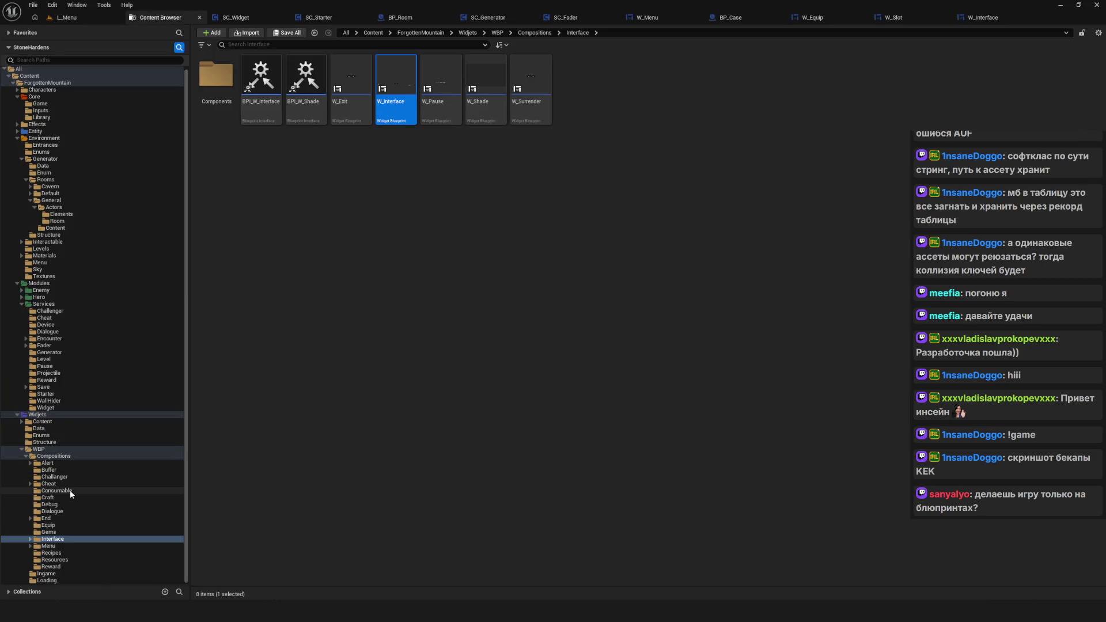
{"action": "scroll", "coordinate": [57, 242], "scroll_direction": "up", "scroll_amount": 1}
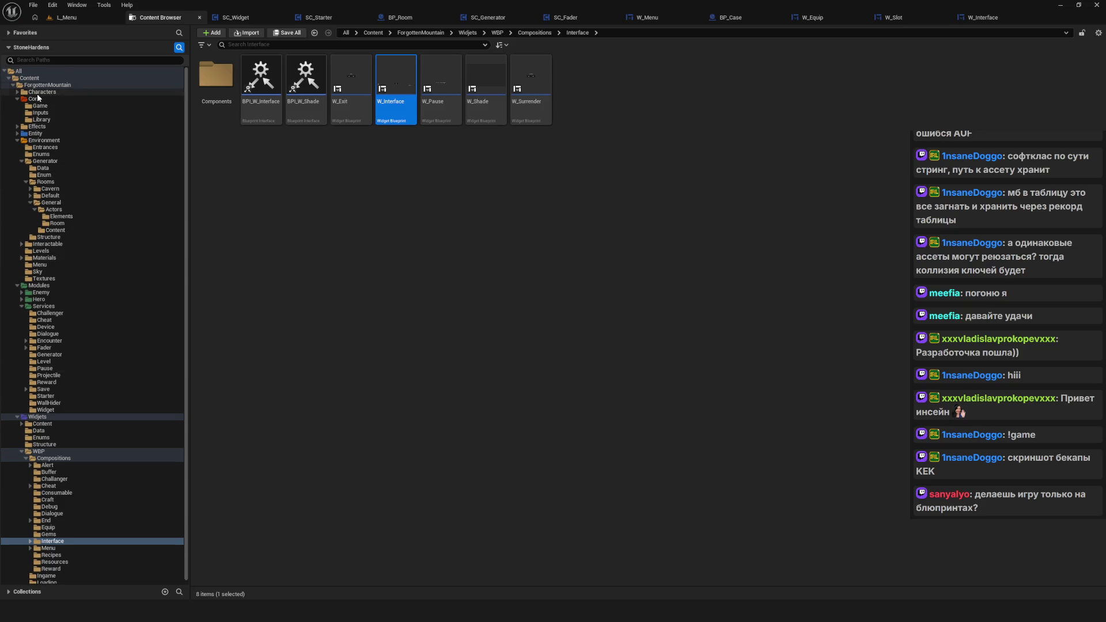
{"action": "left_click", "coordinate": [45, 99]}
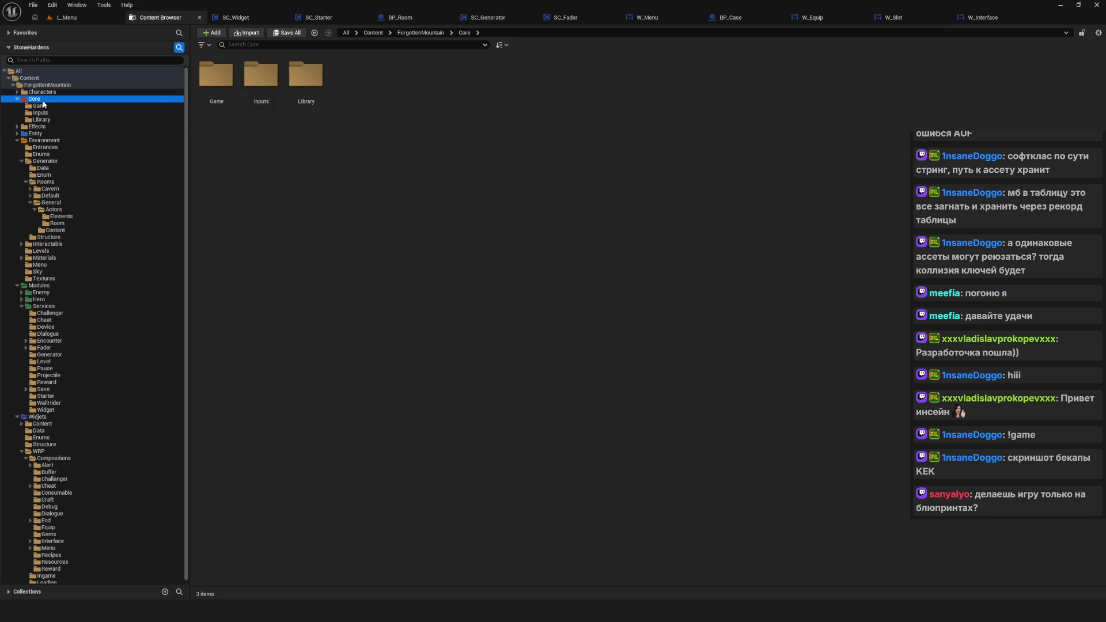
{"action": "double_click", "coordinate": [227, 79]}
{"action": "double_click", "coordinate": [216, 77]}
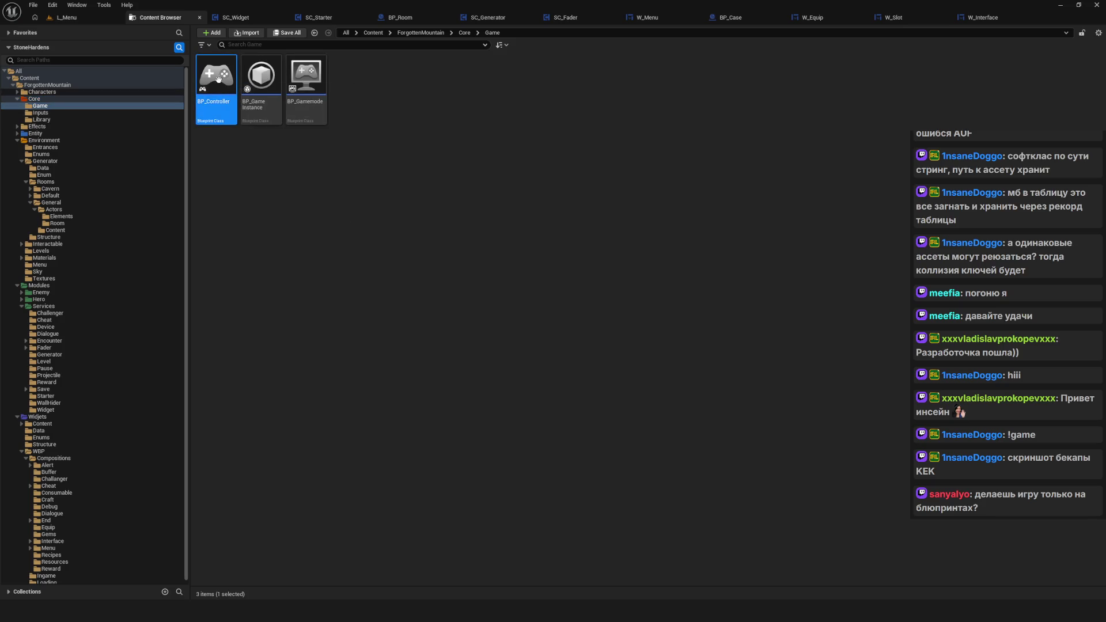
Step: Delete the leftover message and print nodes from BP_Controller's graph
{"action": "scroll", "coordinate": [576, 227], "scroll_direction": "down", "scroll_amount": 4}
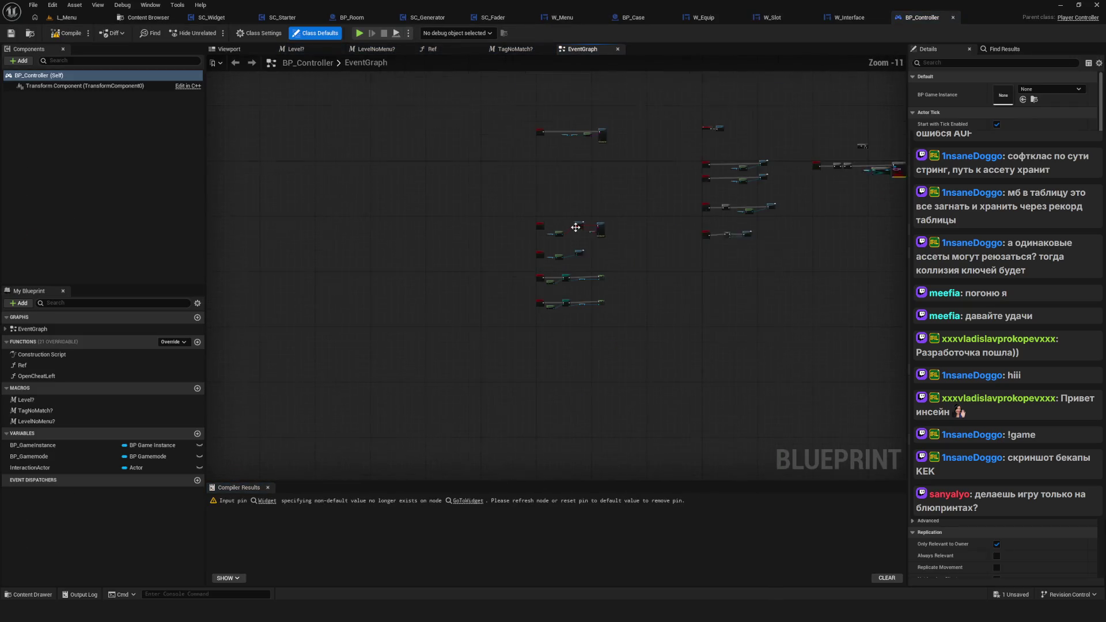
{"action": "scroll", "coordinate": [582, 231], "scroll_direction": "up", "scroll_amount": 4}
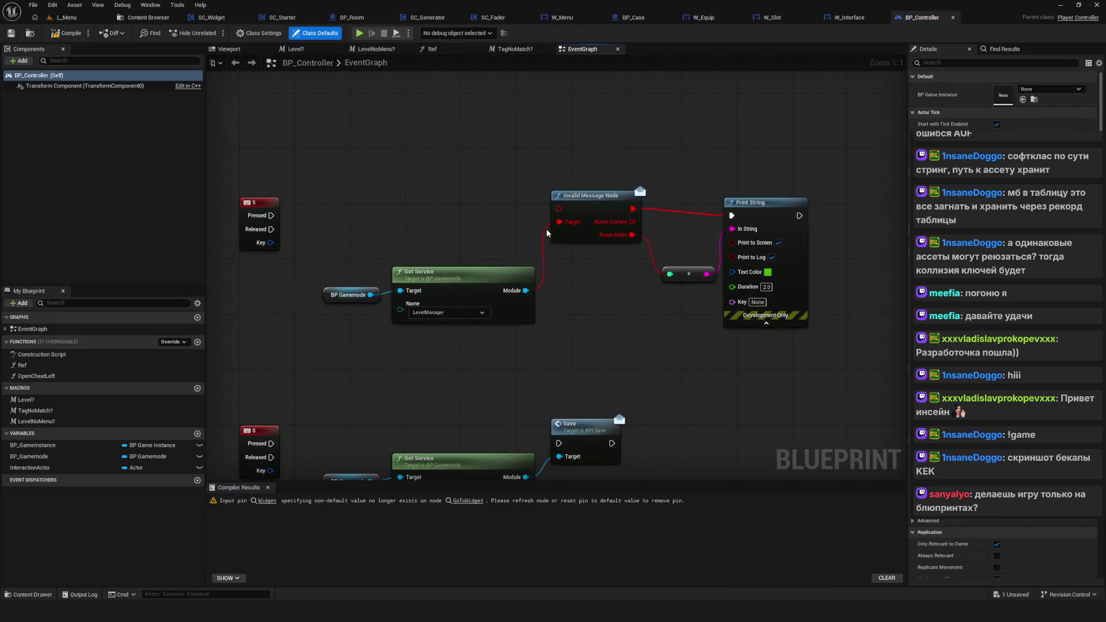
{"action": "left_click_drag", "start_coordinate": [241, 161], "coordinate": [730, 338]}
{"action": "key", "text": "Delete"}
{"action": "scroll", "coordinate": [641, 288], "scroll_direction": "down", "scroll_amount": 4}
{"action": "scroll", "coordinate": [630, 214], "scroll_direction": "up", "scroll_amount": 4}
Step: Set the Go to Widget node's class to W_Cheat, save, and refresh the node
{"action": "mouse_move", "coordinate": [419, 317]}
{"action": "left_mouse_down"}
{"action": "mouse_move", "coordinate": [874, 321]}
{"action": "mouse_move", "coordinate": [329, 290]}
{"action": "left_mouse_up"}
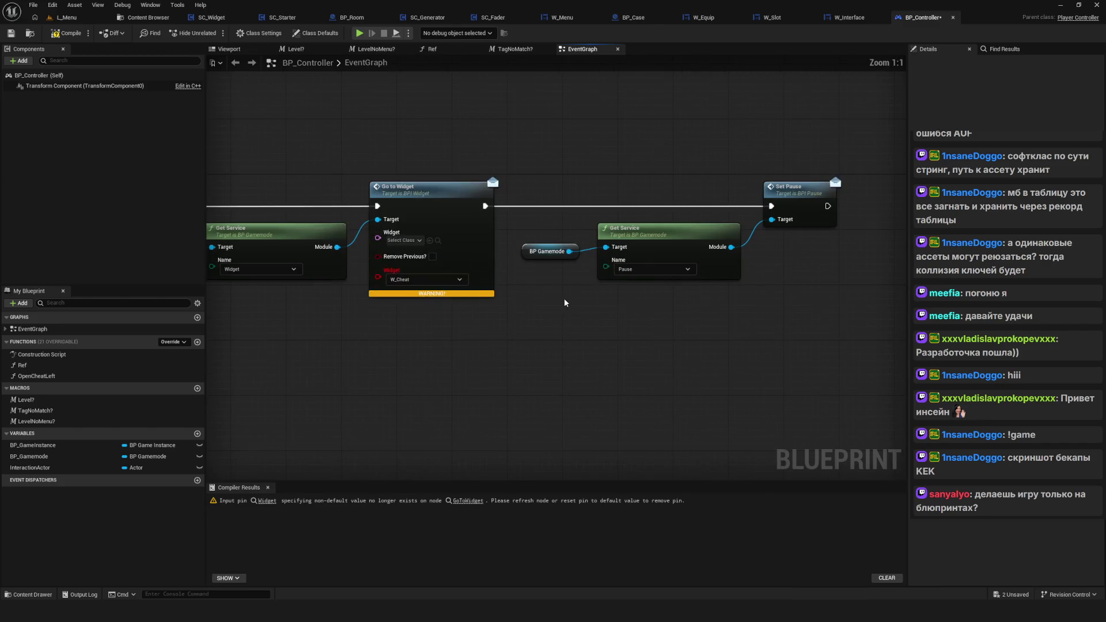
{"action": "left_click_drag", "start_coordinate": [564, 302], "coordinate": [612, 310]}
{"action": "left_click", "coordinate": [456, 248]}
{"action": "type", "text": "W_Ch"}
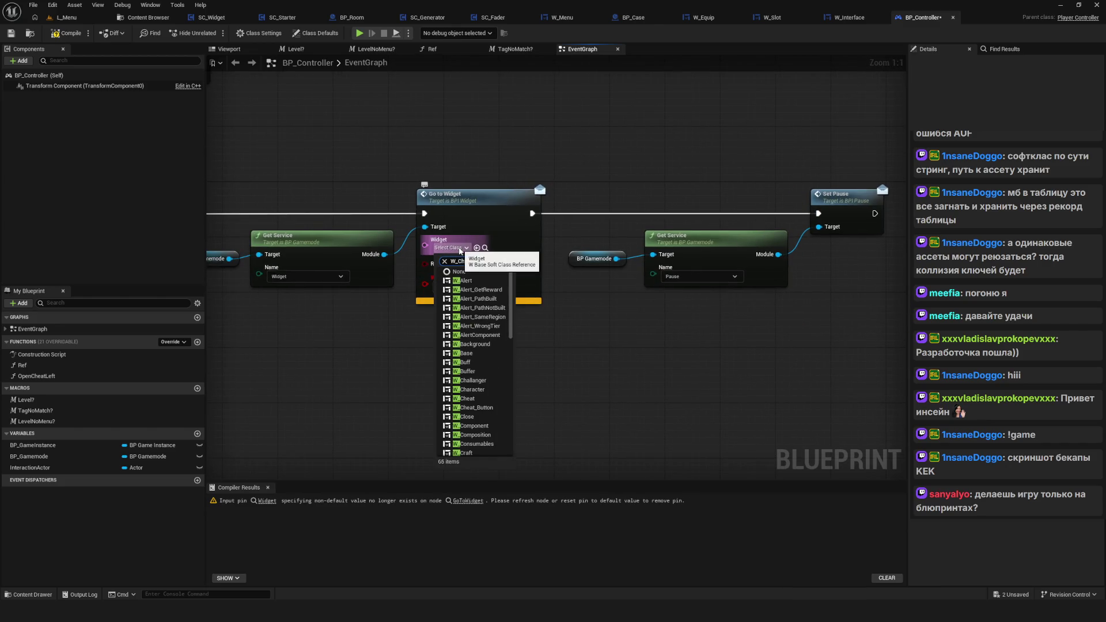
{"action": "type", "text": "eat"}
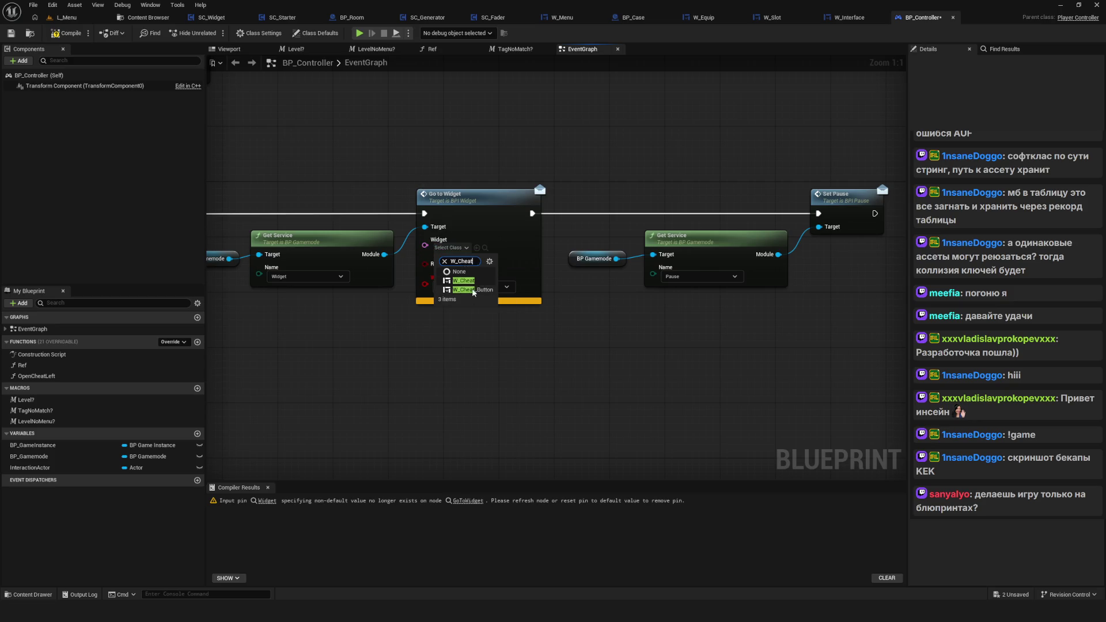
{"action": "left_click_drag", "start_coordinate": [493, 317], "coordinate": [633, 332]}
{"action": "key", "text": "ctrl+s"}
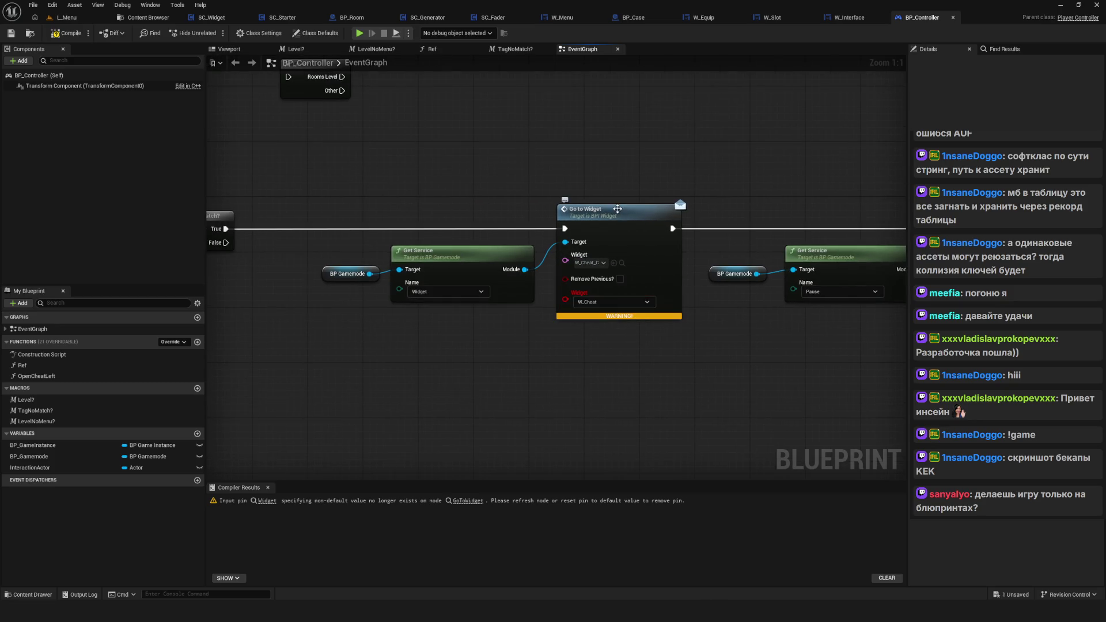
{"action": "right_click", "coordinate": [620, 215]}
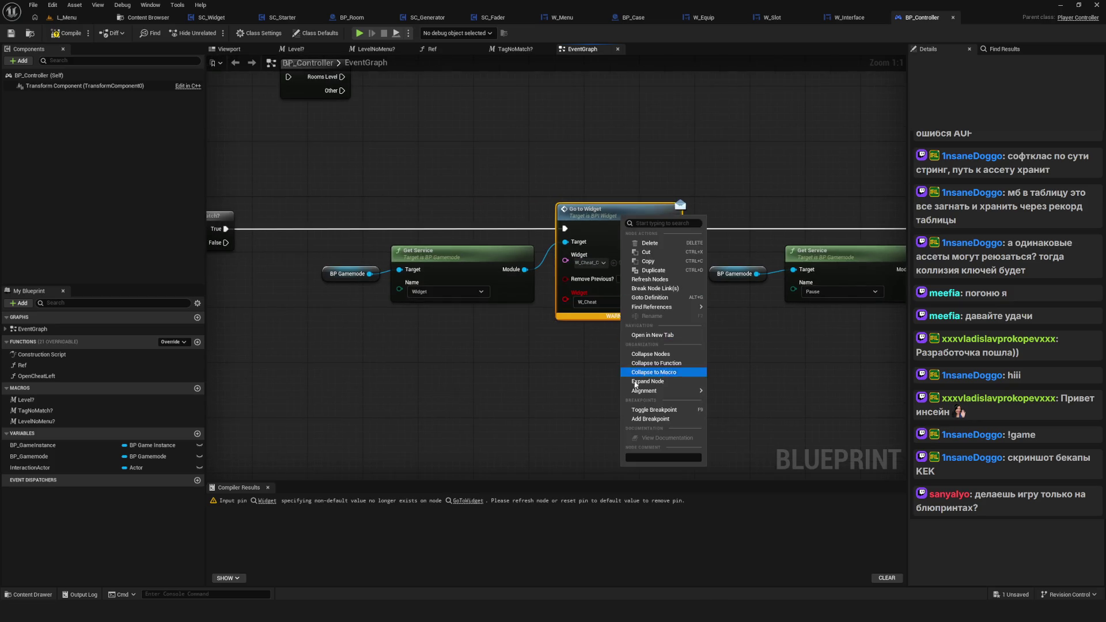
{"action": "left_click", "coordinate": [654, 282]}
Step: Delete the 8-key Save node group
{"action": "left_click_drag", "start_coordinate": [807, 350], "coordinate": [686, 363]}
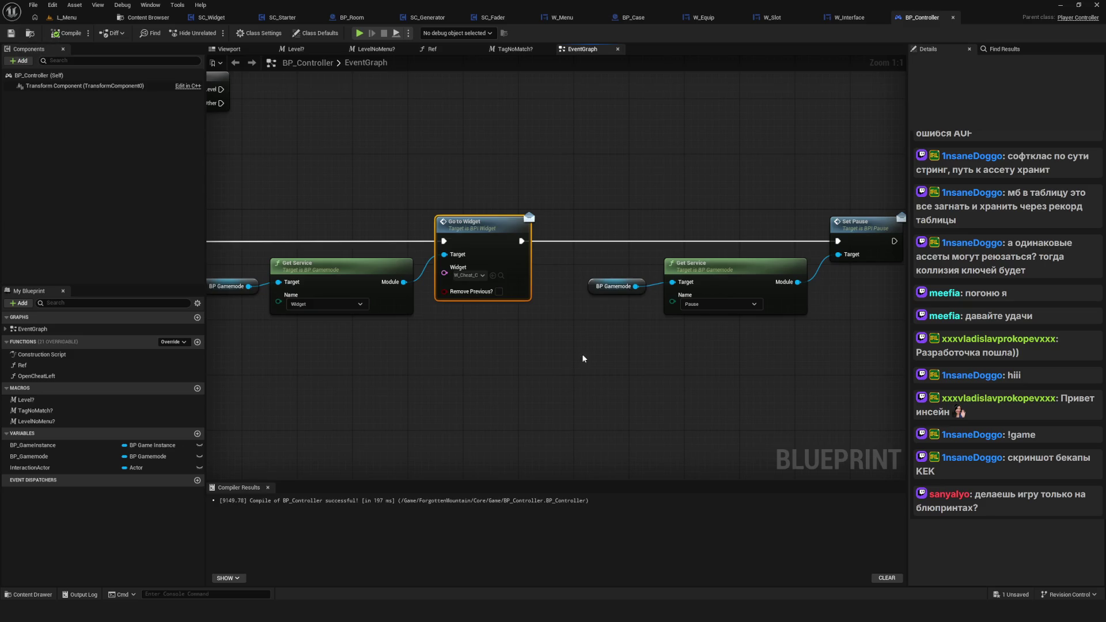
{"action": "scroll", "coordinate": [600, 358], "scroll_direction": "down", "scroll_amount": 12}
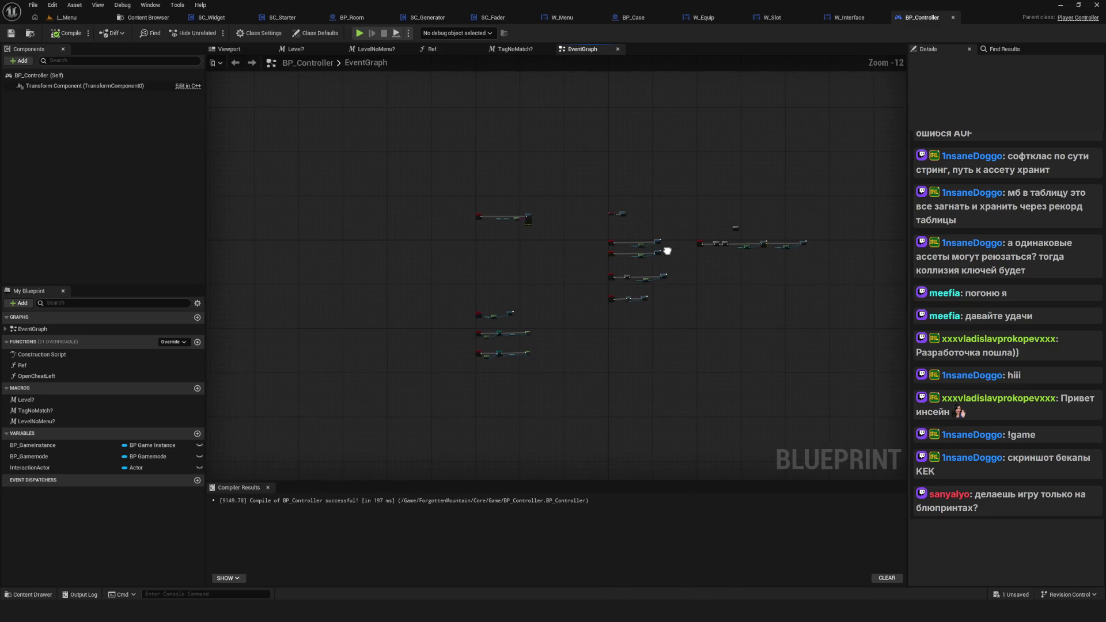
{"action": "scroll", "coordinate": [510, 362], "scroll_direction": "up", "scroll_amount": 11}
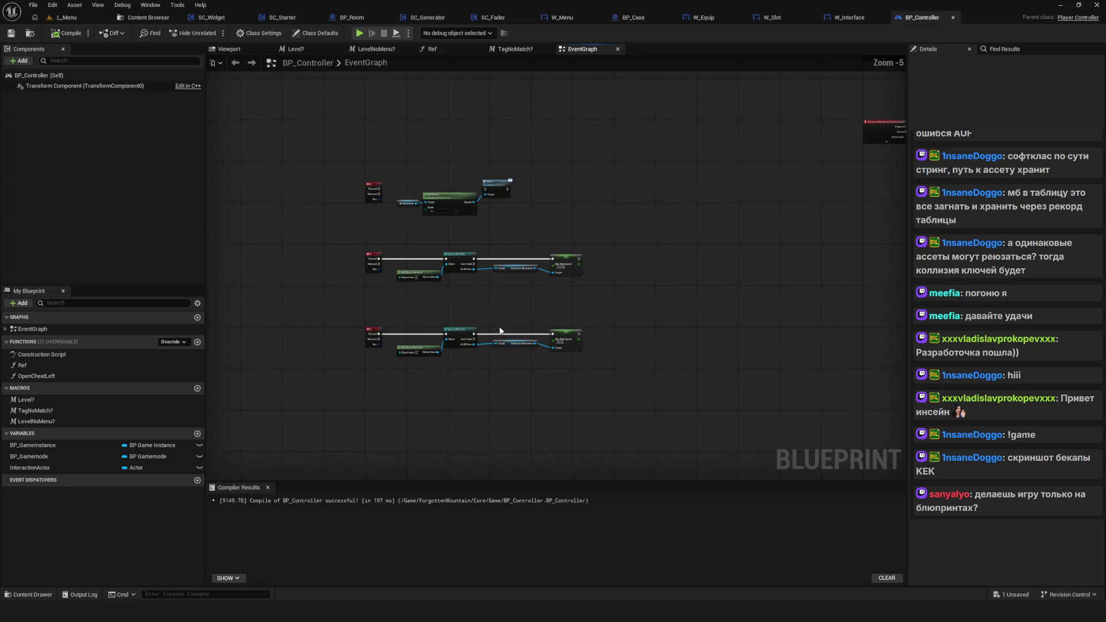
{"action": "left_click_drag", "start_coordinate": [490, 317], "coordinate": [627, 468]}
{"action": "left_click_drag", "start_coordinate": [301, 111], "coordinate": [712, 264]}
{"action": "key", "text": "Delete"}
Step: Remove the stray floating node and compile and save the blueprint
{"action": "scroll", "coordinate": [511, 161], "scroll_direction": "down", "scroll_amount": 7}
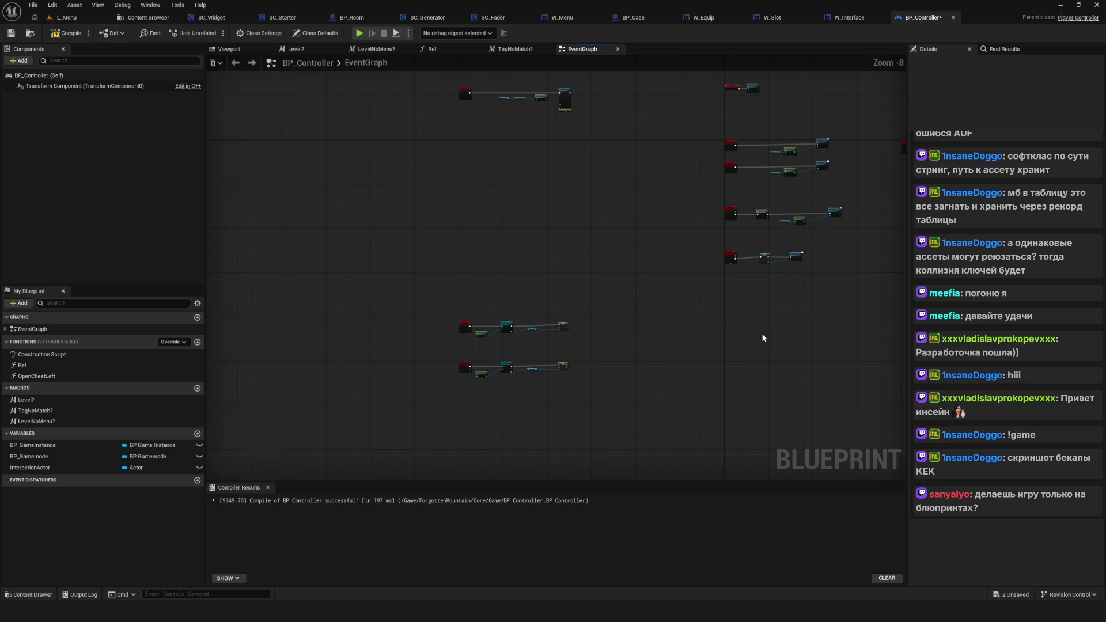
{"action": "left_click_drag", "start_coordinate": [763, 337], "coordinate": [470, 392]}
{"action": "scroll", "coordinate": [583, 211], "scroll_direction": "up", "scroll_amount": 8}
{"action": "left_click_drag", "start_coordinate": [482, 82], "coordinate": [769, 217]}
{"action": "key", "text": "Delete"}
{"action": "scroll", "coordinate": [601, 202], "scroll_direction": "down", "scroll_amount": 7}
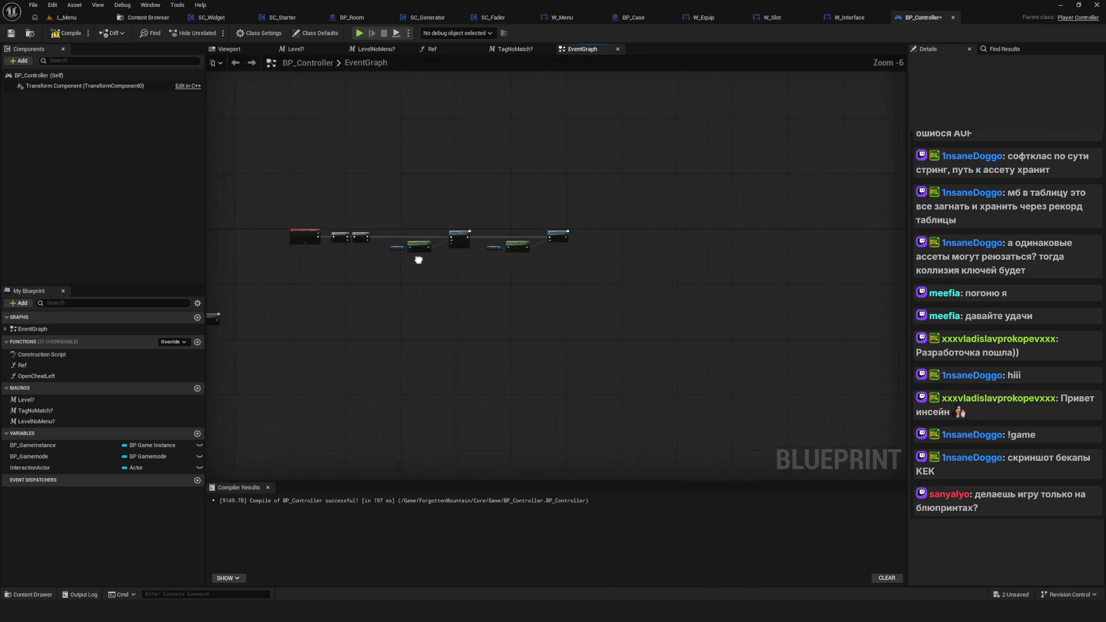
{"action": "key", "text": "ctrl+s"}
Step: Launch a play session and start a new game in a save slot
{"action": "left_click_drag", "start_coordinate": [412, 177], "coordinate": [521, 159]}
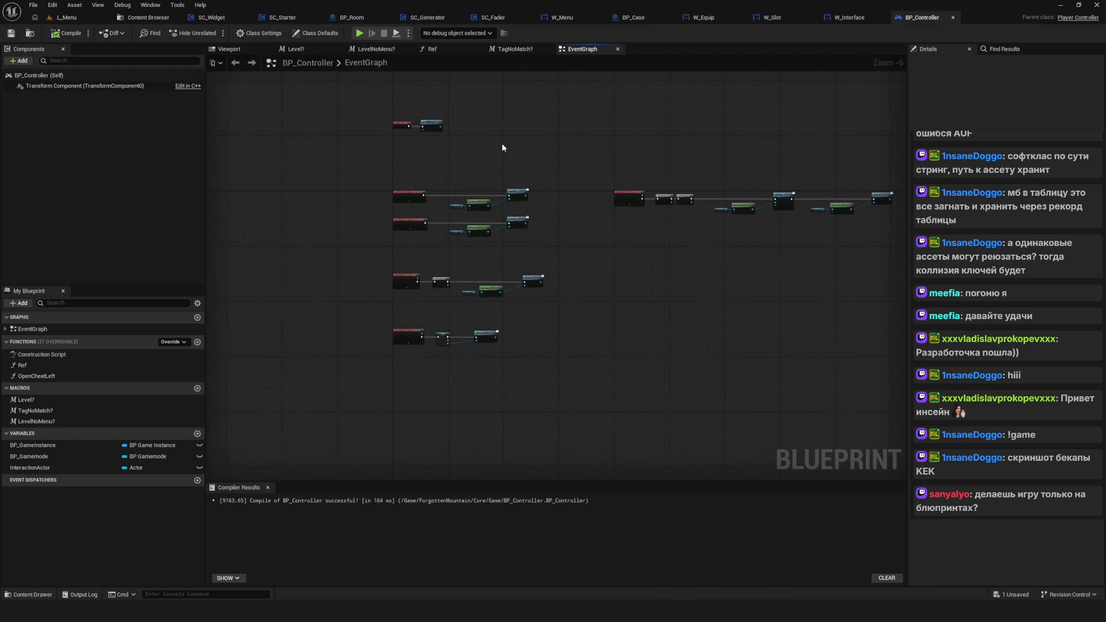
{"action": "key", "text": "alt+p"}
{"action": "left_click", "coordinate": [576, 323]}
{"action": "left_click", "coordinate": [577, 253]}
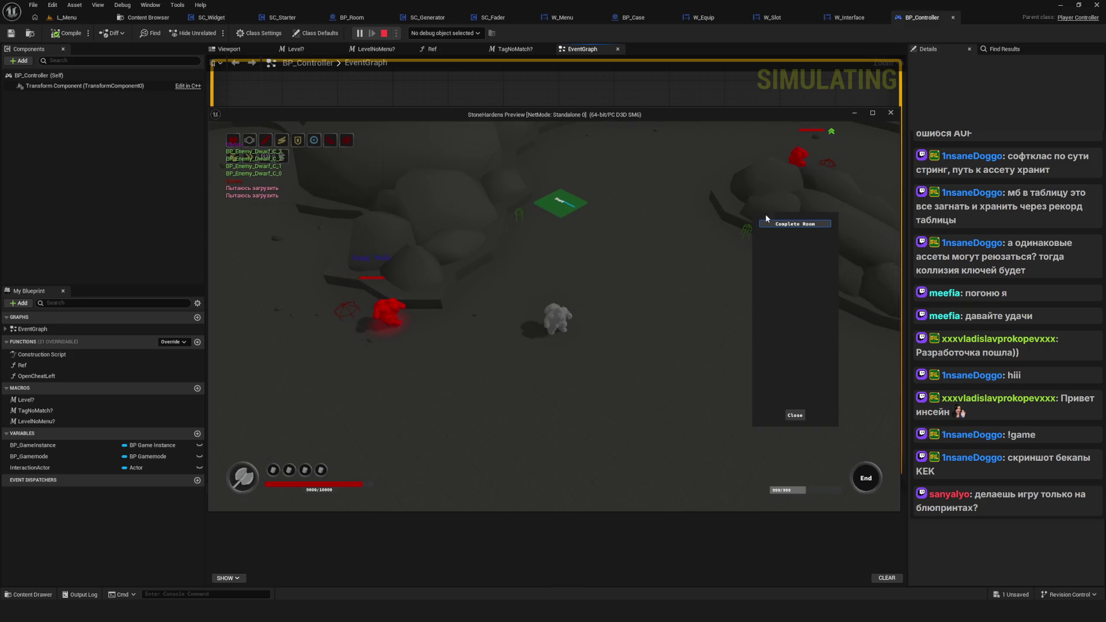
Step: Complete the current room, claim its reward, and maximize the preview window
{"action": "left_click", "coordinate": [793, 224]}
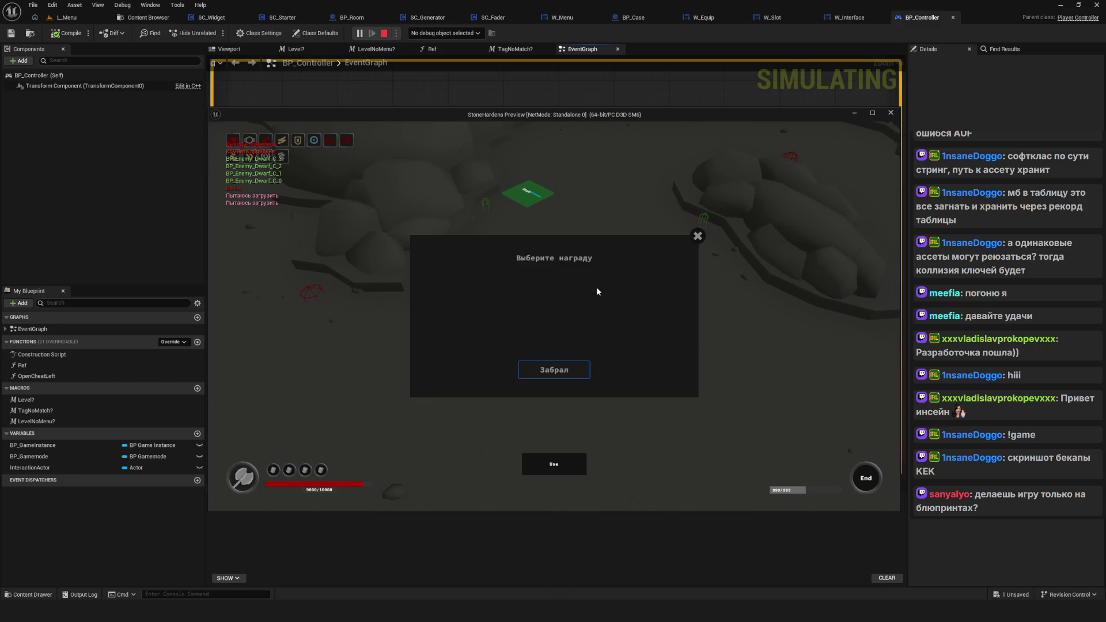
{"action": "left_click", "coordinate": [559, 375]}
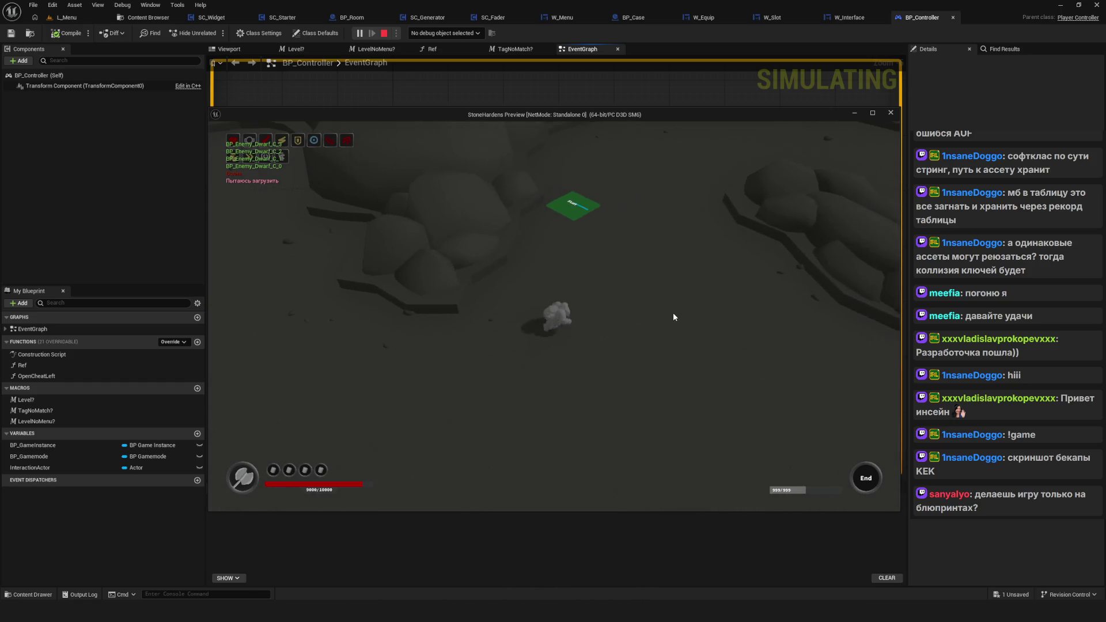
{"action": "left_click", "coordinate": [872, 114]}
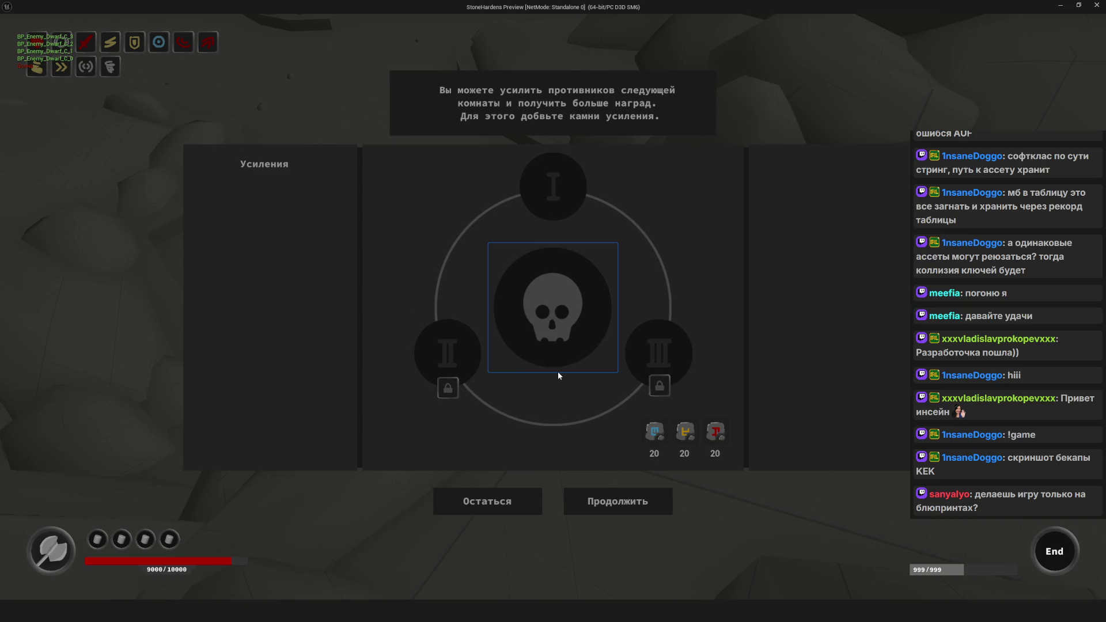
Step: Continue to the next room, clear it, claim its reward, and stop the playtest
{"action": "left_click", "coordinate": [610, 505]}
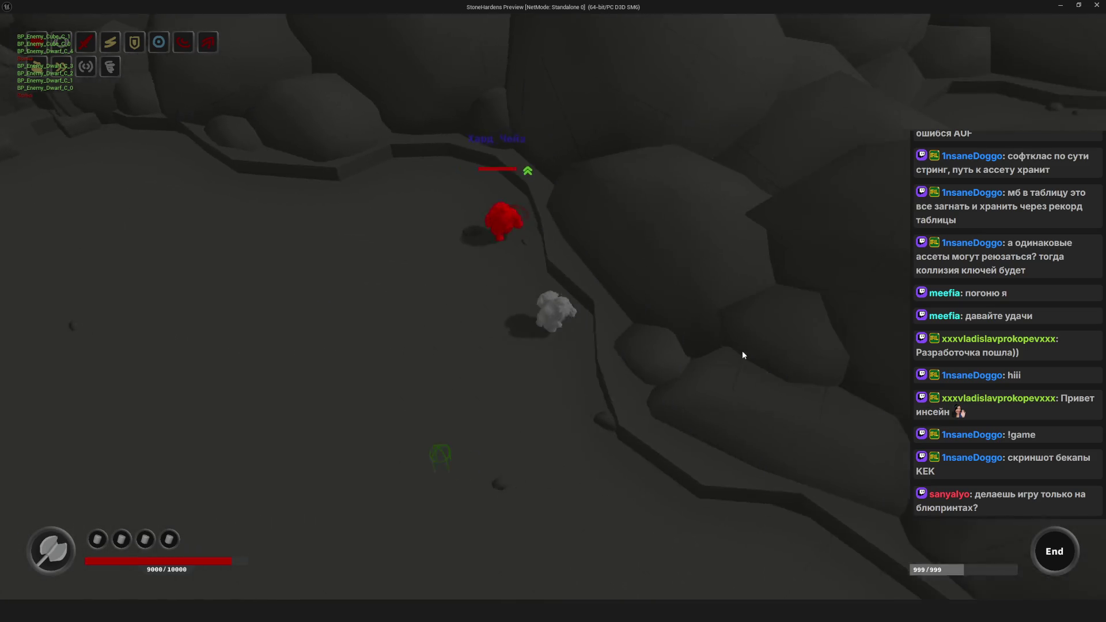
{"action": "key", "text": "d"}
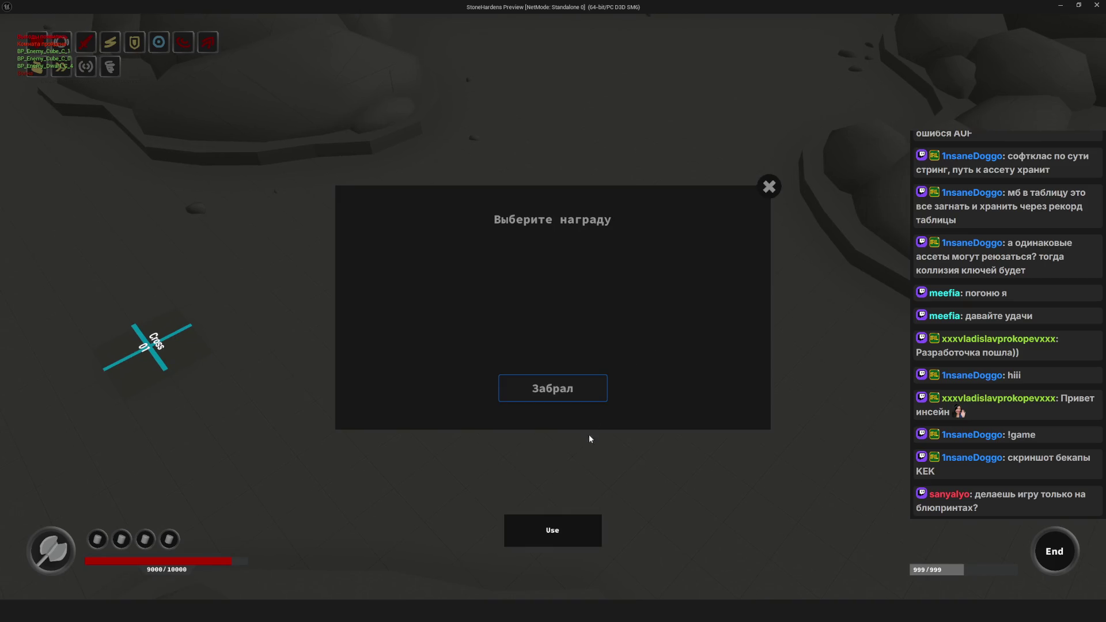
{"action": "left_click", "coordinate": [587, 393]}
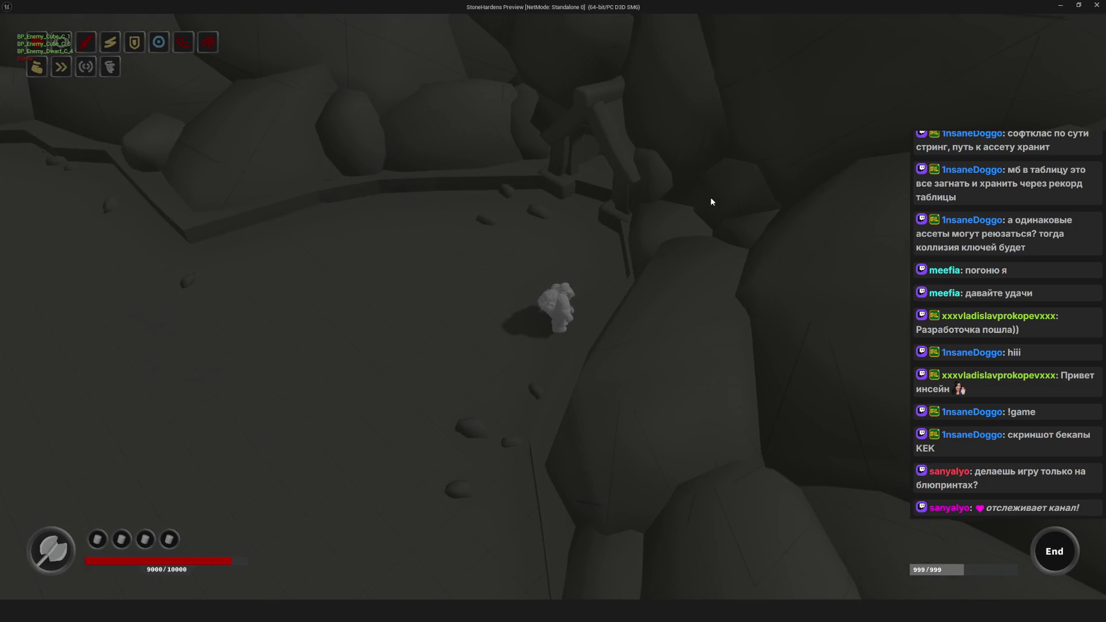
{"action": "key", "text": "Escape"}
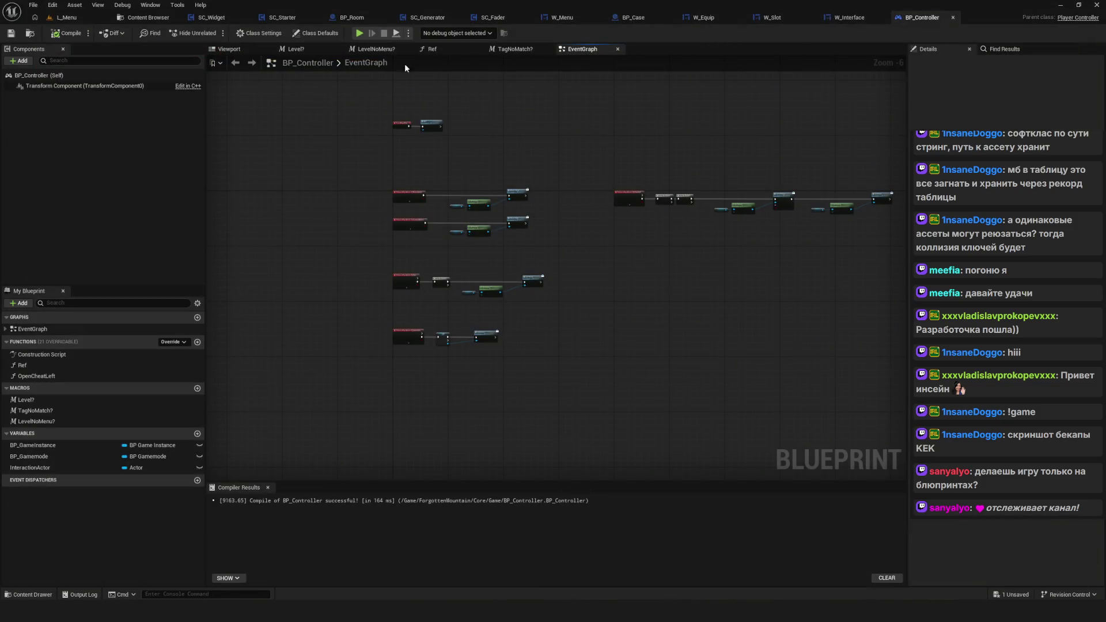
Step: Relaunch the preview with a new game, go full screen, and run the character off the Start tile
{"action": "key", "text": "alt+p"}
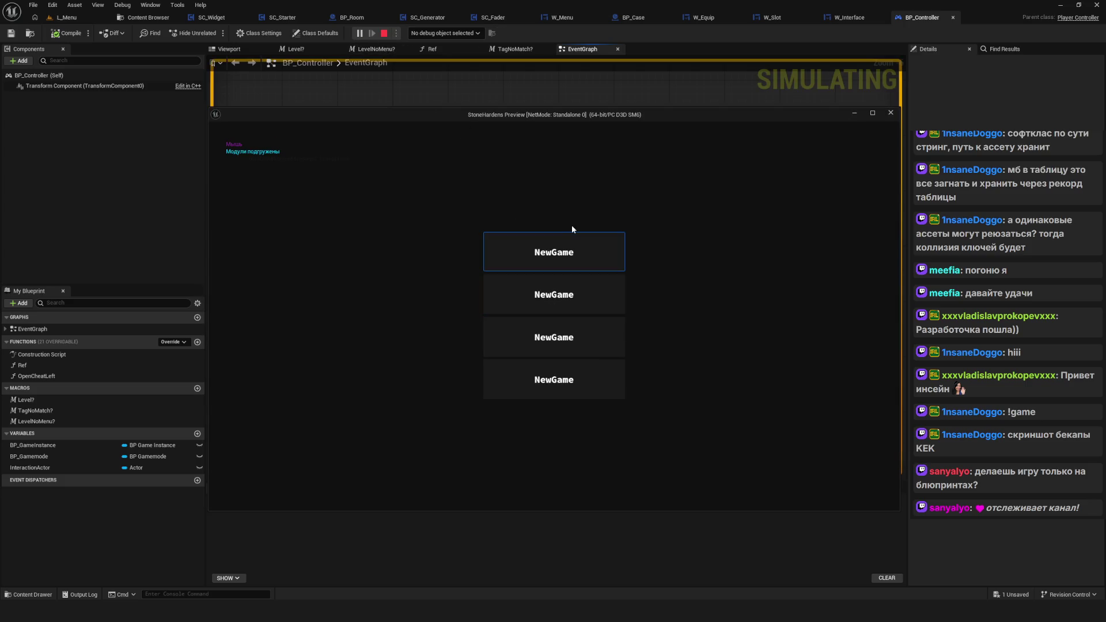
{"action": "left_click", "coordinate": [567, 248]}
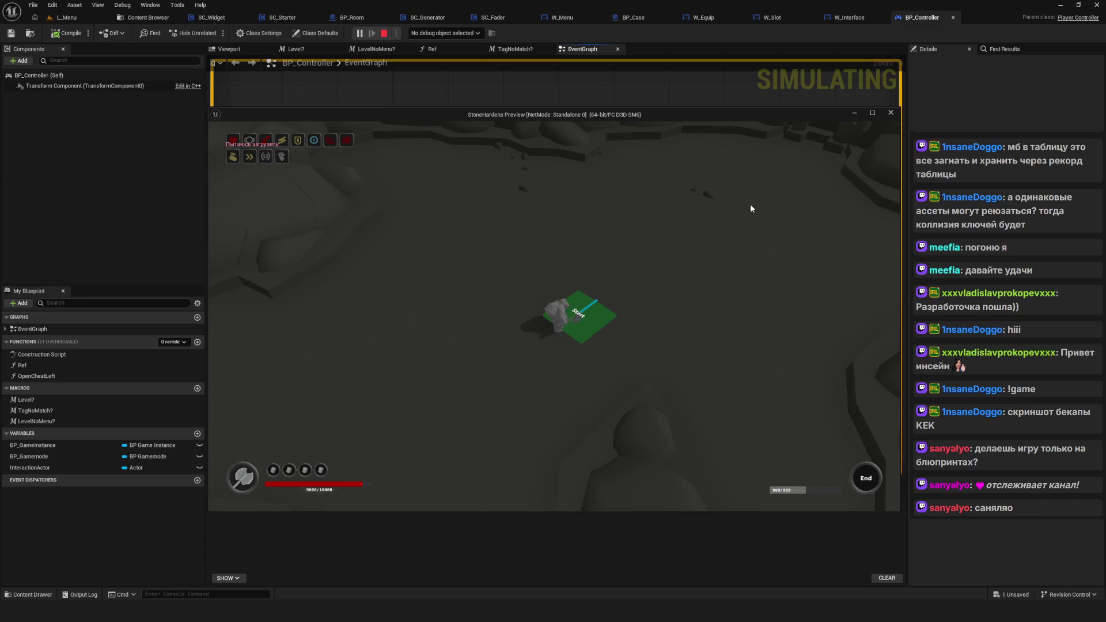
{"action": "key", "text": "F11"}
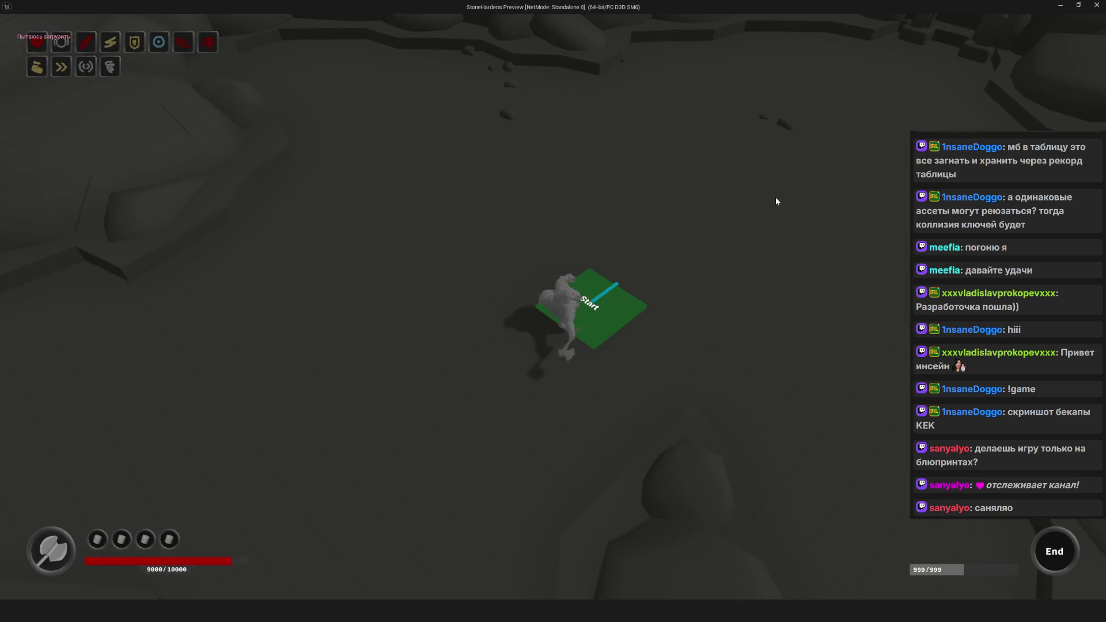
{"action": "key", "text": "w"}
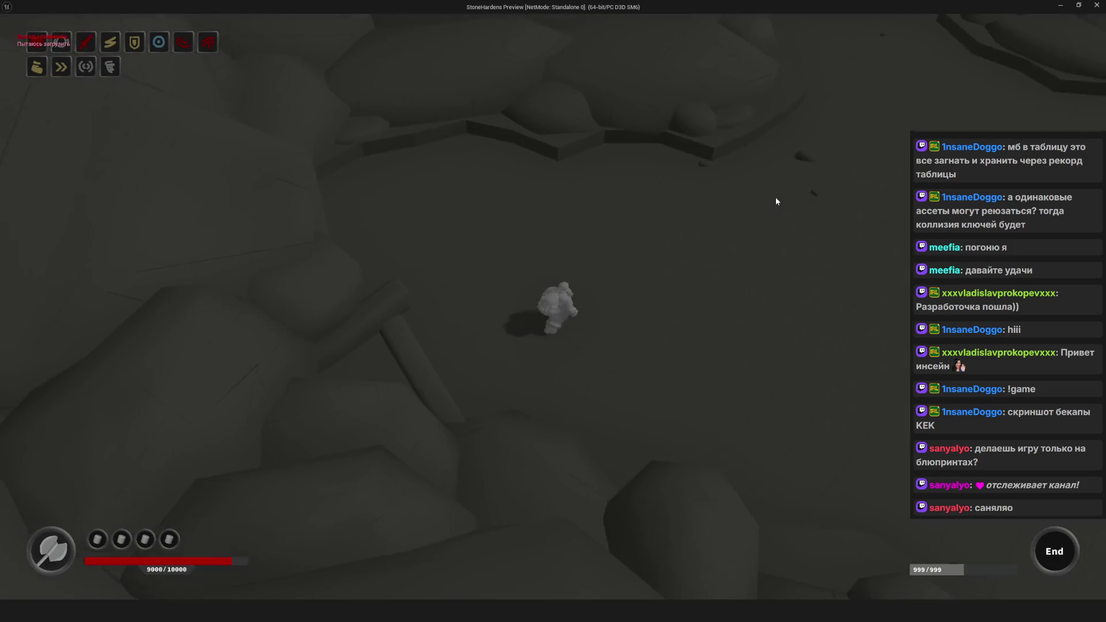
{"action": "key", "text": "d"}
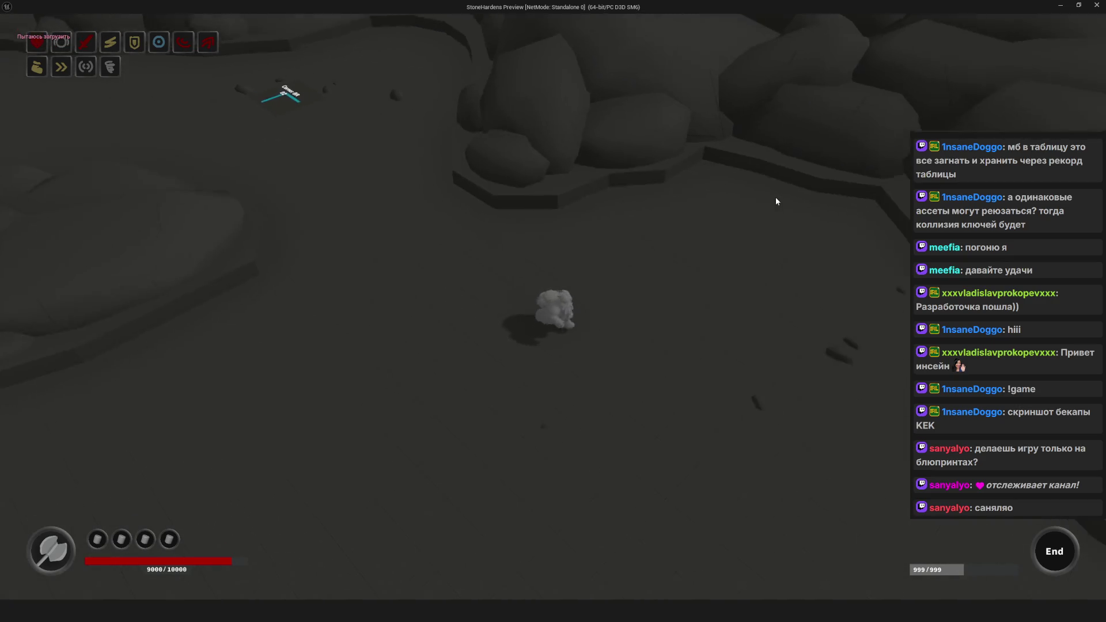
{"action": "key", "text": "s"}
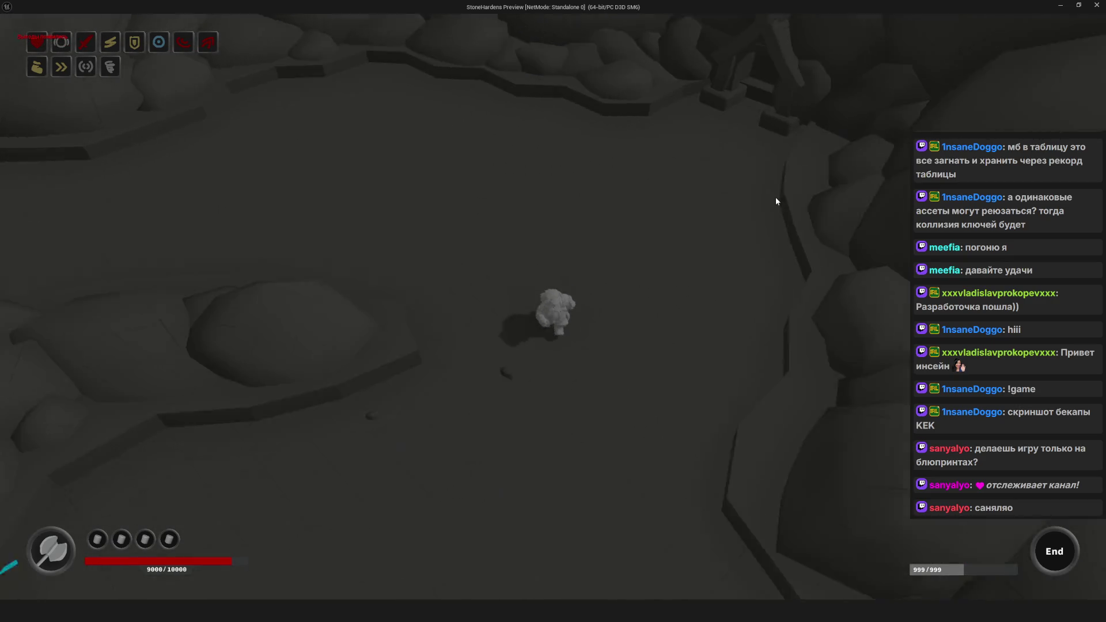
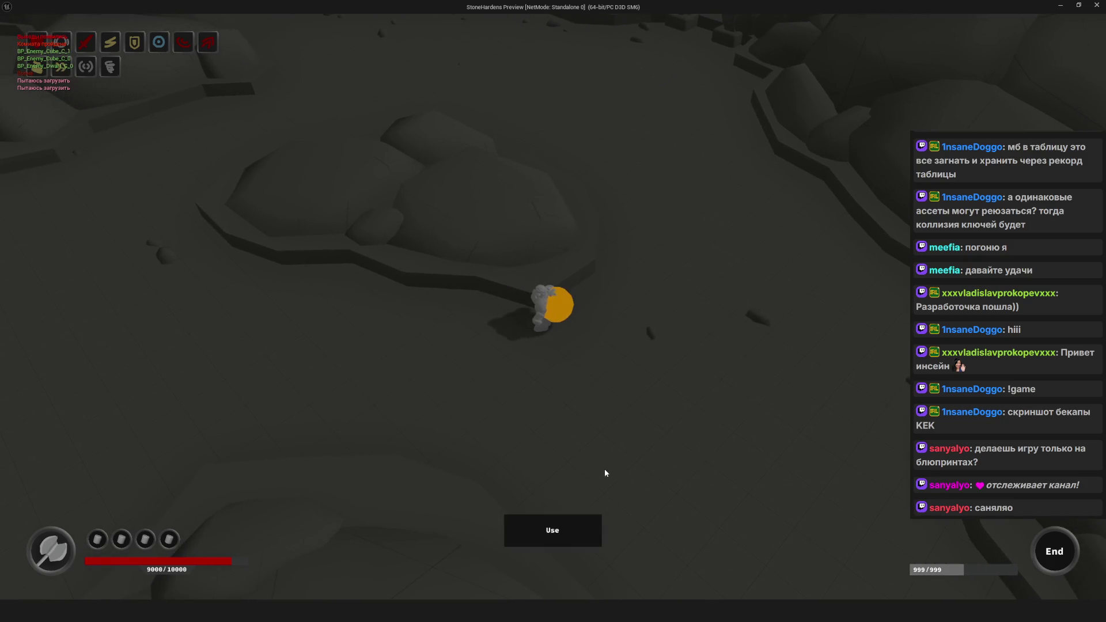
Step: Pick up the reward orb and claim its reward
{"action": "key", "text": "e"}
{"action": "left_click", "coordinate": [545, 399]}
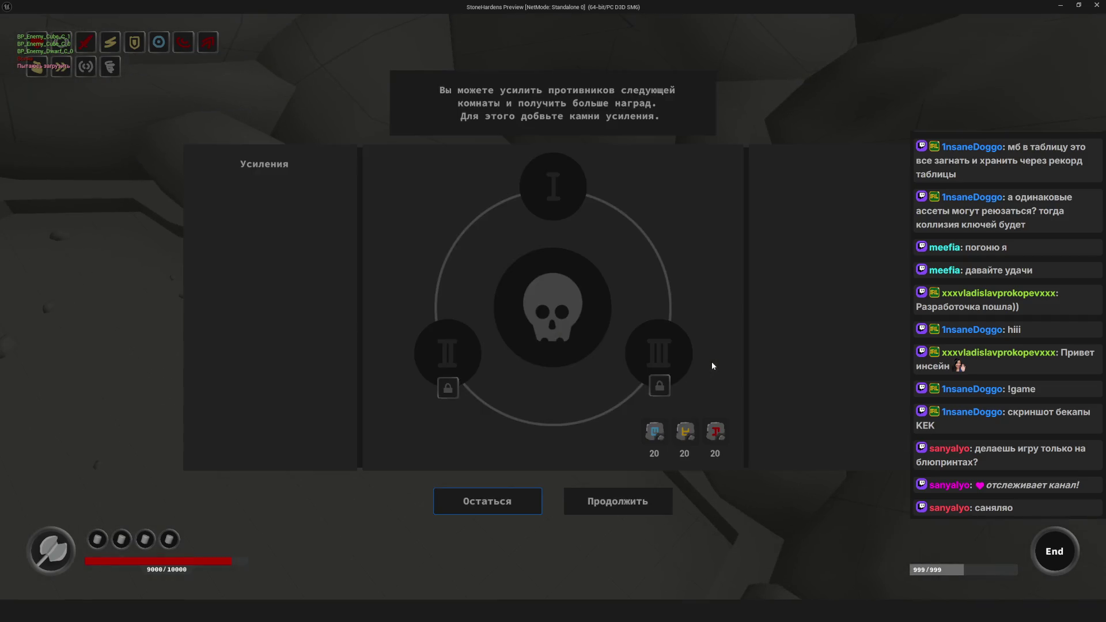
{"action": "left_click", "coordinate": [659, 363]}
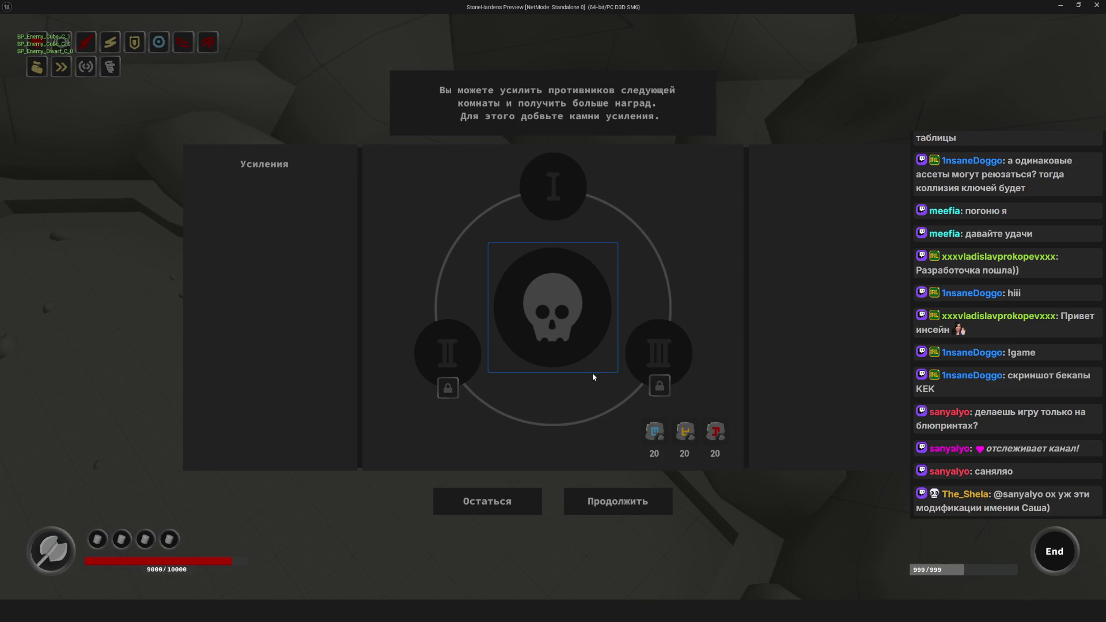
Step: Strengthen the next room with a blue stone in slot I and a yellow stone in slot II
{"action": "left_click", "coordinate": [564, 203]}
{"action": "left_click", "coordinate": [599, 342]}
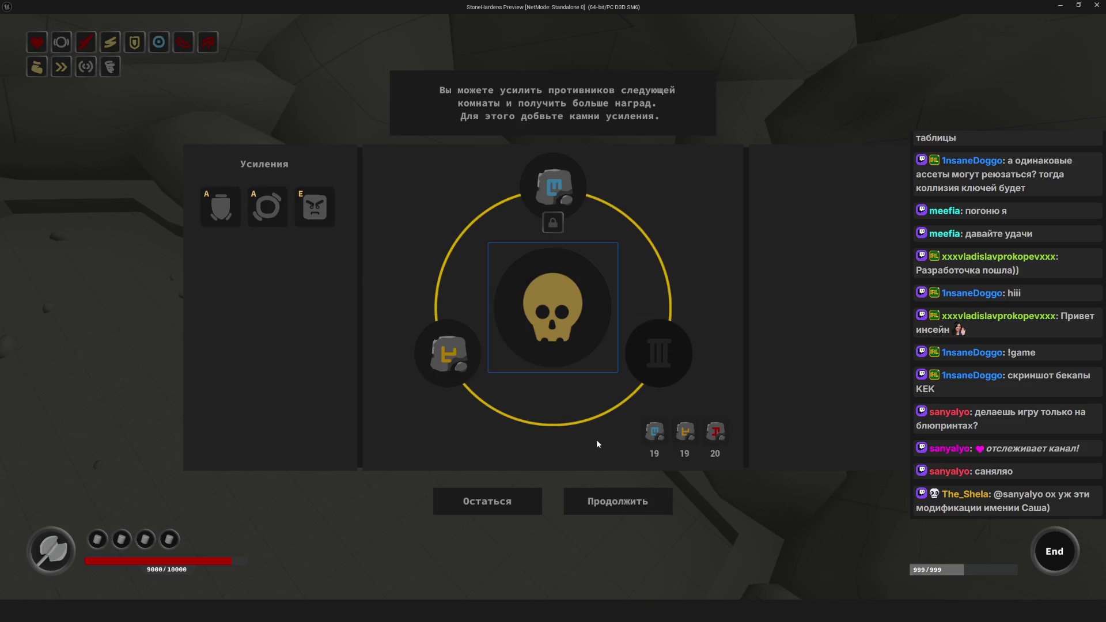
{"action": "left_click", "coordinate": [643, 505]}
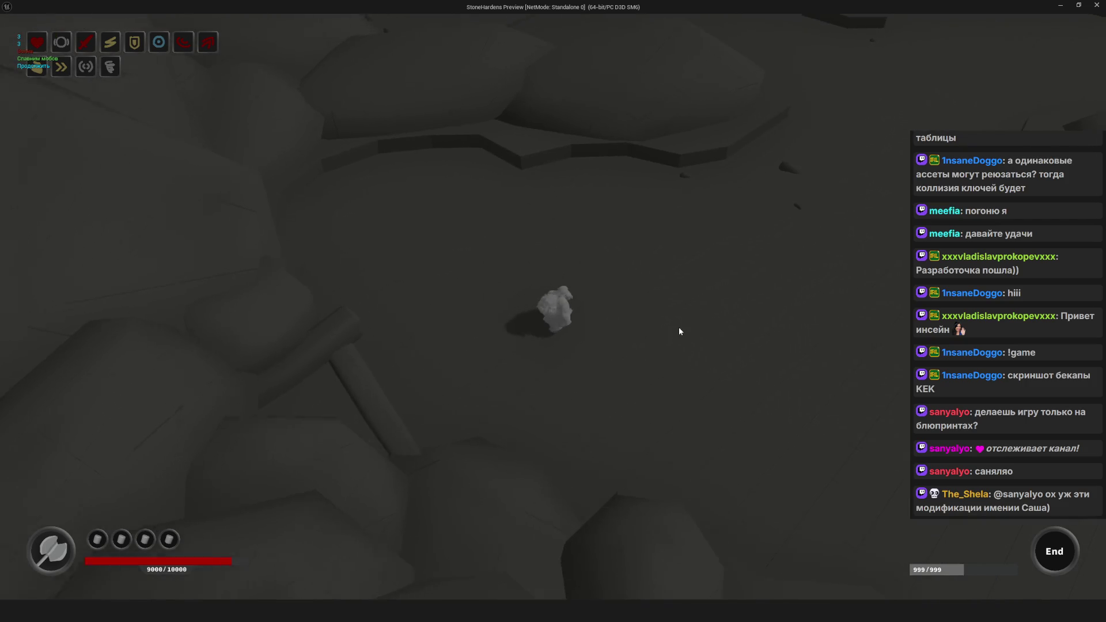
Step: Walk the character across the room to the reward orb and claim it
{"action": "key", "text": "w"}
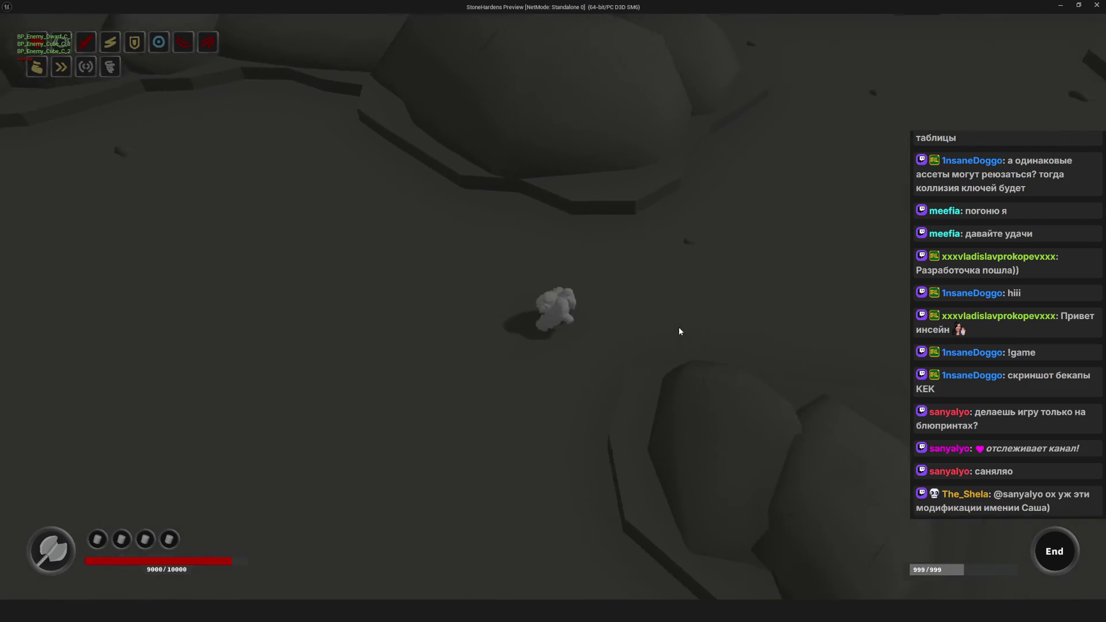
{"action": "key", "text": "s"}
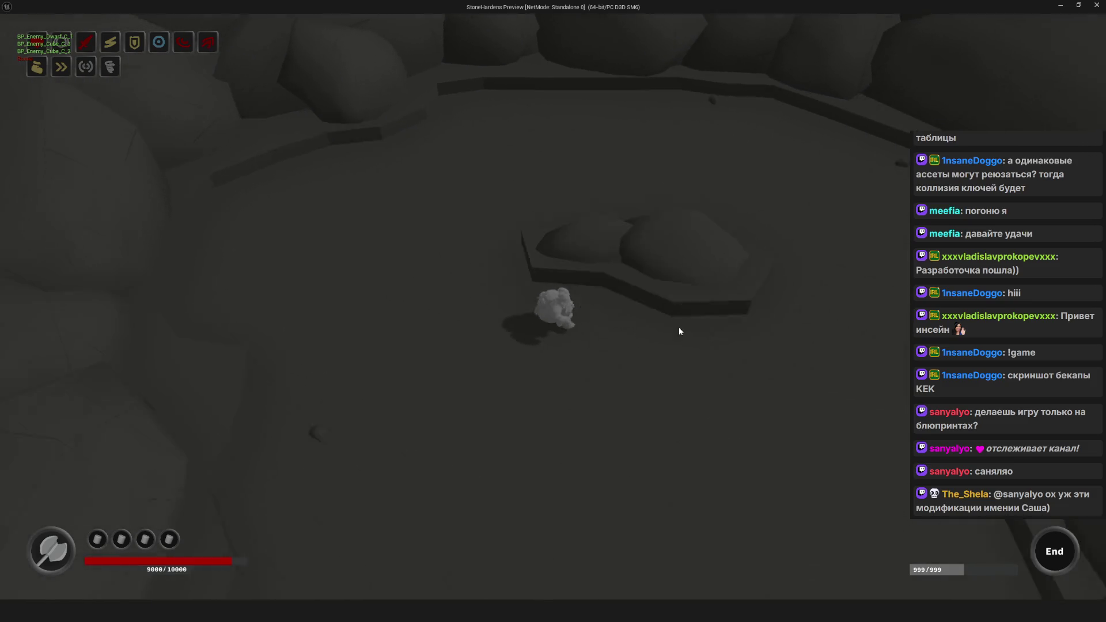
{"action": "key", "text": "s"}
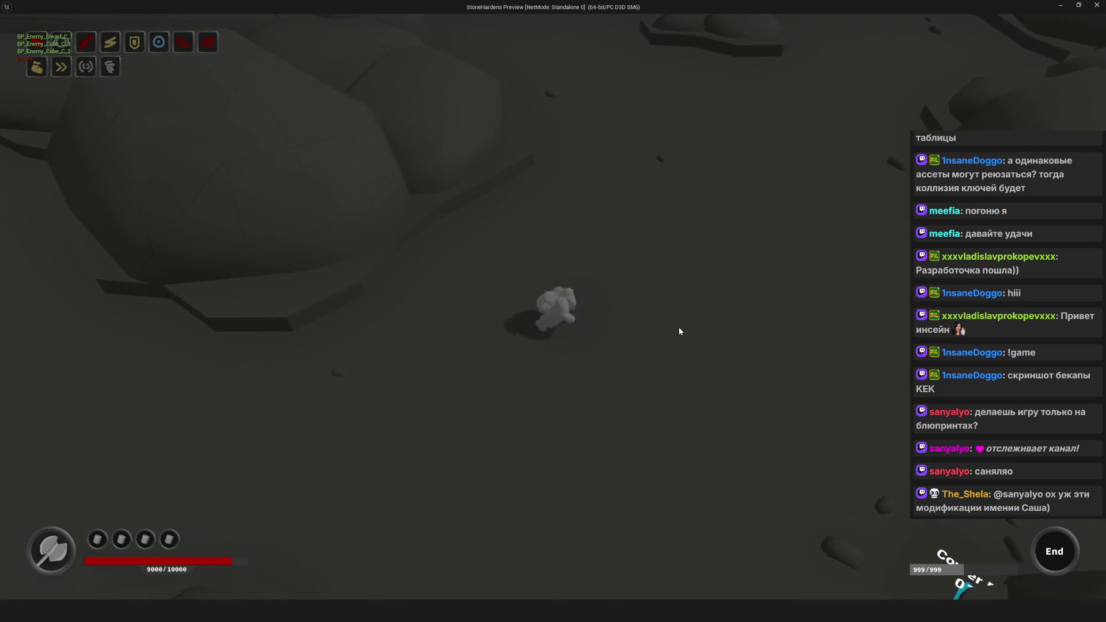
{"action": "key", "text": "s"}
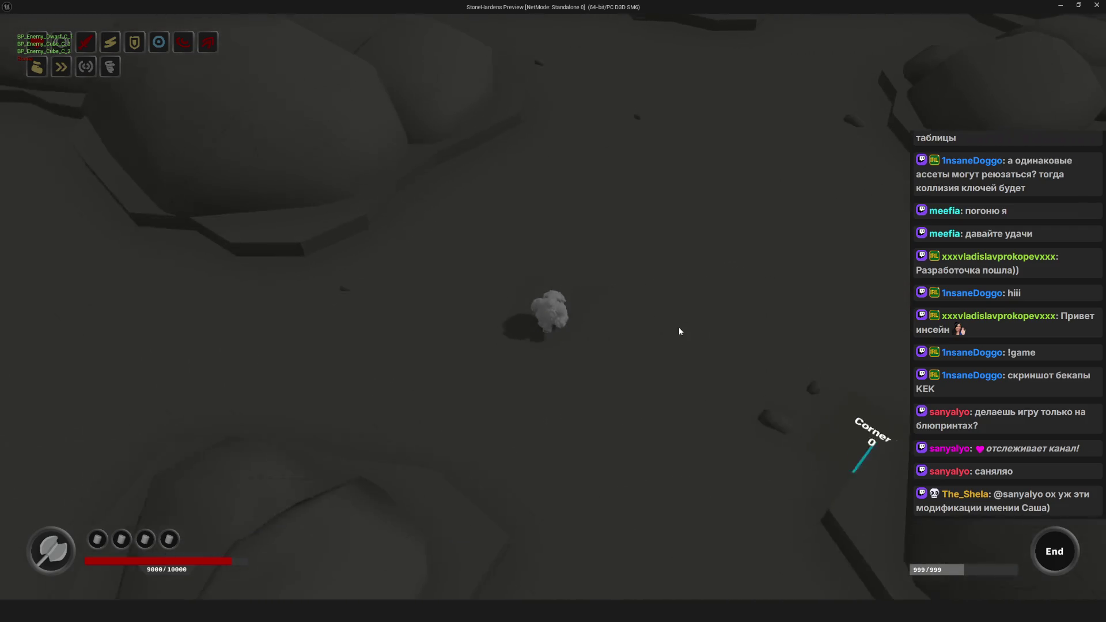
{"action": "key", "text": "d"}
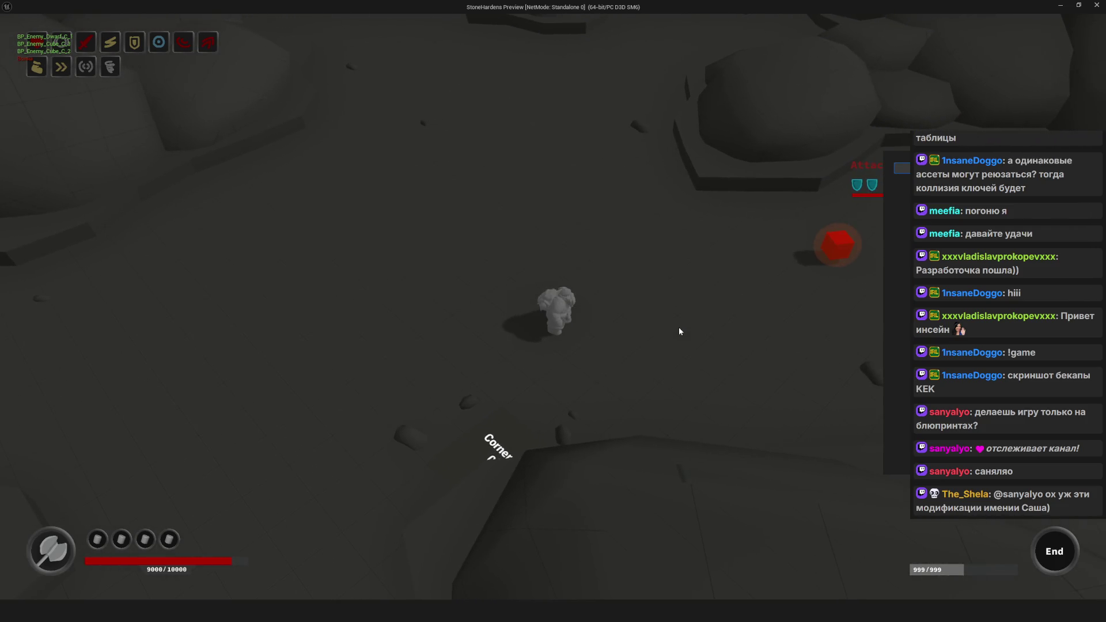
{"action": "key", "text": "s"}
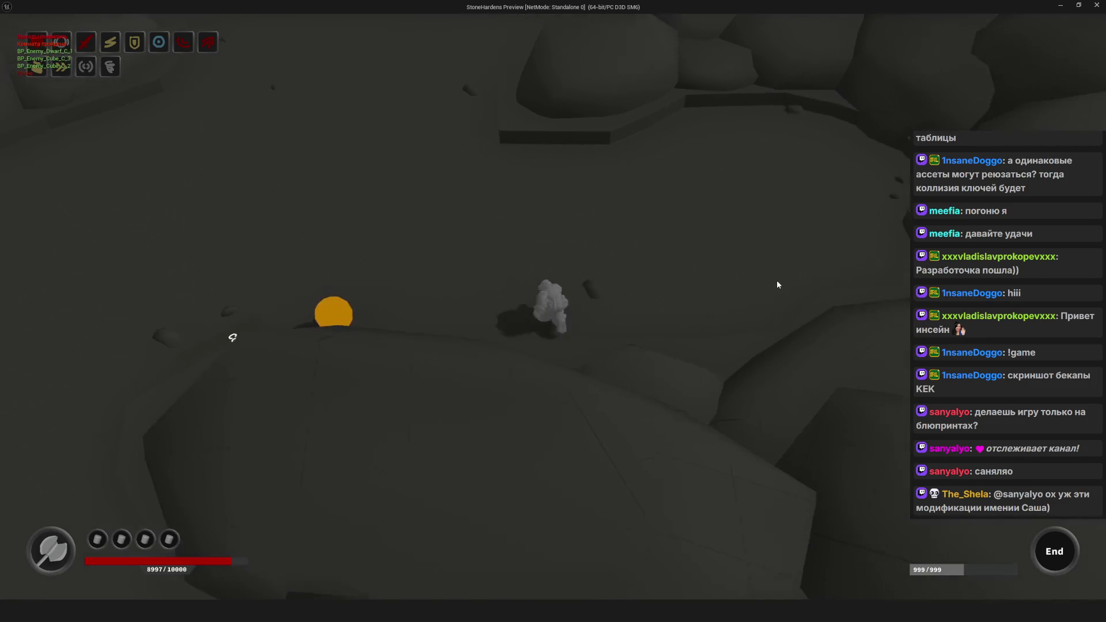
{"action": "key", "text": "s"}
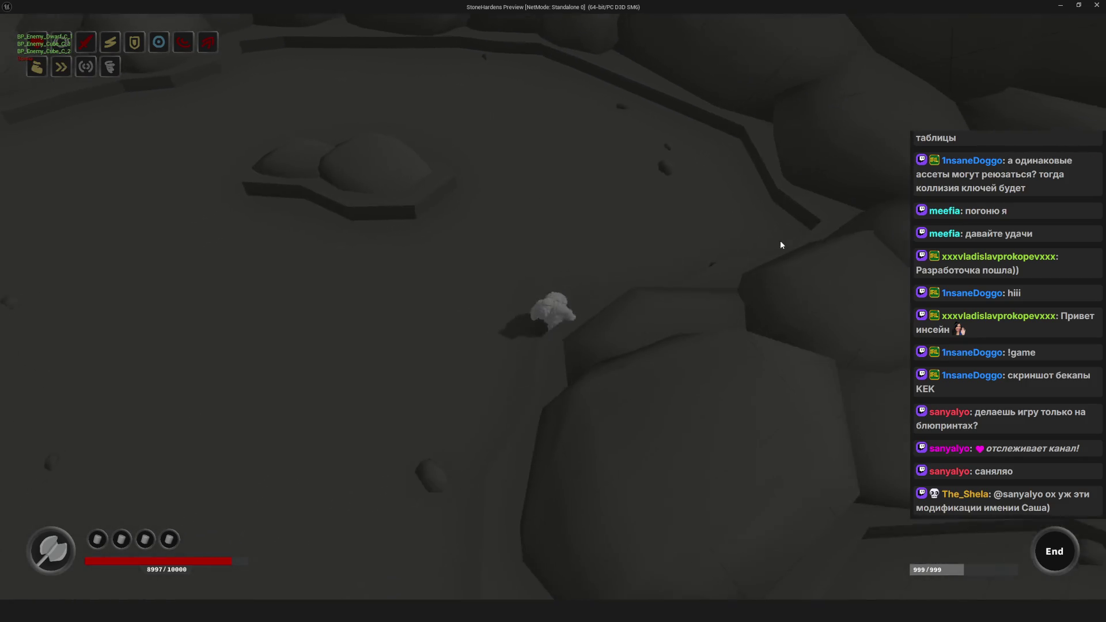
{"action": "key", "text": "s"}
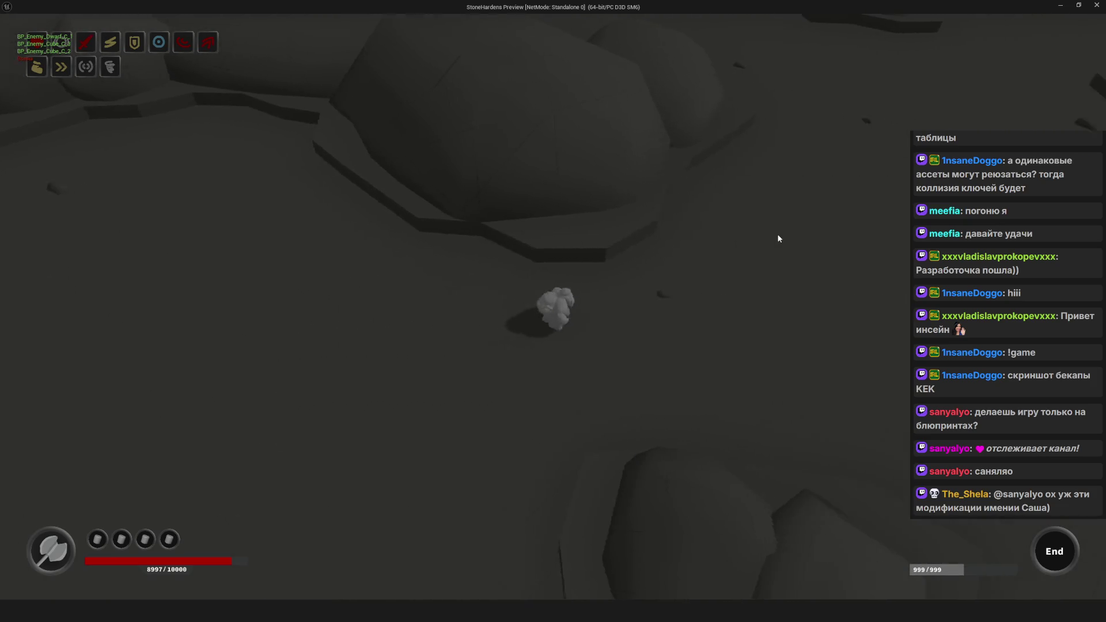
{"action": "key", "text": "d"}
{"action": "key", "text": "e"}
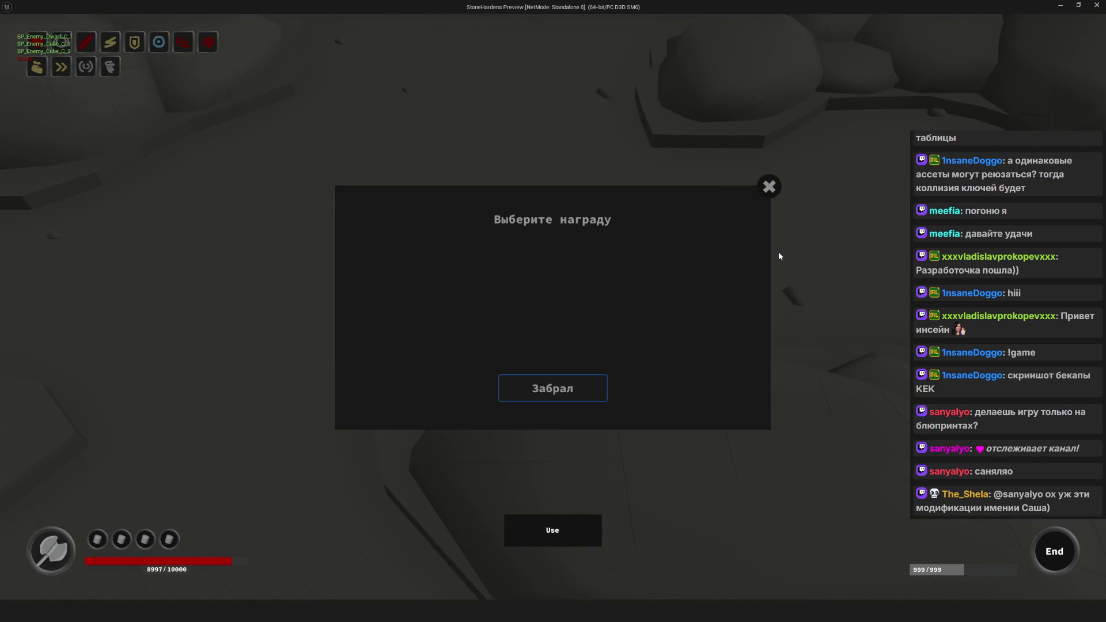
{"action": "left_click", "coordinate": [579, 396]}
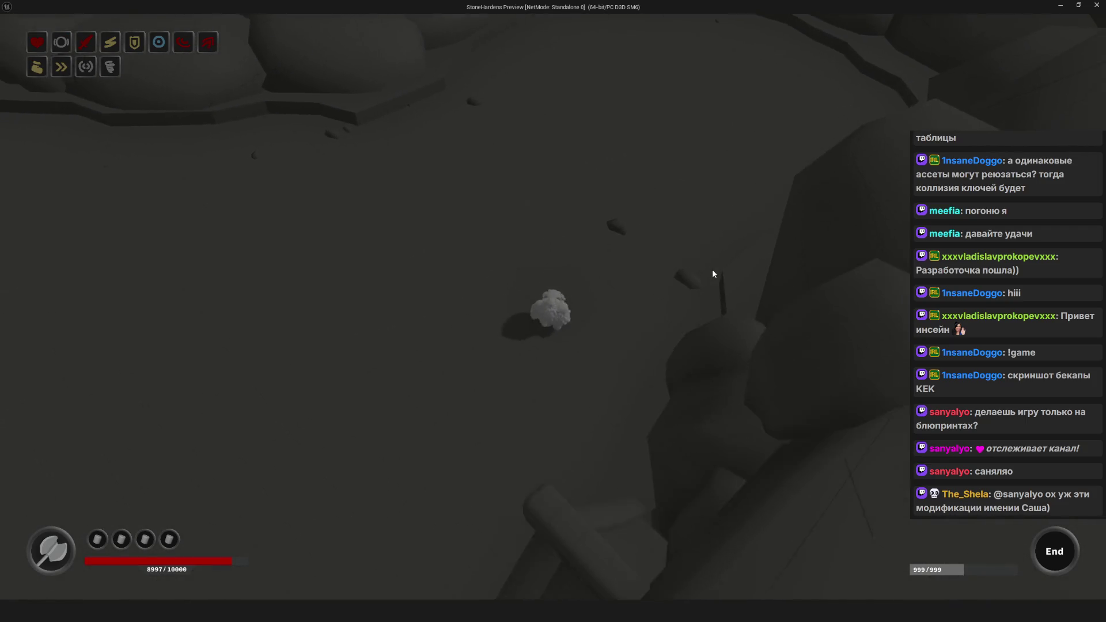
Step: Boost the next room with blue, yellow and red stones in slots I–III and continue
{"action": "key", "text": "e"}
{"action": "left_click", "coordinate": [553, 191]}
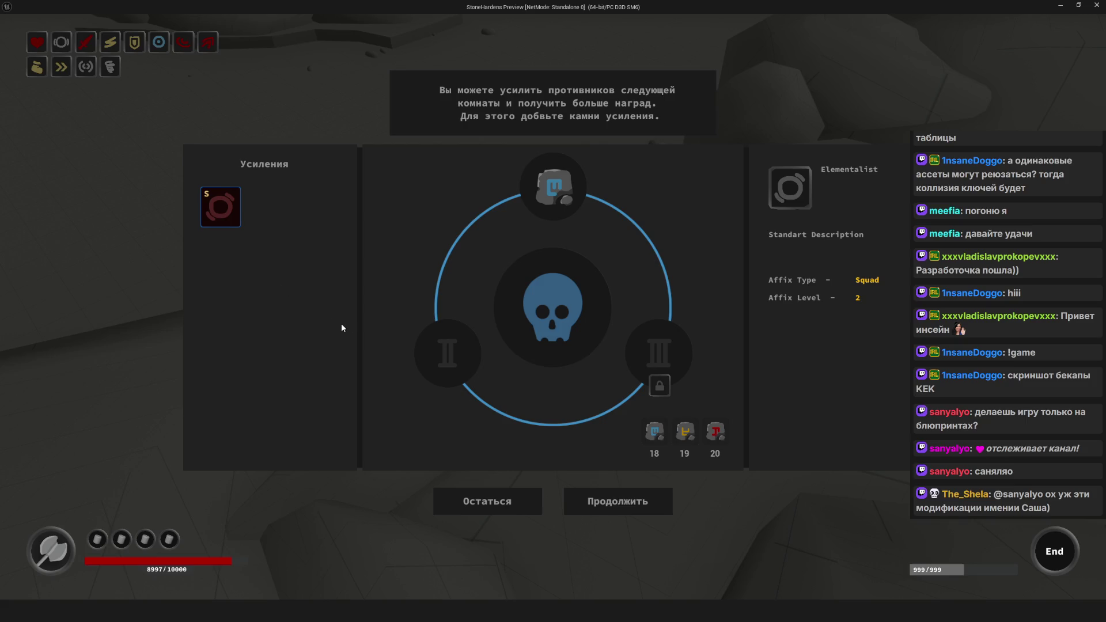
{"action": "left_click", "coordinate": [234, 227]}
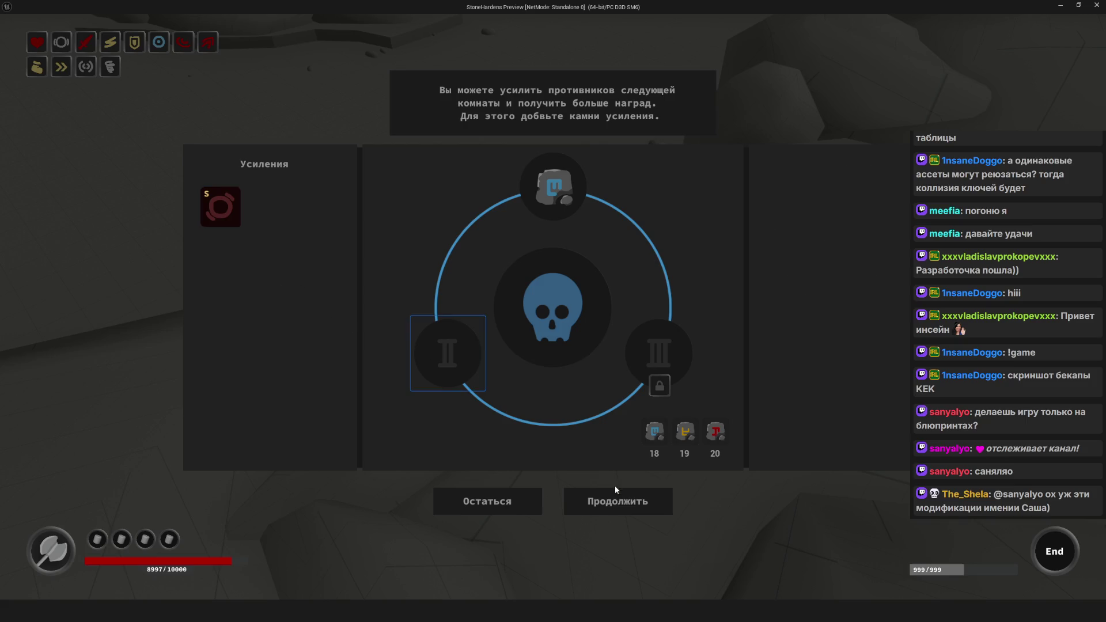
{"action": "left_click", "coordinate": [452, 348]}
{"action": "left_click", "coordinate": [652, 362]}
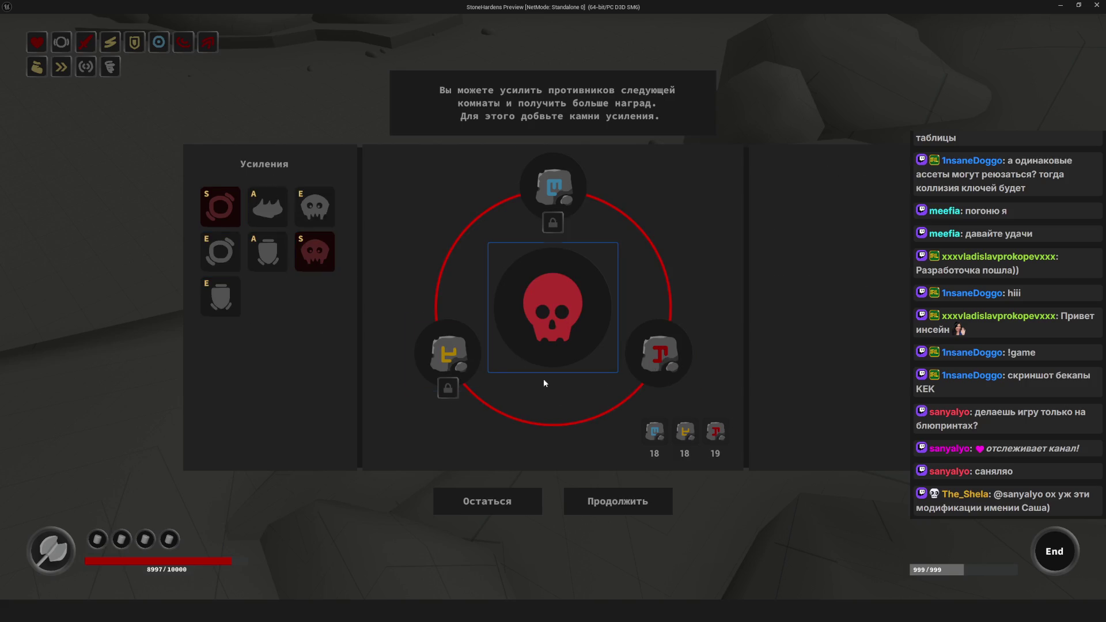
{"action": "left_click", "coordinate": [613, 510]}
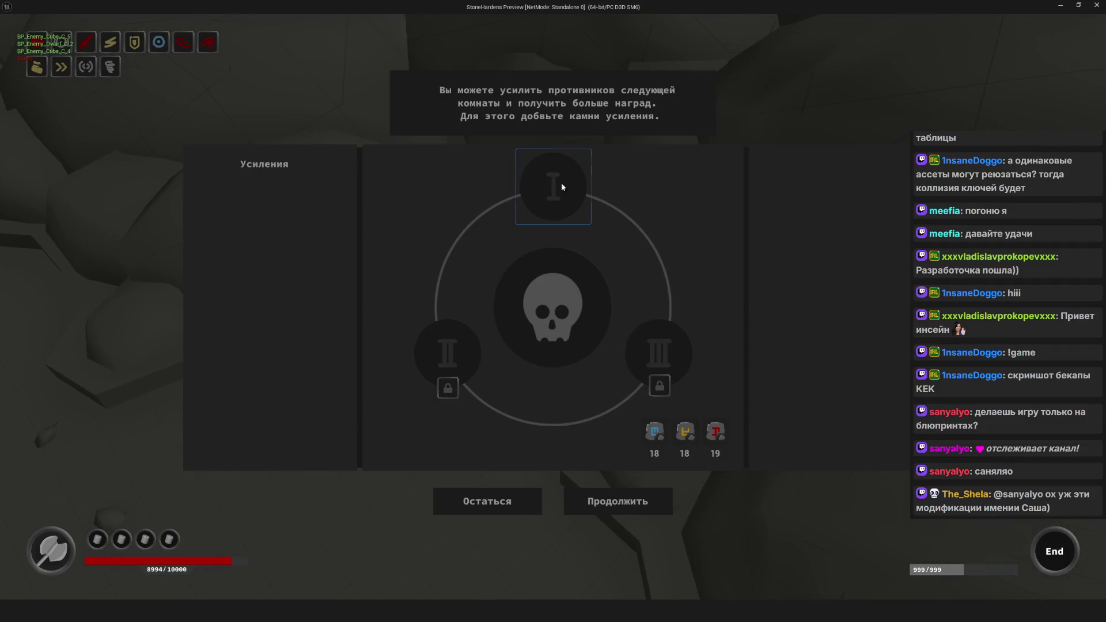
Step: Boost the following room with a blue stone in slot I and claim its reward
{"action": "left_click", "coordinate": [563, 187]}
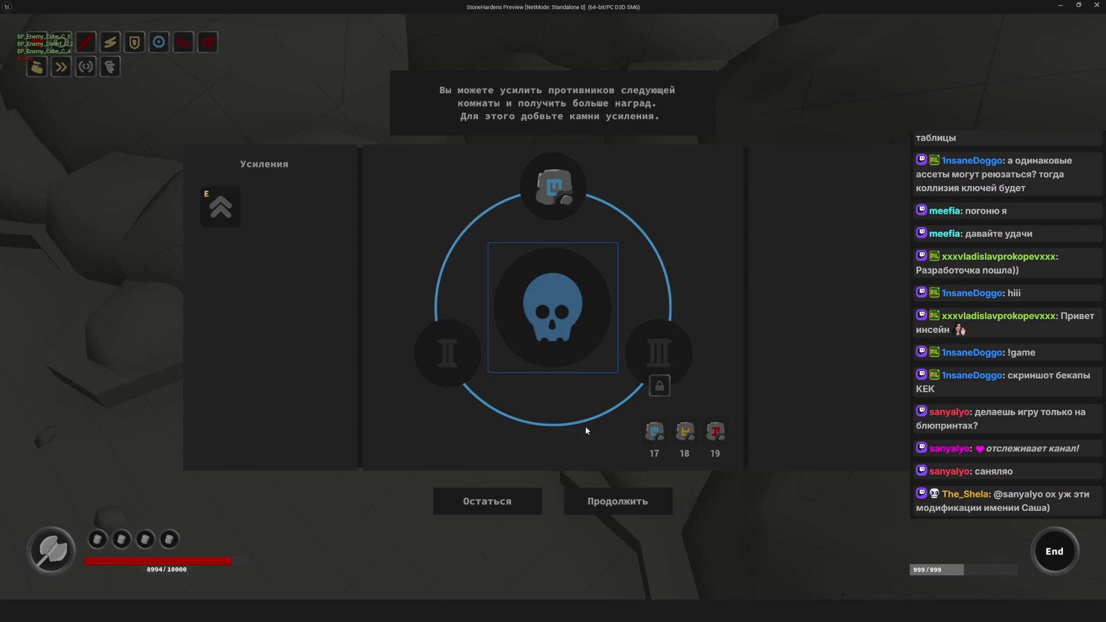
{"action": "left_click", "coordinate": [630, 503]}
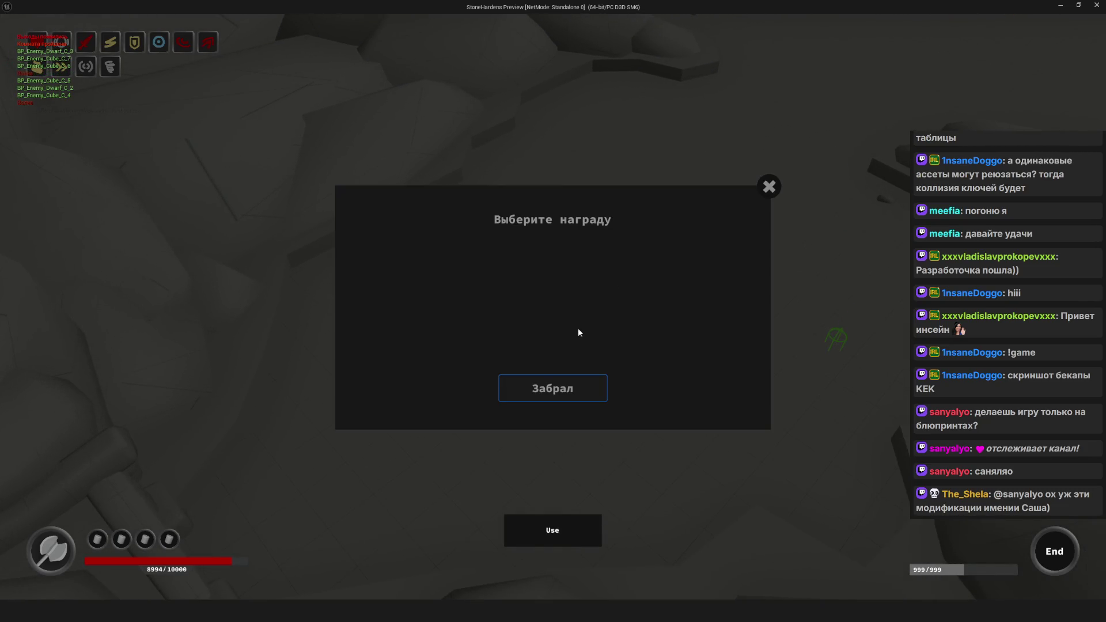
{"action": "left_click", "coordinate": [553, 387]}
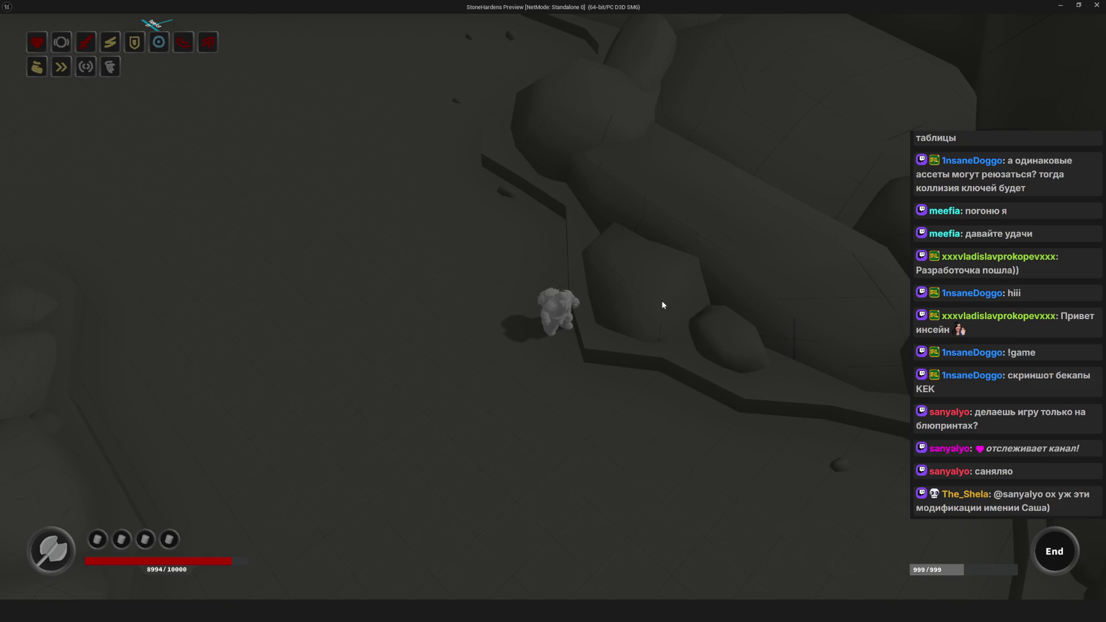
Step: Fight through the room, then put a blue stone in slot I of the new boost panel
{"action": "left_click", "coordinate": [723, 332]}
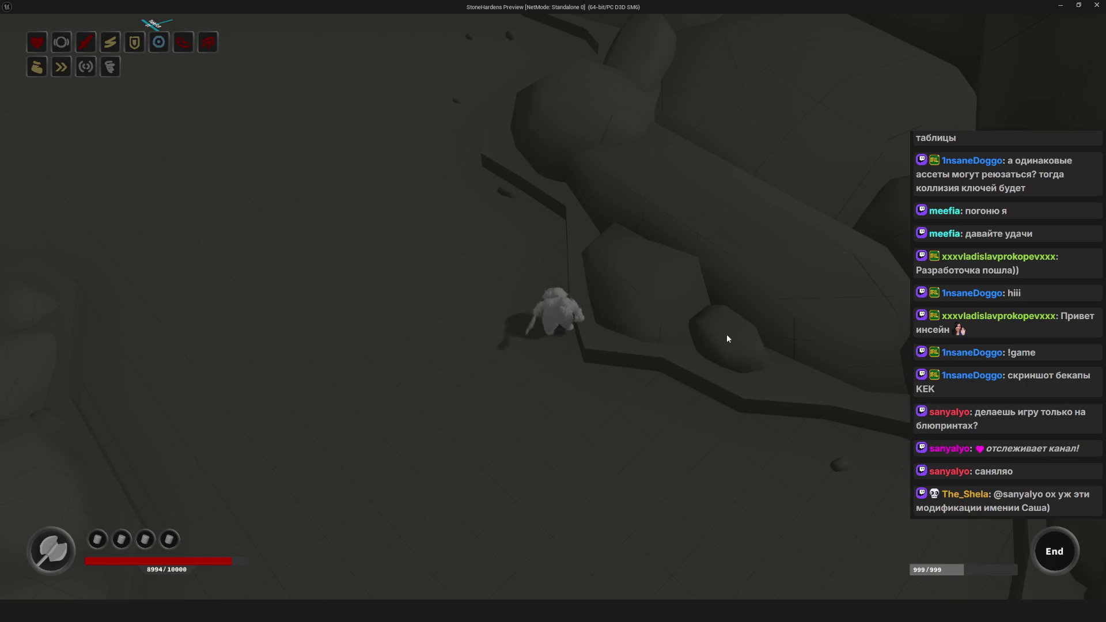
{"action": "key", "text": "s"}
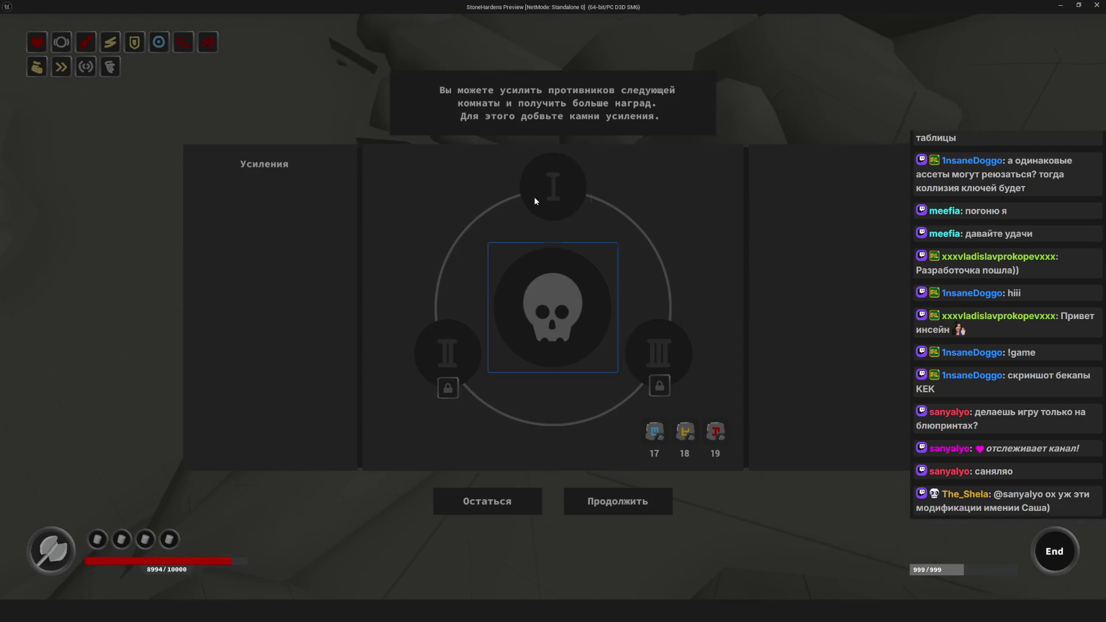
{"action": "left_click", "coordinate": [562, 205]}
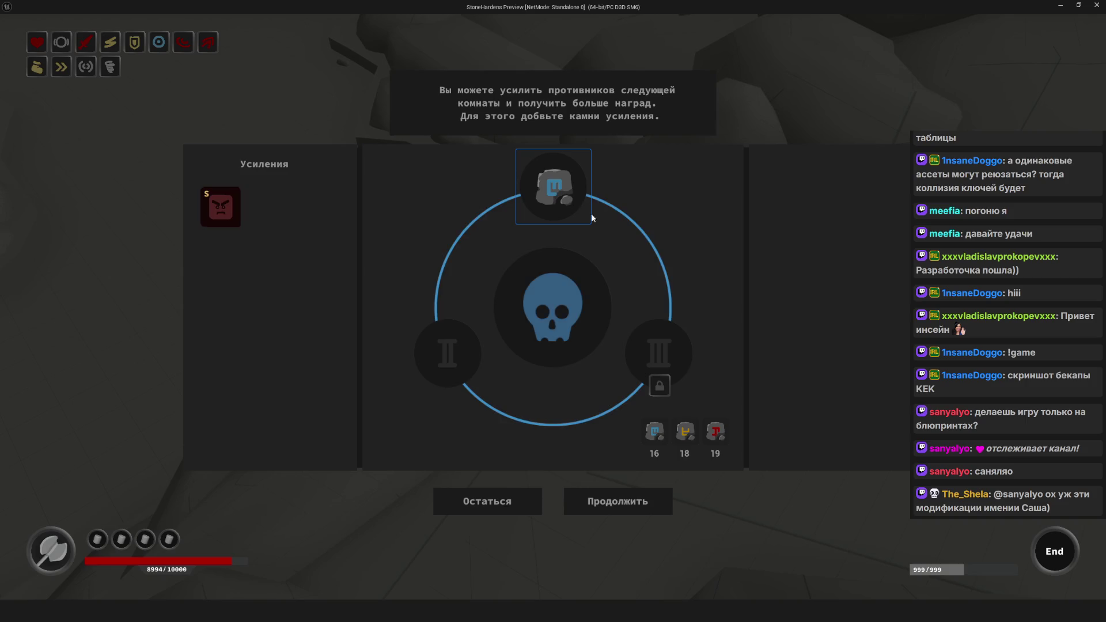
Step: Add yellow and red stones to slots II and III, continue, and claim the reward
{"action": "left_click", "coordinate": [506, 348]}
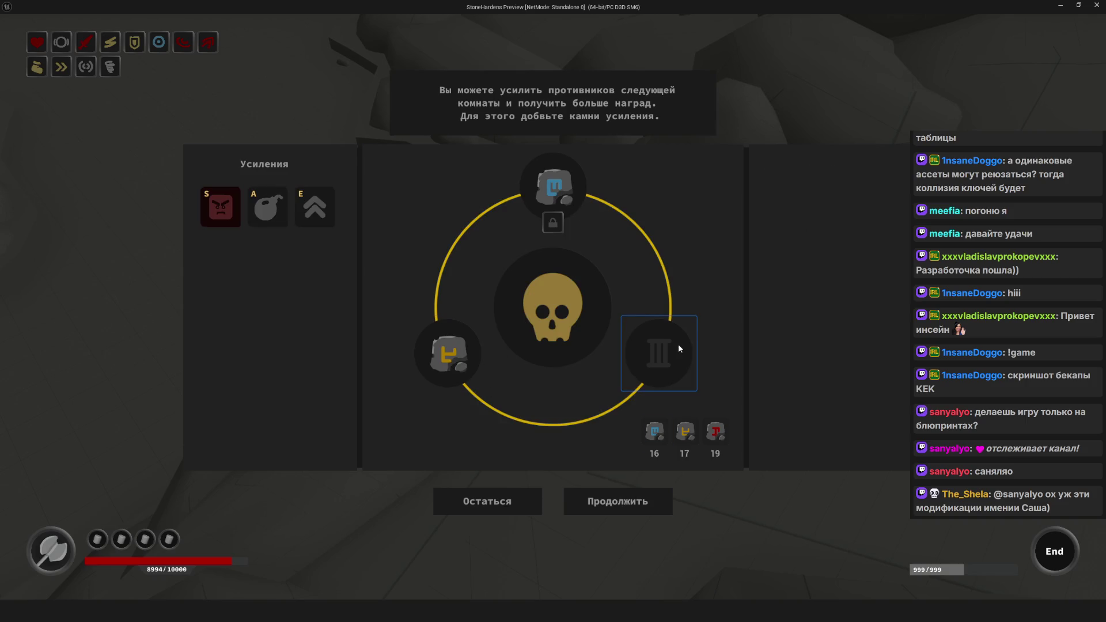
{"action": "left_click", "coordinate": [679, 349]}
{"action": "left_click", "coordinate": [620, 507]}
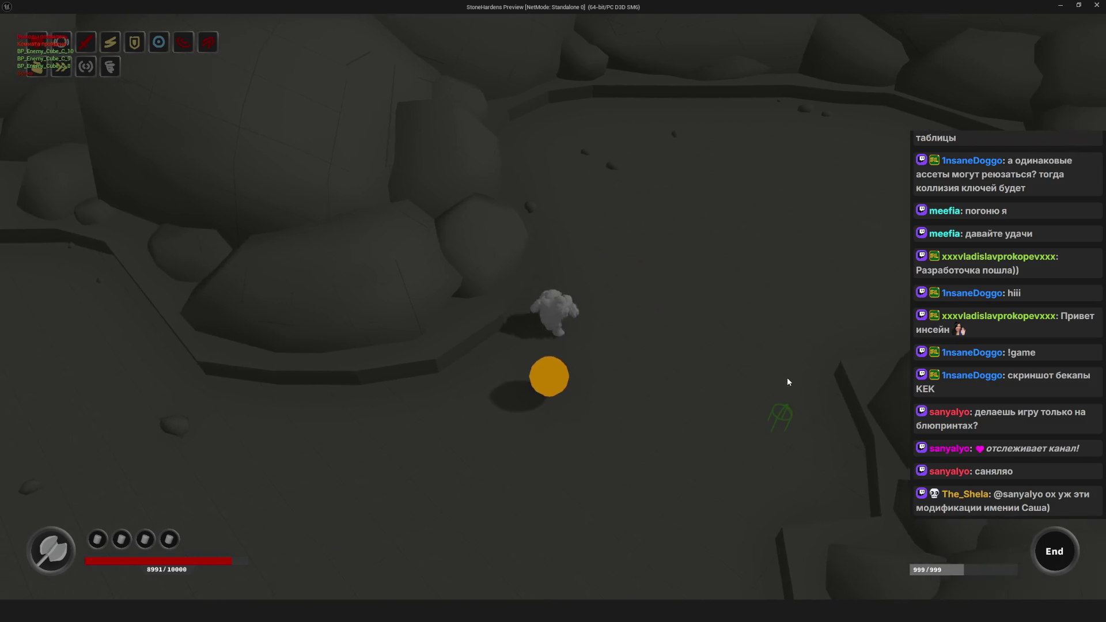
{"action": "left_click", "coordinate": [605, 385]}
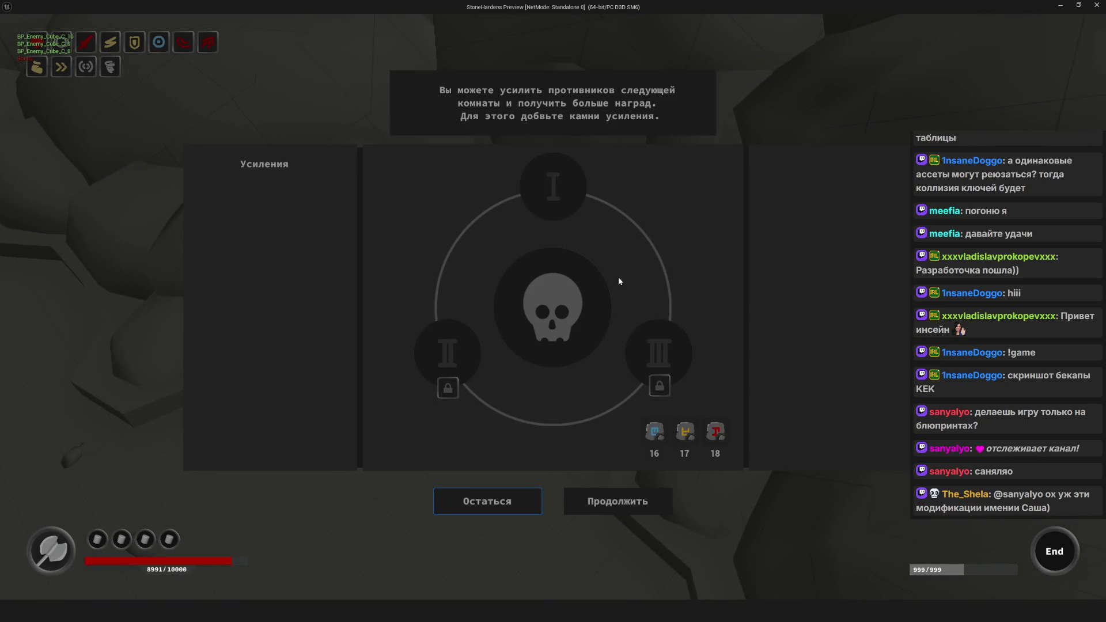
Step: Boost the next room with blue and yellow stones in slots I and II
{"action": "left_click", "coordinate": [600, 304]}
{"action": "left_click", "coordinate": [448, 353]}
{"action": "left_click", "coordinate": [628, 501]}
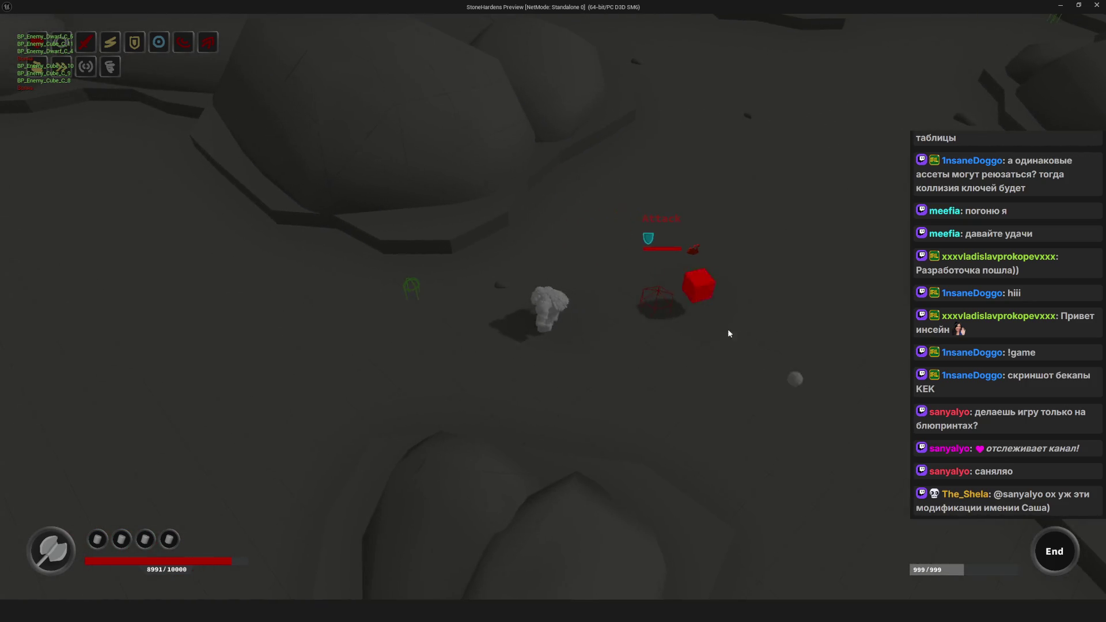
Step: Walk the hero across the room, then stop the preview and return to BP_Controller
{"action": "left_click", "coordinate": [728, 331]}
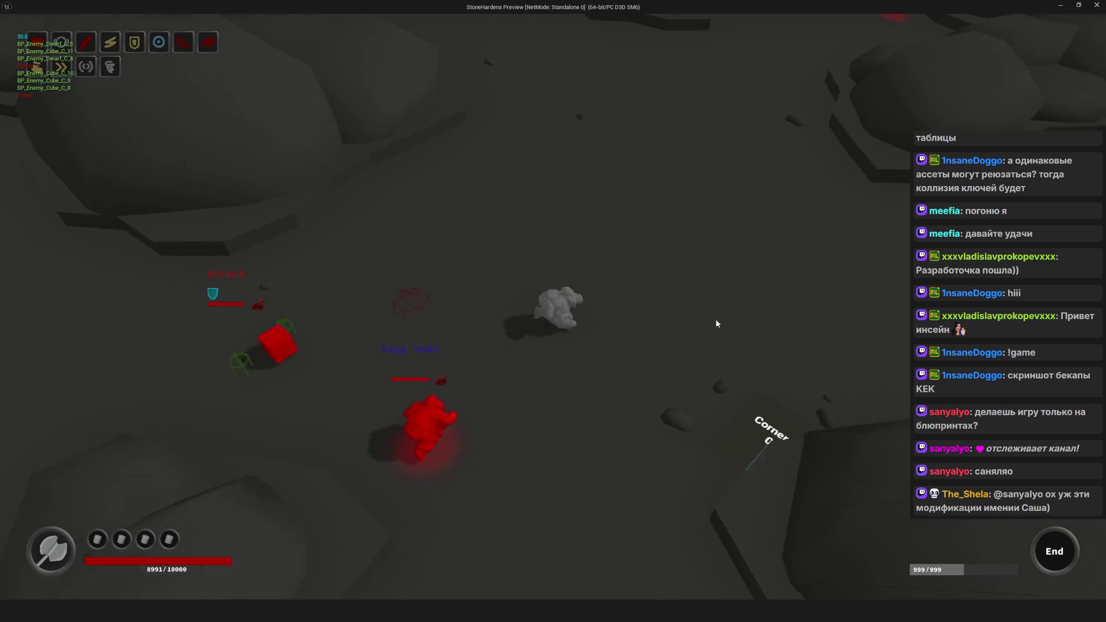
{"action": "left_click", "coordinate": [717, 323]}
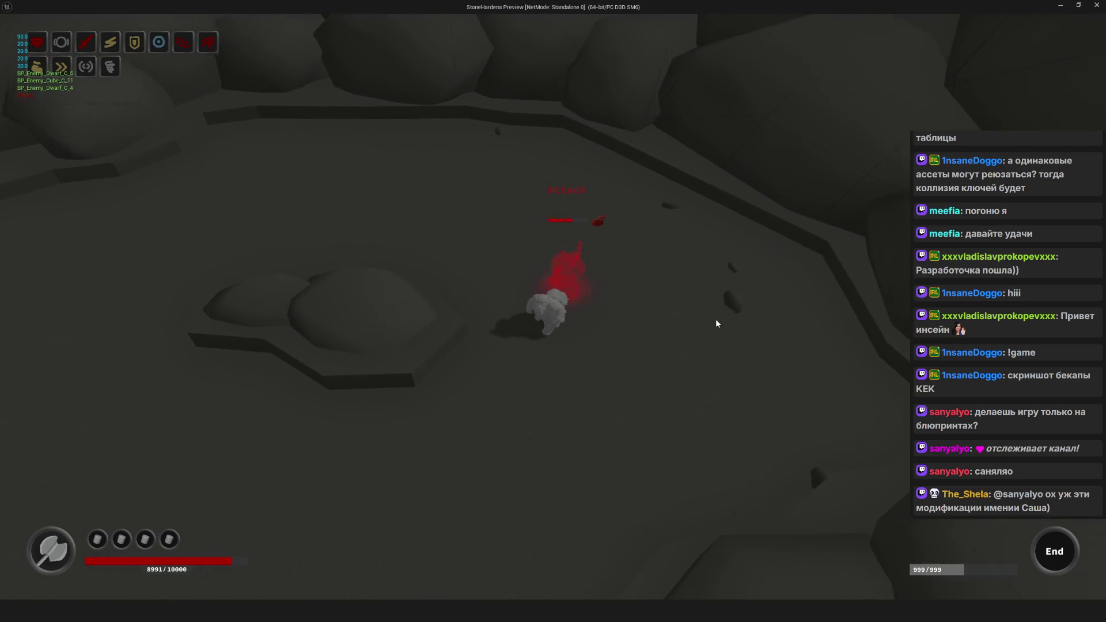
{"action": "left_click", "coordinate": [611, 364]}
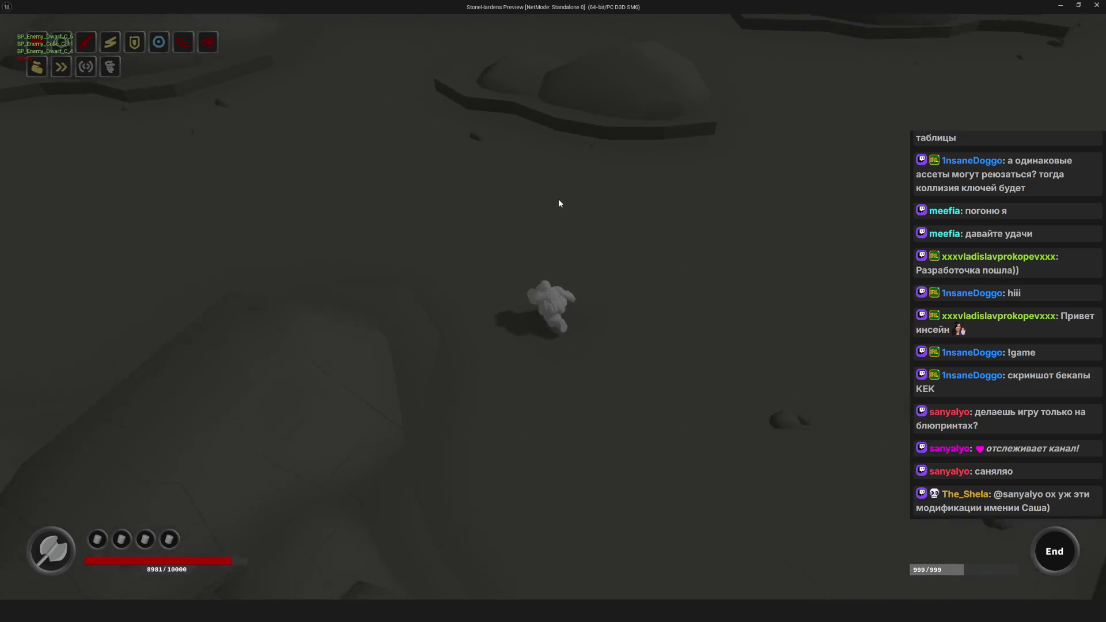
{"action": "key", "text": "Escape"}
{"action": "scroll", "coordinate": [509, 274], "scroll_direction": "down", "scroll_amount": 2}
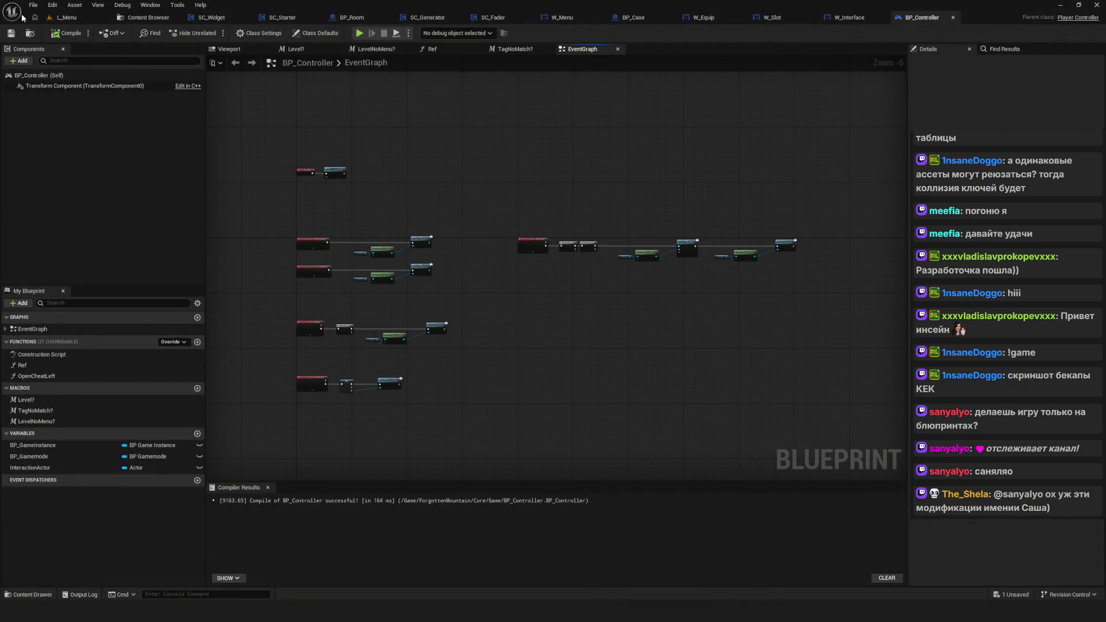
Step: Zoom around the reference board and save it with Ctrl+S
{"action": "scroll", "coordinate": [633, 283], "scroll_direction": "down", "scroll_amount": 1}
{"action": "scroll", "coordinate": [648, 276], "scroll_direction": "up", "scroll_amount": 1}
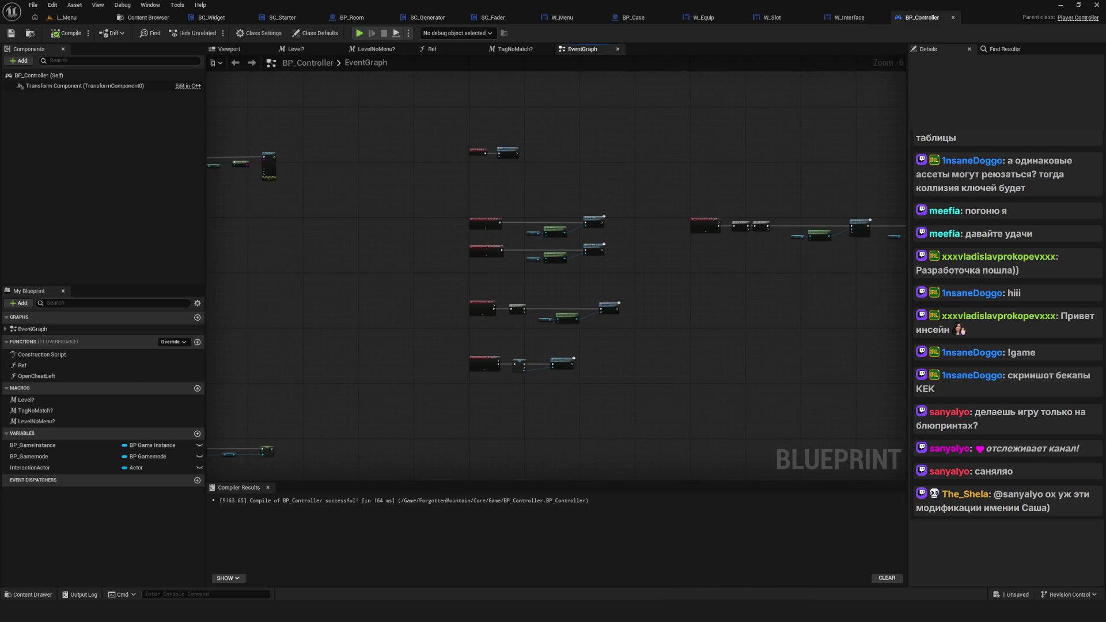
{"action": "scroll", "coordinate": [428, 350], "scroll_direction": "down", "scroll_amount": 5}
{"action": "scroll", "coordinate": [511, 376], "scroll_direction": "down", "scroll_amount": 2}
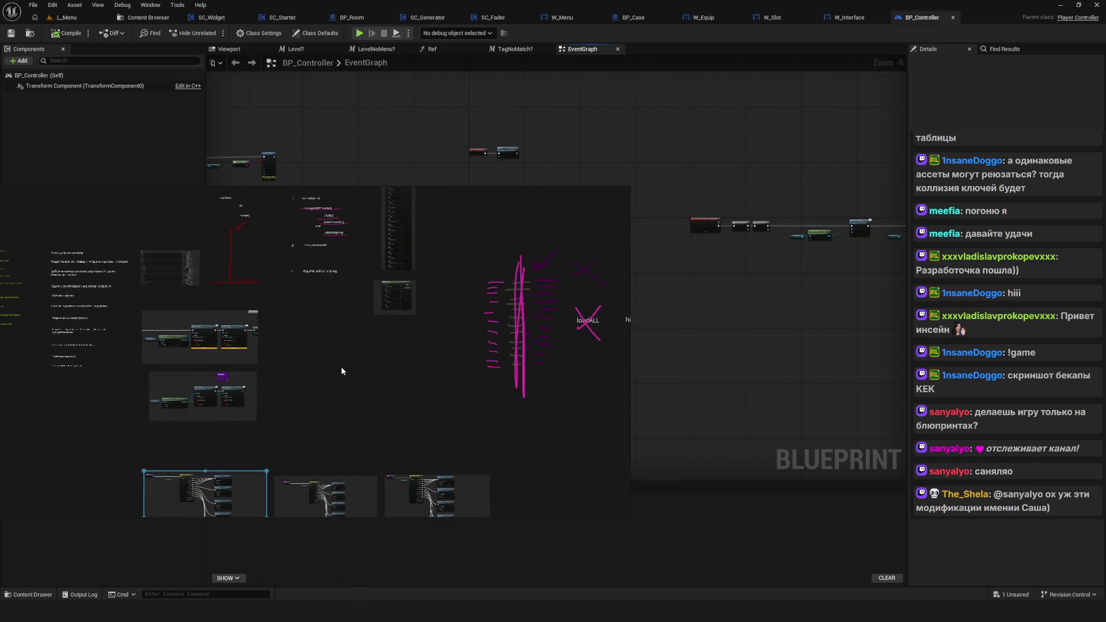
{"action": "mouse_move", "coordinate": [318, 247]}
{"action": "left_mouse_down"}
{"action": "mouse_move", "coordinate": [545, 431]}
{"action": "mouse_move", "coordinate": [583, 427]}
{"action": "left_mouse_up"}
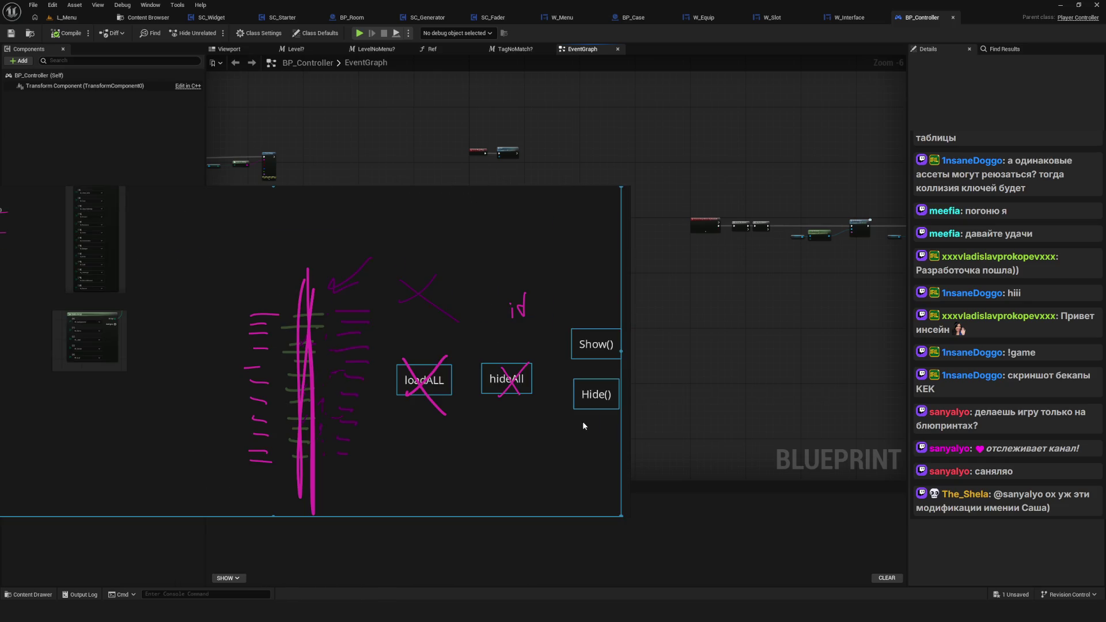
{"action": "scroll", "coordinate": [492, 403], "scroll_direction": "down", "scroll_amount": 3}
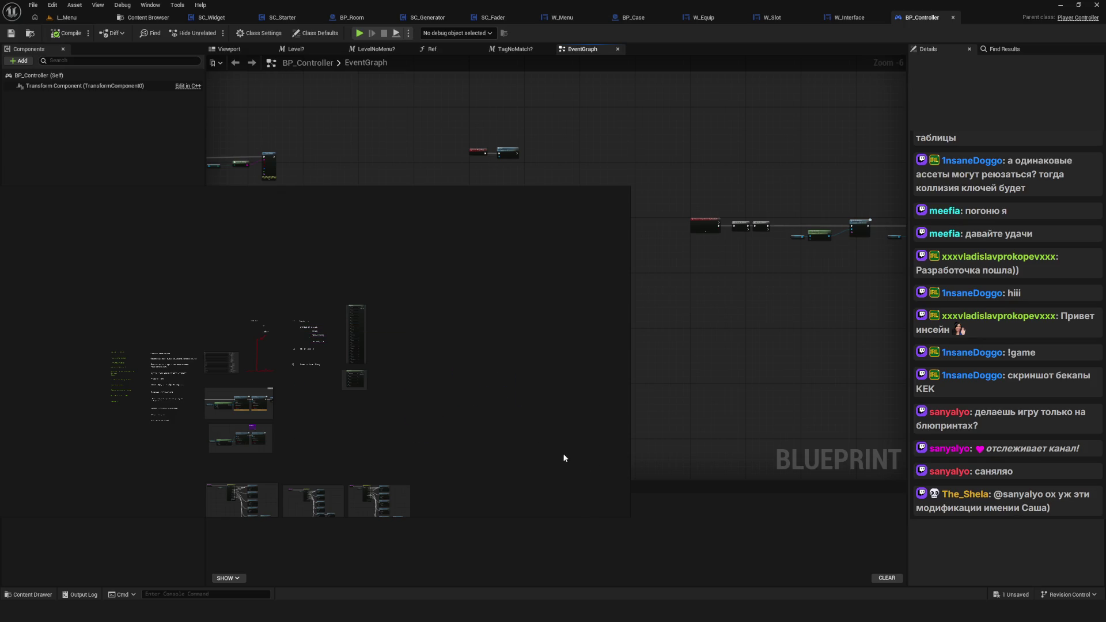
{"action": "scroll", "coordinate": [331, 372], "scroll_direction": "up", "scroll_amount": 3}
{"action": "scroll", "coordinate": [454, 284], "scroll_direction": "up", "scroll_amount": 3}
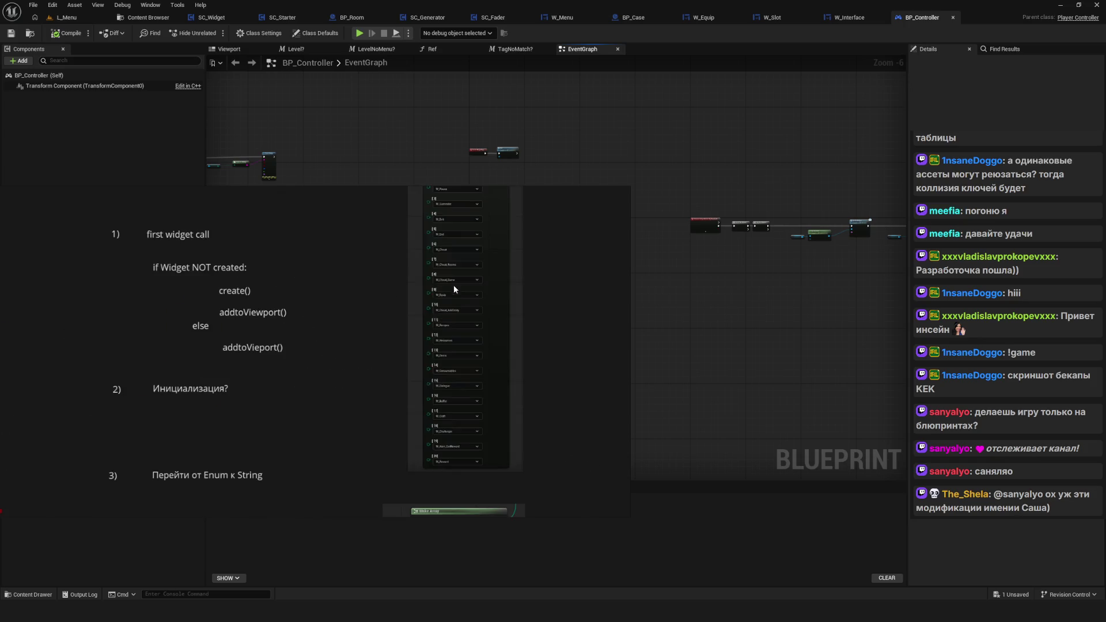
{"action": "scroll", "coordinate": [456, 305], "scroll_direction": "down", "scroll_amount": 3}
{"action": "scroll", "coordinate": [511, 319], "scroll_direction": "up", "scroll_amount": 2}
{"action": "scroll", "coordinate": [511, 319], "scroll_direction": "down", "scroll_amount": 2}
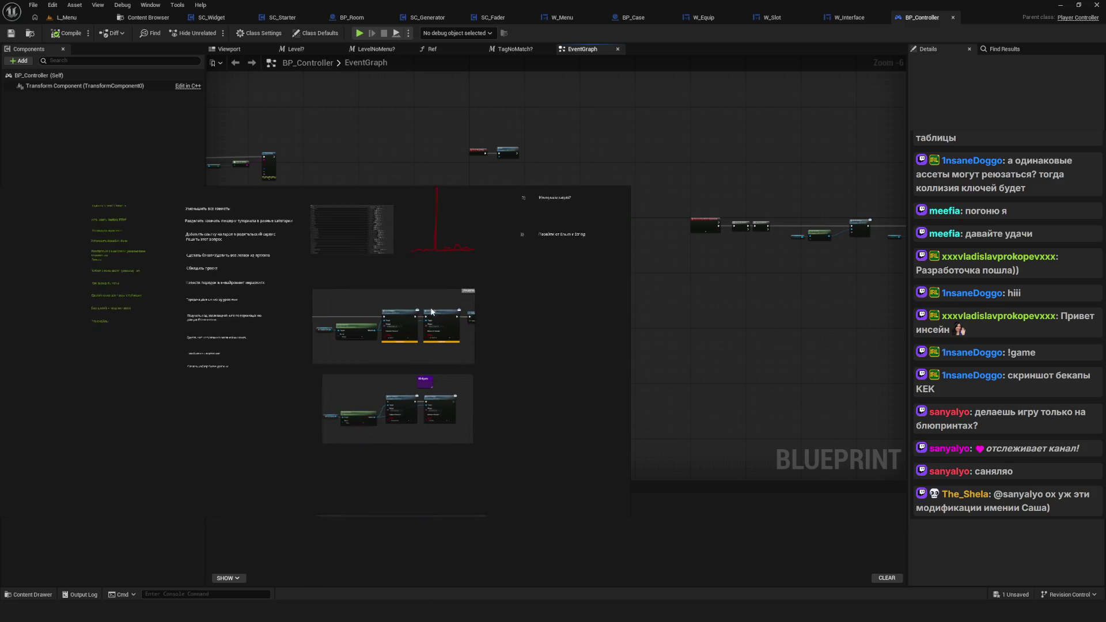
{"action": "scroll", "coordinate": [382, 297], "scroll_direction": "down", "scroll_amount": 2}
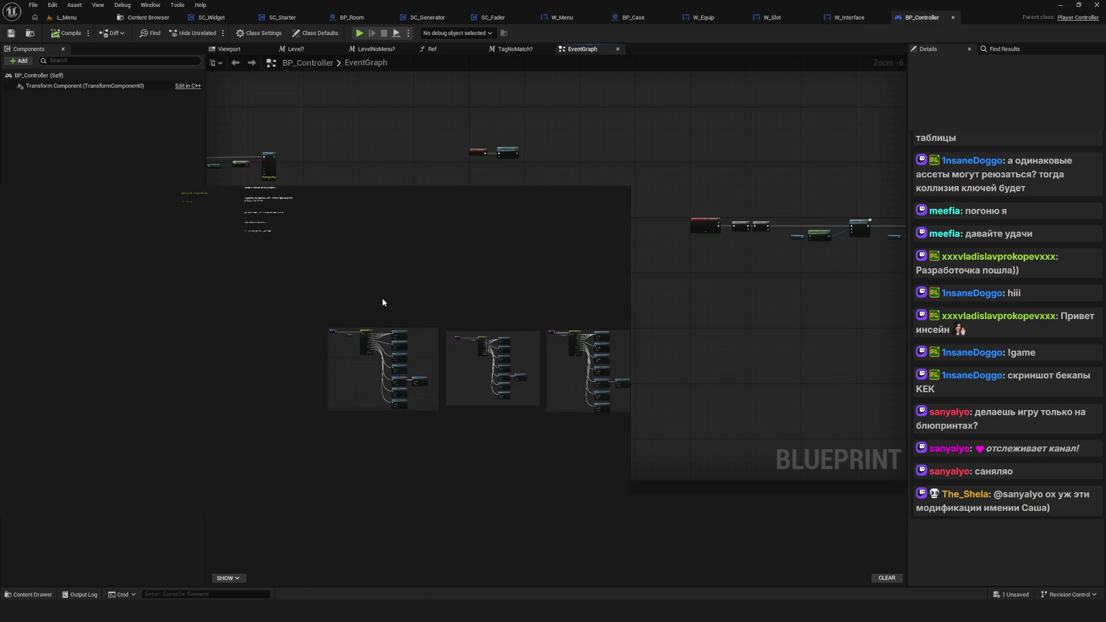
{"action": "scroll", "coordinate": [462, 378], "scroll_direction": "up", "scroll_amount": 2}
{"action": "scroll", "coordinate": [331, 258], "scroll_direction": "down", "scroll_amount": 2}
{"action": "scroll", "coordinate": [568, 386], "scroll_direction": "down", "scroll_amount": 3}
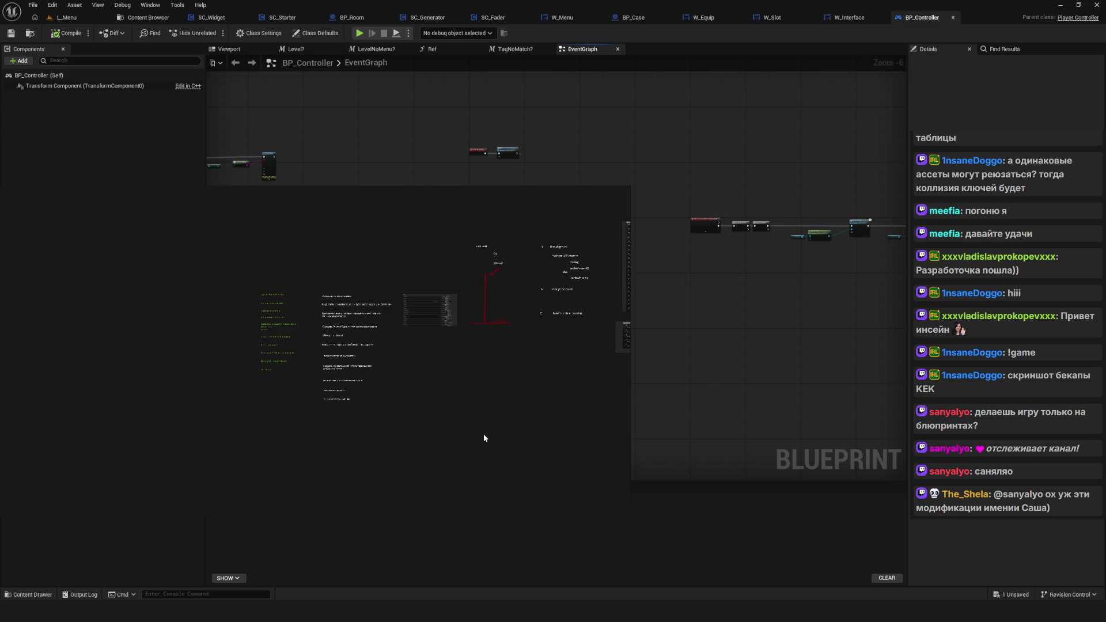
{"action": "key", "text": "ctrl+s"}
Step: Extend the reference board window downward to bring the task notes into view
{"action": "scroll", "coordinate": [395, 357], "scroll_direction": "up", "scroll_amount": 5}
{"action": "scroll", "coordinate": [427, 359], "scroll_direction": "down", "scroll_amount": 3}
{"action": "scroll", "coordinate": [426, 413], "scroll_direction": "up", "scroll_amount": 2}
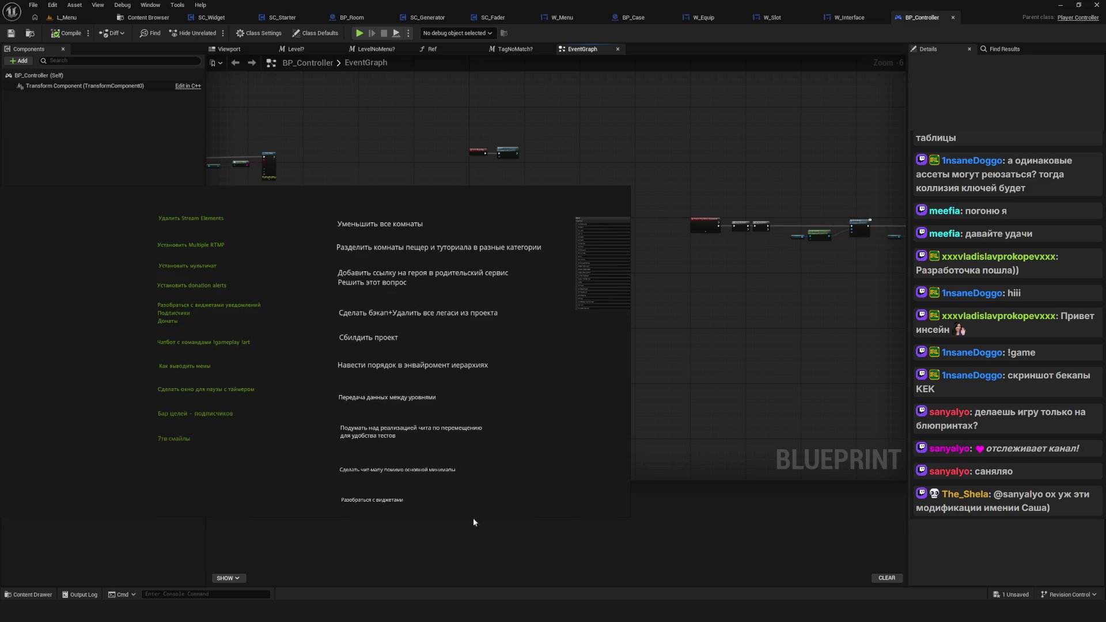
{"action": "left_click_drag", "start_coordinate": [449, 516], "coordinate": [449, 600]}
{"action": "scroll", "coordinate": [427, 357], "scroll_direction": "up", "scroll_amount": 2}
{"action": "scroll", "coordinate": [407, 337], "scroll_direction": "down", "scroll_amount": 2}
{"action": "scroll", "coordinate": [436, 333], "scroll_direction": "up", "scroll_amount": 2}
{"action": "left_click_drag", "start_coordinate": [435, 334], "coordinate": [400, 322]}
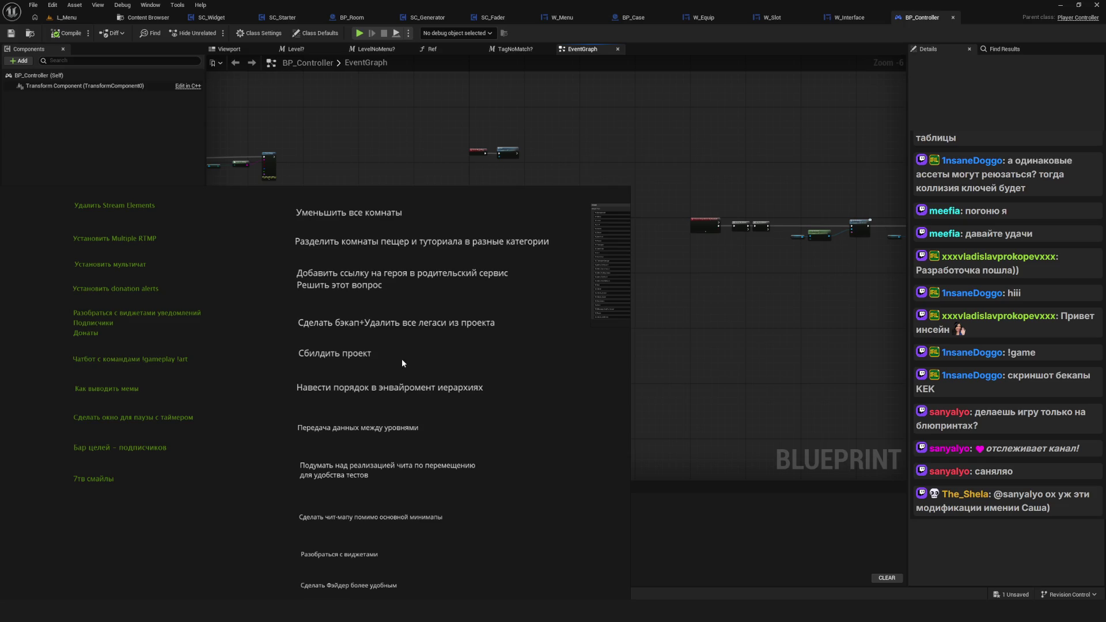
Step: Recolour the 'Сделать бэкап+Удалить все легаси из проекта' task text green
{"action": "left_click", "coordinate": [351, 325]}
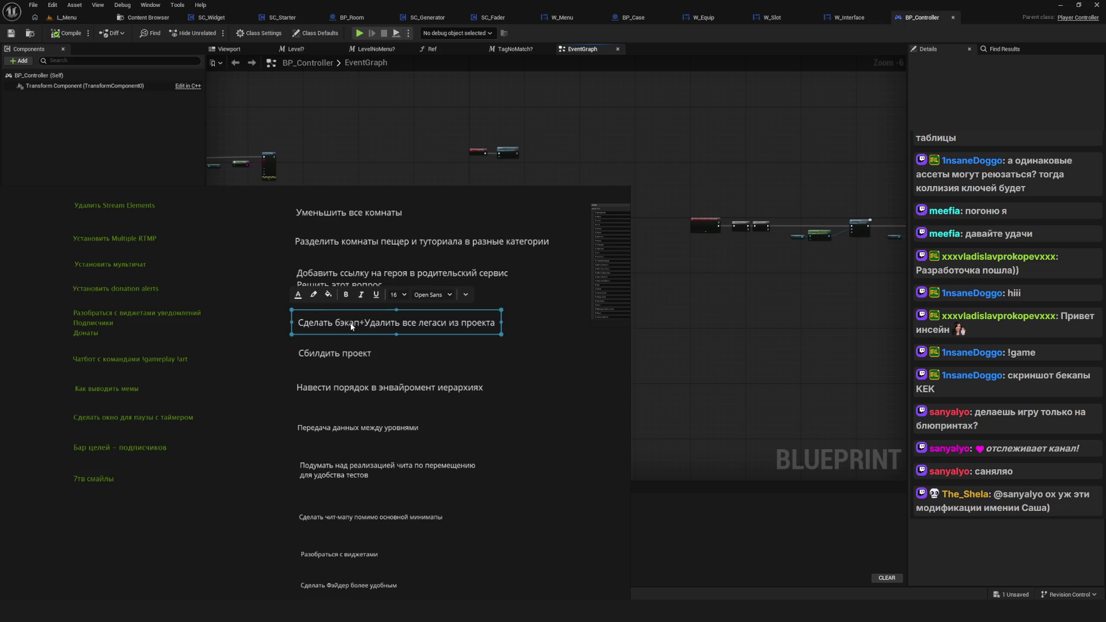
{"action": "left_click", "coordinate": [298, 295]}
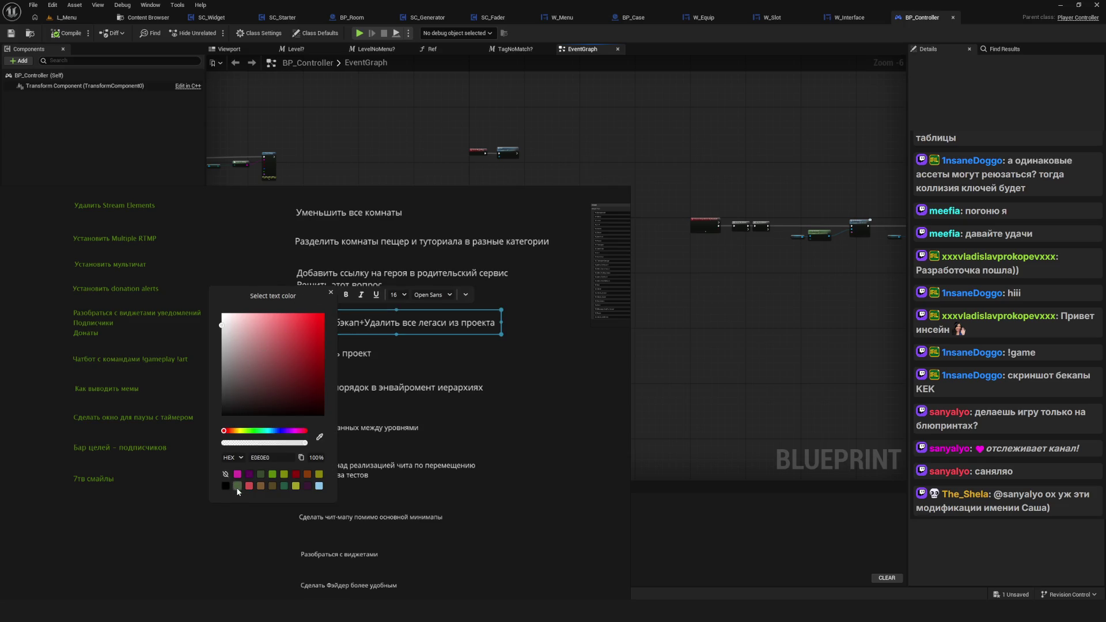
{"action": "left_click", "coordinate": [261, 474]}
{"action": "left_click", "coordinate": [563, 436]}
{"action": "scroll", "coordinate": [361, 320], "scroll_direction": "up", "scroll_amount": 3}
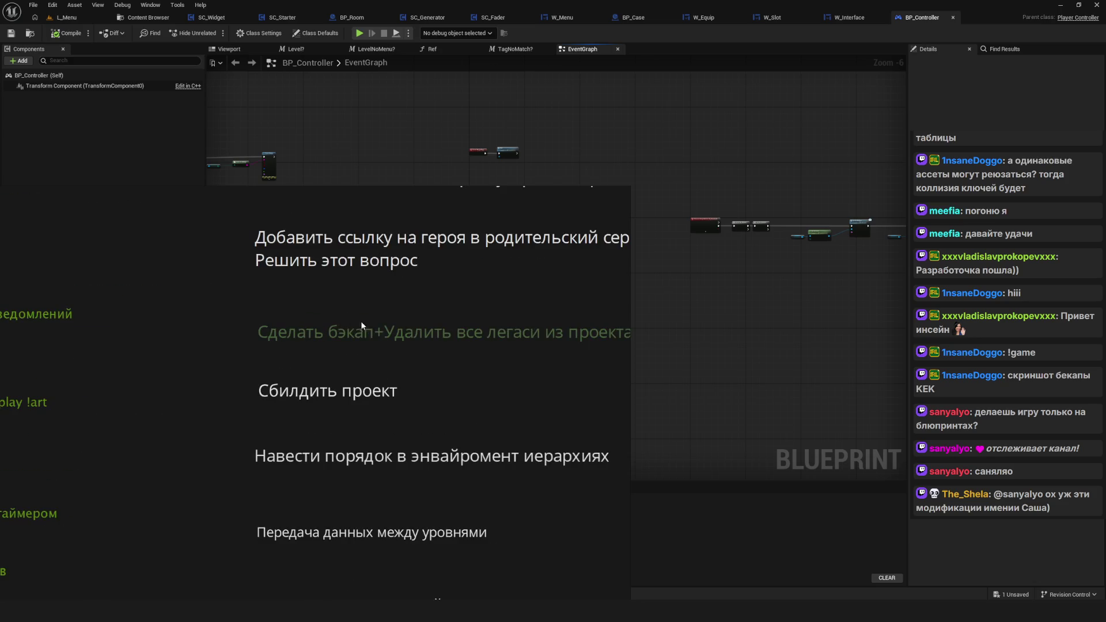
{"action": "left_click", "coordinate": [252, 293]}
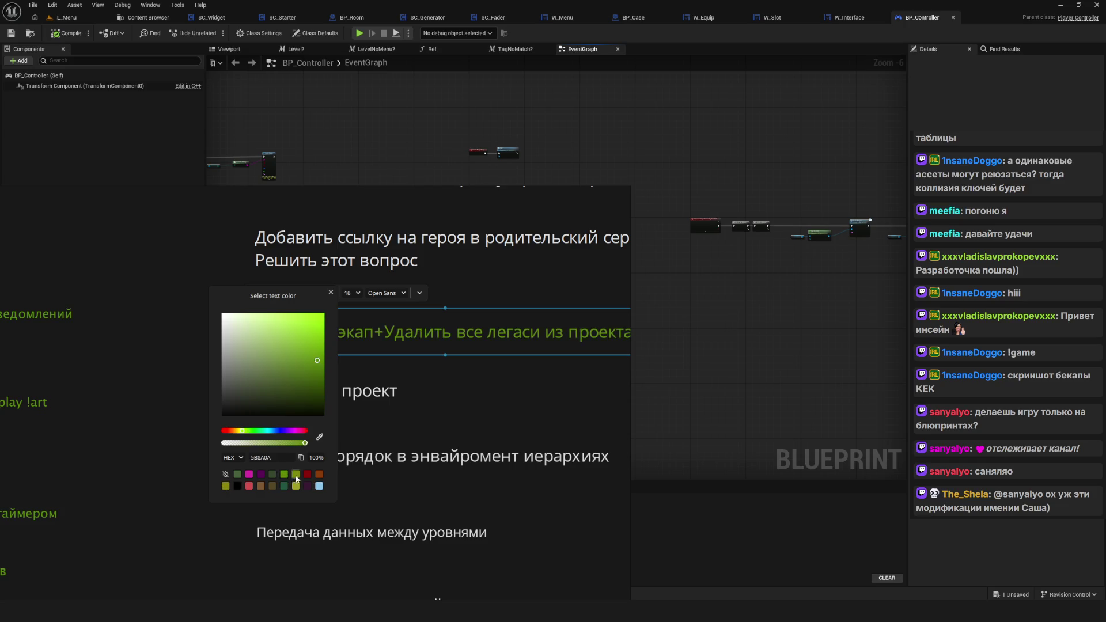
{"action": "left_click", "coordinate": [199, 411]}
Step: Close the reference board overlay
{"action": "scroll", "coordinate": [198, 410], "scroll_direction": "down", "scroll_amount": 3}
{"action": "scroll", "coordinate": [341, 371], "scroll_direction": "up", "scroll_amount": 3}
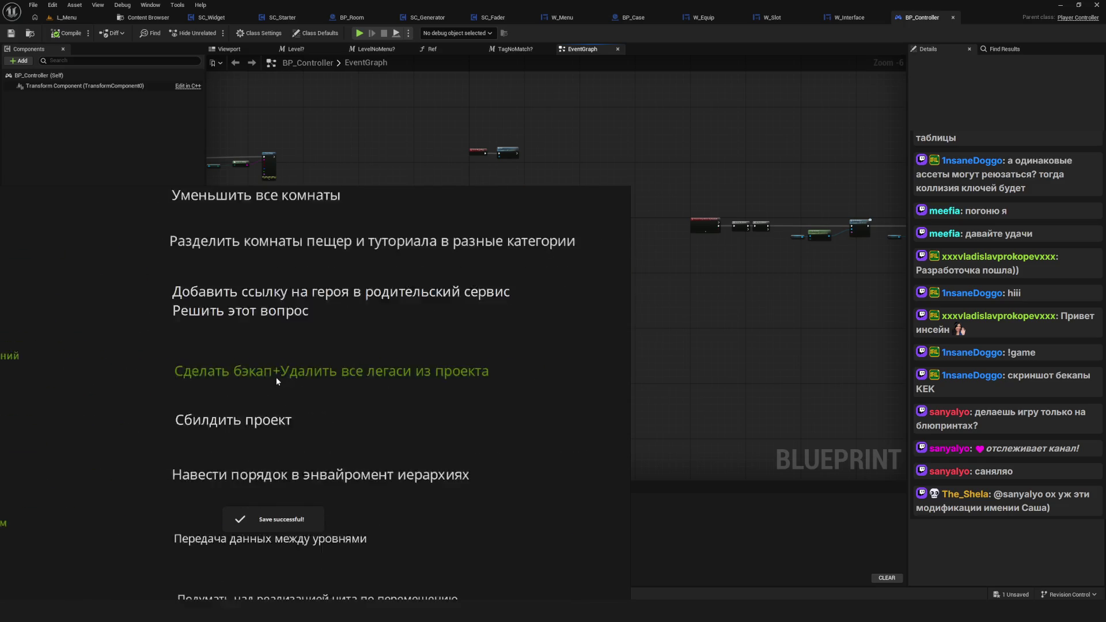
{"action": "scroll", "coordinate": [300, 381], "scroll_direction": "up", "scroll_amount": 2}
{"action": "scroll", "coordinate": [354, 377], "scroll_direction": "down", "scroll_amount": 1}
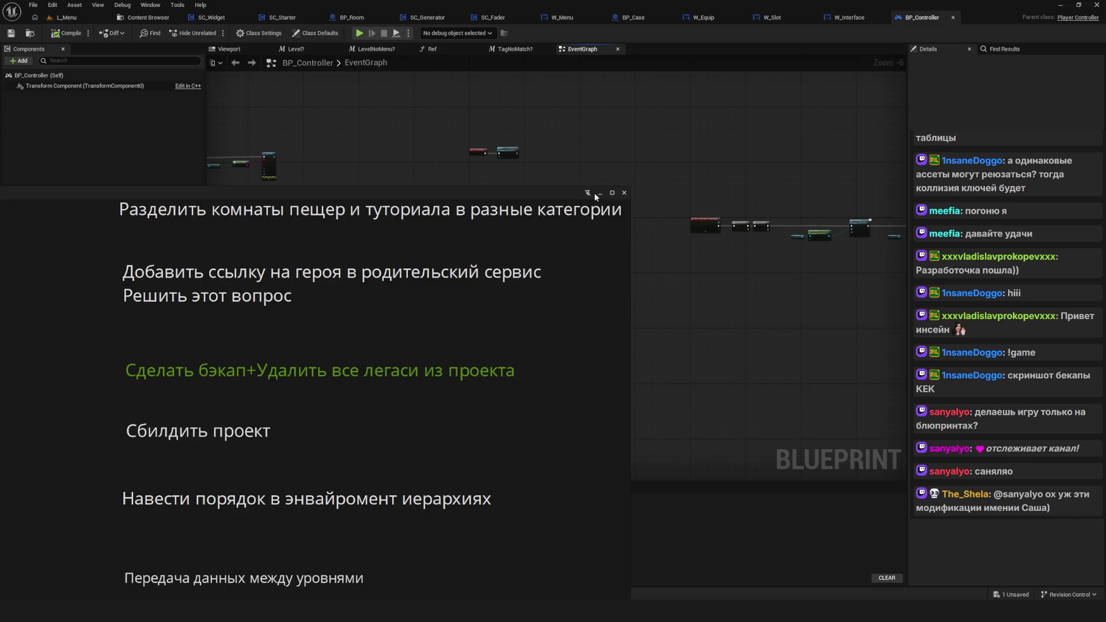
{"action": "left_click", "coordinate": [599, 193]}
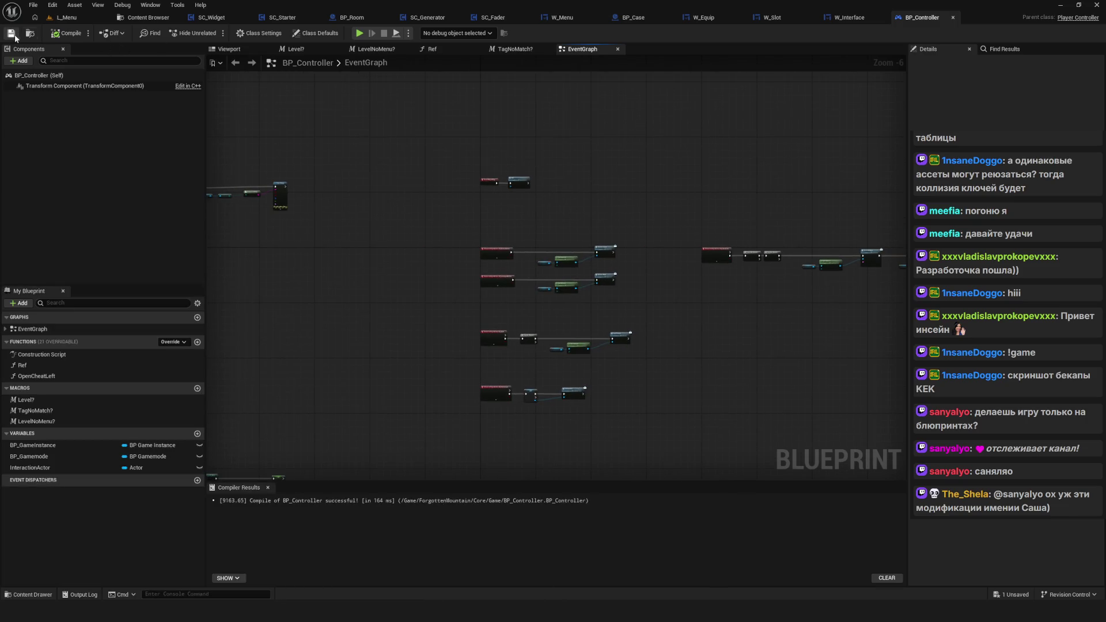
Step: Close the BP_Controller, W_Interface, W_Slot, W_Equip and BP_Case editors
{"action": "scroll", "coordinate": [593, 205], "scroll_direction": "up", "scroll_amount": 3}
{"action": "scroll", "coordinate": [656, 207], "scroll_direction": "down", "scroll_amount": 2}
{"action": "scroll", "coordinate": [652, 202], "scroll_direction": "up", "scroll_amount": 4}
{"action": "left_click_drag", "start_coordinate": [714, 213], "coordinate": [711, 210]}
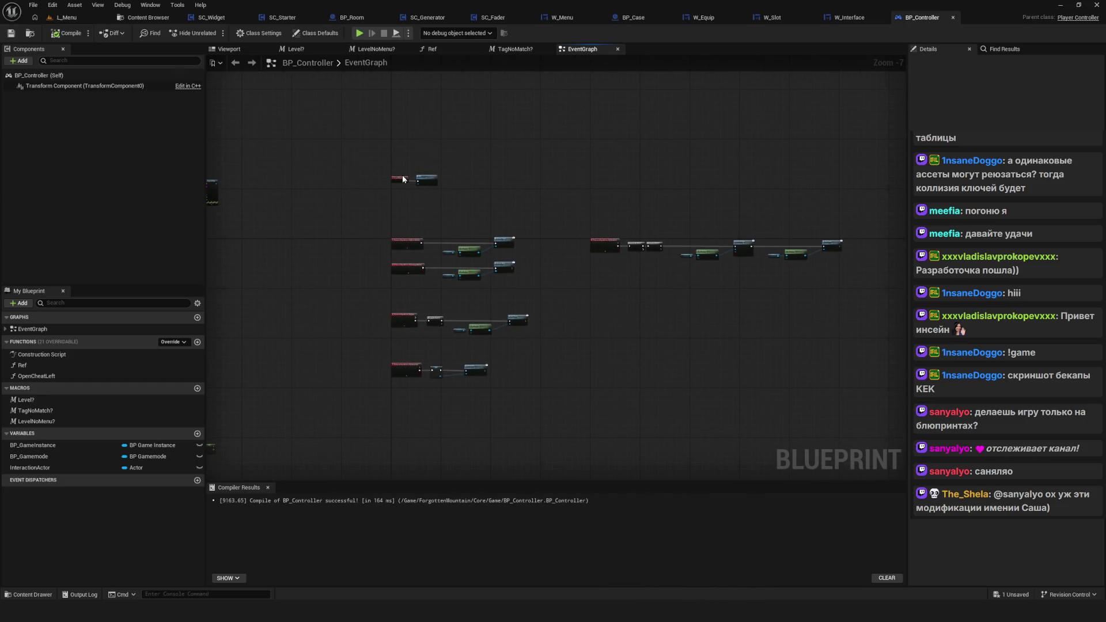
{"action": "left_click", "coordinate": [953, 17]}
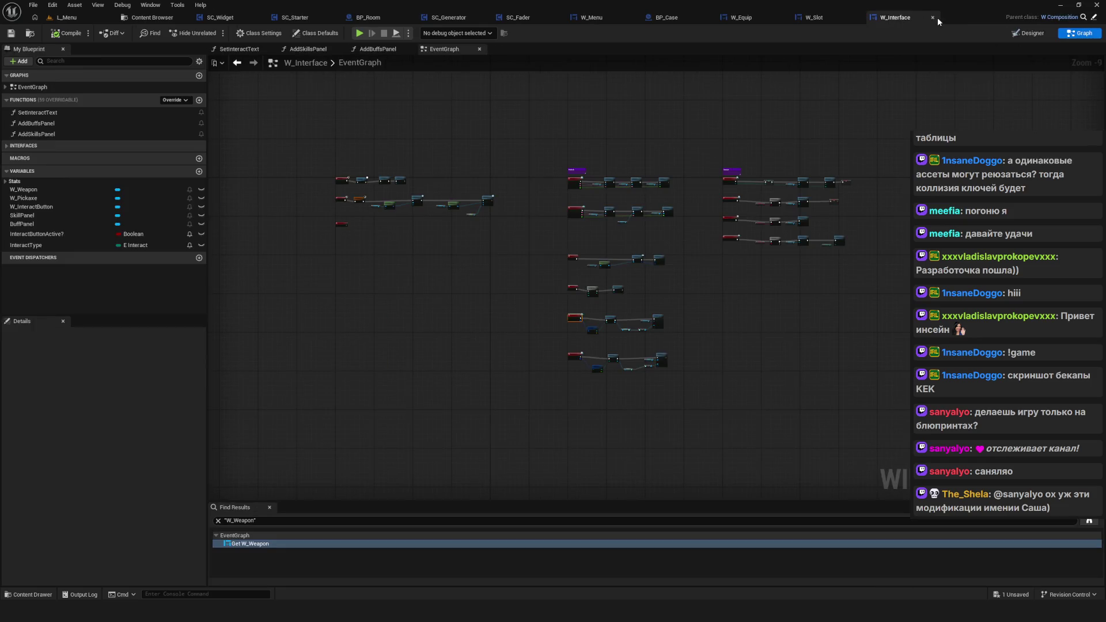
{"action": "left_click", "coordinate": [935, 16]}
{"action": "left_click", "coordinate": [929, 20]}
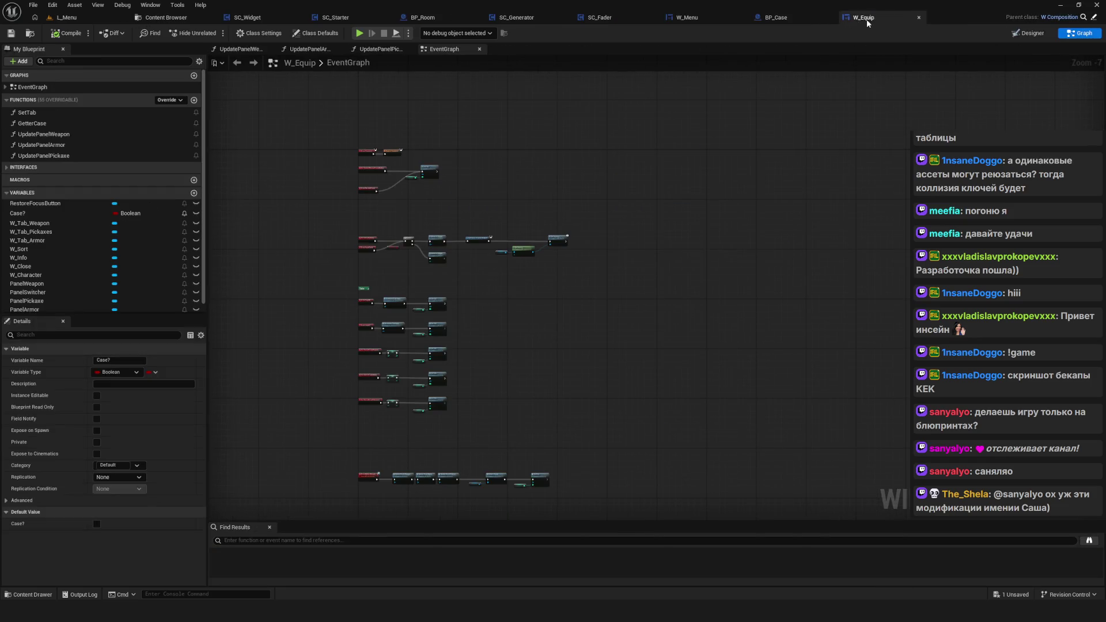
{"action": "left_click", "coordinate": [861, 18]}
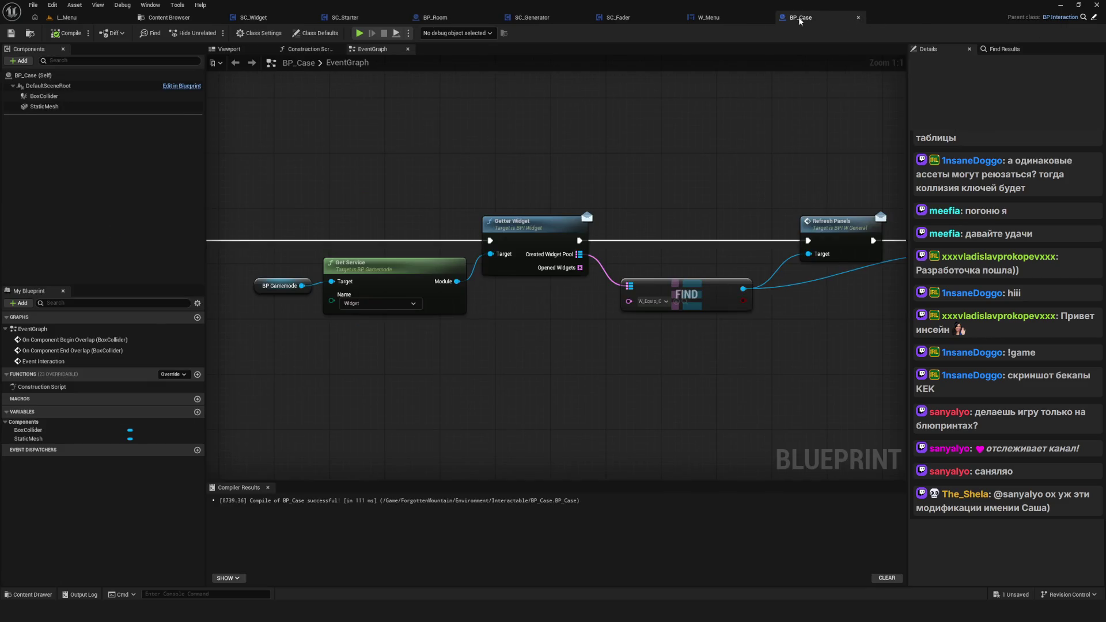
{"action": "left_click", "coordinate": [859, 17]}
Step: Close the W_Menu, SC_Fader, SC_Generator and BP_Room editors and bring the Content Browser forward
{"action": "left_click", "coordinate": [768, 18]}
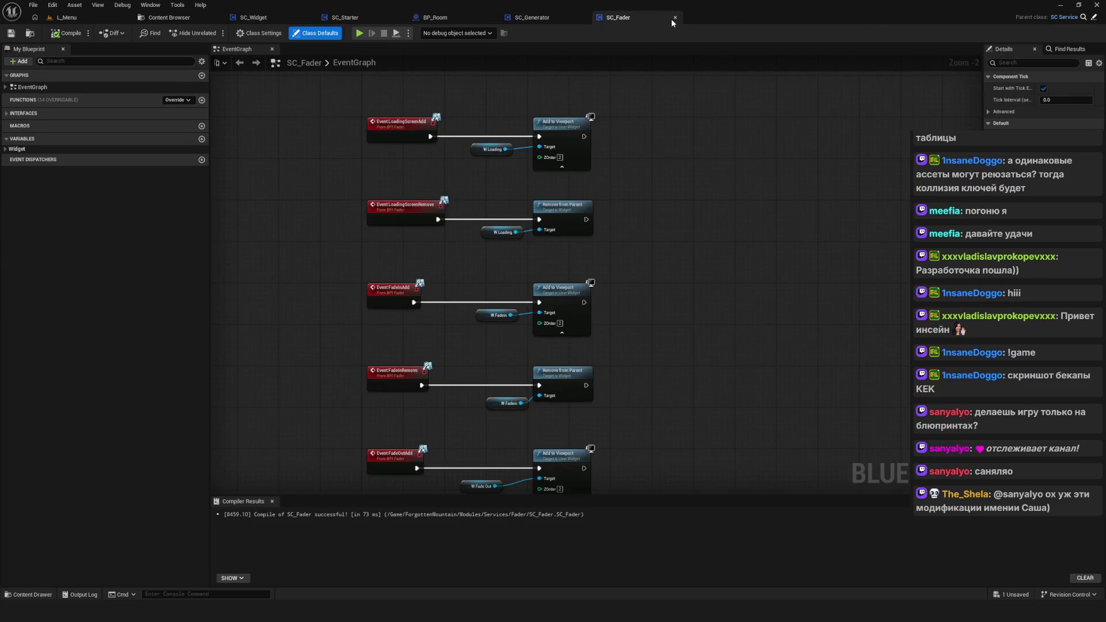
{"action": "left_click", "coordinate": [674, 18]}
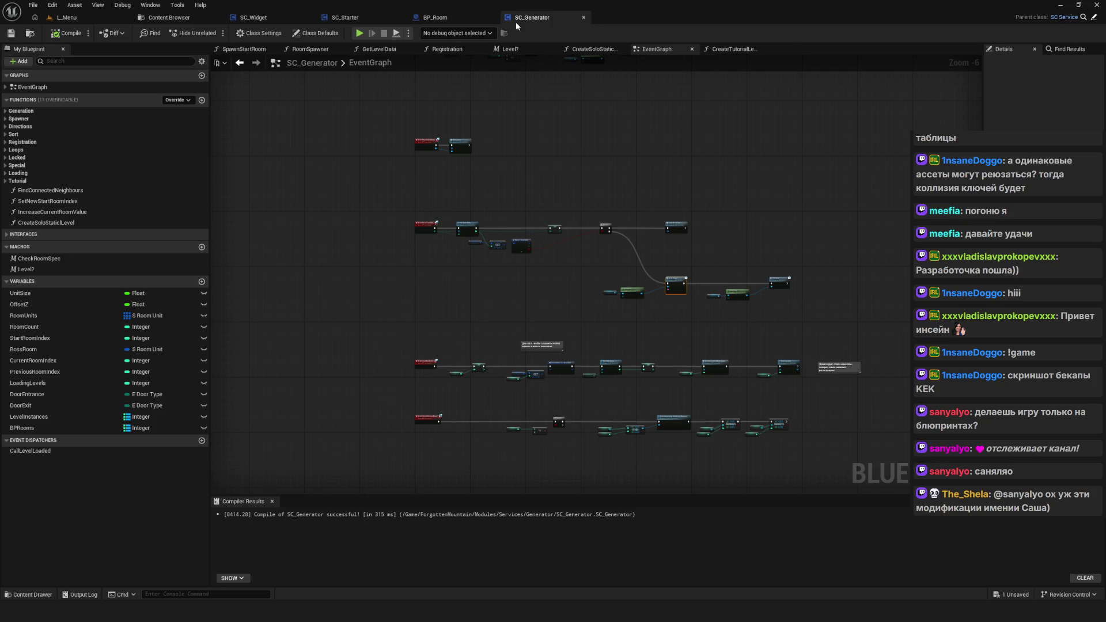
{"action": "middle_click", "coordinate": [516, 22]}
{"action": "left_click", "coordinate": [493, 21]}
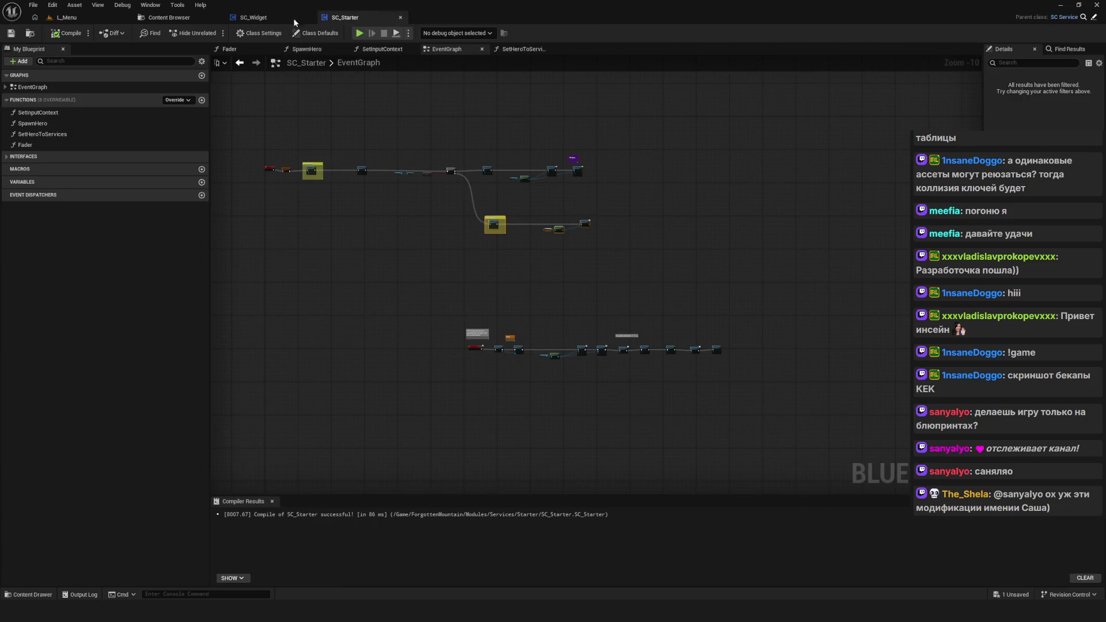
{"action": "left_click", "coordinate": [168, 17]}
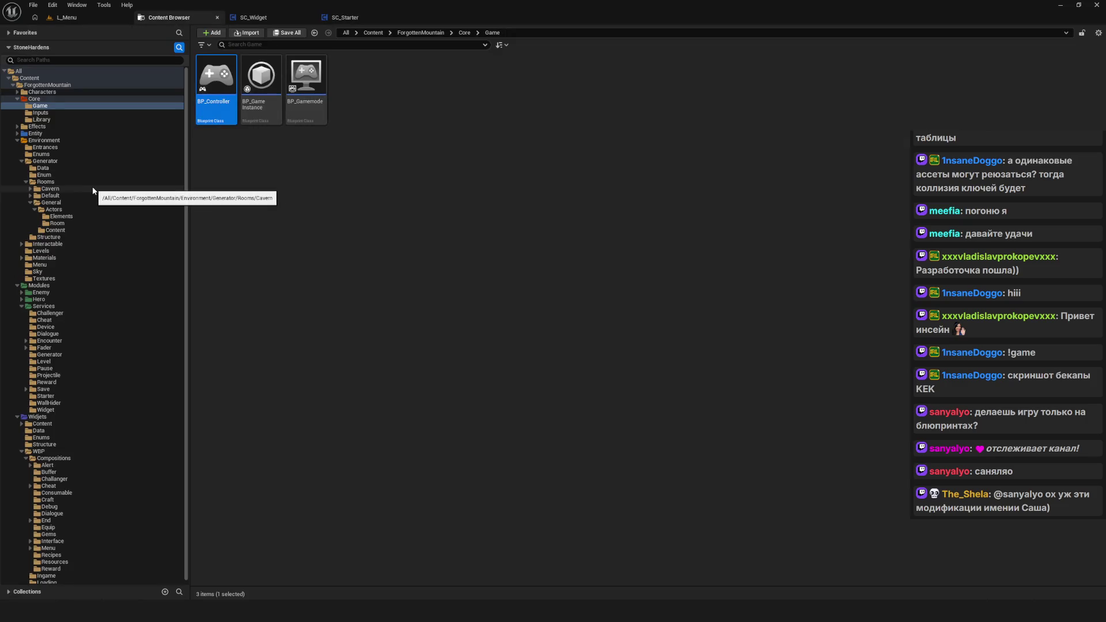
Step: Go to Core > Library and open the FL_Widgets function library
{"action": "left_click", "coordinate": [72, 100]}
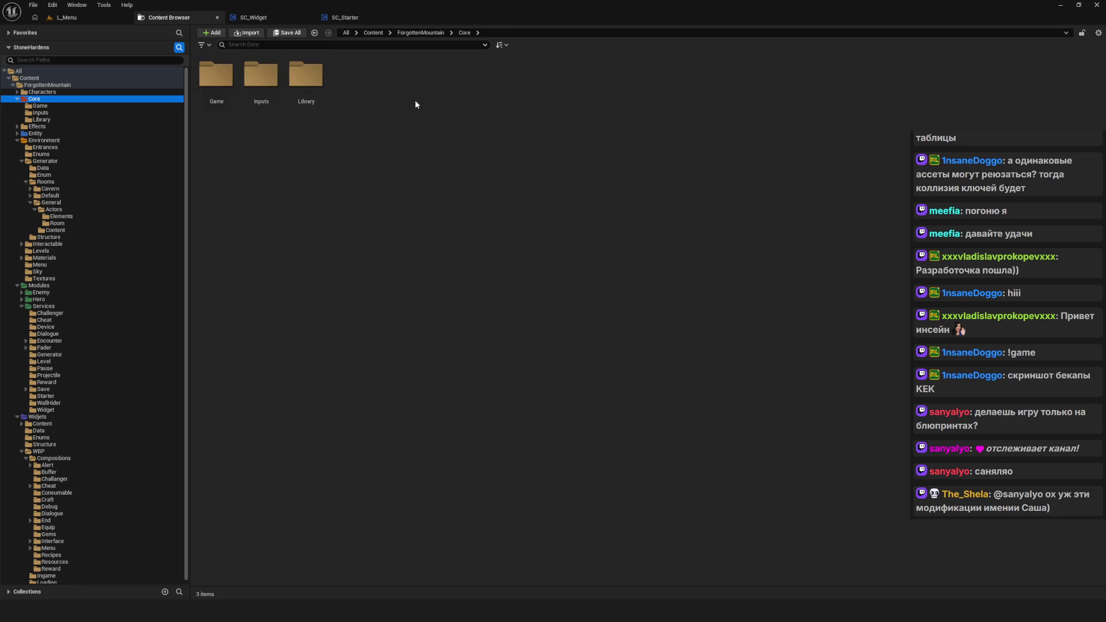
{"action": "double_click", "coordinate": [306, 78]}
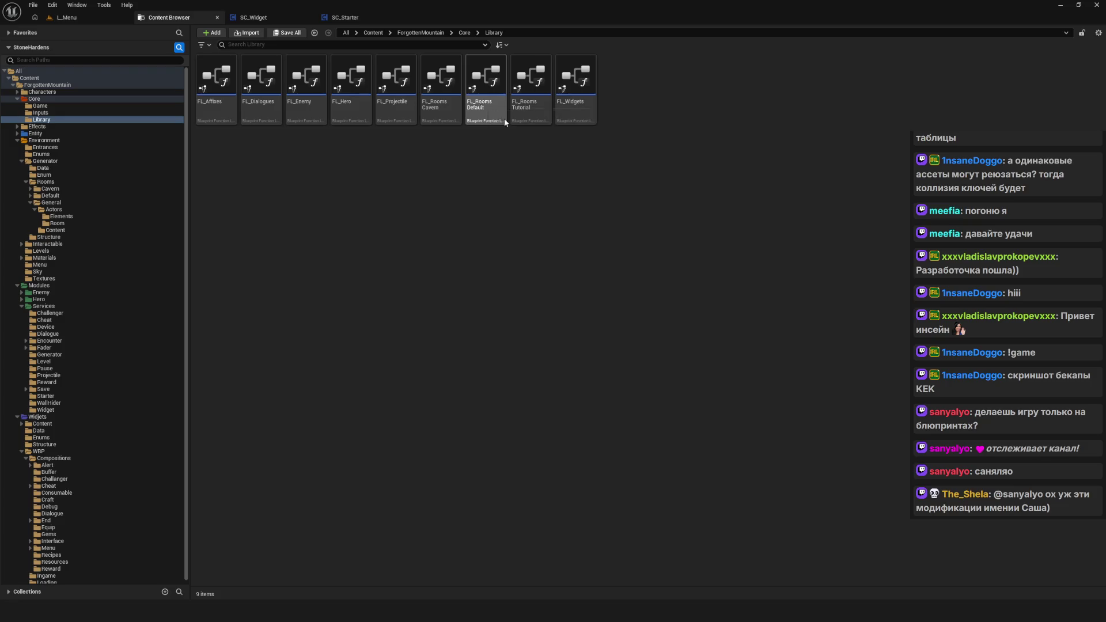
{"action": "double_click", "coordinate": [579, 93]}
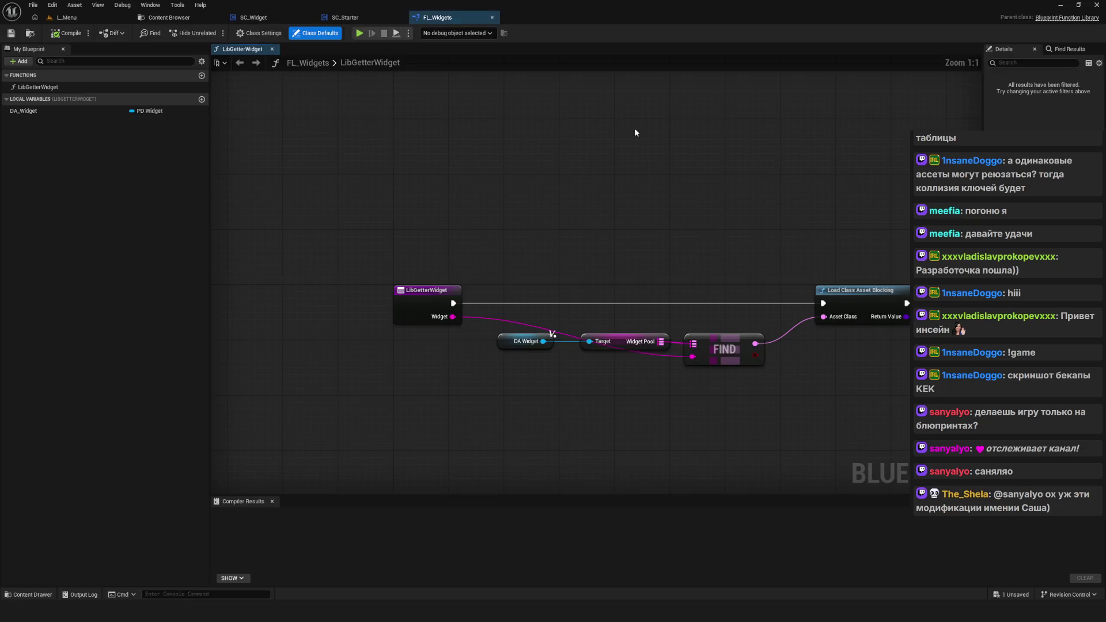
Step: Force-delete FL_Widgets, then open the FL_Hero function library
{"action": "left_click", "coordinate": [492, 18]}
{"action": "left_click", "coordinate": [171, 20]}
{"action": "key", "text": "Delete"}
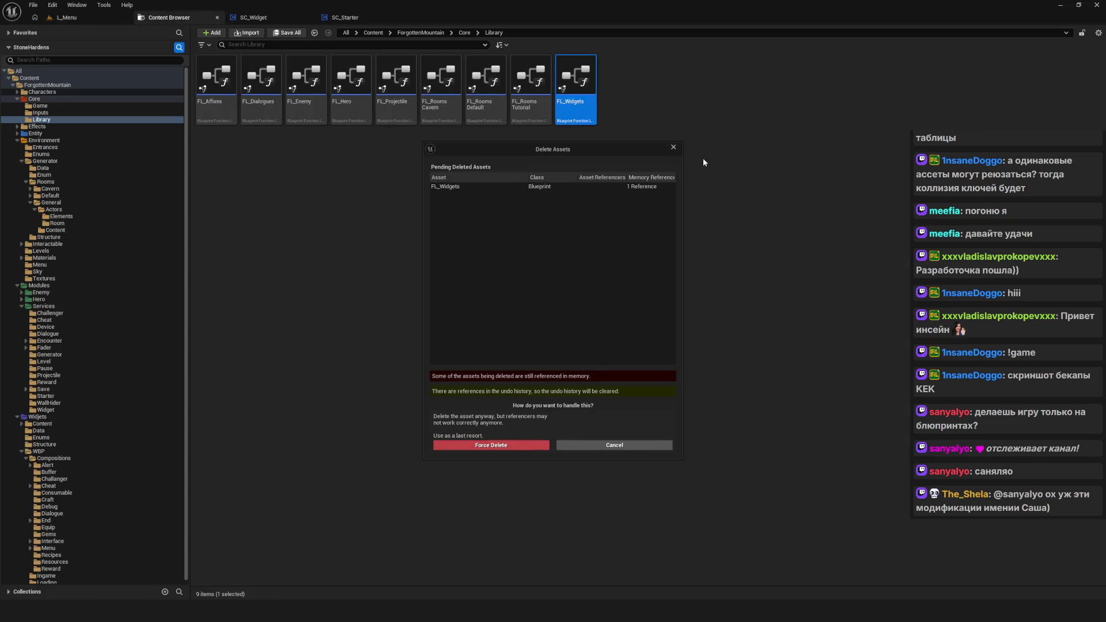
{"action": "left_click", "coordinate": [520, 444]}
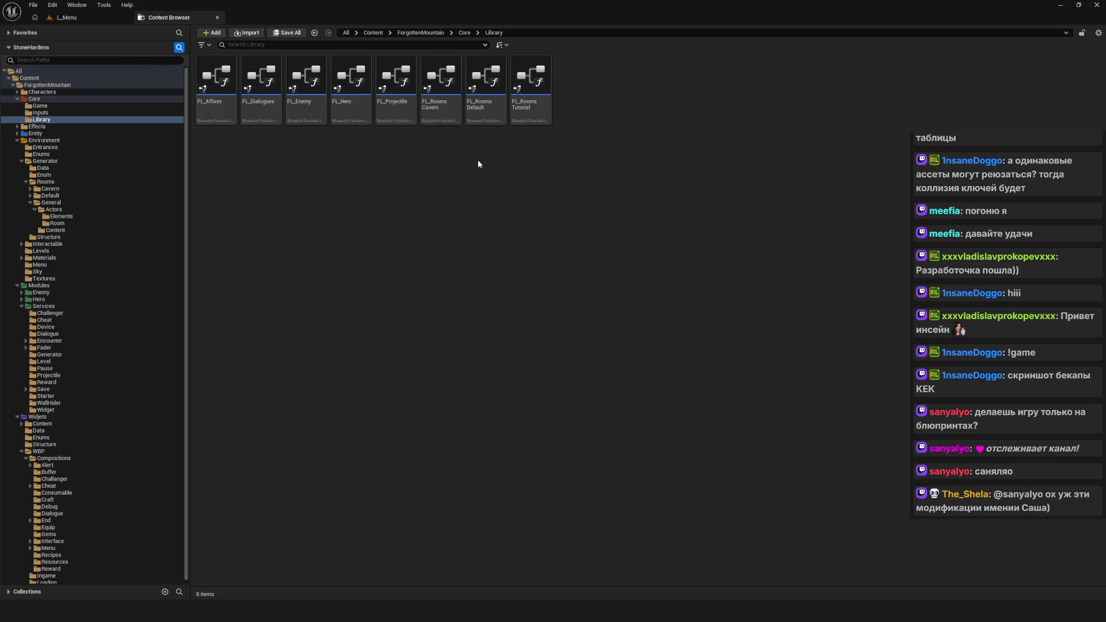
{"action": "double_click", "coordinate": [363, 109]}
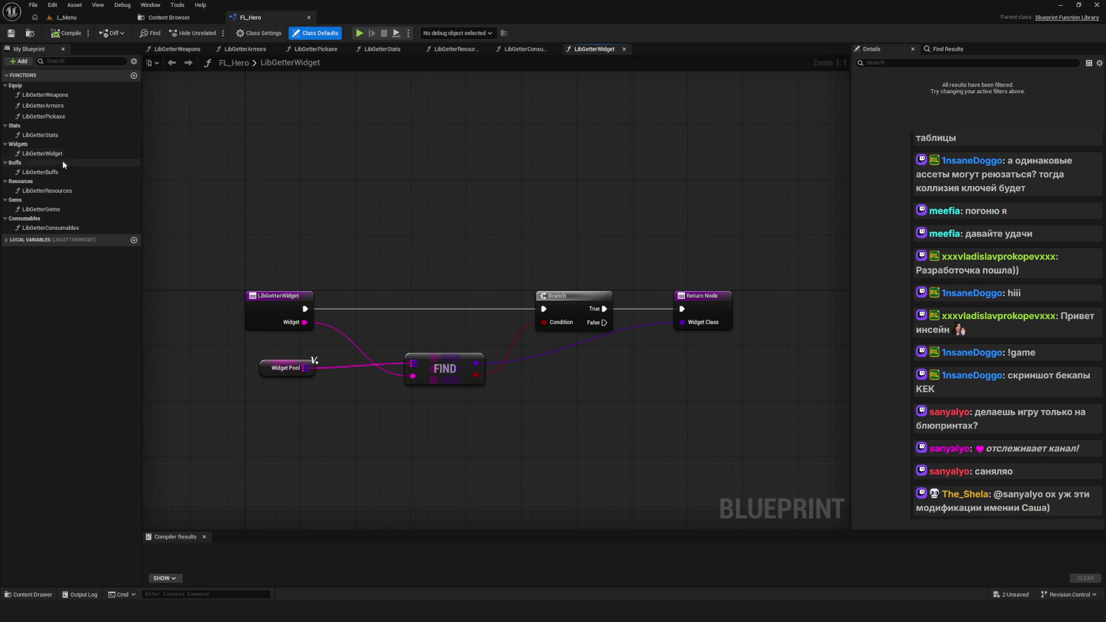
Step: Delete the LibGetterWidget function from FL_Hero after checking its WidgetPool variable
{"action": "left_click", "coordinate": [53, 153]}
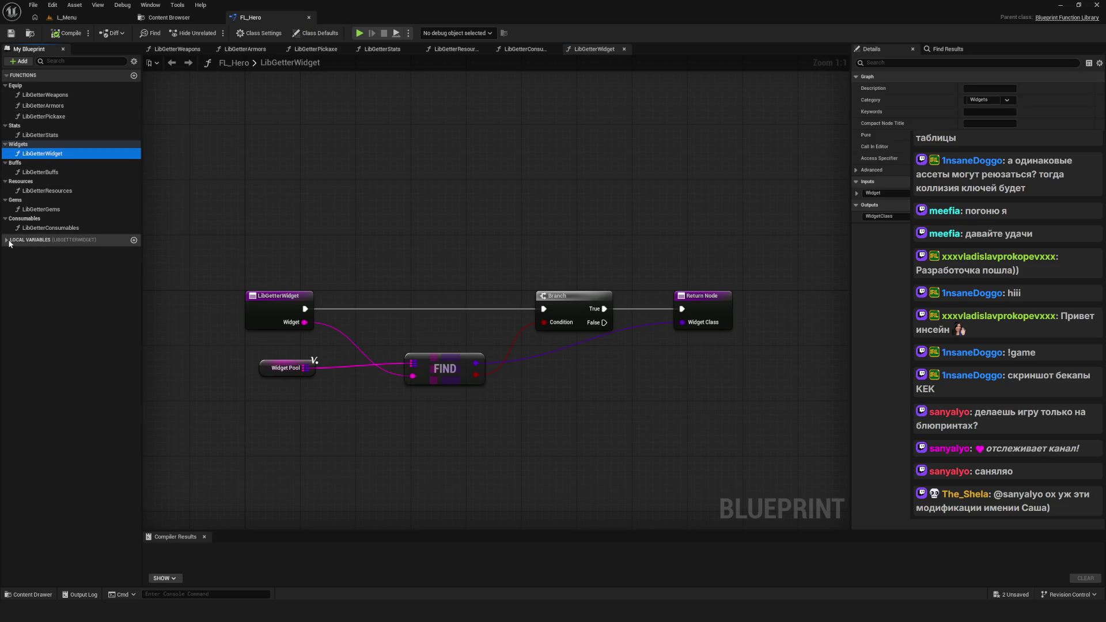
{"action": "left_click", "coordinate": [32, 252]}
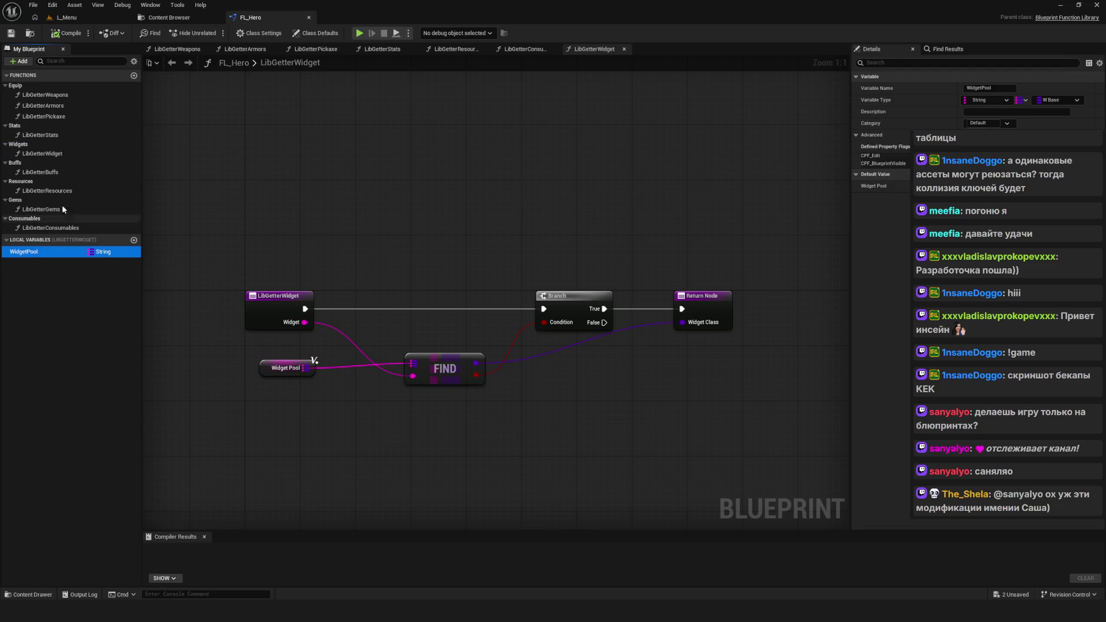
{"action": "left_click", "coordinate": [57, 157]}
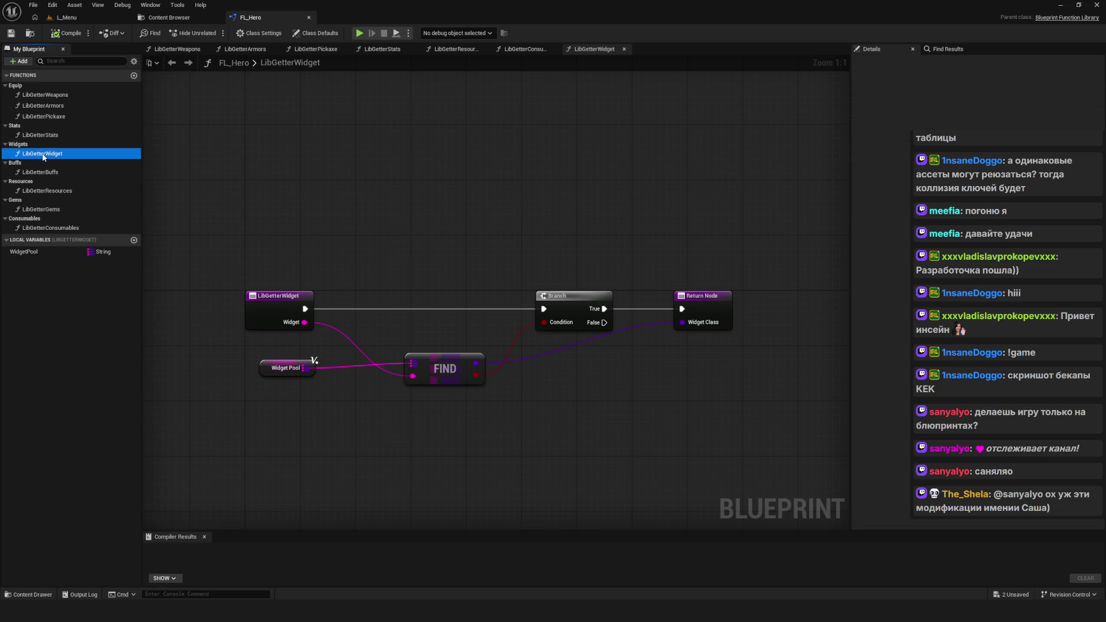
{"action": "right_click", "coordinate": [73, 164]}
{"action": "key", "text": "Delete"}
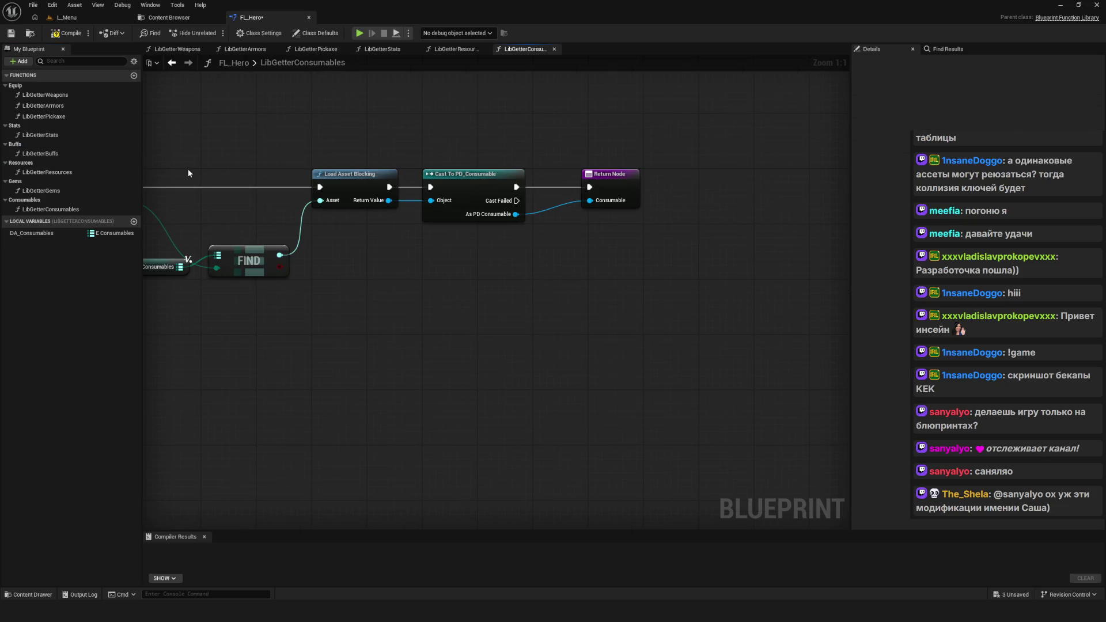
Step: Compile and save FL_Hero, then close its editor
{"action": "left_click", "coordinate": [74, 33]}
{"action": "left_click", "coordinate": [12, 33]}
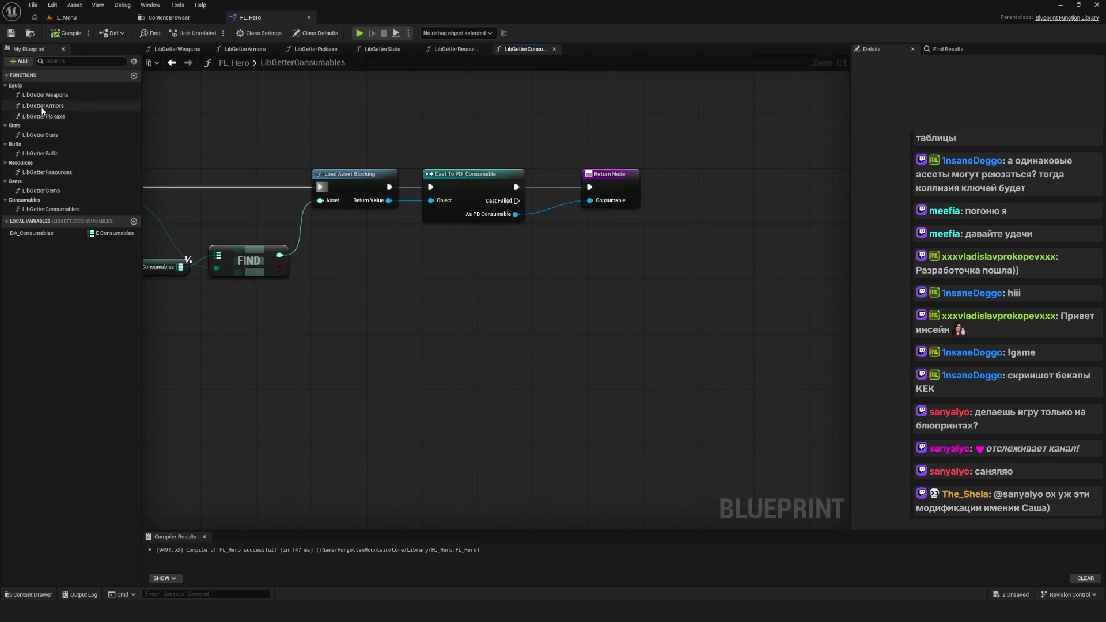
{"action": "key", "text": "Home"}
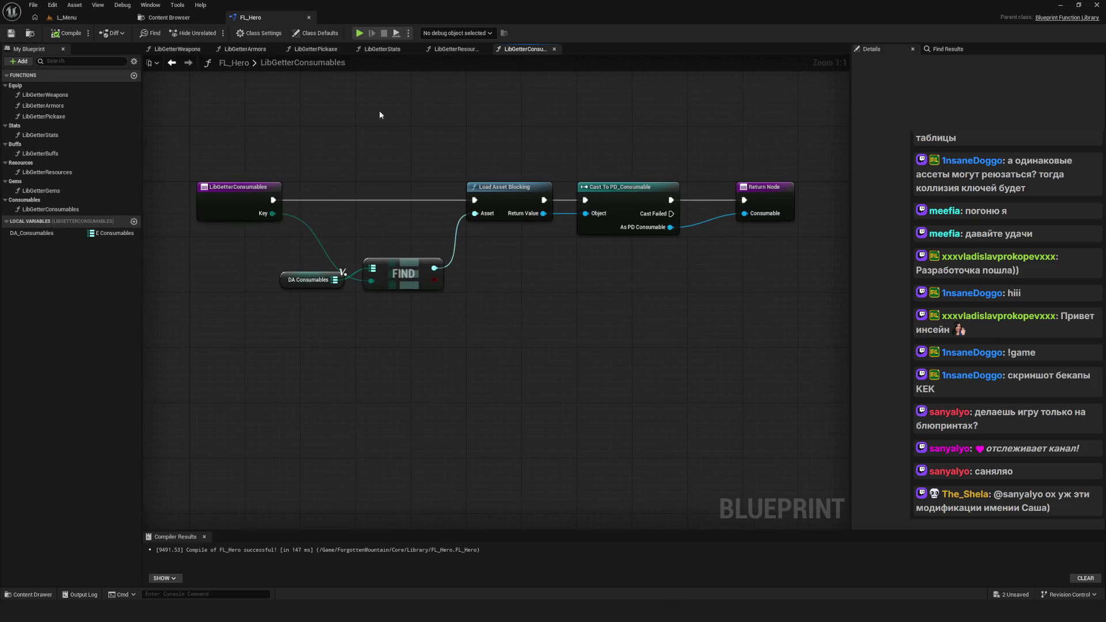
{"action": "left_click", "coordinate": [309, 19]}
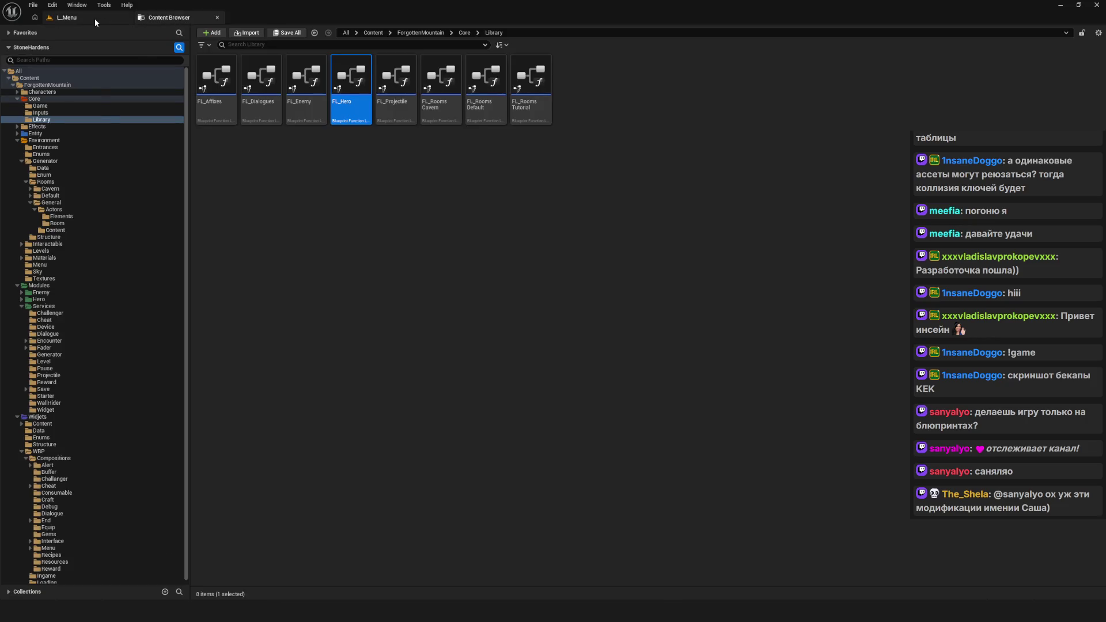
{"action": "left_click", "coordinate": [95, 18]}
Step: Play in editor, start a new game and walk through the tutorial
{"action": "key", "text": "alt+p"}
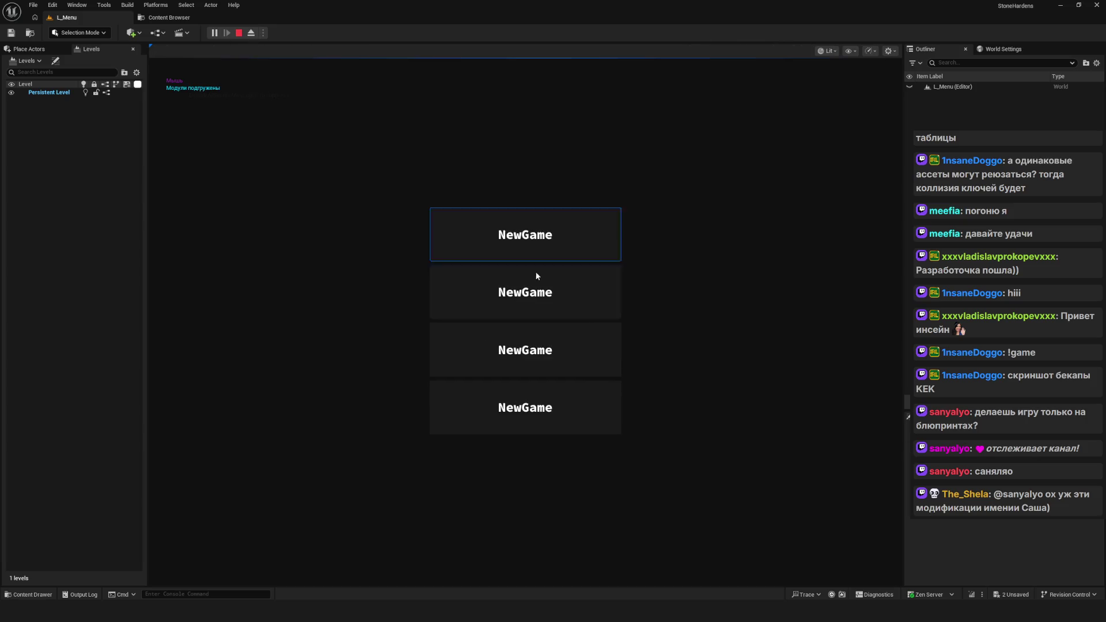
{"action": "left_click", "coordinate": [607, 258]}
{"action": "key", "text": "w"}
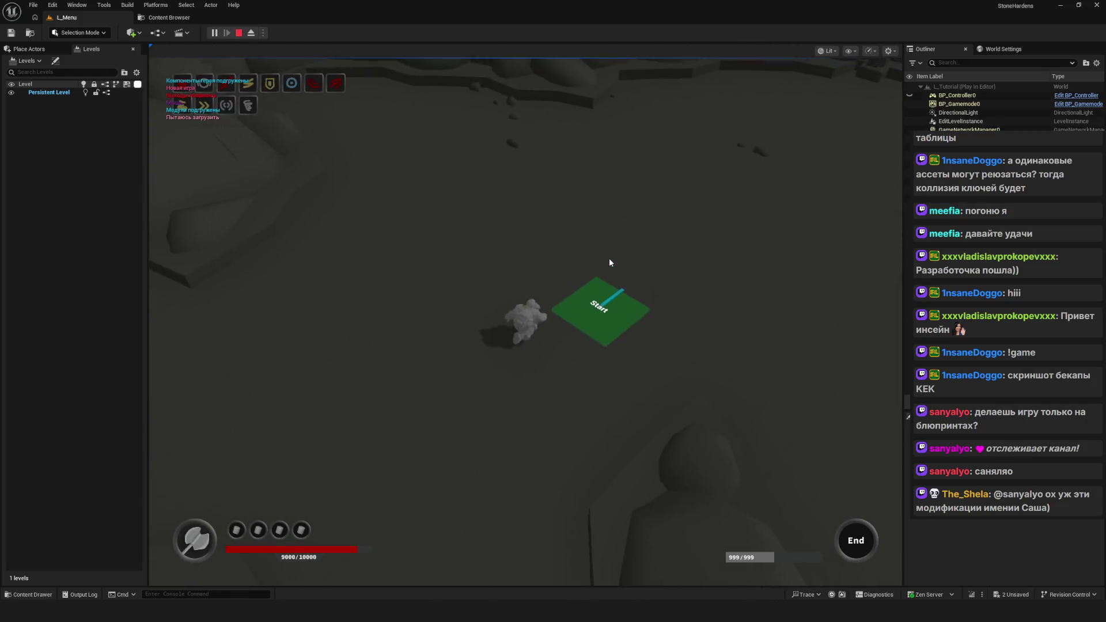
{"action": "key", "text": "w"}
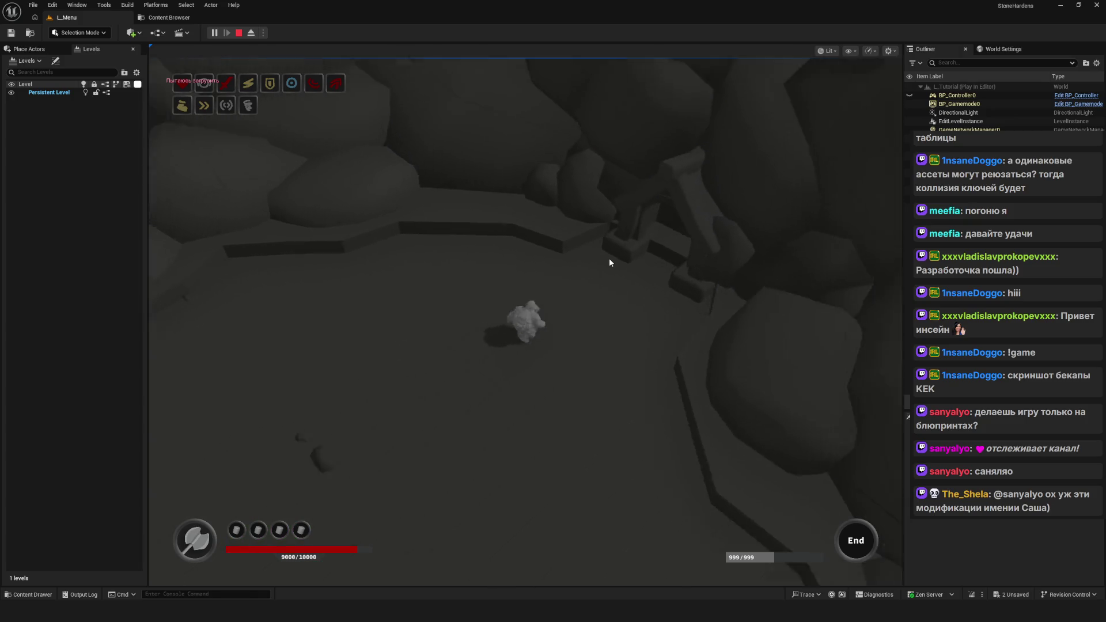
{"action": "key", "text": "d"}
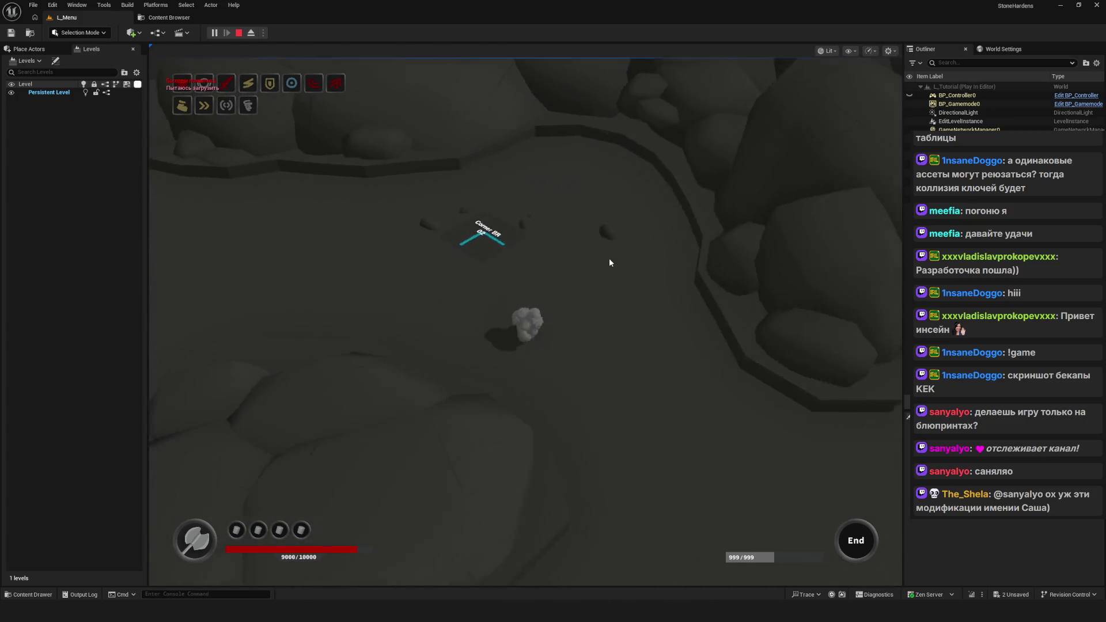
{"action": "key", "text": "s"}
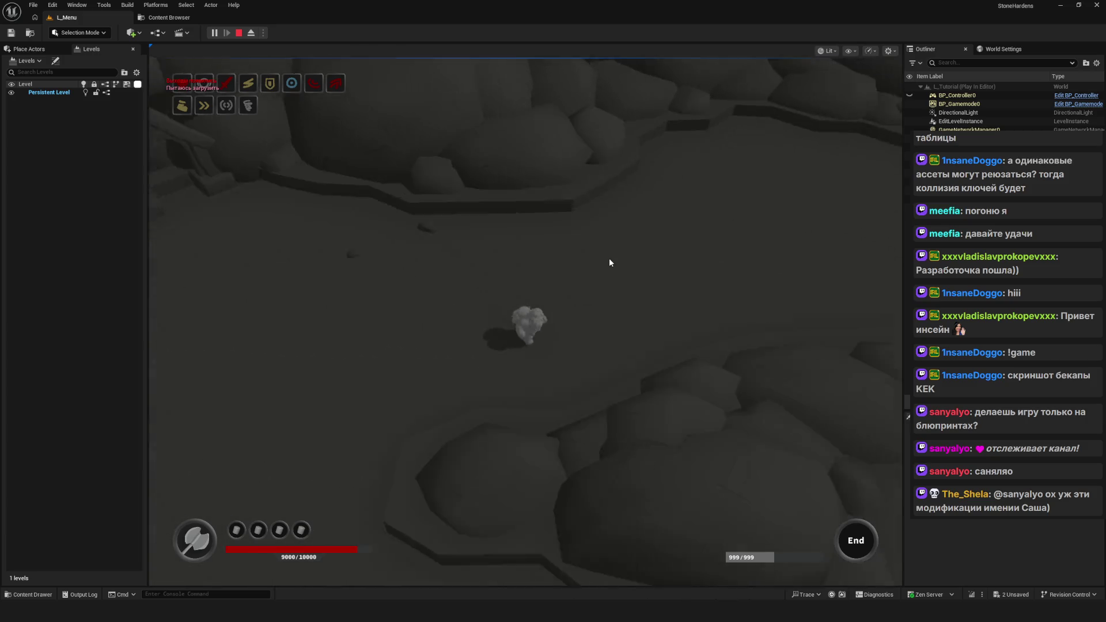
{"action": "key", "text": "w"}
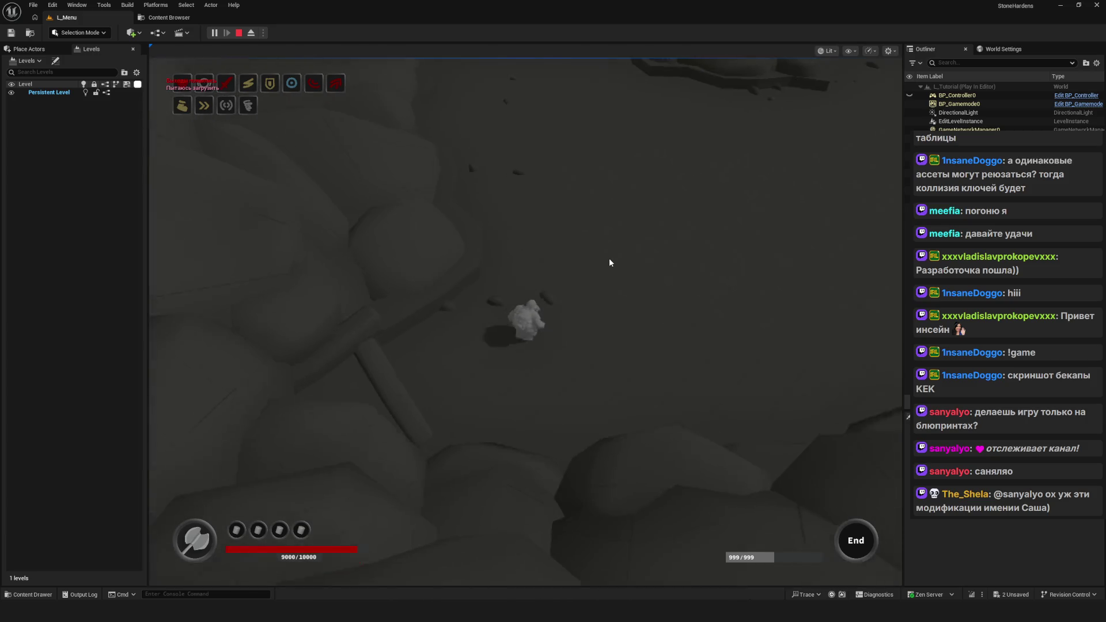
Step: Walk through Entrance Foothill and on into Entrance Cavern
{"action": "key", "text": "w"}
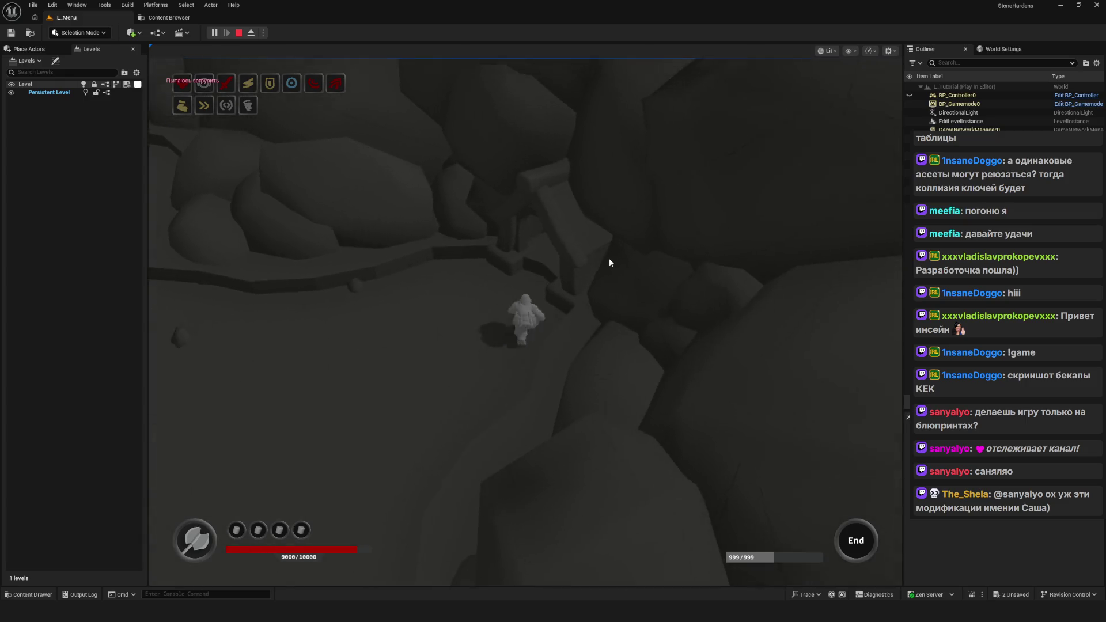
{"action": "key", "text": "s"}
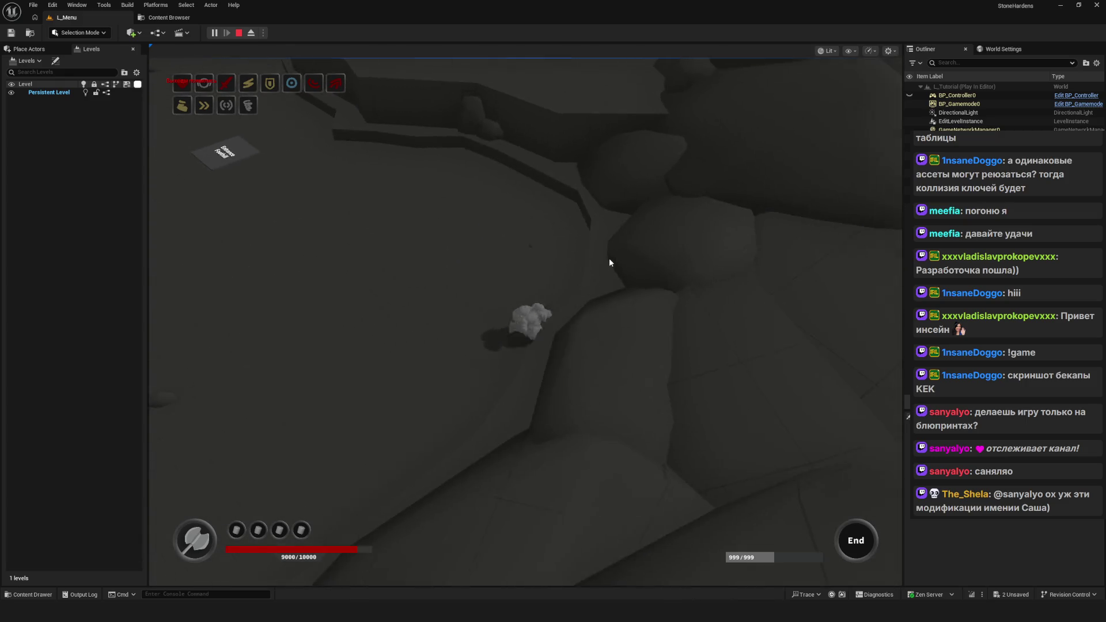
{"action": "key", "text": "w"}
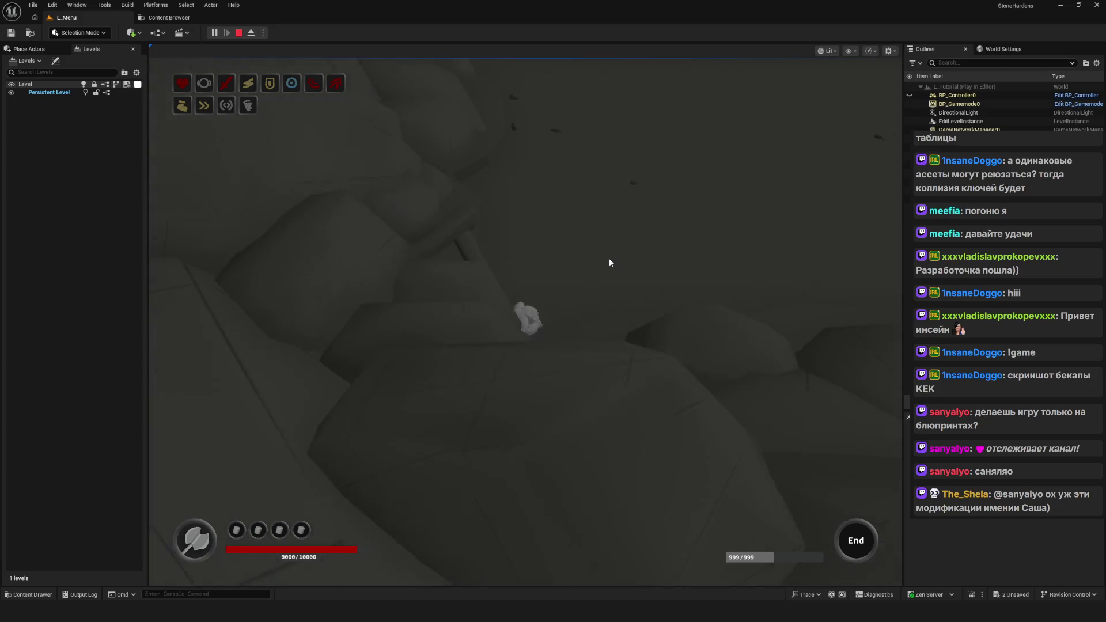
{"action": "key", "text": "w"}
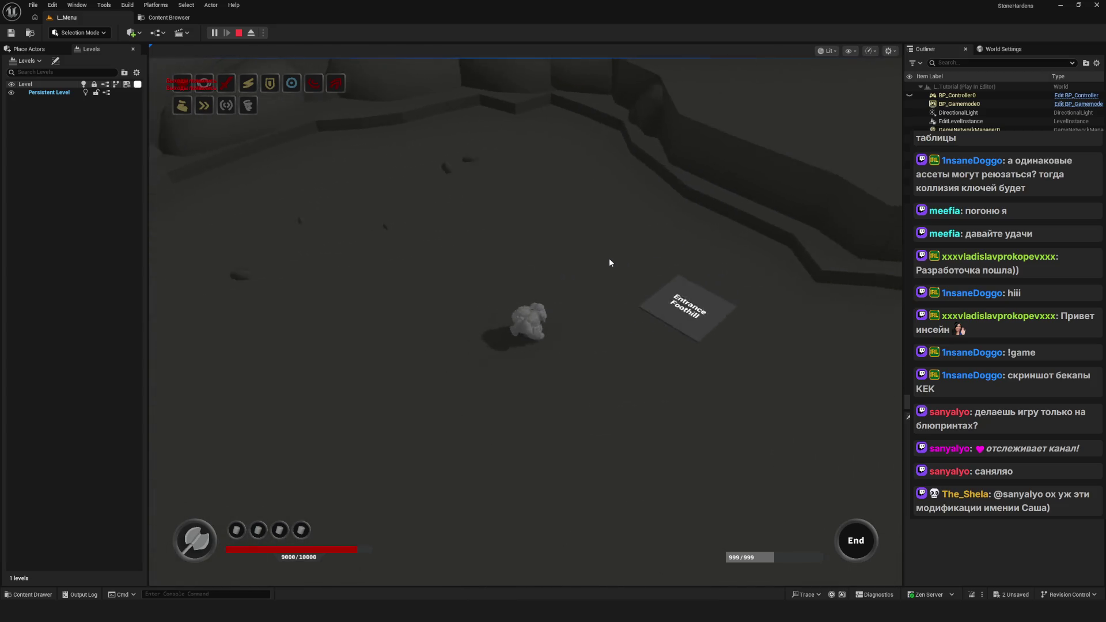
{"action": "key", "text": "d"}
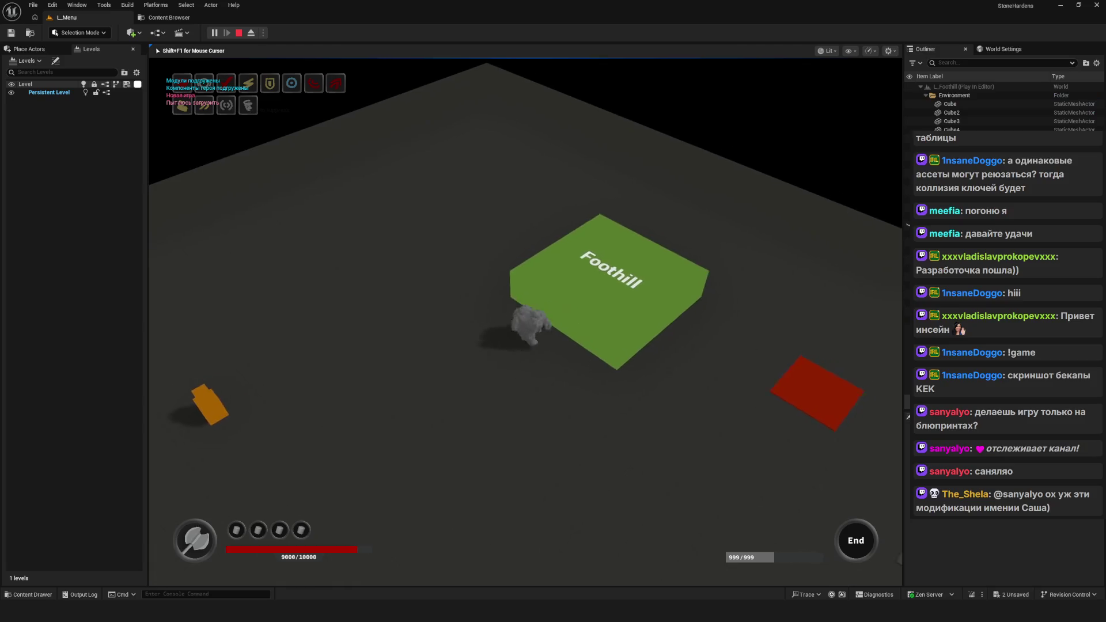
{"action": "key", "text": "s"}
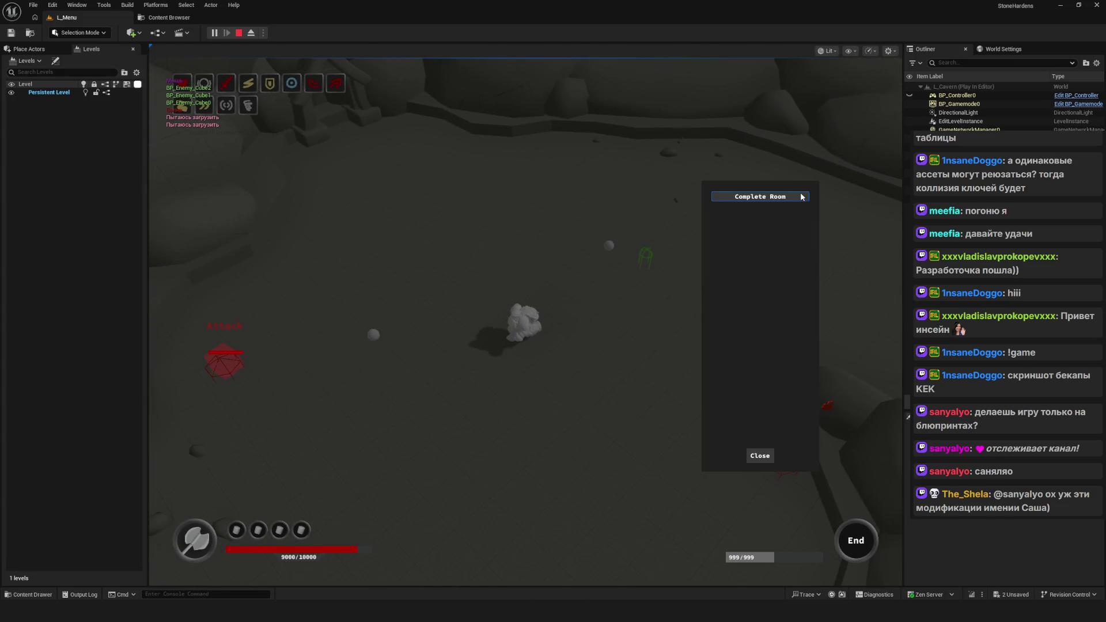
Step: Complete the room, take the reward, slot an upgrade stone, continue, then stop playing
{"action": "left_click", "coordinate": [802, 197]}
{"action": "left_click", "coordinate": [527, 383]}
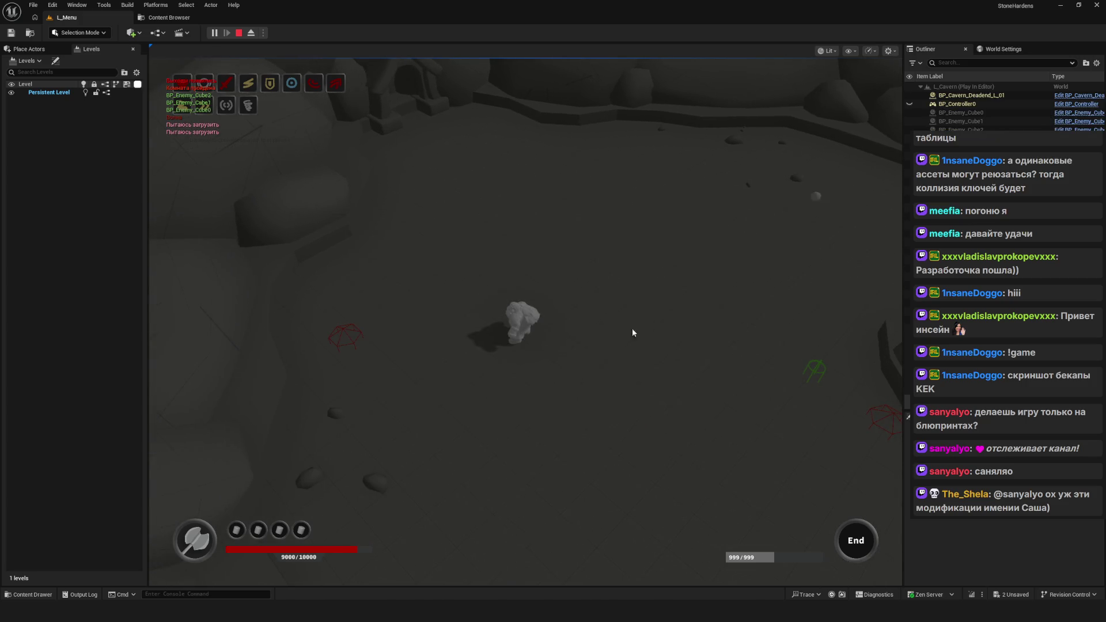
{"action": "left_click", "coordinate": [616, 433]}
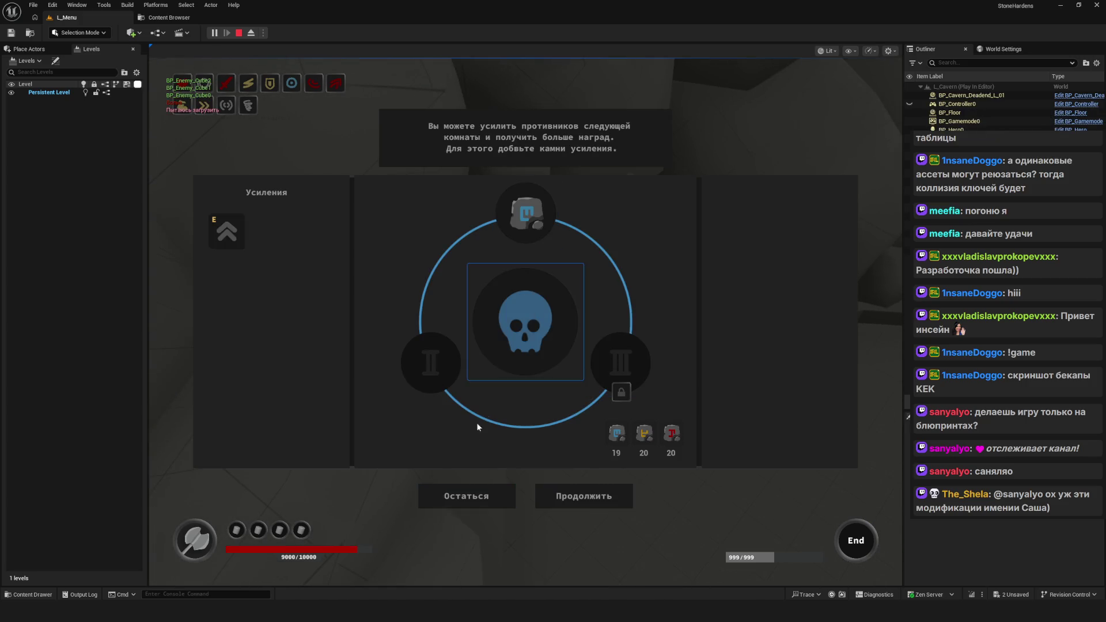
{"action": "left_click", "coordinate": [577, 503]}
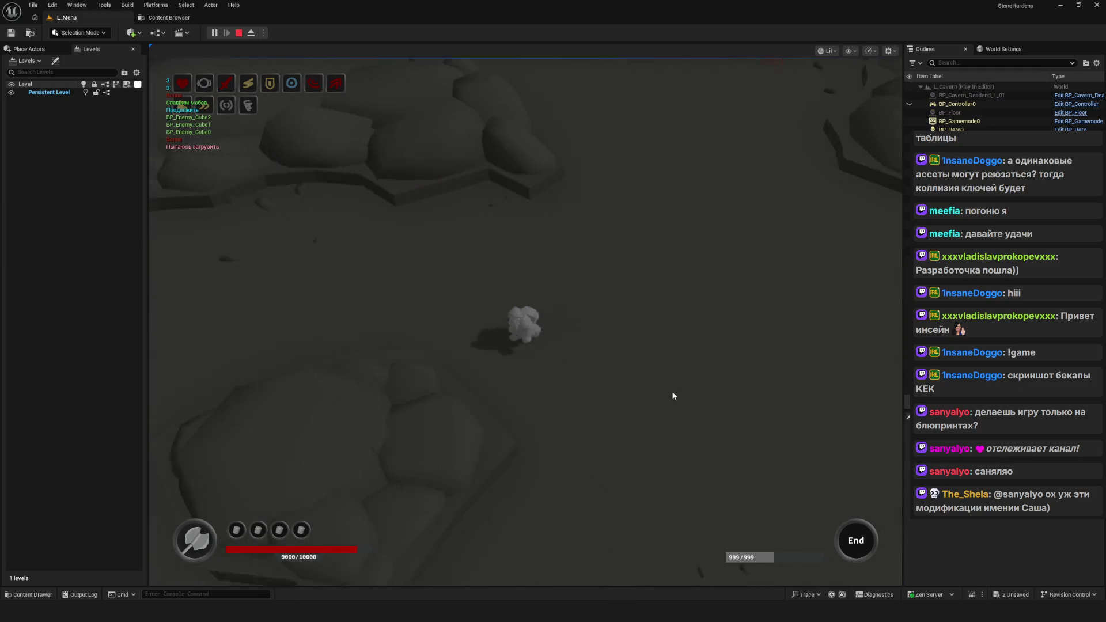
{"action": "key", "text": "w"}
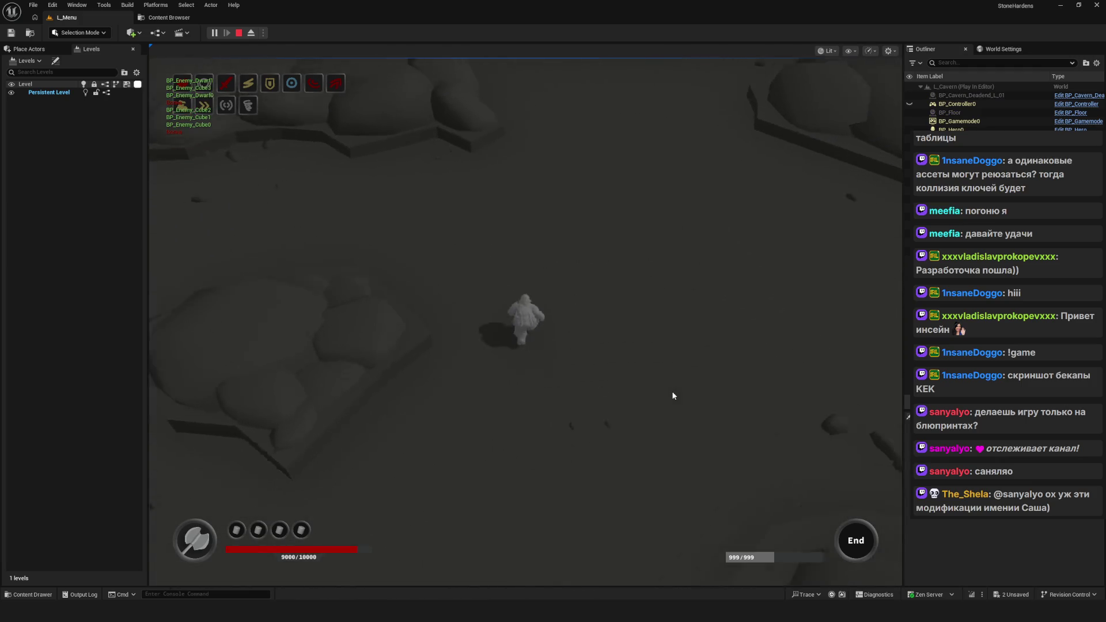
{"action": "key", "text": "Escape"}
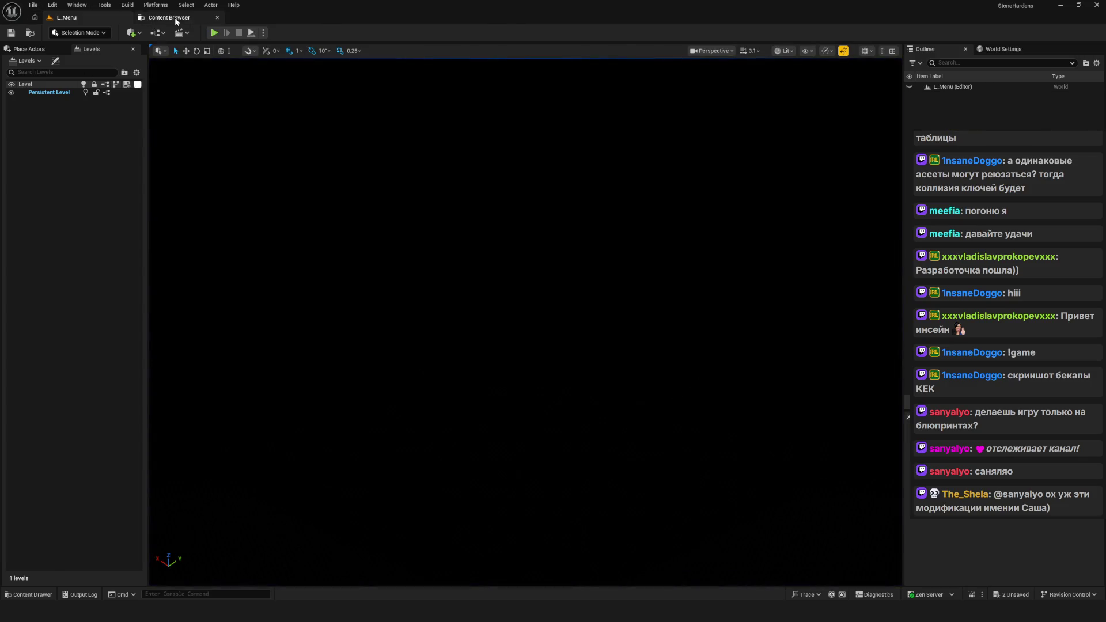
{"action": "left_click", "coordinate": [176, 22]}
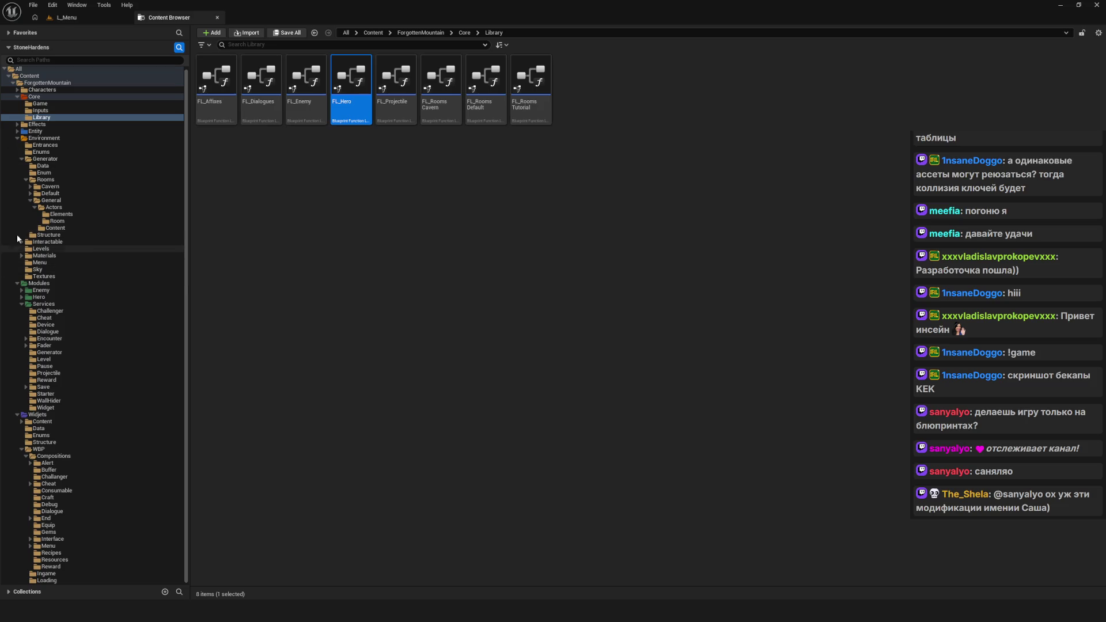
{"action": "left_click", "coordinate": [391, 217]}
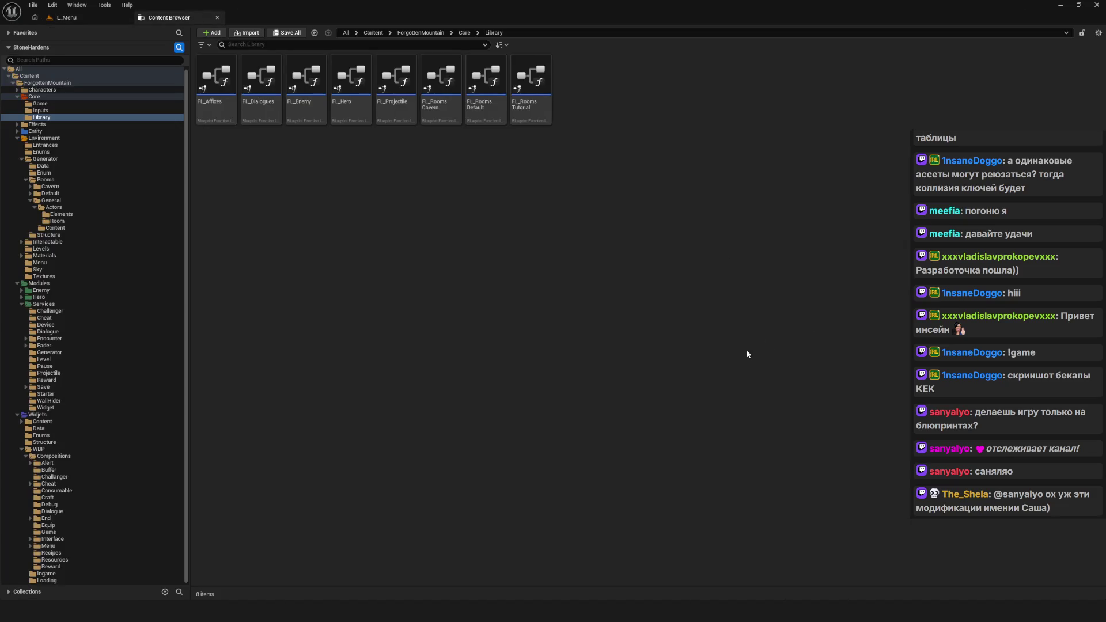
{"action": "left_click", "coordinate": [67, 17]}
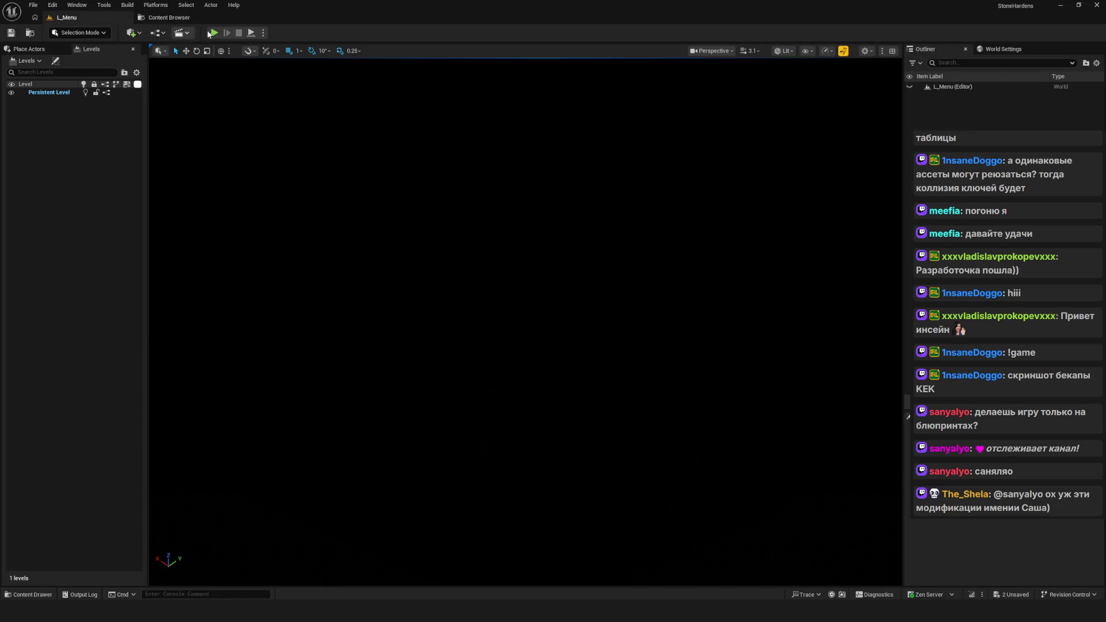
Step: Launch Play-in-Editor and choose Play, then NewGame, from the main menu
{"action": "left_click", "coordinate": [214, 32]}
{"action": "left_click", "coordinate": [552, 282]}
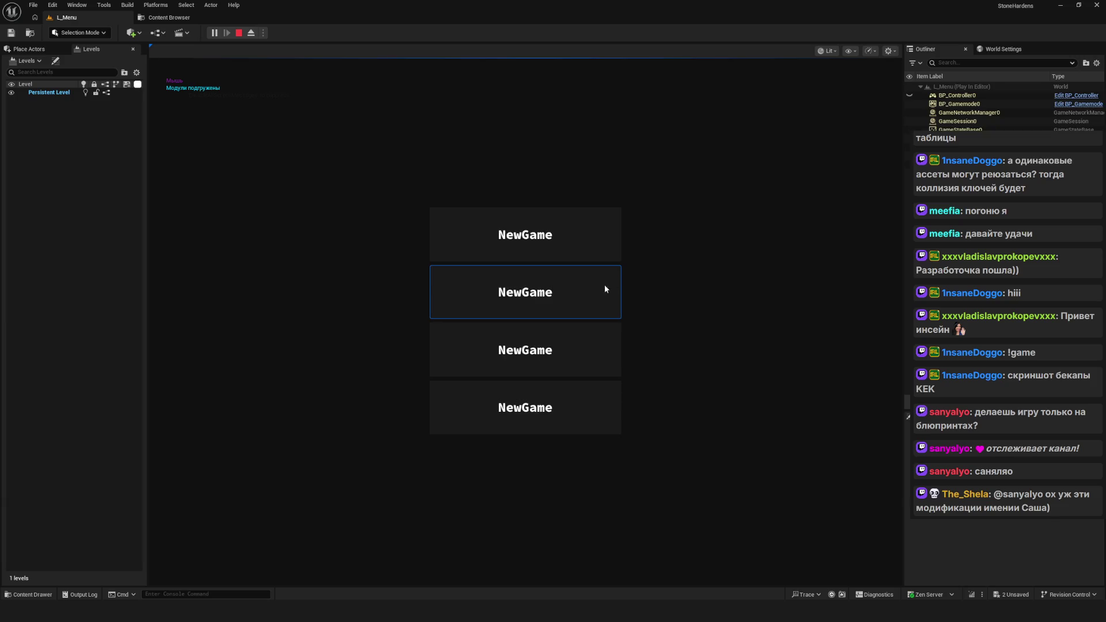
{"action": "left_click", "coordinate": [571, 238]}
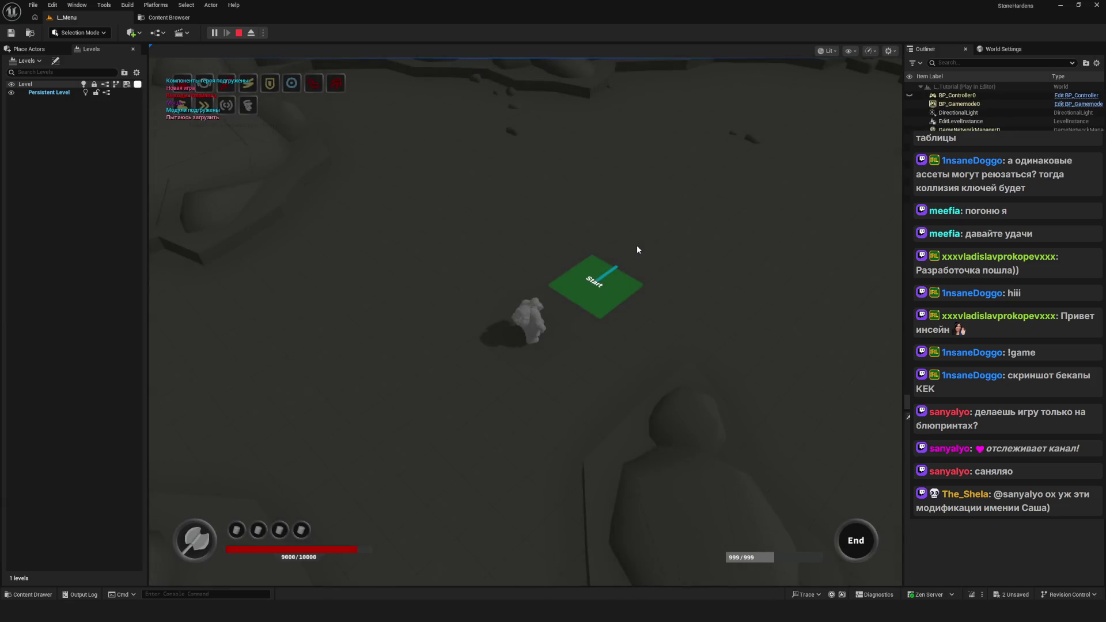
Step: Walk the hero through the tutorial and Foothill levels into the cavern among the enemy cubes
{"action": "key", "text": "w"}
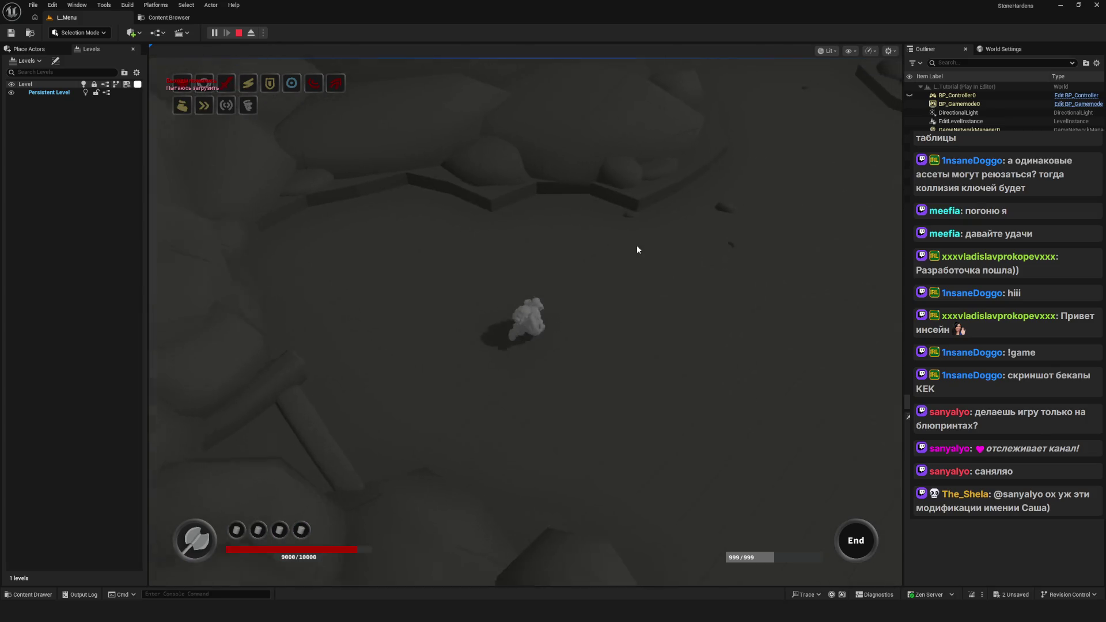
{"action": "key", "text": "w"}
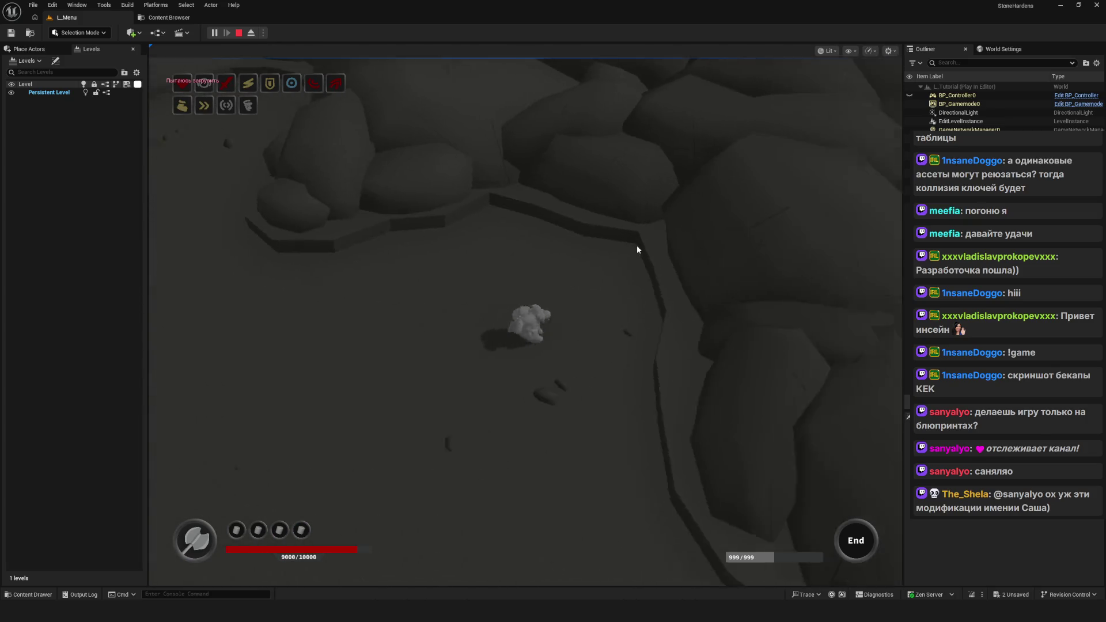
{"action": "key", "text": "w"}
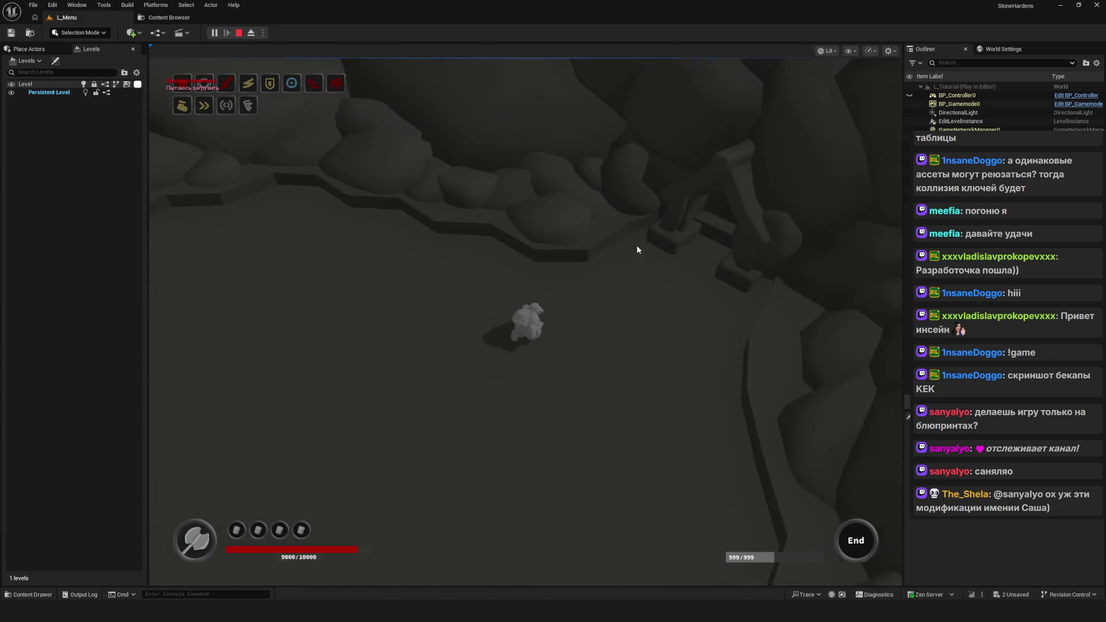
{"action": "key", "text": "w"}
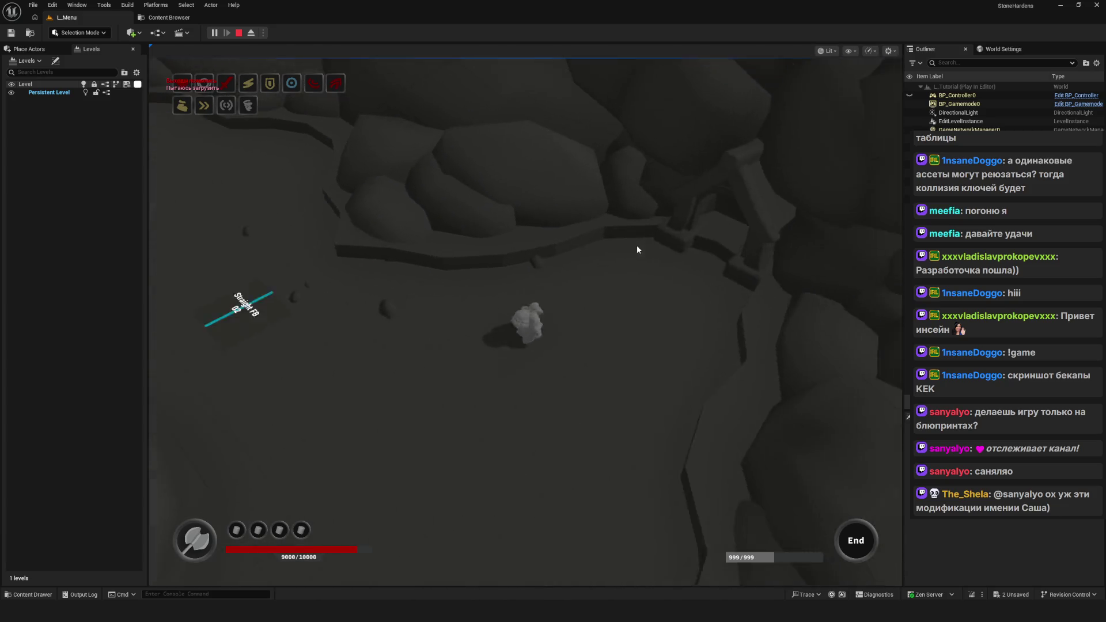
{"action": "key", "text": "w"}
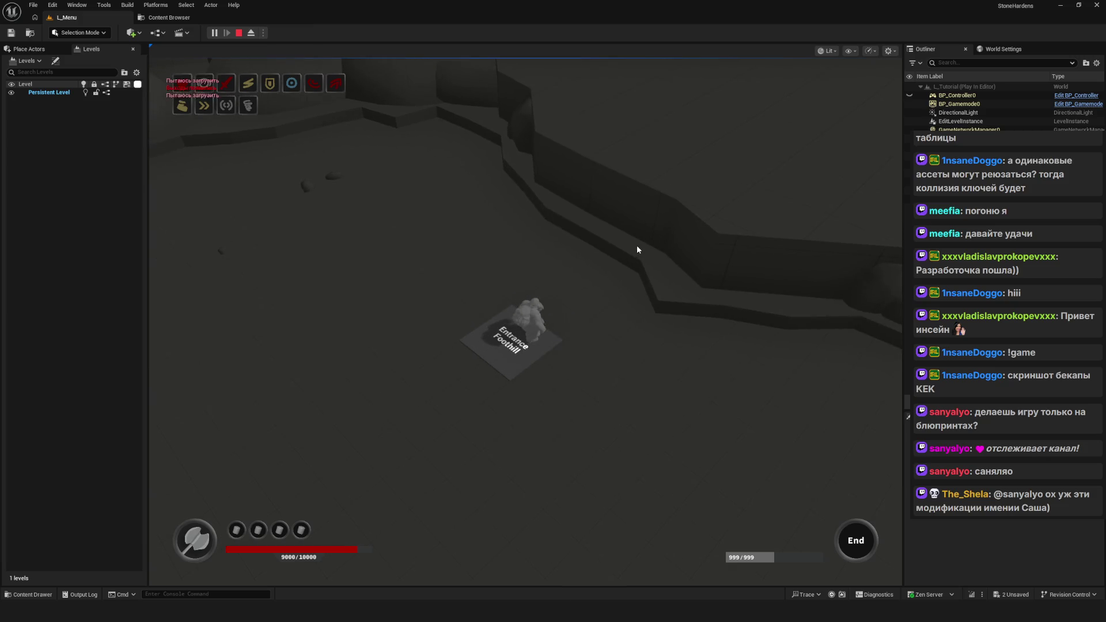
{"action": "key", "text": "w"}
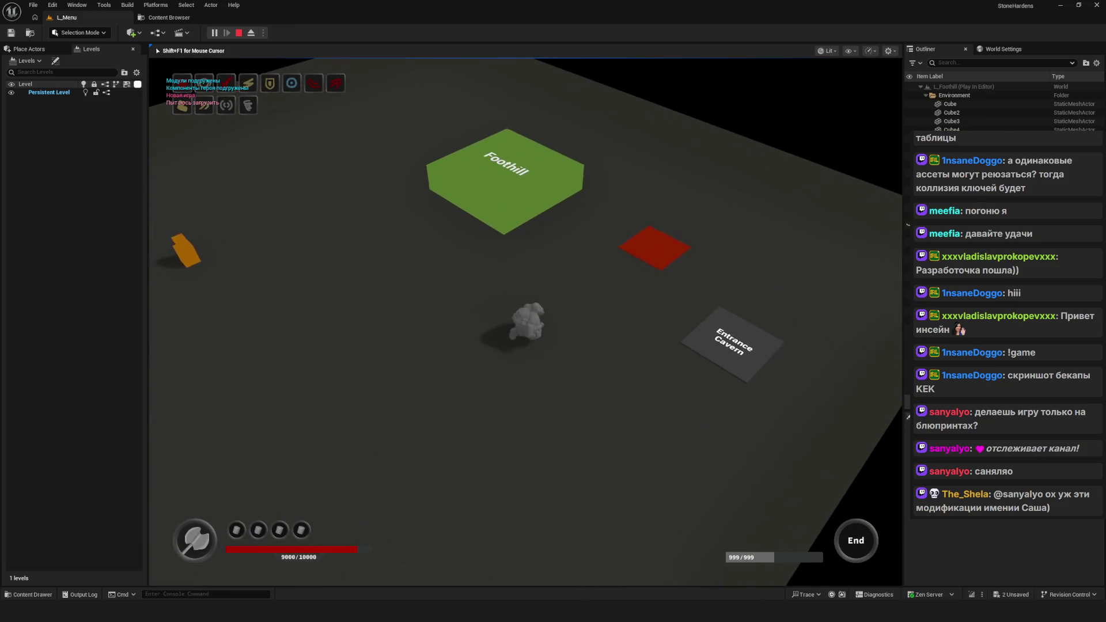
{"action": "key", "text": "w"}
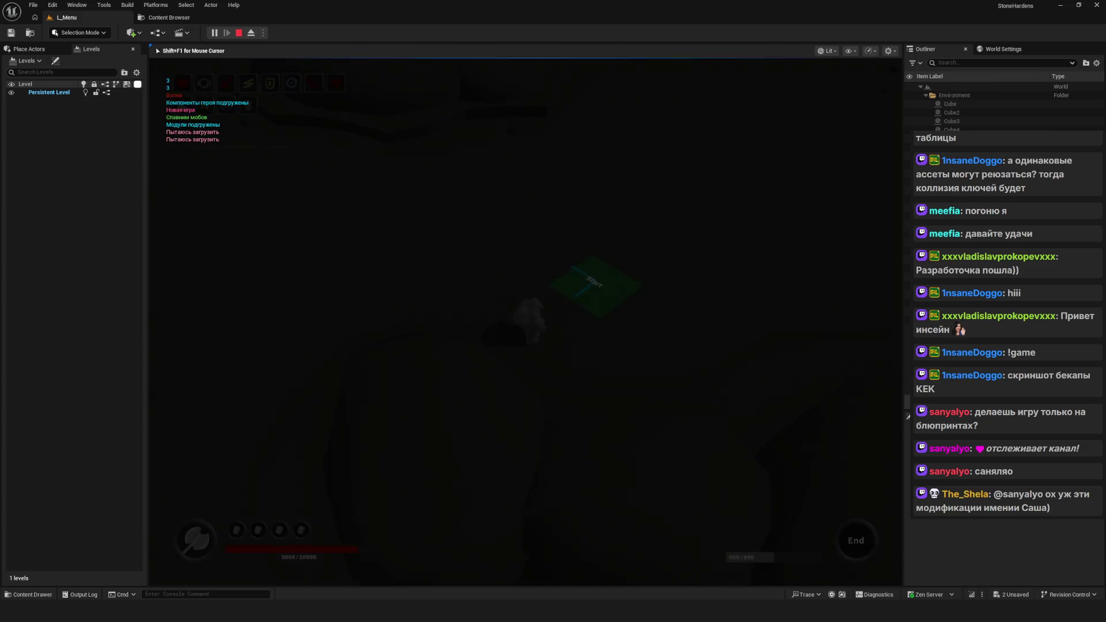
{"action": "key", "text": "w"}
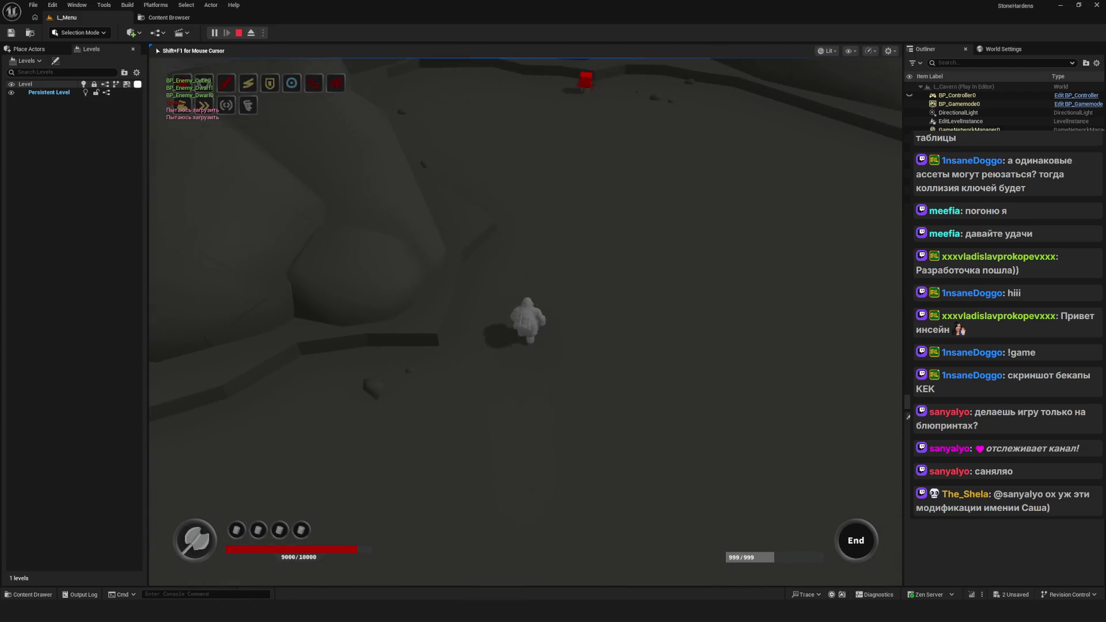
{"action": "key", "text": "w"}
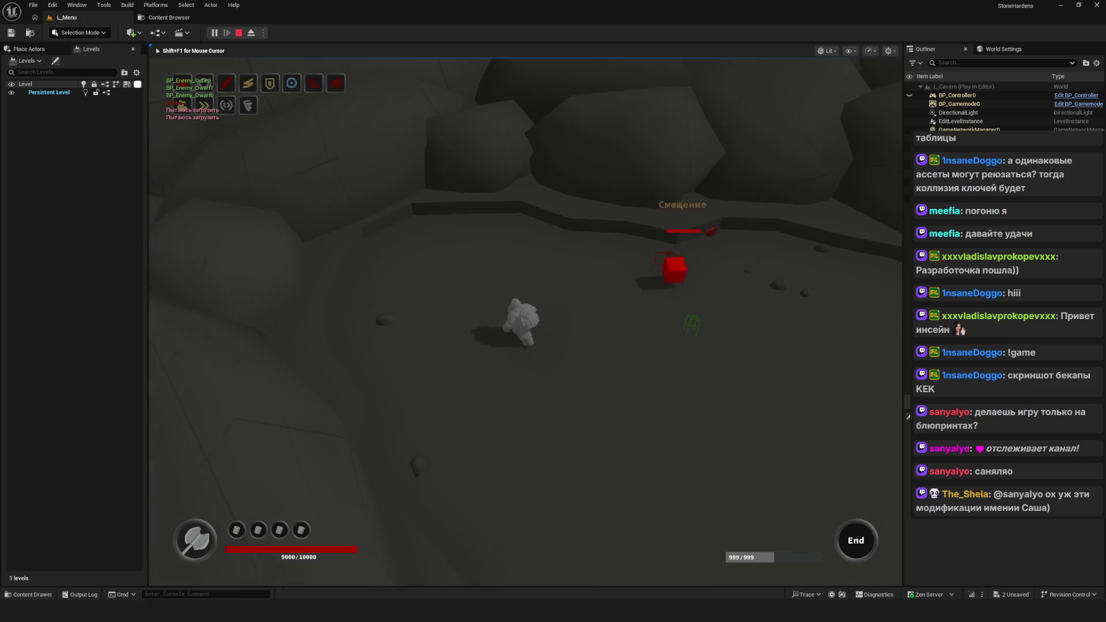
{"action": "key", "text": "w"}
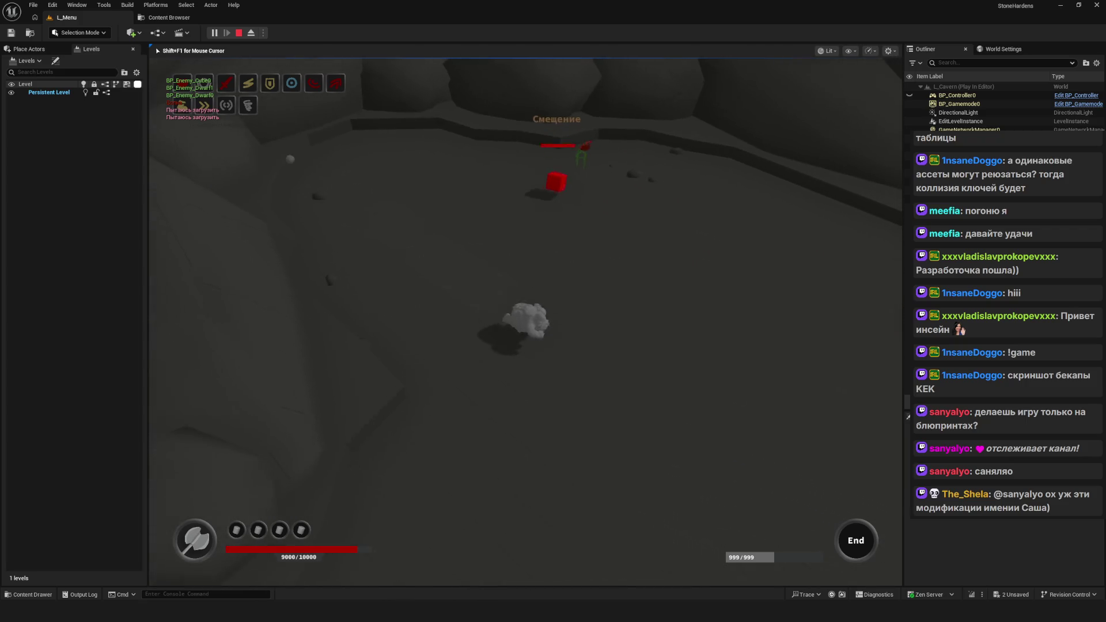
{"action": "key", "text": "w"}
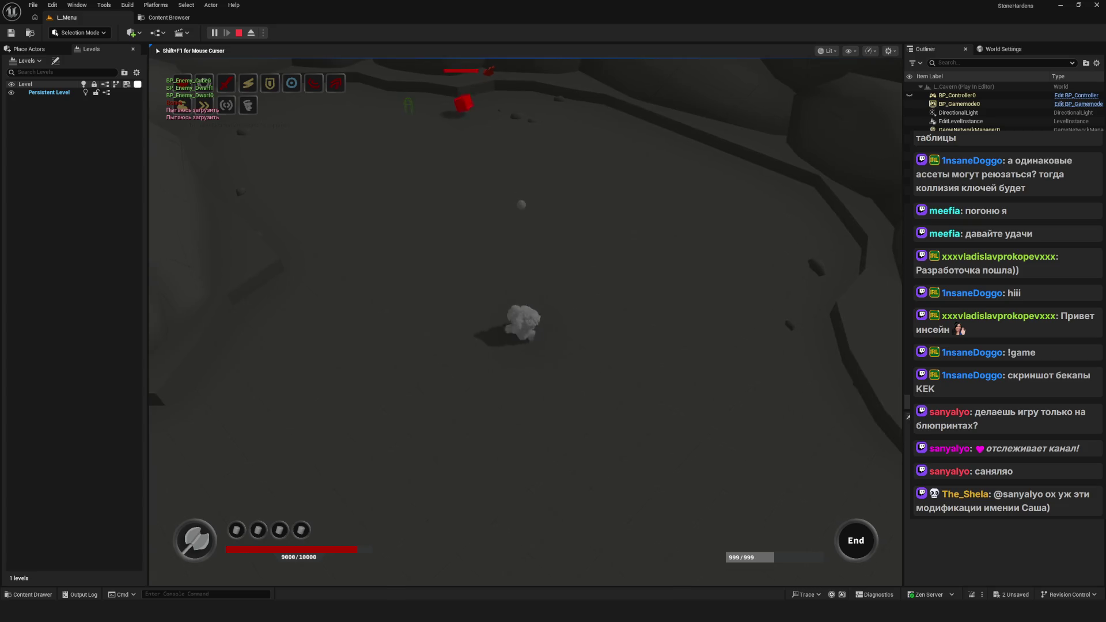
Step: Release the mouse with Shift+F1, stop the play session, and return to the Content Browser
{"action": "key", "text": "shift+F1"}
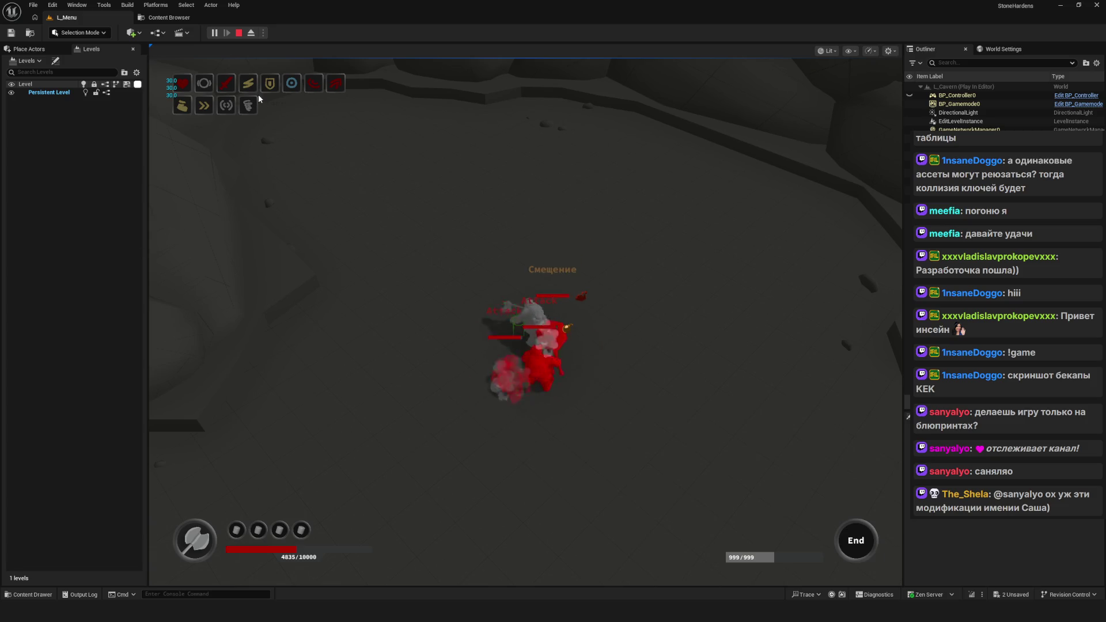
{"action": "key", "text": "Escape"}
{"action": "left_click", "coordinate": [187, 19]}
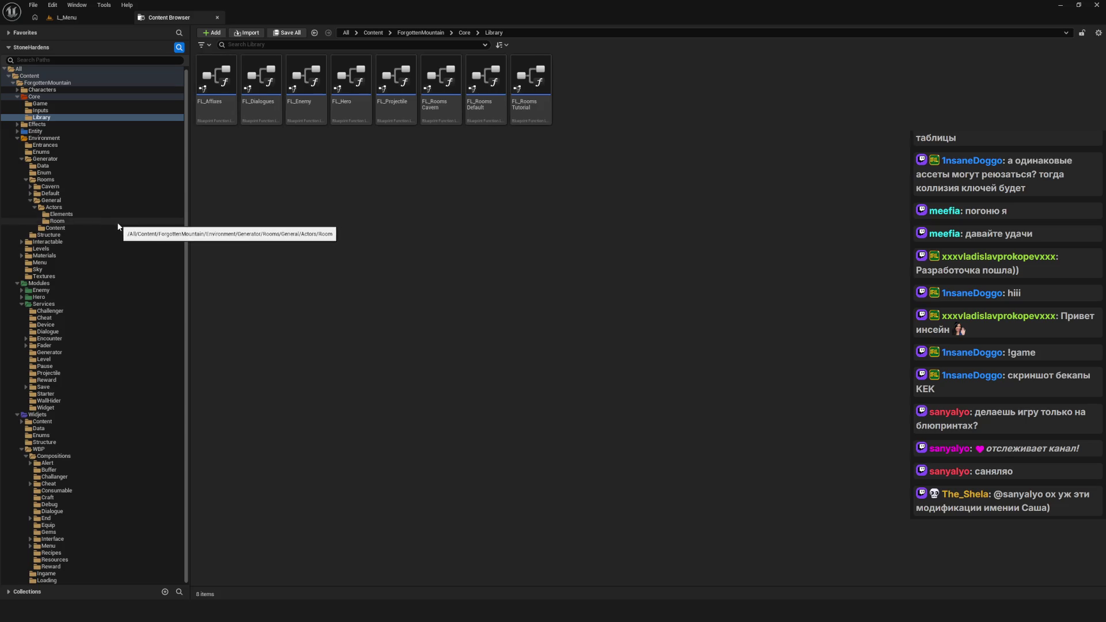
Step: Browse the Sky and WBP folders, then open the Data folder under Widgets
{"action": "left_click", "coordinate": [63, 269]}
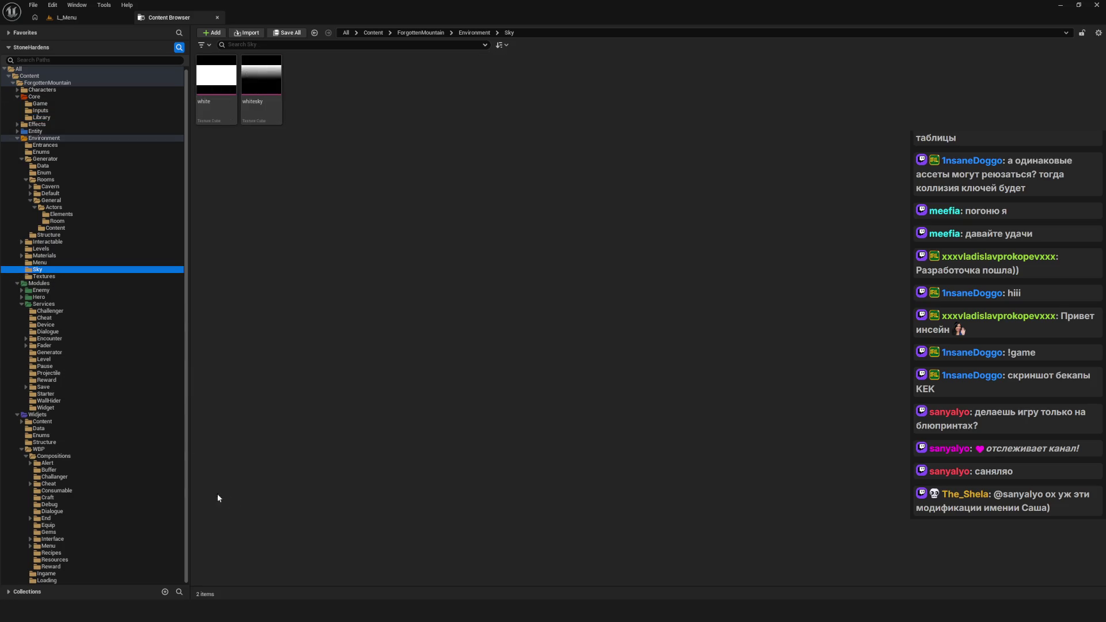
{"action": "left_click", "coordinate": [68, 448]}
{"action": "left_click", "coordinate": [78, 456]}
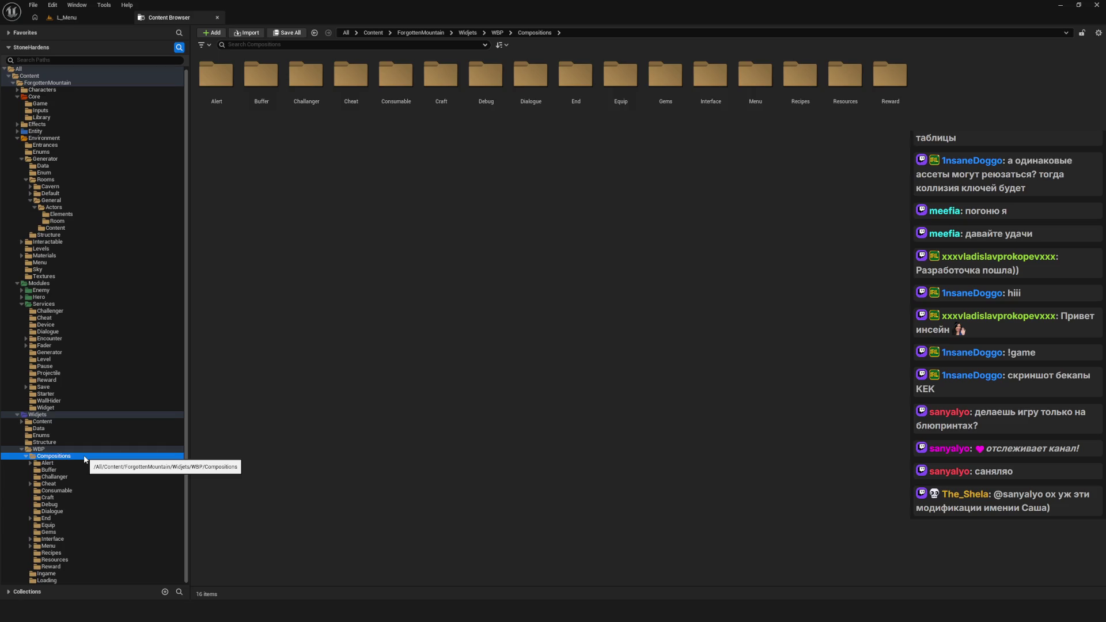
{"action": "left_click", "coordinate": [38, 429]}
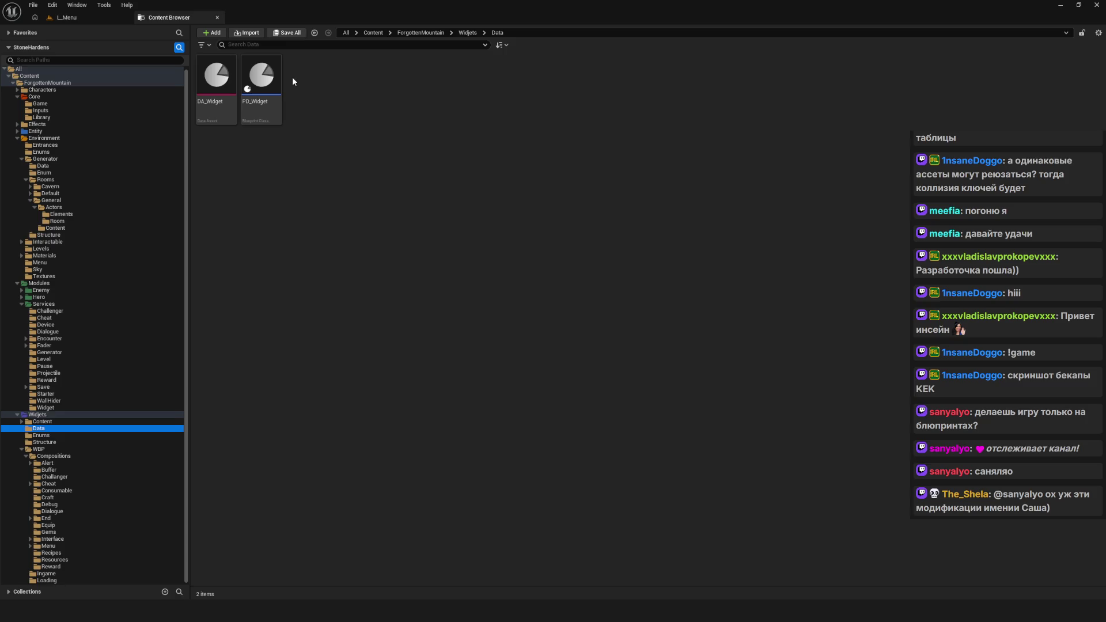
Step: Open the Reference Viewer for the PD_Widget blueprint
{"action": "left_click", "coordinate": [266, 81]}
{"action": "right_click", "coordinate": [267, 81]}
{"action": "mouse_move", "coordinate": [337, 194]}
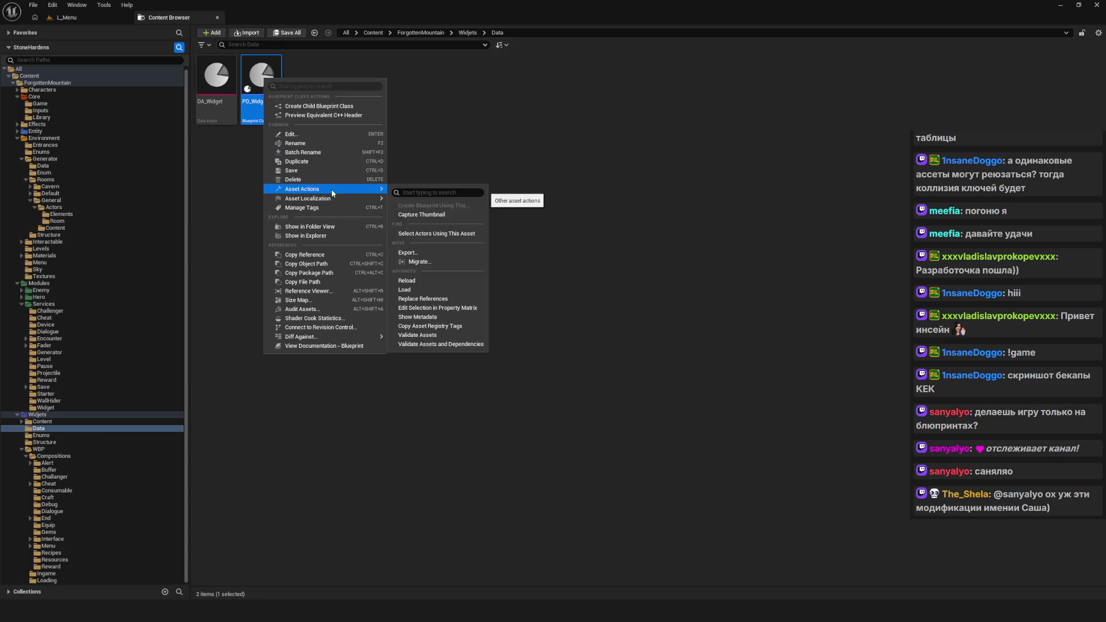
{"action": "left_click", "coordinate": [312, 291]}
Step: Inspect PD_Widget's reference graph, checking the W_Base node and fitting the graph in view
{"action": "mouse_move", "coordinate": [188, 203]}
{"action": "left_mouse_down"}
{"action": "mouse_move", "coordinate": [407, 321]}
{"action": "mouse_move", "coordinate": [902, 357]}
{"action": "left_mouse_up"}
{"action": "left_click", "coordinate": [901, 332]}
{"action": "left_click", "coordinate": [901, 331]}
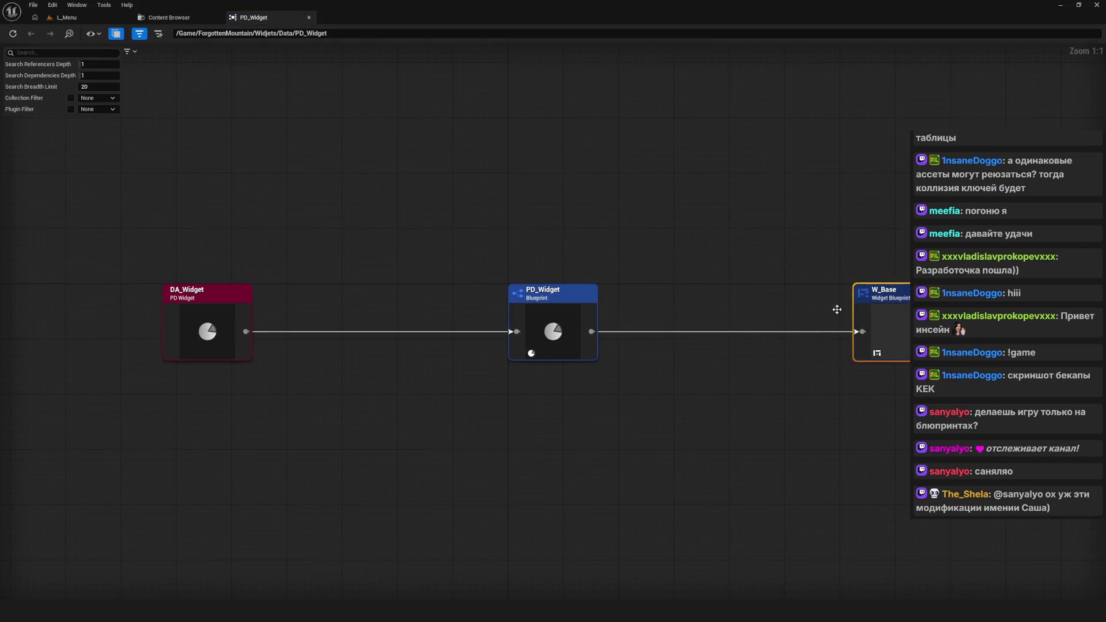
{"action": "left_click_drag", "start_coordinate": [833, 306], "coordinate": [569, 278]}
{"action": "left_click_drag", "start_coordinate": [592, 199], "coordinate": [685, 376]}
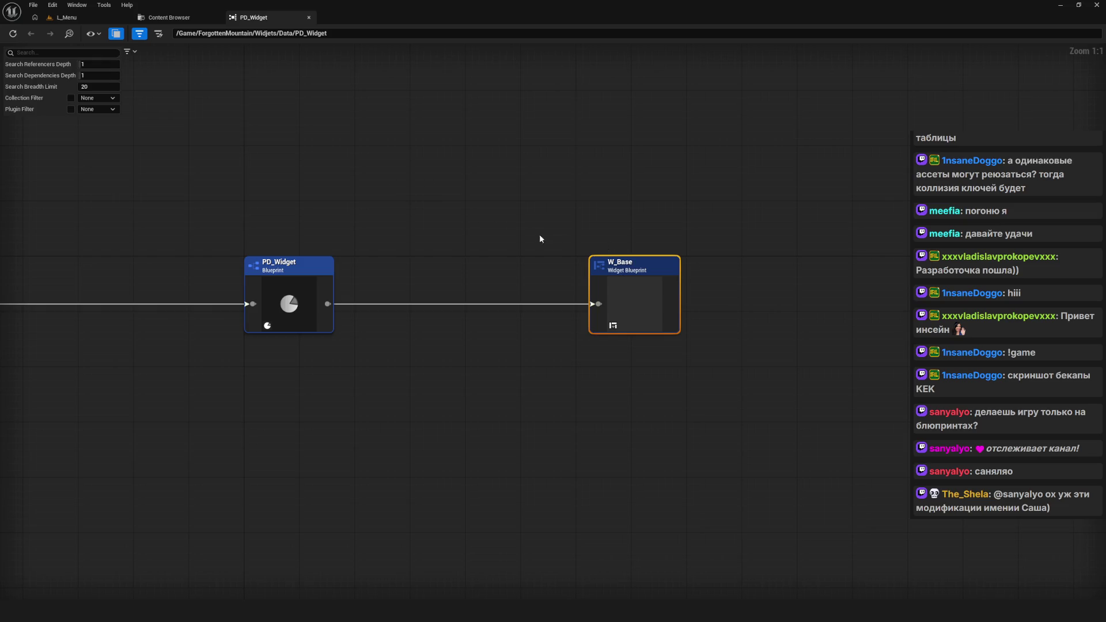
{"action": "key", "text": "Home"}
{"action": "left_click", "coordinate": [523, 287]}
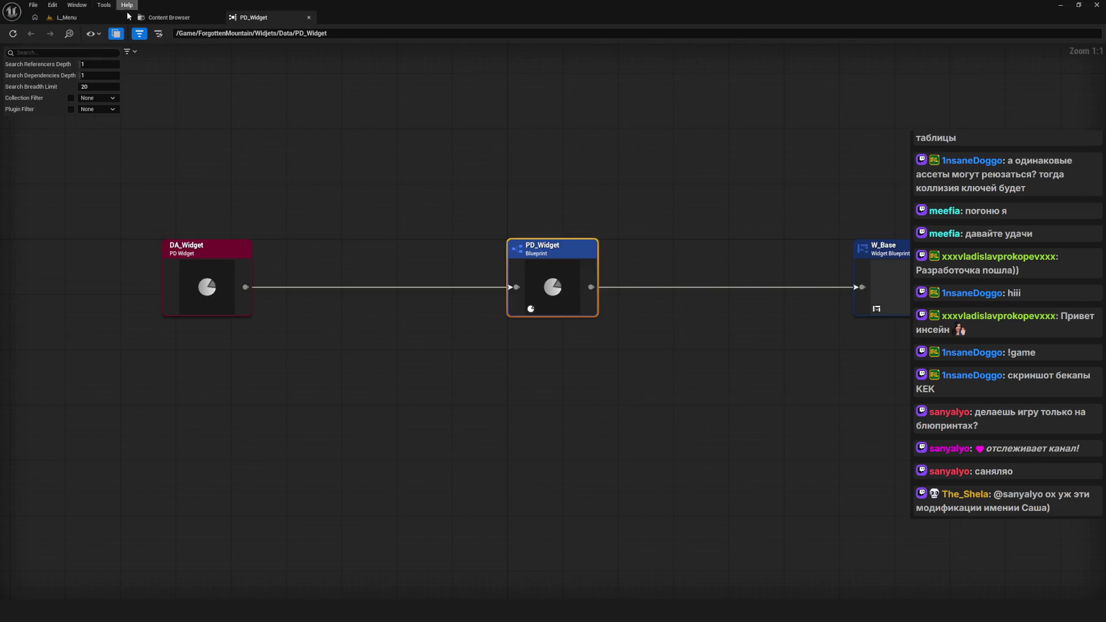
Step: Delete both DA_Widget and PD_Widget from the Widgets/Data folder
{"action": "key", "text": "ctrl+b"}
{"action": "key", "text": "ctrl+a"}
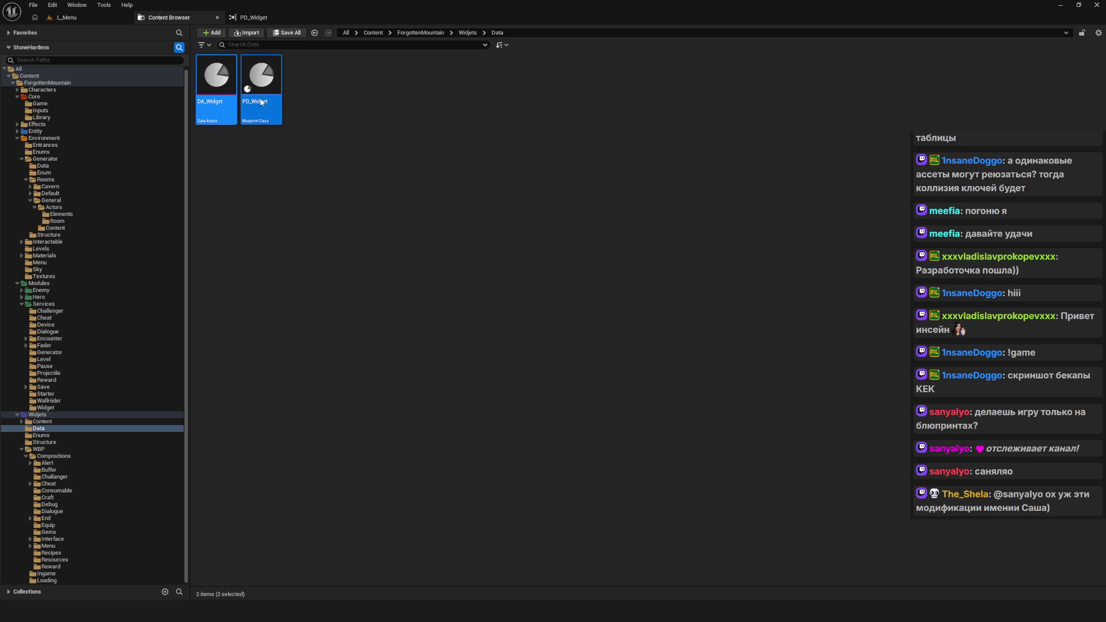
{"action": "key", "text": "Delete"}
{"action": "left_click", "coordinate": [490, 445]}
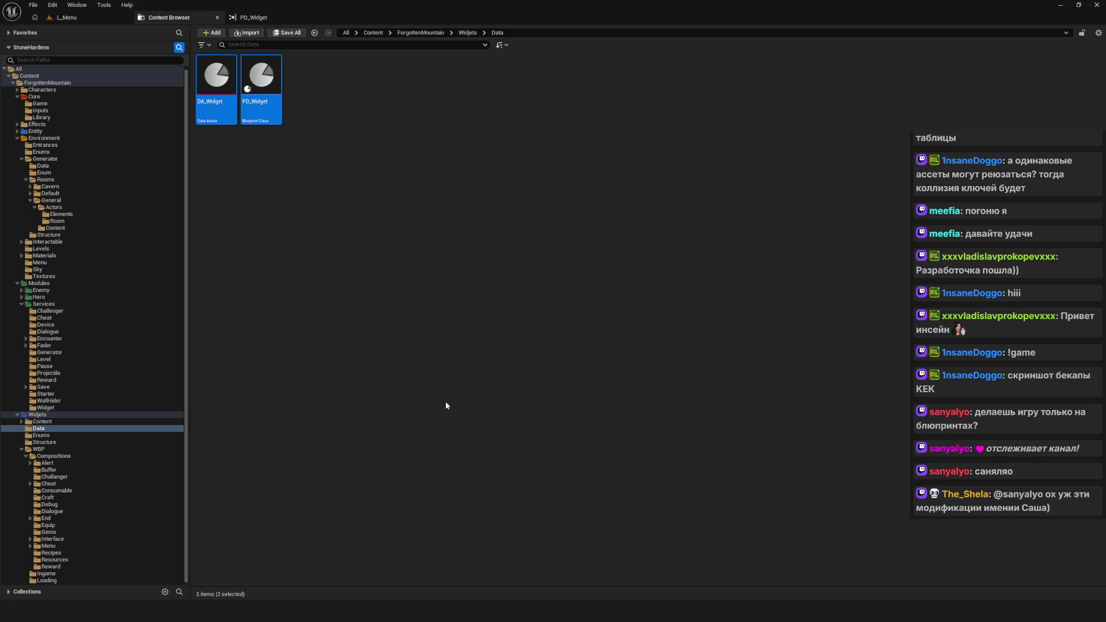
{"action": "left_click", "coordinate": [42, 422]}
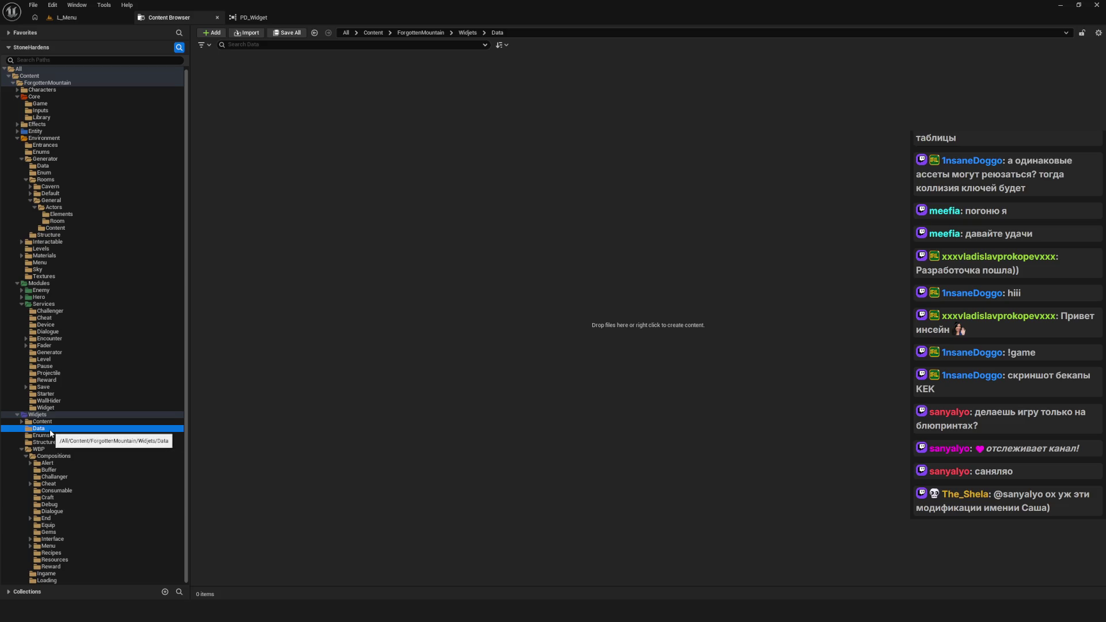
Step: Delete the now-empty Data folder and open Widgets/Enums
{"action": "key", "text": "Delete"}
{"action": "left_click", "coordinate": [62, 449]}
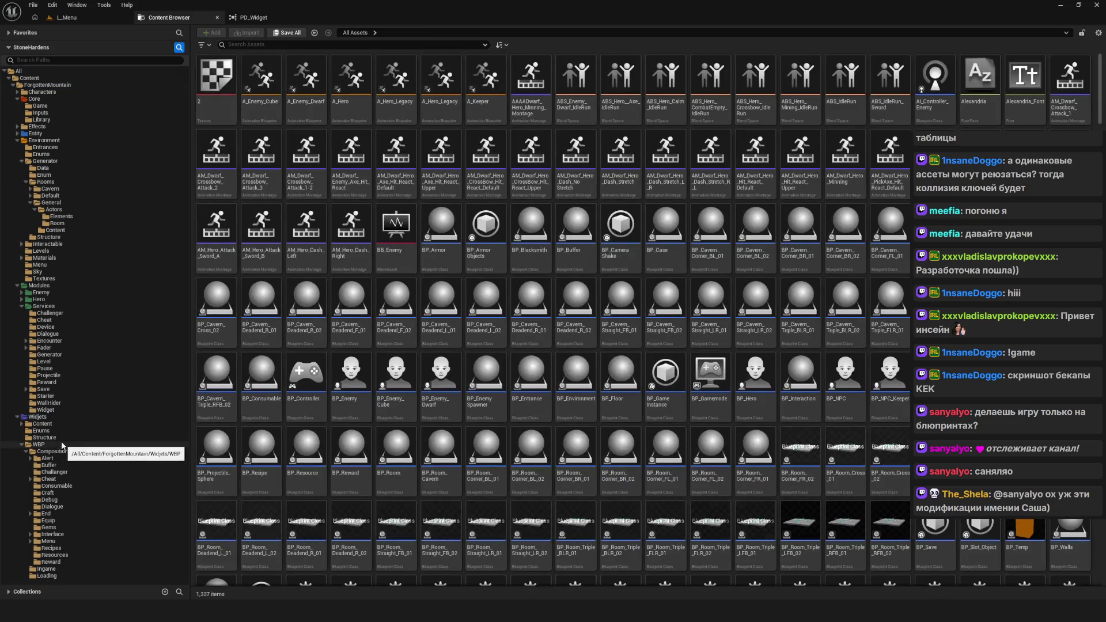
{"action": "left_click", "coordinate": [40, 430]}
Step: Open the E_Widget enum and bring up its Reference Viewer
{"action": "left_click", "coordinate": [322, 218]}
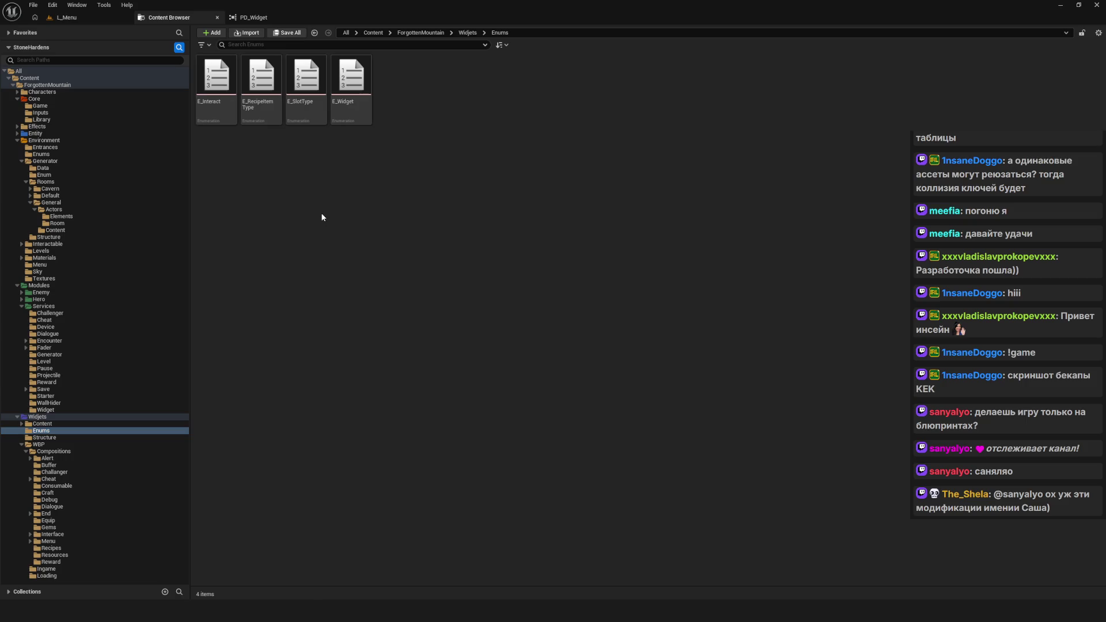
{"action": "double_click", "coordinate": [362, 91]}
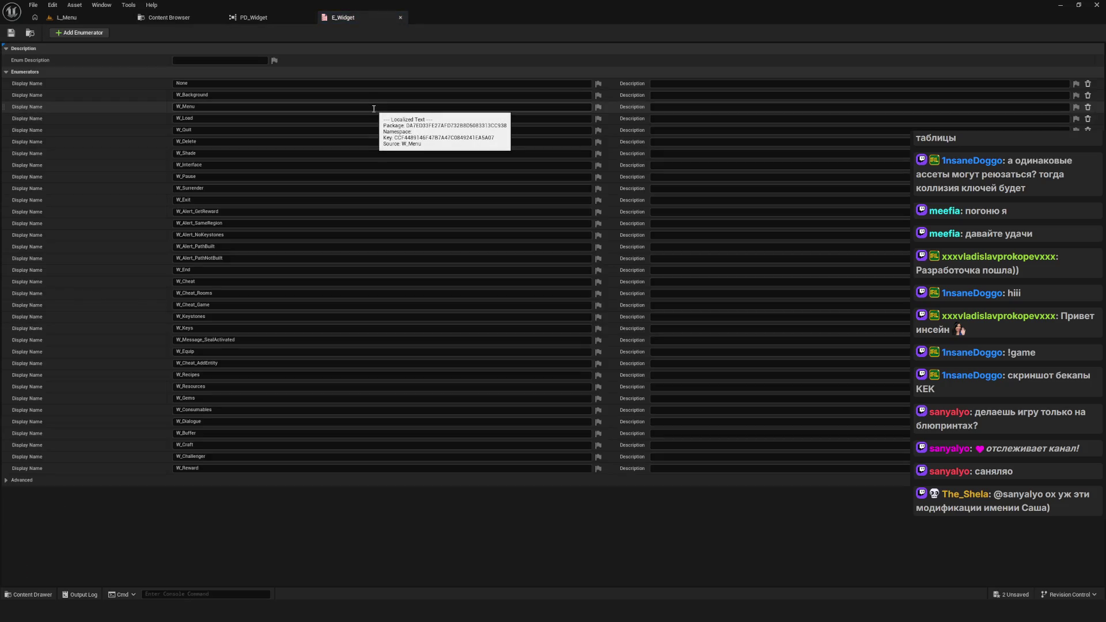
{"action": "left_click", "coordinate": [11, 33]}
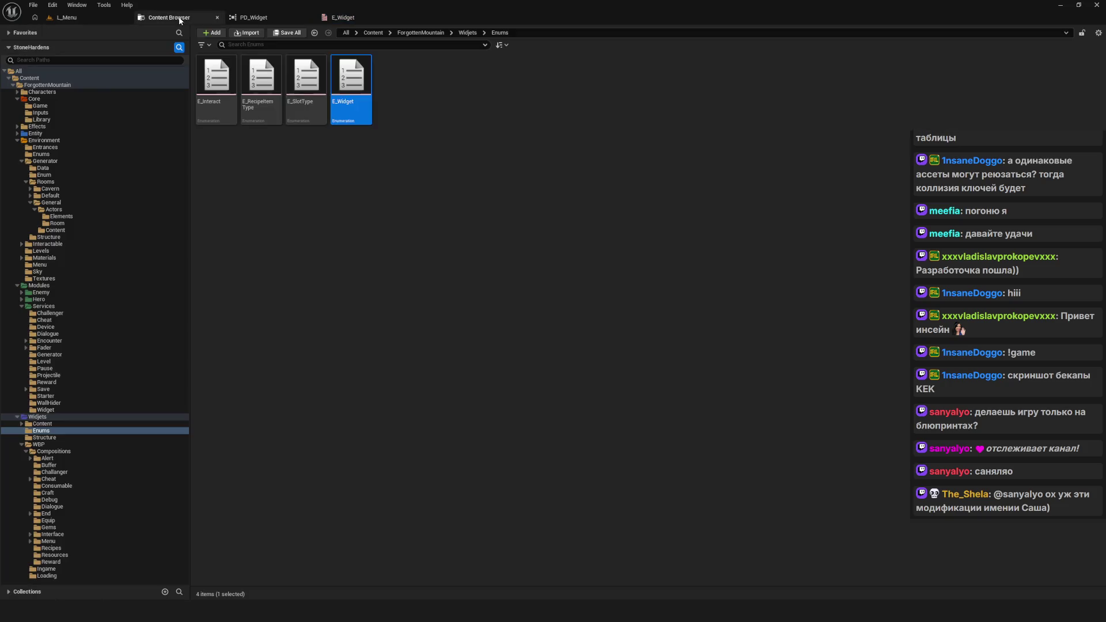
{"action": "right_click", "coordinate": [367, 80]}
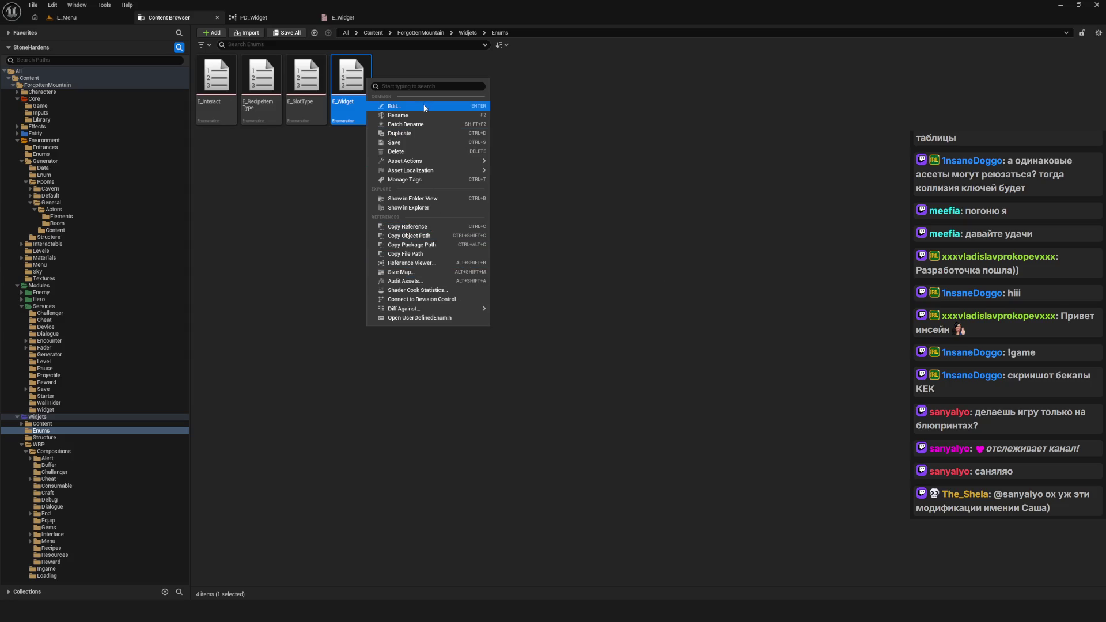
{"action": "left_click", "coordinate": [480, 272]}
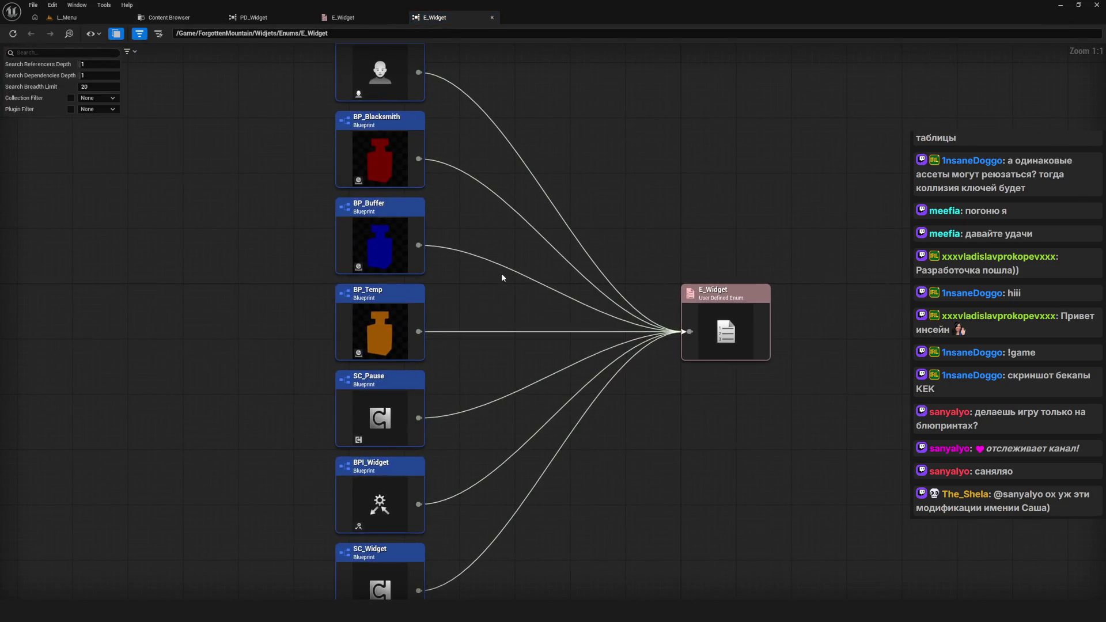
Step: Survey E_Widget's referencers and open BP_NPC in the blueprint editor
{"action": "mouse_move", "coordinate": [487, 271]}
{"action": "left_mouse_down"}
{"action": "mouse_move", "coordinate": [464, 272]}
{"action": "mouse_move", "coordinate": [435, 131]}
{"action": "left_mouse_up"}
{"action": "scroll", "coordinate": [375, 257], "scroll_direction": "down", "scroll_amount": 2}
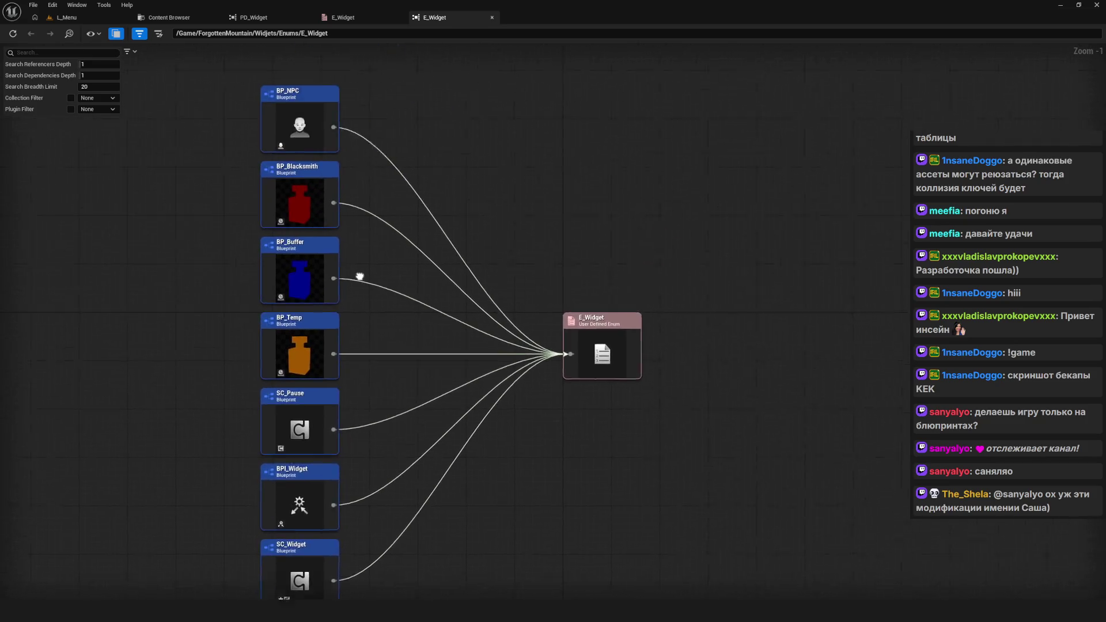
{"action": "left_click_drag", "start_coordinate": [424, 261], "coordinate": [348, 281]}
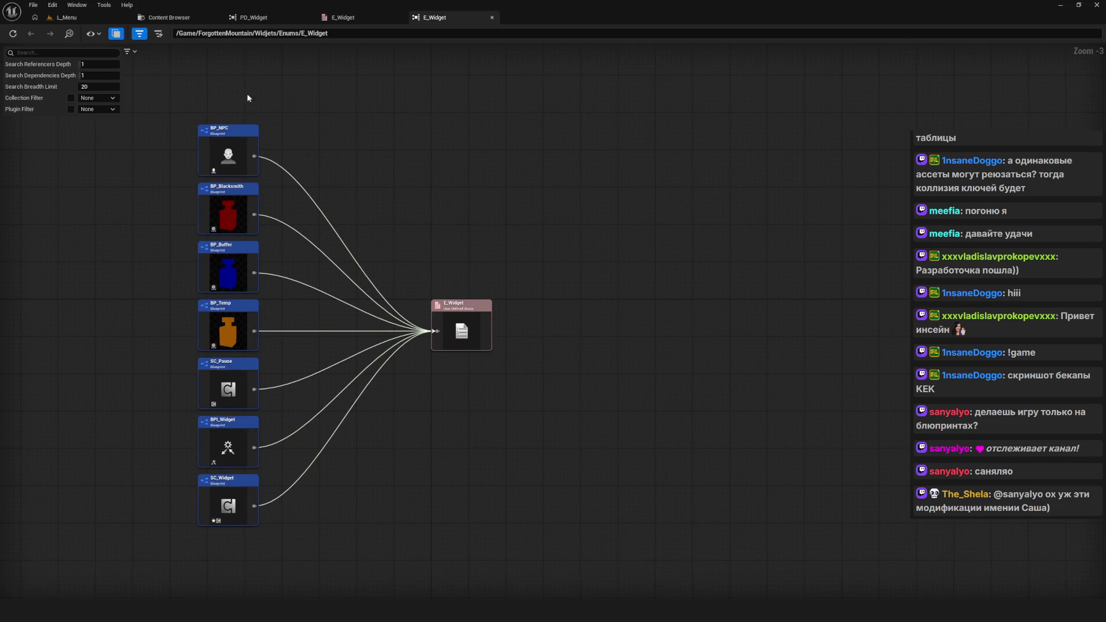
{"action": "double_click", "coordinate": [236, 132]}
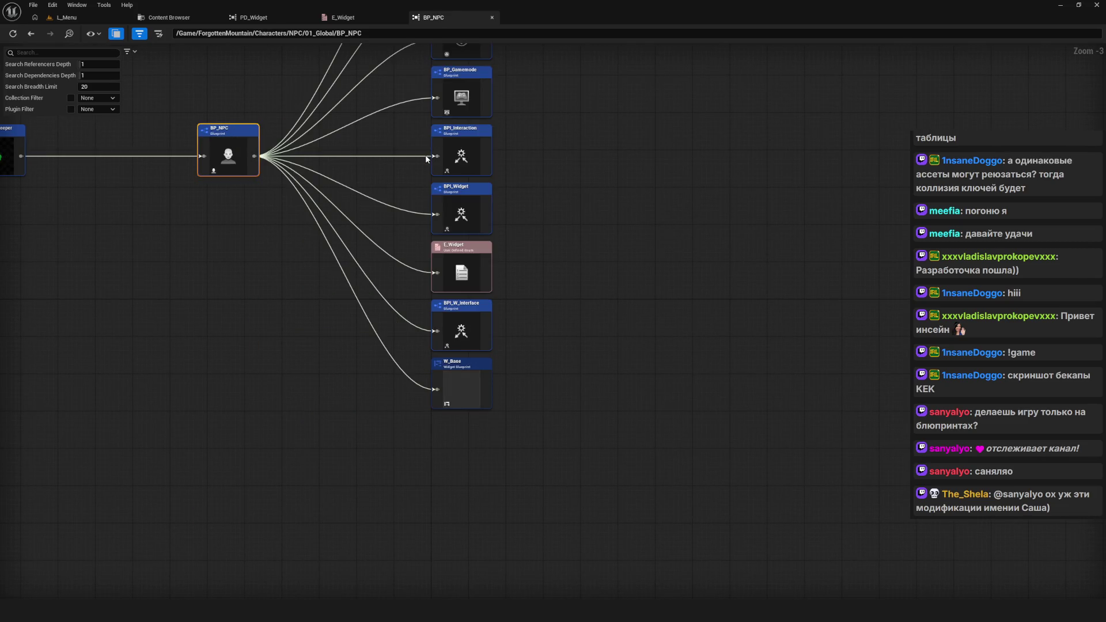
{"action": "left_click", "coordinate": [32, 34]}
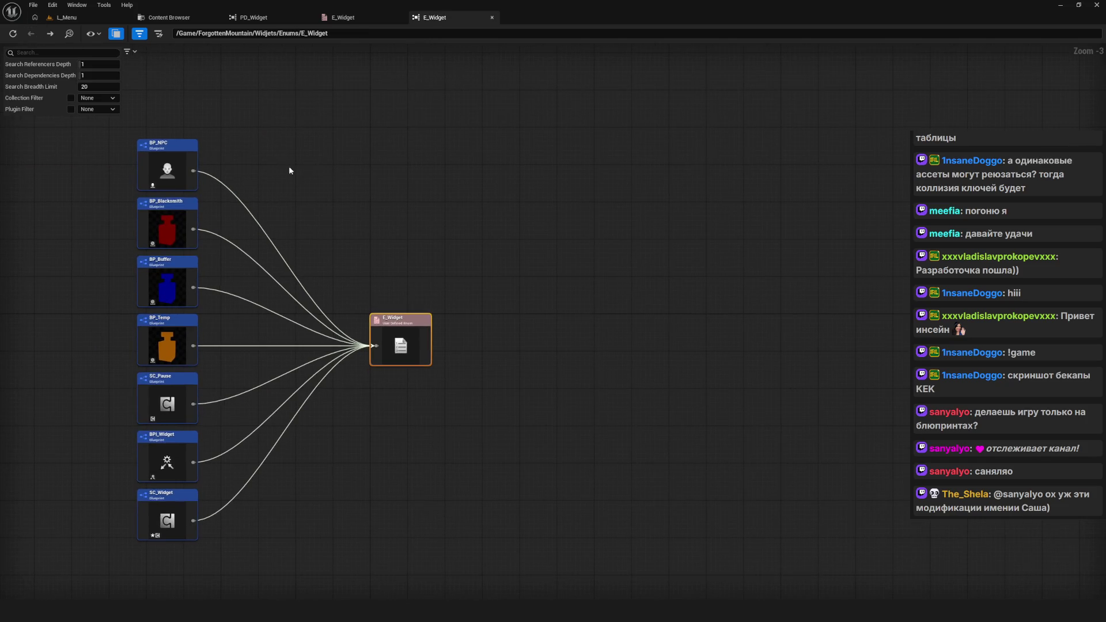
{"action": "right_click", "coordinate": [183, 145]}
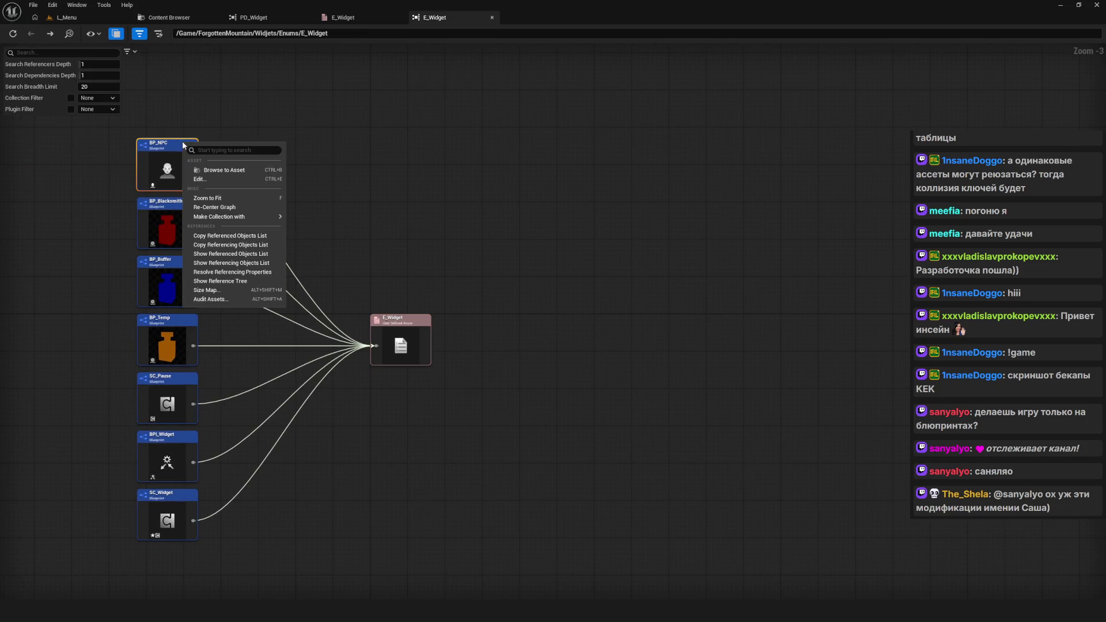
{"action": "left_click", "coordinate": [217, 181]}
Step: Compile BP_NPC to check its current state
{"action": "scroll", "coordinate": [583, 169], "scroll_direction": "down", "scroll_amount": 5}
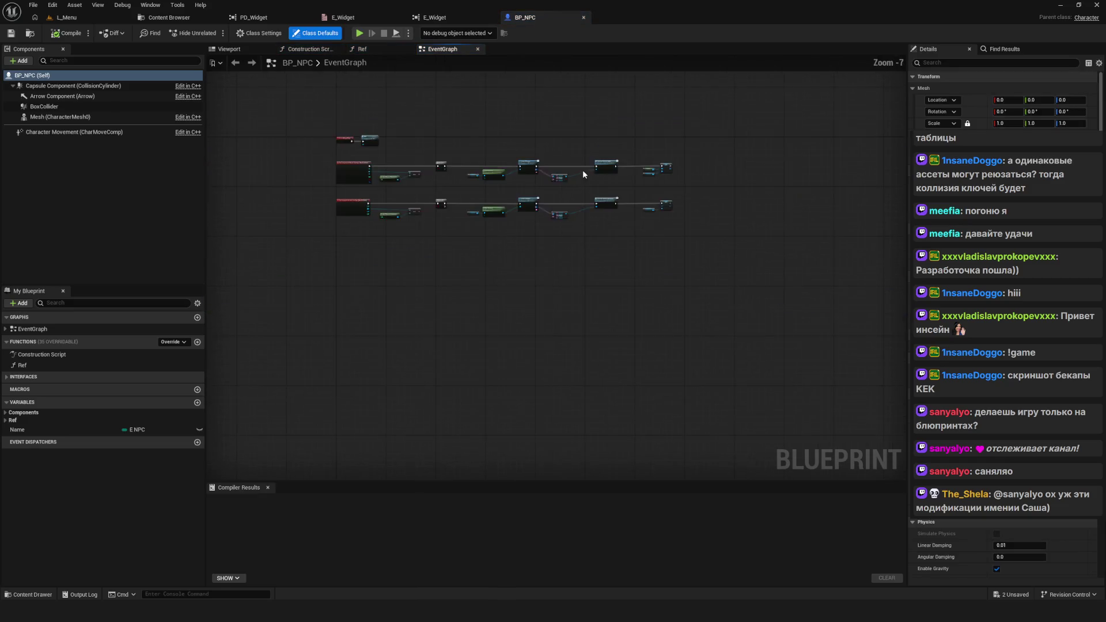
{"action": "scroll", "coordinate": [469, 203], "scroll_direction": "up", "scroll_amount": 5}
{"action": "left_click", "coordinate": [68, 33]}
{"action": "scroll", "coordinate": [472, 279], "scroll_direction": "down", "scroll_amount": 6}
{"action": "scroll", "coordinate": [473, 279], "scroll_direction": "up", "scroll_amount": 6}
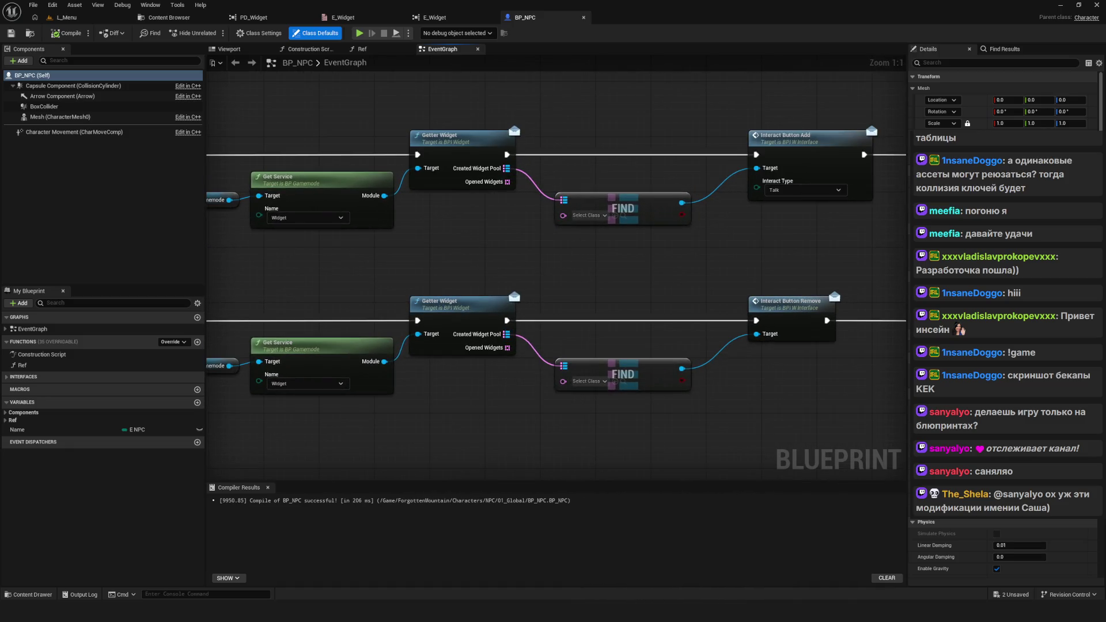
{"action": "scroll", "coordinate": [648, 216], "scroll_direction": "down", "scroll_amount": 5}
{"action": "scroll", "coordinate": [489, 198], "scroll_direction": "up", "scroll_amount": 5}
Step: Set the class keys of both FIND nodes to W_Interface_C
{"action": "left_click_drag", "start_coordinate": [490, 197], "coordinate": [209, 188]}
{"action": "mouse_move", "coordinate": [329, 195]}
{"action": "left_mouse_down"}
{"action": "mouse_move", "coordinate": [250, 210]}
{"action": "mouse_move", "coordinate": [339, 239]}
{"action": "left_mouse_up"}
{"action": "left_click", "coordinate": [487, 223]}
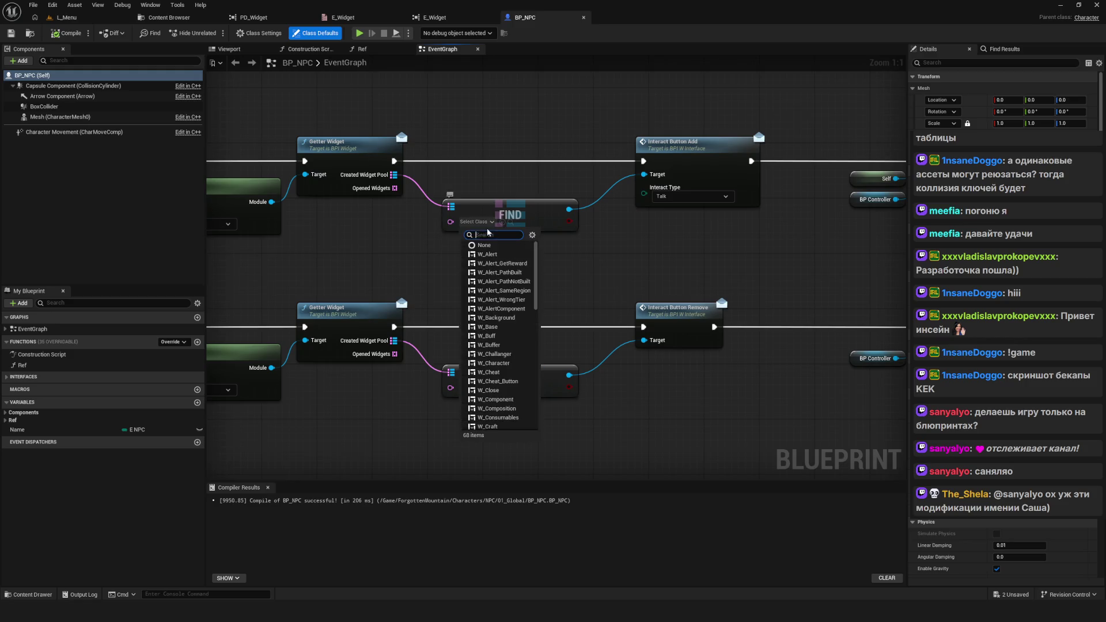
{"action": "type", "text": "W_inte"}
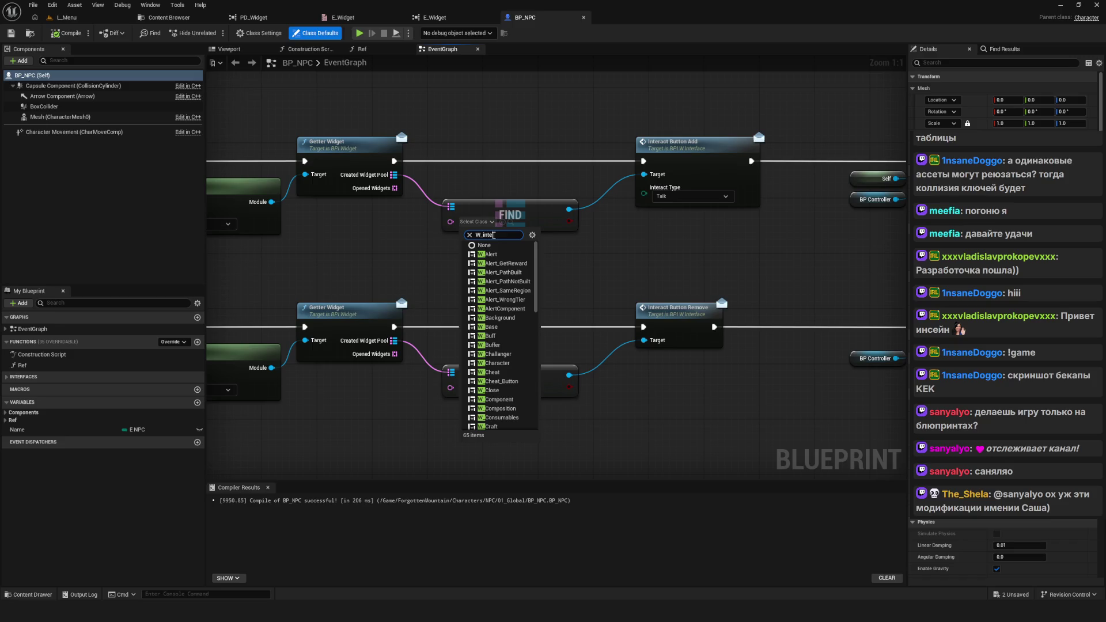
{"action": "type", "text": "r"}
{"action": "left_click", "coordinate": [503, 263]}
{"action": "left_click_drag", "start_coordinate": [503, 267], "coordinate": [523, 213]}
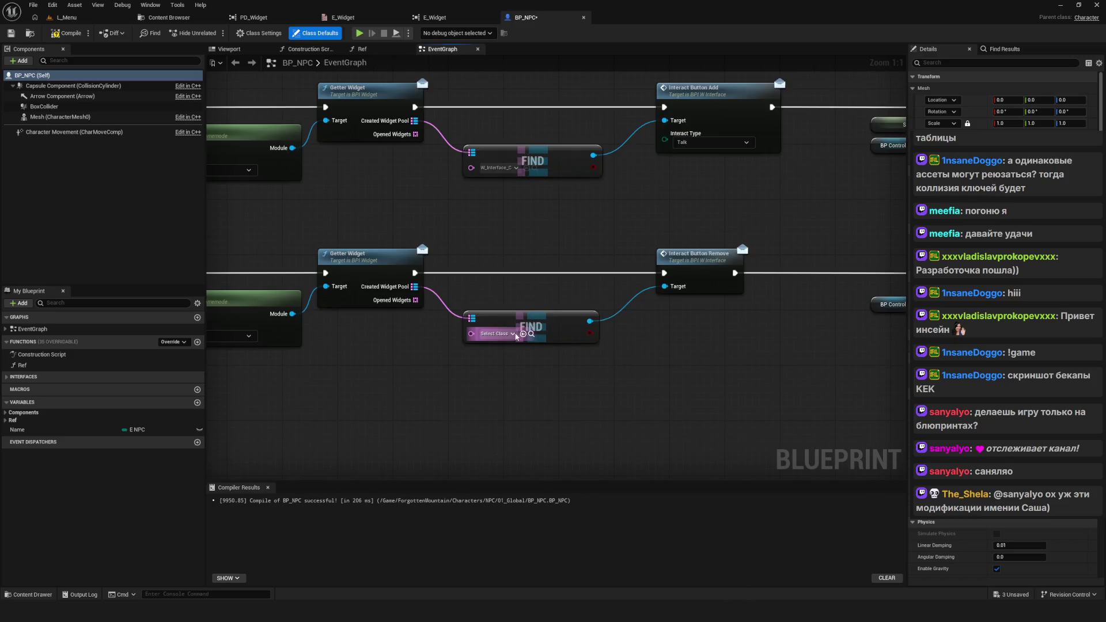
{"action": "left_click", "coordinate": [497, 333]}
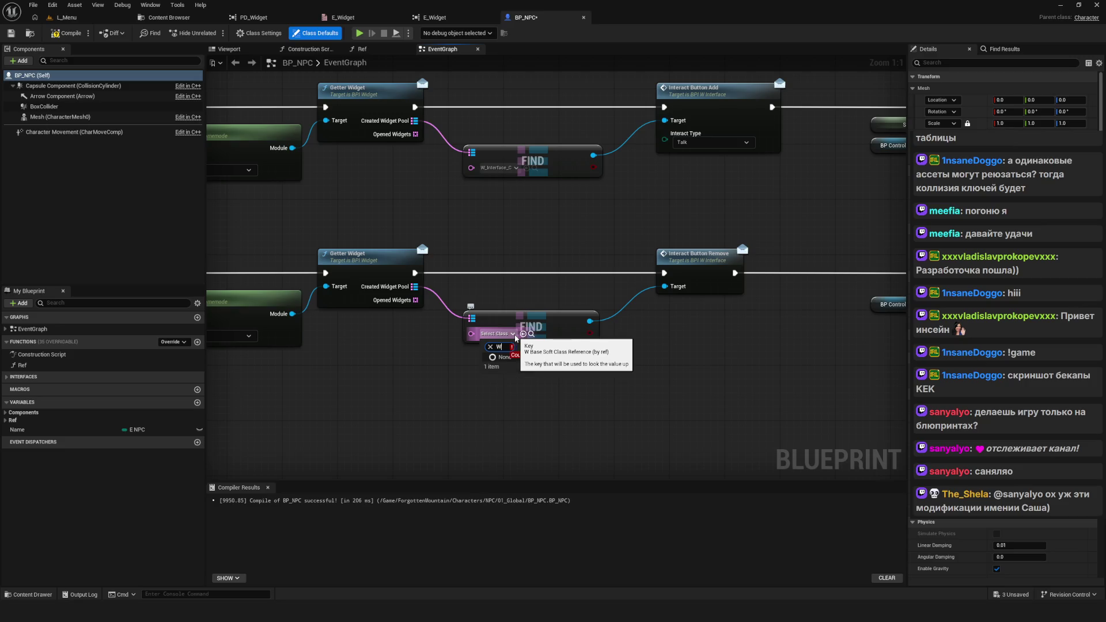
{"action": "type", "text": "_Interfa"}
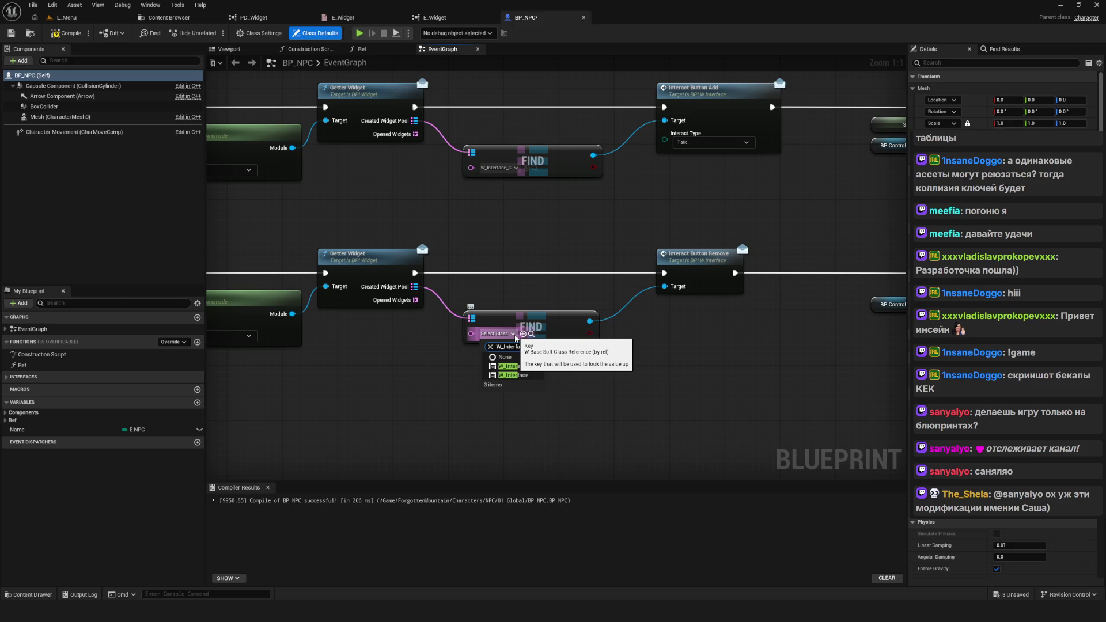
{"action": "key", "text": "Return"}
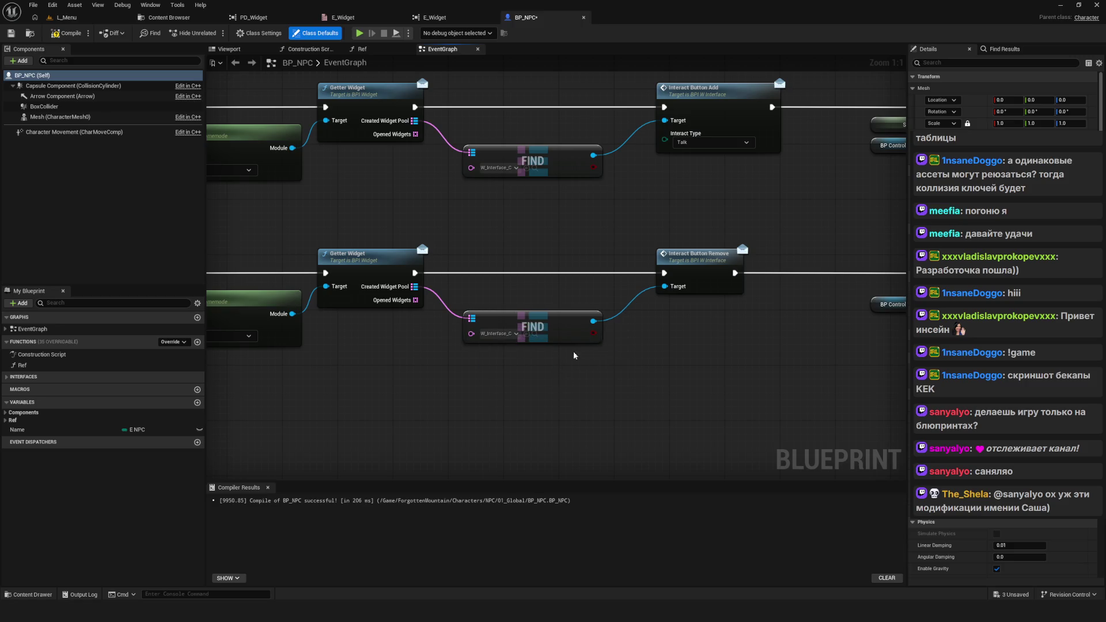
Step: Compile and save BP_NPC with the new FIND keys
{"action": "scroll", "coordinate": [573, 351], "scroll_direction": "down", "scroll_amount": 5}
{"action": "left_click", "coordinate": [67, 33]}
{"action": "left_click", "coordinate": [11, 34]}
{"action": "scroll", "coordinate": [520, 253], "scroll_direction": "down", "scroll_amount": 2}
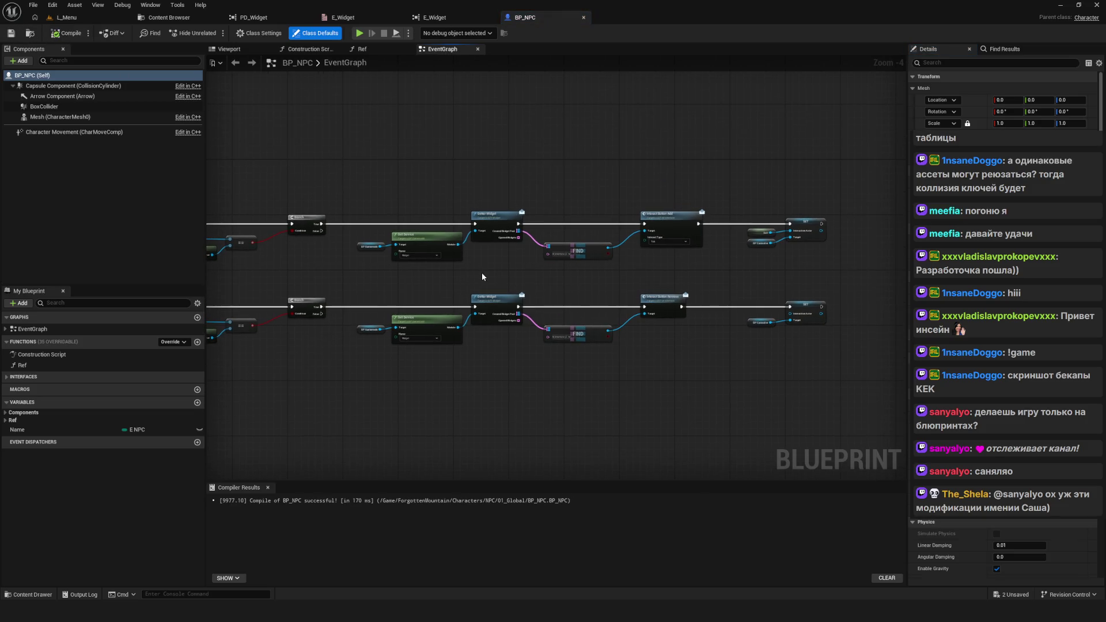
Step: Review BP_NPC's EventGraph, expanding the Components variables and panning to the SET nodes
{"action": "scroll", "coordinate": [489, 261], "scroll_direction": "down", "scroll_amount": 4}
{"action": "scroll", "coordinate": [565, 266], "scroll_direction": "up", "scroll_amount": 6}
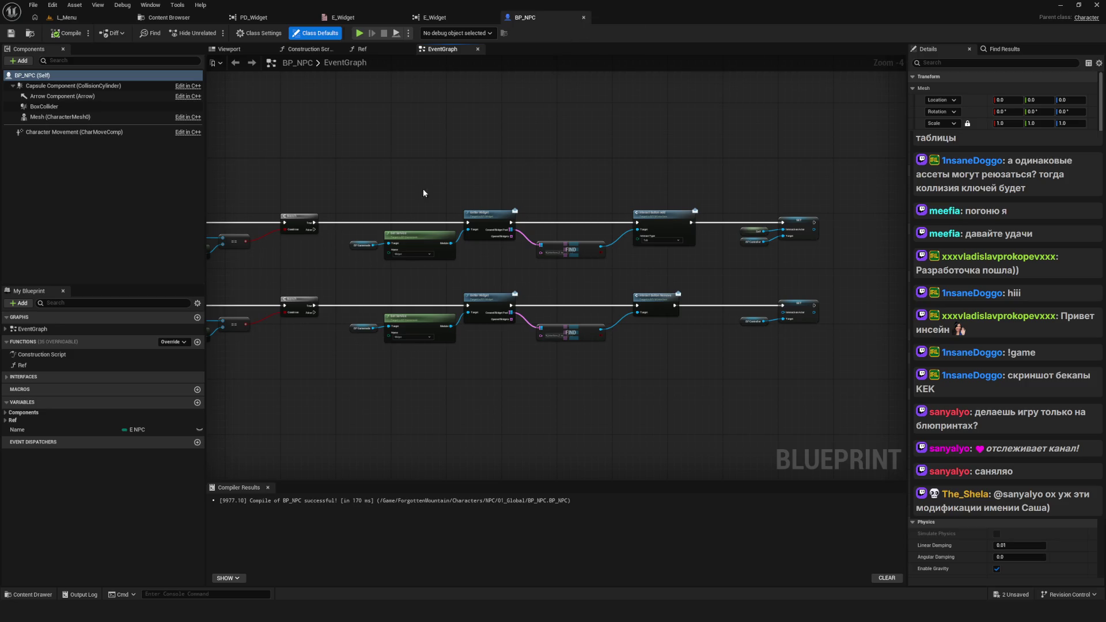
{"action": "left_click_drag", "start_coordinate": [423, 189], "coordinate": [496, 191]}
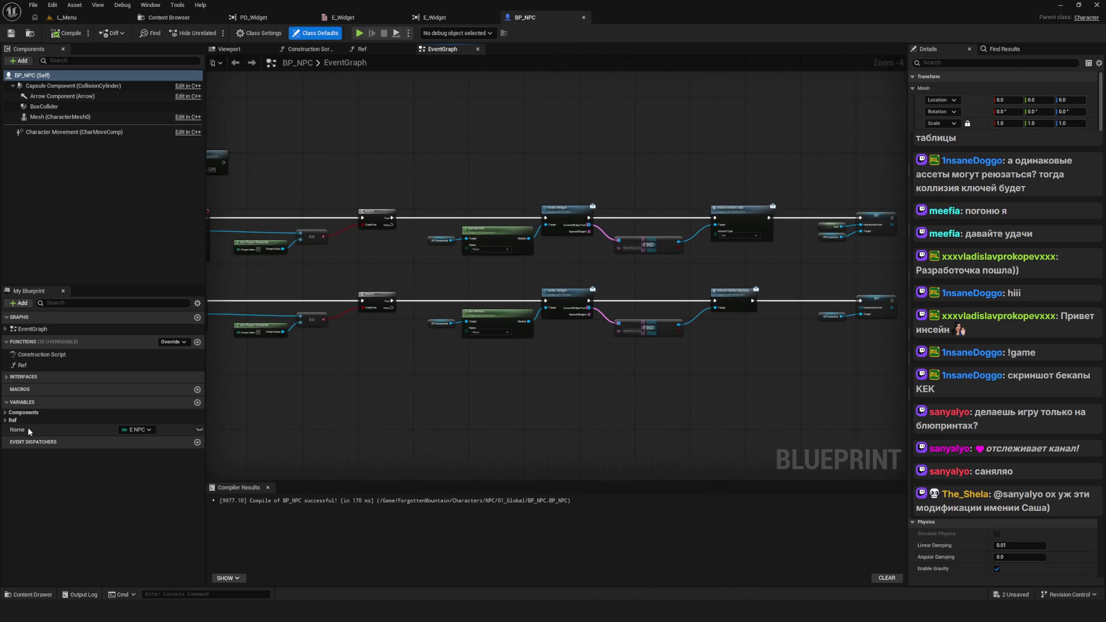
{"action": "left_click", "coordinate": [6, 413]}
{"action": "scroll", "coordinate": [533, 321], "scroll_direction": "up", "scroll_amount": 4}
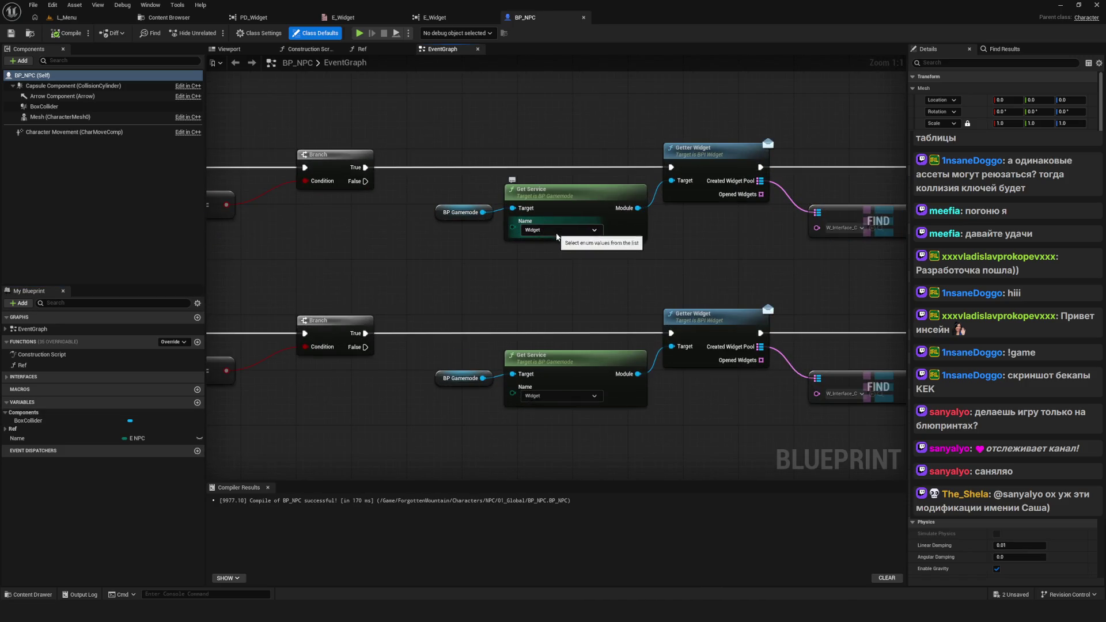
{"action": "scroll", "coordinate": [559, 237], "scroll_direction": "down", "scroll_amount": 9}
{"action": "scroll", "coordinate": [684, 257], "scroll_direction": "up", "scroll_amount": 9}
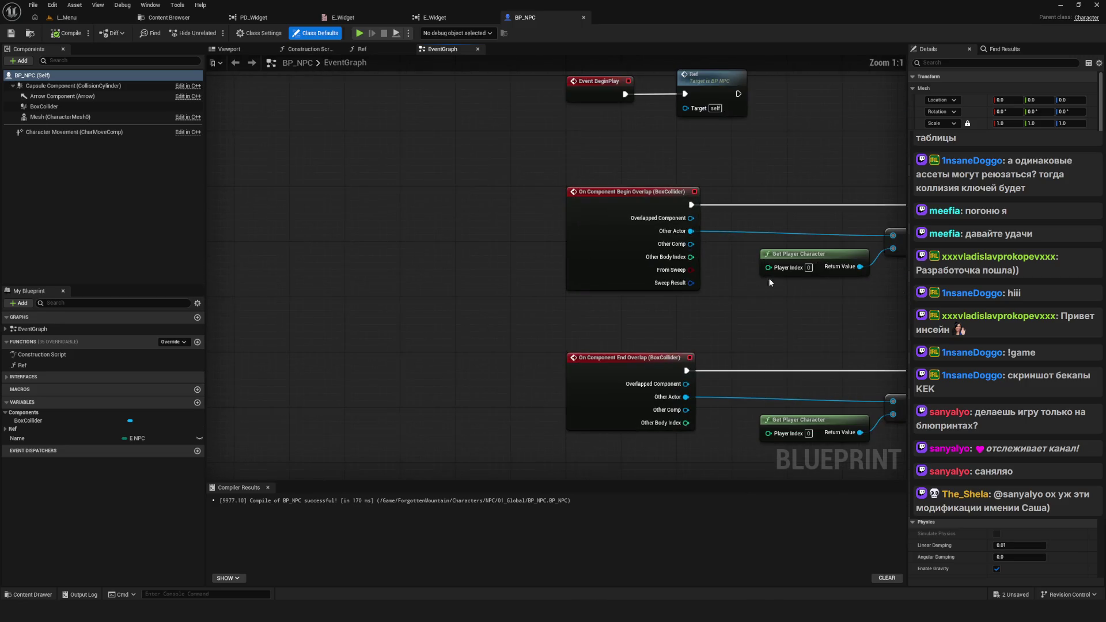
{"action": "left_click_drag", "start_coordinate": [680, 259], "coordinate": [283, 248]}
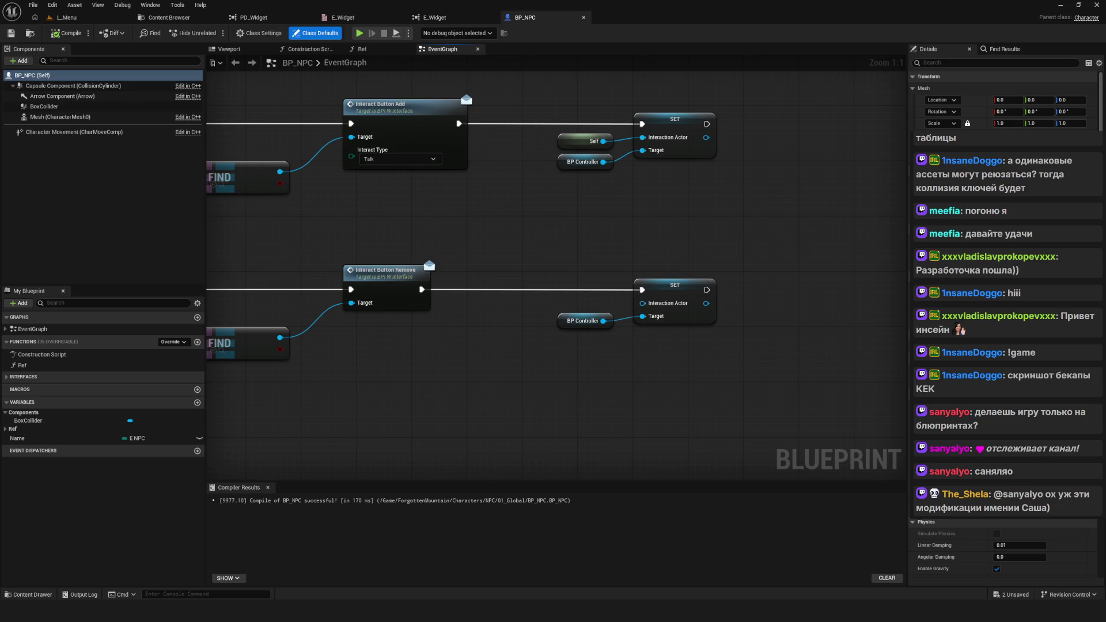
{"action": "left_click_drag", "start_coordinate": [368, 207], "coordinate": [449, 323]}
Step: Check the Construction Script and Ref graphs, then return to E_Widget's Reference Viewer
{"action": "left_click", "coordinate": [310, 49]}
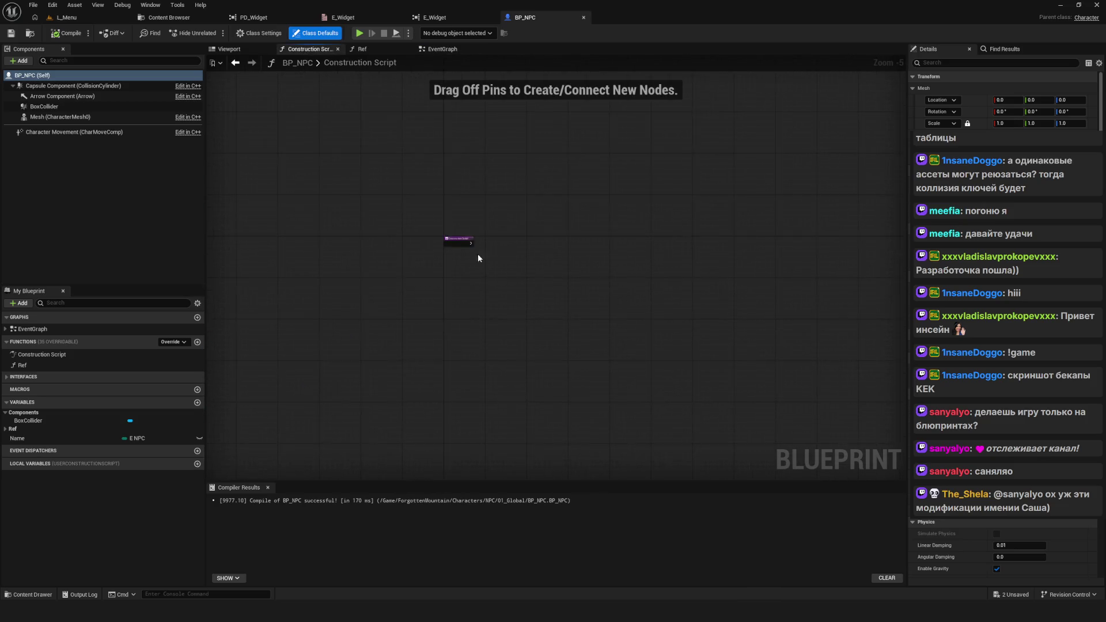
{"action": "left_click", "coordinate": [362, 49]}
{"action": "scroll", "coordinate": [427, 213], "scroll_direction": "up", "scroll_amount": 5}
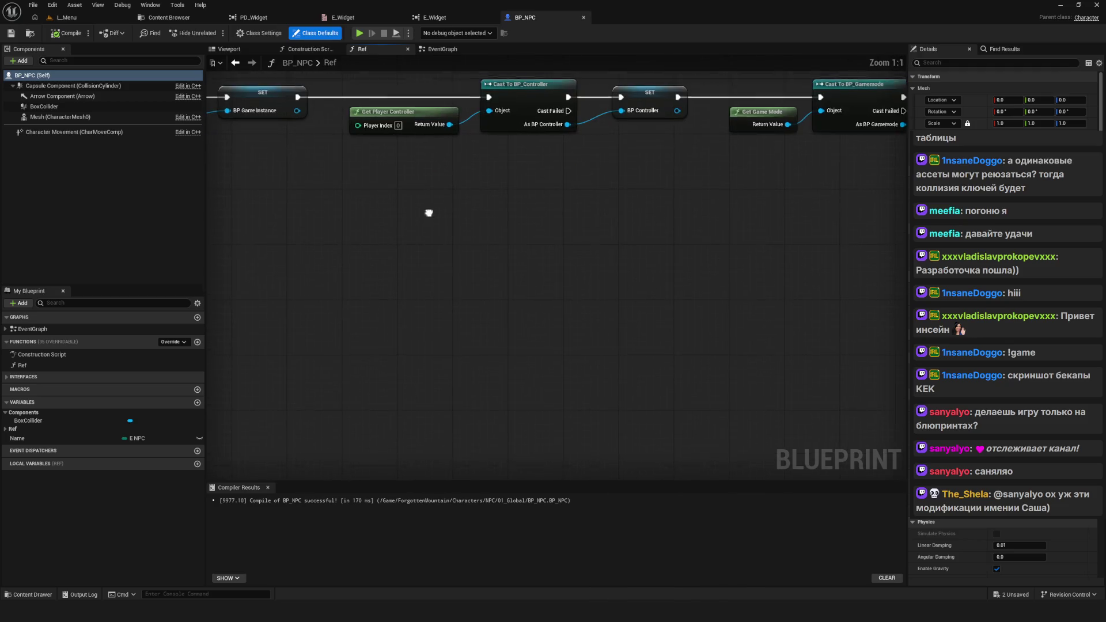
{"action": "left_click_drag", "start_coordinate": [429, 213], "coordinate": [429, 369]}
{"action": "left_click", "coordinate": [357, 18]}
{"action": "left_click", "coordinate": [444, 19]}
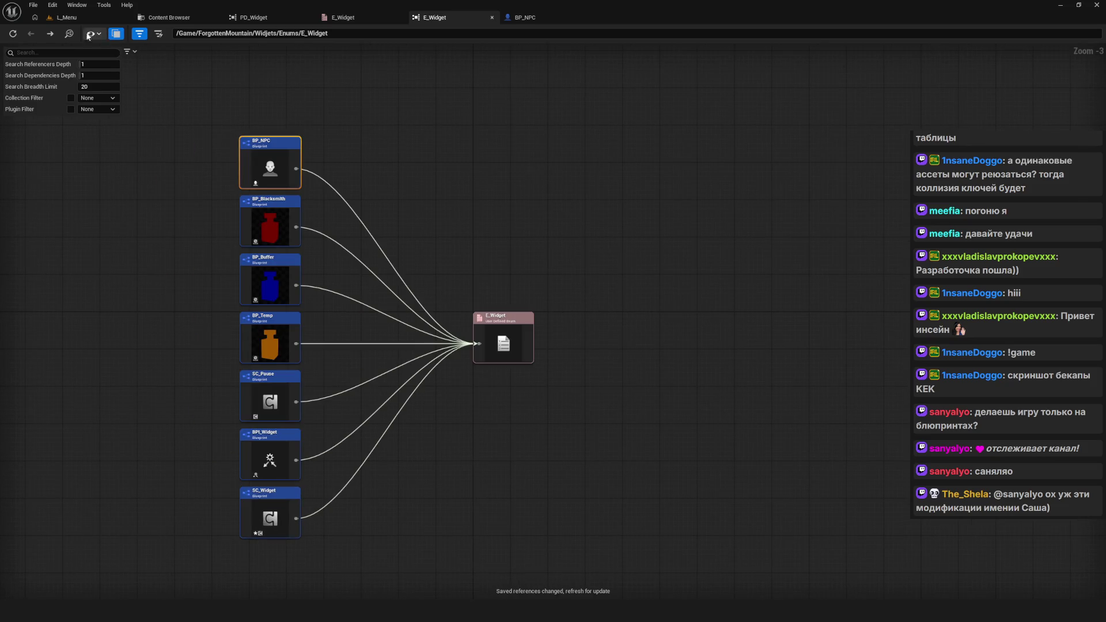
Step: Refresh E_Widget's reference graph and close the BP_NPC blueprint editor
{"action": "left_click", "coordinate": [13, 35]}
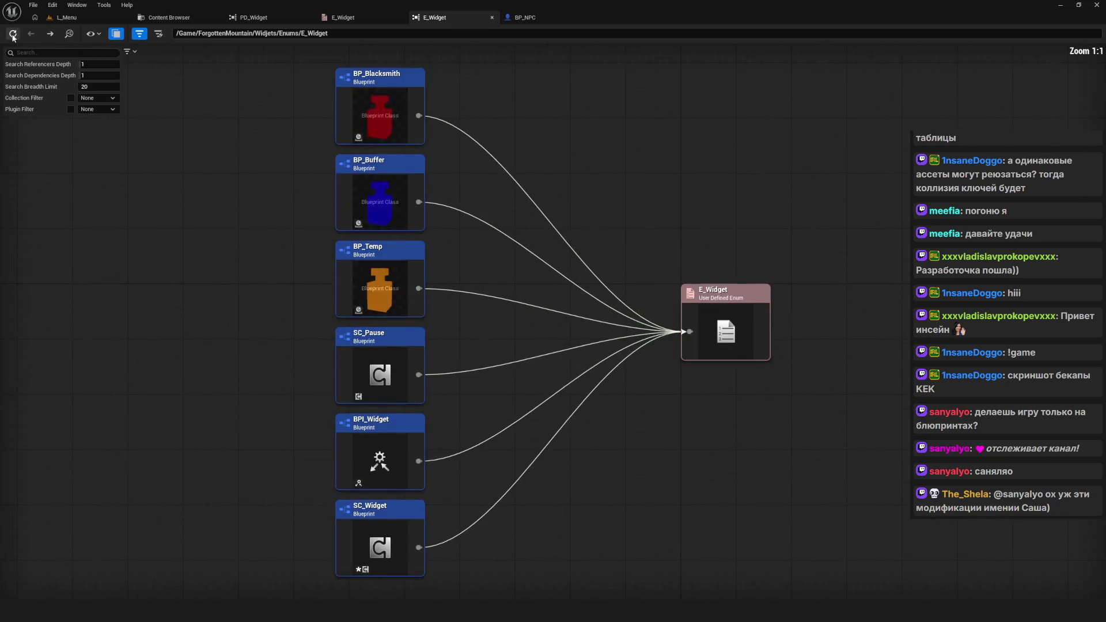
{"action": "scroll", "coordinate": [487, 248], "scroll_direction": "down", "scroll_amount": 3}
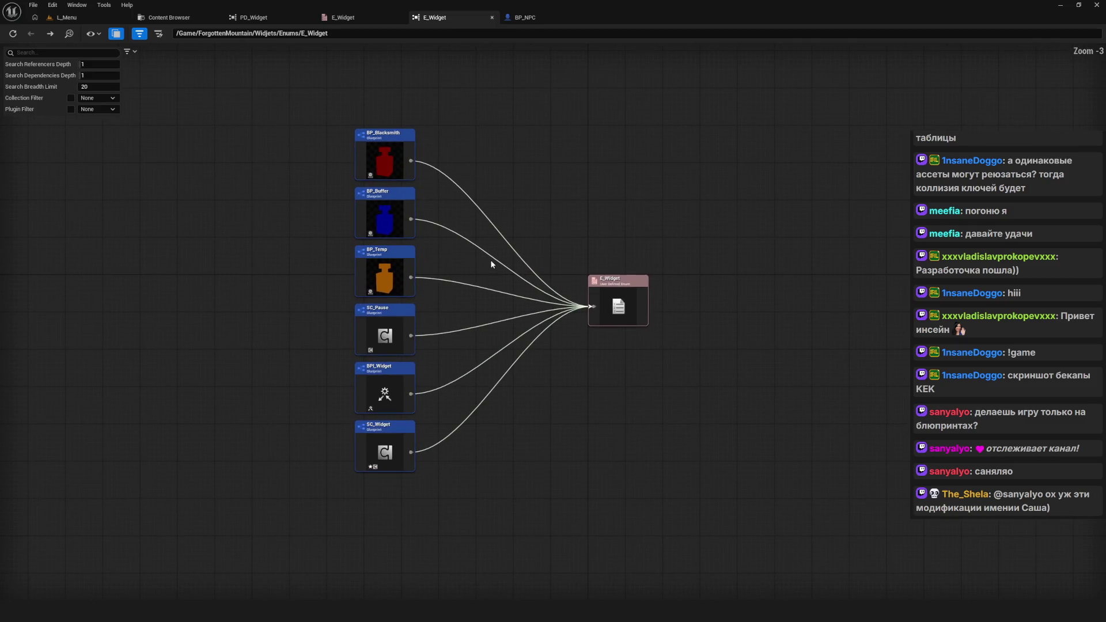
{"action": "left_click", "coordinate": [524, 17]}
{"action": "left_click", "coordinate": [584, 17]}
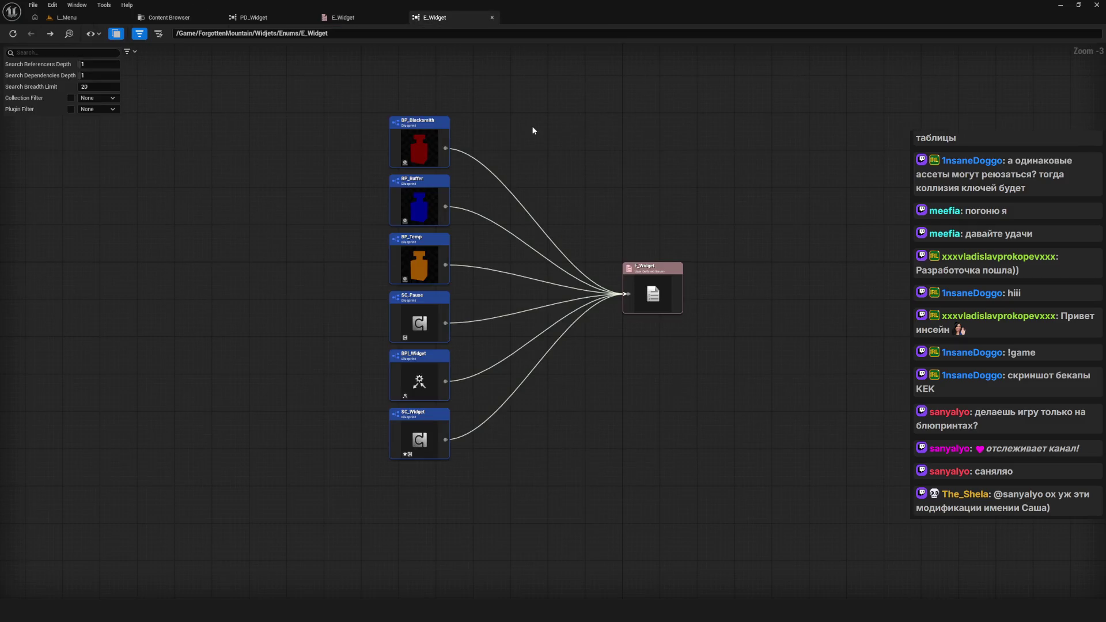
{"action": "scroll", "coordinate": [478, 241], "scroll_direction": "up", "scroll_amount": 3}
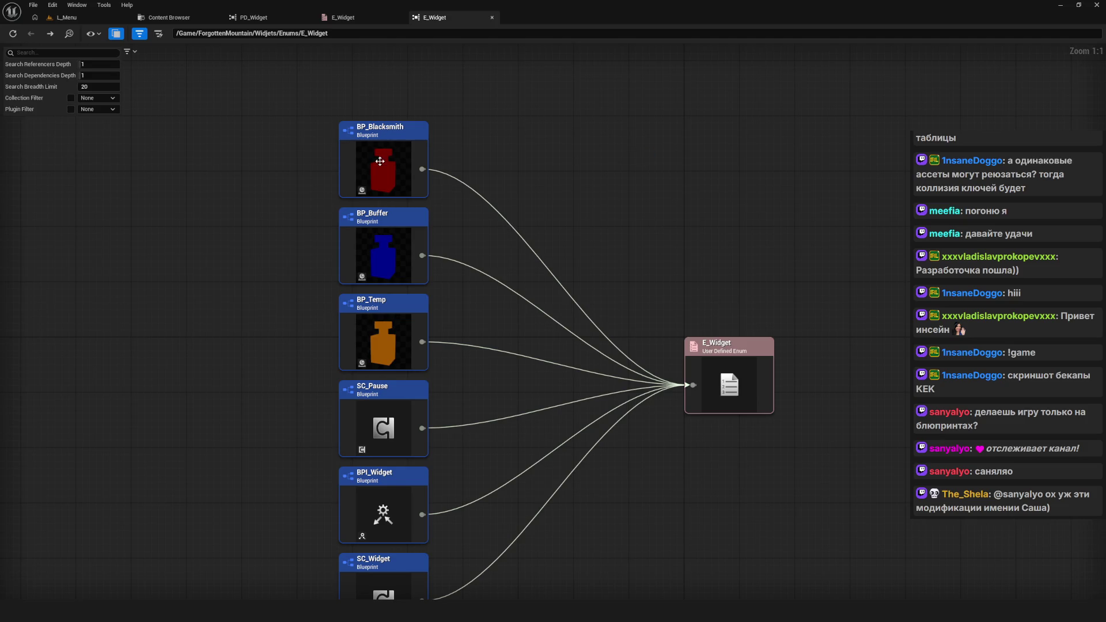
Step: Open BP_Blacksmith from the reference graph in its blueprint editor
{"action": "right_click", "coordinate": [380, 161]}
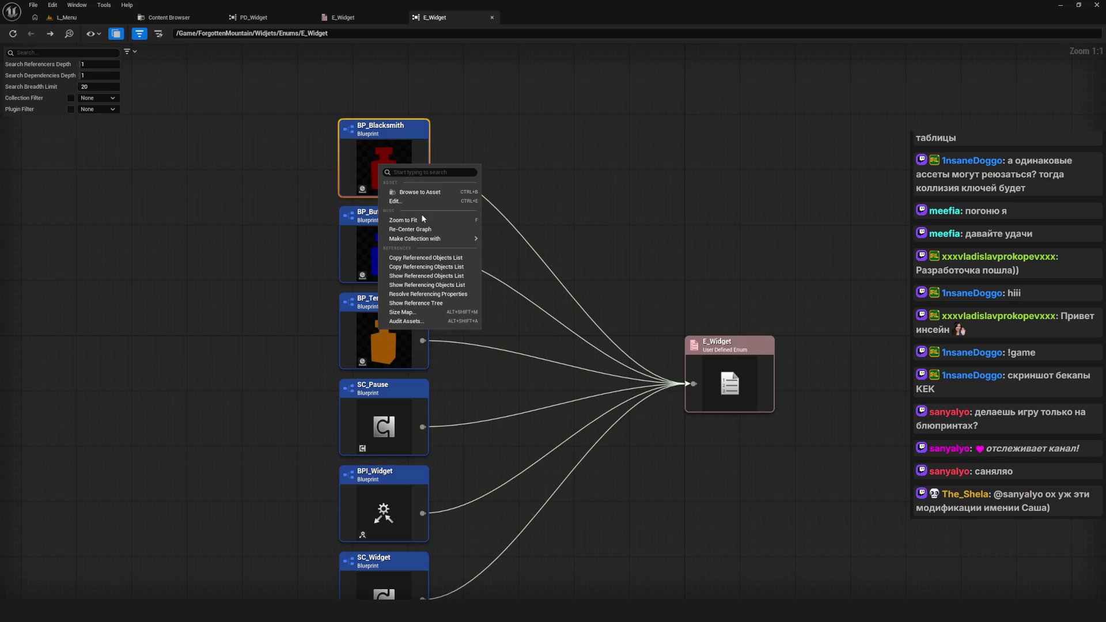
{"action": "left_click", "coordinate": [406, 203]}
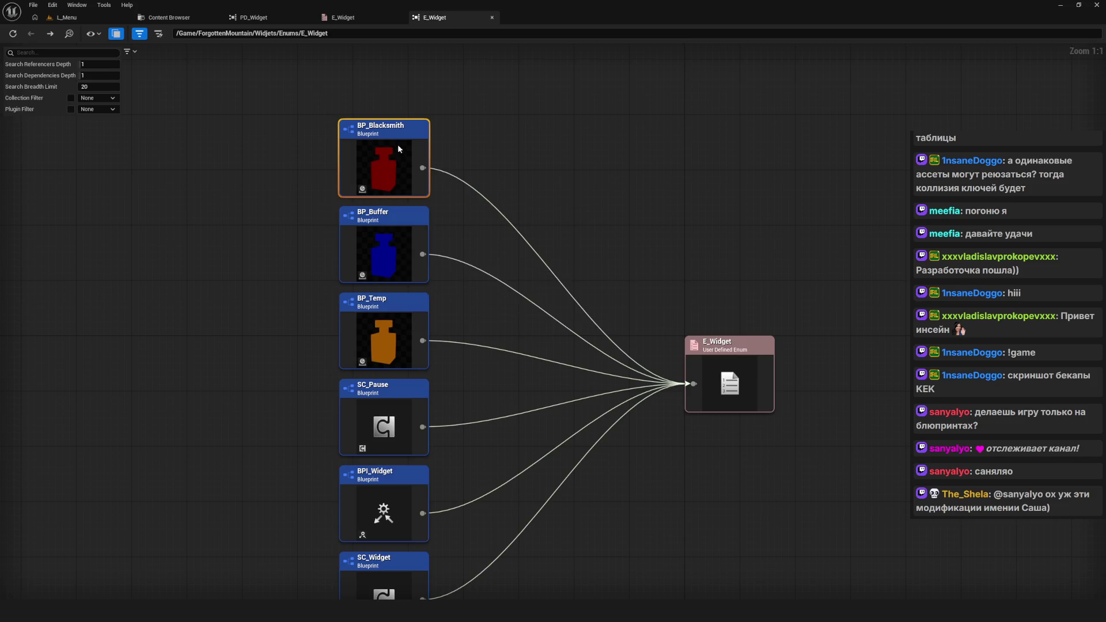
{"action": "scroll", "coordinate": [632, 268], "scroll_direction": "down", "scroll_amount": 4}
{"action": "scroll", "coordinate": [585, 230], "scroll_direction": "up", "scroll_amount": 4}
Step: Set the upper Find node's class key to W_Interface
{"action": "left_click_drag", "start_coordinate": [628, 157], "coordinate": [538, 204]}
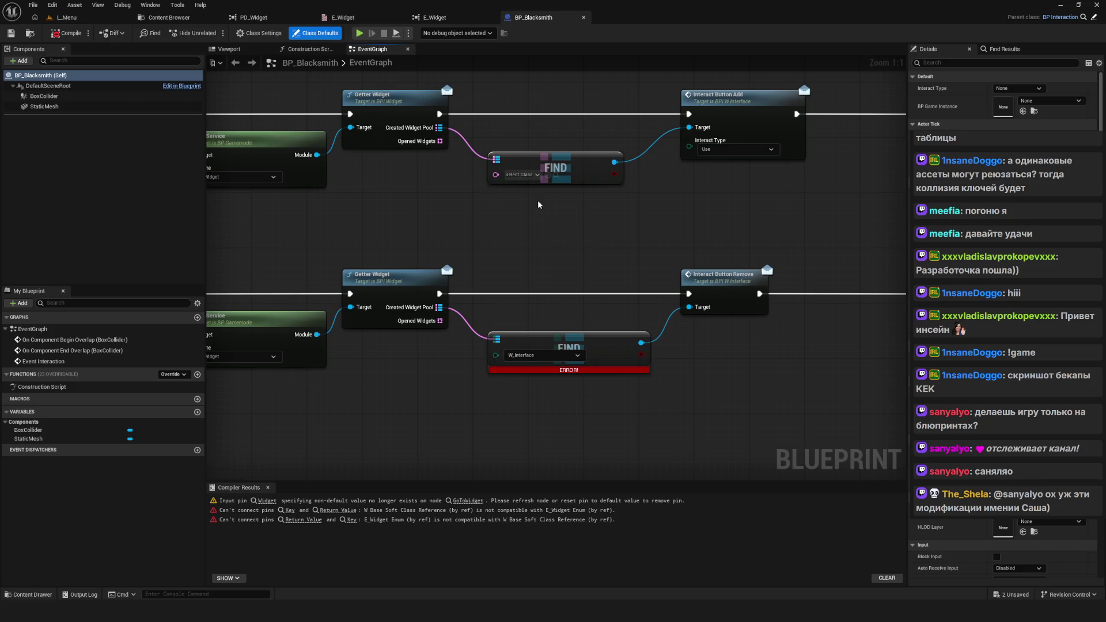
{"action": "left_click", "coordinate": [520, 174]}
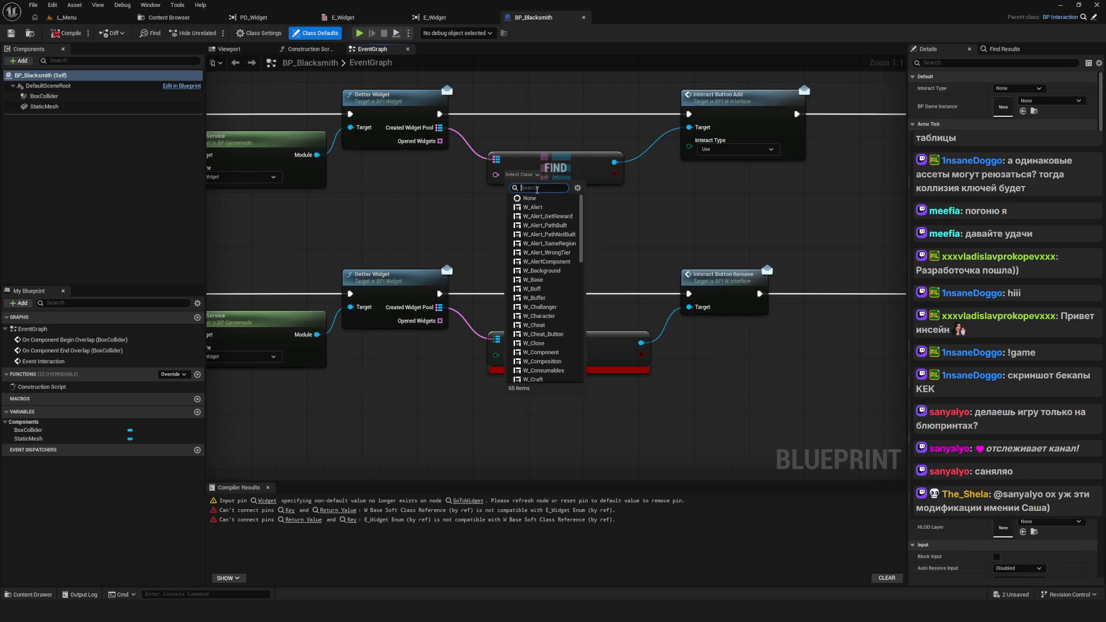
{"action": "type", "text": "W_Inter"}
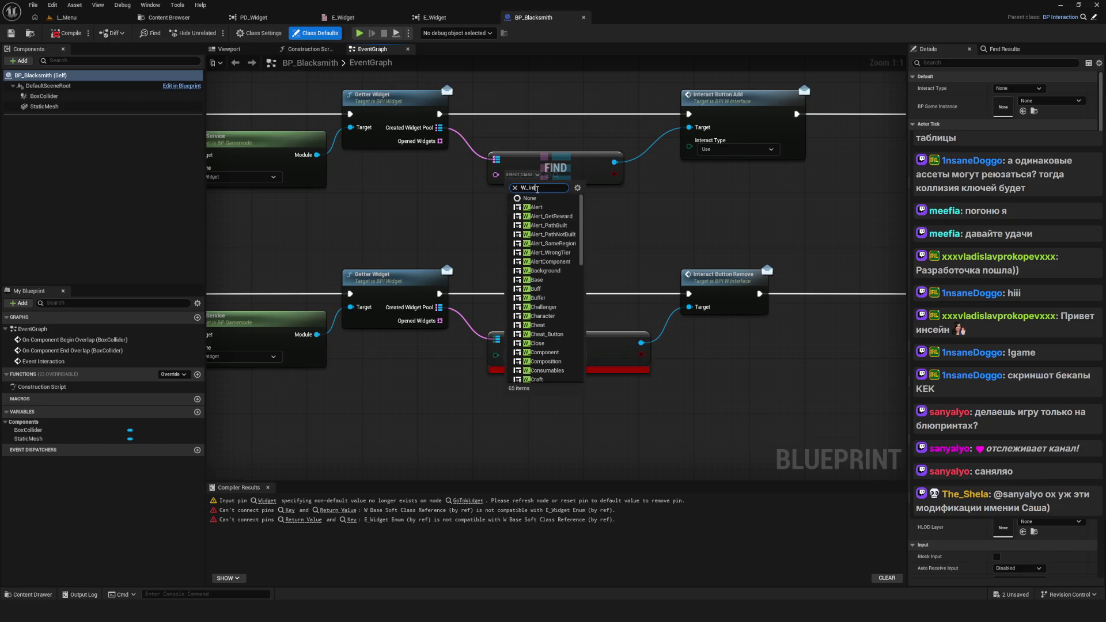
{"action": "type", "text": "face"}
{"action": "left_click", "coordinate": [551, 213]}
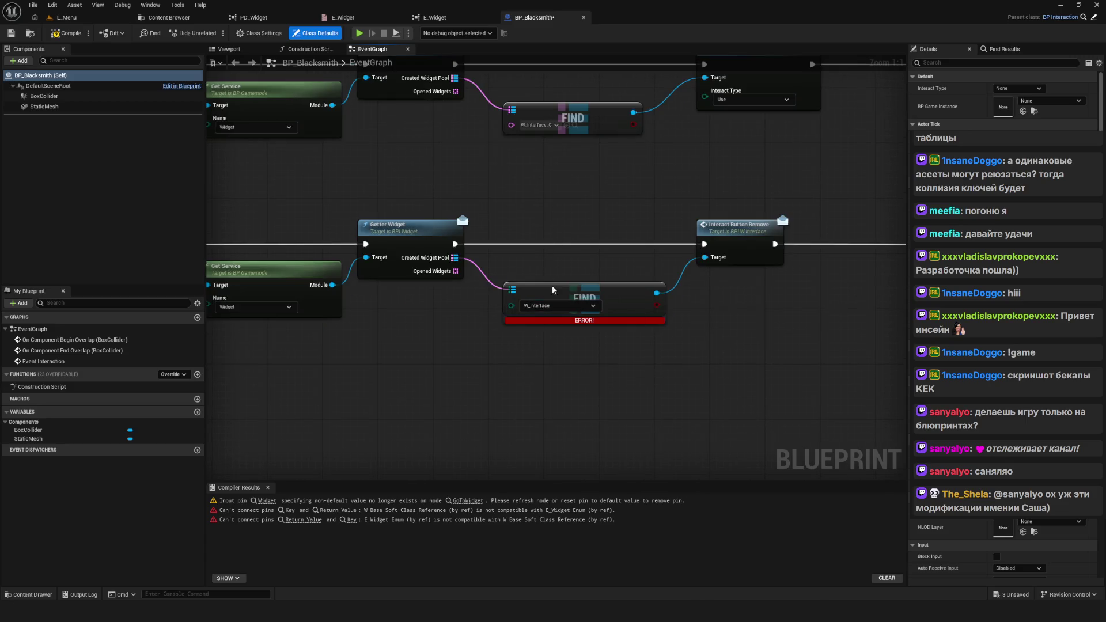
Step: Replace the broken lower Find node with a new map Find node from Created Widget Pool
{"action": "left_click", "coordinate": [553, 290]}
{"action": "key", "text": "Delete"}
{"action": "left_click_drag", "start_coordinate": [454, 257], "coordinate": [503, 304]}
{"action": "type", "text": "fi"}
{"action": "key", "text": "Return"}
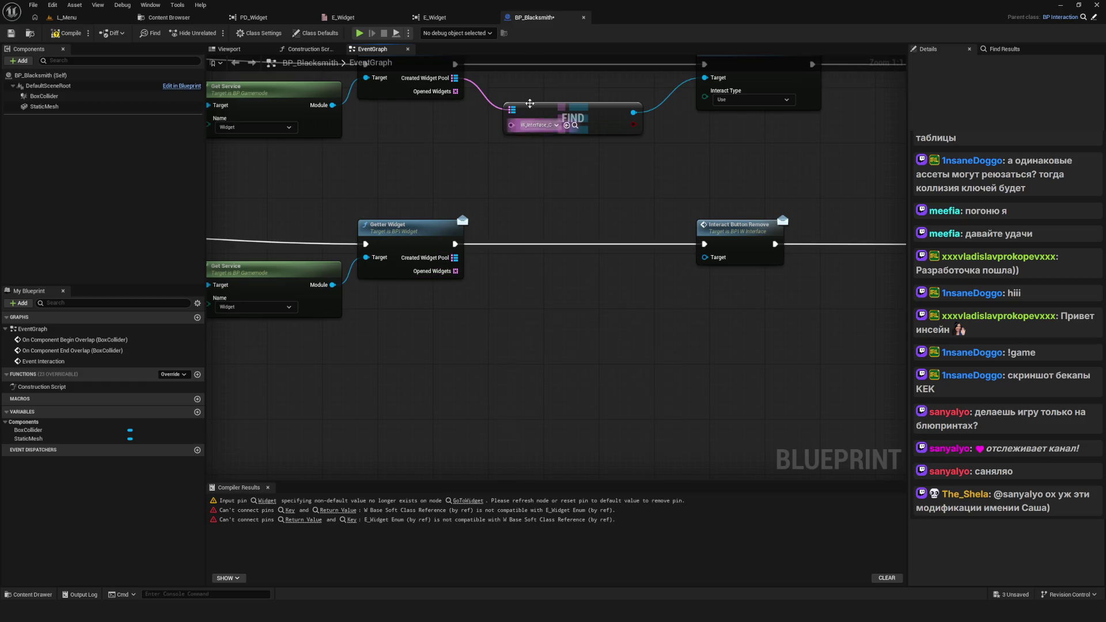
{"action": "key", "text": "ctrl+z"}
{"action": "left_click_drag", "start_coordinate": [454, 258], "coordinate": [520, 280]}
{"action": "type", "text": "finad"}
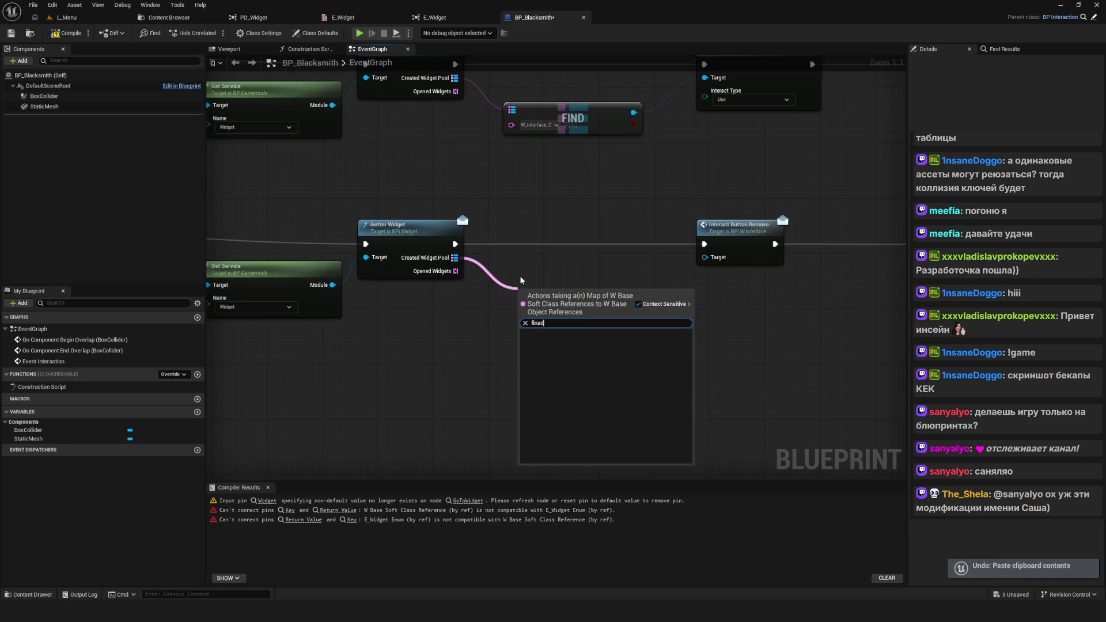
{"action": "key", "text": "BackSpace"}
{"action": "key", "text": "BackSpace"}
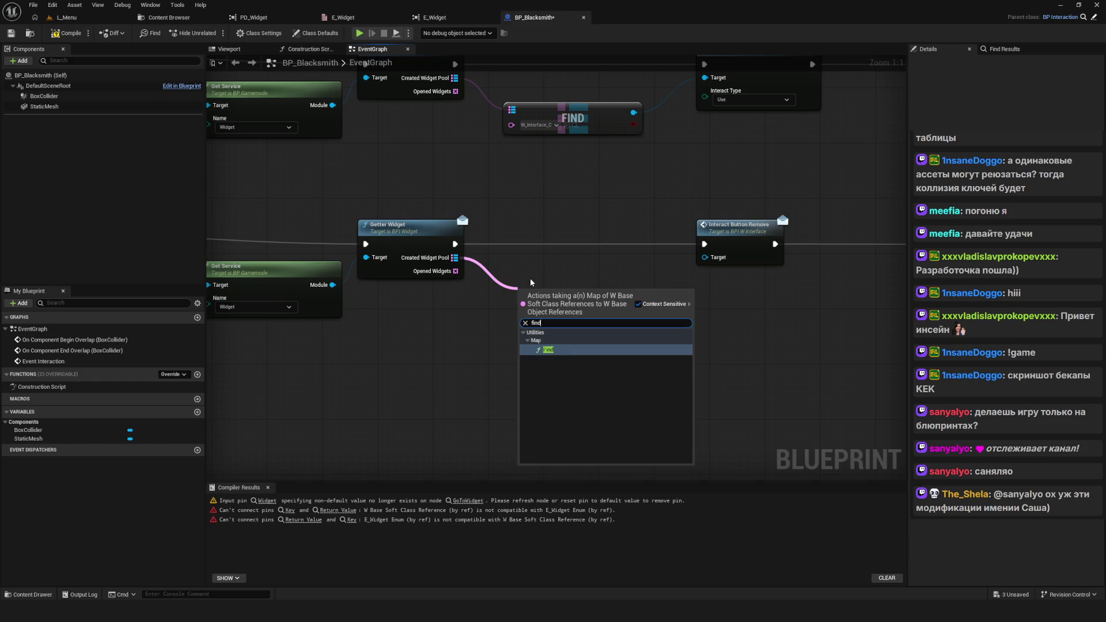
{"action": "left_click", "coordinate": [551, 351]}
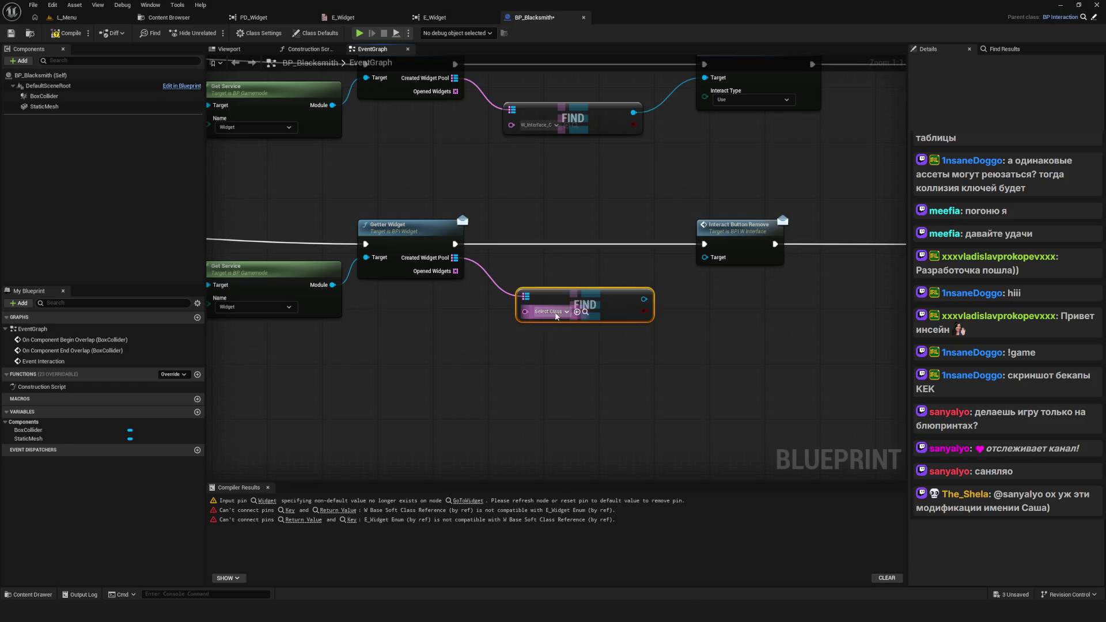
Step: Set the new Find node's key to W_Interface and save BP_Blacksmith
{"action": "left_click", "coordinate": [549, 311]}
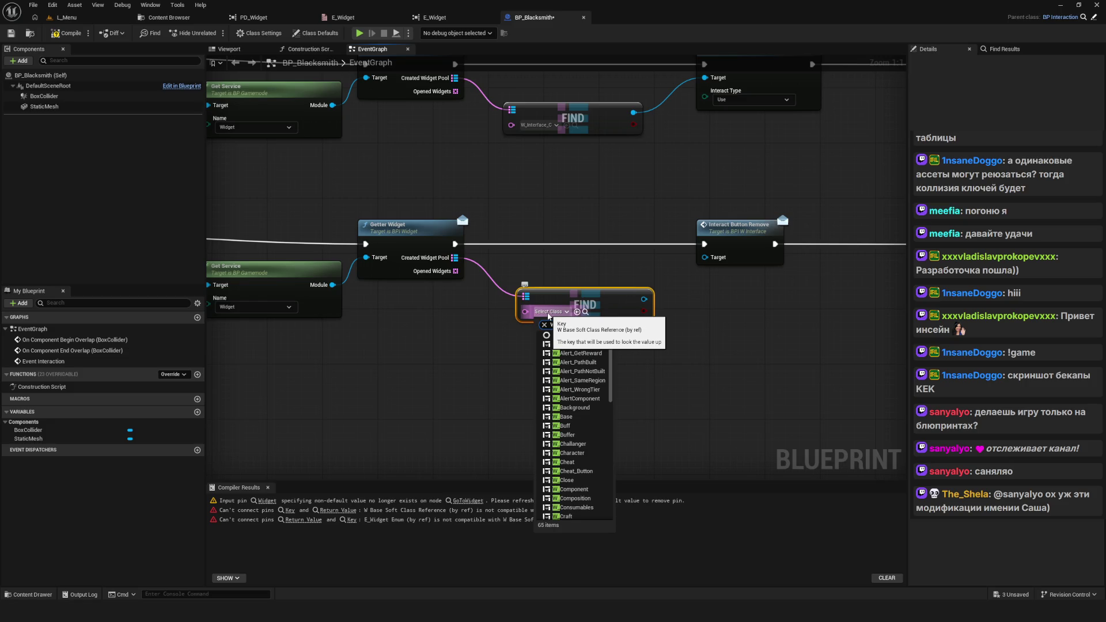
{"action": "type", "text": "Inter"}
{"action": "left_click", "coordinate": [568, 353]}
{"action": "left_click_drag", "start_coordinate": [601, 301], "coordinate": [705, 257]}
{"action": "key", "text": "ctrl+s"}
Step: Wire the new Find result into the Interact Button Remove target
{"action": "scroll", "coordinate": [704, 258], "scroll_direction": "down", "scroll_amount": 5}
{"action": "scroll", "coordinate": [556, 345], "scroll_direction": "up", "scroll_amount": 4}
{"action": "left_click_drag", "start_coordinate": [556, 405], "coordinate": [543, 367]}
{"action": "scroll", "coordinate": [543, 367], "scroll_direction": "down", "scroll_amount": 3}
{"action": "scroll", "coordinate": [519, 252], "scroll_direction": "up", "scroll_amount": 2}
Step: Set Go to Widget's key to W_Craft, refresh the node, compile, and close BP_Blacksmith
{"action": "left_click_drag", "start_coordinate": [519, 252], "coordinate": [592, 195]}
{"action": "scroll", "coordinate": [596, 344], "scroll_direction": "up", "scroll_amount": 3}
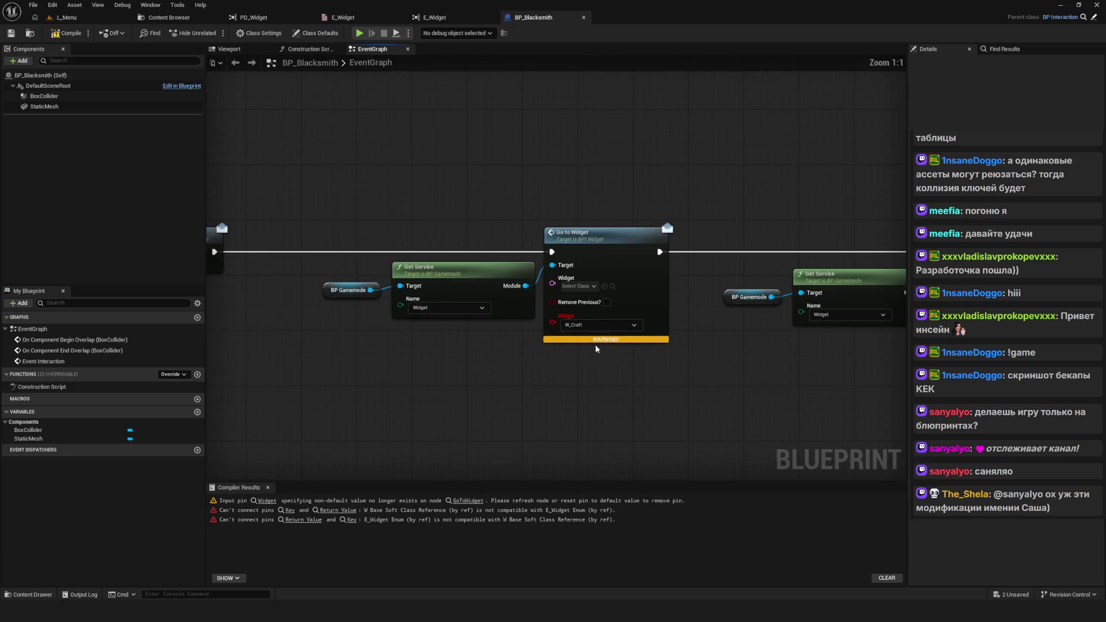
{"action": "left_click", "coordinate": [578, 286]}
{"action": "type", "text": "W_"}
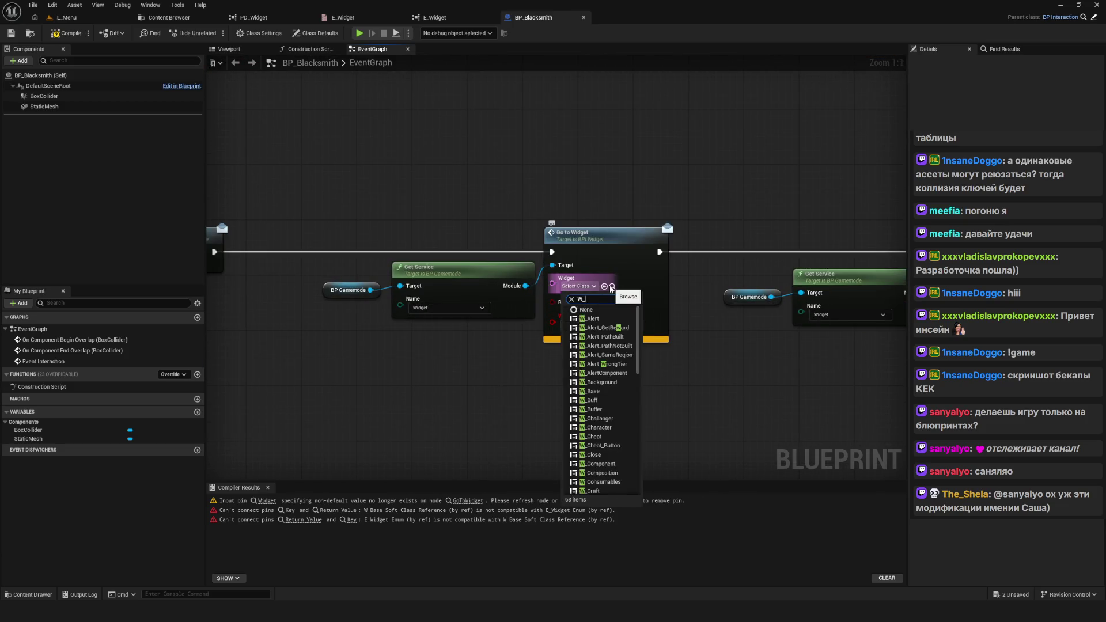
{"action": "type", "text": "Craft"}
{"action": "left_click", "coordinate": [593, 319]}
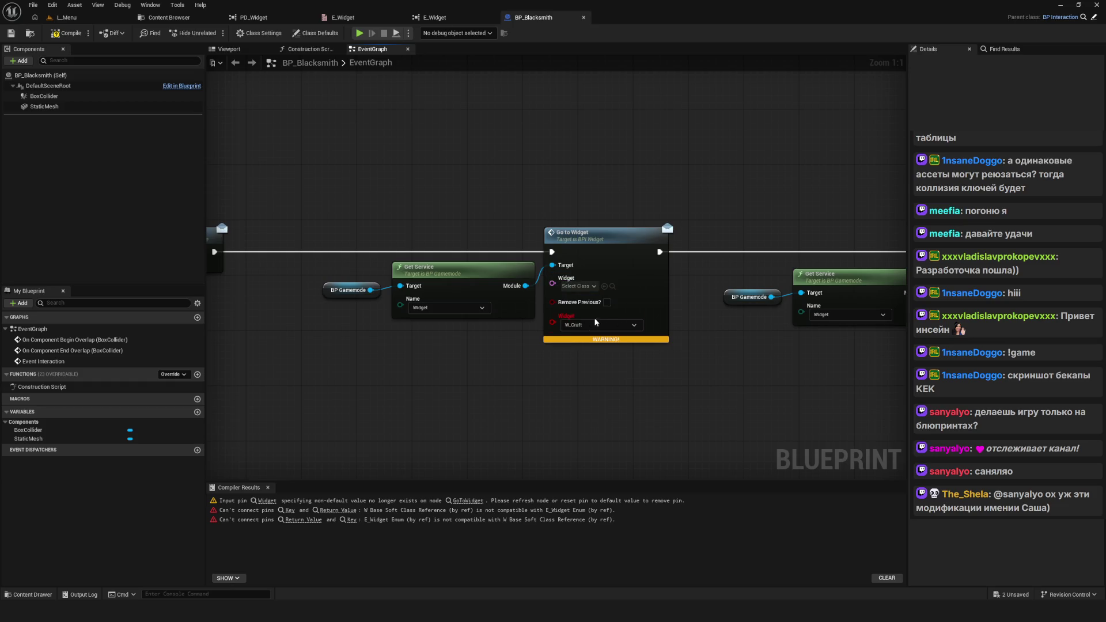
{"action": "right_click", "coordinate": [568, 247]}
{"action": "left_click", "coordinate": [605, 313]}
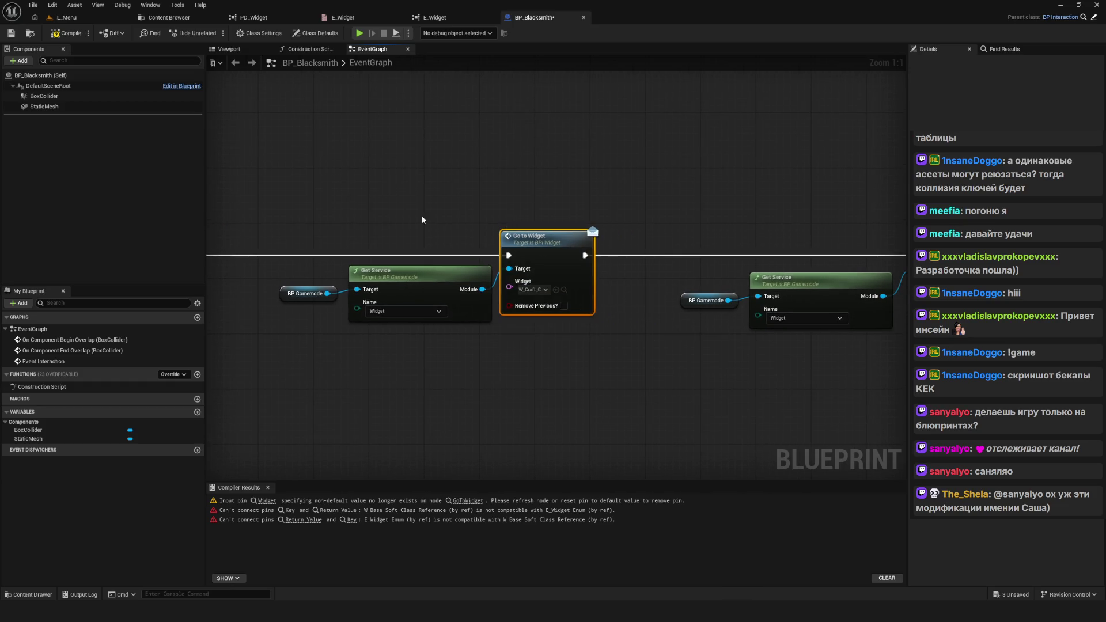
{"action": "left_click", "coordinate": [66, 33]}
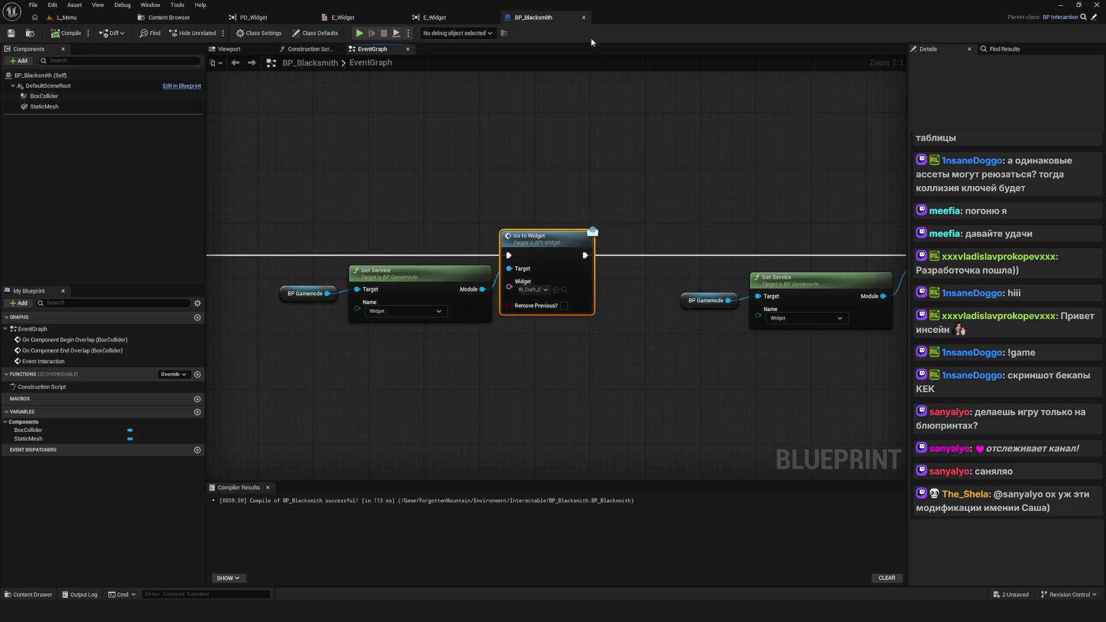
{"action": "left_click", "coordinate": [585, 18]}
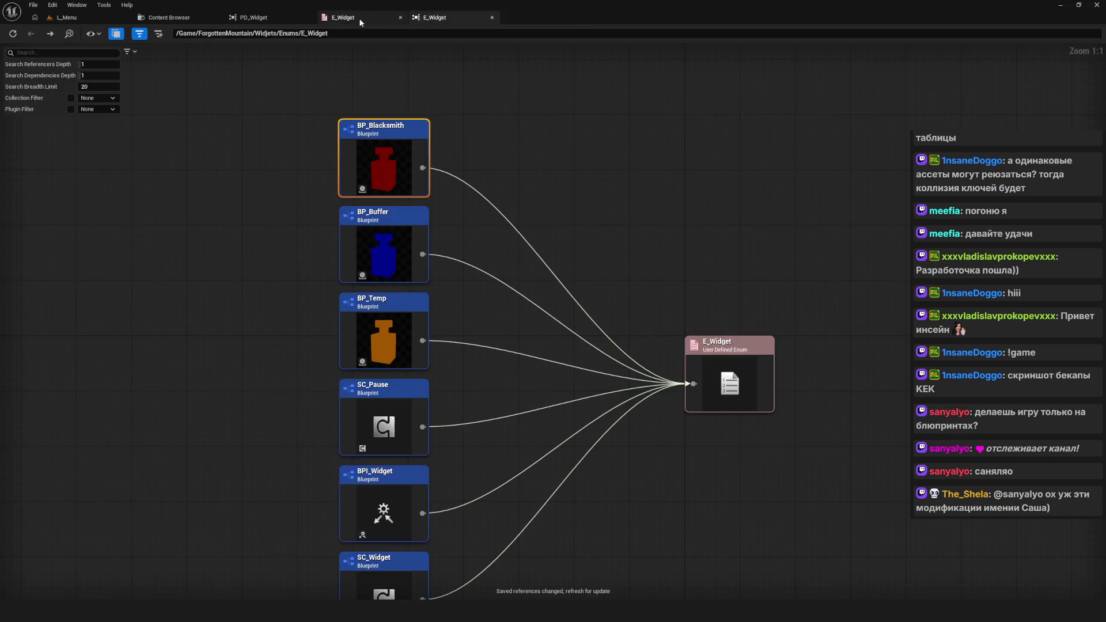
Step: Refresh the E_Widget reference graph and open the BP_Buffer referencer in its Blueprint editor
{"action": "left_click", "coordinate": [13, 34]}
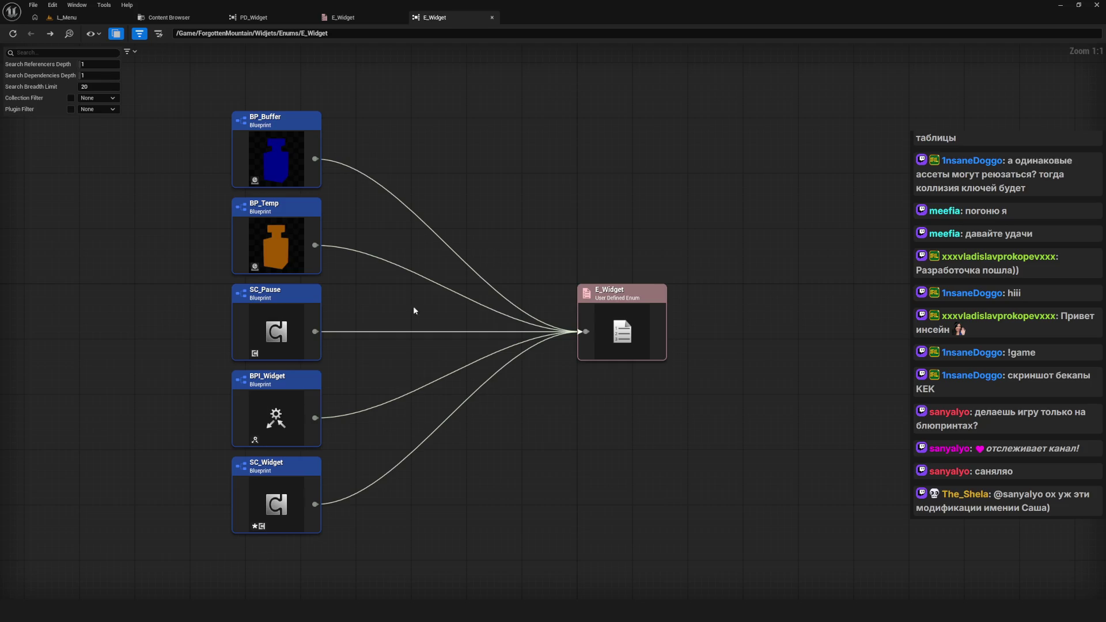
{"action": "right_click", "coordinate": [284, 204]}
{"action": "left_click", "coordinate": [333, 242]}
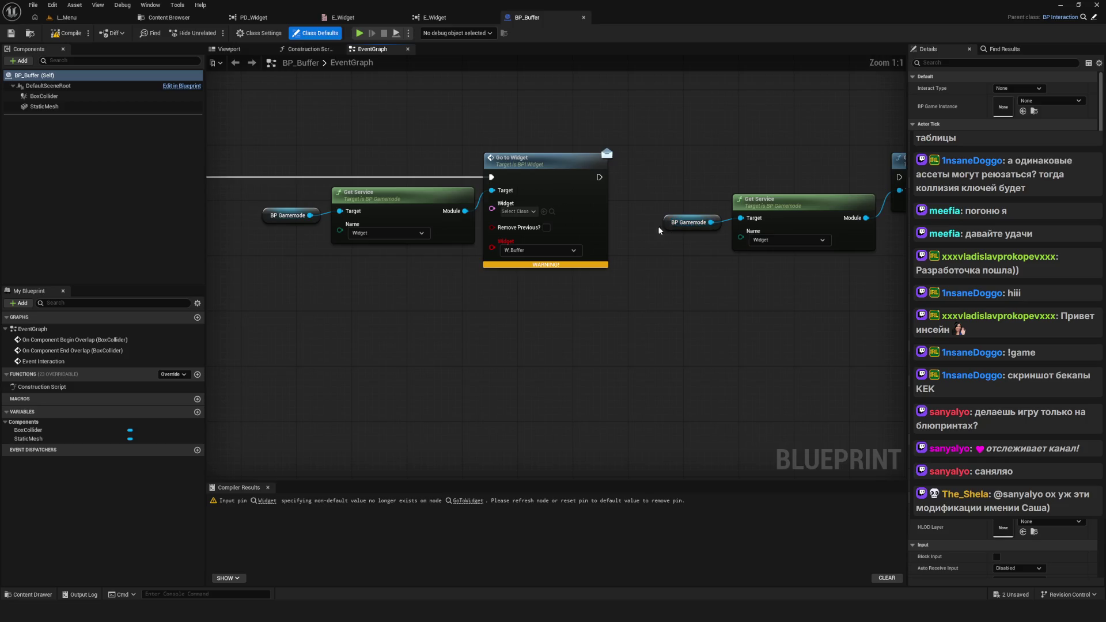
{"action": "scroll", "coordinate": [658, 226], "scroll_direction": "down", "scroll_amount": 9}
{"action": "scroll", "coordinate": [618, 244], "scroll_direction": "up", "scroll_amount": 7}
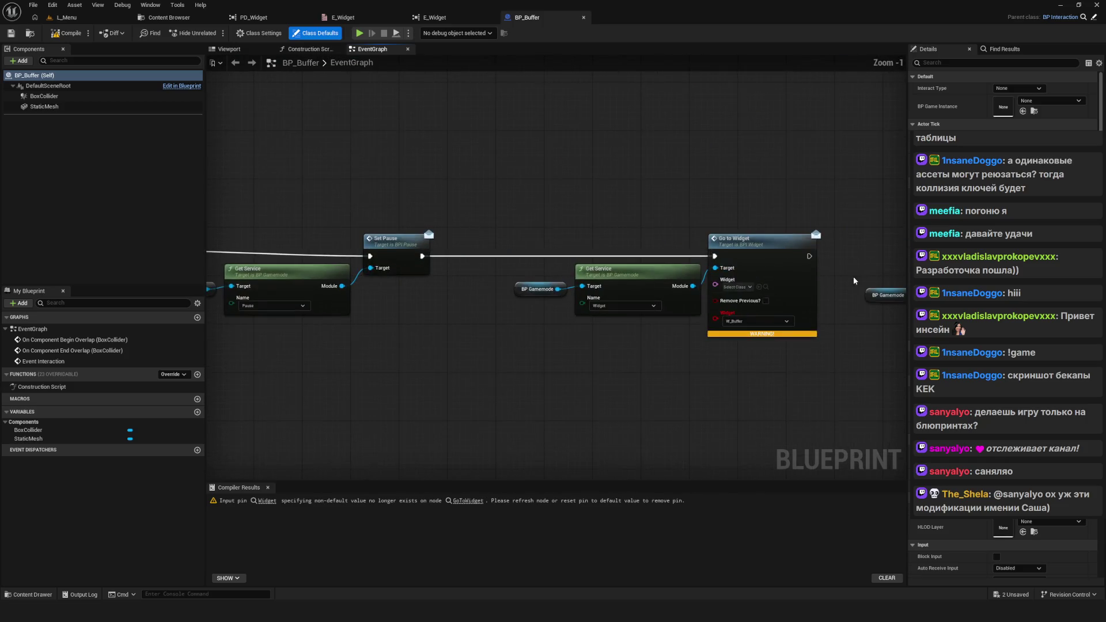
{"action": "scroll", "coordinate": [641, 237], "scroll_direction": "down", "scroll_amount": 5}
{"action": "scroll", "coordinate": [620, 246], "scroll_direction": "up", "scroll_amount": 8}
{"action": "scroll", "coordinate": [556, 282], "scroll_direction": "down", "scroll_amount": 3}
{"action": "scroll", "coordinate": [469, 217], "scroll_direction": "up", "scroll_amount": 2}
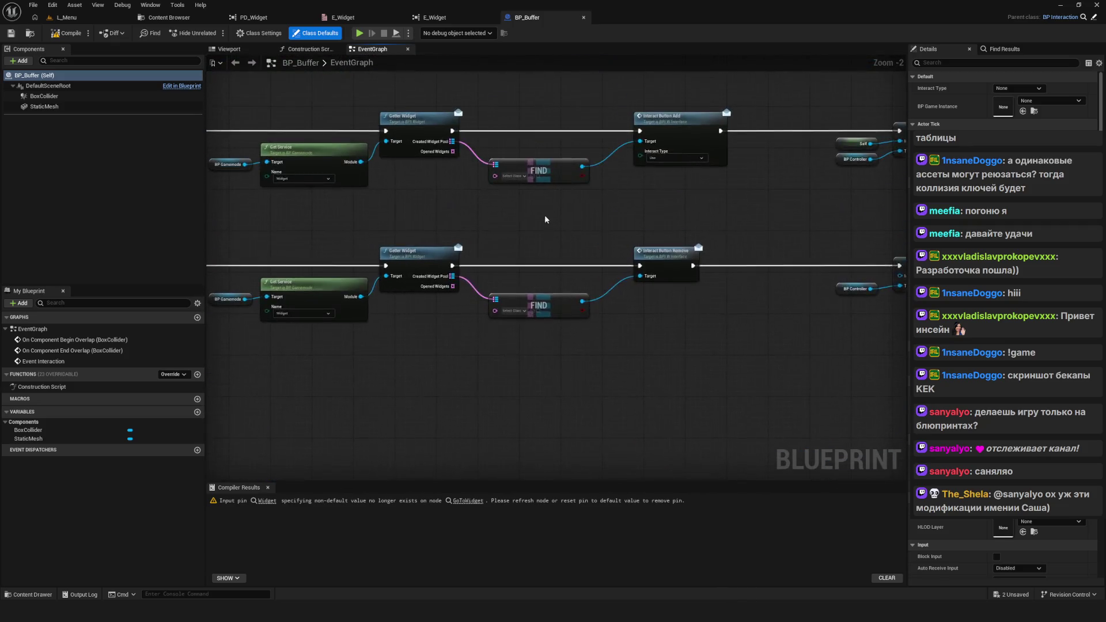
Step: Set both Find node keys in BP_Buffer to W_Interface and save the blueprint
{"action": "left_click", "coordinate": [506, 169]}
{"action": "type", "text": "W_"}
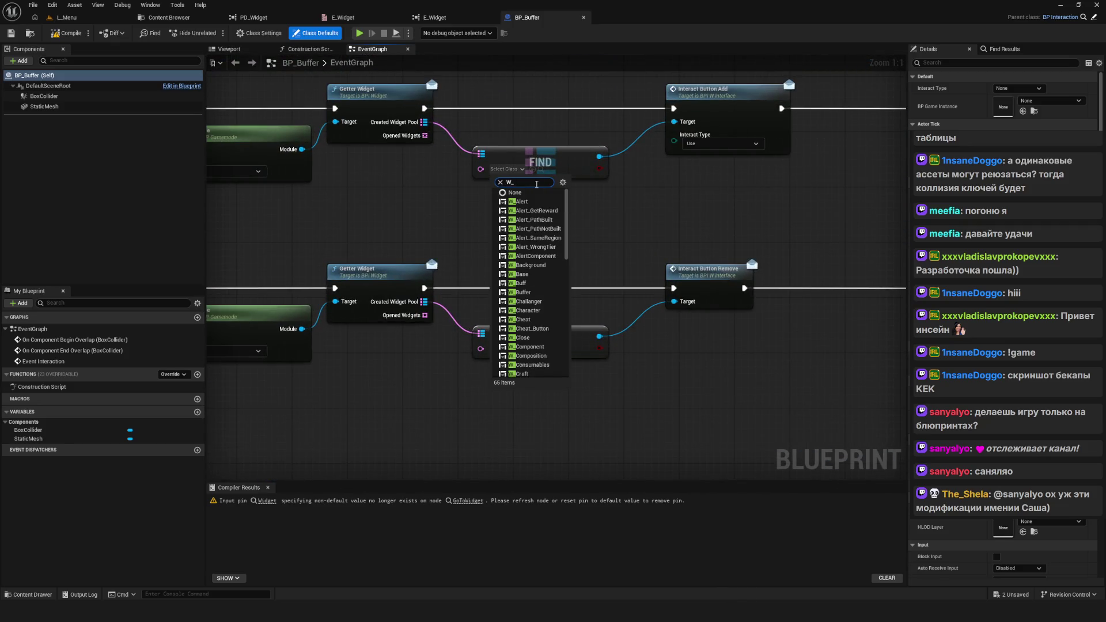
{"action": "type", "text": "Inte"}
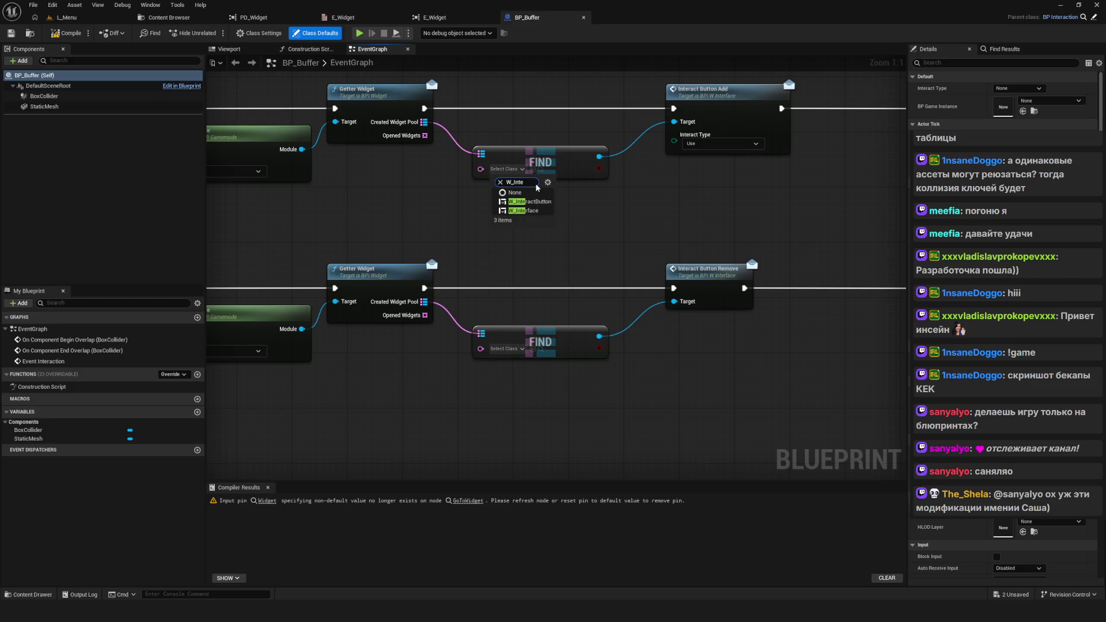
{"action": "left_click", "coordinate": [530, 211]}
{"action": "left_click", "coordinate": [518, 350]}
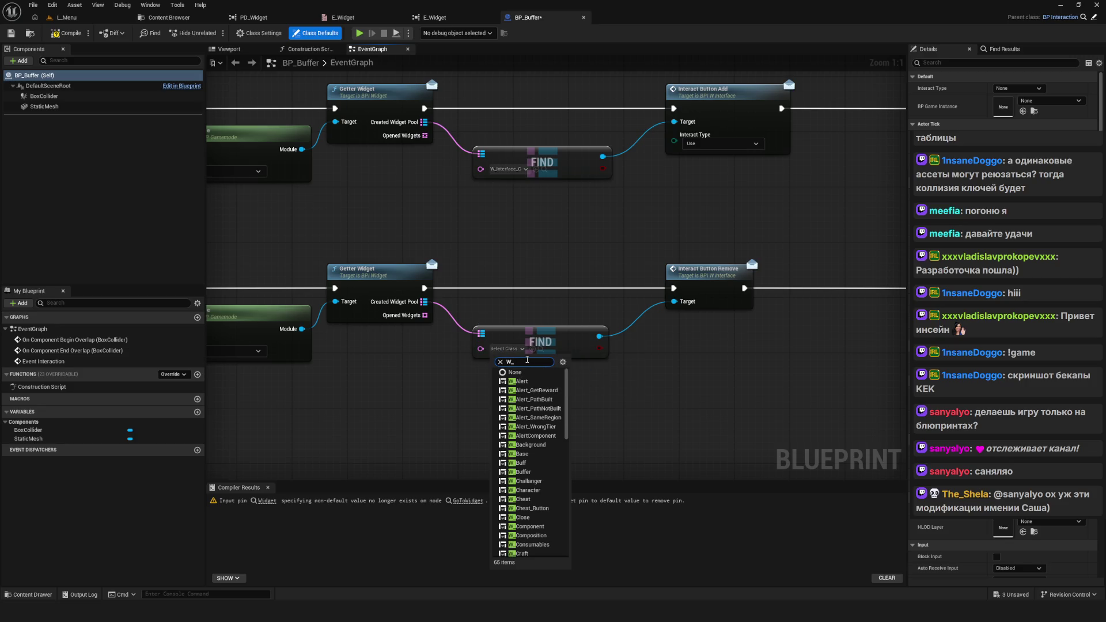
{"action": "type", "text": "Interface"}
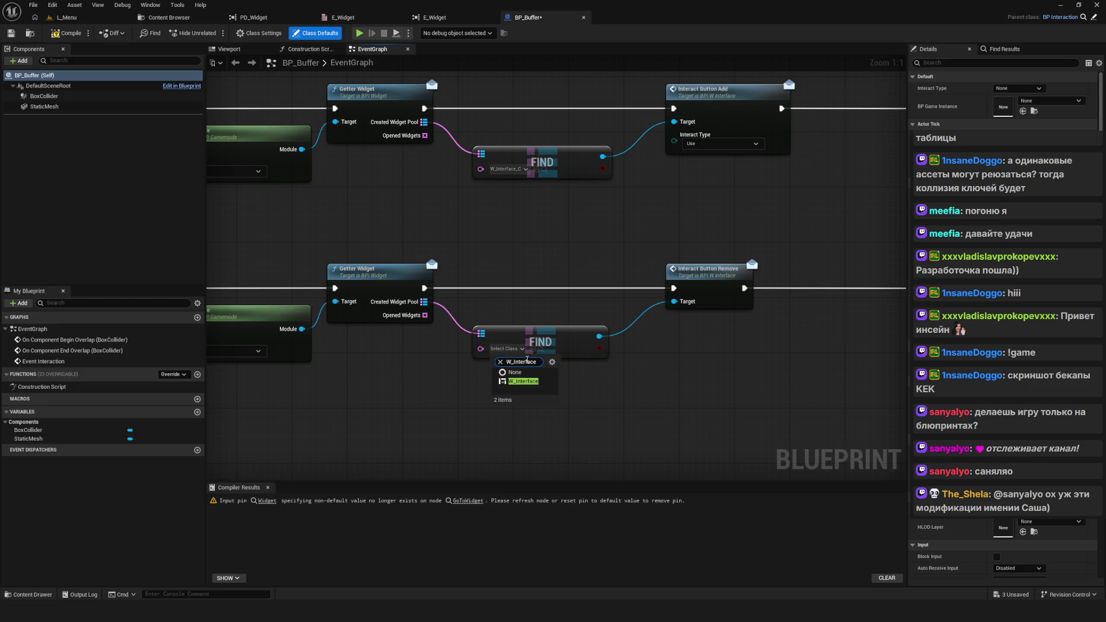
{"action": "key", "text": "Return"}
{"action": "key", "text": "ctrl+s"}
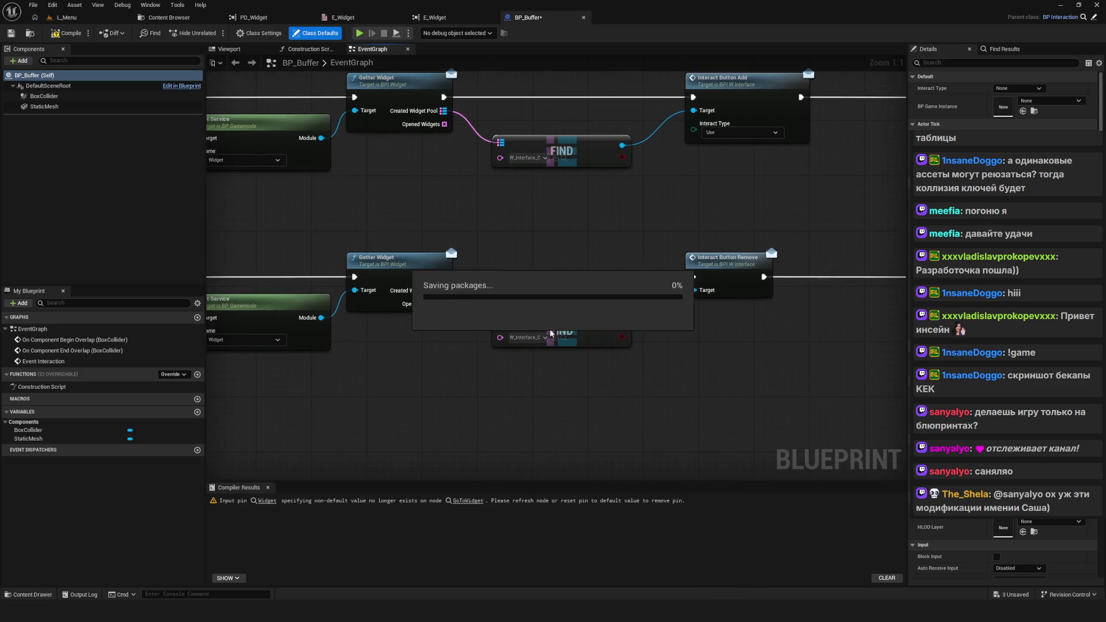
Step: Compile BP_Buffer, leaving one warning about Go to Widget's obsolete Widget input
{"action": "scroll", "coordinate": [571, 293], "scroll_direction": "down", "scroll_amount": 5}
{"action": "scroll", "coordinate": [571, 293], "scroll_direction": "up", "scroll_amount": 5}
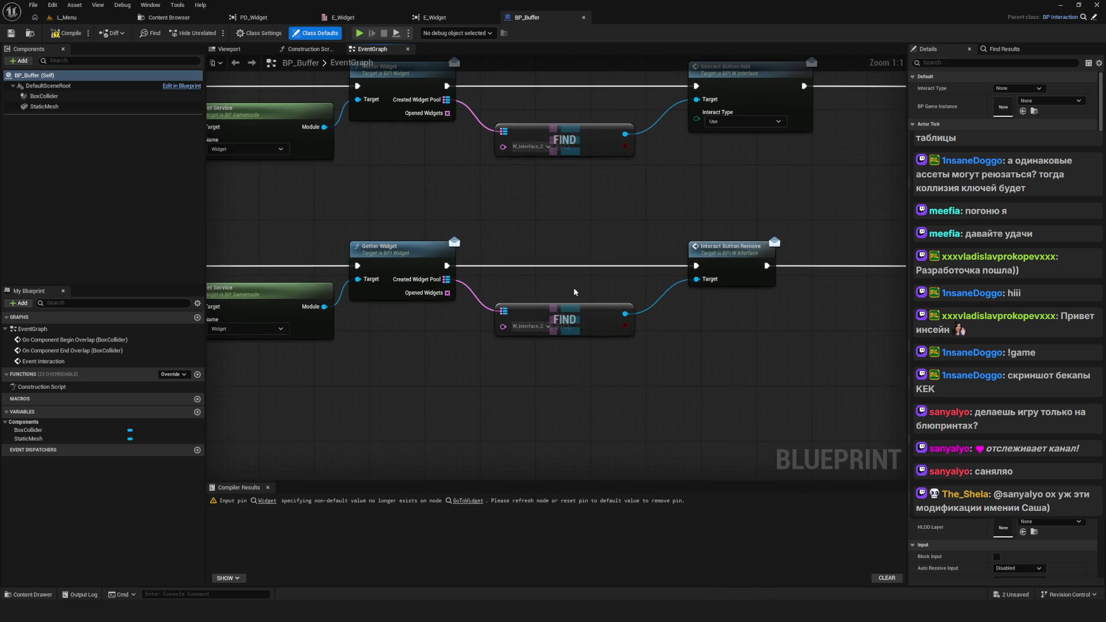
{"action": "scroll", "coordinate": [572, 308], "scroll_direction": "down", "scroll_amount": 5}
{"action": "scroll", "coordinate": [652, 303], "scroll_direction": "up", "scroll_amount": 5}
{"action": "scroll", "coordinate": [630, 237], "scroll_direction": "down", "scroll_amount": 6}
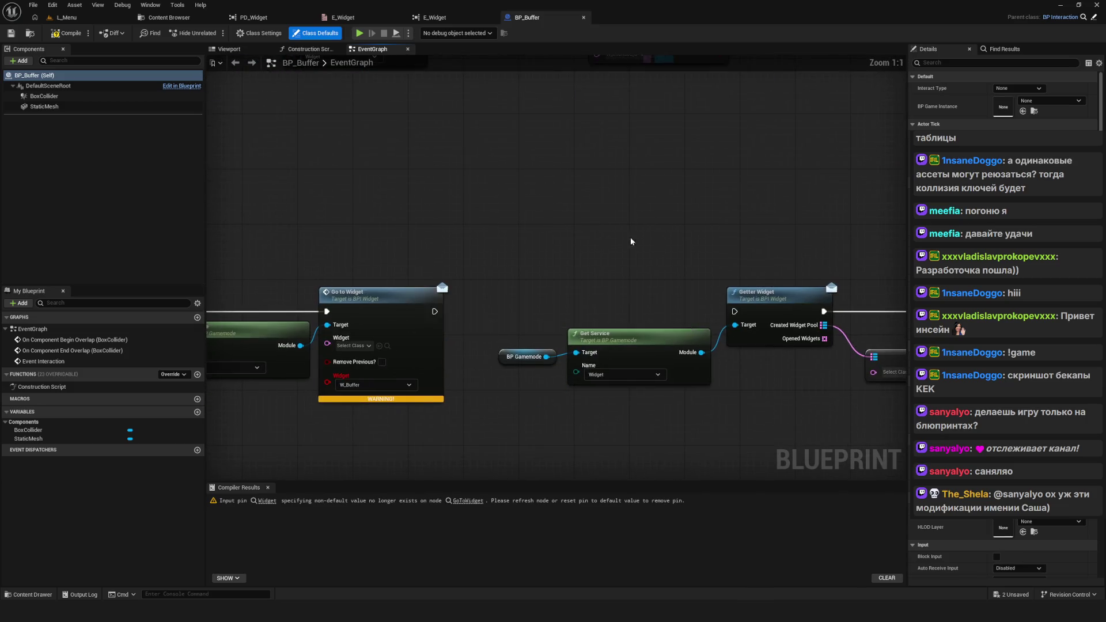
{"action": "scroll", "coordinate": [483, 250], "scroll_direction": "up", "scroll_amount": 5}
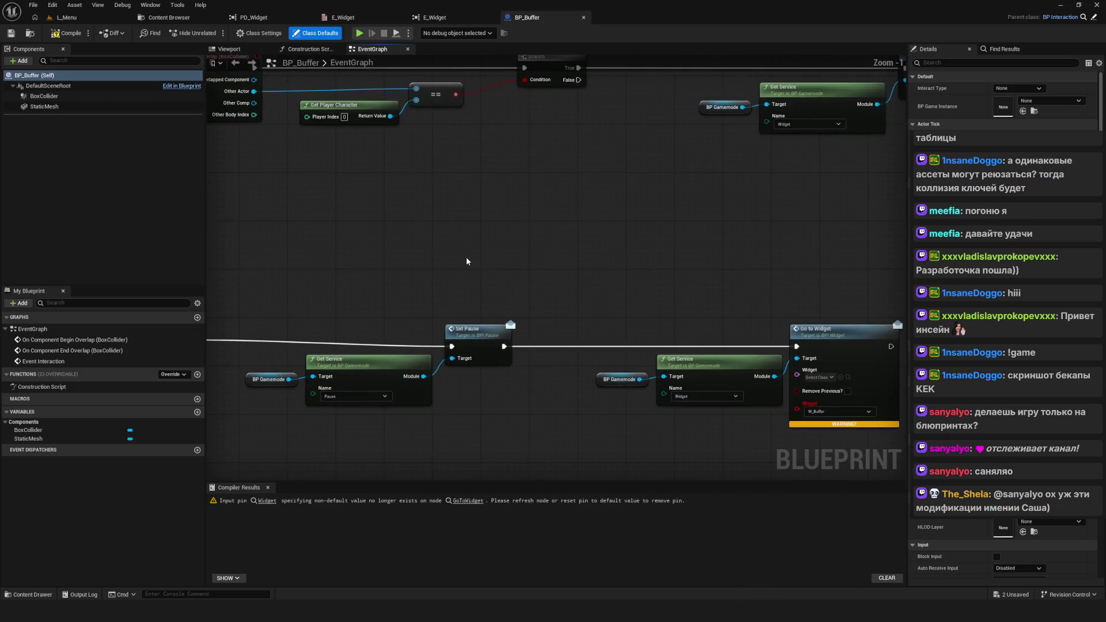
{"action": "left_click", "coordinate": [465, 257]}
{"action": "left_click", "coordinate": [56, 36]}
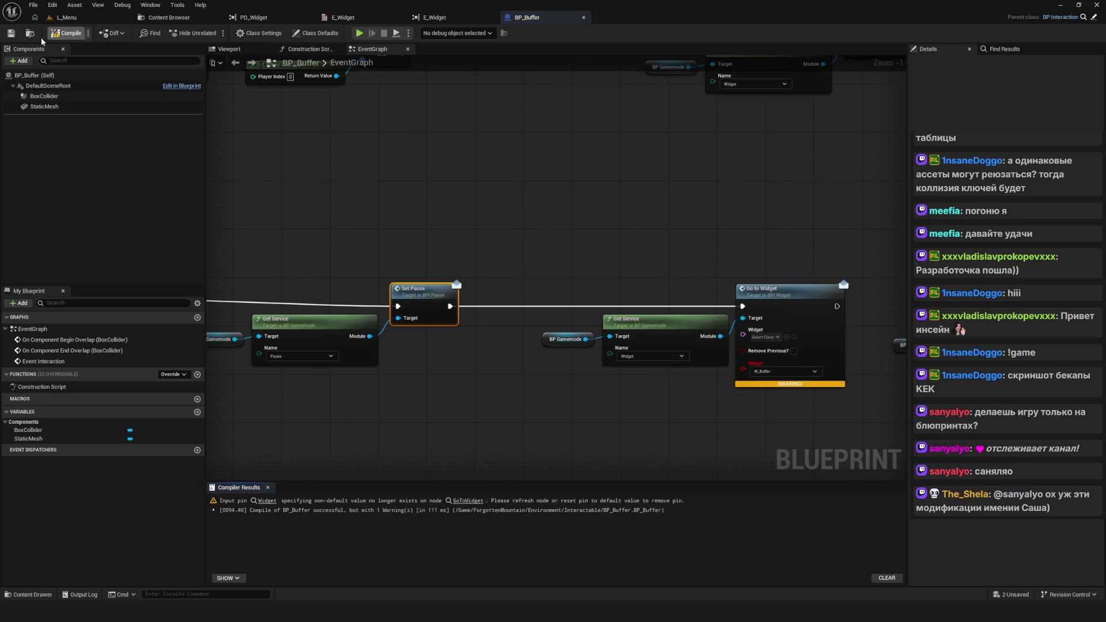
Step: Tidy the graph around Go to Widget, nudging the BP Gamemode and Get Service nodes
{"action": "left_click_drag", "start_coordinate": [598, 176], "coordinate": [448, 192]}
{"action": "scroll", "coordinate": [519, 288], "scroll_direction": "up", "scroll_amount": 1}
{"action": "left_click_drag", "start_coordinate": [552, 319], "coordinate": [565, 299]}
{"action": "left_click_drag", "start_coordinate": [257, 248], "coordinate": [305, 311]}
{"action": "left_click_drag", "start_coordinate": [363, 289], "coordinate": [344, 290]}
{"action": "scroll", "coordinate": [507, 370], "scroll_direction": "down", "scroll_amount": 6}
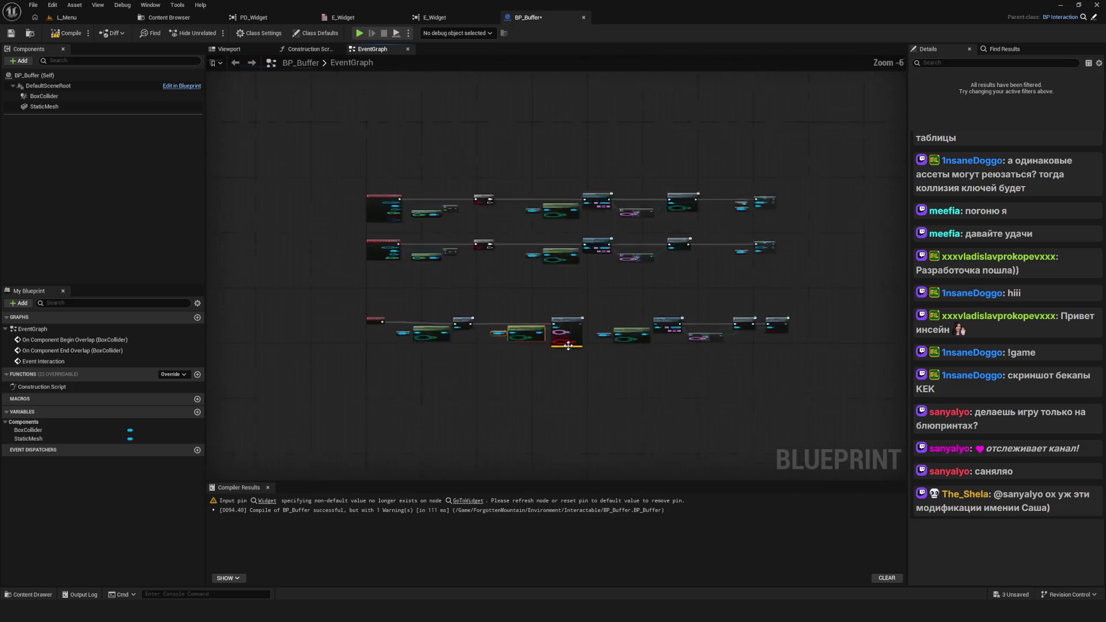
{"action": "scroll", "coordinate": [554, 354], "scroll_direction": "up", "scroll_amount": 4}
{"action": "left_click_drag", "start_coordinate": [402, 303], "coordinate": [391, 306]}
{"action": "left_click_drag", "start_coordinate": [470, 303], "coordinate": [480, 307]}
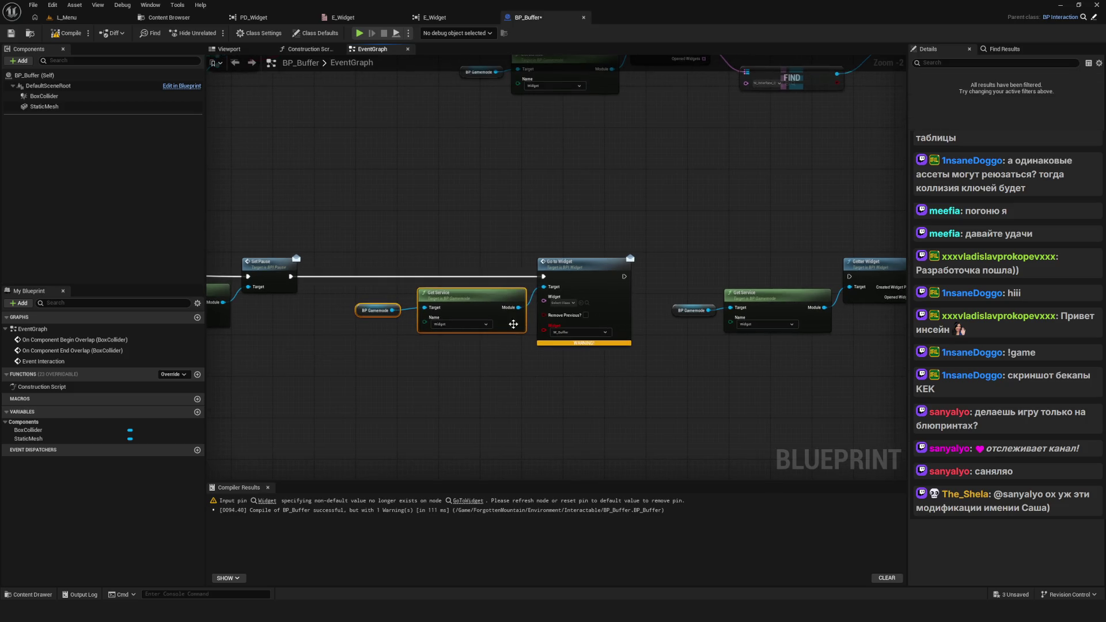
{"action": "scroll", "coordinate": [528, 337], "scroll_direction": "up", "scroll_amount": 2}
Step: Set Go to Widget's Widget class to W_Buffer and refresh the node to drop the stale pin
{"action": "left_click", "coordinate": [577, 291]}
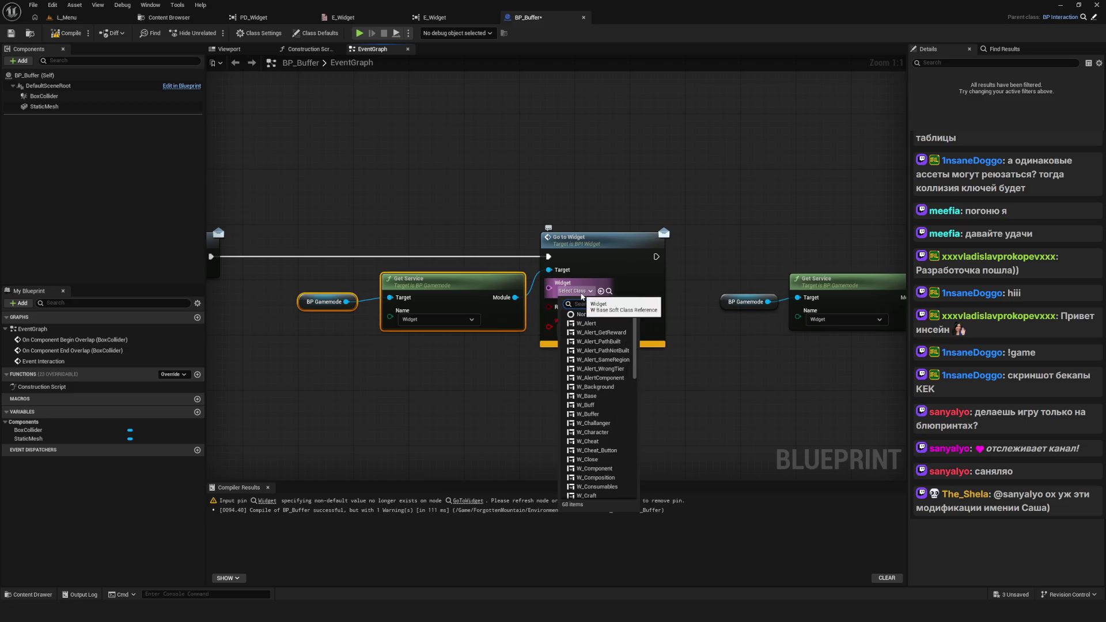
{"action": "type", "text": "Buffer"}
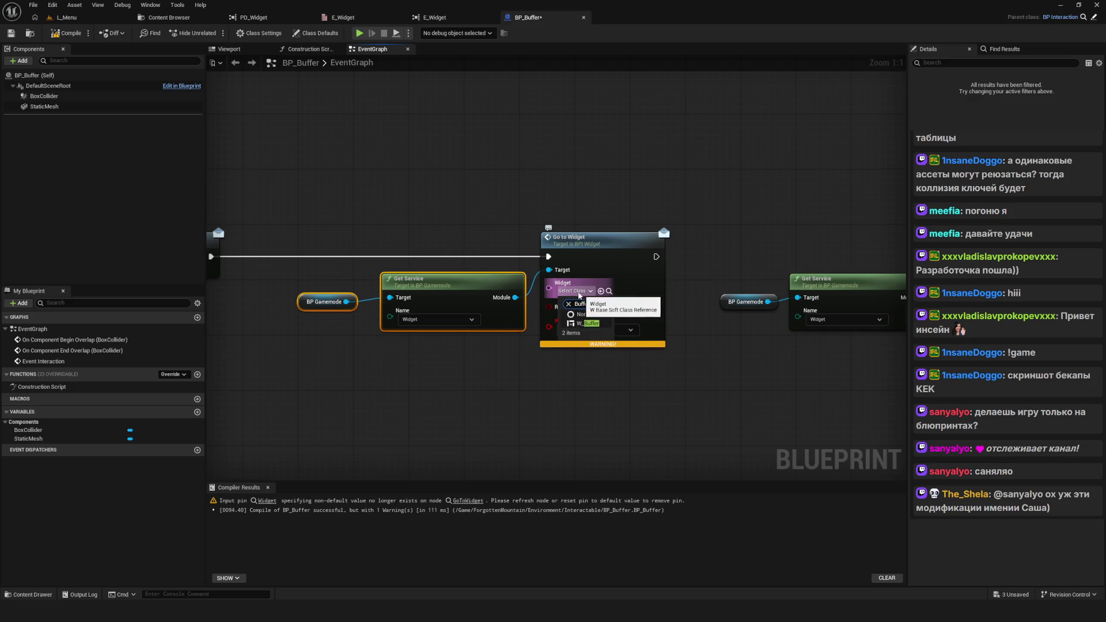
{"action": "left_click", "coordinate": [599, 327]}
{"action": "right_click", "coordinate": [579, 257]}
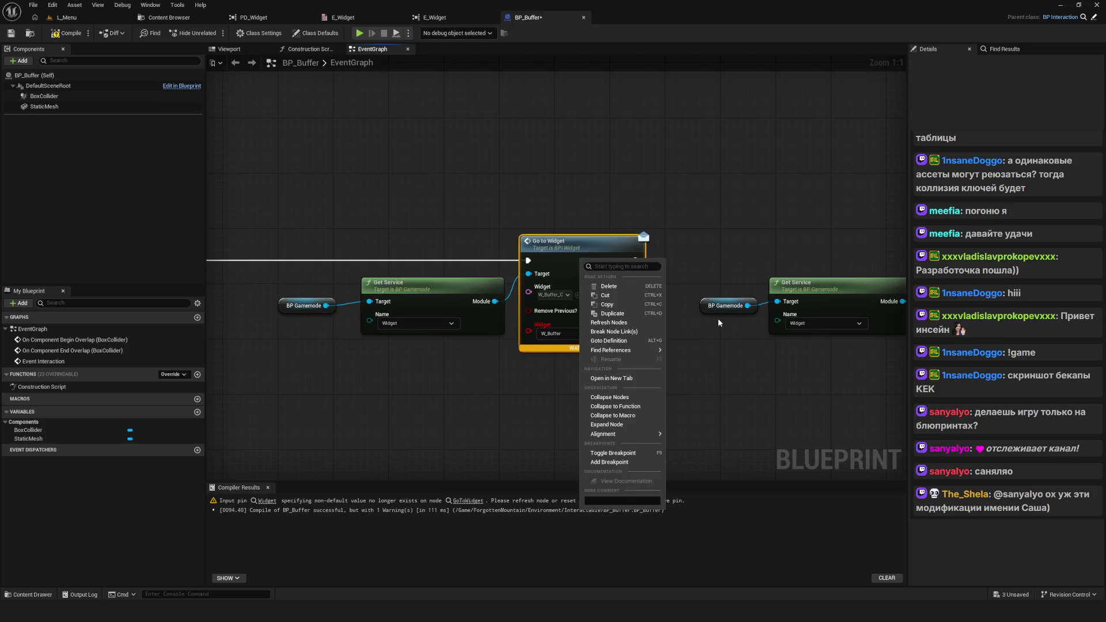
{"action": "left_click", "coordinate": [614, 323]}
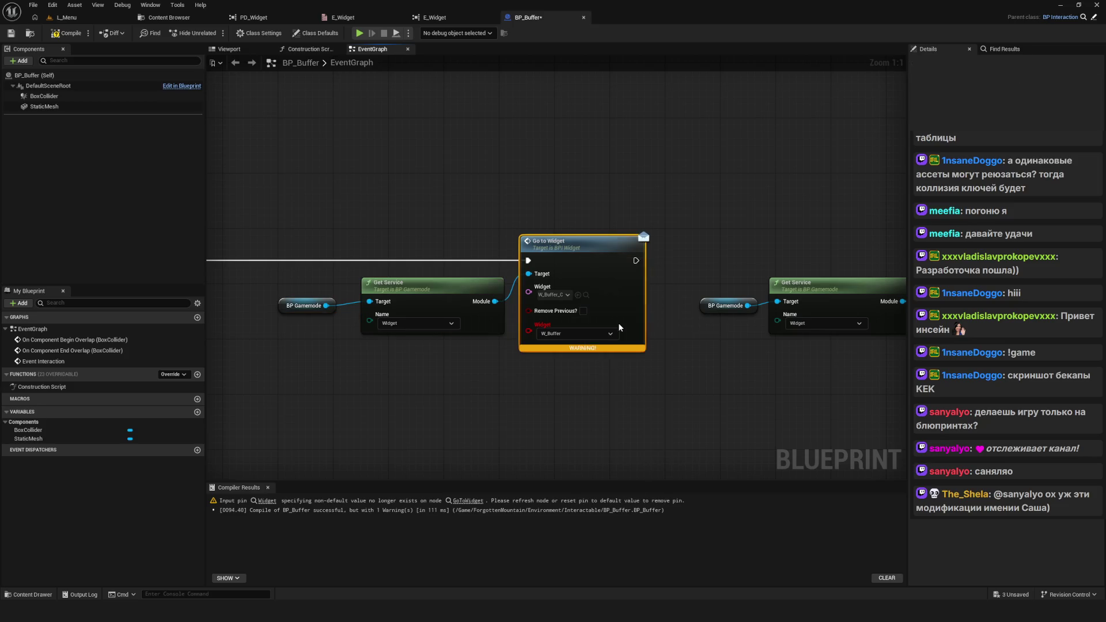
Step: Recompile BP_Buffer without warnings and close its editor
{"action": "left_click_drag", "start_coordinate": [662, 338], "coordinate": [569, 334]}
{"action": "scroll", "coordinate": [448, 375], "scroll_direction": "down", "scroll_amount": 5}
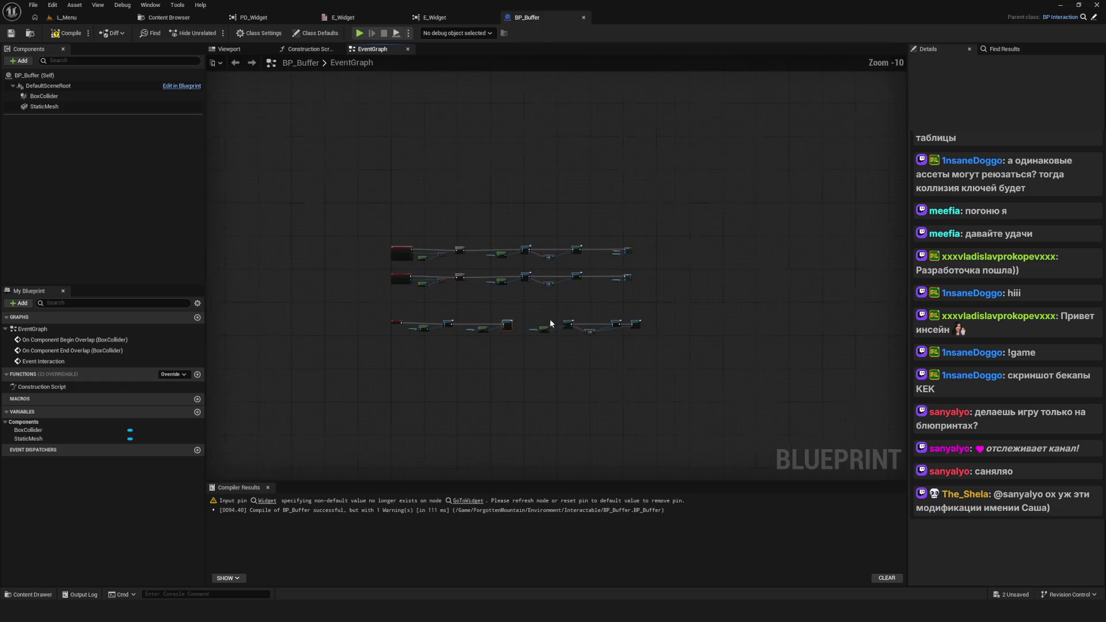
{"action": "left_click", "coordinate": [70, 34]}
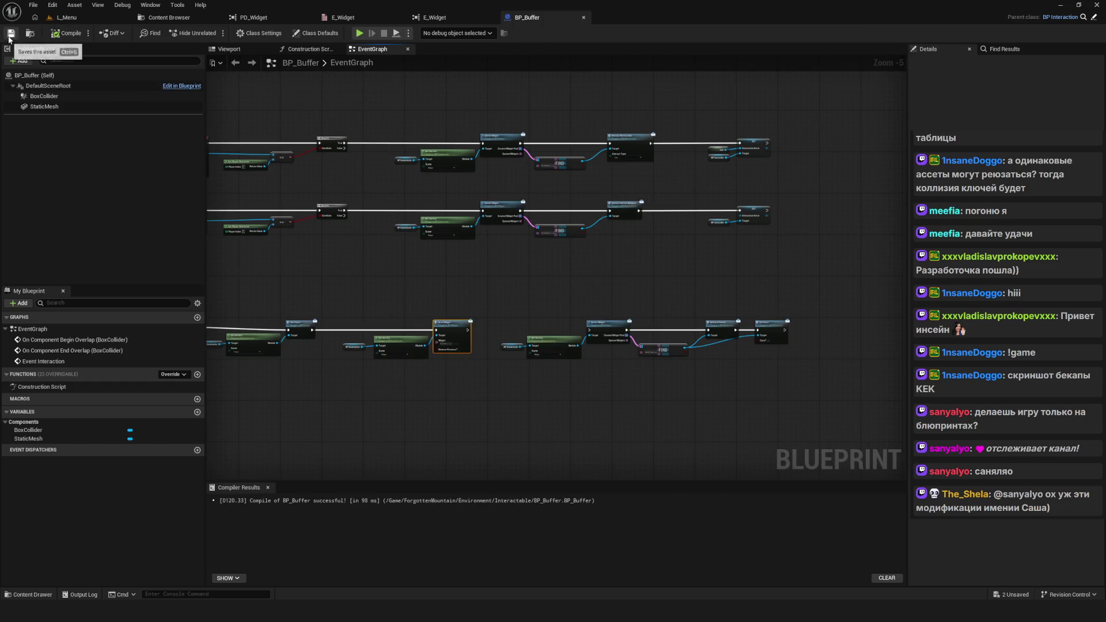
{"action": "left_click", "coordinate": [584, 18]}
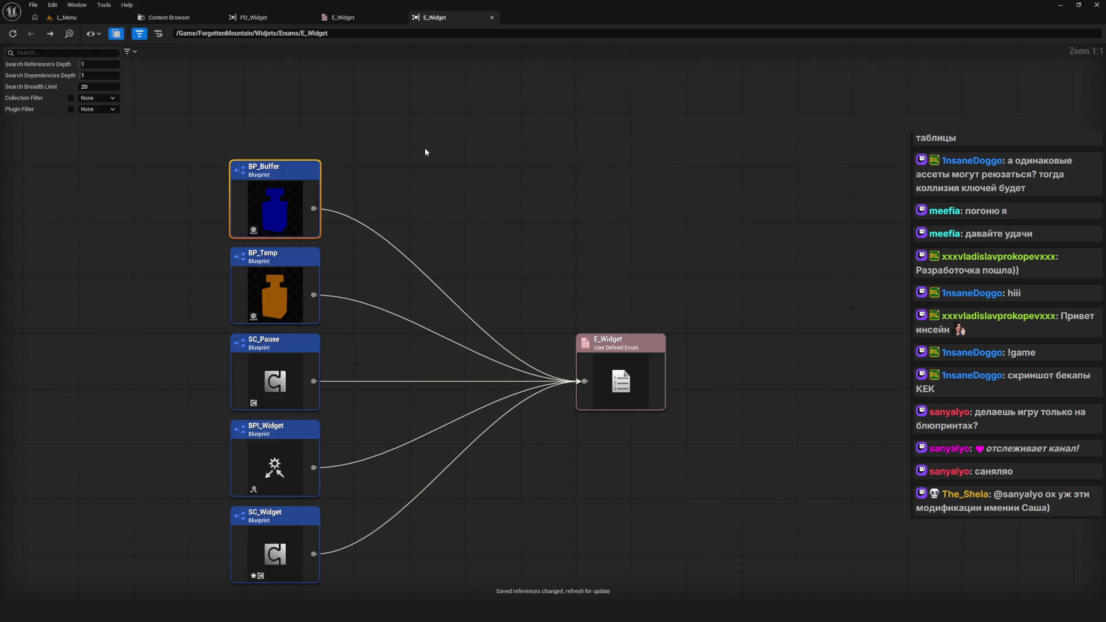
Step: Refresh the reference graph and open the BP_Temp referencer for editing
{"action": "right_click", "coordinate": [448, 168]}
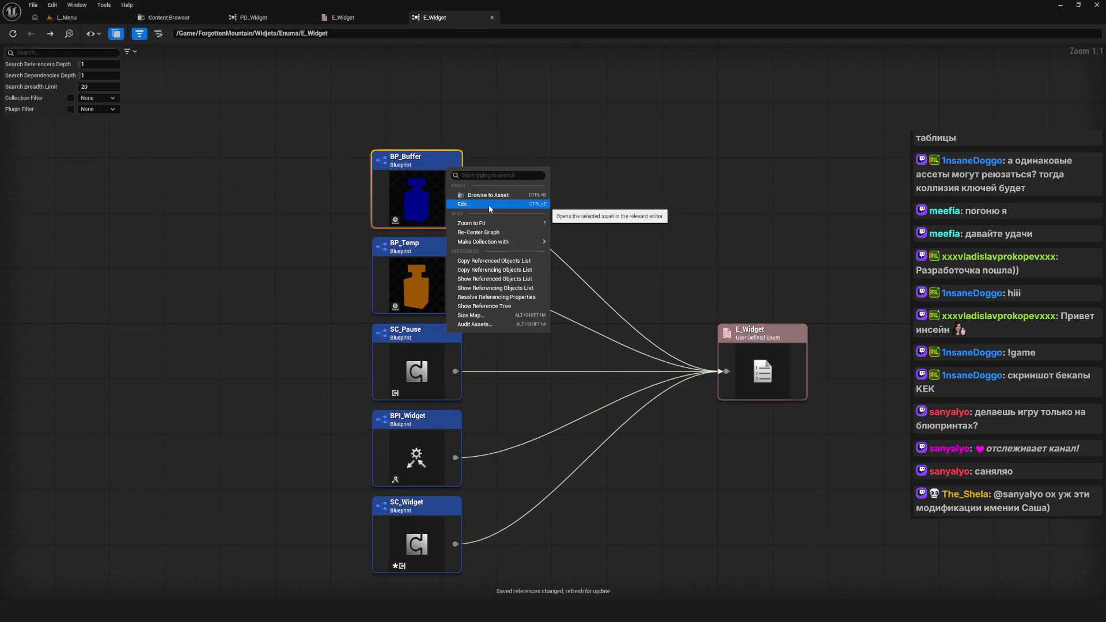
{"action": "left_click", "coordinate": [13, 34]}
{"action": "right_click", "coordinate": [413, 185]}
{"action": "left_click", "coordinate": [440, 224]}
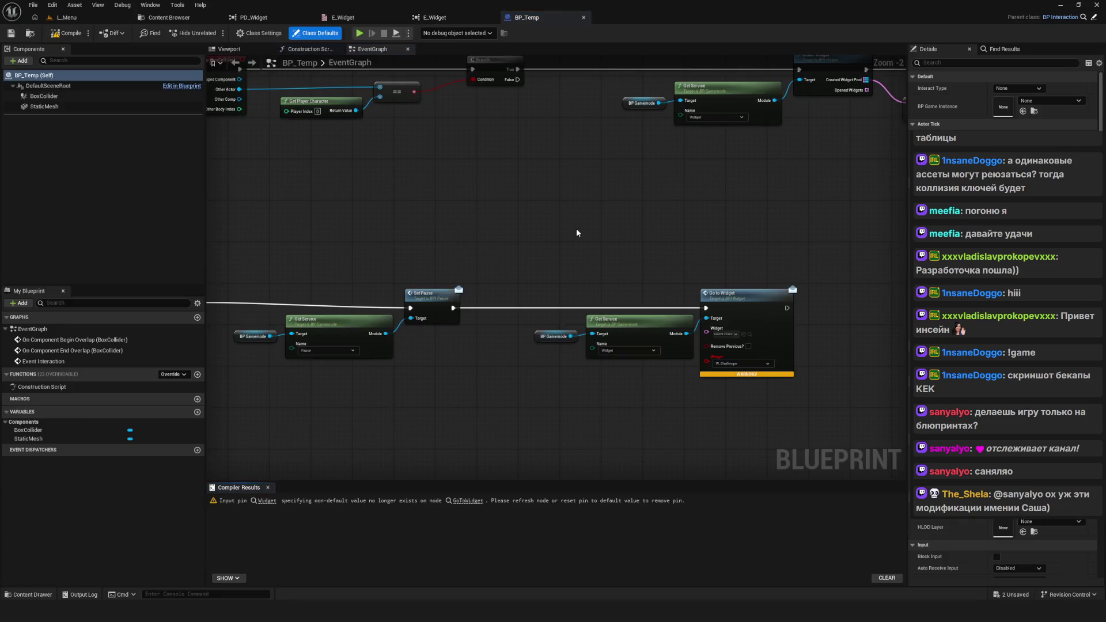
Step: Set both FIND node classes in BP_Temp to W_Interface
{"action": "left_click", "coordinate": [637, 245]}
{"action": "type", "text": "W_Inter"}
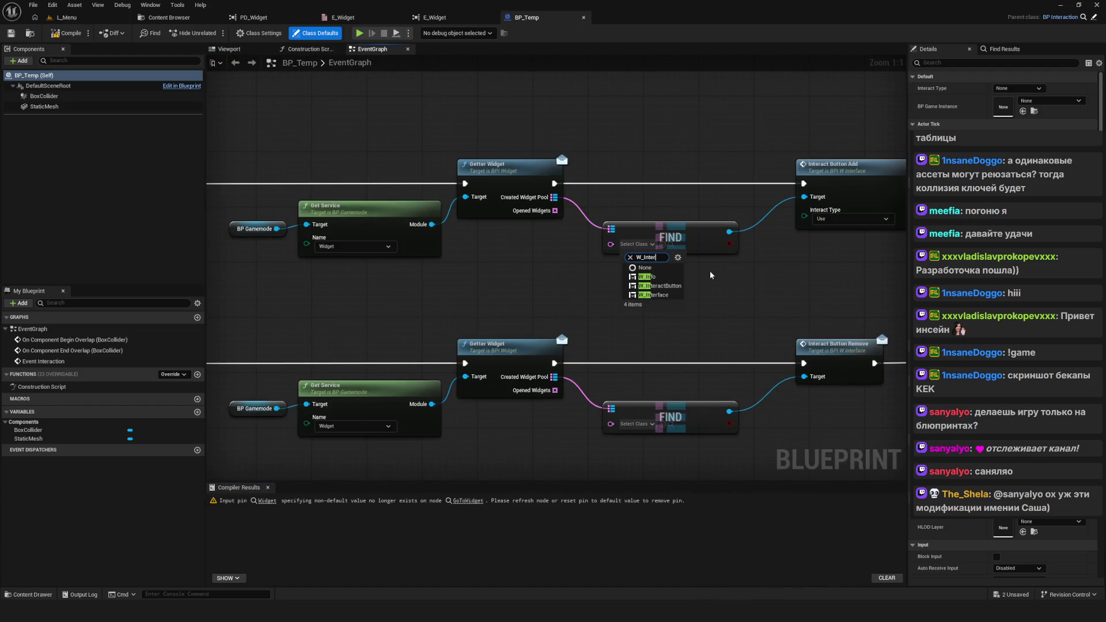
{"action": "left_click", "coordinate": [654, 286]}
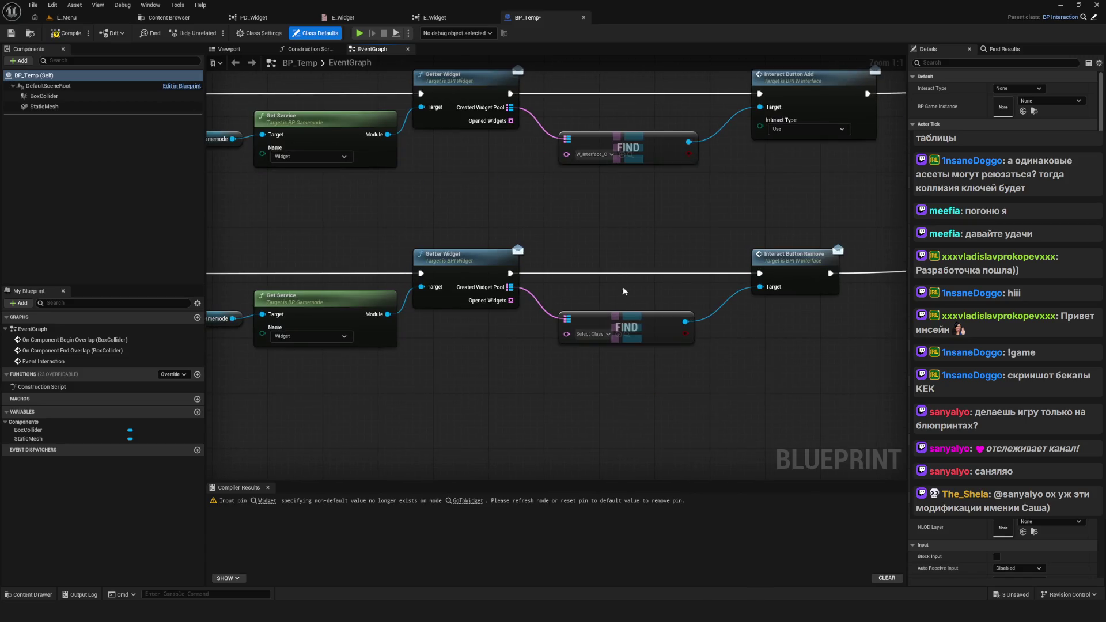
{"action": "left_click", "coordinate": [596, 335]}
{"action": "type", "text": "W_Inter"}
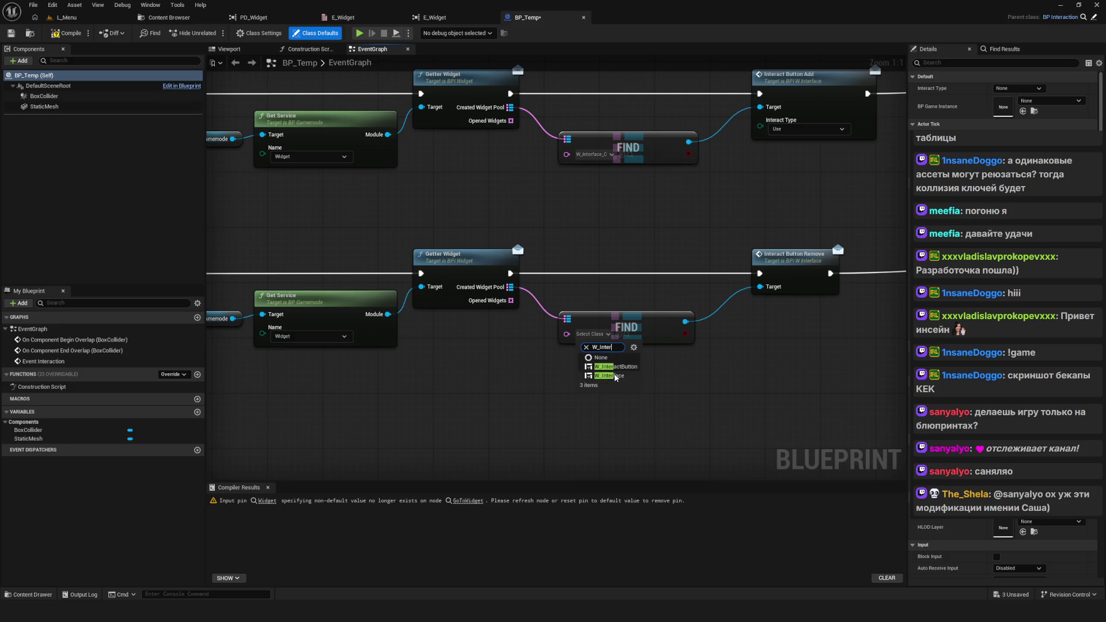
{"action": "left_click", "coordinate": [616, 376]}
Step: Set the Go to Widget node's Widget class to W_Challanger
{"action": "left_click_drag", "start_coordinate": [616, 376], "coordinate": [637, 316]}
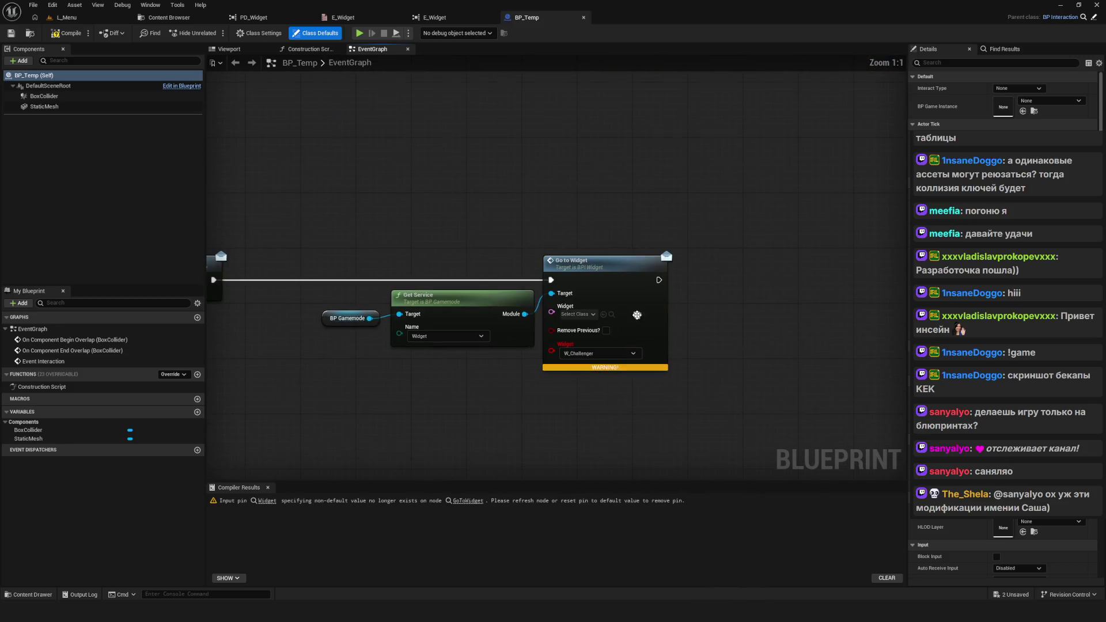
{"action": "left_click", "coordinate": [578, 314]}
{"action": "type", "text": "W_Cha"}
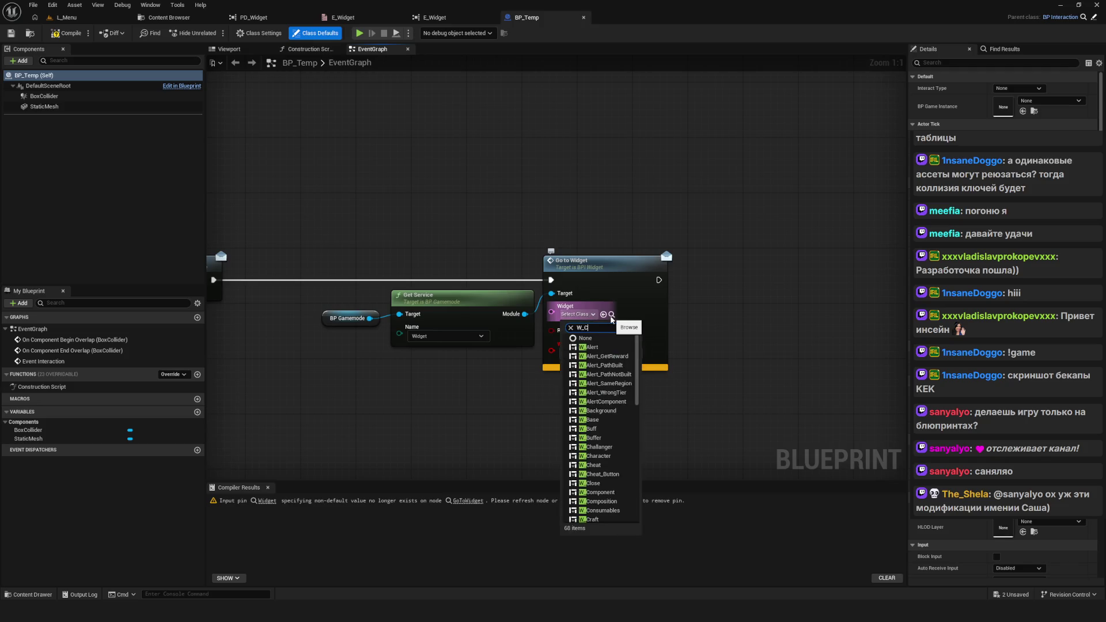
{"action": "left_click", "coordinate": [595, 347]}
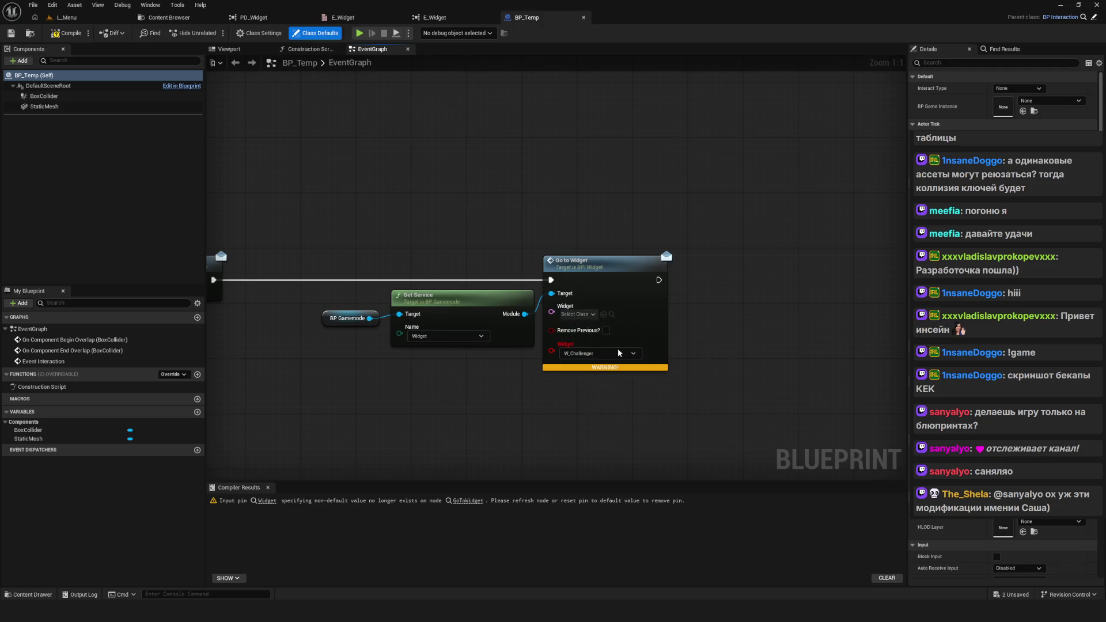
Step: Compile and save BP_Temp, then close its editor
{"action": "left_click_drag", "start_coordinate": [675, 375], "coordinate": [720, 375]}
{"action": "scroll", "coordinate": [519, 242], "scroll_direction": "down", "scroll_amount": 7}
{"action": "key", "text": "ctrl+s"}
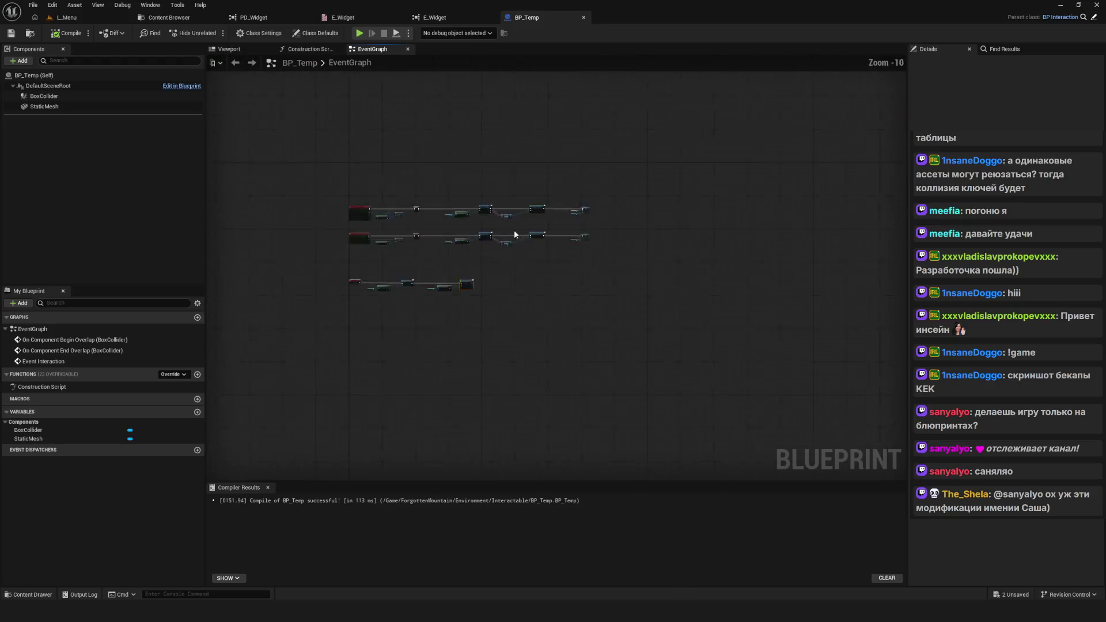
{"action": "scroll", "coordinate": [519, 236], "scroll_direction": "up", "scroll_amount": 4}
{"action": "left_click_drag", "start_coordinate": [551, 229], "coordinate": [631, 178]}
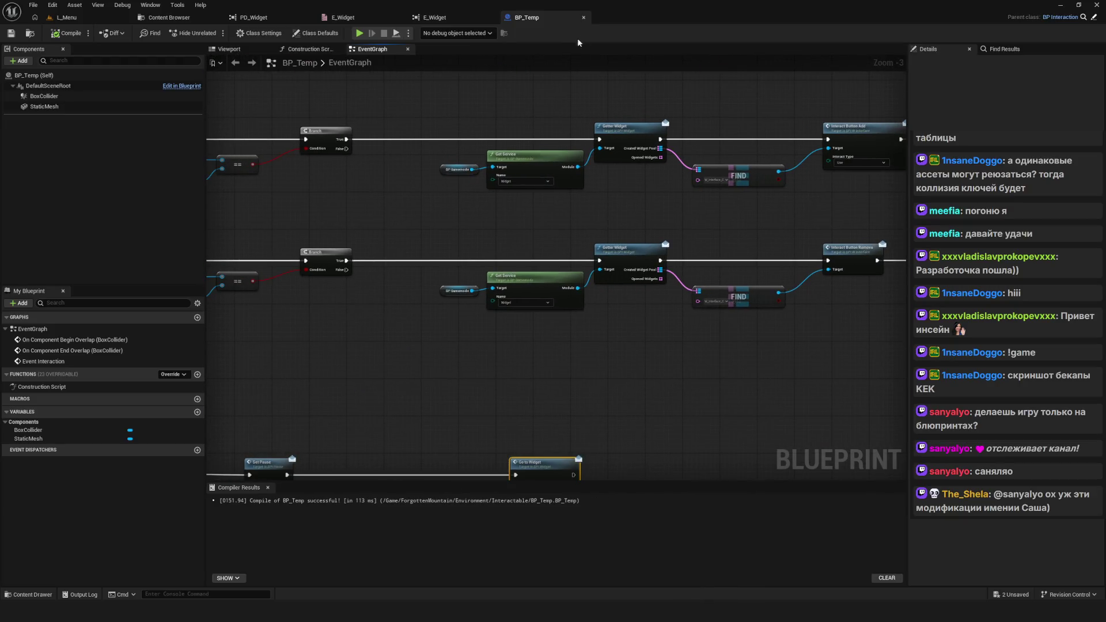
{"action": "left_click", "coordinate": [584, 18]}
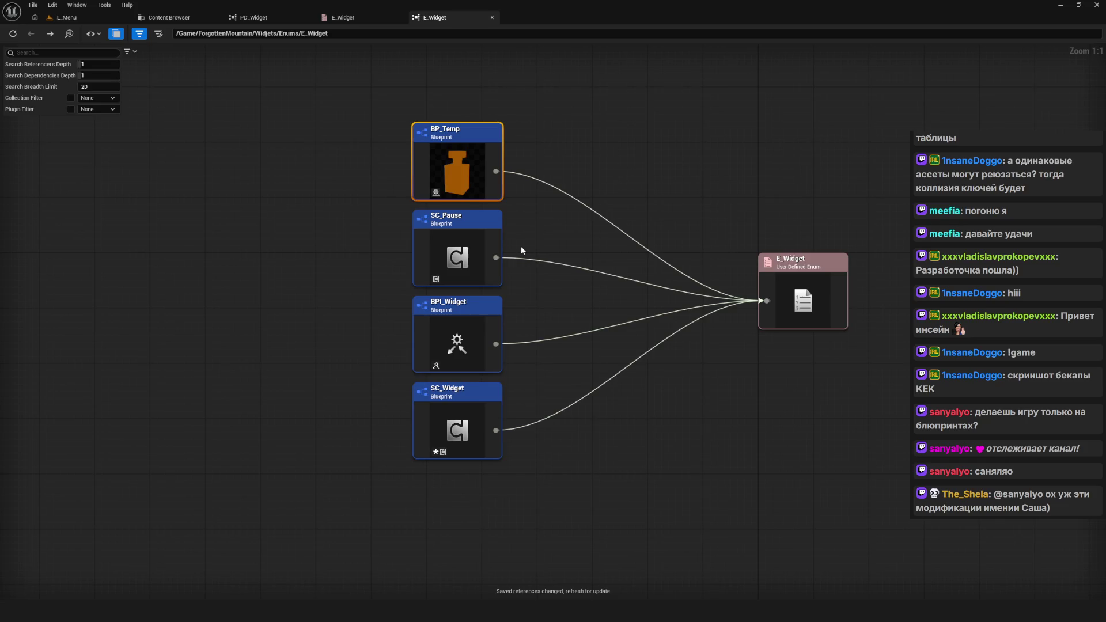
{"action": "right_click", "coordinate": [465, 167]}
{"action": "left_click", "coordinate": [162, 91]}
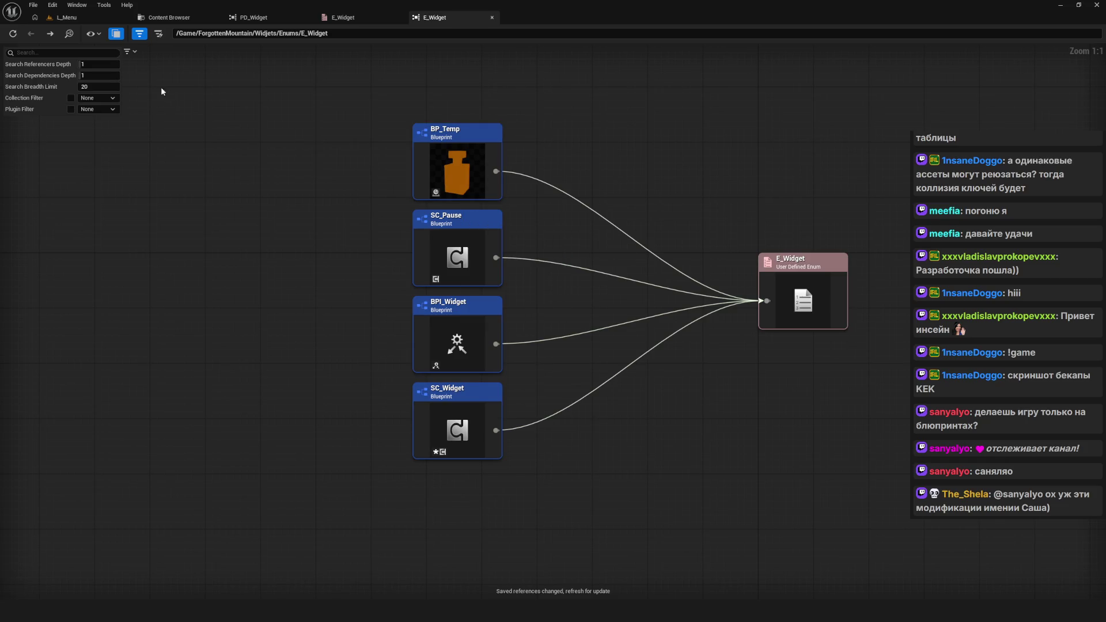
{"action": "left_click", "coordinate": [13, 33]}
{"action": "right_click", "coordinate": [394, 196]}
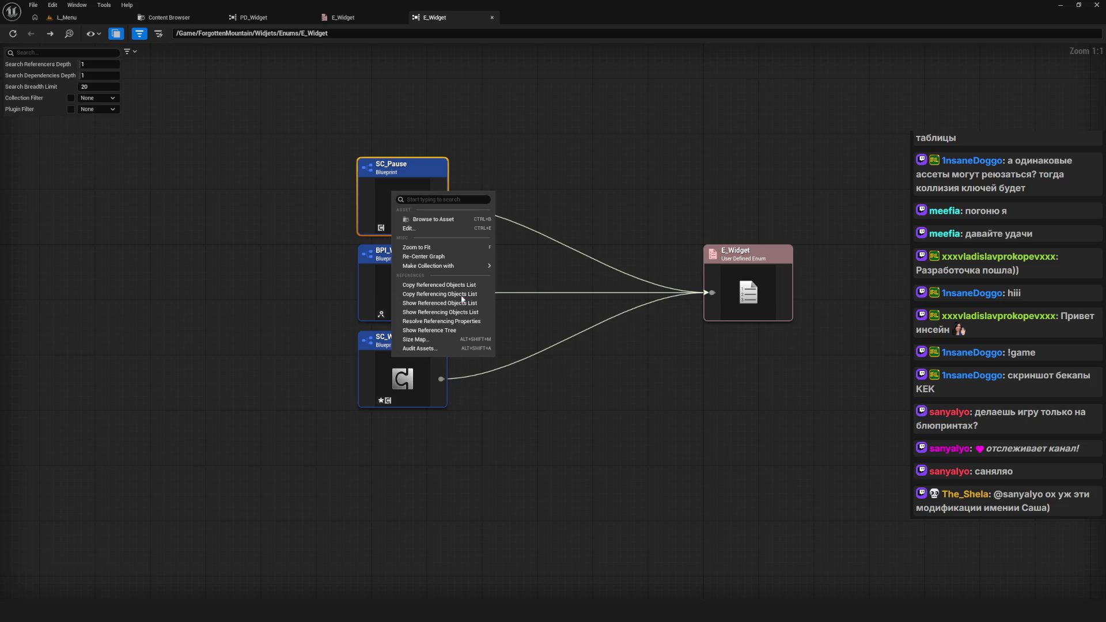
{"action": "left_click", "coordinate": [423, 228]}
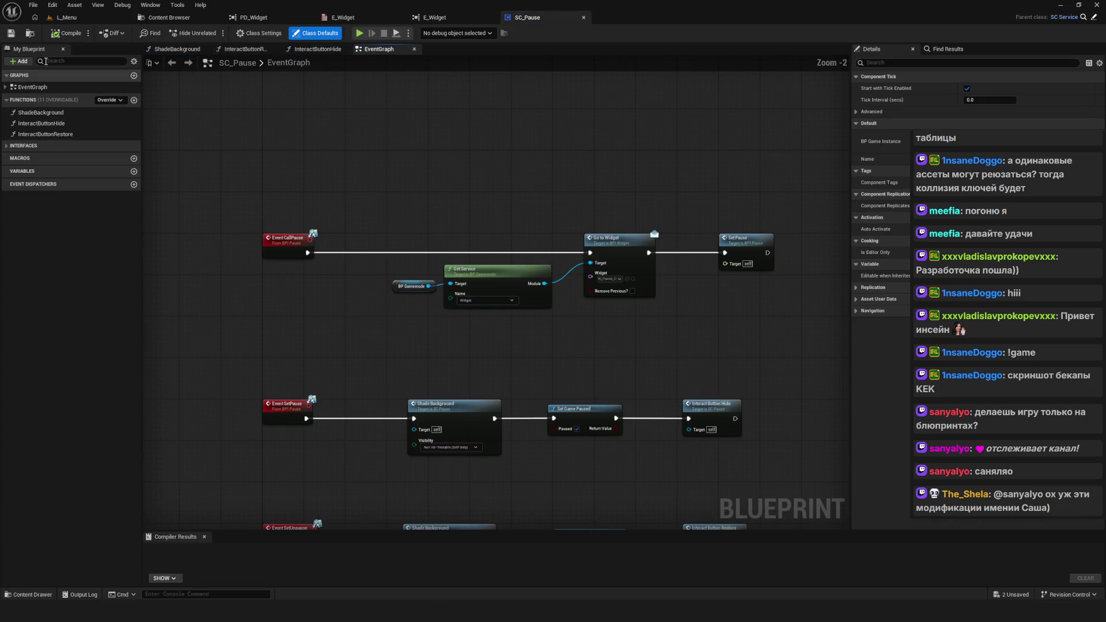
{"action": "left_click", "coordinate": [50, 36]}
{"action": "left_click_drag", "start_coordinate": [480, 296], "coordinate": [494, 208]}
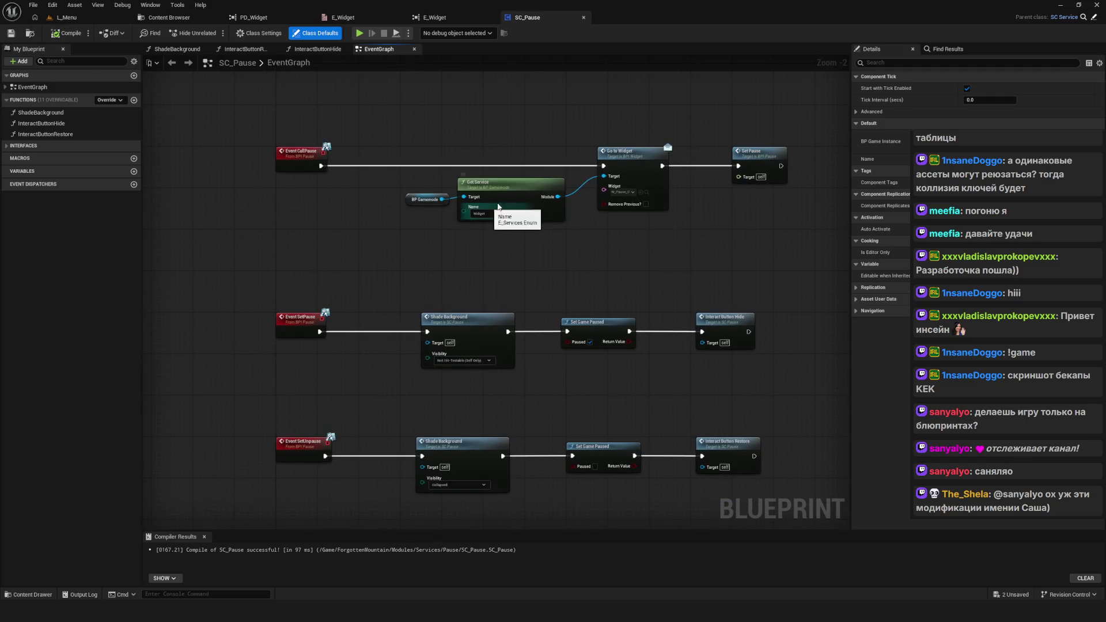
{"action": "left_click", "coordinate": [7, 146]}
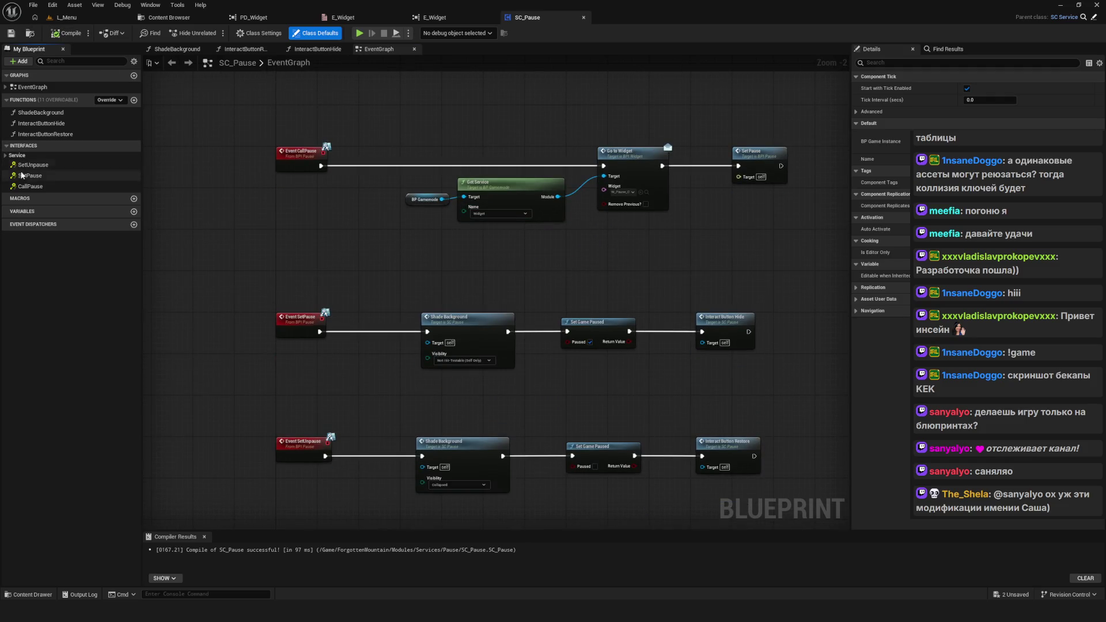
{"action": "scroll", "coordinate": [455, 282], "scroll_direction": "down", "scroll_amount": 2}
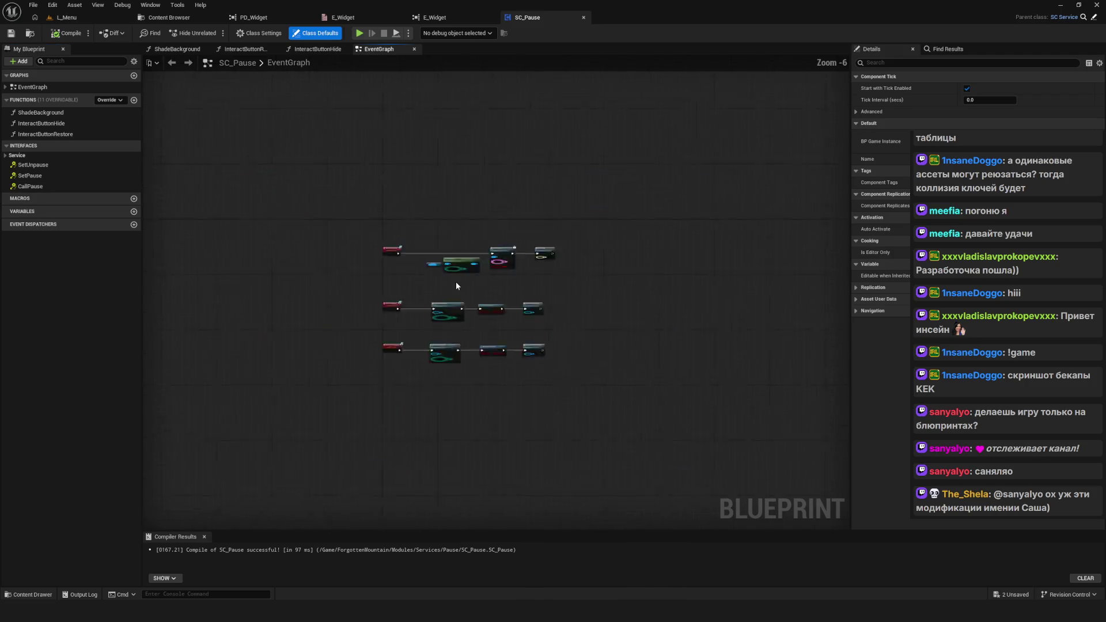
{"action": "left_click", "coordinate": [5, 157]}
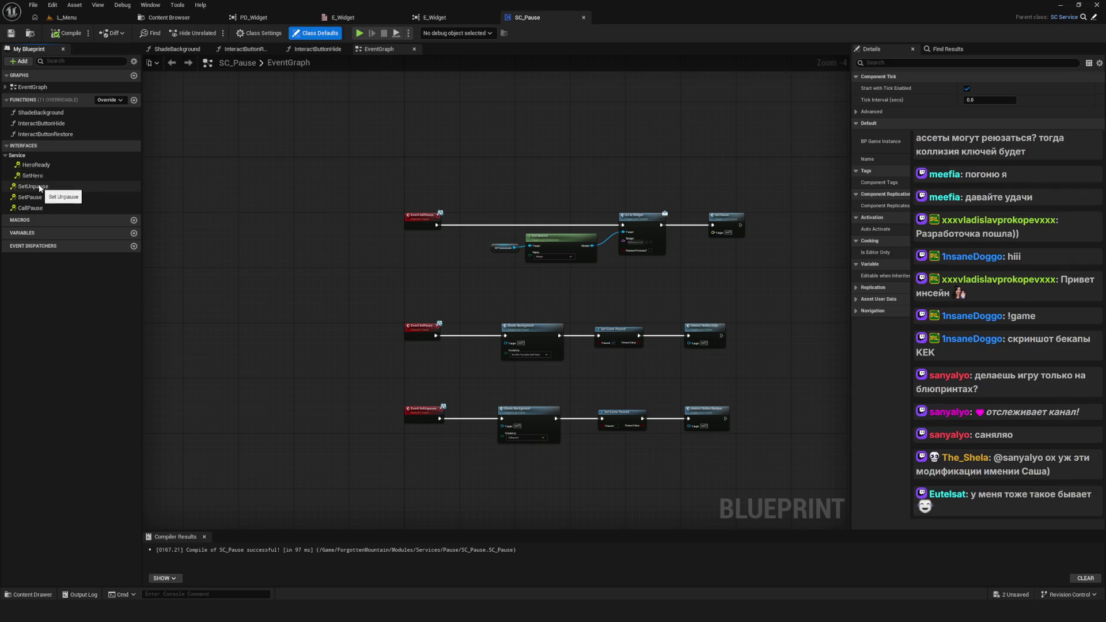
{"action": "left_click", "coordinate": [56, 155]}
{"action": "scroll", "coordinate": [513, 251], "scroll_direction": "down", "scroll_amount": 2}
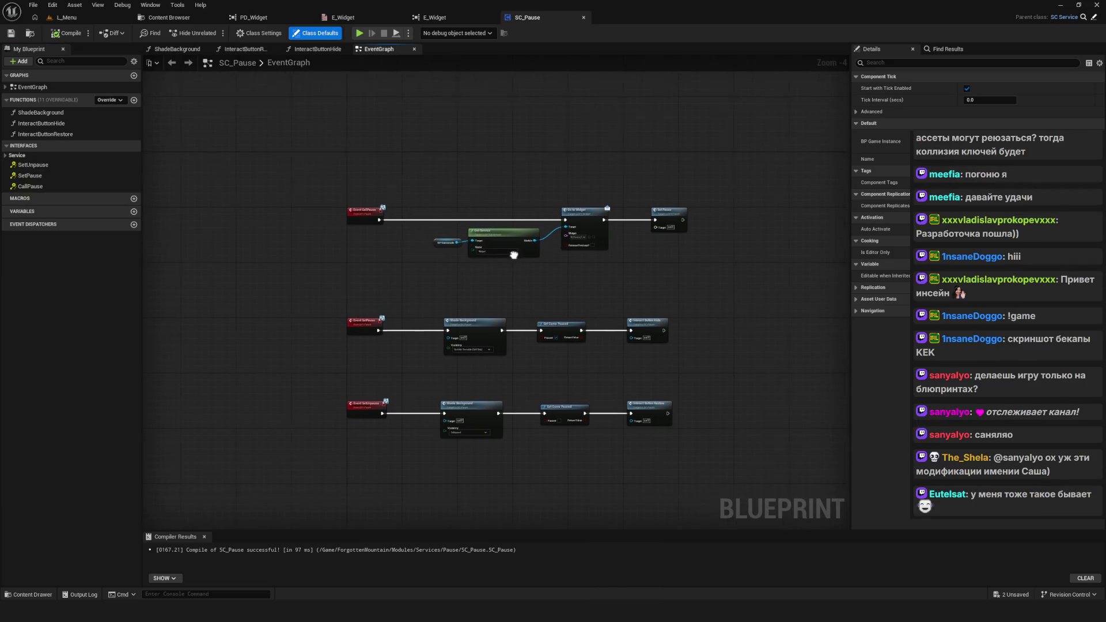
{"action": "left_click_drag", "start_coordinate": [513, 250], "coordinate": [475, 257]}
{"action": "scroll", "coordinate": [513, 249], "scroll_direction": "down", "scroll_amount": 1}
{"action": "scroll", "coordinate": [475, 257], "scroll_direction": "up", "scroll_amount": 4}
{"action": "mouse_move", "coordinate": [718, 288]}
{"action": "left_mouse_down"}
{"action": "mouse_move", "coordinate": [370, 481]}
{"action": "mouse_move", "coordinate": [402, 476]}
{"action": "left_mouse_up"}
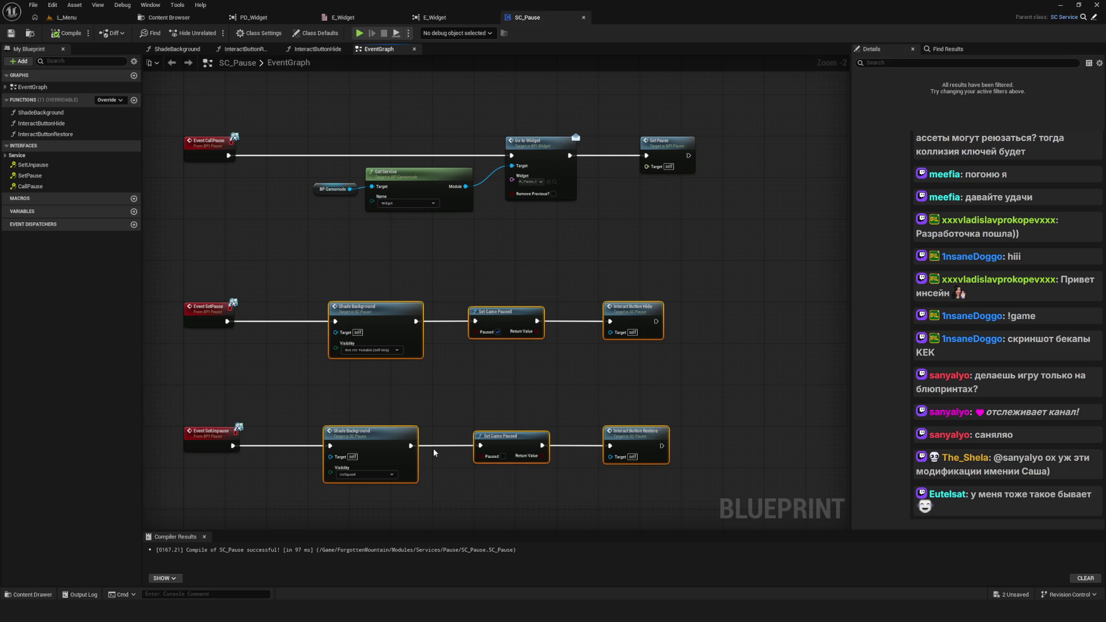
{"action": "mouse_move", "coordinate": [454, 445]}
{"action": "left_mouse_down"}
{"action": "mouse_move", "coordinate": [456, 344]}
{"action": "mouse_move", "coordinate": [472, 353]}
{"action": "left_mouse_up"}
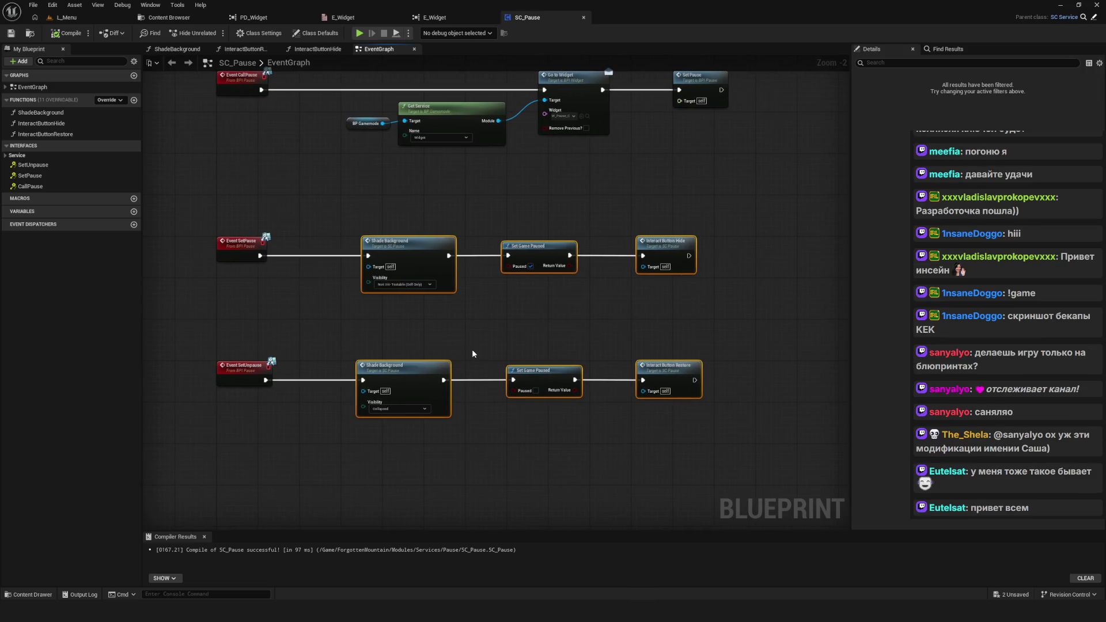
{"action": "scroll", "coordinate": [473, 353], "scroll_direction": "down", "scroll_amount": 1}
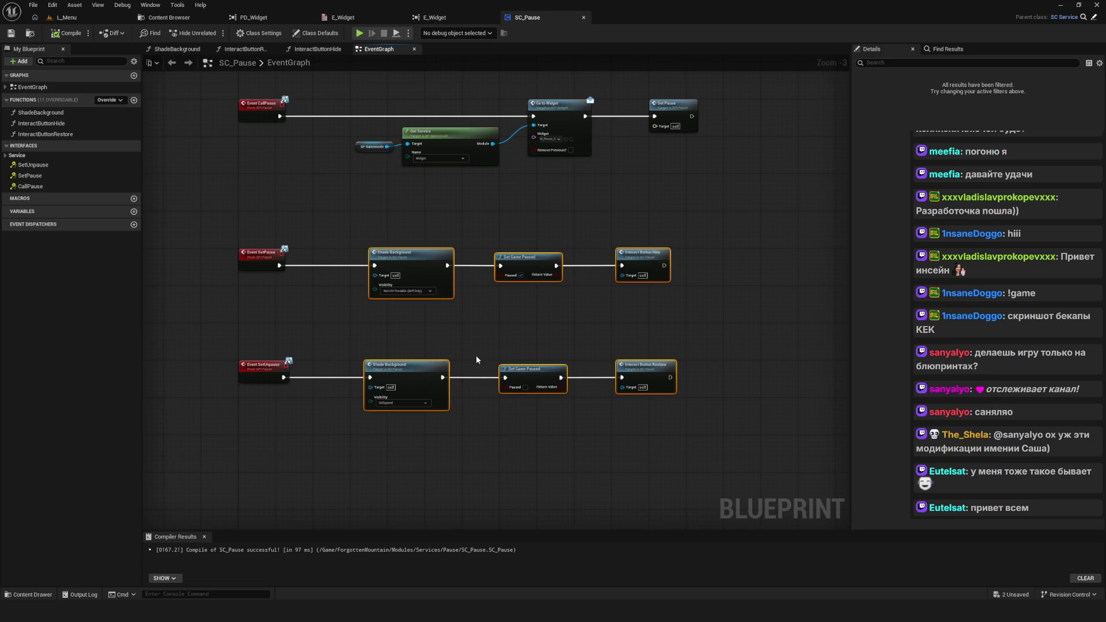
{"action": "left_click_drag", "start_coordinate": [464, 351], "coordinate": [447, 372]}
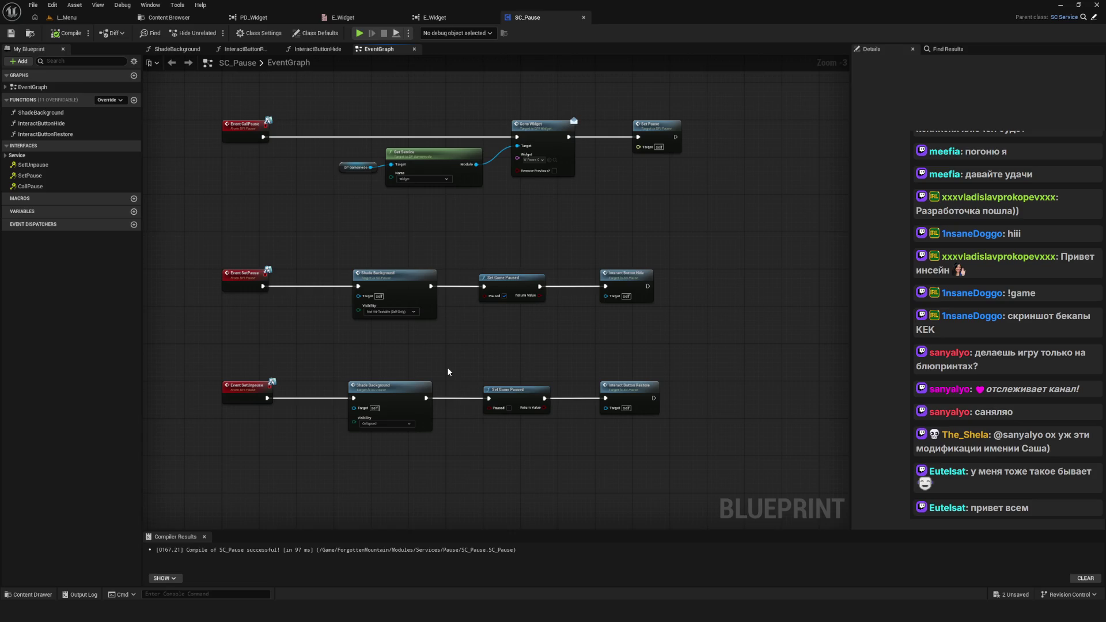
{"action": "scroll", "coordinate": [447, 370], "scroll_direction": "down", "scroll_amount": 5}
{"action": "scroll", "coordinate": [423, 371], "scroll_direction": "up", "scroll_amount": 7}
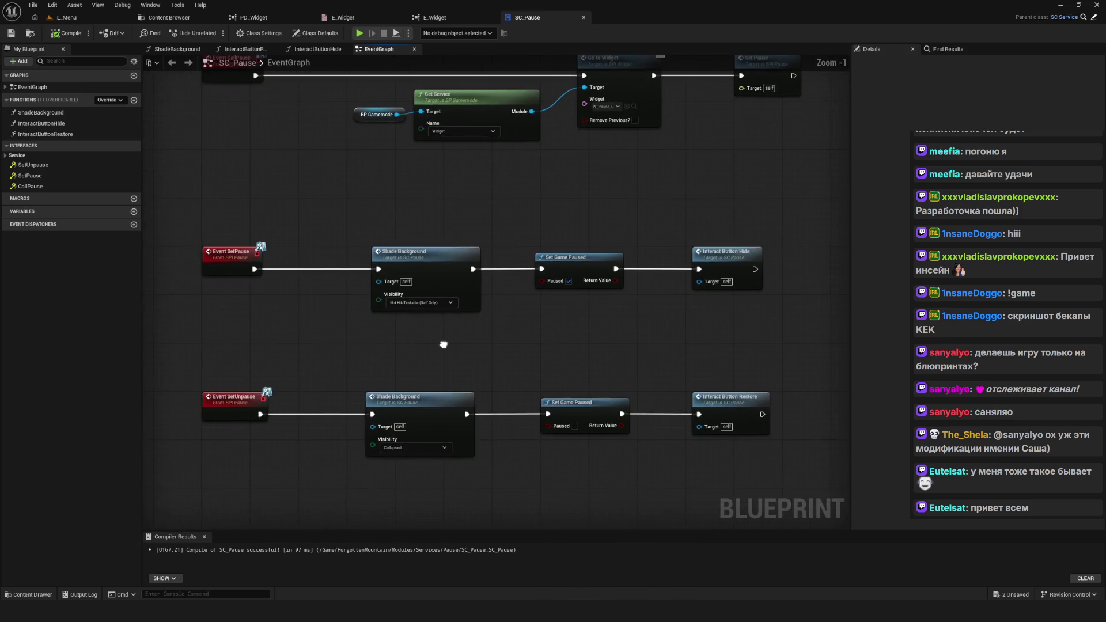
{"action": "scroll", "coordinate": [454, 352], "scroll_direction": "down", "scroll_amount": 4}
{"action": "scroll", "coordinate": [454, 351], "scroll_direction": "up", "scroll_amount": 4}
{"action": "scroll", "coordinate": [448, 371], "scroll_direction": "down", "scroll_amount": 4}
{"action": "scroll", "coordinate": [495, 382], "scroll_direction": "up", "scroll_amount": 4}
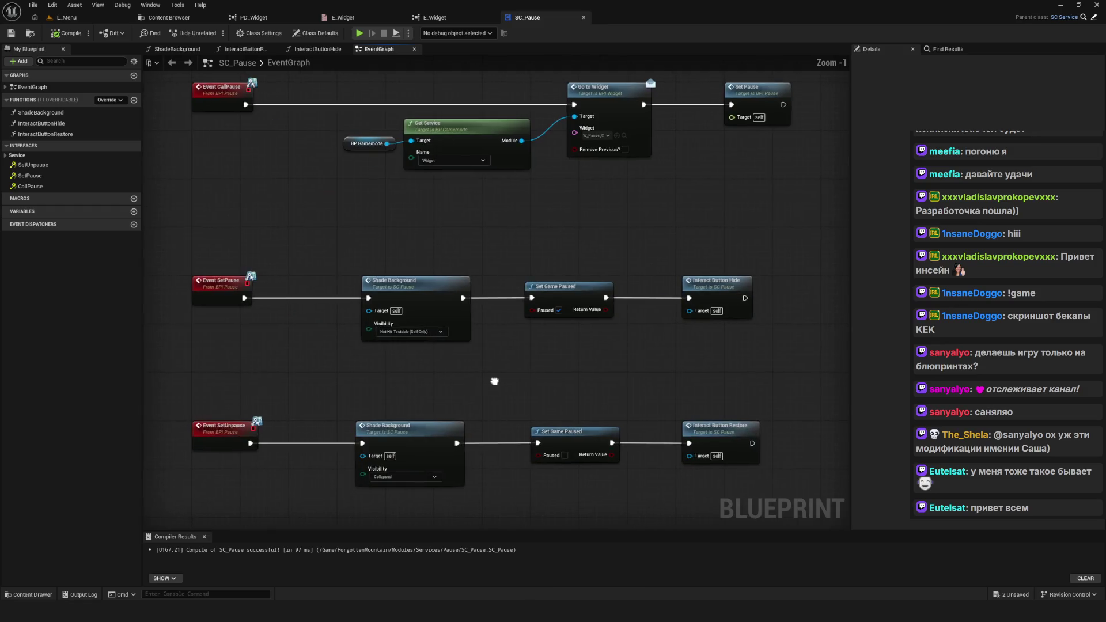
{"action": "left_click_drag", "start_coordinate": [495, 382], "coordinate": [487, 391]}
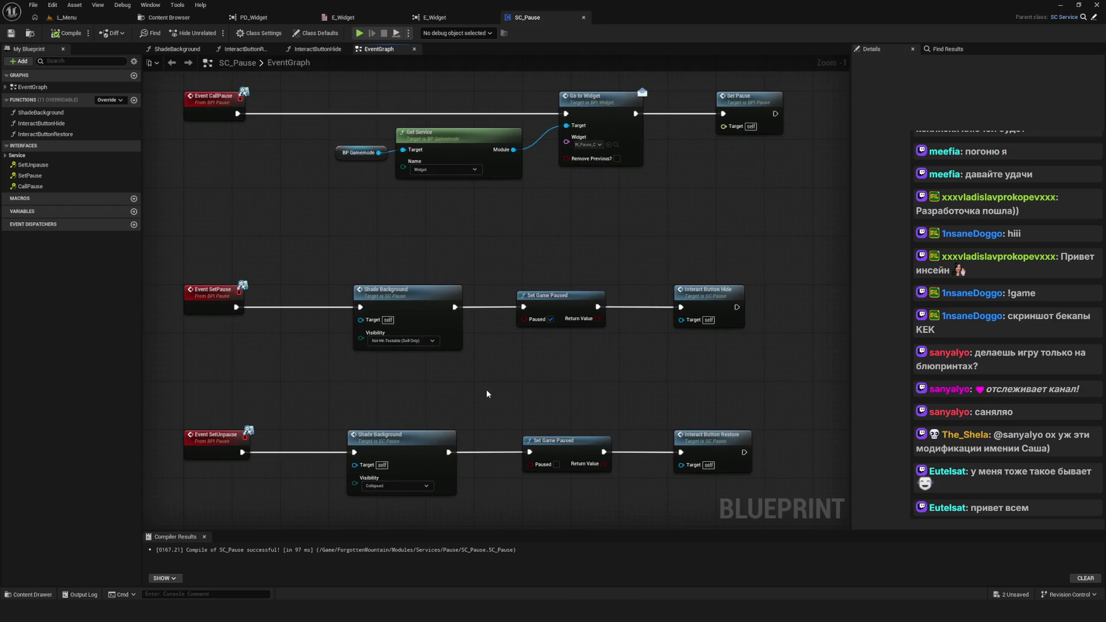
{"action": "left_click_drag", "start_coordinate": [489, 392], "coordinate": [495, 393]}
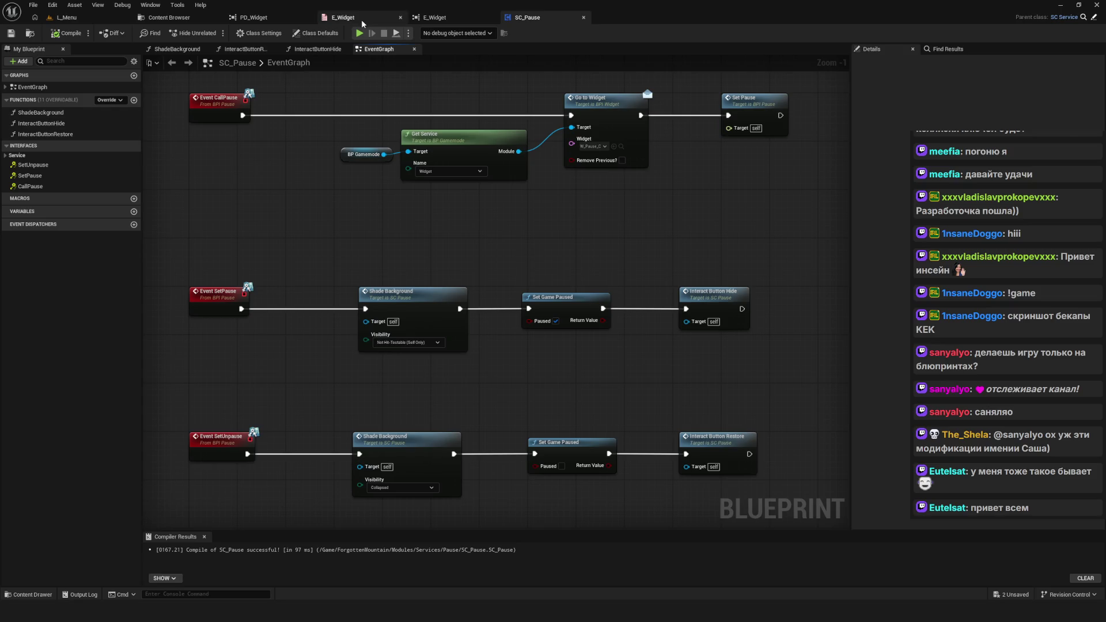
Step: Refresh the E_Widget references and close the SC_Pause blueprint
{"action": "left_click", "coordinate": [345, 17]}
{"action": "left_click", "coordinate": [438, 20]}
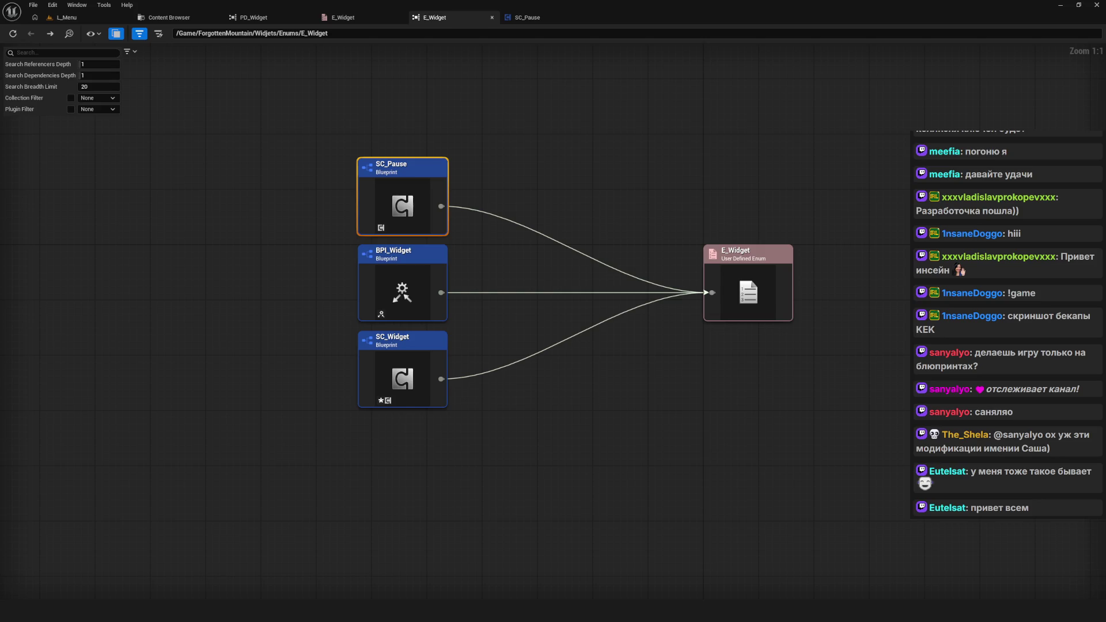
{"action": "left_click", "coordinate": [13, 33]}
{"action": "left_click", "coordinate": [524, 18]}
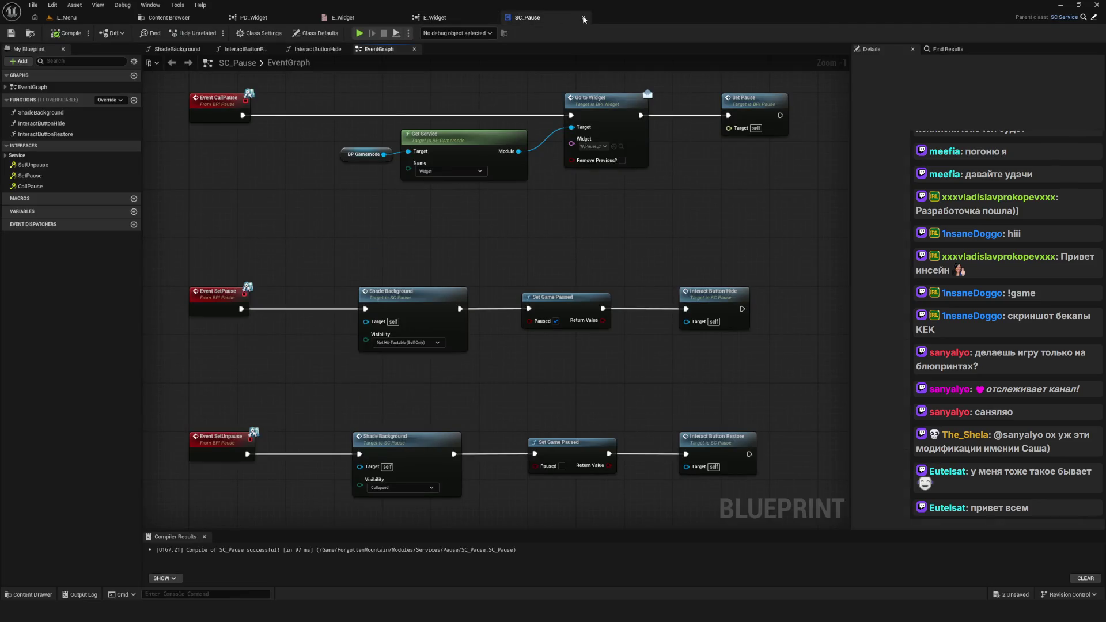
{"action": "left_click", "coordinate": [584, 18]}
Step: Open the BPI_Widget interface from the Modules/Services/Widget folder
{"action": "left_click", "coordinate": [379, 199]}
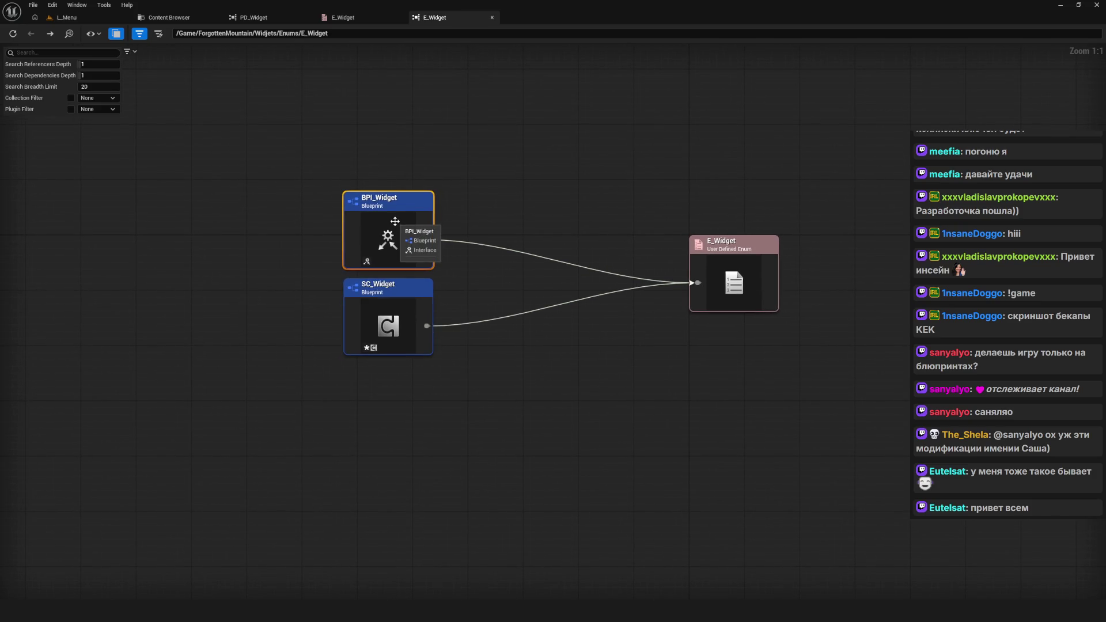
{"action": "left_click", "coordinate": [171, 17]}
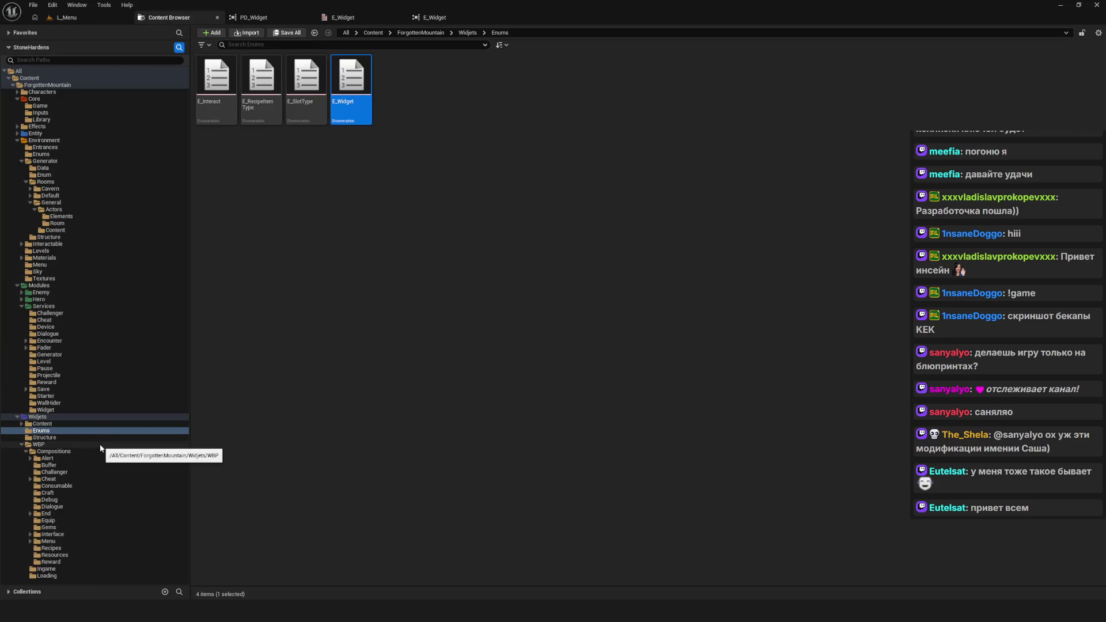
{"action": "left_click", "coordinate": [46, 411]}
{"action": "double_click", "coordinate": [216, 78]}
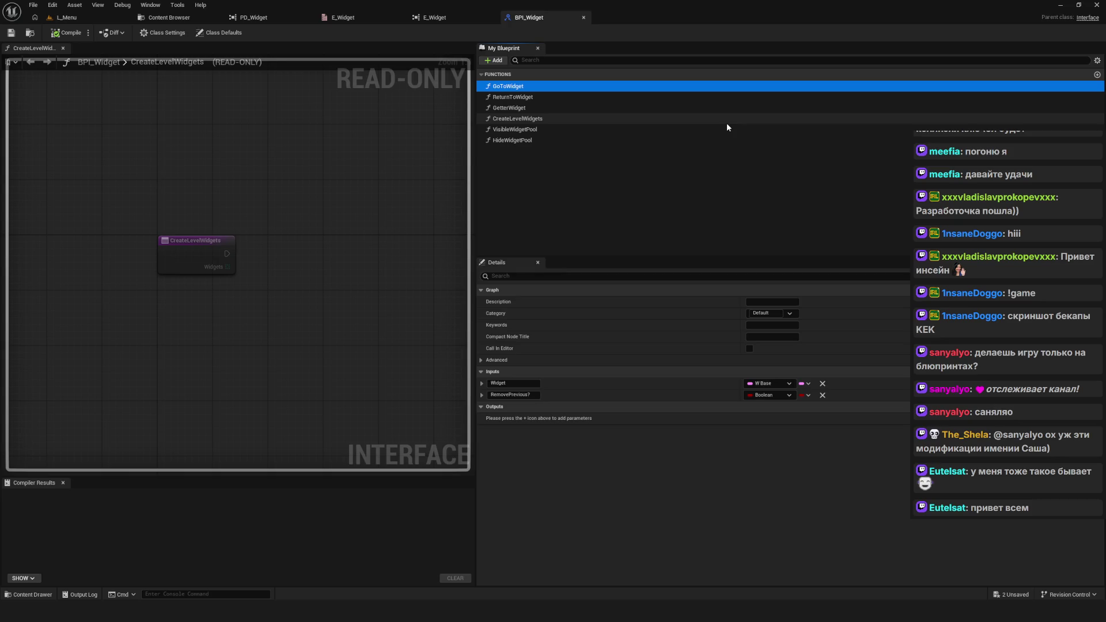
Step: Step through BPI_Widget's functions: GetterWidget, CreateLevelWidgets, VisibleWidgetPool, HideWidgetPool and GoToWidget
{"action": "key", "text": "Down"}
{"action": "key", "text": "Down"}
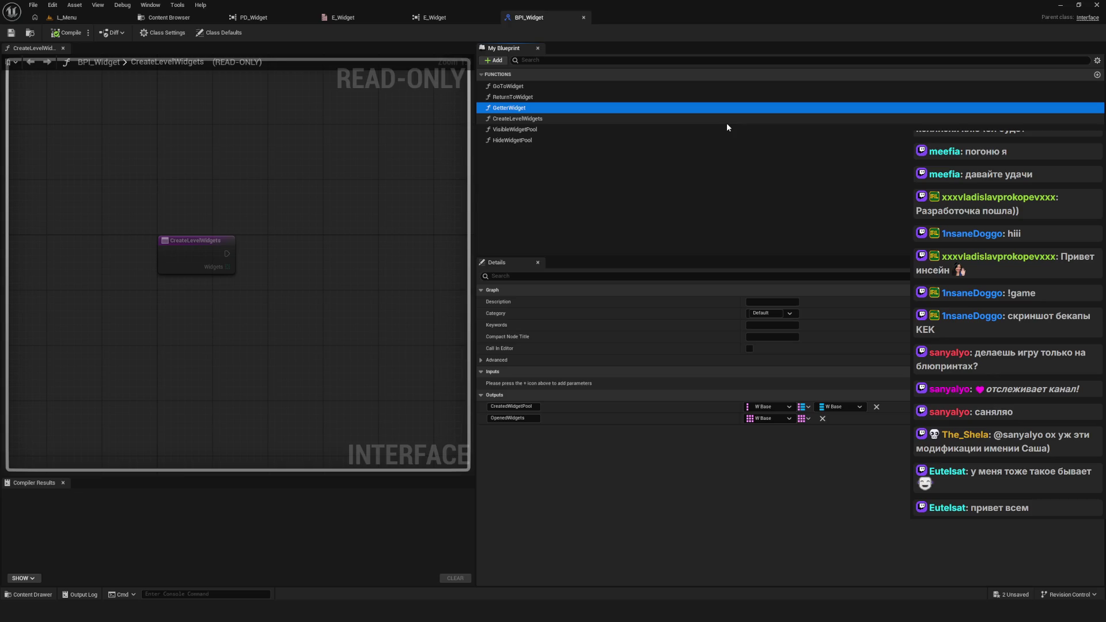
{"action": "key", "text": "Down"}
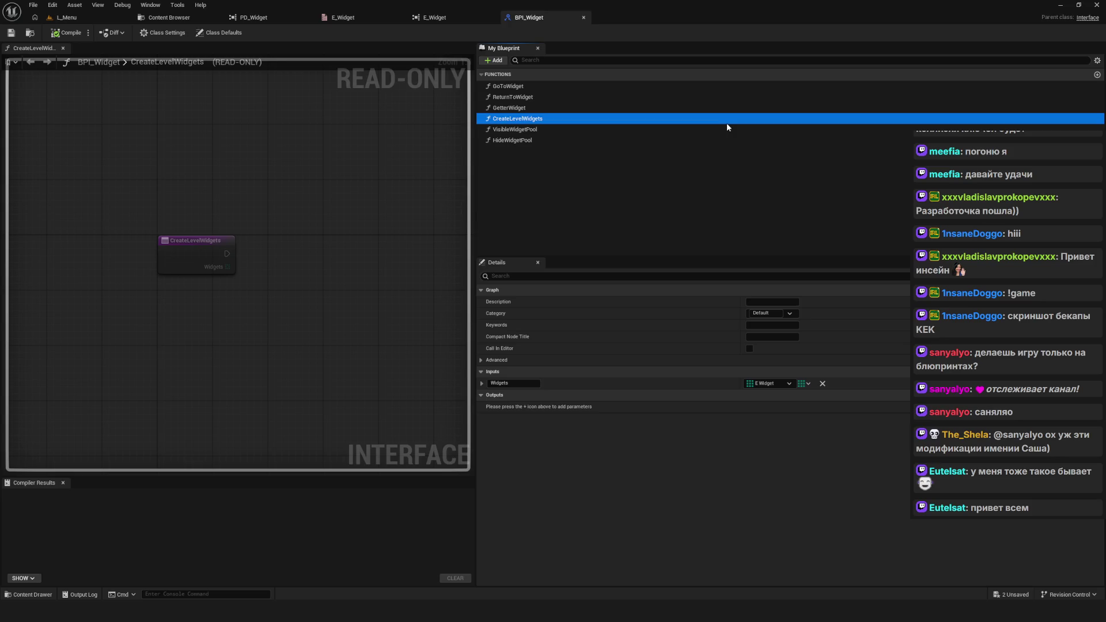
{"action": "left_click", "coordinate": [658, 132]}
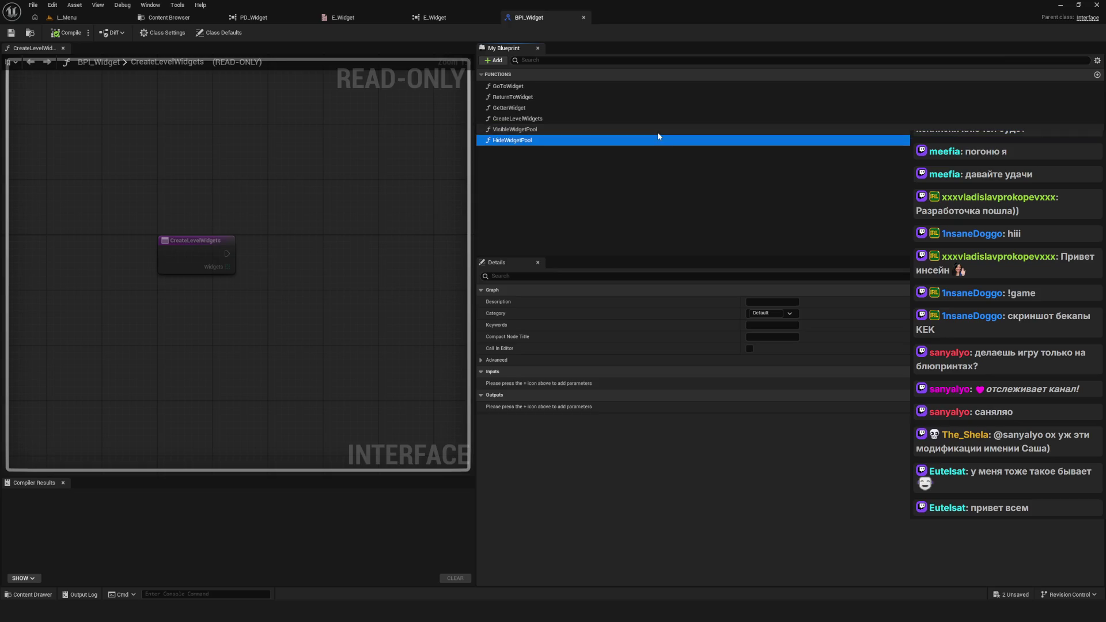
{"action": "key", "text": "Down"}
{"action": "left_click", "coordinate": [658, 136]}
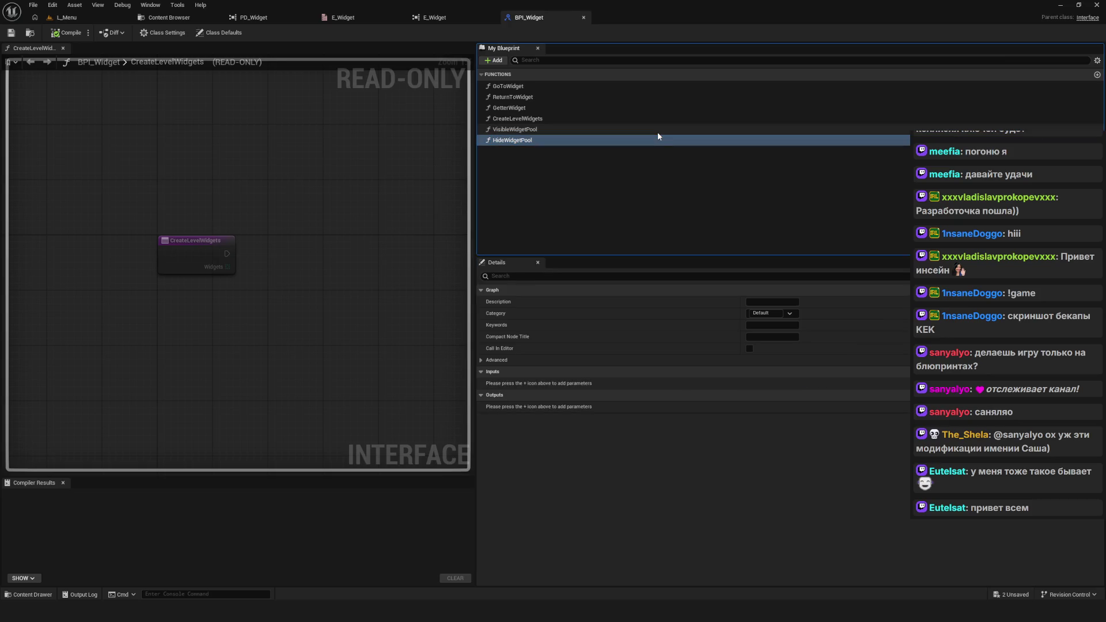
{"action": "left_click", "coordinate": [518, 87]}
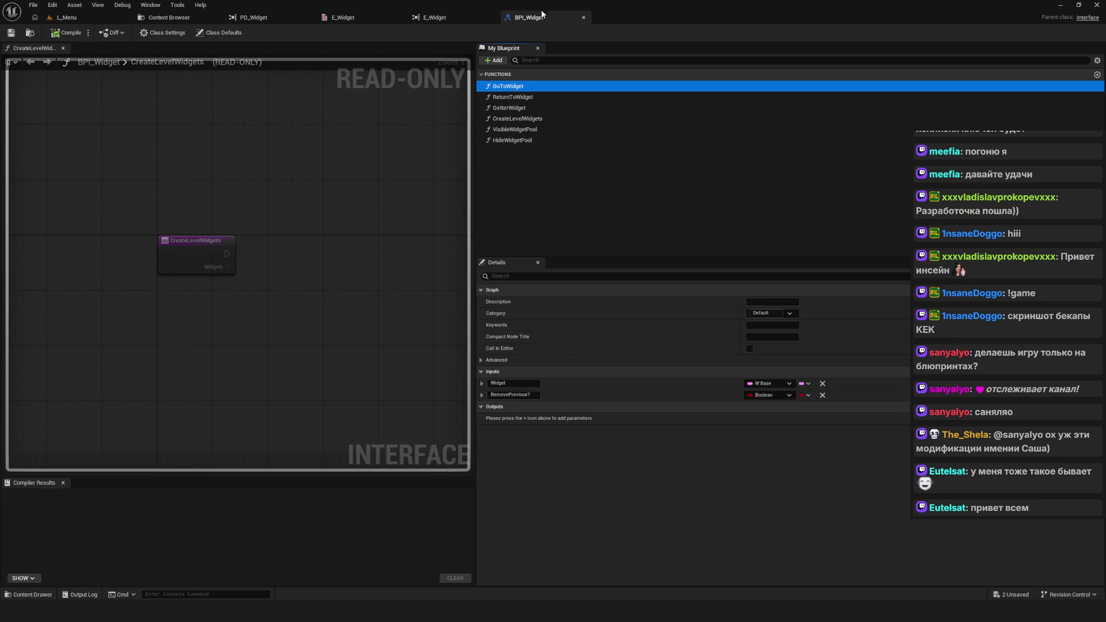
Step: Check the BPI_Widget referencer in the E_Widget reference graph, then compile BPI_Widget
{"action": "left_click", "coordinate": [434, 17]}
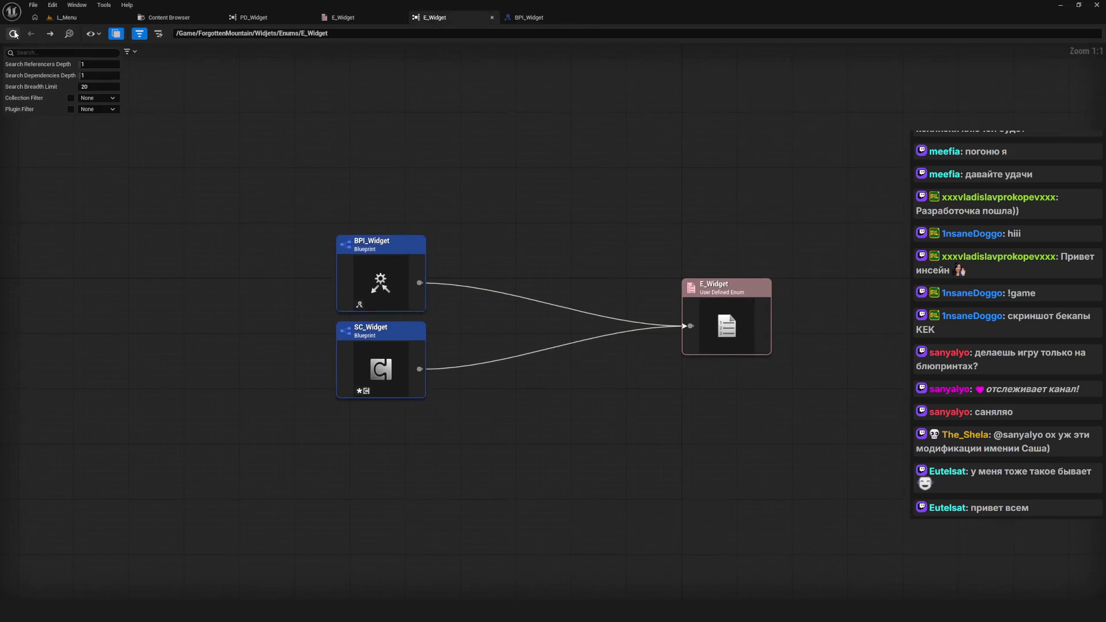
{"action": "mouse_move", "coordinate": [310, 188]}
{"action": "left_mouse_down"}
{"action": "mouse_move", "coordinate": [488, 311]}
{"action": "mouse_move", "coordinate": [506, 309]}
{"action": "left_mouse_up"}
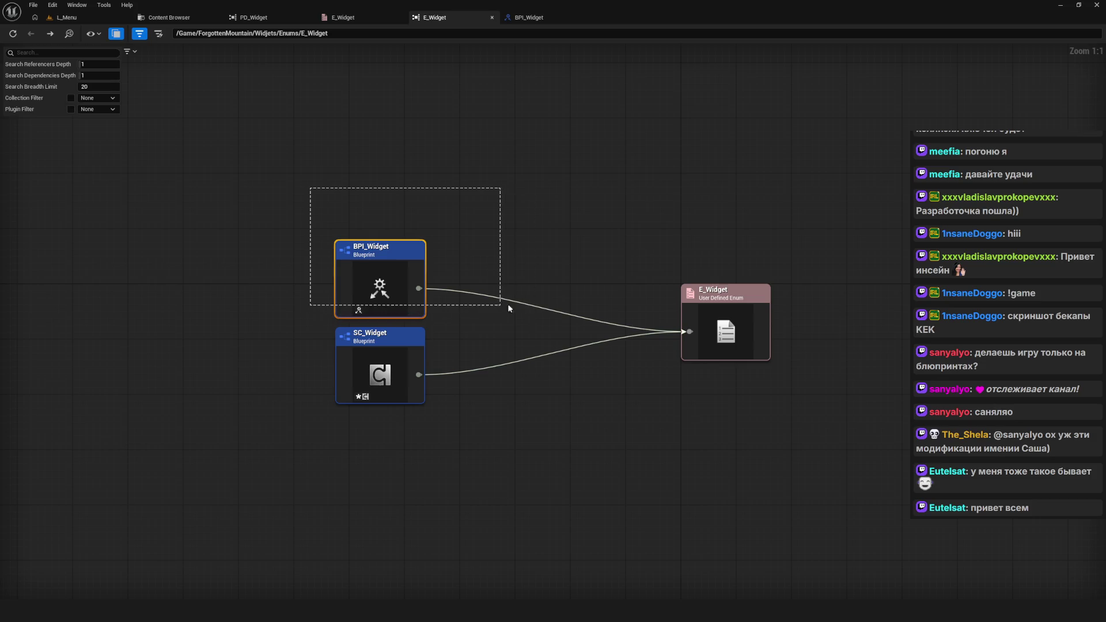
{"action": "left_click", "coordinate": [528, 17]}
{"action": "left_click", "coordinate": [513, 97]}
{"action": "left_click", "coordinate": [508, 86]}
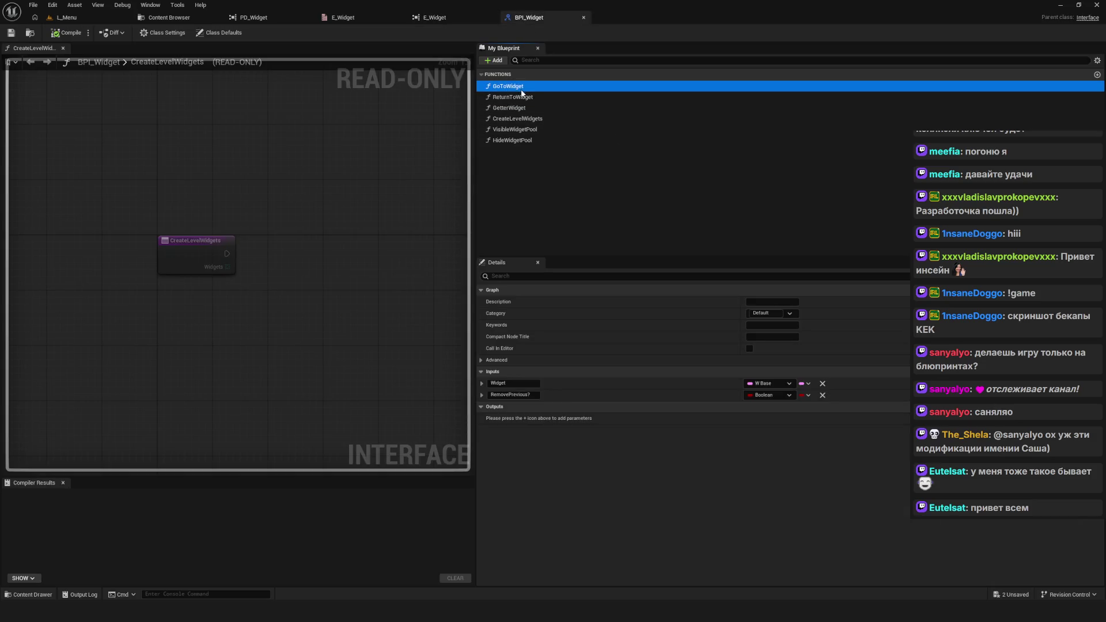
{"action": "left_click", "coordinate": [67, 33]}
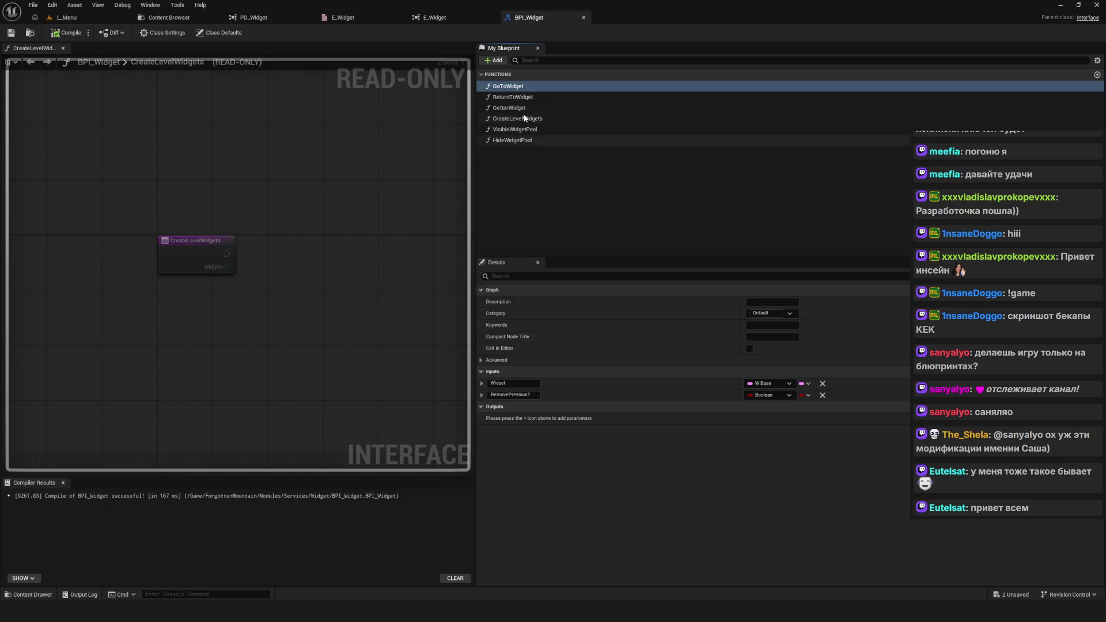
Step: Re-inspect ReturnToWidget, GoToWidget and GetterWidget, ending on CreateLevelWidgets' E Widget input
{"action": "left_click", "coordinate": [518, 97]}
{"action": "left_click", "coordinate": [510, 86]}
{"action": "key", "text": "Down"}
{"action": "key", "text": "Down"}
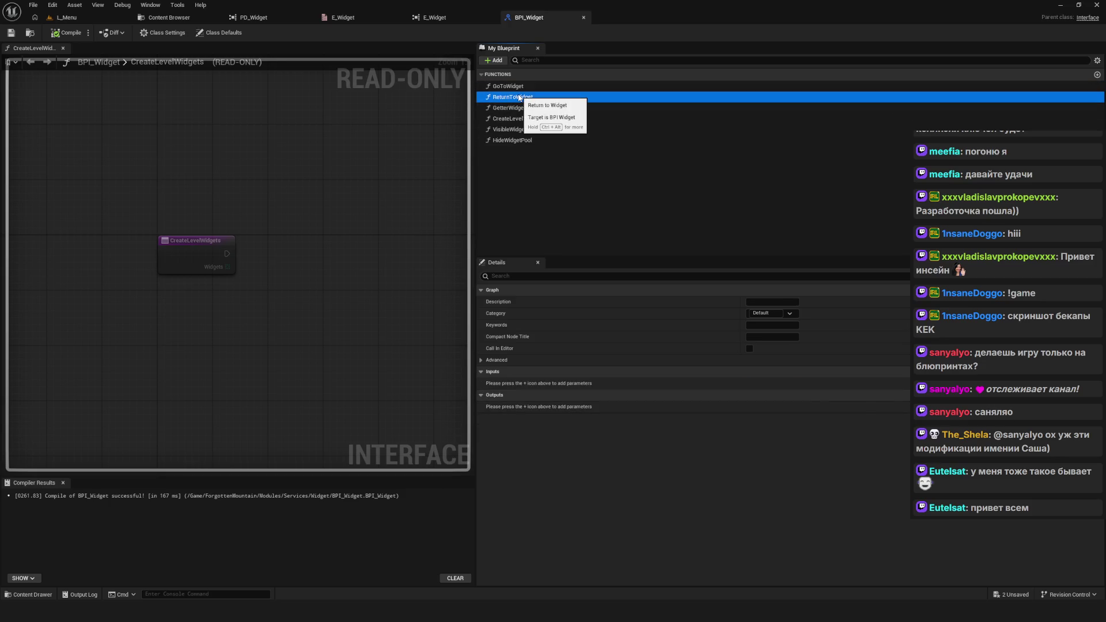
{"action": "key", "text": "Down"}
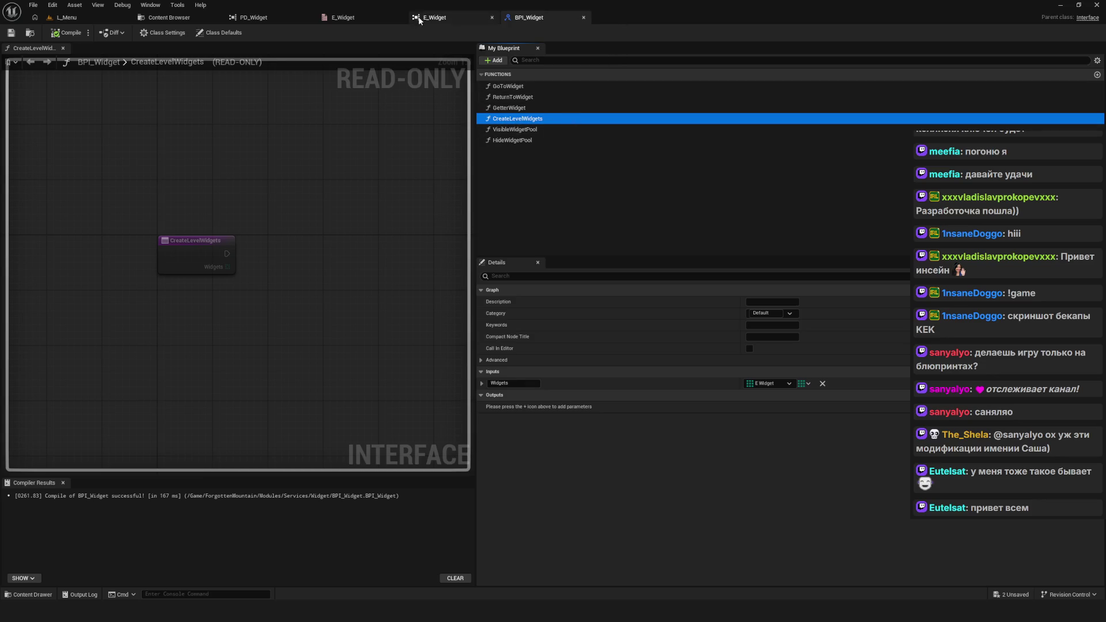
Step: Open BP_Gamemode from Core/Game with its search panel, then return to BPI_Widget
{"action": "left_click", "coordinate": [167, 19]}
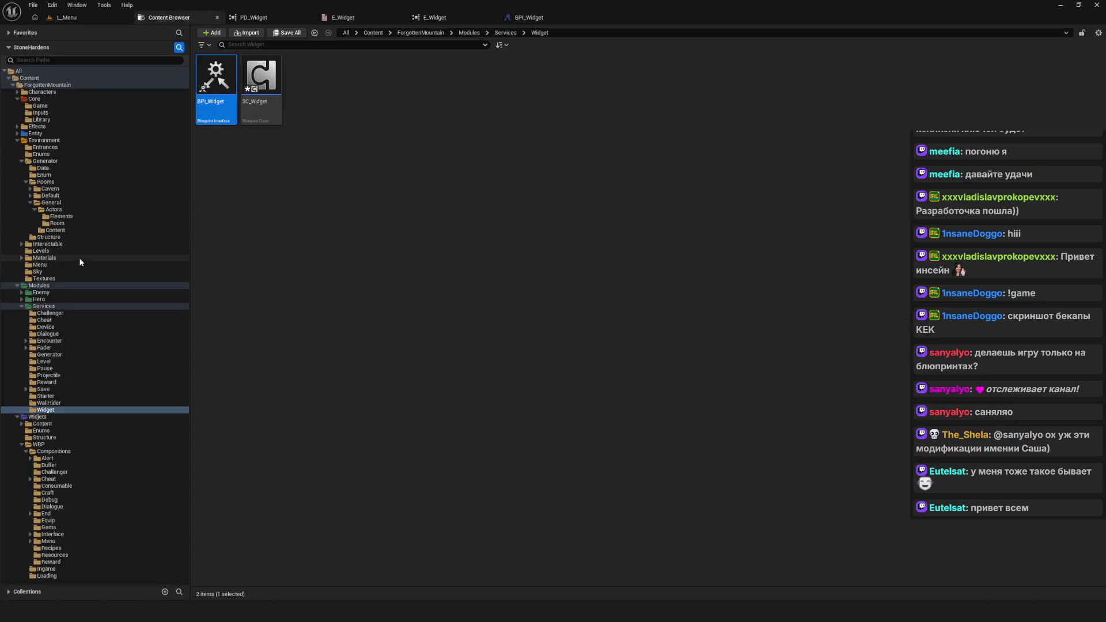
{"action": "left_click", "coordinate": [40, 99]}
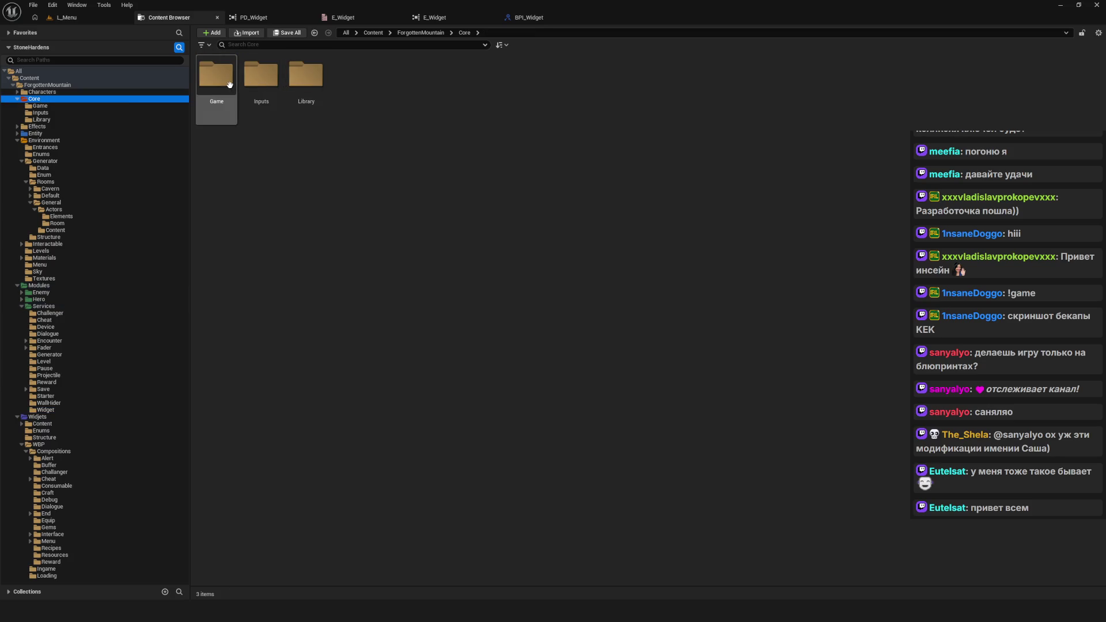
{"action": "double_click", "coordinate": [229, 85]}
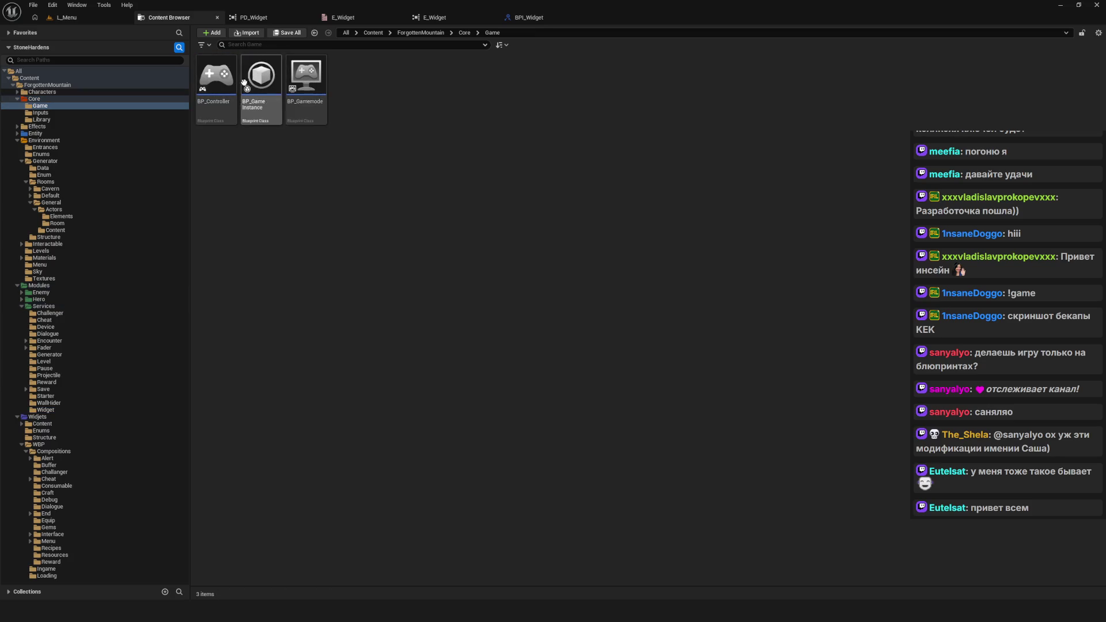
{"action": "left_click", "coordinate": [306, 81]}
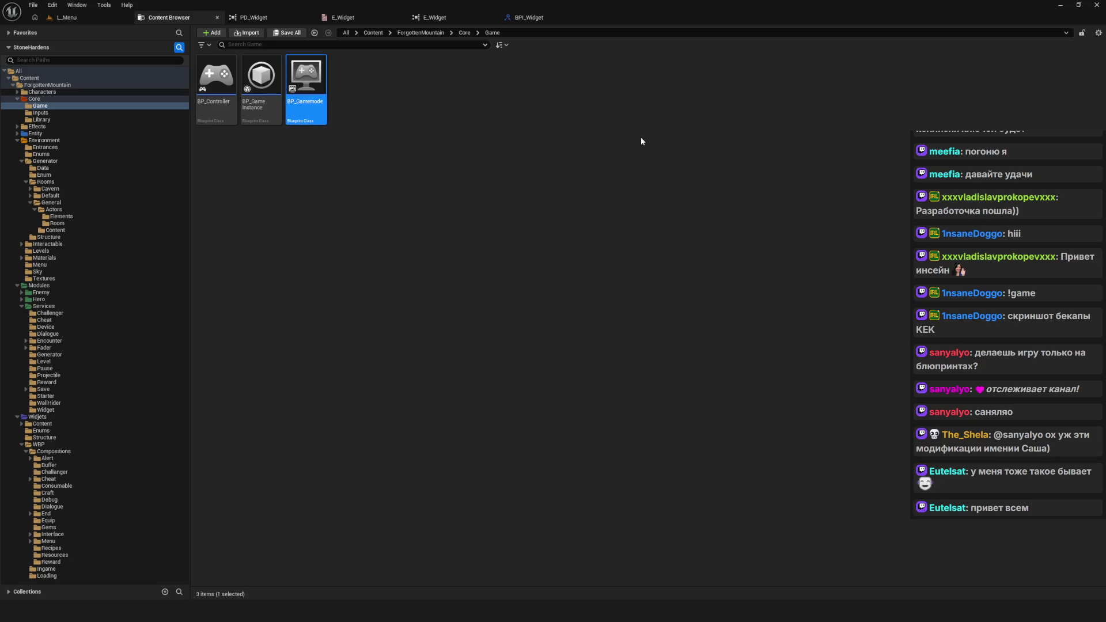
{"action": "key", "text": "Return"}
{"action": "key", "text": "ctrl+f"}
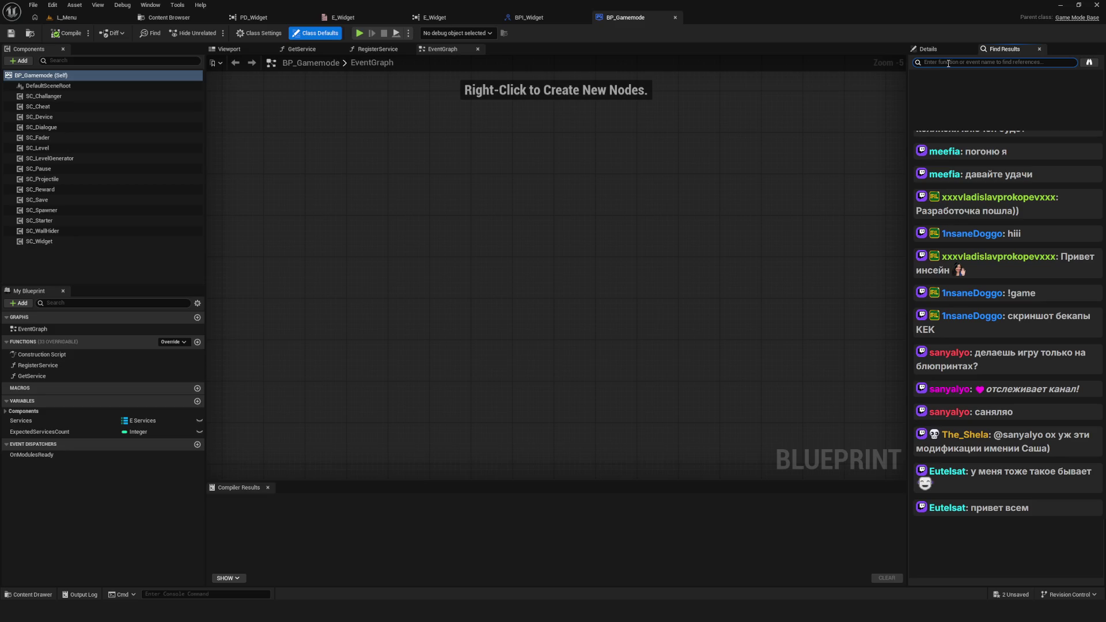
{"action": "left_click", "coordinate": [534, 19]}
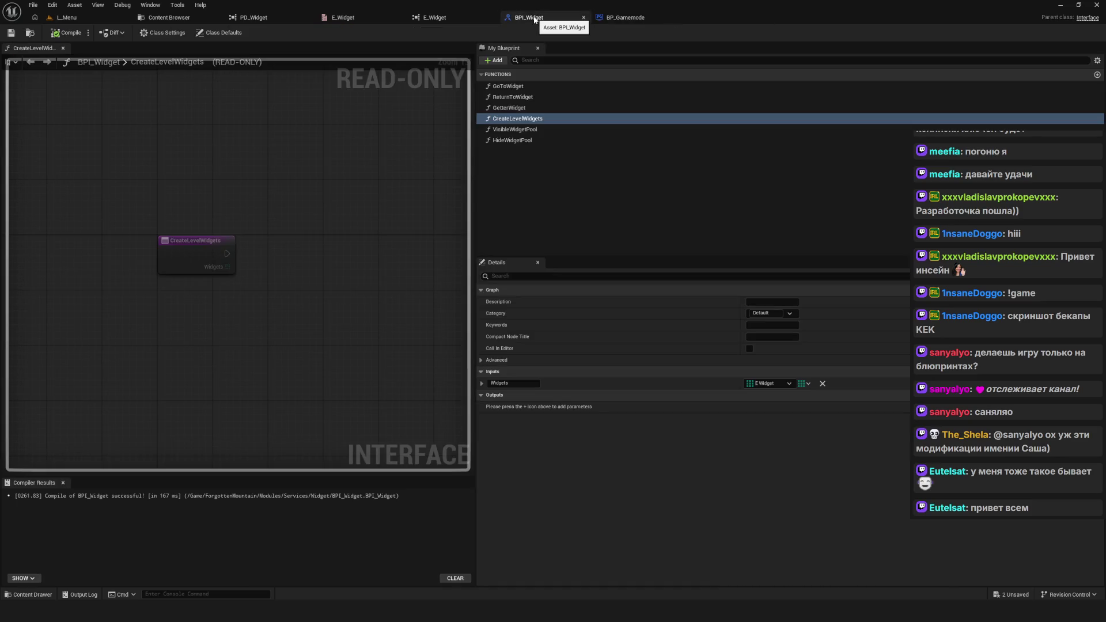
Step: Check CreateLevelWidgets' references, delete the function, and compile and save BPI_Widget
{"action": "right_click", "coordinate": [531, 119]}
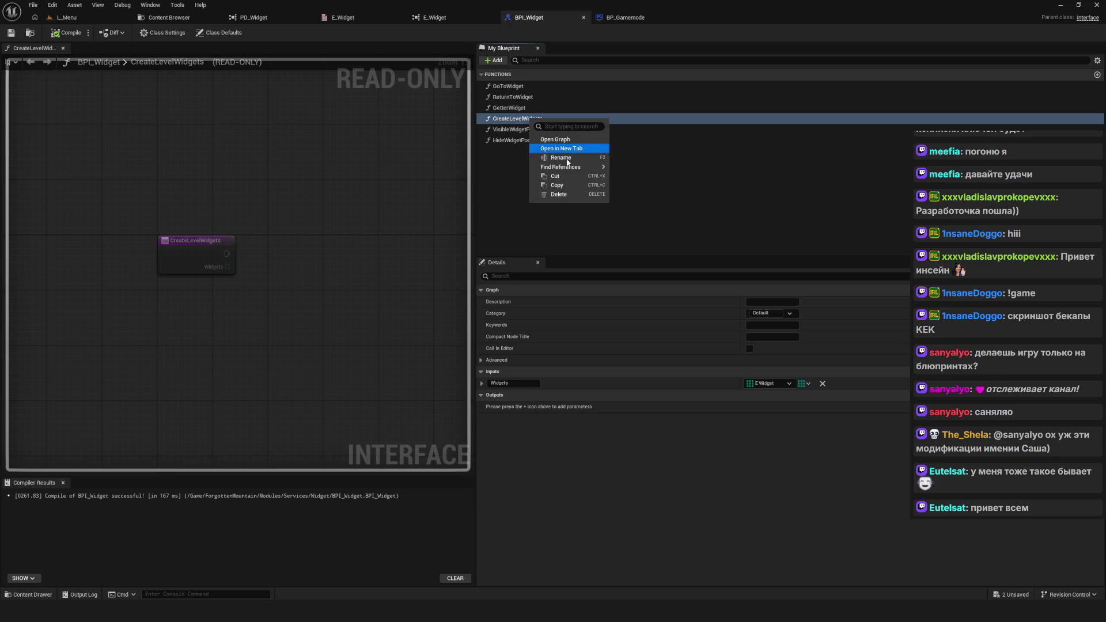
{"action": "mouse_move", "coordinate": [567, 166]}
{"action": "left_click", "coordinate": [656, 182]}
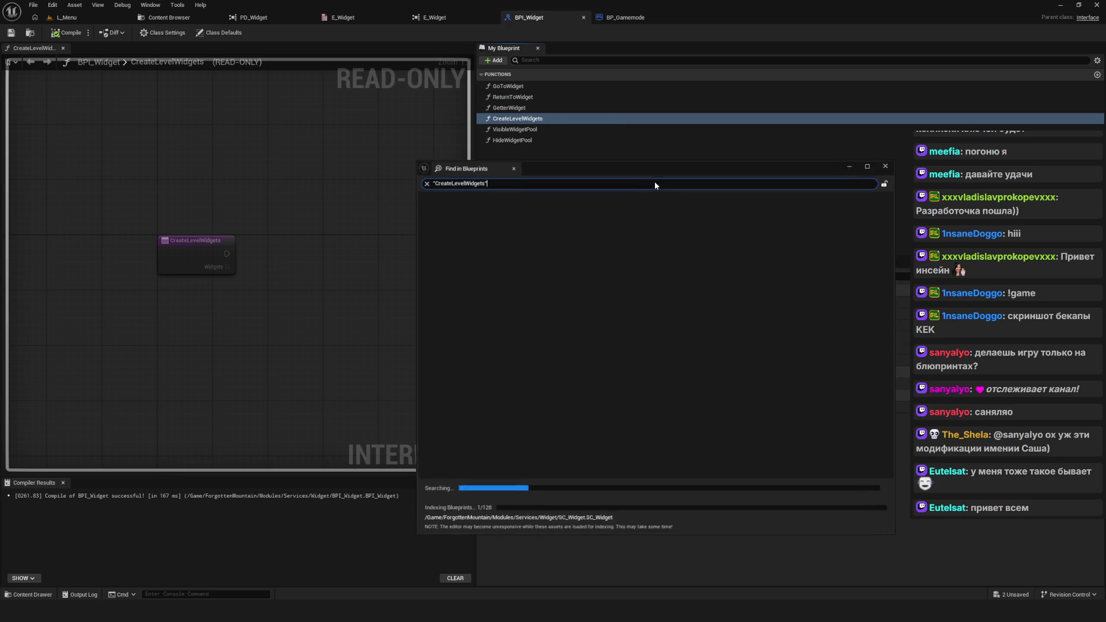
{"action": "left_click_drag", "start_coordinate": [604, 169], "coordinate": [256, 154]}
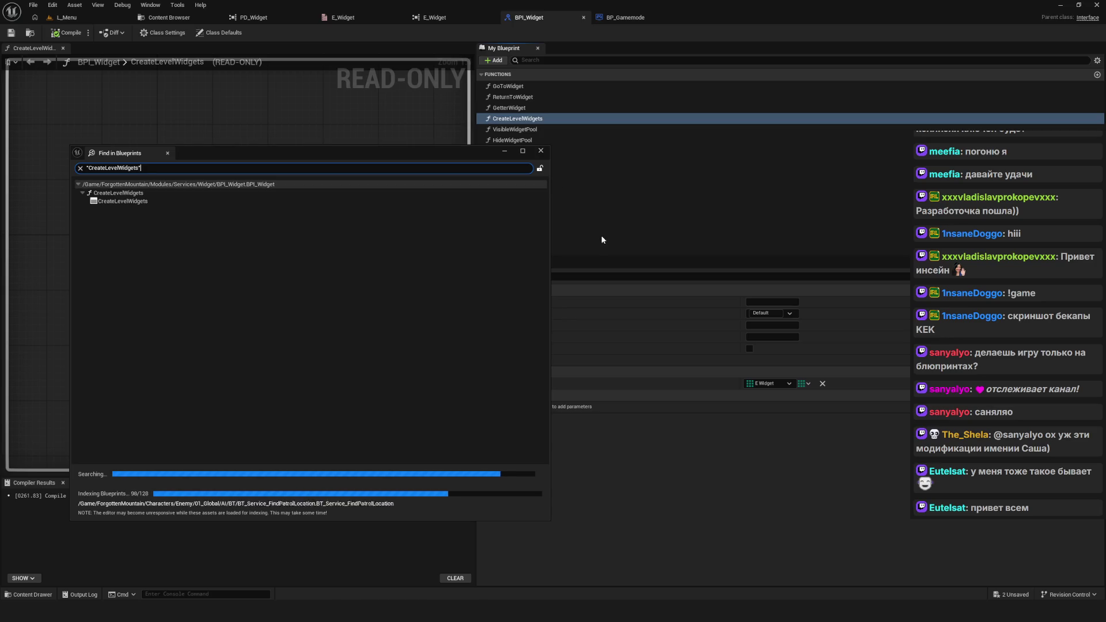
{"action": "left_click", "coordinate": [541, 151]}
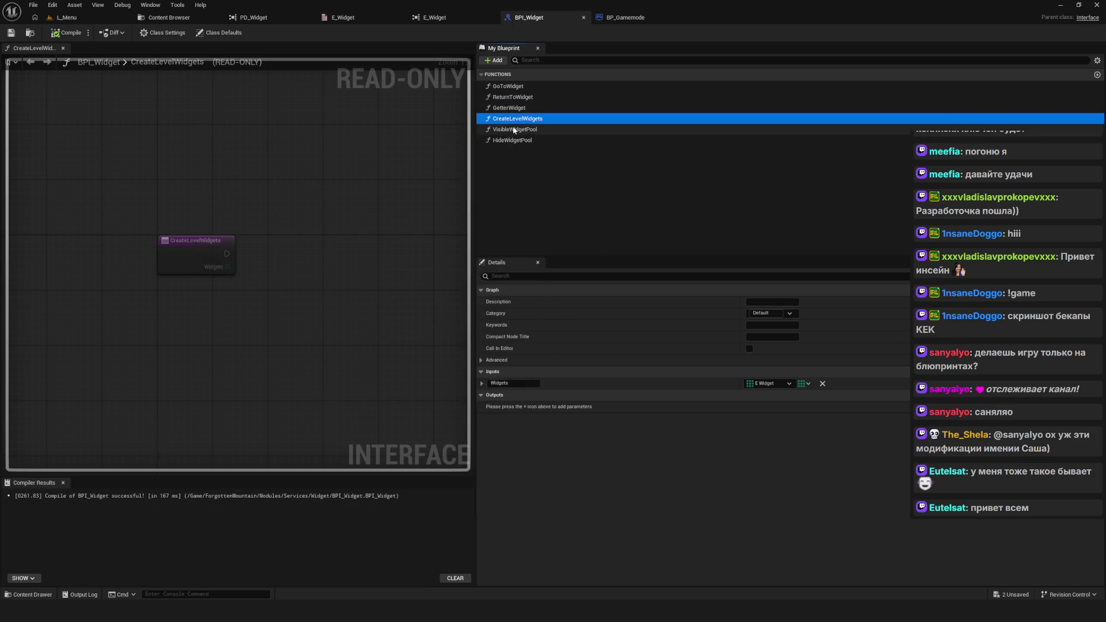
{"action": "key", "text": "Delete"}
{"action": "left_click", "coordinate": [66, 32]}
{"action": "left_click", "coordinate": [11, 33]}
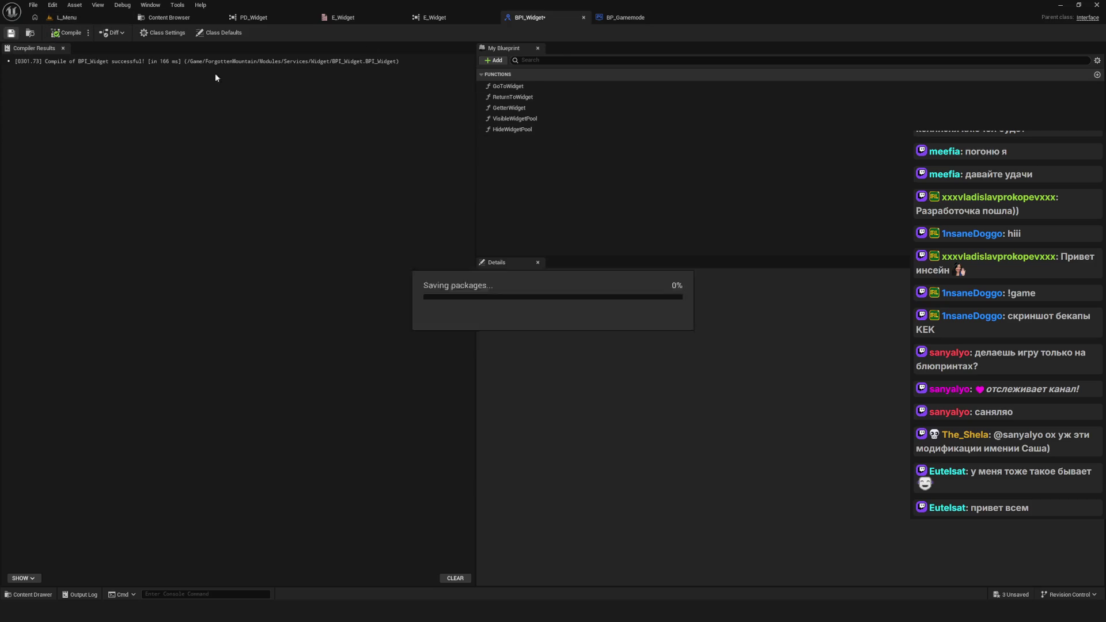
Step: Search all blueprints for uses of VisibleWidgetPool and HideWidgetPool
{"action": "right_click", "coordinate": [520, 121]}
{"action": "mouse_move", "coordinate": [570, 169]}
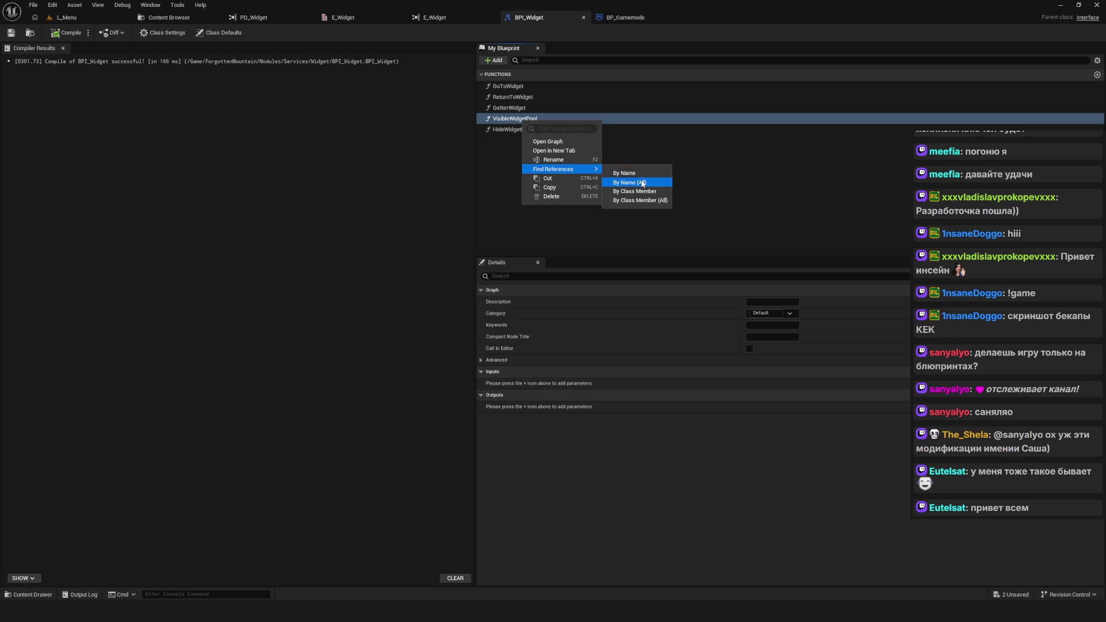
{"action": "left_click", "coordinate": [642, 183]}
{"action": "left_click", "coordinate": [541, 152]}
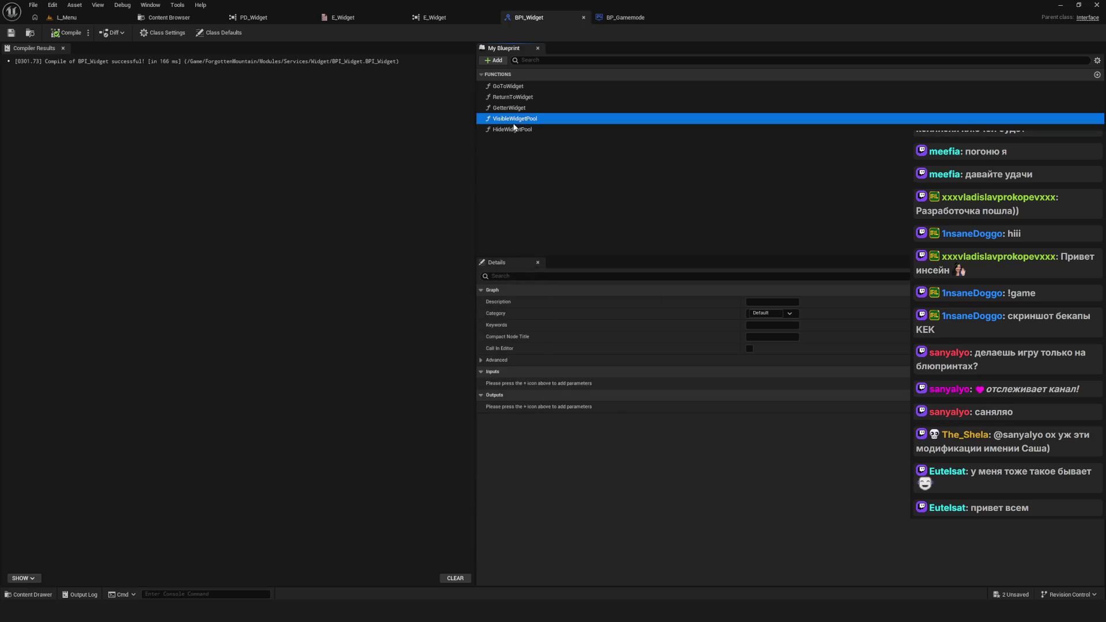
{"action": "right_click", "coordinate": [518, 129]}
{"action": "mouse_move", "coordinate": [571, 178]}
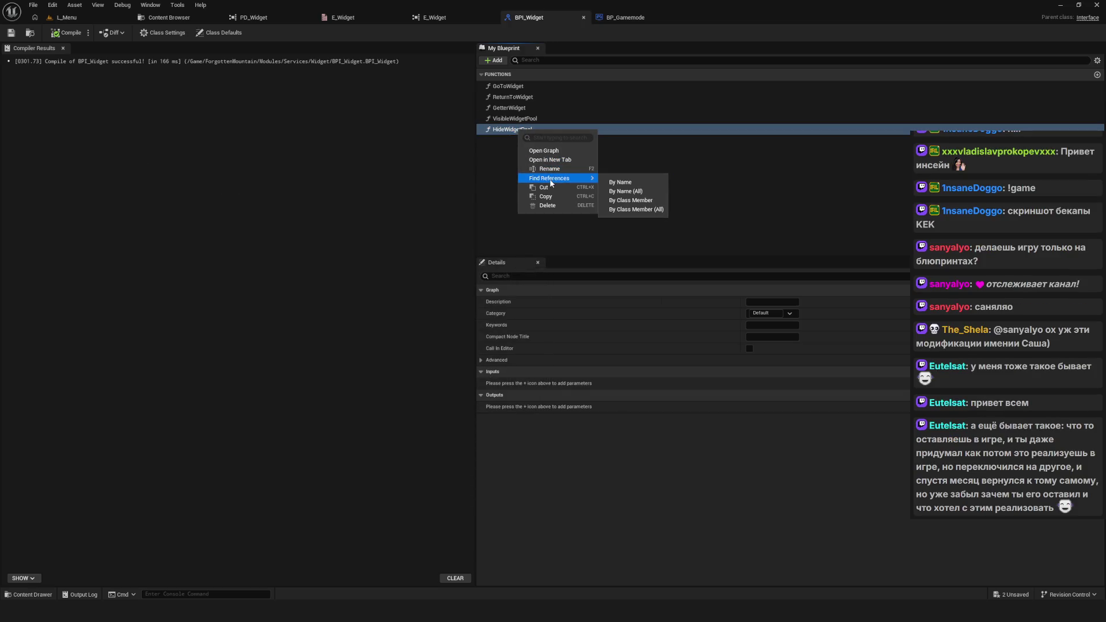
{"action": "left_click", "coordinate": [665, 200]}
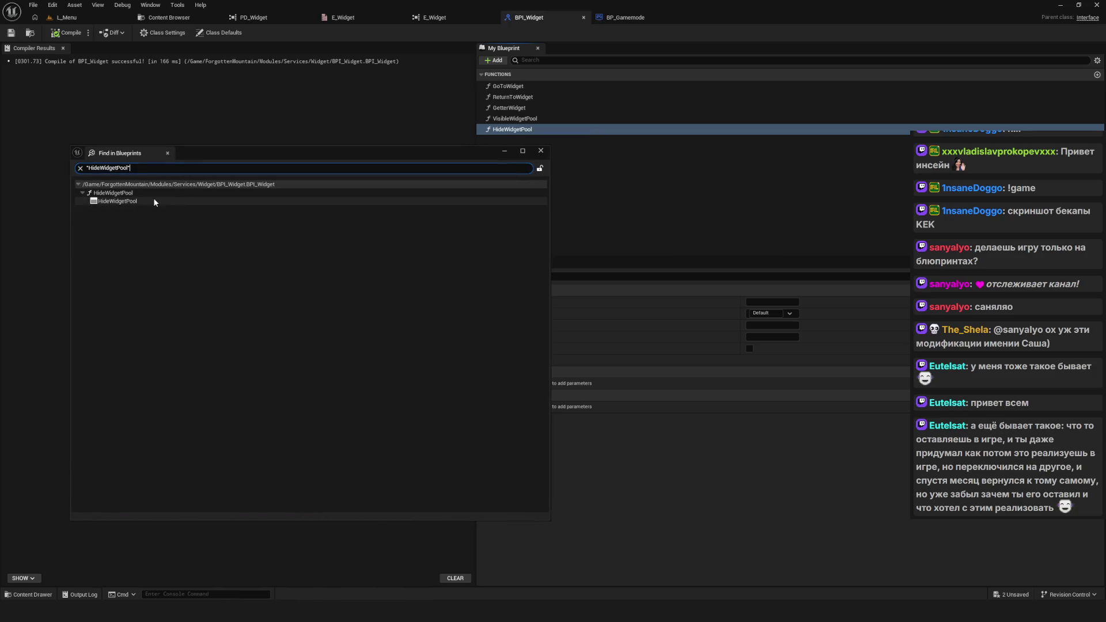
{"action": "left_click", "coordinate": [543, 152]}
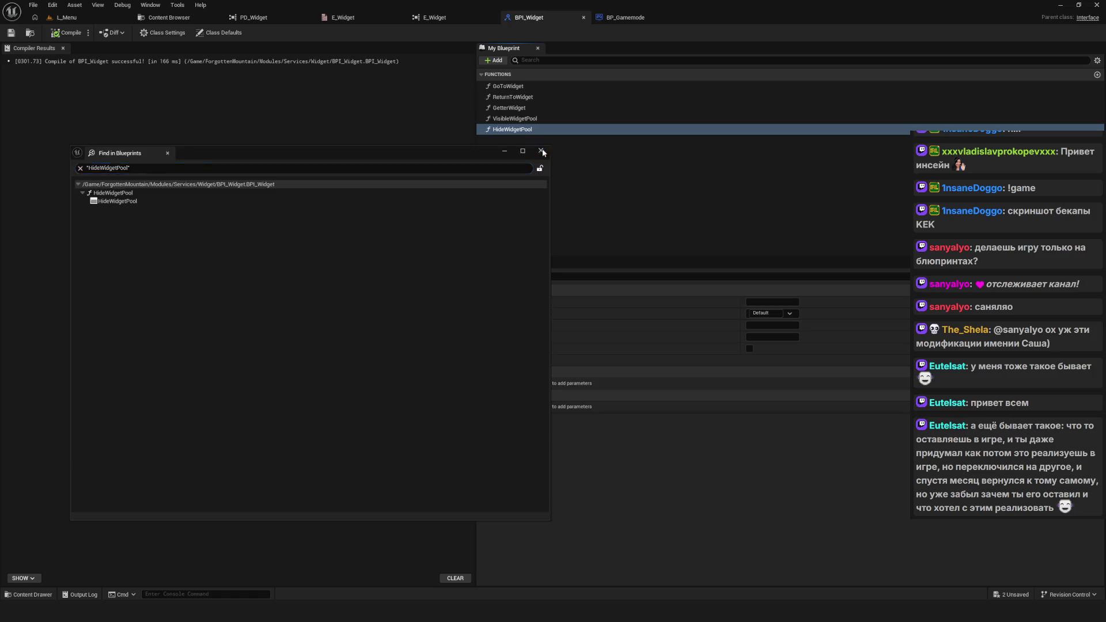
{"action": "left_click", "coordinate": [543, 152]}
Step: Delete HideWidgetPool and VisibleWidgetPool, compile and save, then close BP_Gamemode and BPI_Widget
{"action": "key", "text": "Delete"}
{"action": "left_click", "coordinate": [533, 118]}
{"action": "key", "text": "Delete"}
{"action": "left_click", "coordinate": [66, 33]}
{"action": "left_click", "coordinate": [11, 33]}
{"action": "left_click", "coordinate": [676, 18]}
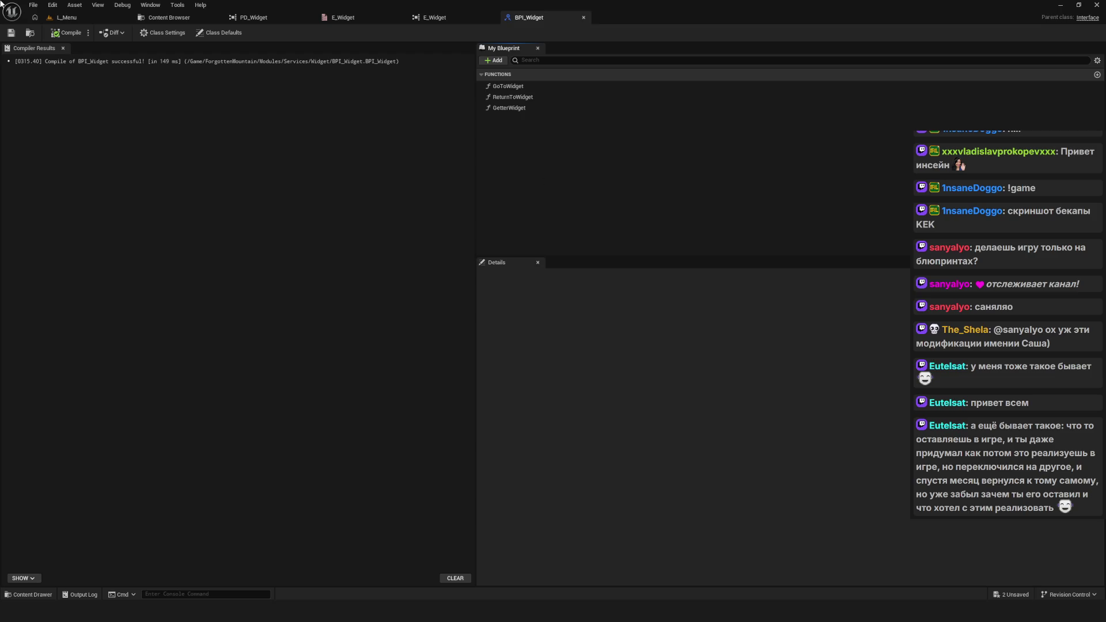
{"action": "left_click", "coordinate": [583, 17]}
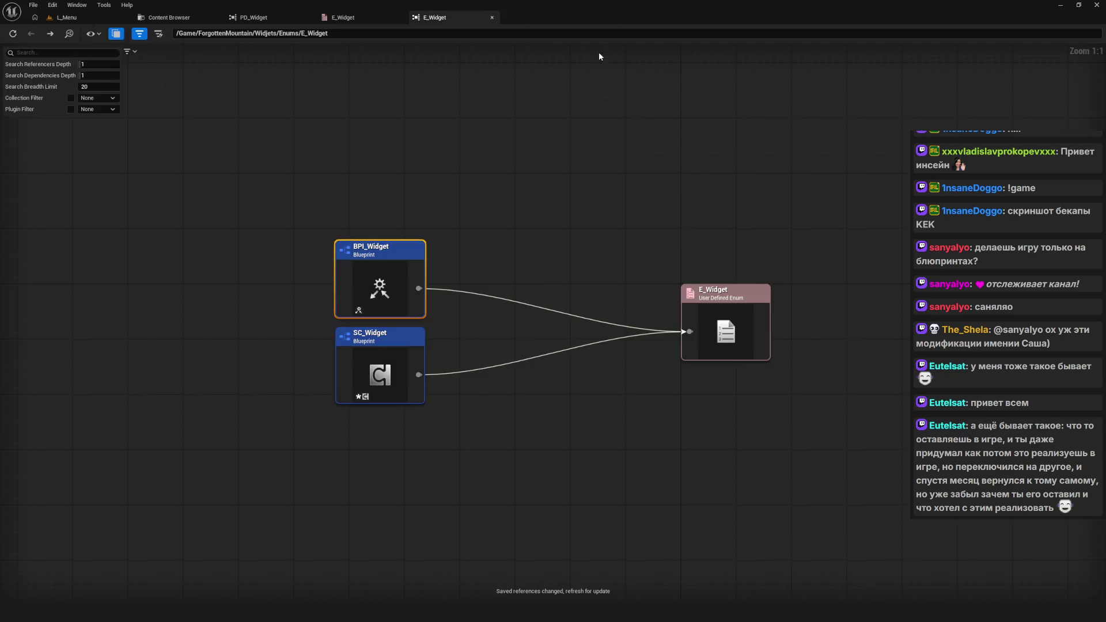
Step: Refresh the E_Widget reference graph, open SC_Widget, and compile and save it
{"action": "left_click_drag", "start_coordinate": [517, 207], "coordinate": [446, 295]}
{"action": "left_click", "coordinate": [12, 33]}
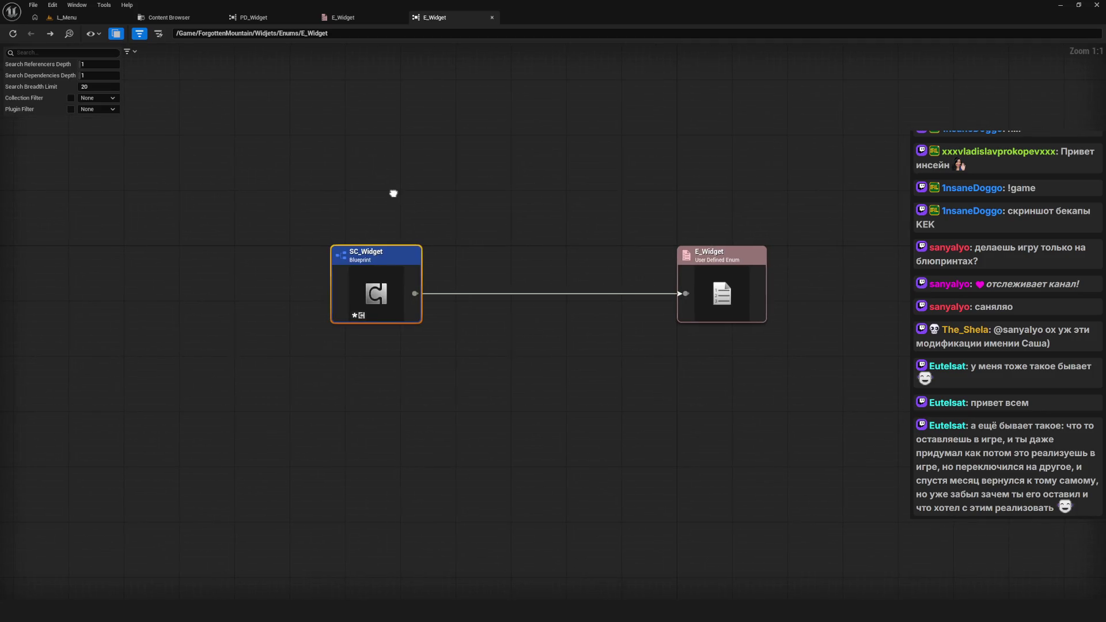
{"action": "right_click", "coordinate": [385, 252]}
{"action": "left_click", "coordinate": [418, 283]}
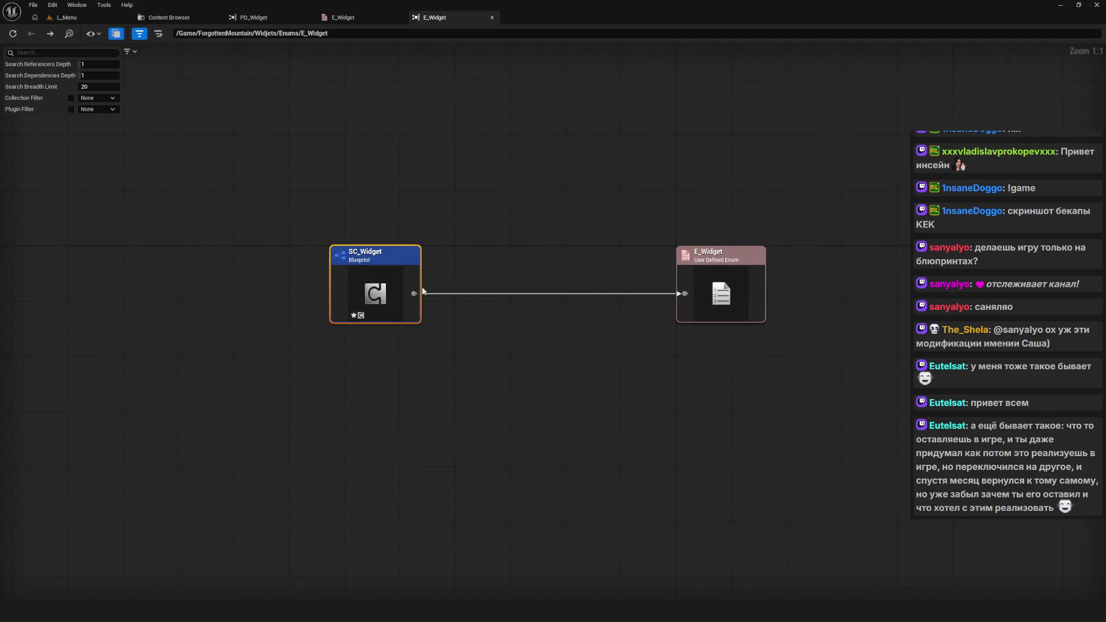
{"action": "key", "text": "ctrl+s"}
Step: Refresh the E_Widget reference graph to confirm no referencers remain, then return to SC_Widget
{"action": "left_click", "coordinate": [344, 18]}
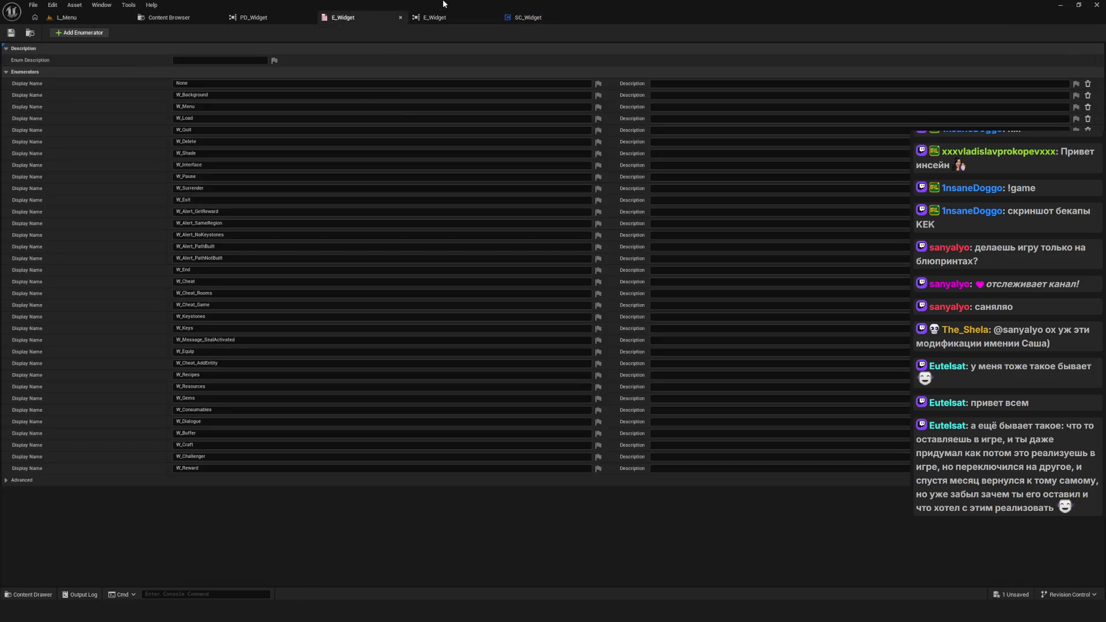
{"action": "left_click", "coordinate": [435, 17]}
{"action": "left_click", "coordinate": [12, 33]}
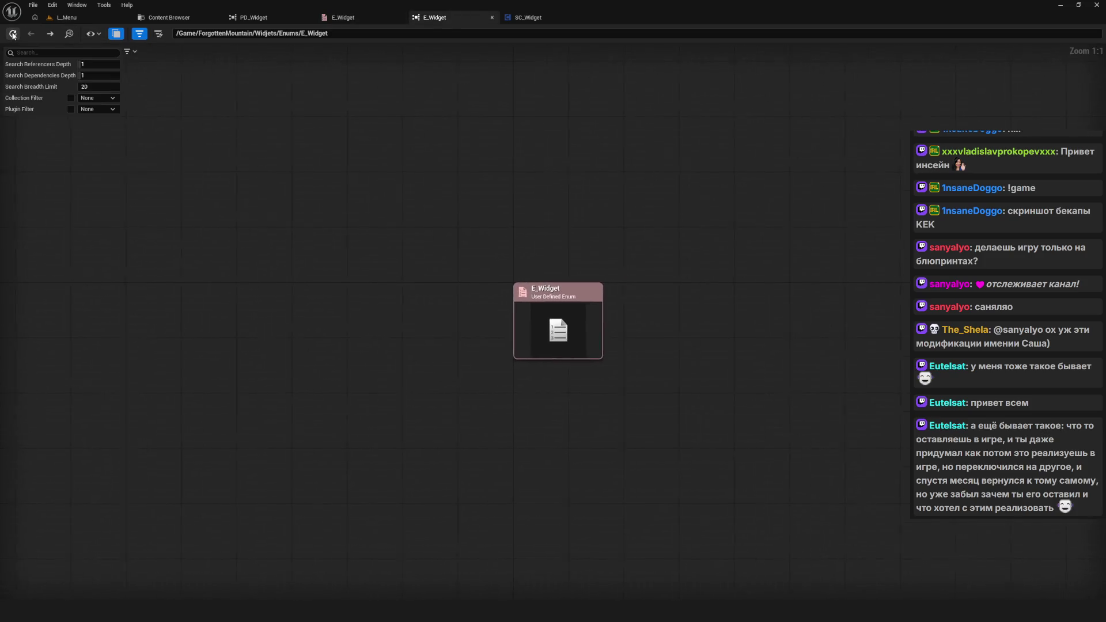
{"action": "left_click", "coordinate": [528, 18]}
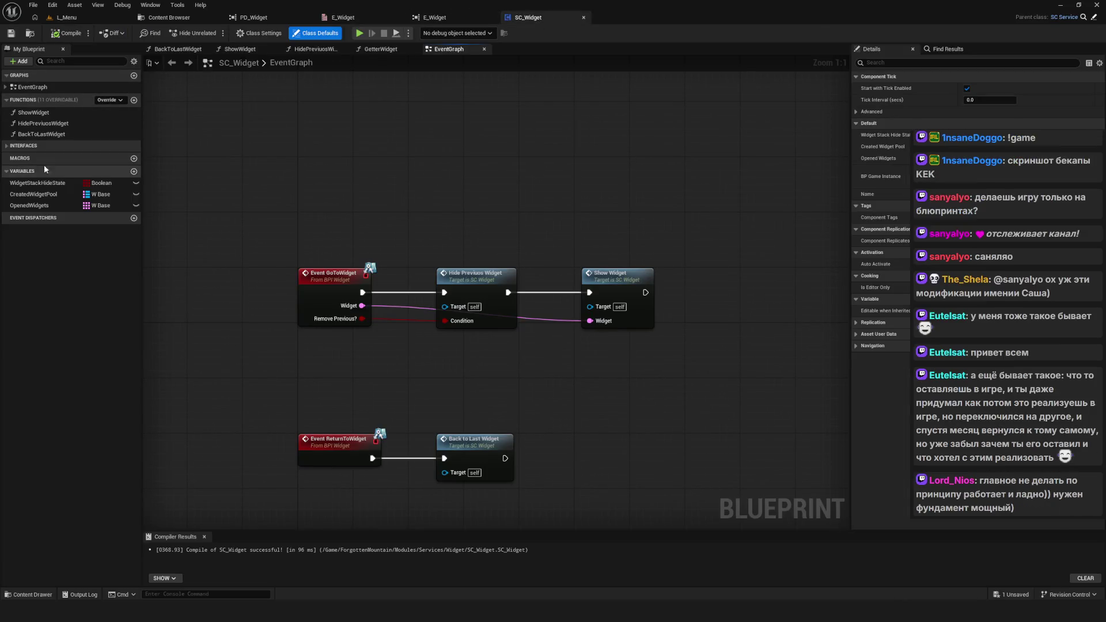
Step: Save SC_Widget and zoom out its event graph showing GoToWidget and ReturnToWidget
{"action": "left_click", "coordinate": [7, 35]}
{"action": "scroll", "coordinate": [429, 216], "scroll_direction": "down", "scroll_amount": 2}
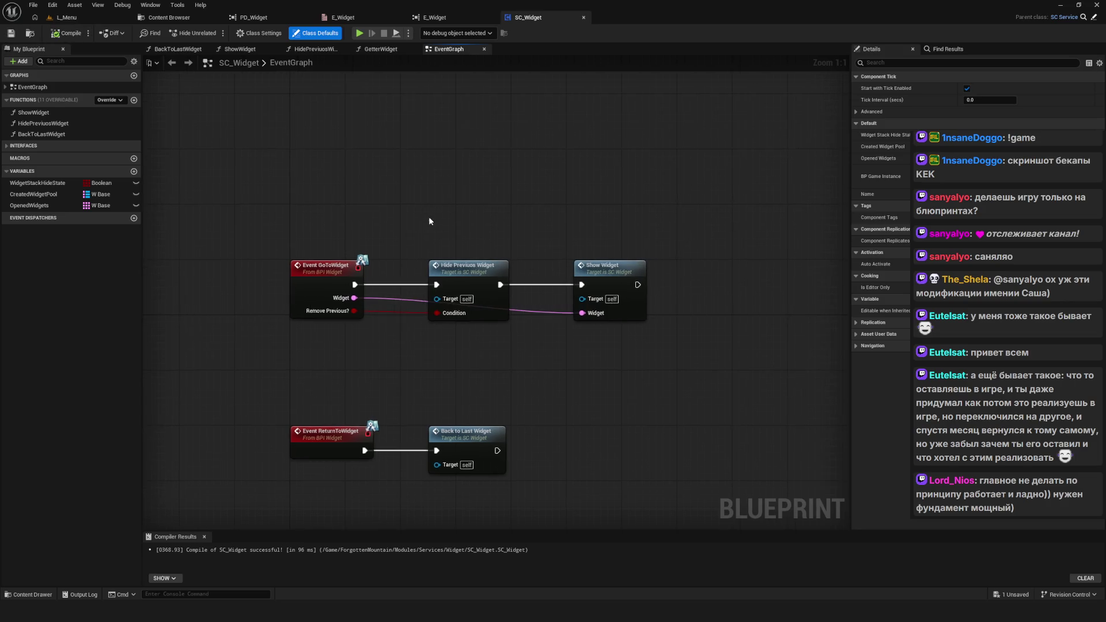
{"action": "scroll", "coordinate": [509, 229], "scroll_direction": "down", "scroll_amount": 4}
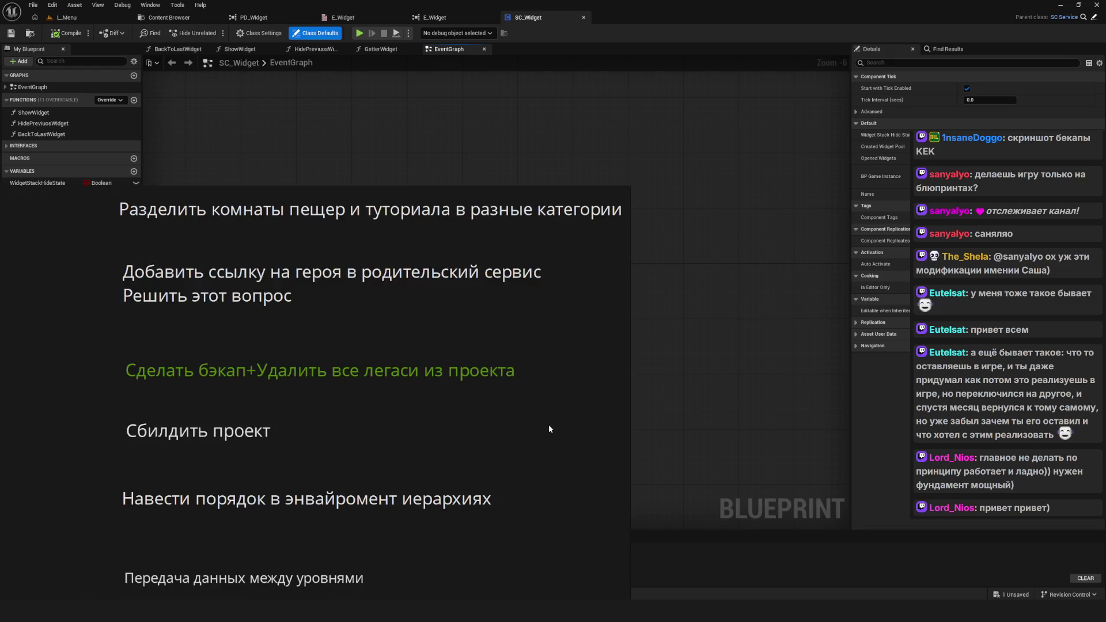
Step: Draw a freehand magenta squiggle below the notes, then turn freehand drawing off
{"action": "right_click", "coordinate": [432, 384]}
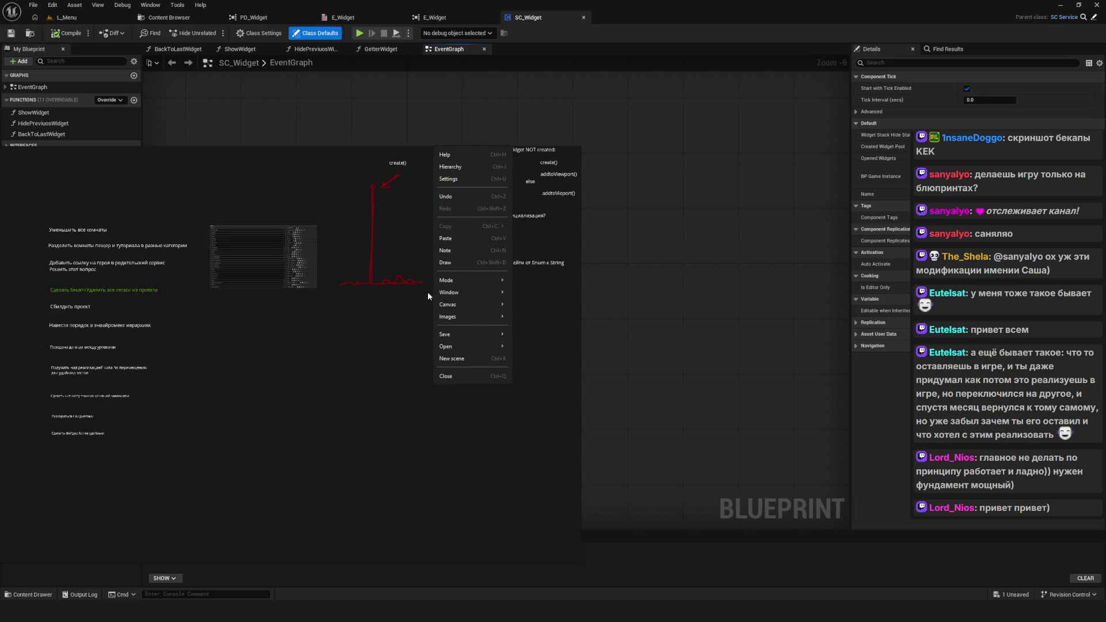
{"action": "key", "text": "ctrl+shift+d"}
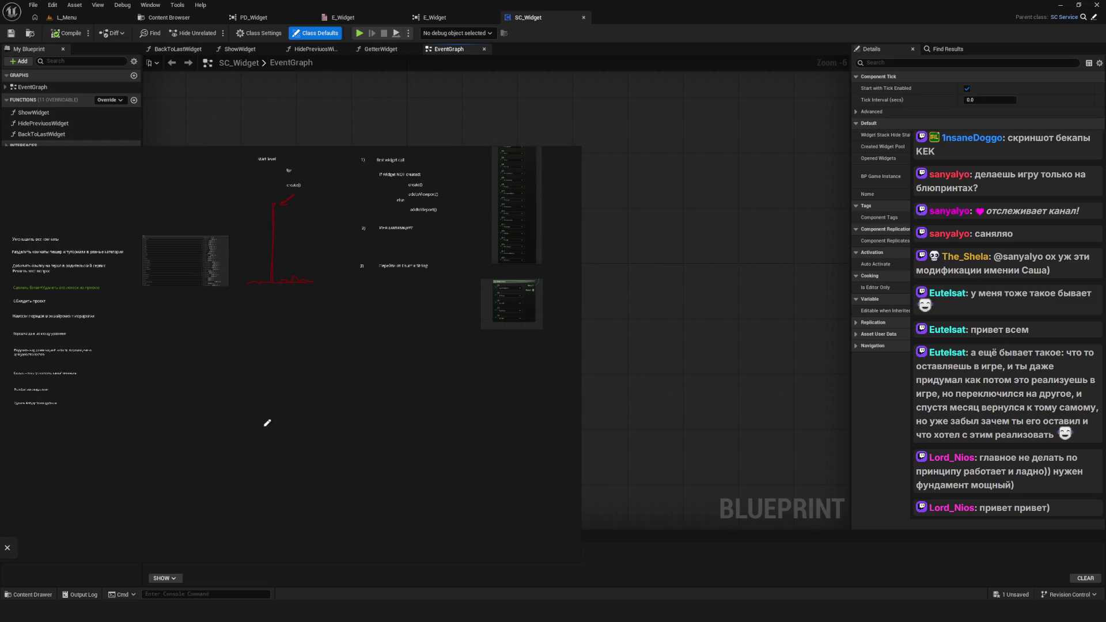
{"action": "mouse_move", "coordinate": [286, 395]}
{"action": "left_mouse_down"}
{"action": "mouse_move", "coordinate": [321, 373]}
{"action": "mouse_move", "coordinate": [380, 385]}
{"action": "mouse_move", "coordinate": [461, 380]}
{"action": "left_mouse_up"}
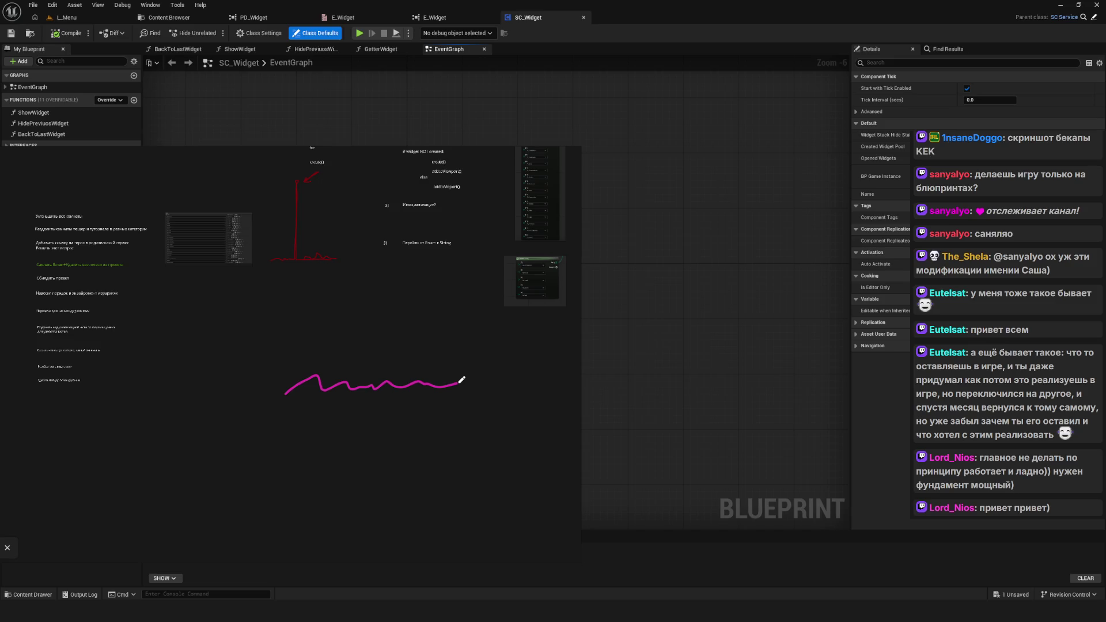
{"action": "right_click", "coordinate": [459, 383]}
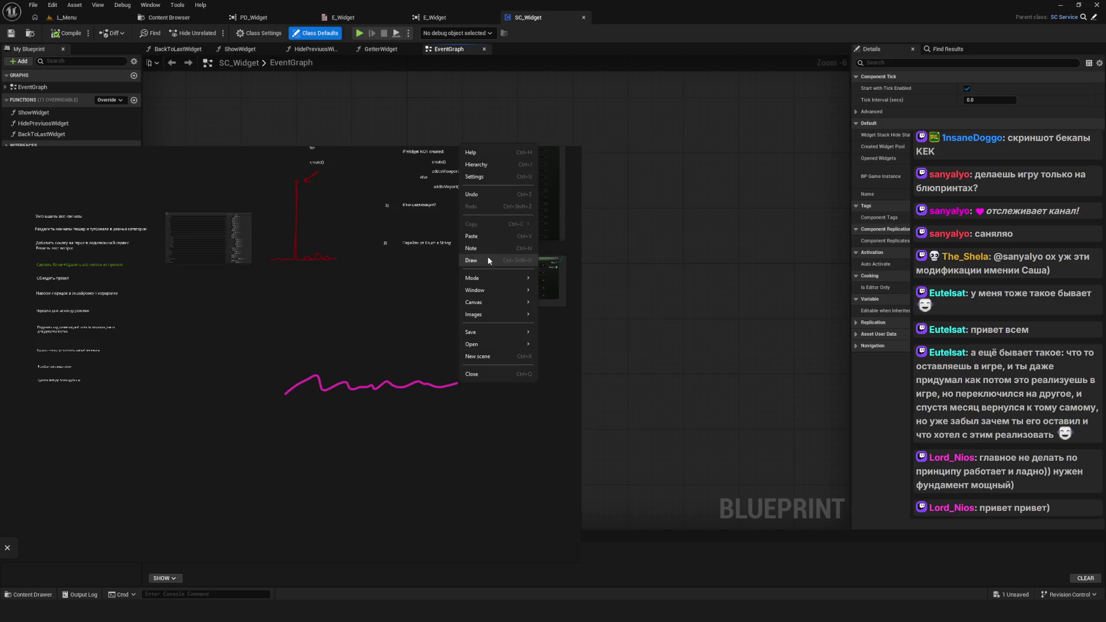
{"action": "left_click", "coordinate": [487, 259]}
Step: Add a text note beside the stroke, then discard the empty note
{"action": "right_click", "coordinate": [458, 379]}
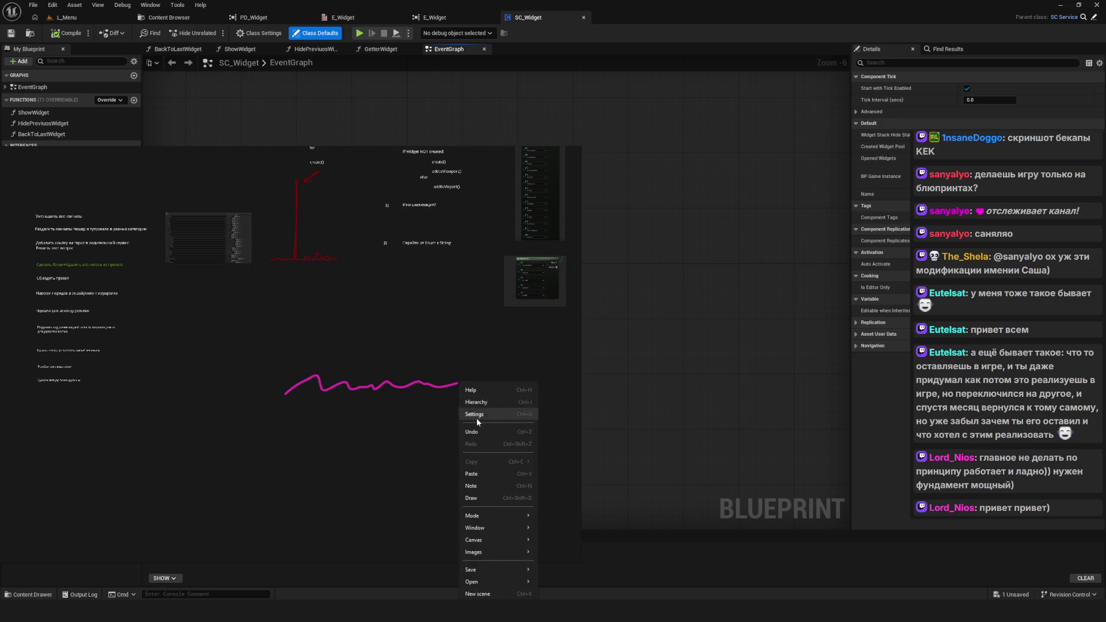
{"action": "left_click", "coordinate": [490, 486]}
{"action": "left_click", "coordinate": [482, 395]}
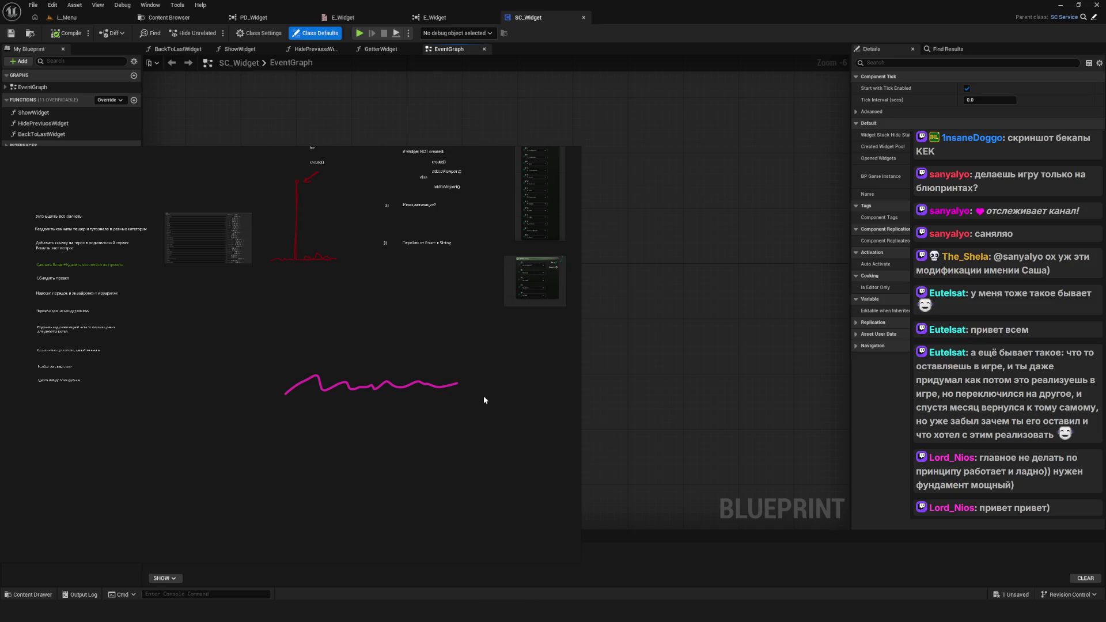
Step: Re-enable drawing mode over the board and bring up the pen colour picker (pink D530A6)
{"action": "right_click", "coordinate": [468, 392]}
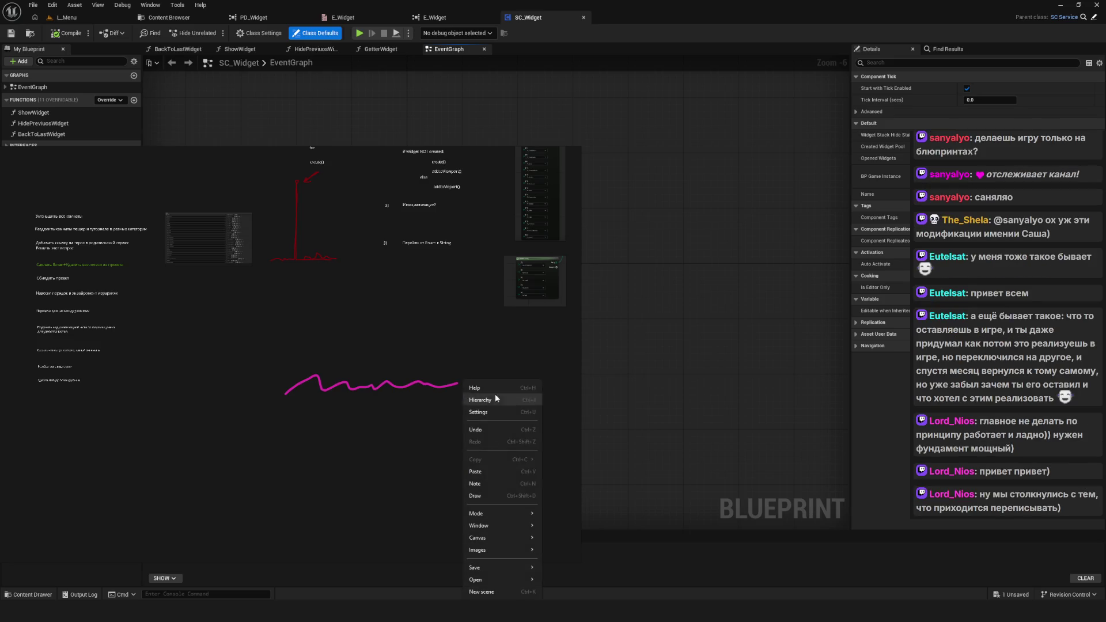
{"action": "left_click", "coordinate": [488, 495]}
{"action": "left_click", "coordinate": [127, 512]}
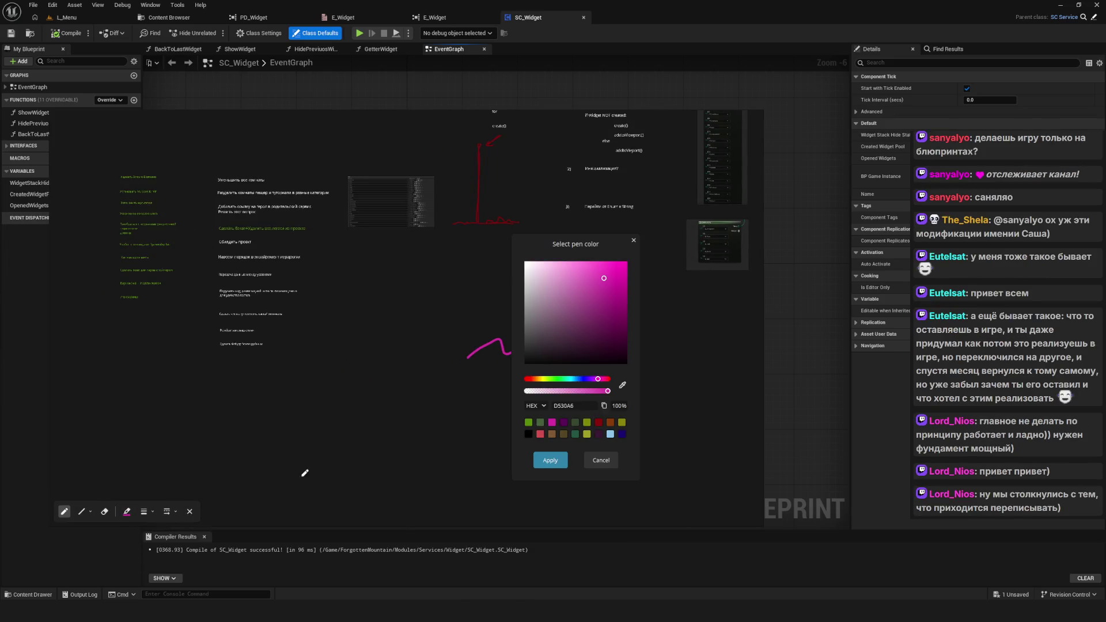
Step: Switch the pen to green, sketch a curve and a double-headed arrow, then erase the arrow
{"action": "left_click", "coordinate": [540, 423]}
{"action": "left_click", "coordinate": [551, 462]}
{"action": "mouse_move", "coordinate": [638, 347]}
{"action": "left_mouse_down"}
{"action": "mouse_move", "coordinate": [576, 383]}
{"action": "mouse_move", "coordinate": [520, 374]}
{"action": "left_mouse_up"}
{"action": "left_click_drag", "start_coordinate": [617, 360], "coordinate": [615, 376]}
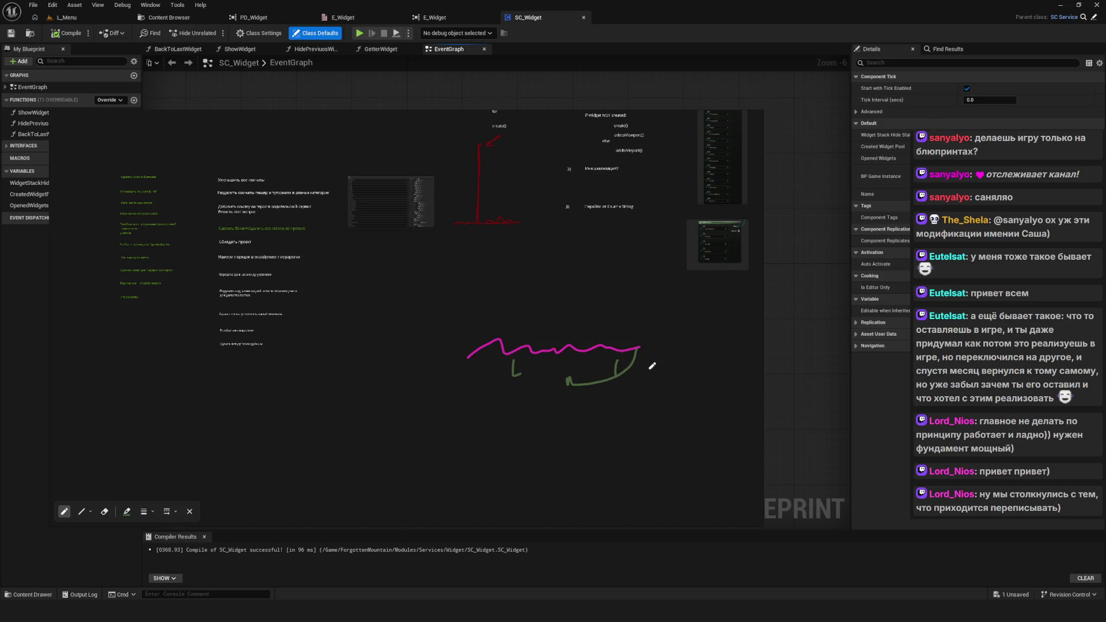
{"action": "mouse_move", "coordinate": [416, 368]}
{"action": "left_mouse_down"}
{"action": "mouse_move", "coordinate": [523, 370]}
{"action": "mouse_move", "coordinate": [512, 376]}
{"action": "left_mouse_up"}
{"action": "left_click_drag", "start_coordinate": [426, 364], "coordinate": [424, 373]}
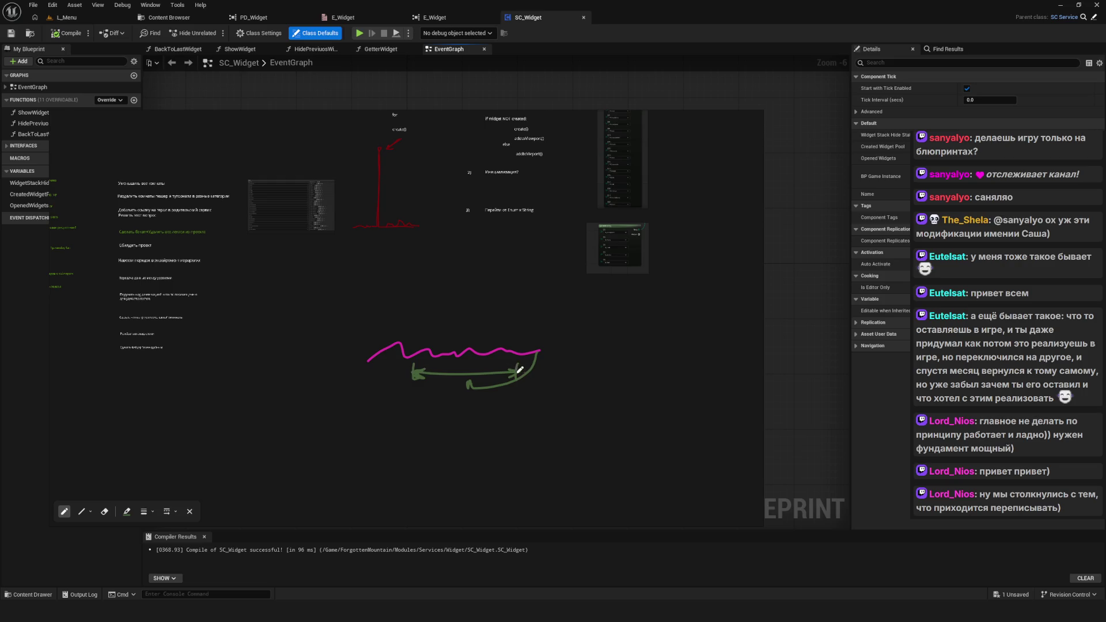
{"action": "left_click", "coordinate": [514, 379]}
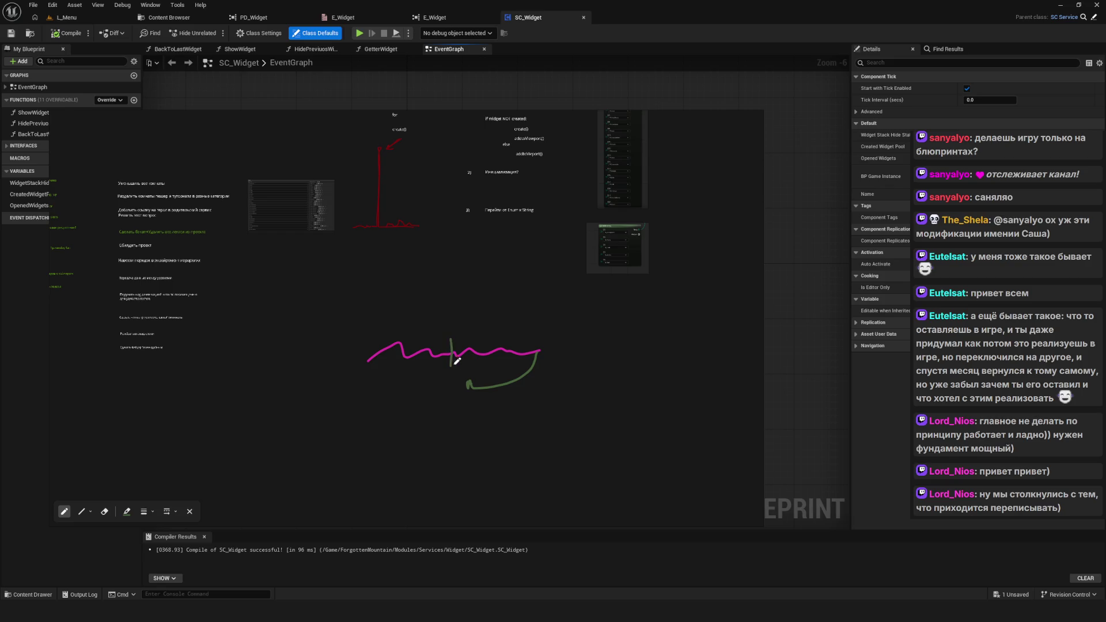
Step: Sketch a green loop, a vertical mark and long arcing arrow strokes, then erase them
{"action": "mouse_move", "coordinate": [506, 342]}
{"action": "left_mouse_down"}
{"action": "mouse_move", "coordinate": [504, 362]}
{"action": "mouse_move", "coordinate": [507, 353]}
{"action": "left_mouse_up"}
{"action": "left_click_drag", "start_coordinate": [546, 344], "coordinate": [547, 364]}
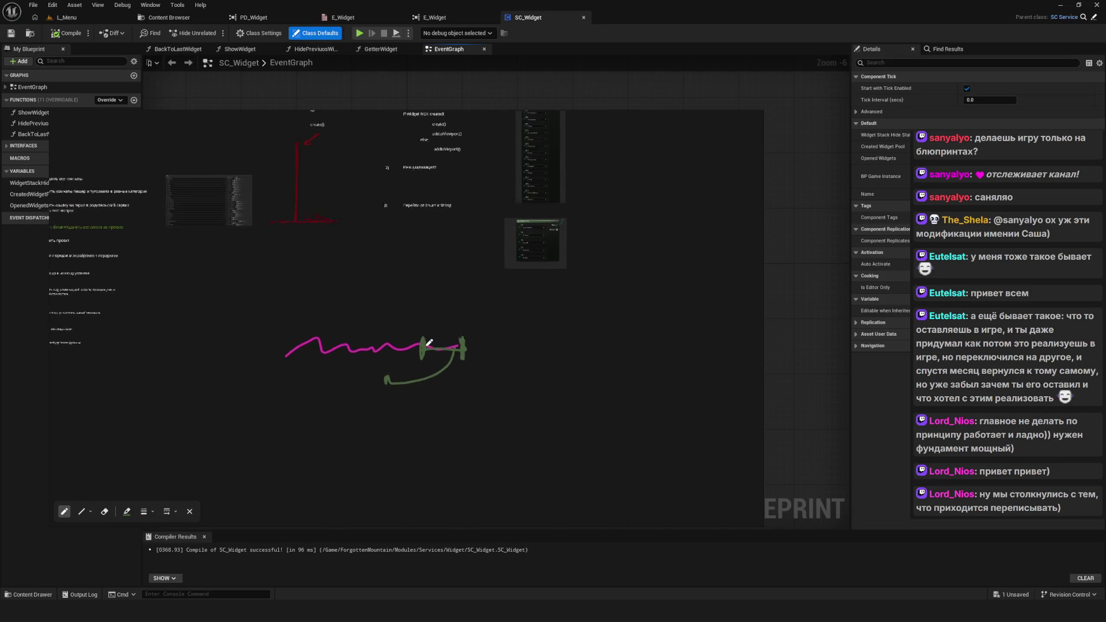
{"action": "mouse_move", "coordinate": [411, 346]}
{"action": "left_mouse_down"}
{"action": "mouse_move", "coordinate": [663, 332]}
{"action": "mouse_move", "coordinate": [669, 316]}
{"action": "mouse_move", "coordinate": [660, 352]}
{"action": "mouse_move", "coordinate": [599, 349]}
{"action": "mouse_move", "coordinate": [761, 315]}
{"action": "mouse_move", "coordinate": [751, 338]}
{"action": "mouse_move", "coordinate": [681, 364]}
{"action": "left_mouse_up"}
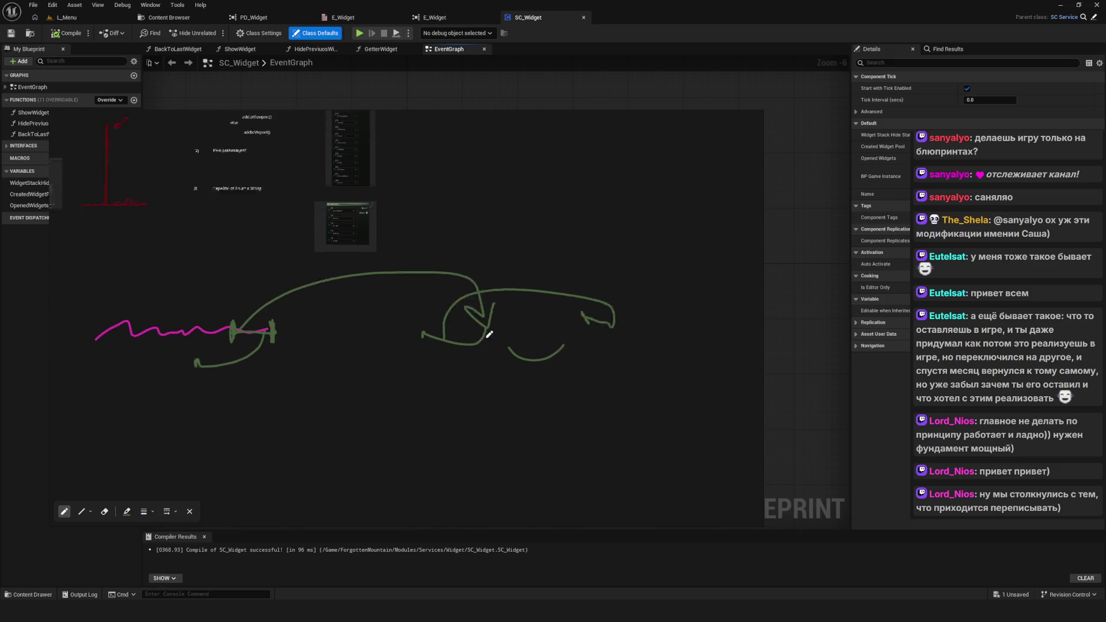
{"action": "left_click_drag", "start_coordinate": [585, 354], "coordinate": [604, 340]}
{"action": "mouse_move", "coordinate": [609, 327]}
{"action": "left_mouse_down"}
{"action": "mouse_move", "coordinate": [691, 311]}
{"action": "mouse_move", "coordinate": [698, 344]}
{"action": "left_mouse_up"}
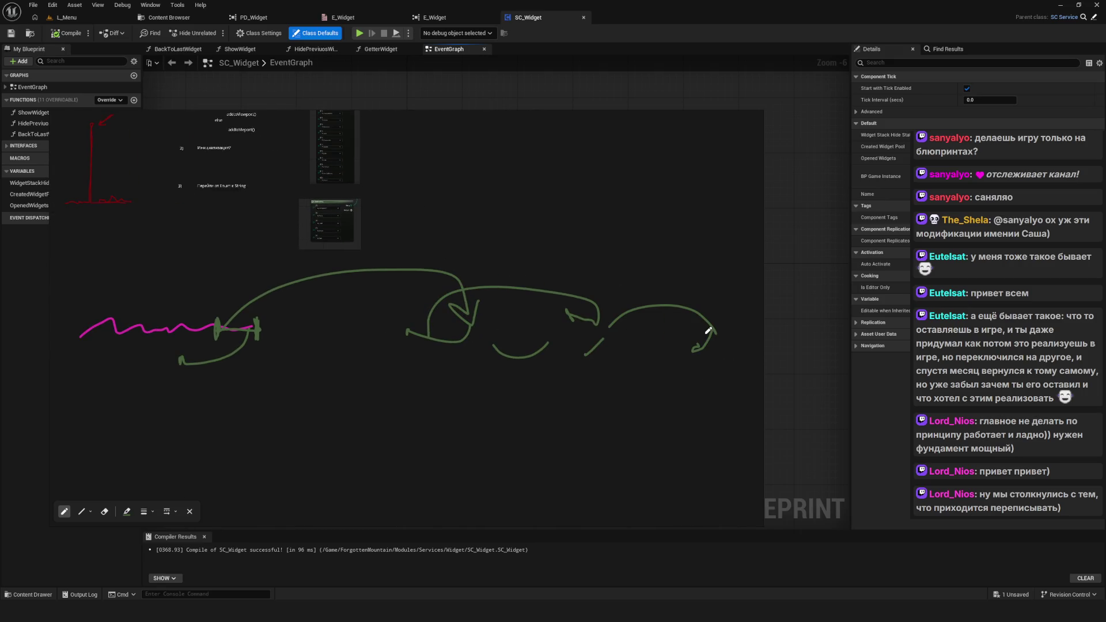
{"action": "scroll", "coordinate": [678, 323], "scroll_direction": "down", "scroll_amount": 1}
{"action": "scroll", "coordinate": [547, 348], "scroll_direction": "up", "scroll_amount": 2}
{"action": "key", "text": "e"}
{"action": "key", "text": "ctrl+z"}
{"action": "key", "text": "ctrl+z"}
{"action": "key", "text": "ctrl+z"}
{"action": "key", "text": "ctrl+z"}
{"action": "key", "text": "ctrl+z"}
{"action": "key", "text": "ctrl+z"}
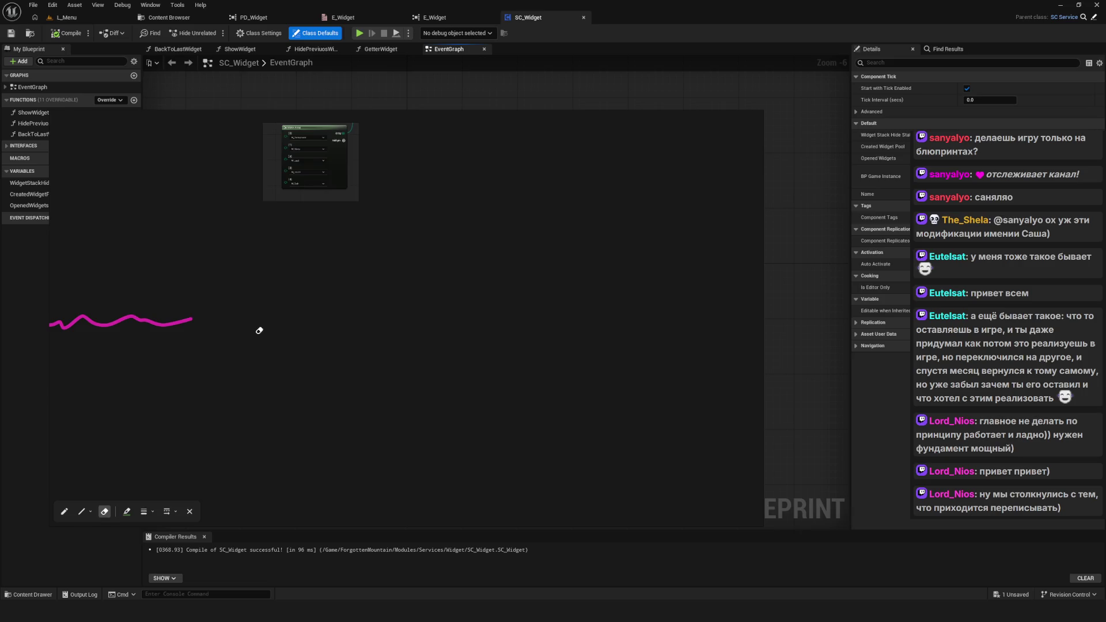
Step: Draw green marks, a curve, a horizontal line and a leaf-shaped stroke beside the pink squiggle
{"action": "scroll", "coordinate": [260, 329], "scroll_direction": "up", "scroll_amount": 2}
{"action": "key", "text": "p"}
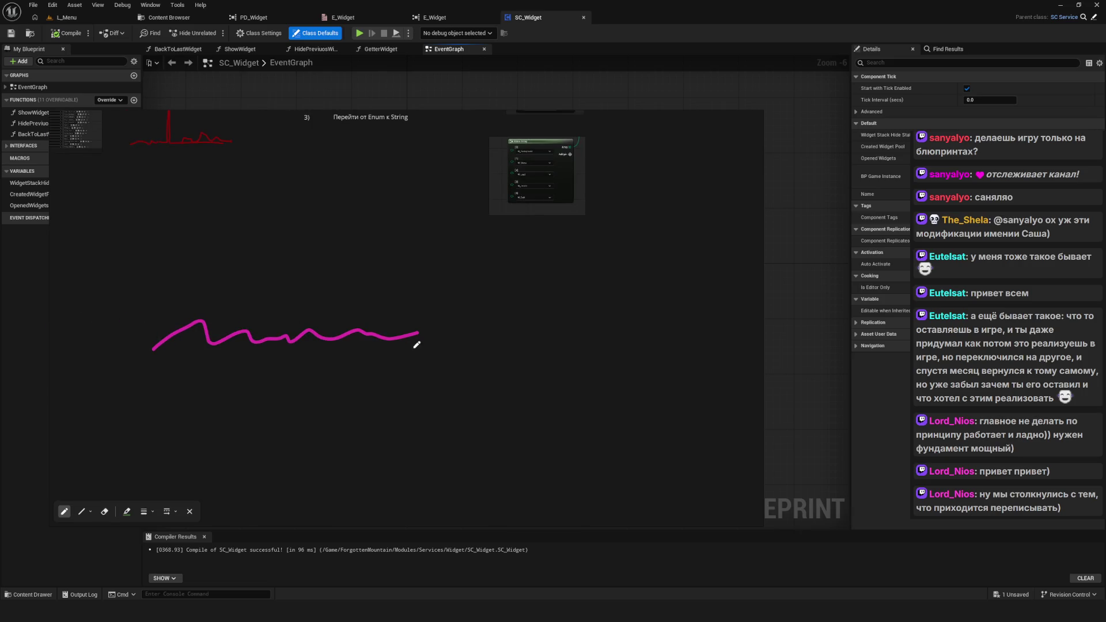
{"action": "left_click_drag", "start_coordinate": [420, 314], "coordinate": [423, 347]}
{"action": "mouse_move", "coordinate": [423, 334]}
{"action": "left_mouse_down"}
{"action": "mouse_move", "coordinate": [423, 348]}
{"action": "mouse_move", "coordinate": [231, 385]}
{"action": "mouse_move", "coordinate": [192, 361]}
{"action": "mouse_move", "coordinate": [167, 372]}
{"action": "mouse_move", "coordinate": [423, 364]}
{"action": "left_mouse_up"}
{"action": "mouse_move", "coordinate": [186, 353]}
{"action": "left_mouse_down"}
{"action": "mouse_move", "coordinate": [420, 358]}
{"action": "mouse_move", "coordinate": [414, 368]}
{"action": "mouse_move", "coordinate": [198, 359]}
{"action": "left_mouse_up"}
{"action": "mouse_move", "coordinate": [440, 335]}
{"action": "left_mouse_down"}
{"action": "mouse_move", "coordinate": [612, 353]}
{"action": "mouse_move", "coordinate": [447, 400]}
{"action": "left_mouse_up"}
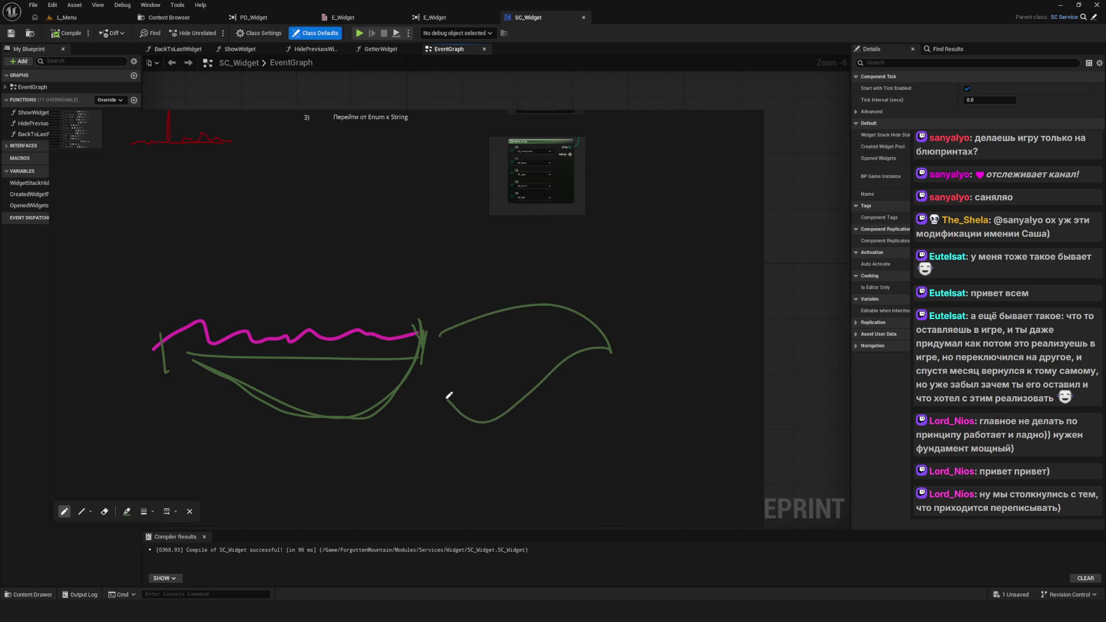
Step: Erase the leaf-shaped stroke and the other unwanted green strokes, keeping the horizontal line
{"action": "key", "text": "e"}
{"action": "left_click", "coordinate": [551, 360]}
{"action": "key", "text": "ctrl+z"}
{"action": "key", "text": "ctrl+z"}
{"action": "key", "text": "ctrl+z"}
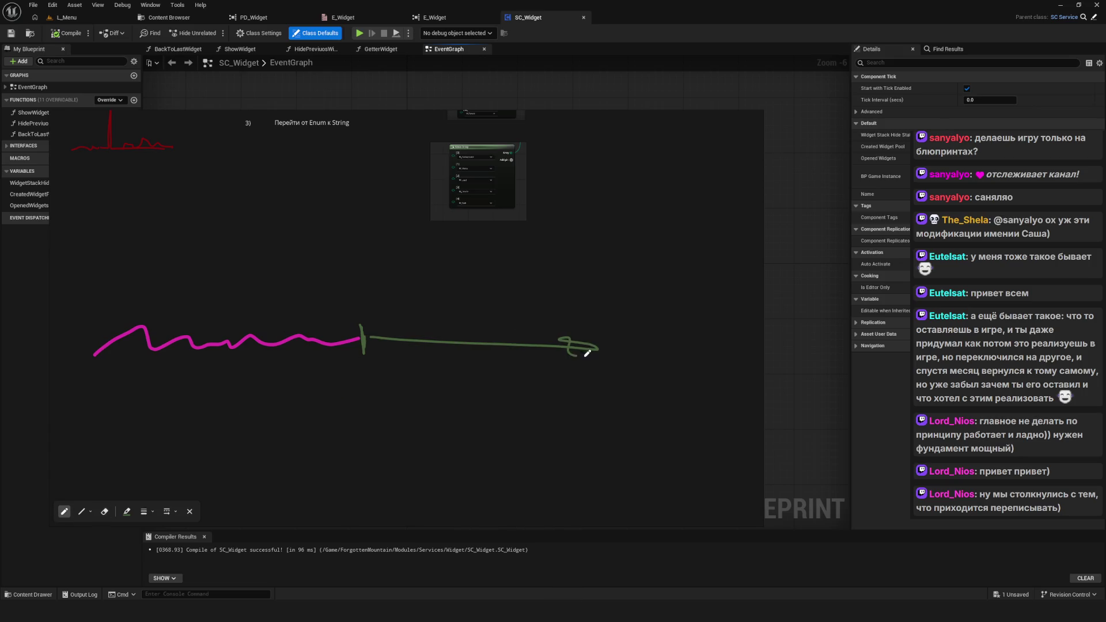
{"action": "scroll", "coordinate": [518, 355], "scroll_direction": "down", "scroll_amount": 3}
{"action": "key", "text": "e"}
{"action": "scroll", "coordinate": [465, 360], "scroll_direction": "up", "scroll_amount": 2}
{"action": "right_click", "coordinate": [464, 347]}
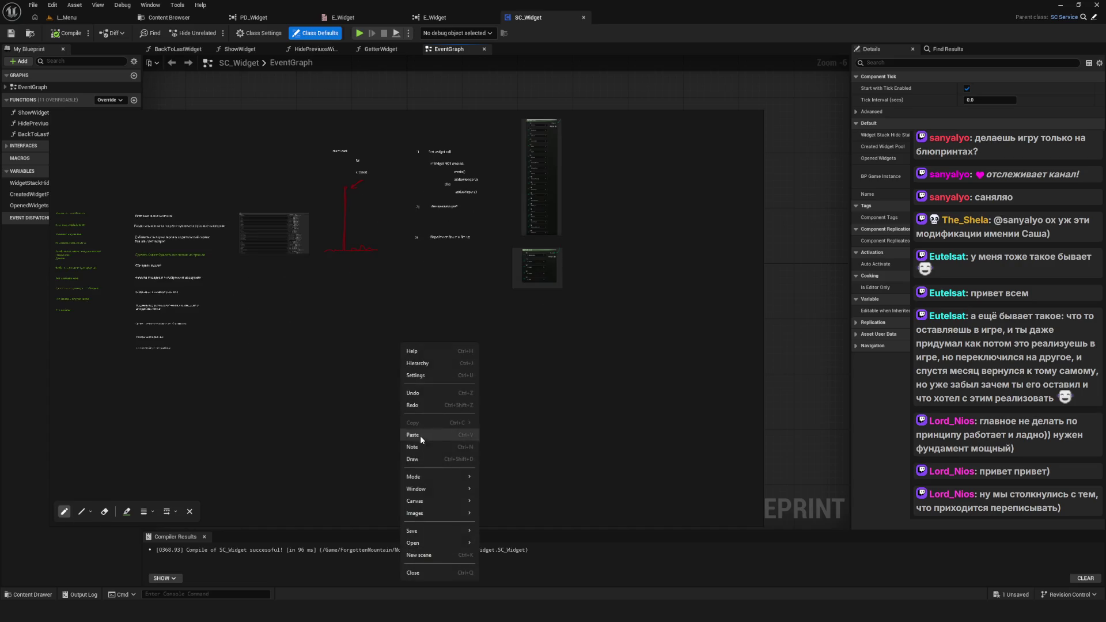
Step: Toggle drawing mode off and on, draw a long green stroke, then undo it
{"action": "left_click", "coordinate": [422, 456]}
{"action": "right_click", "coordinate": [394, 381]}
{"action": "left_click", "coordinate": [415, 500]}
{"action": "mouse_move", "coordinate": [318, 397]}
{"action": "left_mouse_down"}
{"action": "mouse_move", "coordinate": [440, 383]}
{"action": "mouse_move", "coordinate": [712, 381]}
{"action": "left_mouse_up"}
{"action": "mouse_move", "coordinate": [134, 361]}
{"action": "left_mouse_down"}
{"action": "mouse_move", "coordinate": [338, 364]}
{"action": "mouse_move", "coordinate": [632, 341]}
{"action": "mouse_move", "coordinate": [632, 370]}
{"action": "mouse_move", "coordinate": [508, 424]}
{"action": "mouse_move", "coordinate": [382, 390]}
{"action": "mouse_move", "coordinate": [398, 389]}
{"action": "left_mouse_up"}
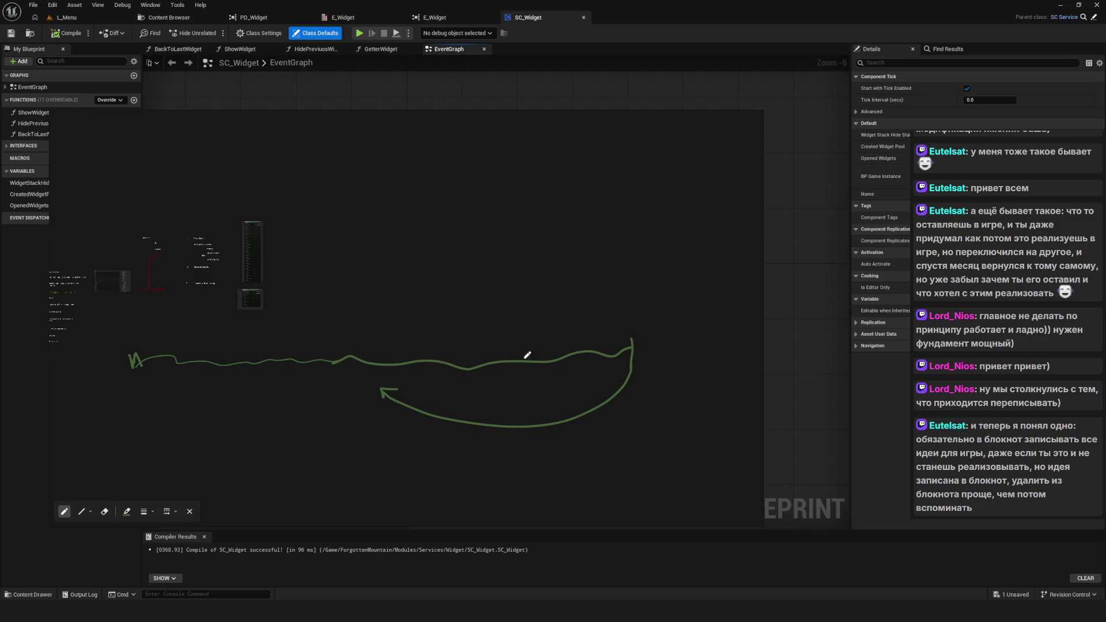
{"action": "key", "text": "ctrl+z"}
{"action": "key", "text": "ctrl+z"}
{"action": "key", "text": "ctrl+z"}
Step: Draw two vertical green tick marks joined by a wavy line extending right
{"action": "scroll", "coordinate": [173, 360], "scroll_direction": "up", "scroll_amount": 2}
{"action": "left_click_drag", "start_coordinate": [151, 336], "coordinate": [151, 373]}
{"action": "left_click_drag", "start_coordinate": [377, 329], "coordinate": [375, 367]}
{"action": "mouse_move", "coordinate": [153, 346]}
{"action": "left_mouse_down"}
{"action": "mouse_move", "coordinate": [196, 360]}
{"action": "mouse_move", "coordinate": [374, 343]}
{"action": "left_mouse_up"}
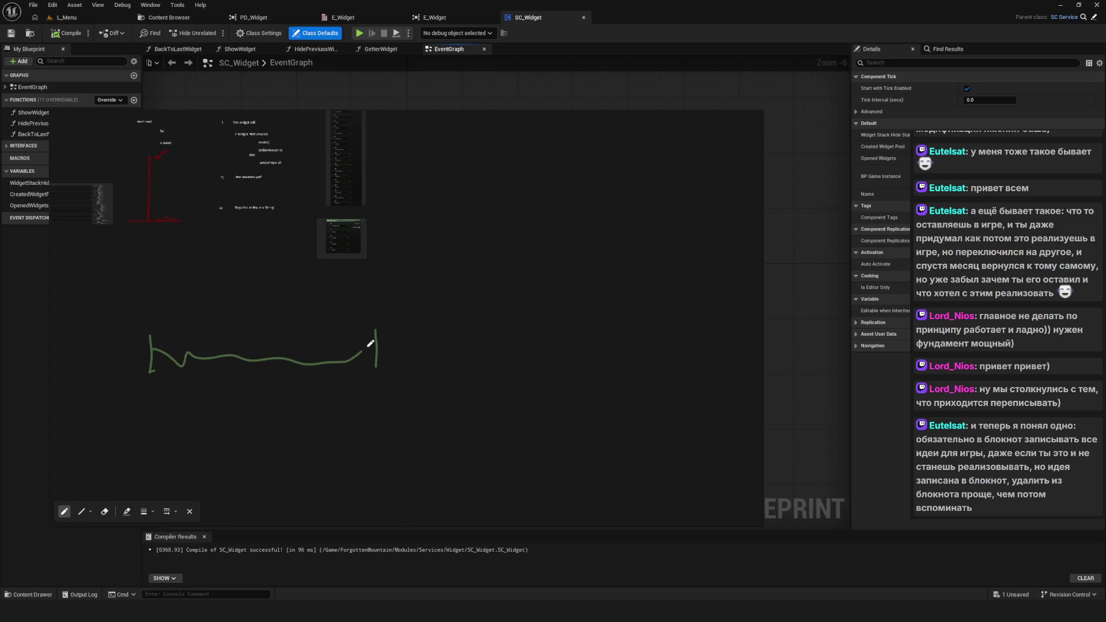
{"action": "scroll", "coordinate": [396, 341], "scroll_direction": "down", "scroll_amount": 2}
{"action": "left_click_drag", "start_coordinate": [457, 333], "coordinate": [406, 333]}
{"action": "mouse_move", "coordinate": [336, 345]}
{"action": "left_mouse_down"}
{"action": "mouse_move", "coordinate": [408, 357]}
{"action": "mouse_move", "coordinate": [476, 346]}
{"action": "mouse_move", "coordinate": [477, 372]}
{"action": "left_mouse_up"}
Step: Extend the green timeline with more tick marks and hooked curves, then minimize the Stream board
{"action": "scroll", "coordinate": [353, 353], "scroll_direction": "up", "scroll_amount": 1}
{"action": "mouse_move", "coordinate": [325, 346]}
{"action": "left_mouse_down"}
{"action": "mouse_move", "coordinate": [425, 361]}
{"action": "mouse_move", "coordinate": [531, 348]}
{"action": "left_mouse_up"}
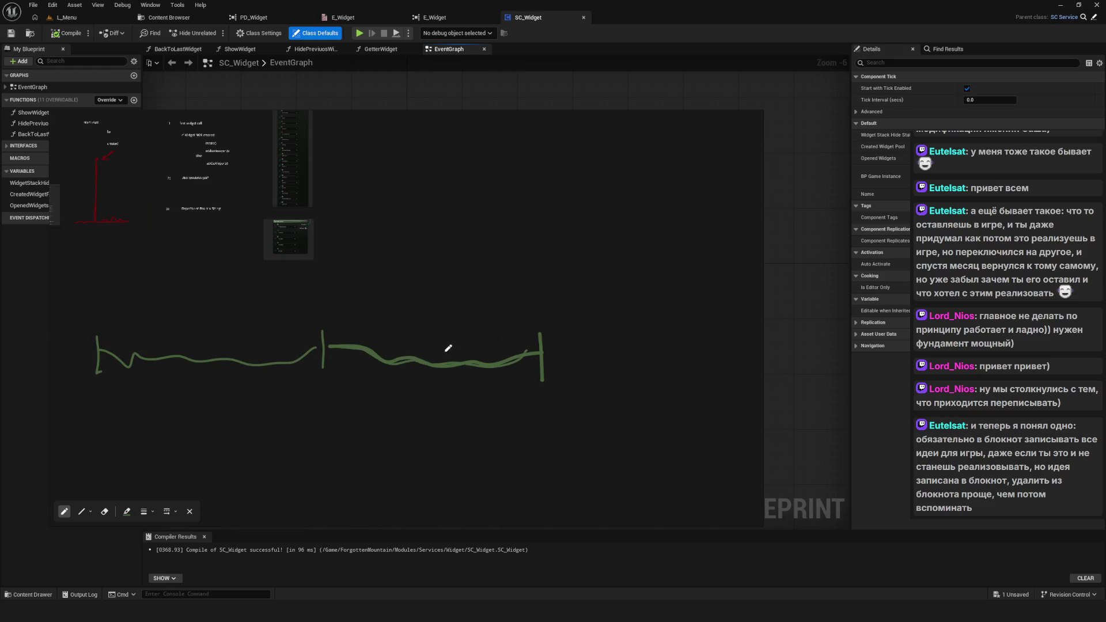
{"action": "left_click_drag", "start_coordinate": [448, 348], "coordinate": [411, 349]}
{"action": "mouse_move", "coordinate": [508, 290]}
{"action": "left_mouse_down"}
{"action": "mouse_move", "coordinate": [446, 346]}
{"action": "mouse_move", "coordinate": [412, 333]}
{"action": "left_mouse_up"}
{"action": "mouse_move", "coordinate": [424, 351]}
{"action": "left_mouse_down"}
{"action": "mouse_move", "coordinate": [685, 342]}
{"action": "mouse_move", "coordinate": [684, 353]}
{"action": "left_mouse_up"}
{"action": "mouse_move", "coordinate": [670, 296]}
{"action": "left_mouse_down"}
{"action": "mouse_move", "coordinate": [651, 352]}
{"action": "mouse_move", "coordinate": [707, 327]}
{"action": "left_mouse_up"}
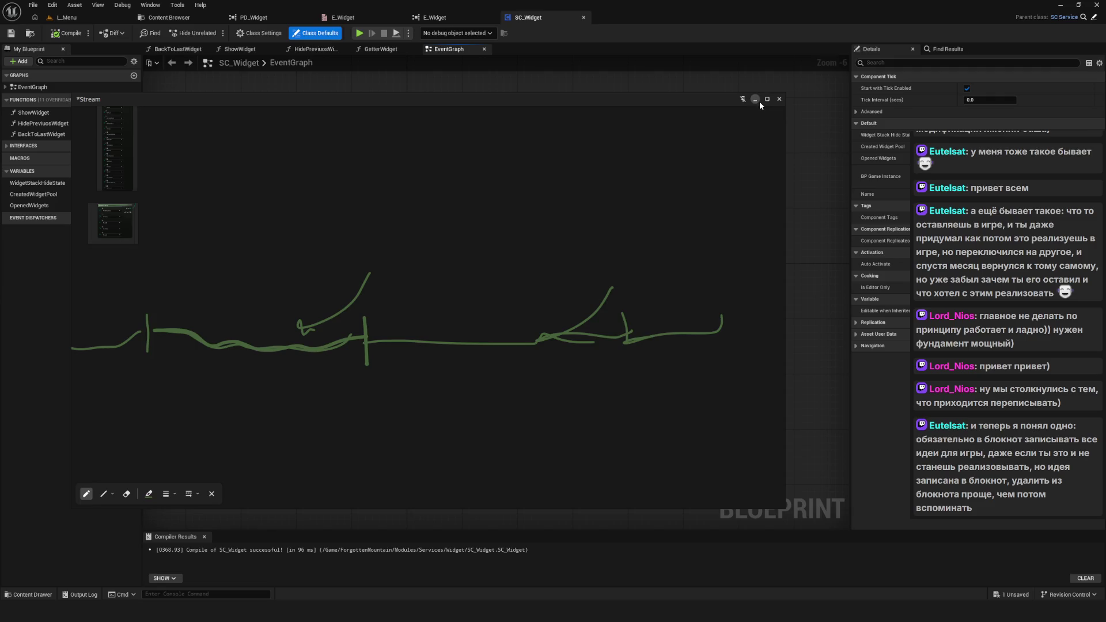
{"action": "left_click", "coordinate": [757, 99]}
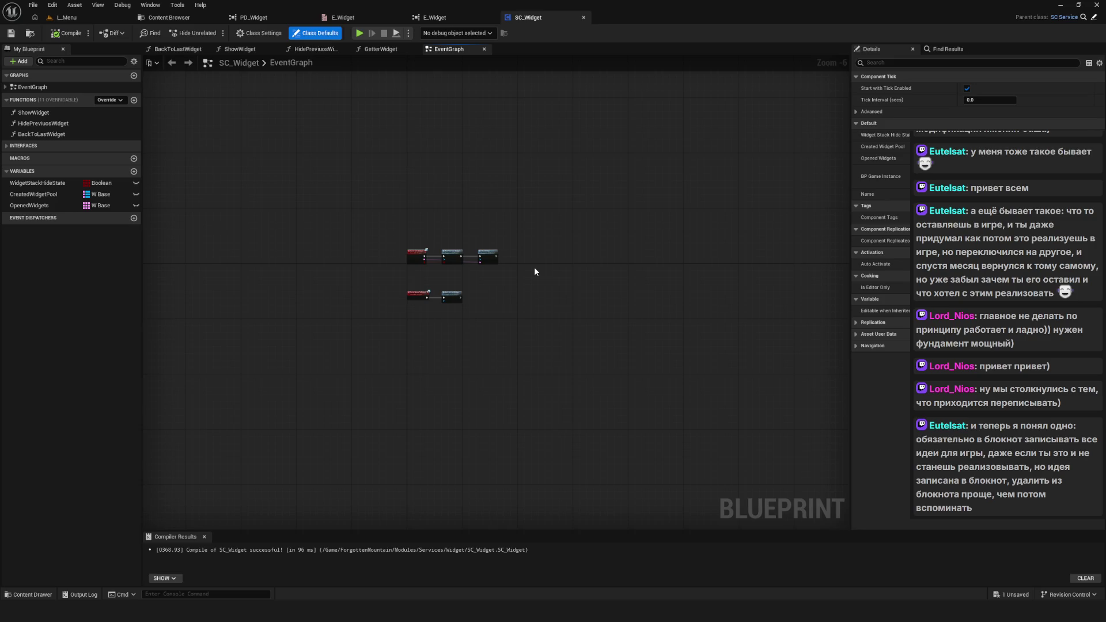
{"action": "scroll", "coordinate": [434, 259], "scroll_direction": "up", "scroll_amount": 7}
{"action": "left_click_drag", "start_coordinate": [210, 153], "coordinate": [729, 413]}
{"action": "key", "text": "f"}
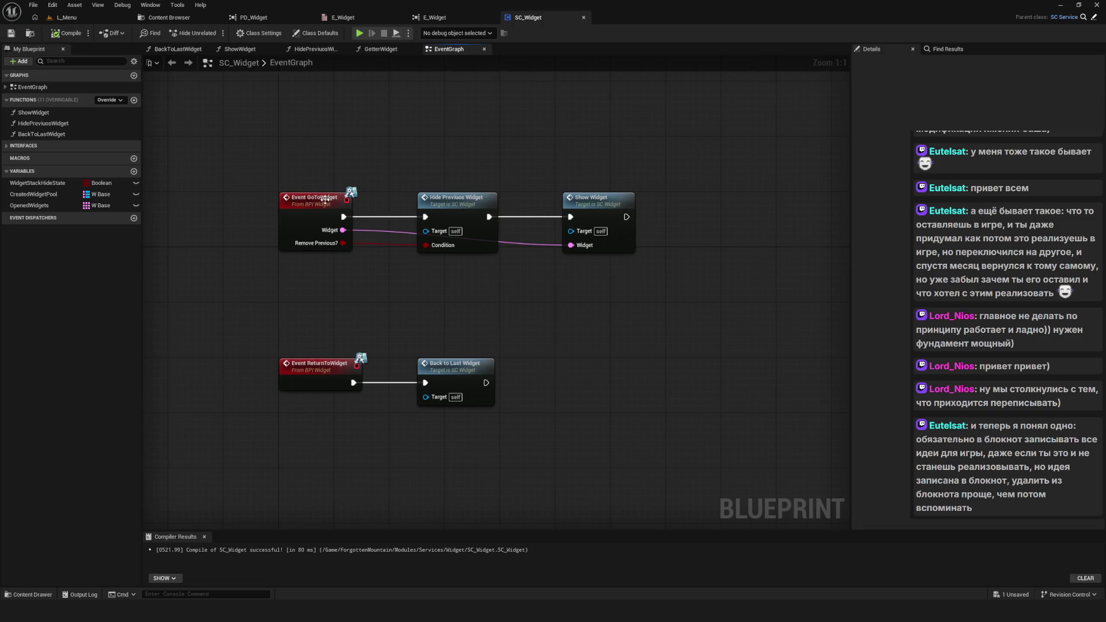
{"action": "scroll", "coordinate": [447, 232], "scroll_direction": "down", "scroll_amount": 1}
{"action": "scroll", "coordinate": [455, 236], "scroll_direction": "up", "scroll_amount": 1}
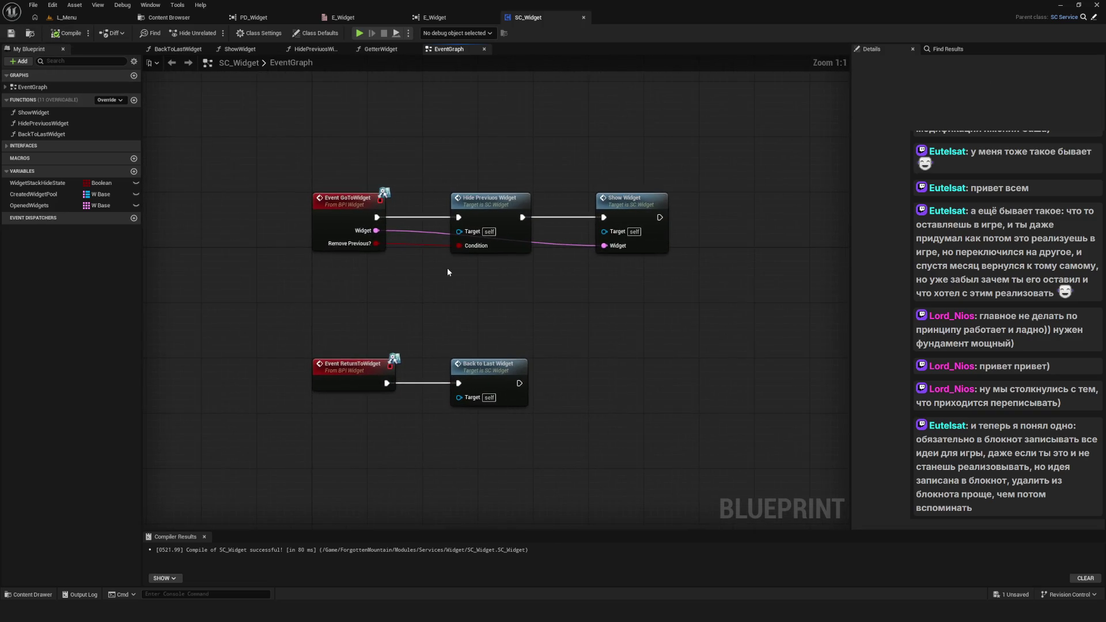
{"action": "left_click_drag", "start_coordinate": [475, 266], "coordinate": [477, 261]}
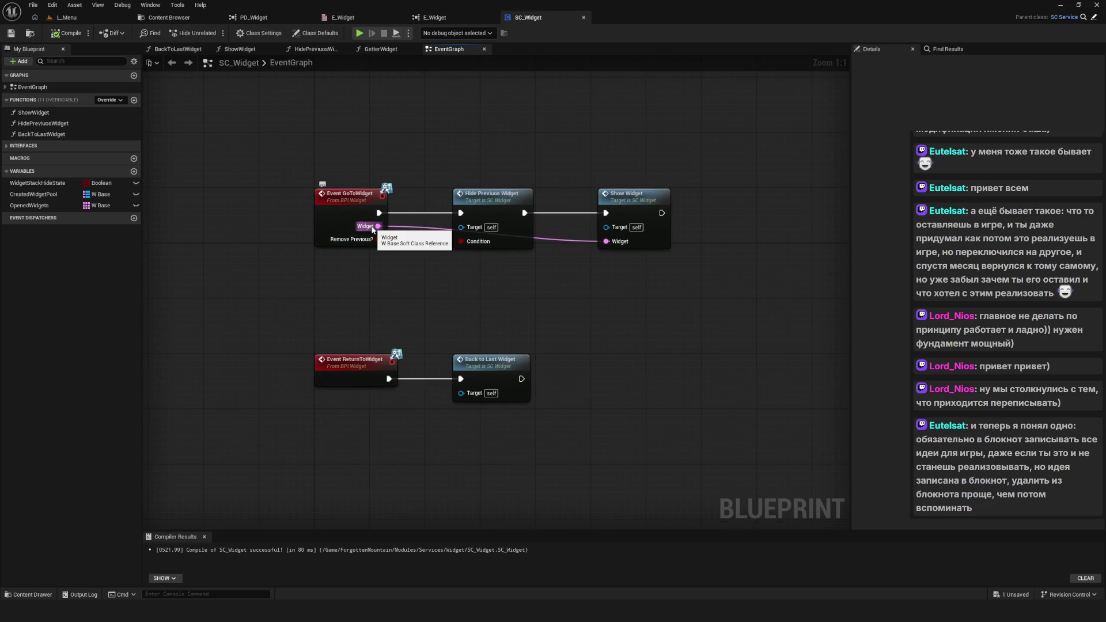
{"action": "left_click_drag", "start_coordinate": [622, 342], "coordinate": [551, 341]}
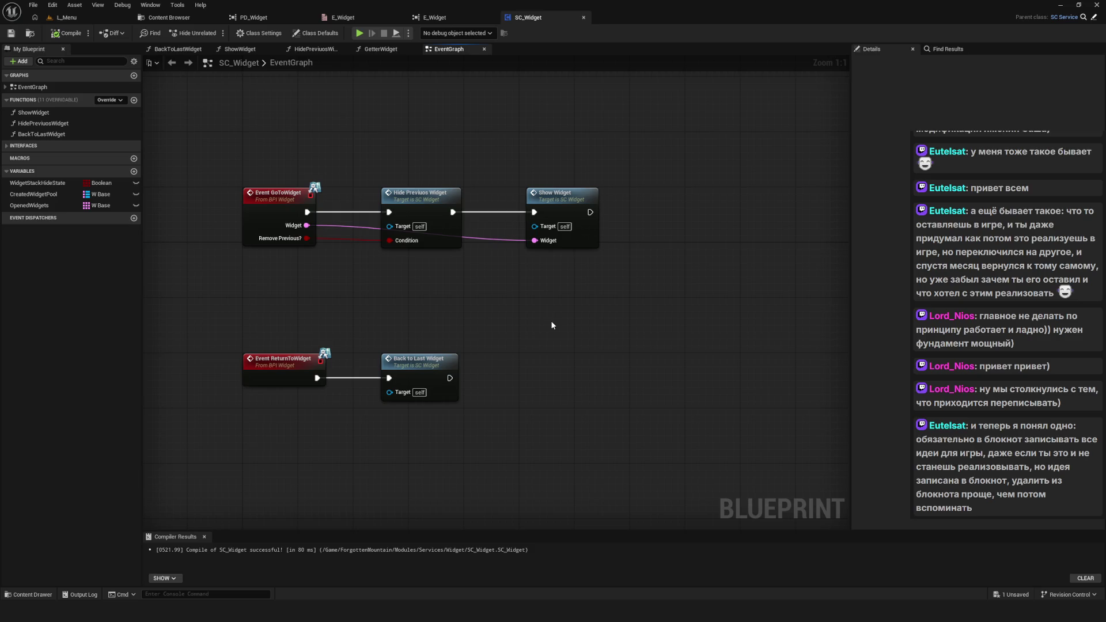
{"action": "left_click_drag", "start_coordinate": [551, 326], "coordinate": [566, 326]}
{"action": "left_click_drag", "start_coordinate": [403, 307], "coordinate": [462, 299]}
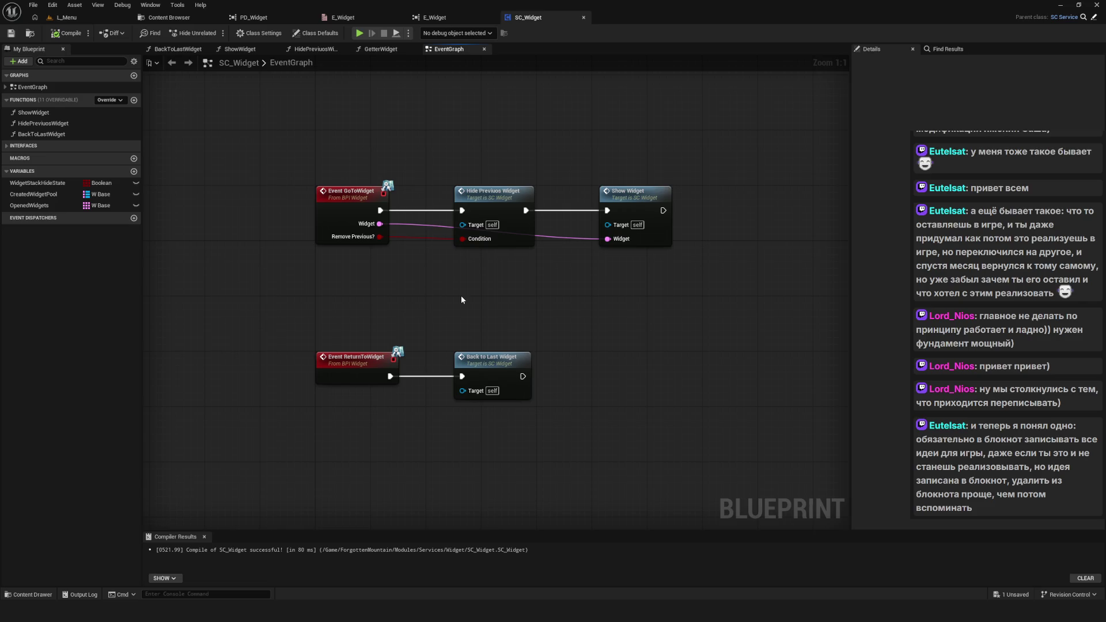
Step: Sketch freehand with the on-screen drawing overlay, then delete the sketch
{"action": "scroll", "coordinate": [461, 295], "scroll_direction": "down", "scroll_amount": 5}
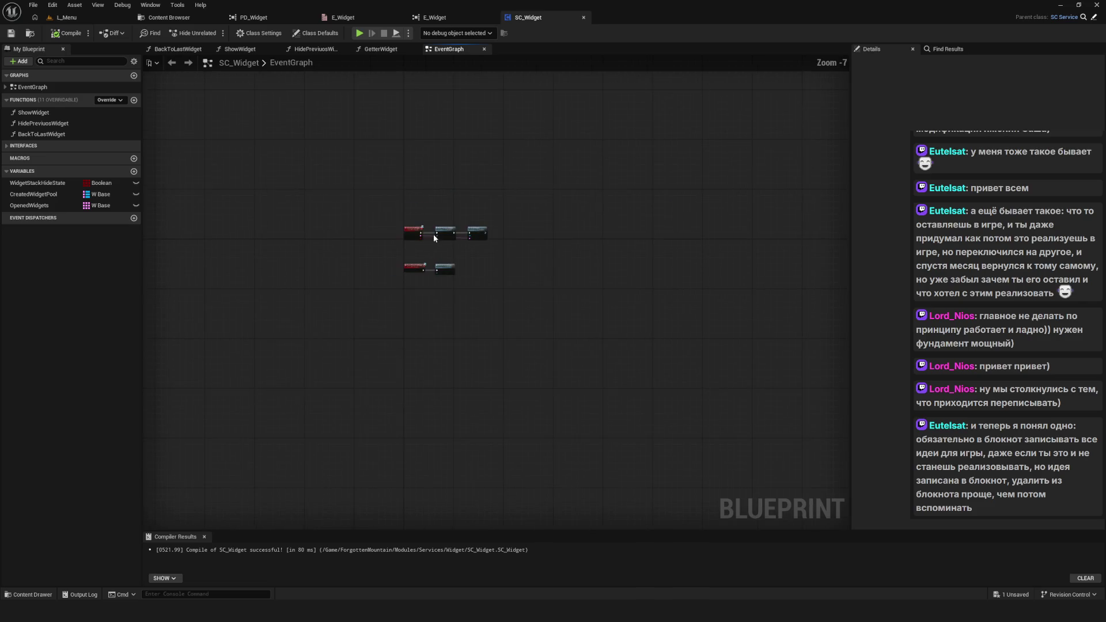
{"action": "scroll", "coordinate": [469, 292], "scroll_direction": "up", "scroll_amount": 5}
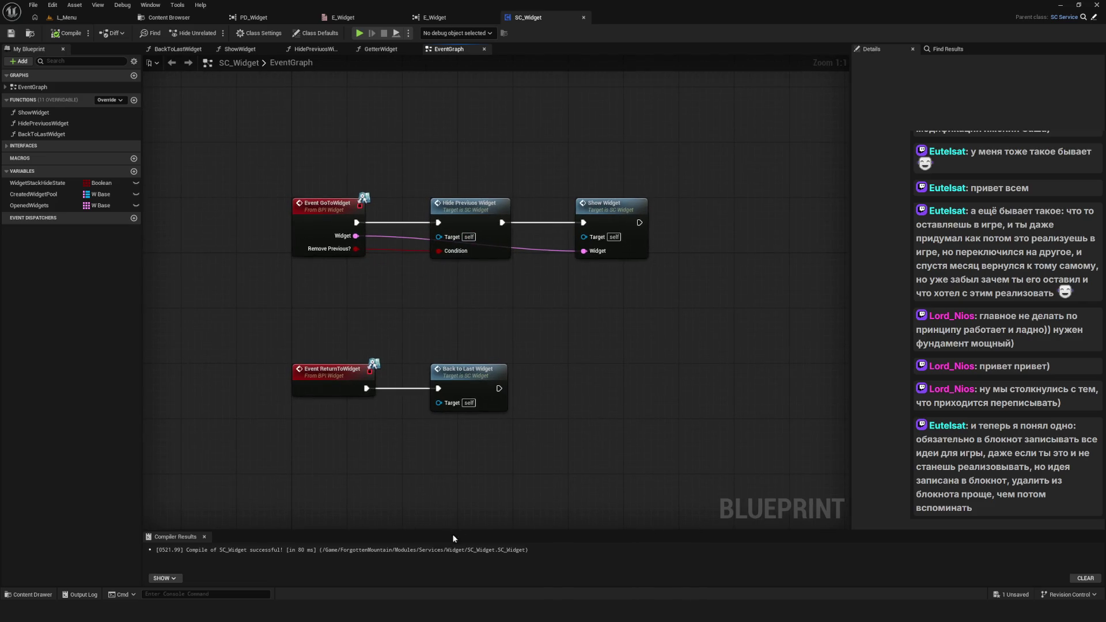
{"action": "key", "text": "ctrl+alt+d"}
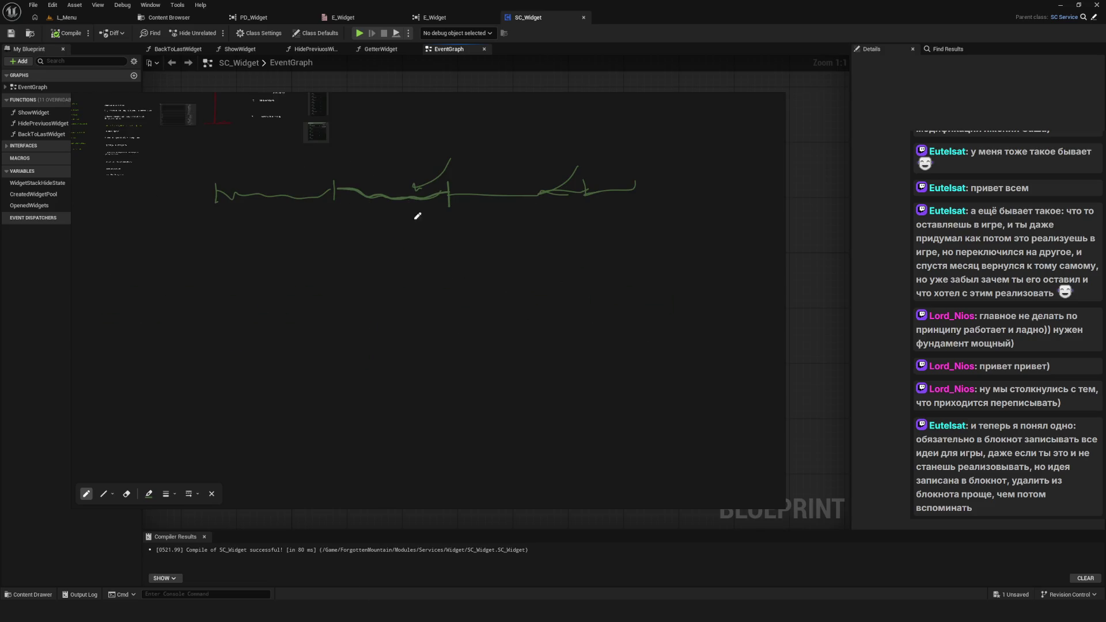
{"action": "key", "text": "Escape"}
{"action": "scroll", "coordinate": [343, 265], "scroll_direction": "down", "scroll_amount": 2}
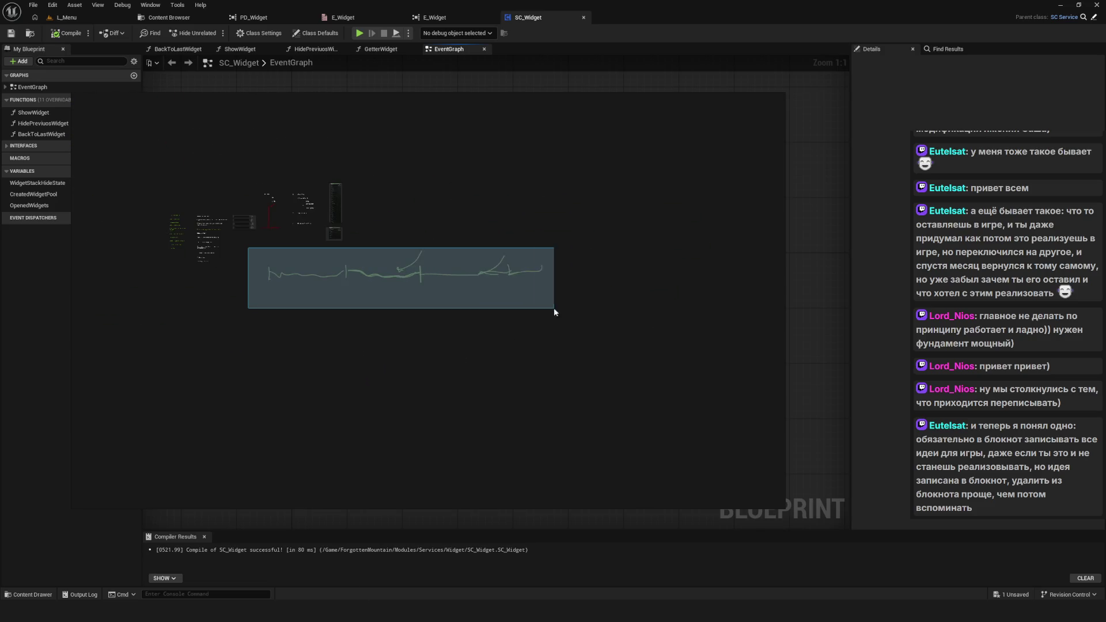
{"action": "key", "text": "Delete"}
{"action": "scroll", "coordinate": [189, 254], "scroll_direction": "up", "scroll_amount": 3}
Step: Move a text note on the board, paste copies, delete them, and select the legacy-removal note
{"action": "left_click", "coordinate": [216, 254]}
{"action": "mouse_move", "coordinate": [217, 254]}
{"action": "left_mouse_down"}
{"action": "mouse_move", "coordinate": [645, 338]}
{"action": "mouse_move", "coordinate": [465, 317]}
{"action": "mouse_move", "coordinate": [496, 347]}
{"action": "left_mouse_up"}
{"action": "key", "text": "ctrl+v"}
{"action": "key", "text": "ctrl+v"}
{"action": "key", "text": "ctrl+v"}
{"action": "key", "text": "ctrl+v"}
{"action": "key", "text": "ctrl+v"}
{"action": "key", "text": "ctrl+v"}
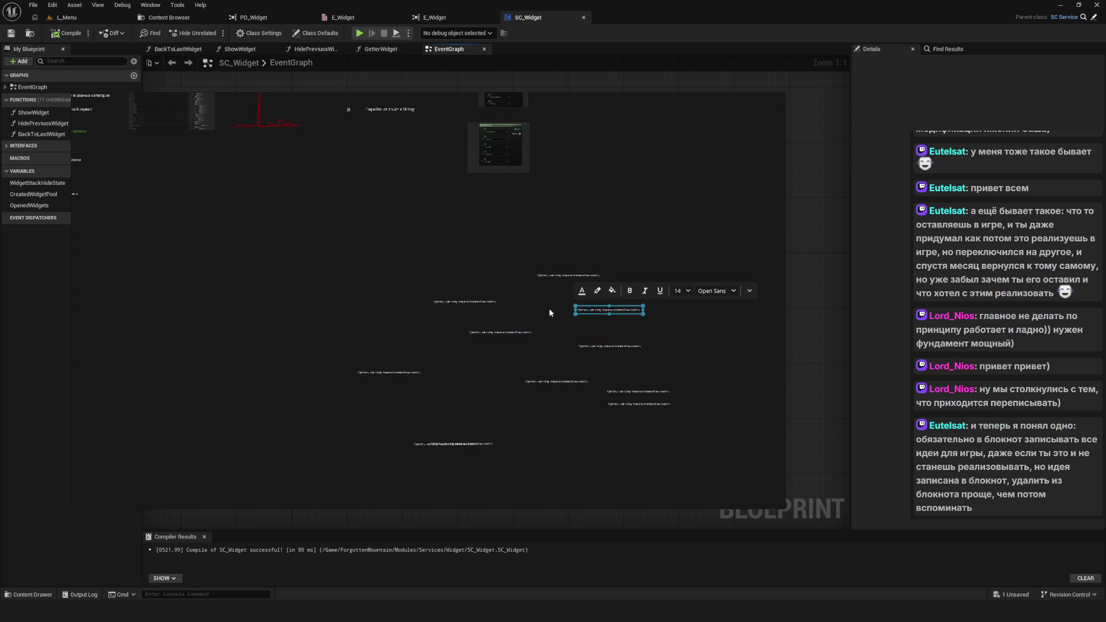
{"action": "key", "text": "ctrl+a"}
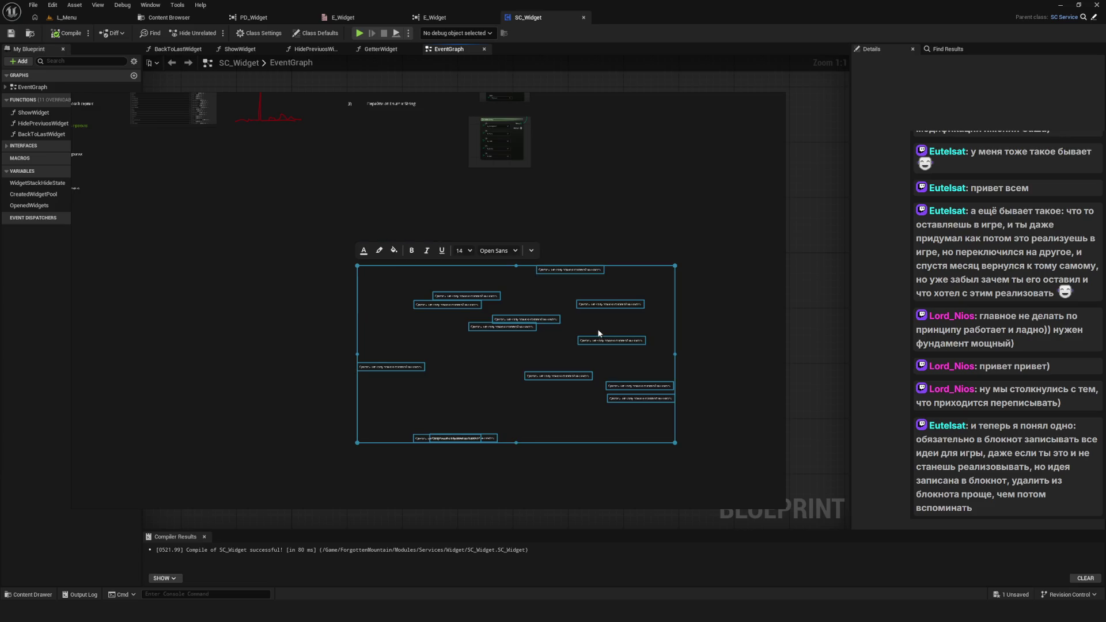
{"action": "key", "text": "Delete"}
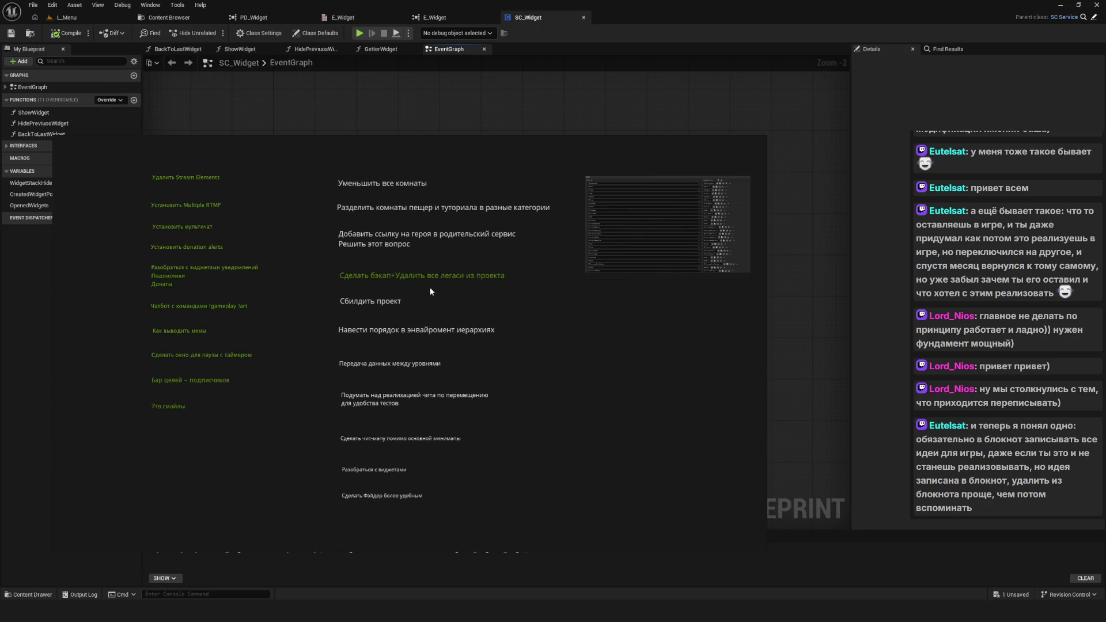
{"action": "left_click", "coordinate": [387, 277]}
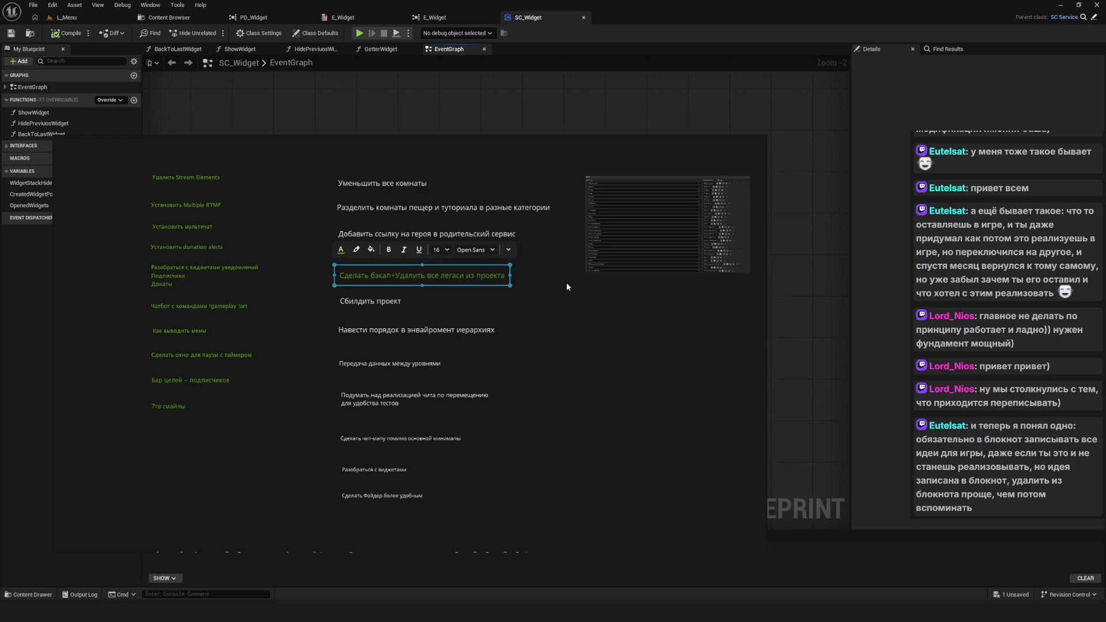
{"action": "scroll", "coordinate": [426, 282], "scroll_direction": "up", "scroll_amount": 3}
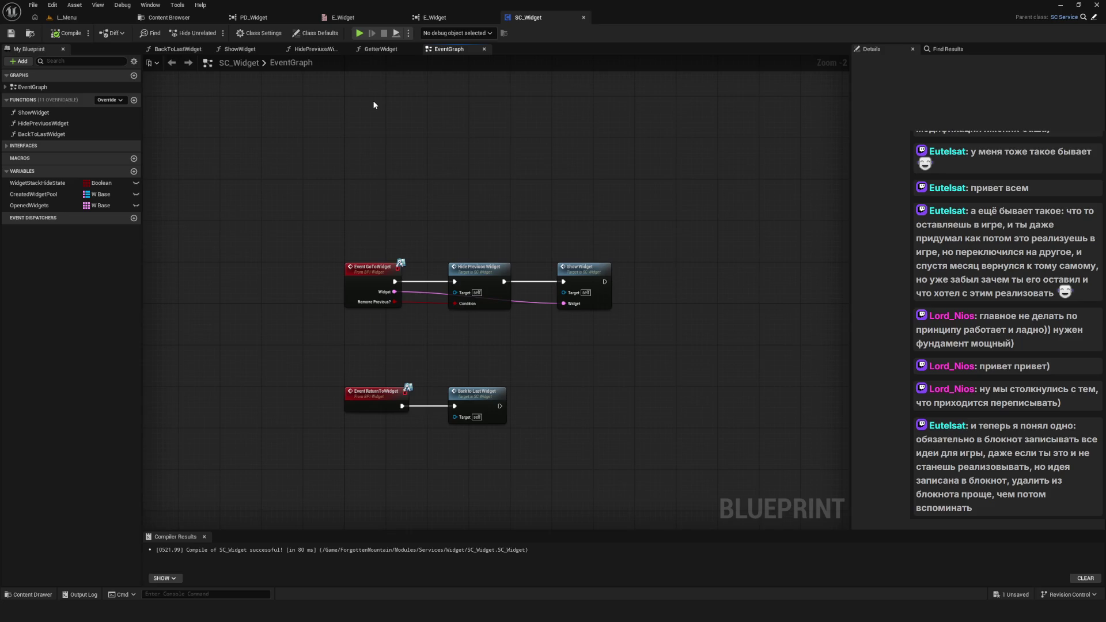
Step: Check E_Widget's reference viewer, then try deleting it from Widgets/Enums to list referencers, and cancel
{"action": "left_click", "coordinate": [394, 18]}
{"action": "left_click", "coordinate": [459, 19]}
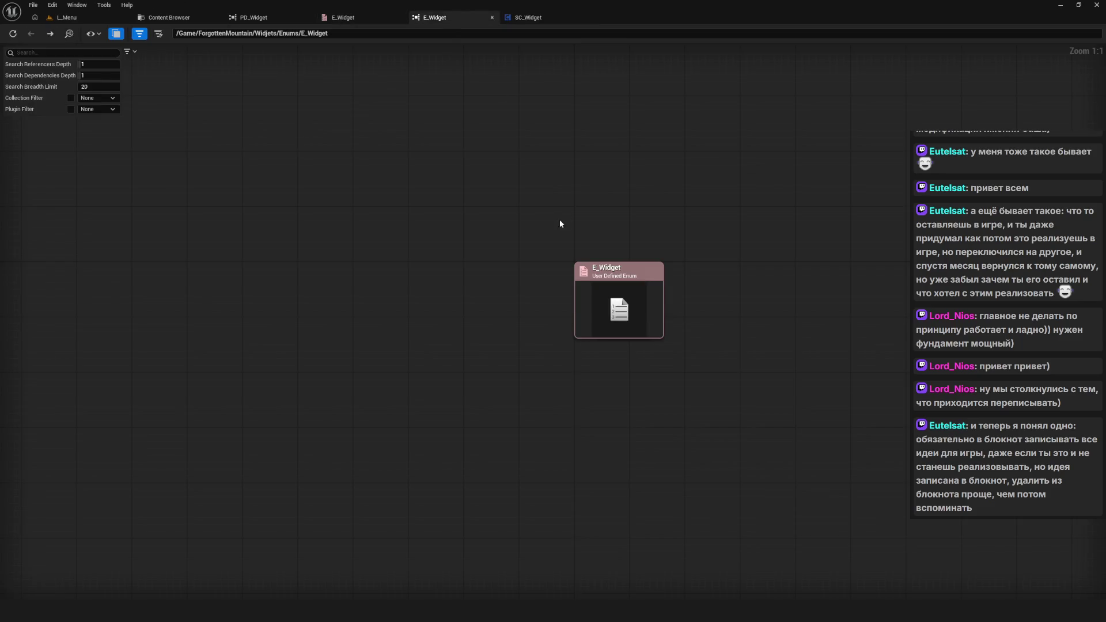
{"action": "left_click", "coordinate": [491, 18]}
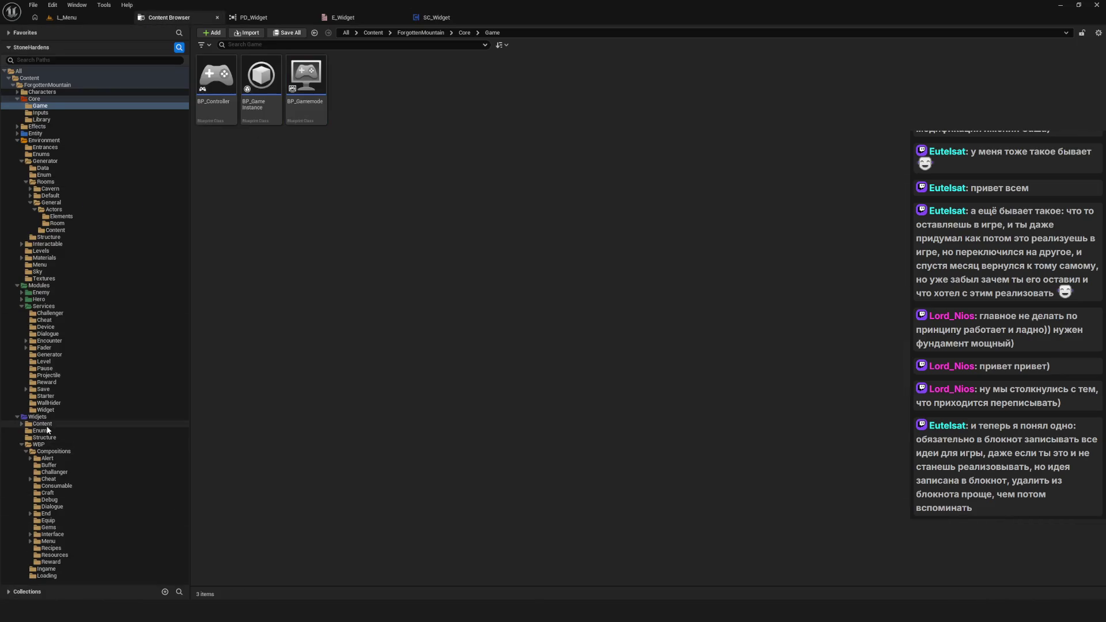
{"action": "left_click", "coordinate": [40, 430]}
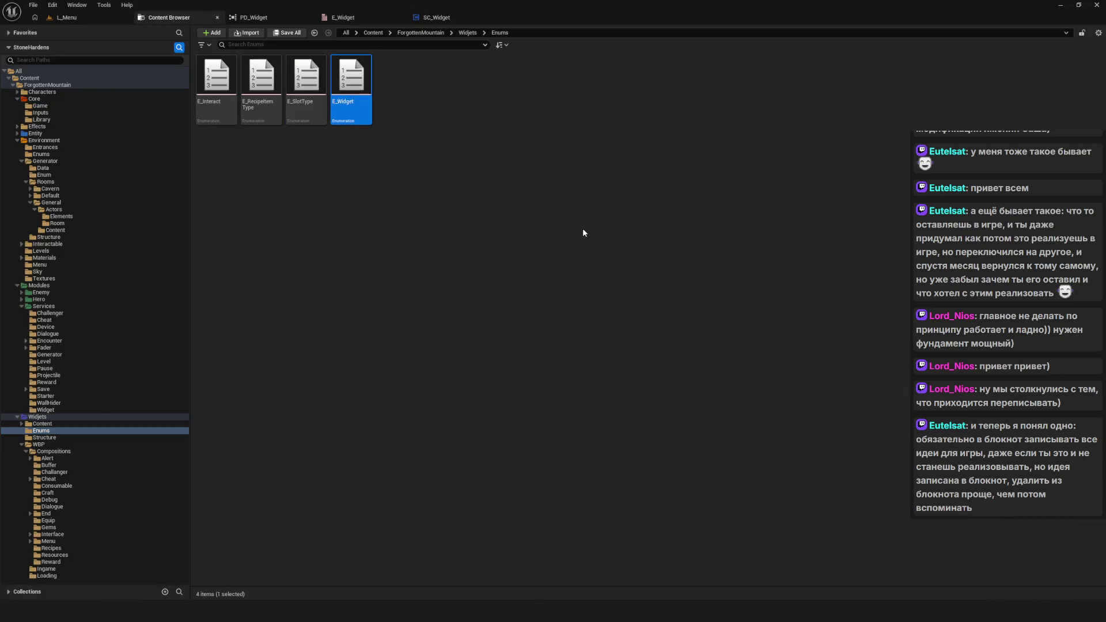
{"action": "key", "text": "Delete"}
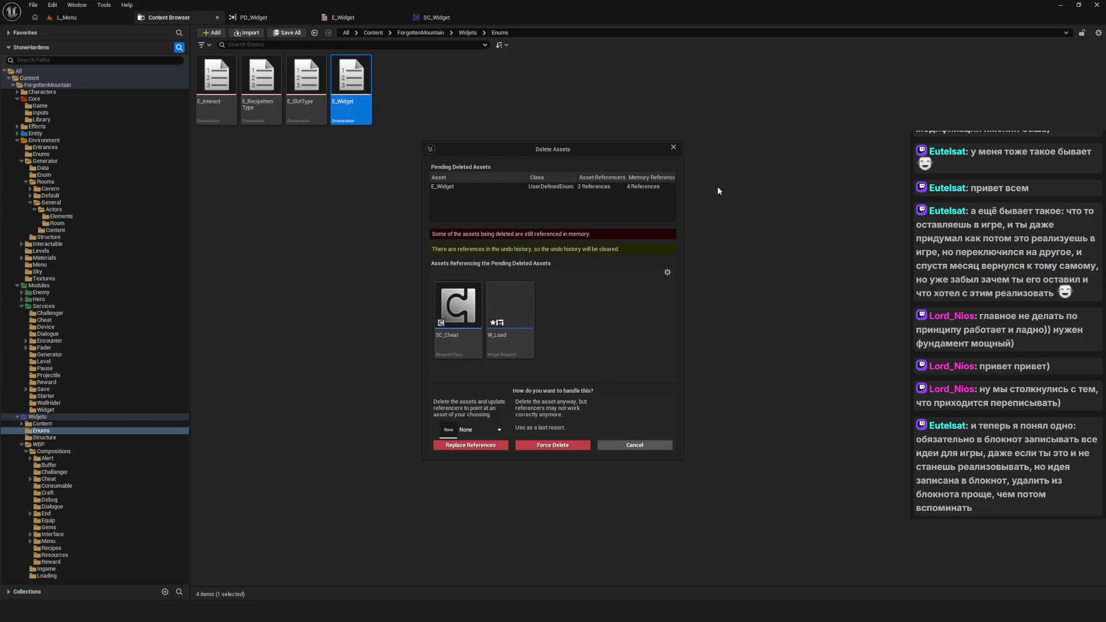
{"action": "left_click", "coordinate": [673, 148]}
Step: Reopen E_Widget's Reference Viewer from its context menu, refresh the graph, and close it
{"action": "right_click", "coordinate": [363, 95]}
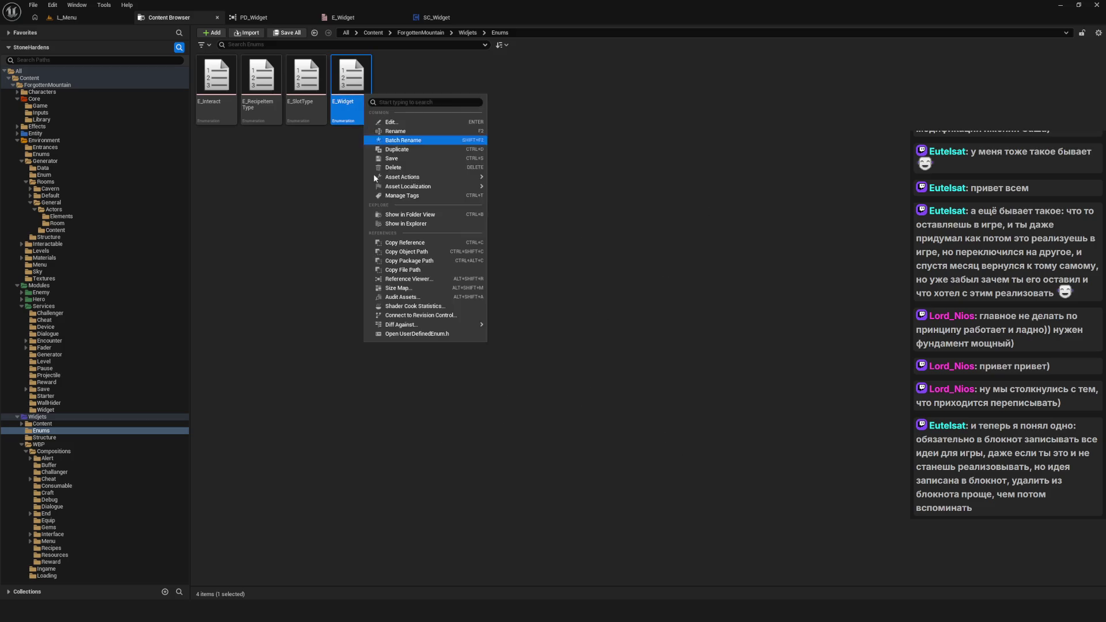
{"action": "left_click", "coordinate": [427, 279]}
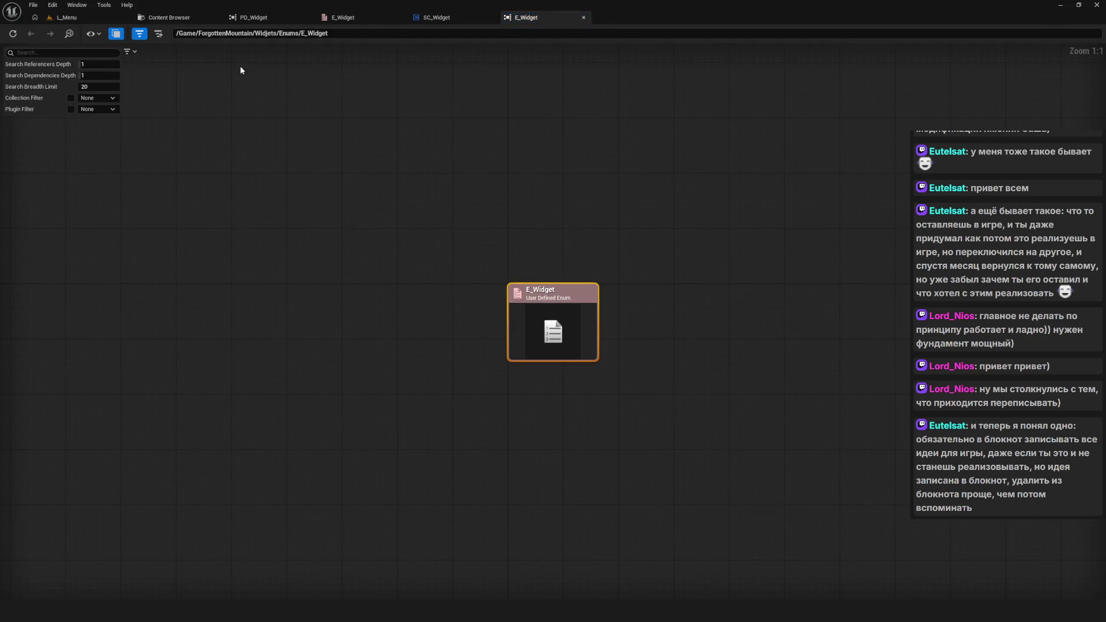
{"action": "left_click", "coordinate": [13, 33]}
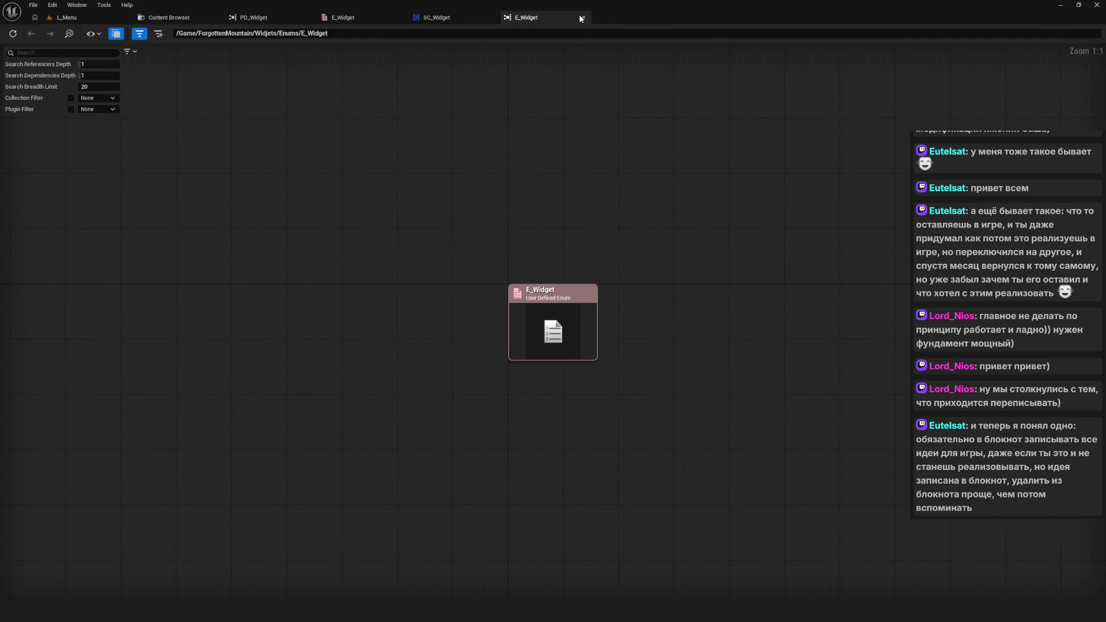
{"action": "left_click", "coordinate": [580, 18]}
{"action": "left_click", "coordinate": [199, 19]}
{"action": "right_click", "coordinate": [363, 98]}
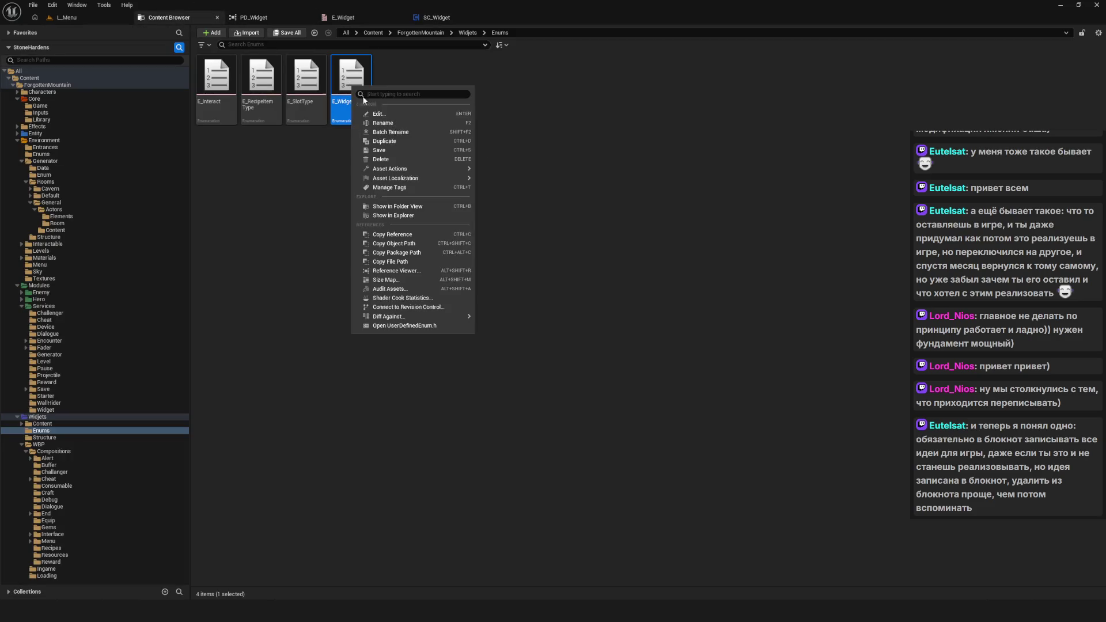
{"action": "left_click", "coordinate": [307, 157]}
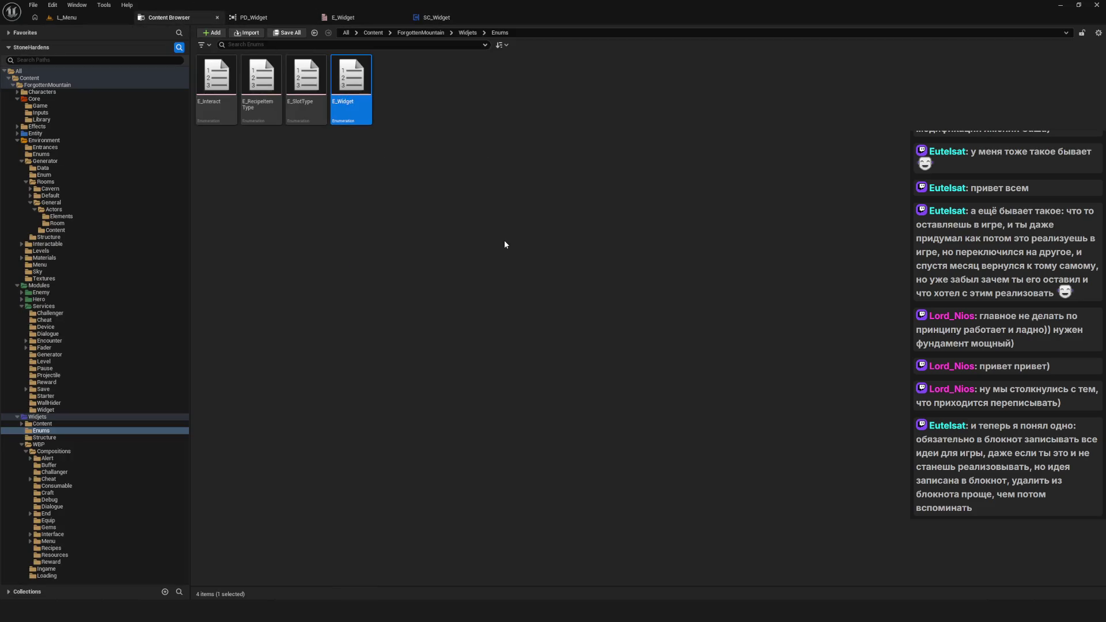
Step: Retry deleting E_Widget to inspect the SC_Cheat and W_Load referencers, cancel, and open Services/Cheat
{"action": "key", "text": "Delete"}
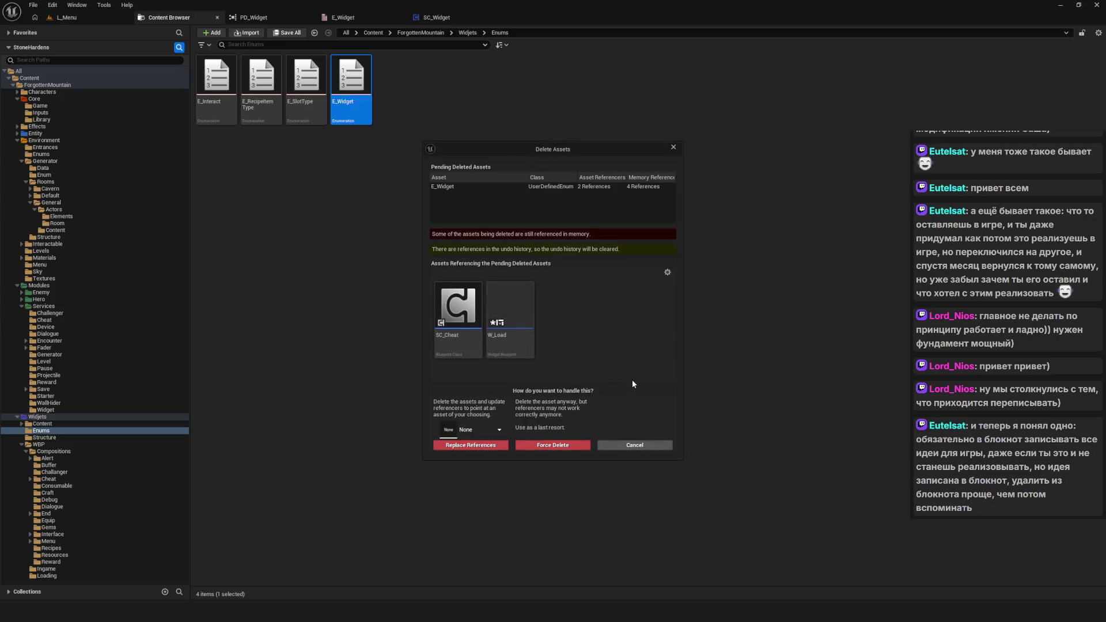
{"action": "left_click", "coordinate": [458, 314]}
{"action": "left_click", "coordinate": [513, 346]}
{"action": "left_click", "coordinate": [673, 150]}
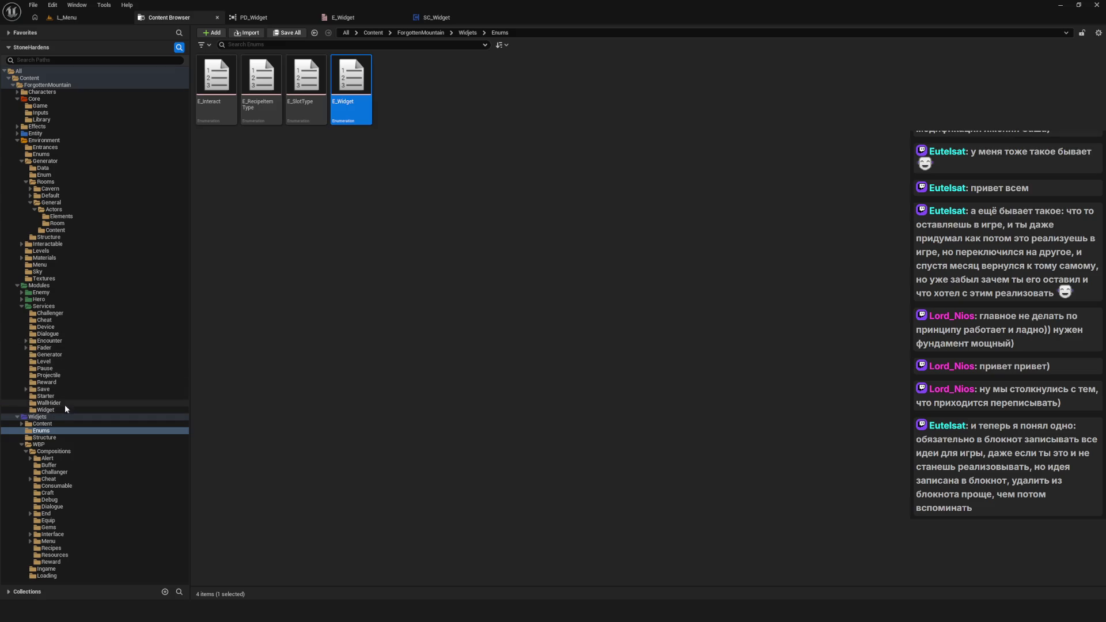
{"action": "left_click", "coordinate": [45, 320]}
{"action": "scroll", "coordinate": [525, 169], "scroll_direction": "up", "scroll_amount": 6}
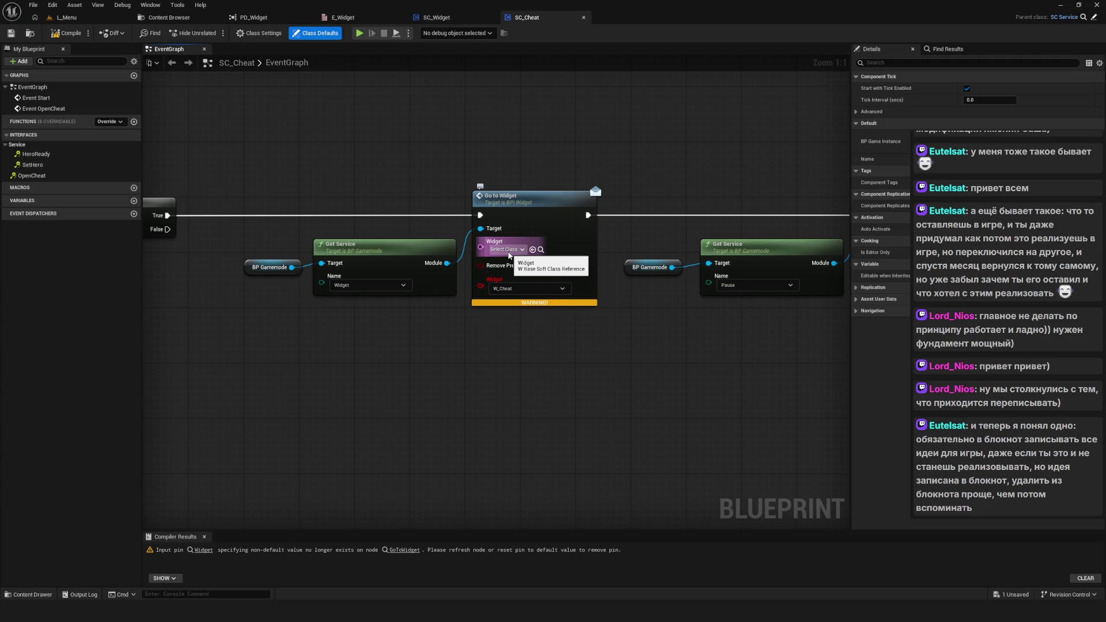
Step: Set the Go to Widget node's Widget pin to W_Cheat_C
{"action": "left_click", "coordinate": [509, 252]}
{"action": "type", "text": "W"}
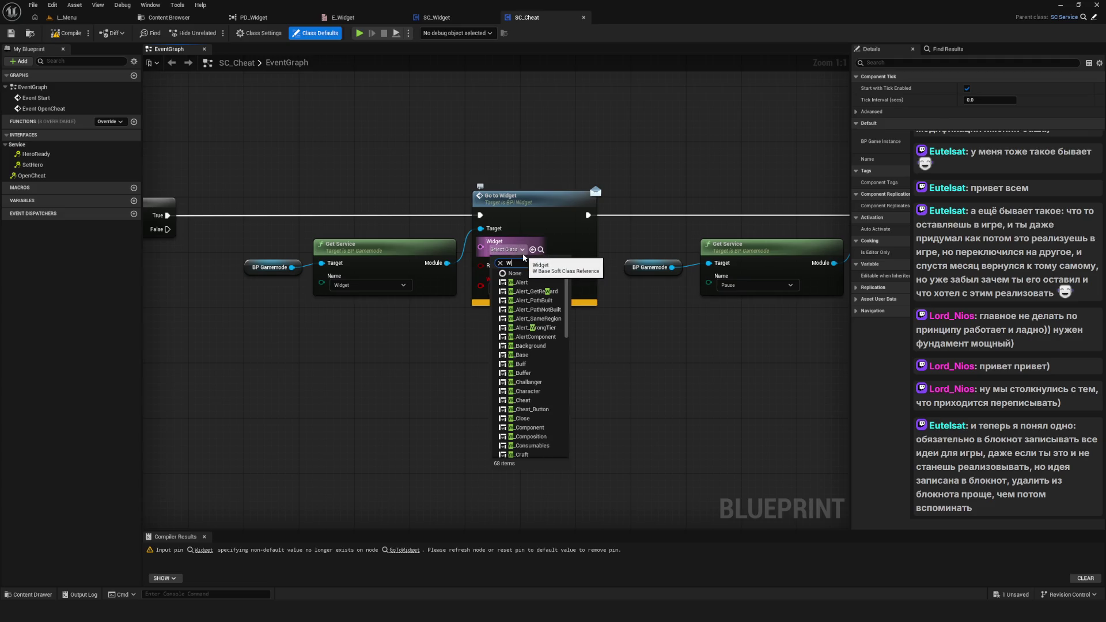
{"action": "type", "text": "_Cheat"}
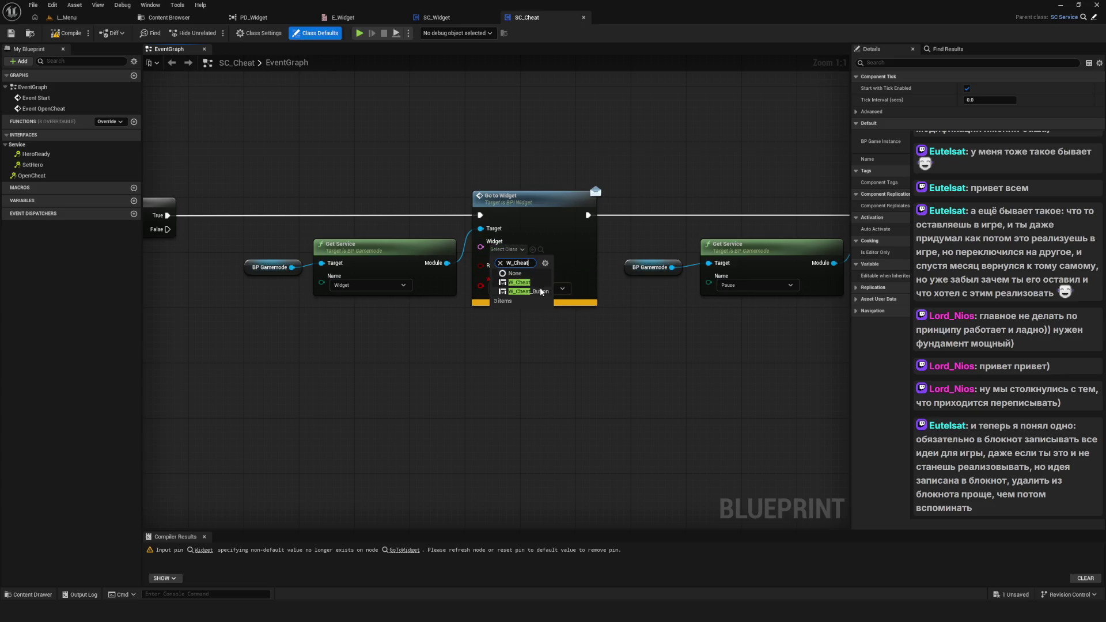
{"action": "left_click", "coordinate": [519, 300]}
{"action": "mouse_move", "coordinate": [458, 395]}
{"action": "left_mouse_down"}
{"action": "mouse_move", "coordinate": [684, 363]}
{"action": "mouse_move", "coordinate": [184, 333]}
{"action": "left_mouse_up"}
{"action": "left_click_drag", "start_coordinate": [588, 368], "coordinate": [525, 348]}
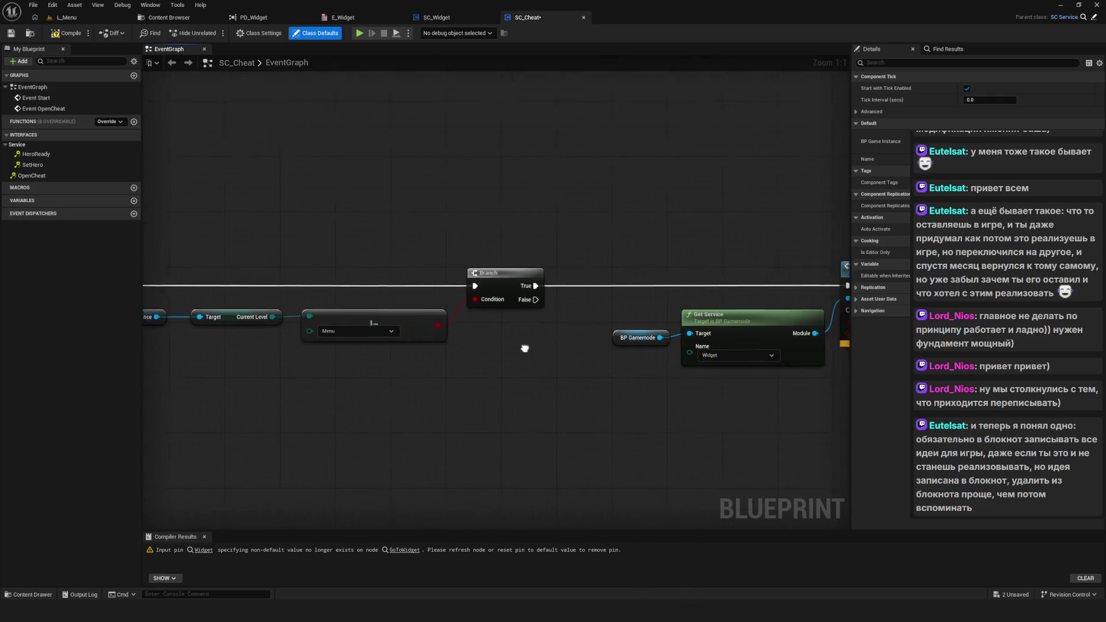
{"action": "scroll", "coordinate": [525, 348], "scroll_direction": "down", "scroll_amount": 10}
Step: Compile SC_Cheat, refresh the Go to Widget node, recompile, and close the blueprint
{"action": "key", "text": "F7"}
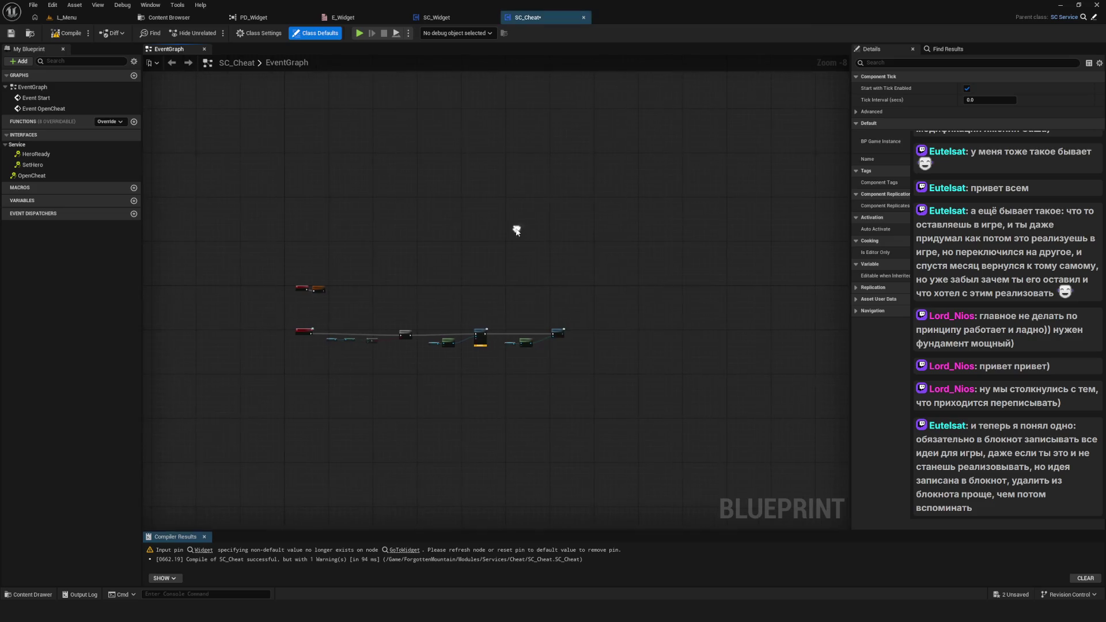
{"action": "scroll", "coordinate": [500, 324], "scroll_direction": "up", "scroll_amount": 8}
{"action": "right_click", "coordinate": [456, 360]}
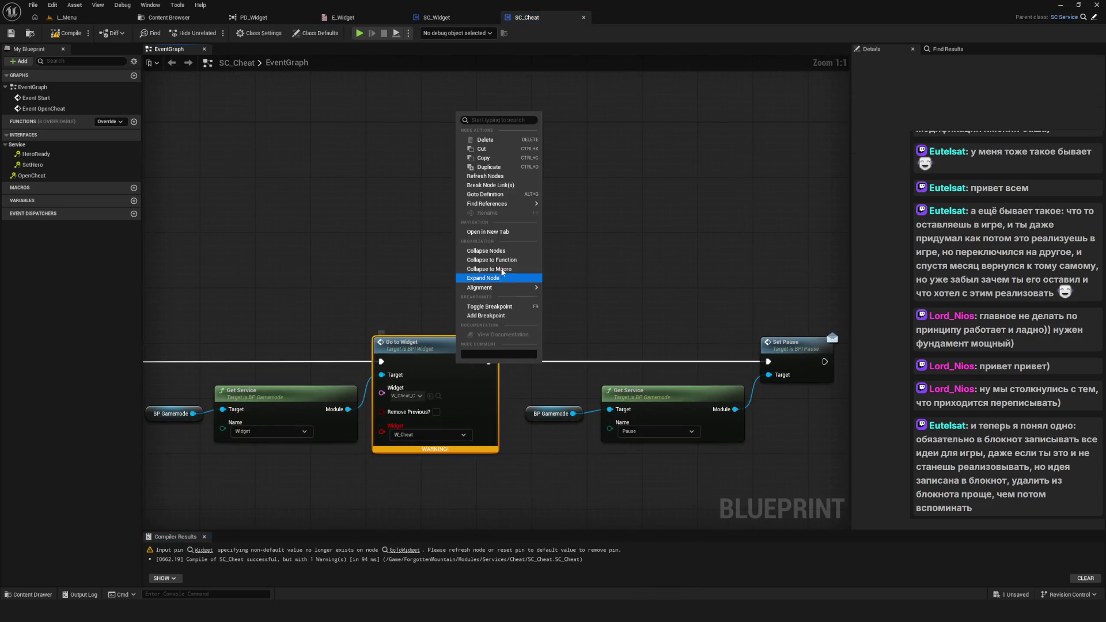
{"action": "left_click", "coordinate": [485, 176]}
{"action": "left_click", "coordinate": [68, 32]}
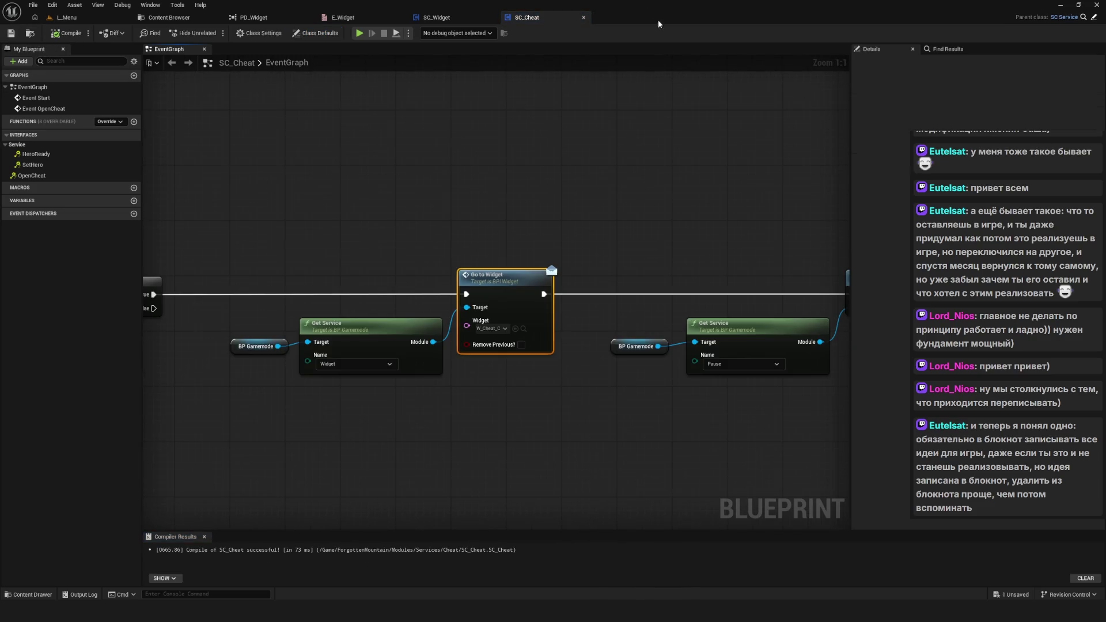
{"action": "left_click", "coordinate": [584, 18]}
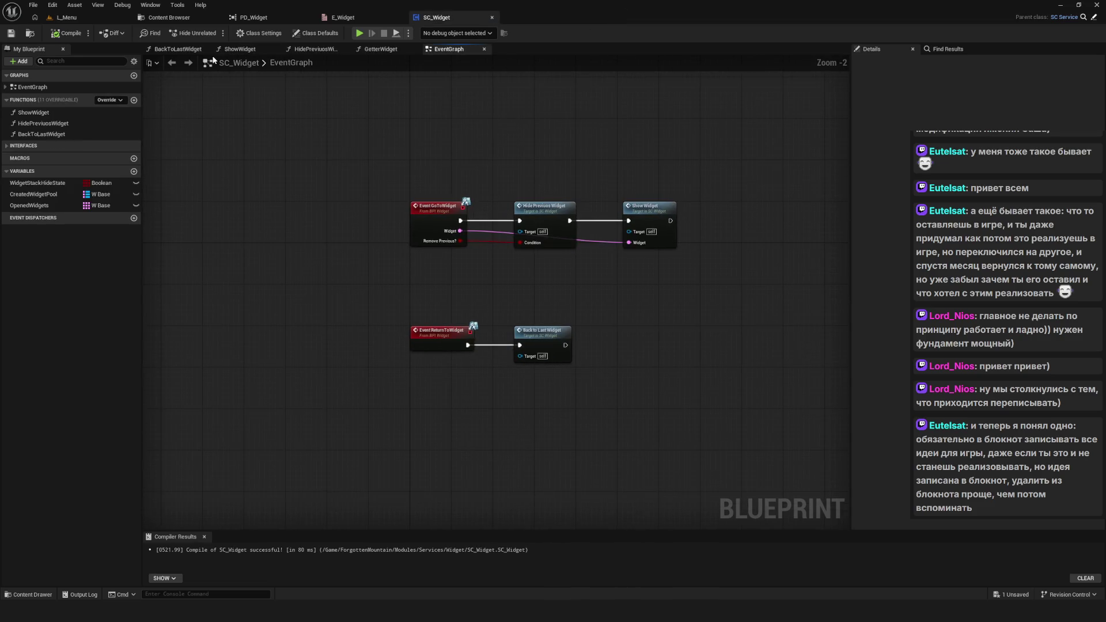
Step: Open the W_Load widget blueprint from Widgets/WBP/Compositions/Menu and switch to its graph view
{"action": "left_click", "coordinate": [166, 18]}
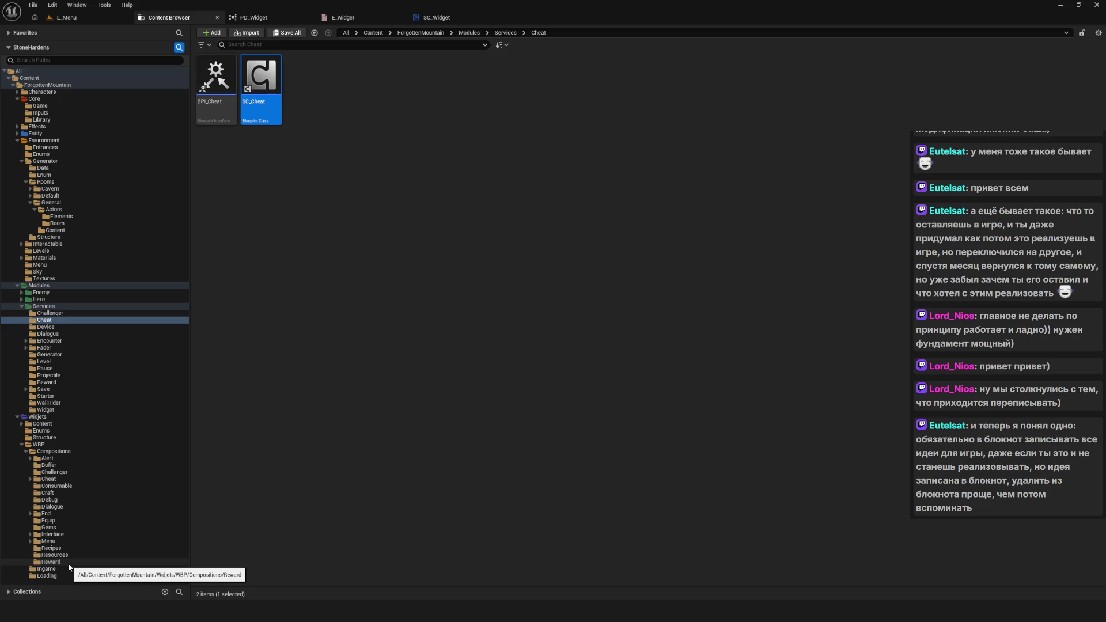
{"action": "left_click", "coordinate": [47, 542]}
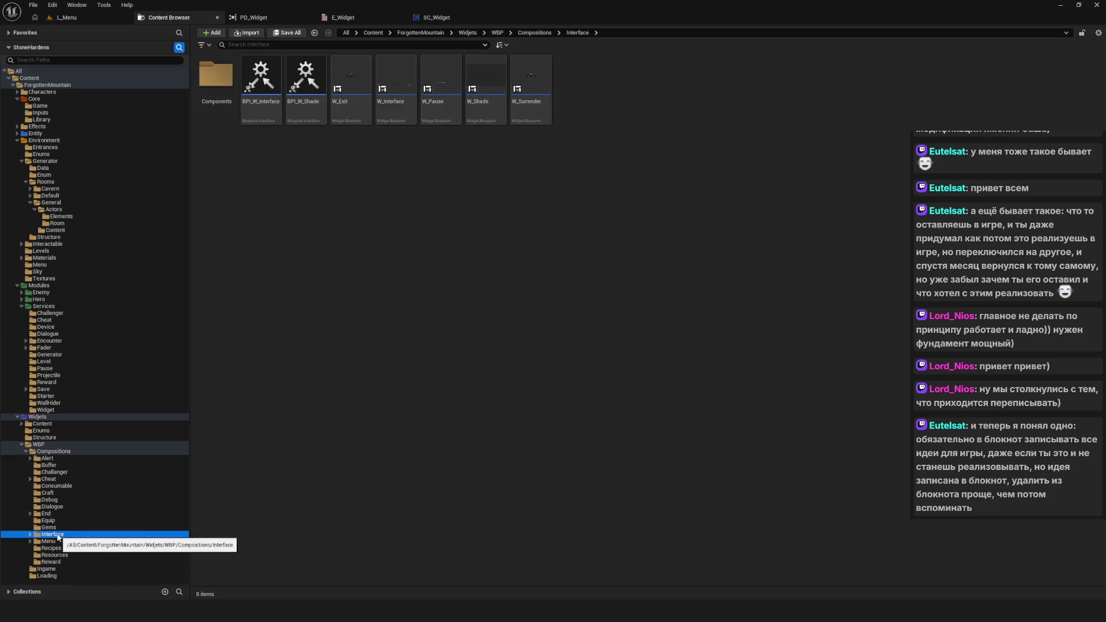
{"action": "double_click", "coordinate": [351, 80]}
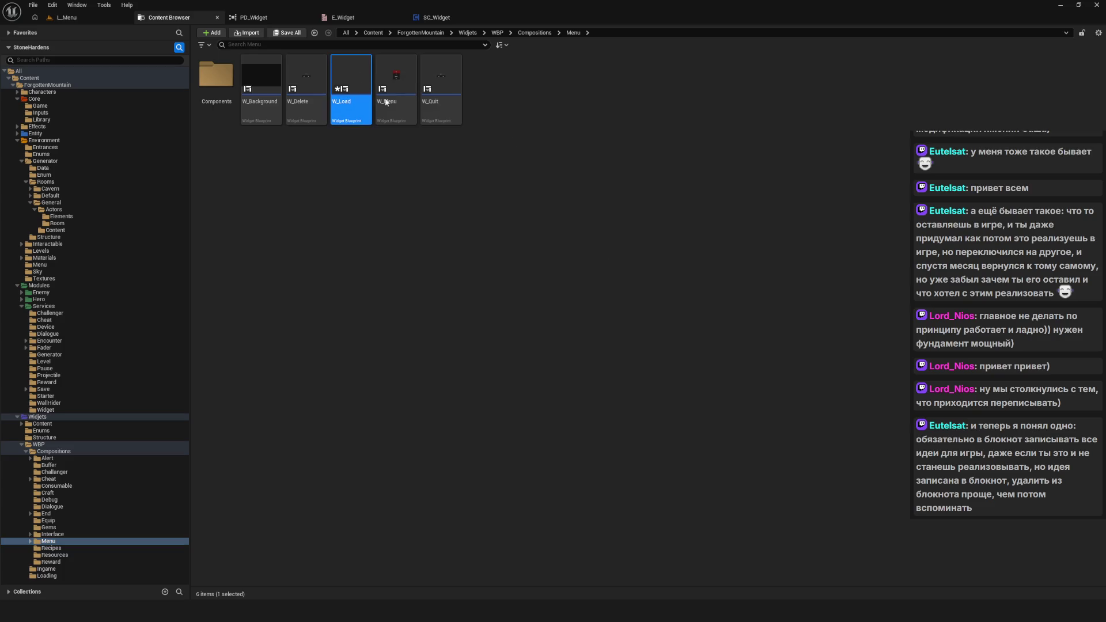
{"action": "left_click", "coordinate": [1080, 33]}
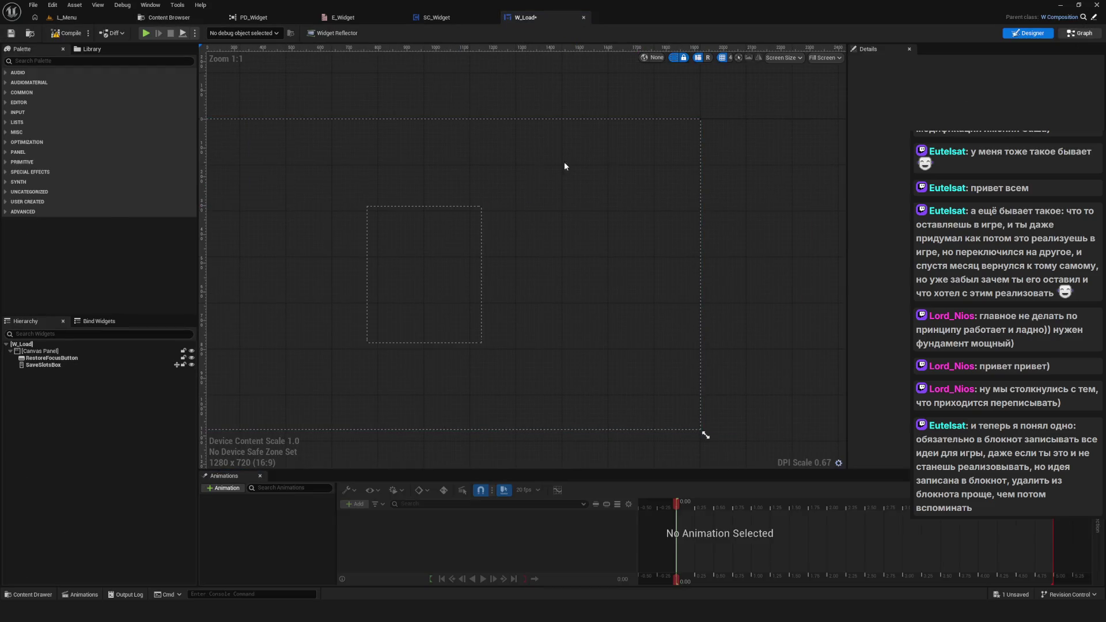
Step: In W_Load's EventGraph, set the Go to Widget node's Widget class to W_Delete
{"action": "left_click", "coordinate": [374, 49]}
{"action": "scroll", "coordinate": [403, 260], "scroll_direction": "down", "scroll_amount": 3}
{"action": "scroll", "coordinate": [403, 264], "scroll_direction": "up", "scroll_amount": 5}
{"action": "mouse_move", "coordinate": [375, 192]}
{"action": "left_mouse_down"}
{"action": "mouse_move", "coordinate": [493, 308]}
{"action": "mouse_move", "coordinate": [559, 433]}
{"action": "left_mouse_up"}
{"action": "scroll", "coordinate": [554, 417], "scroll_direction": "down", "scroll_amount": 1}
{"action": "scroll", "coordinate": [532, 423], "scroll_direction": "up", "scroll_amount": 1}
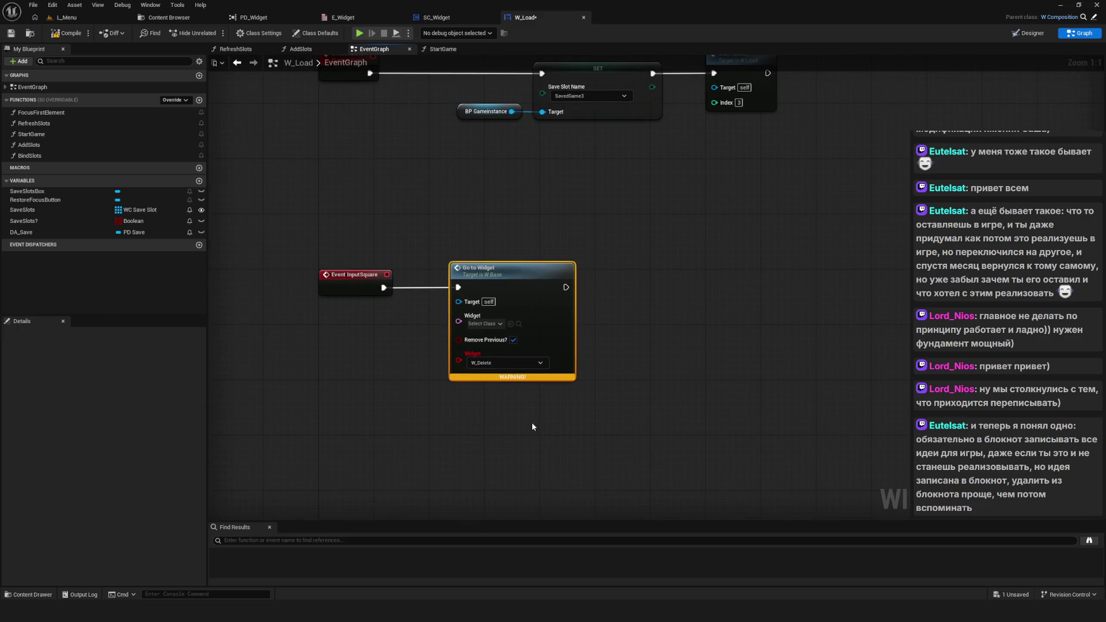
{"action": "left_click", "coordinate": [484, 324]}
{"action": "type", "text": "W"}
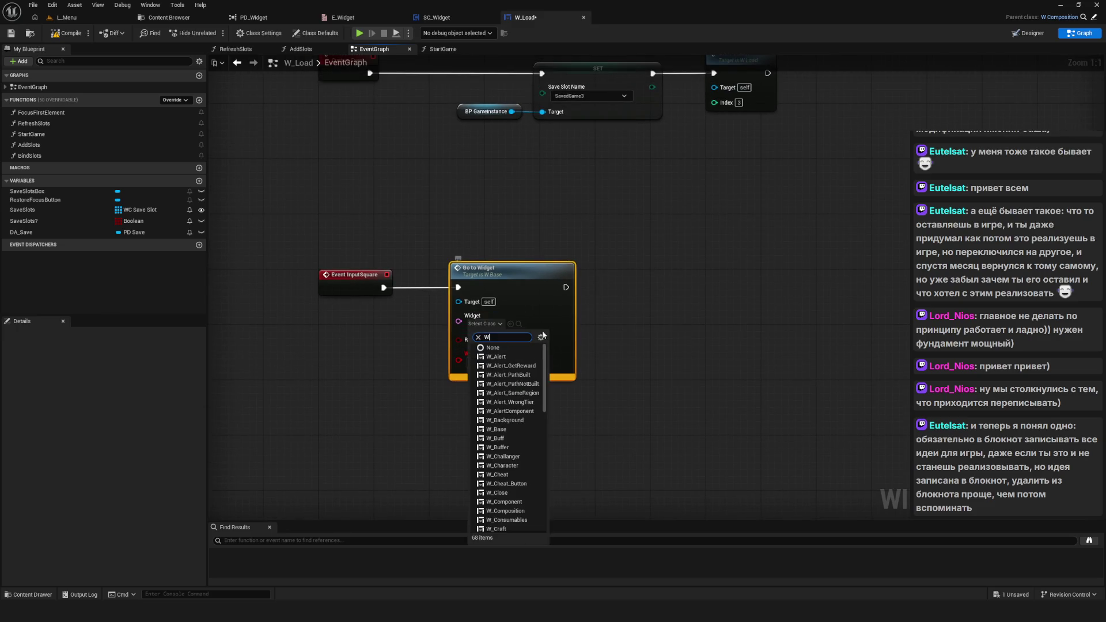
{"action": "type", "text": "_Delete"}
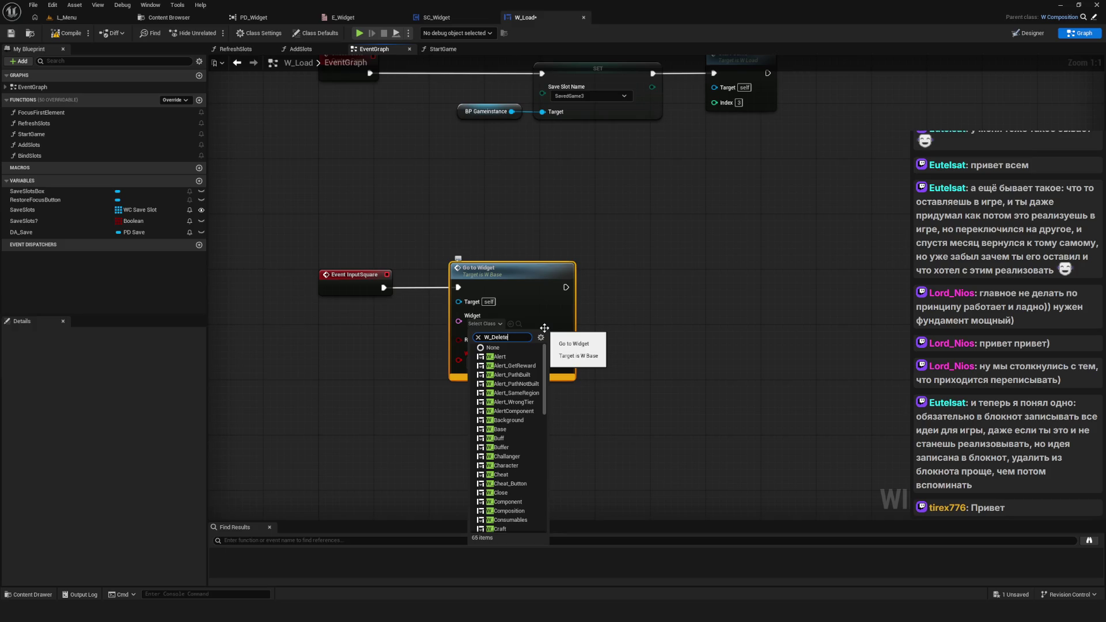
{"action": "key", "text": "Return"}
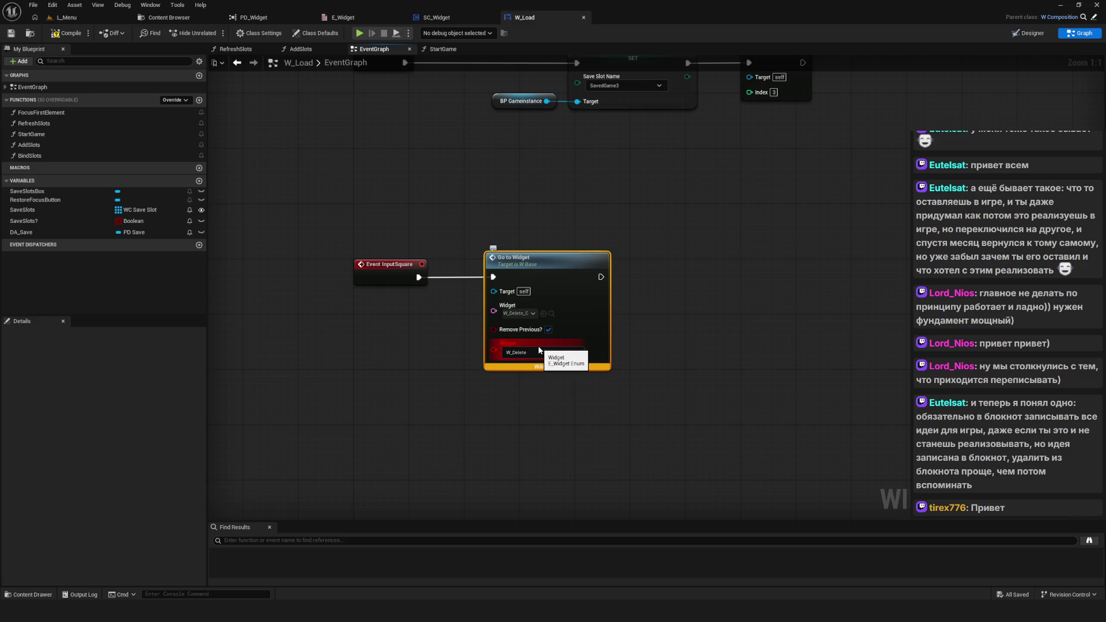
Step: Refresh the Go to Widget node to drop the old enum pin, then close W_Load
{"action": "right_click", "coordinate": [541, 281]}
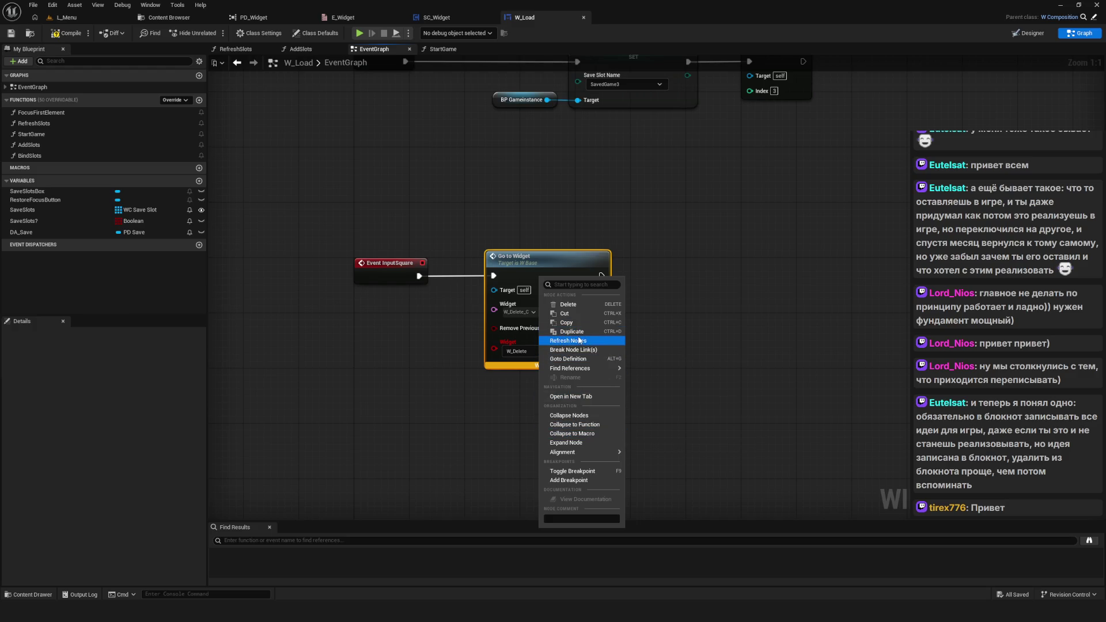
{"action": "left_click", "coordinate": [580, 341]}
{"action": "scroll", "coordinate": [501, 270], "scroll_direction": "down", "scroll_amount": 3}
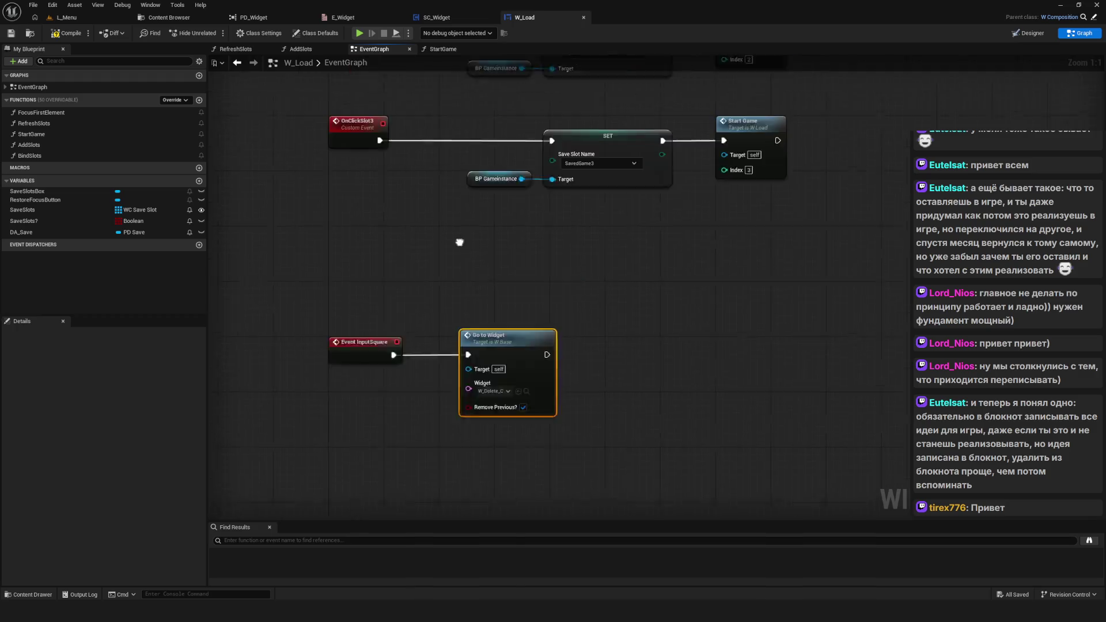
{"action": "scroll", "coordinate": [501, 269], "scroll_direction": "down", "scroll_amount": 5}
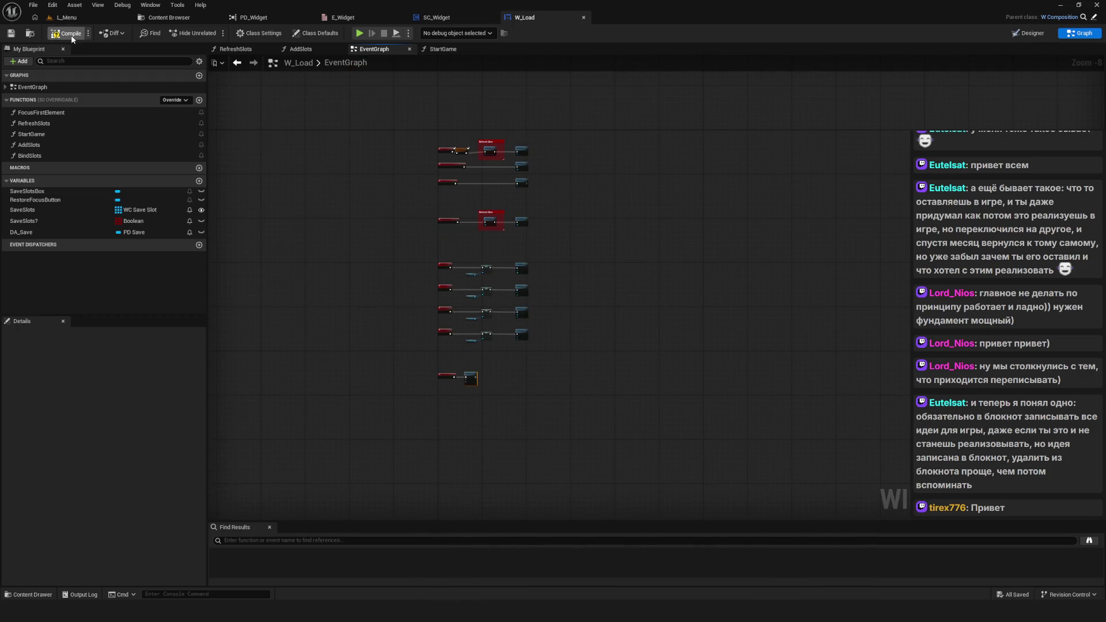
{"action": "left_click", "coordinate": [584, 17]}
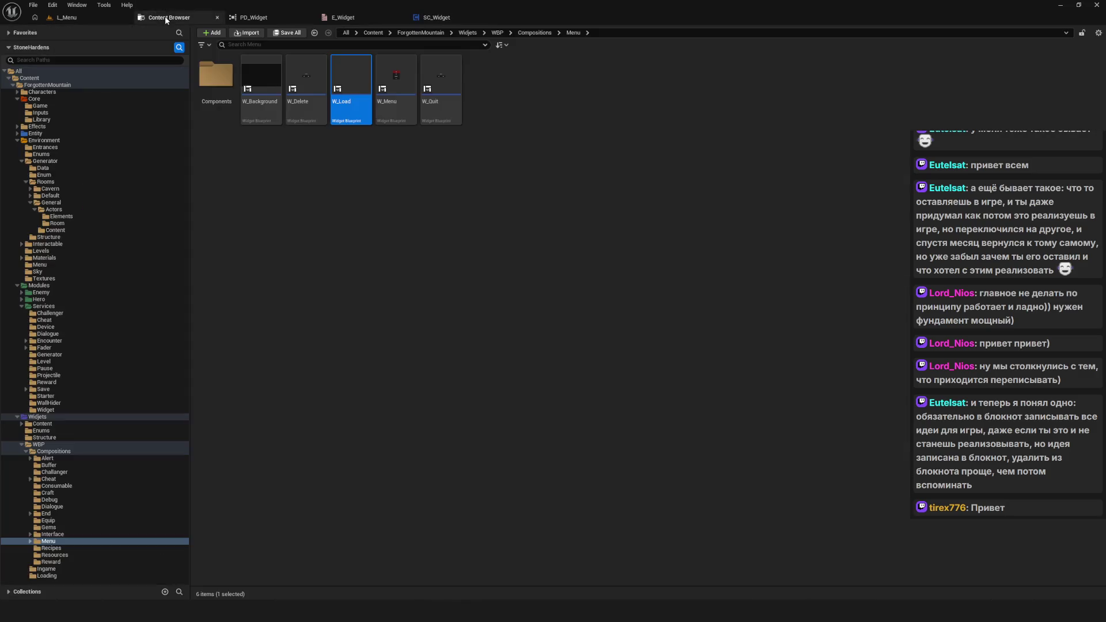
{"action": "left_click", "coordinate": [308, 101]}
{"action": "double_click", "coordinate": [307, 101]}
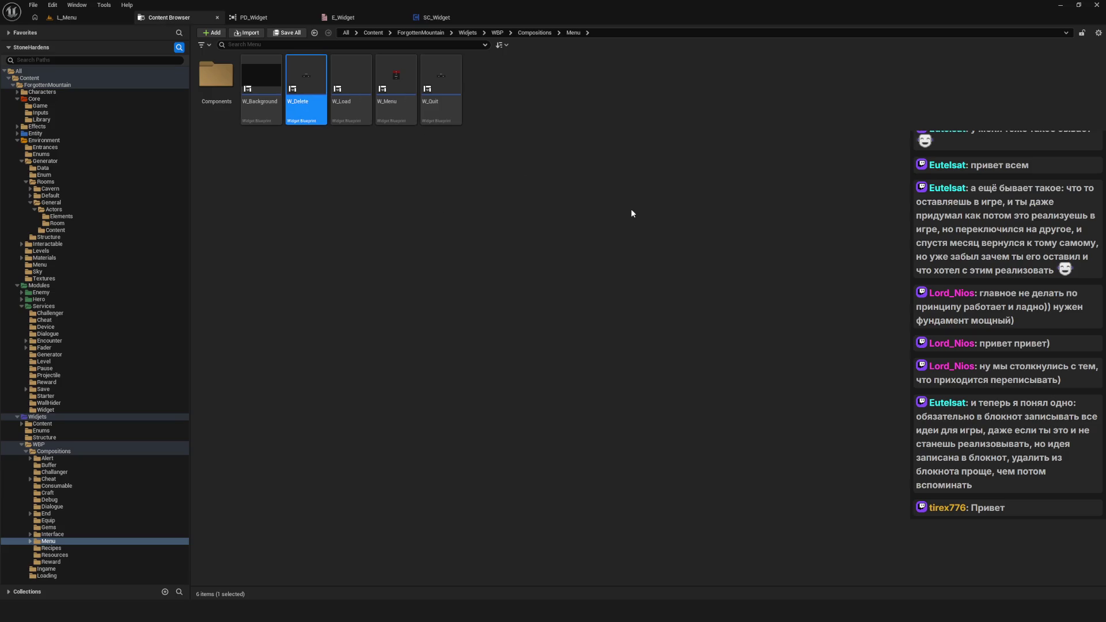
{"action": "left_click", "coordinate": [1081, 33]}
{"action": "scroll", "coordinate": [541, 275], "scroll_direction": "down", "scroll_amount": 10}
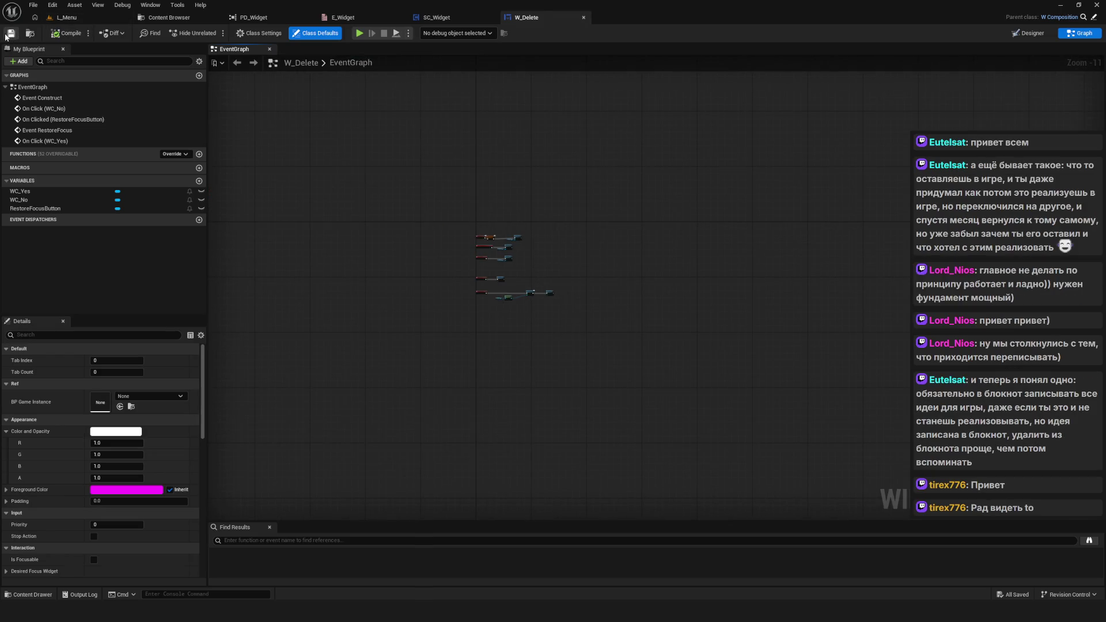
{"action": "left_click", "coordinate": [584, 18]}
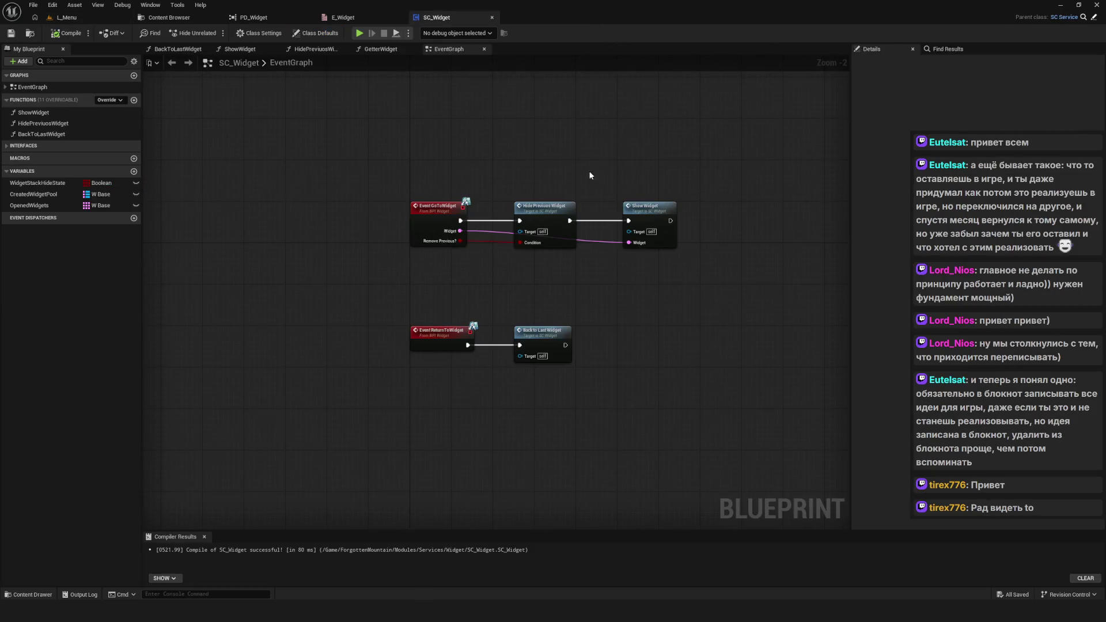
{"action": "left_click_drag", "start_coordinate": [422, 355], "coordinate": [375, 370]}
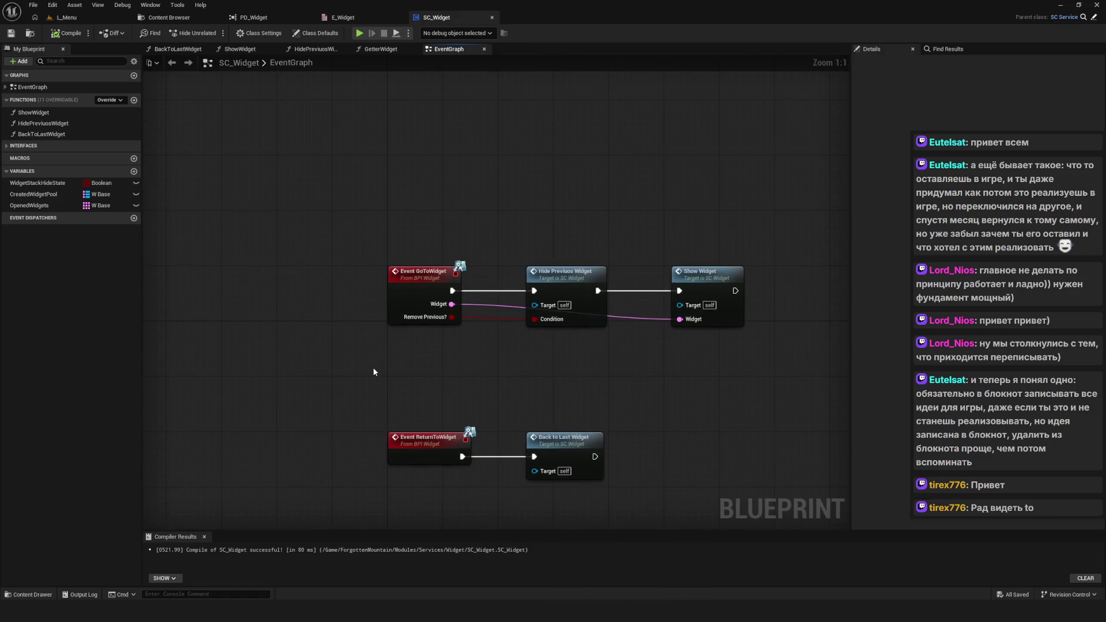
{"action": "scroll", "coordinate": [375, 371], "scroll_direction": "down", "scroll_amount": 1}
{"action": "scroll", "coordinate": [396, 399], "scroll_direction": "down", "scroll_amount": 4}
{"action": "scroll", "coordinate": [397, 386], "scroll_direction": "up", "scroll_amount": 5}
{"action": "scroll", "coordinate": [402, 369], "scroll_direction": "down", "scroll_amount": 1}
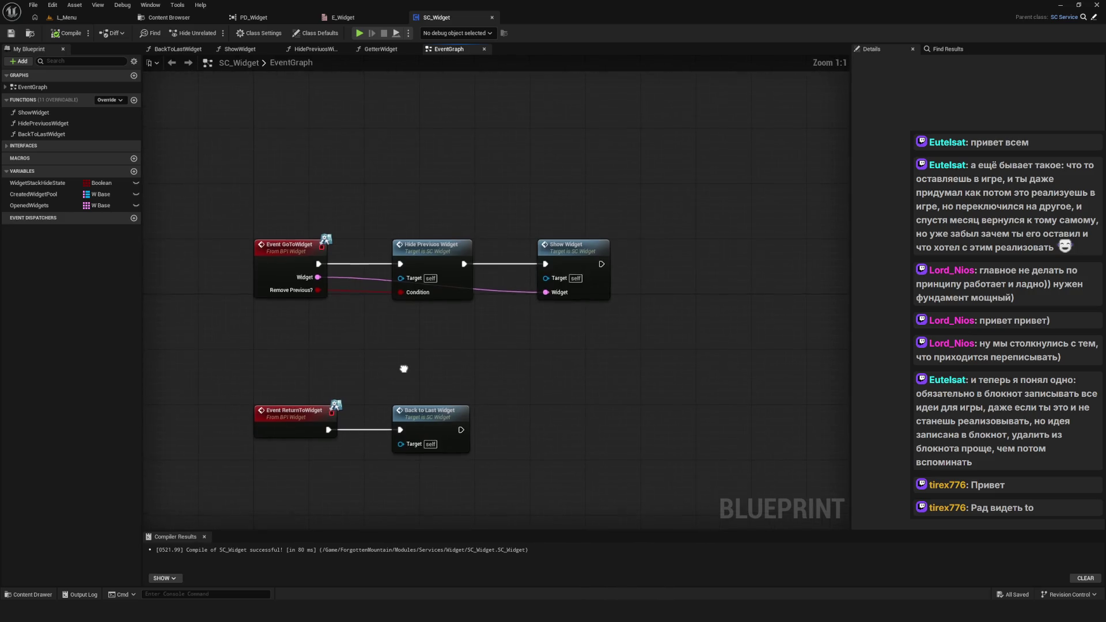
{"action": "scroll", "coordinate": [402, 365], "scroll_direction": "up", "scroll_amount": 1}
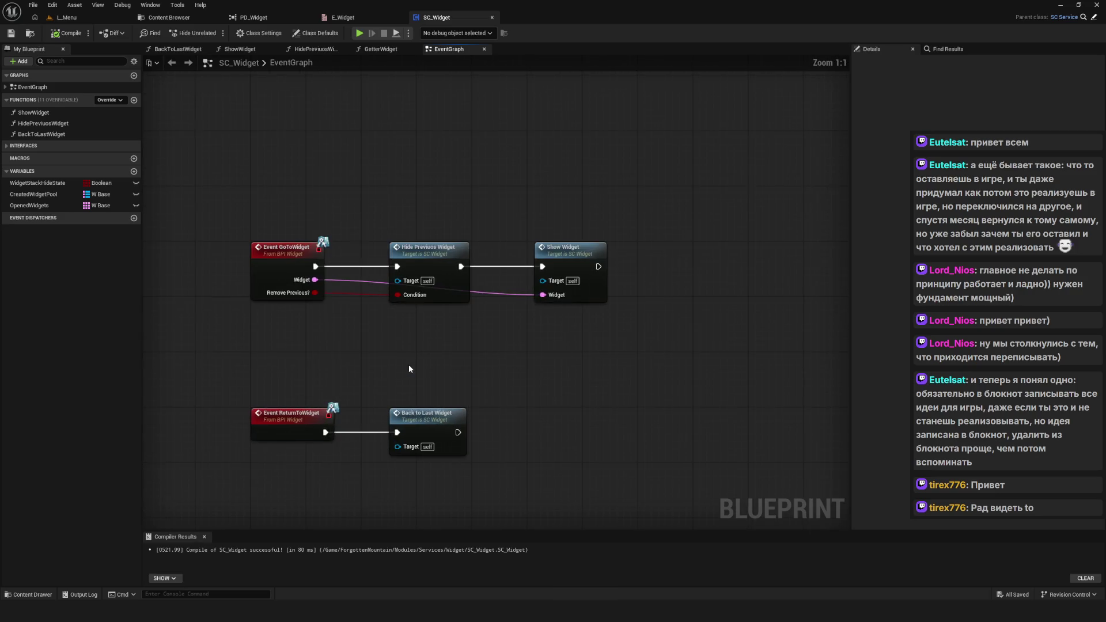
{"action": "scroll", "coordinate": [405, 368], "scroll_direction": "down", "scroll_amount": 4}
{"action": "scroll", "coordinate": [420, 366], "scroll_direction": "up", "scroll_amount": 3}
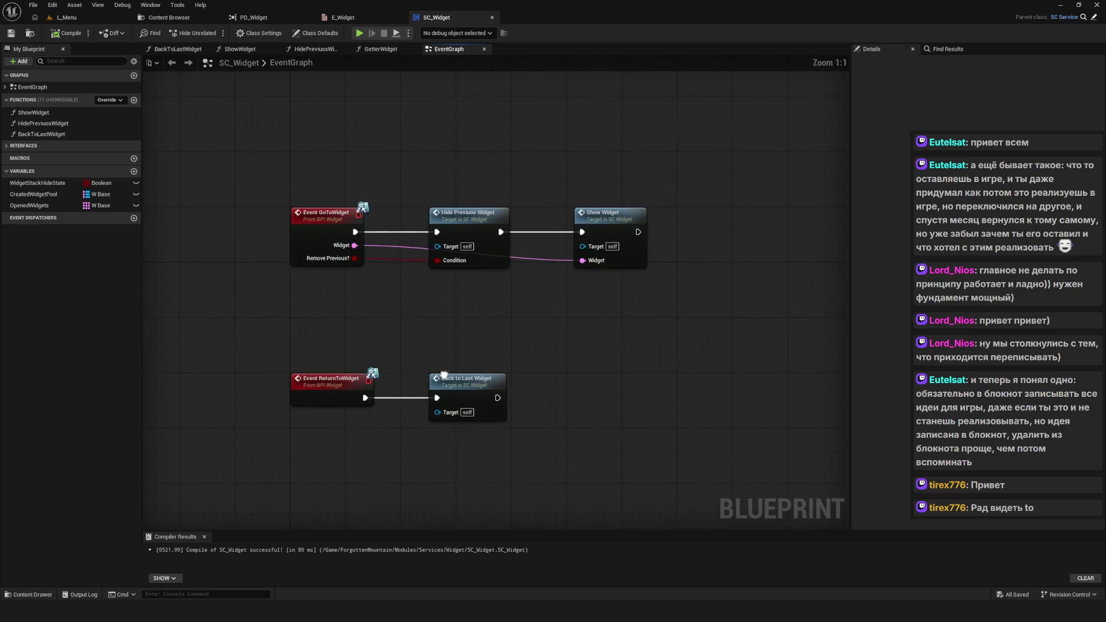
{"action": "scroll", "coordinate": [437, 376], "scroll_direction": "up", "scroll_amount": 1}
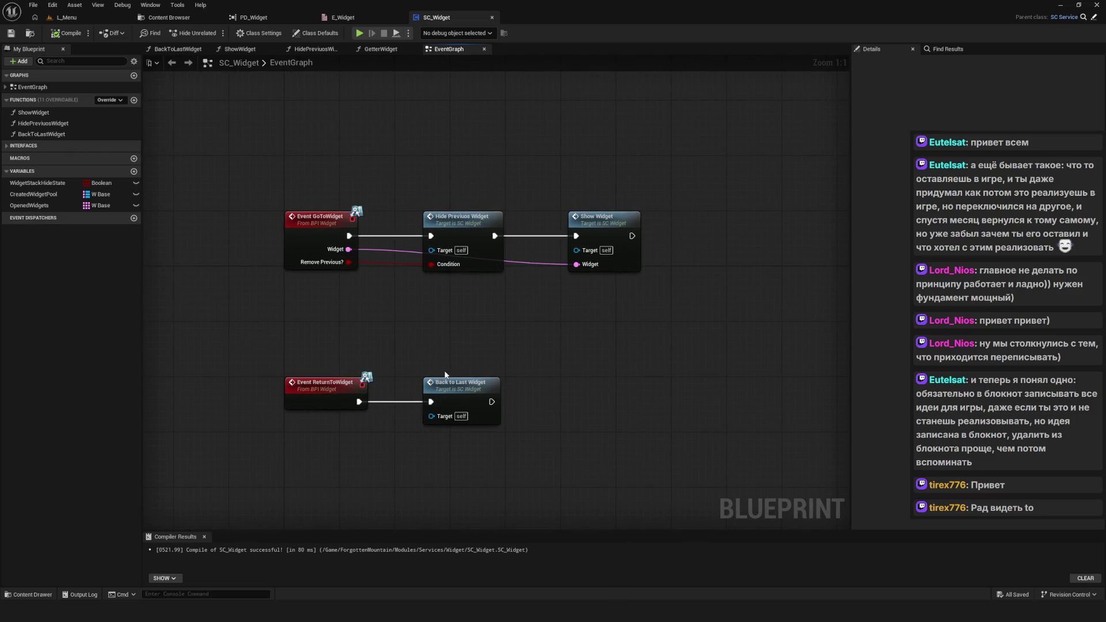
{"action": "left_click_drag", "start_coordinate": [527, 364], "coordinate": [556, 347]}
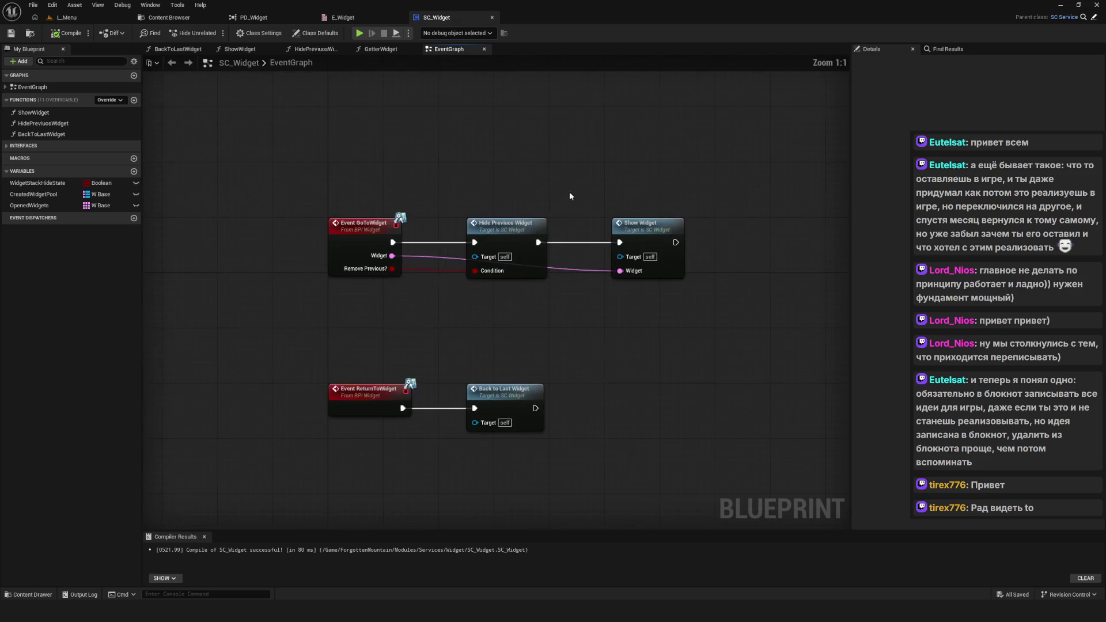
Step: Close the PD_Widget reference view and look over the SC_Widget event graph
{"action": "left_click", "coordinate": [350, 18]}
{"action": "left_click", "coordinate": [265, 18]}
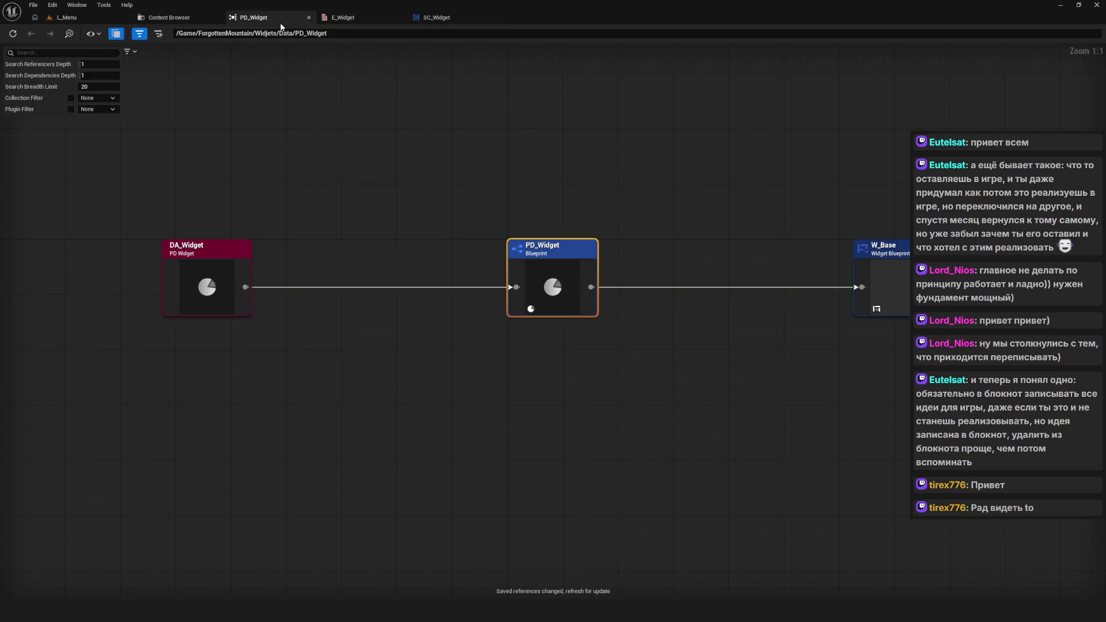
{"action": "left_click", "coordinate": [309, 17]}
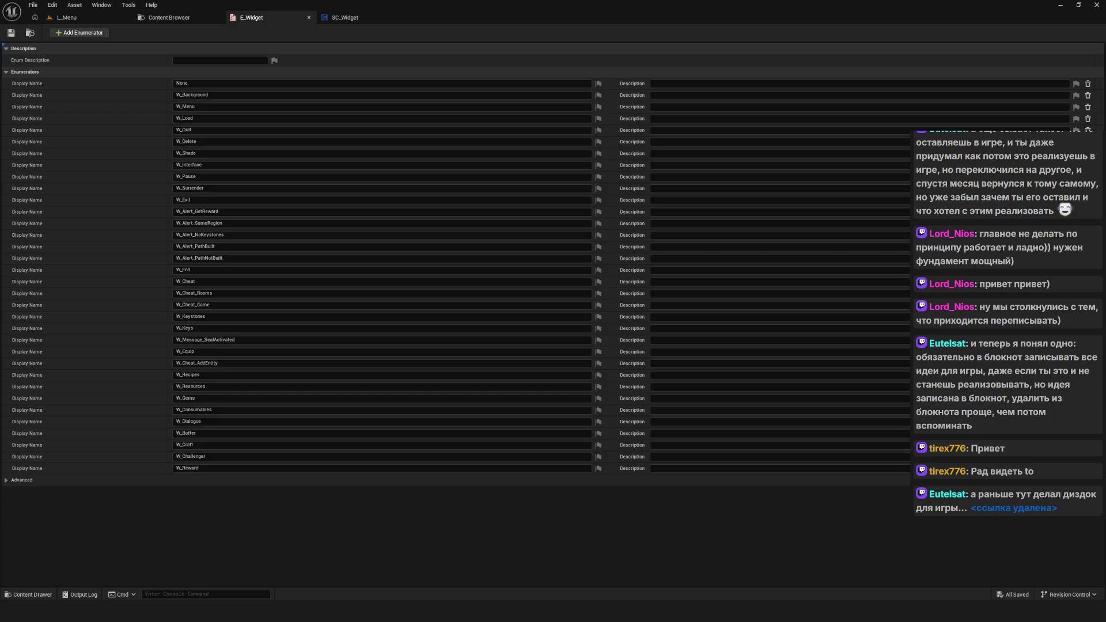
{"action": "left_click", "coordinate": [345, 17]}
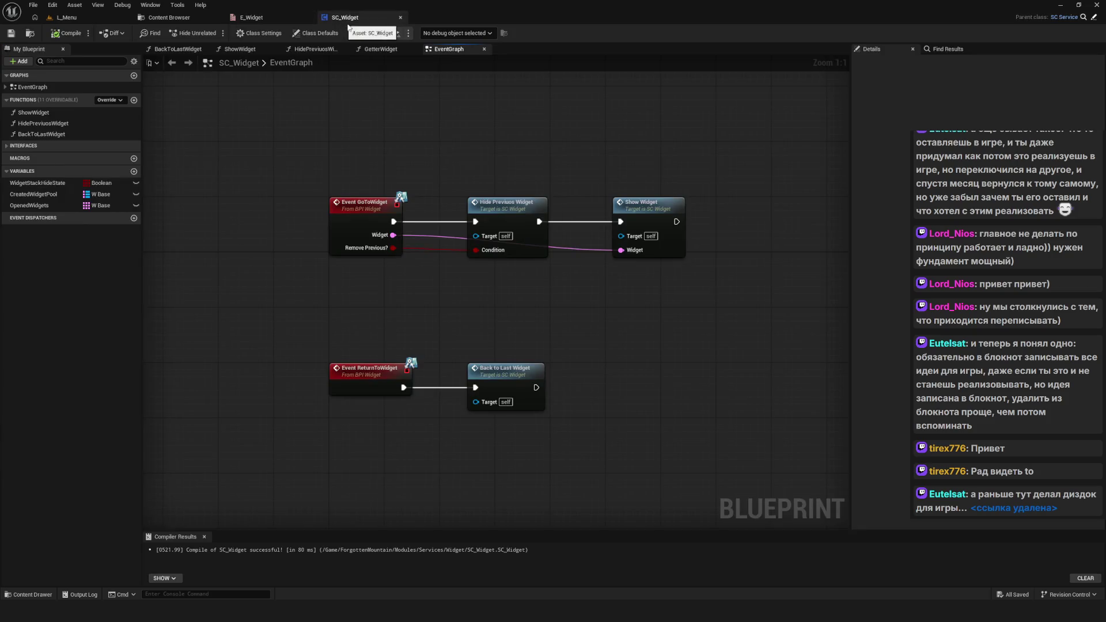
{"action": "left_click_drag", "start_coordinate": [440, 365], "coordinate": [389, 328]}
{"action": "left_click_drag", "start_coordinate": [175, 292], "coordinate": [510, 424]}
{"action": "left_click", "coordinate": [510, 424]}
{"action": "left_click_drag", "start_coordinate": [414, 353], "coordinate": [459, 382]}
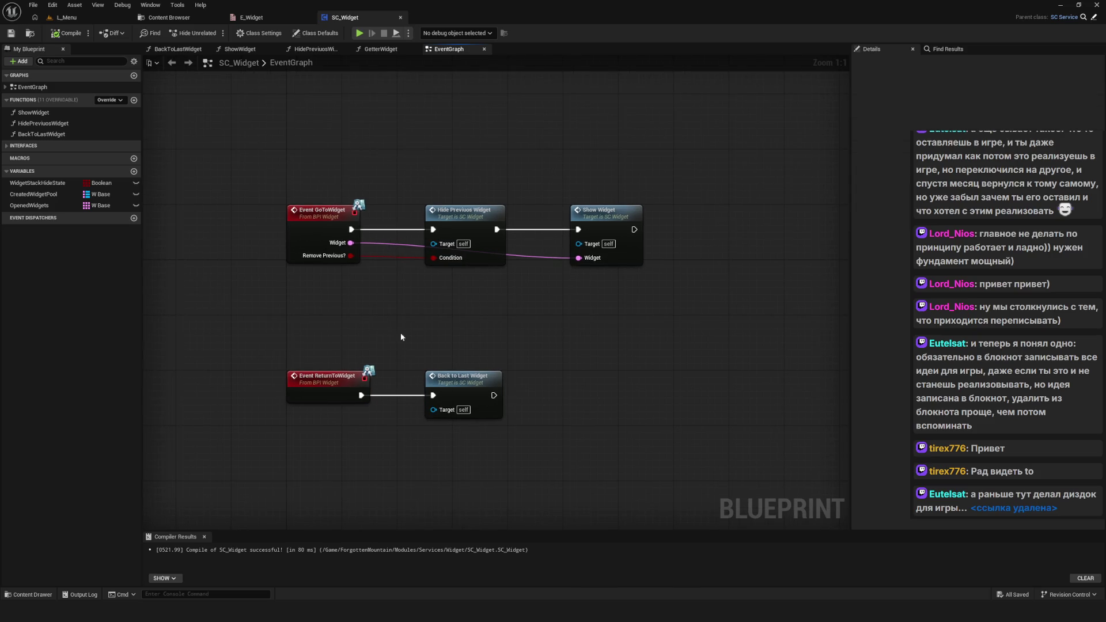
{"action": "left_click_drag", "start_coordinate": [400, 333], "coordinate": [481, 343]}
{"action": "left_click_drag", "start_coordinate": [374, 164], "coordinate": [379, 187]}
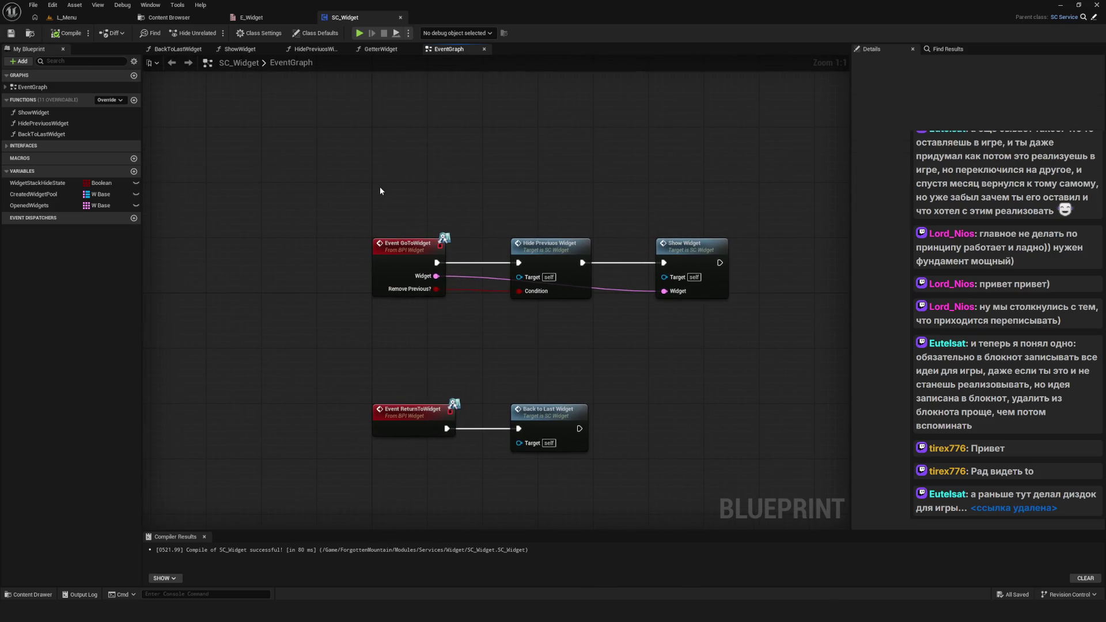
{"action": "scroll", "coordinate": [379, 186], "scroll_direction": "down", "scroll_amount": 8}
{"action": "scroll", "coordinate": [413, 217], "scroll_direction": "up", "scroll_amount": 8}
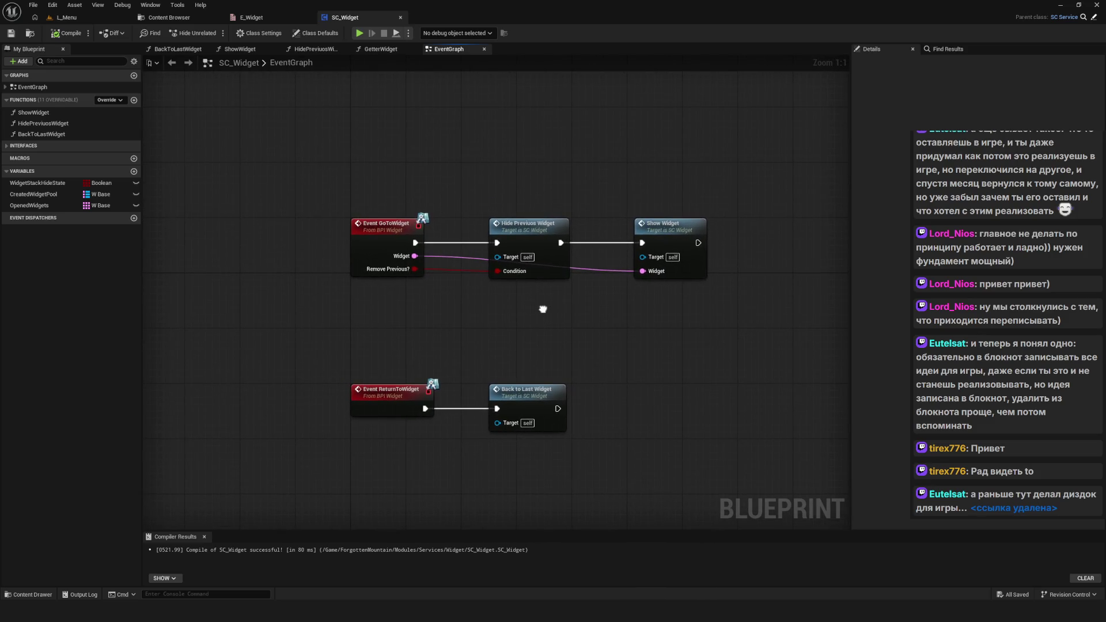
Step: Review the Menu widget folder's assets and widen the folder tree panel
{"action": "left_click", "coordinate": [172, 17]}
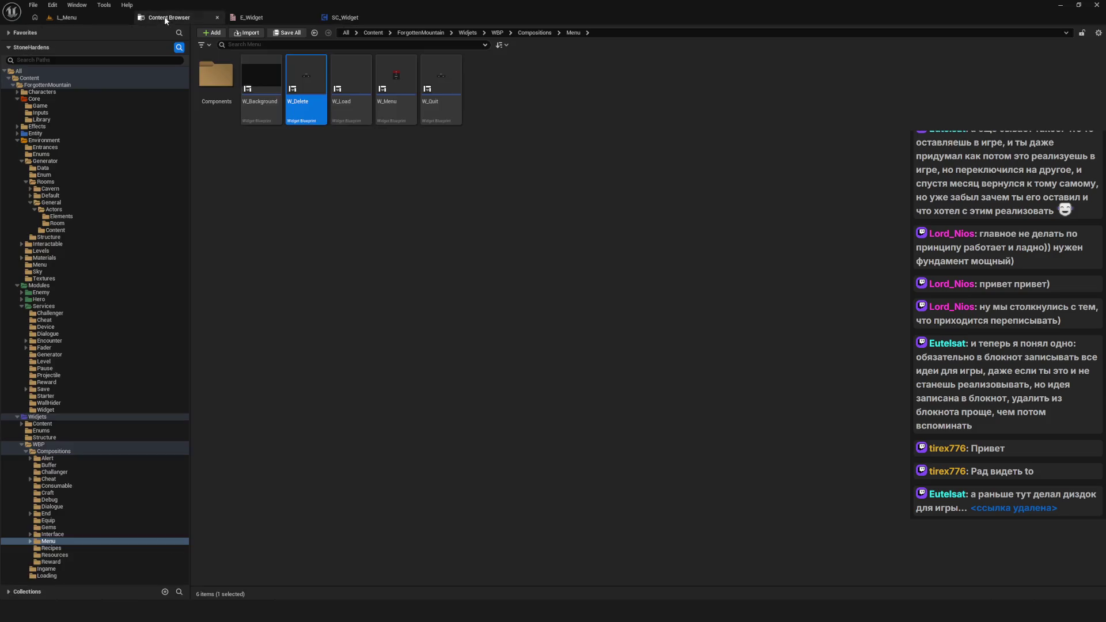
{"action": "left_click", "coordinate": [401, 193]}
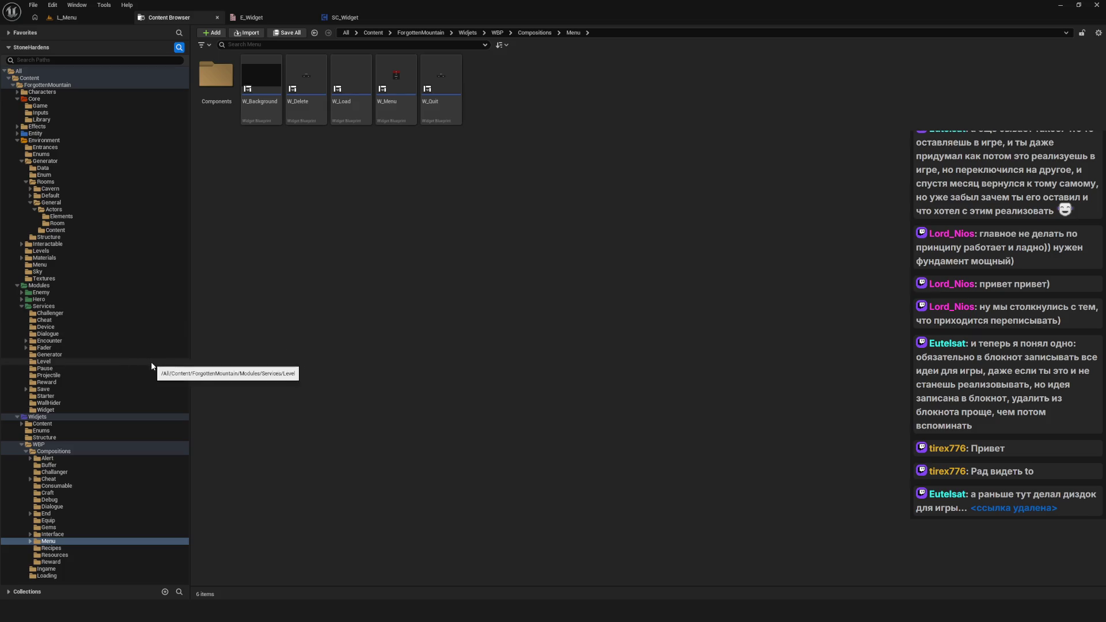
{"action": "left_click_drag", "start_coordinate": [190, 288], "coordinate": [278, 293]}
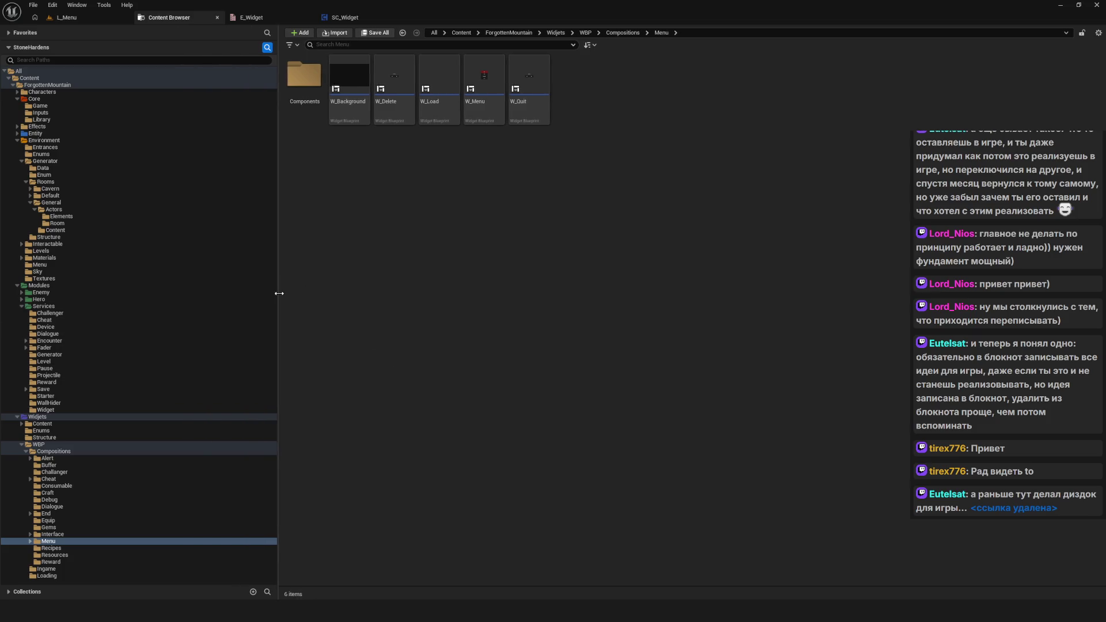
Step: Reposition the ReturnToWidget and Back to Last Widget nodes in SC_Widget and save the blueprint
{"action": "left_click", "coordinate": [270, 19]}
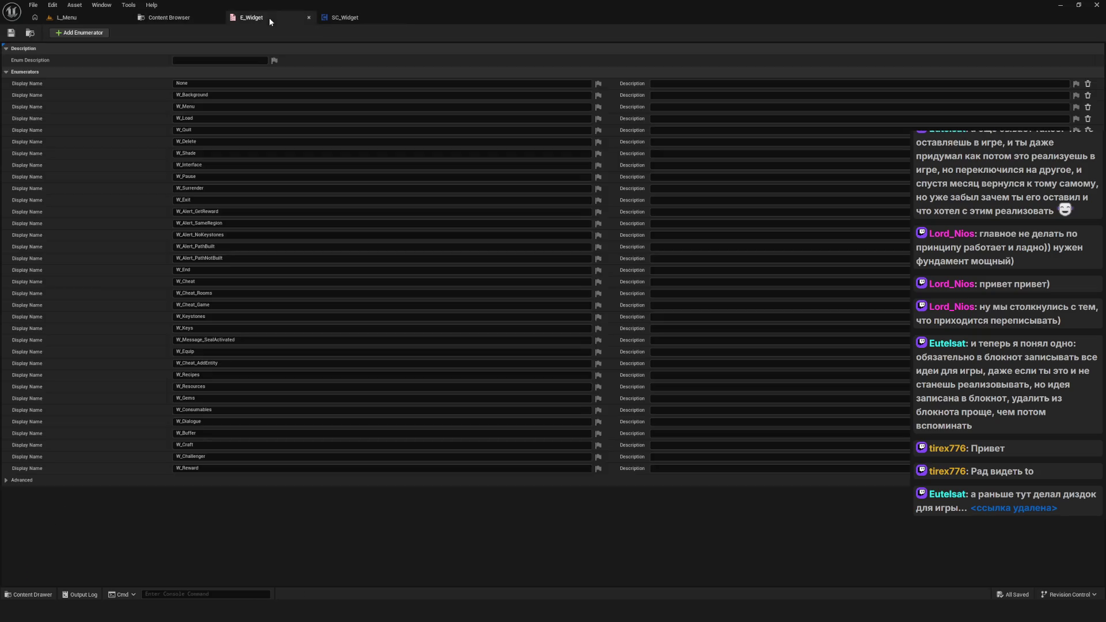
{"action": "left_click", "coordinate": [365, 19]}
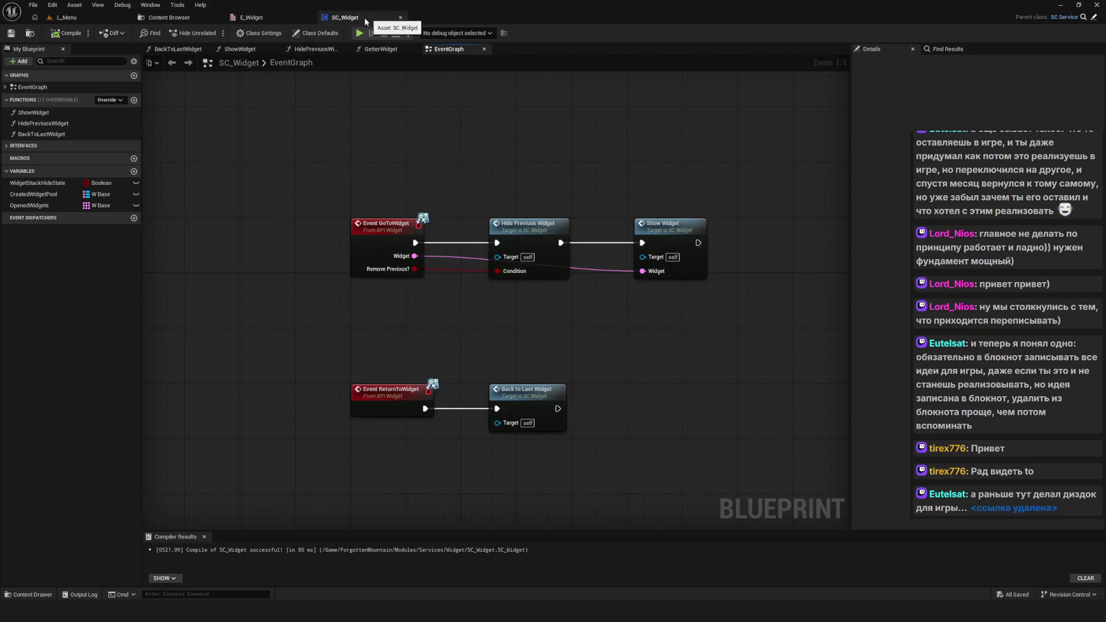
{"action": "scroll", "coordinate": [337, 274], "scroll_direction": "down", "scroll_amount": 8}
{"action": "scroll", "coordinate": [307, 264], "scroll_direction": "up", "scroll_amount": 6}
{"action": "left_click_drag", "start_coordinate": [281, 322], "coordinate": [500, 379]}
{"action": "left_click_drag", "start_coordinate": [321, 351], "coordinate": [320, 392]}
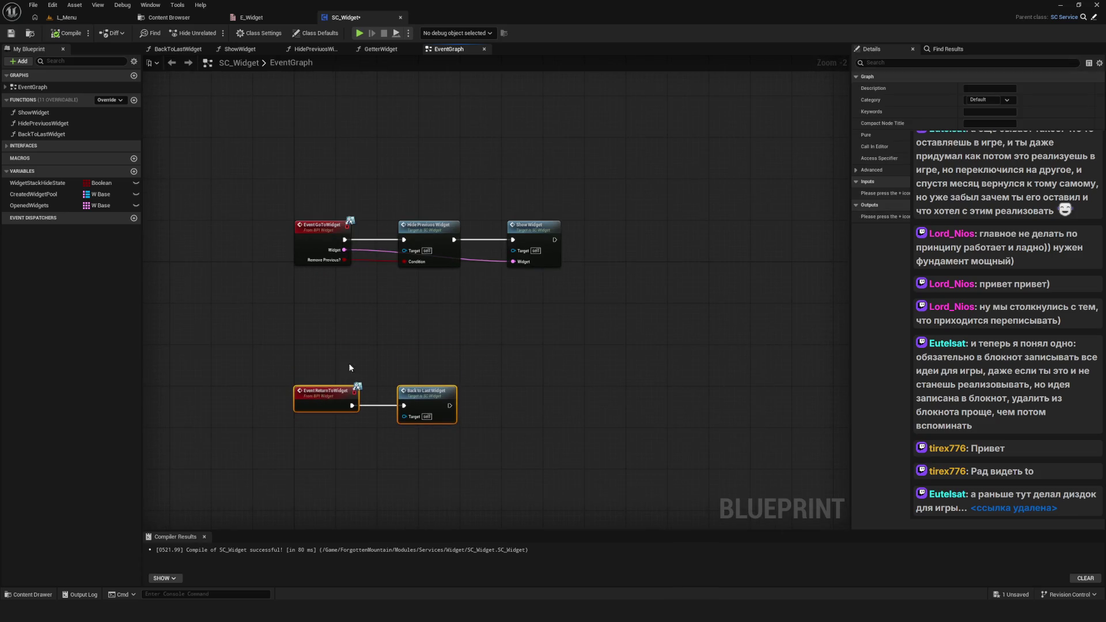
{"action": "left_click", "coordinate": [509, 403]}
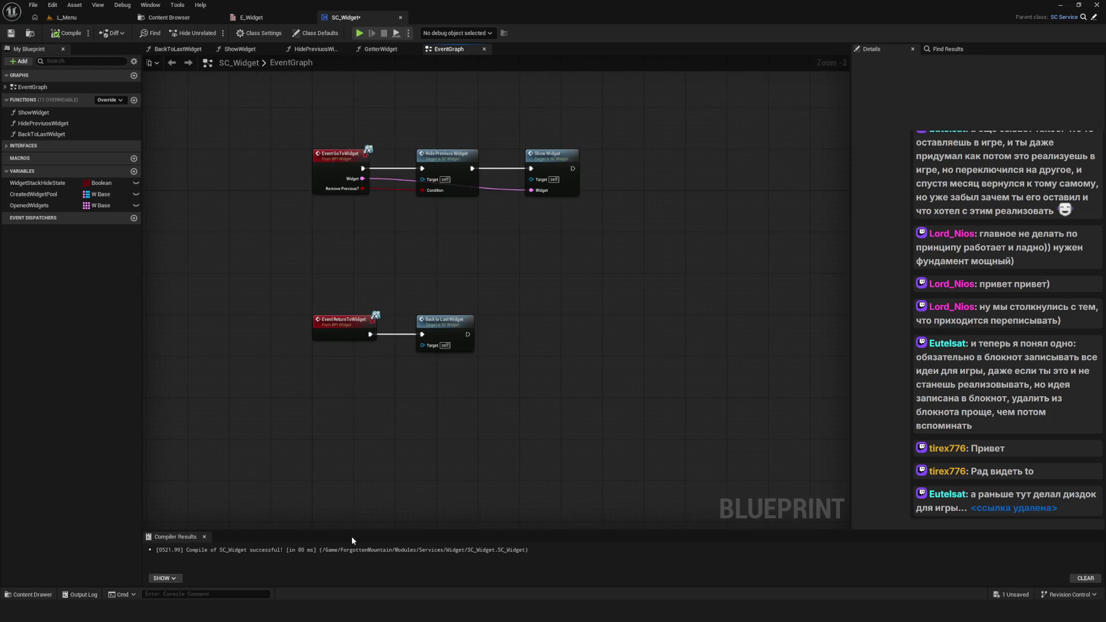
{"action": "mouse_move", "coordinate": [352, 537]}
{"action": "left_mouse_down"}
{"action": "mouse_move", "coordinate": [354, 467]}
{"action": "mouse_move", "coordinate": [357, 495]}
{"action": "left_mouse_up"}
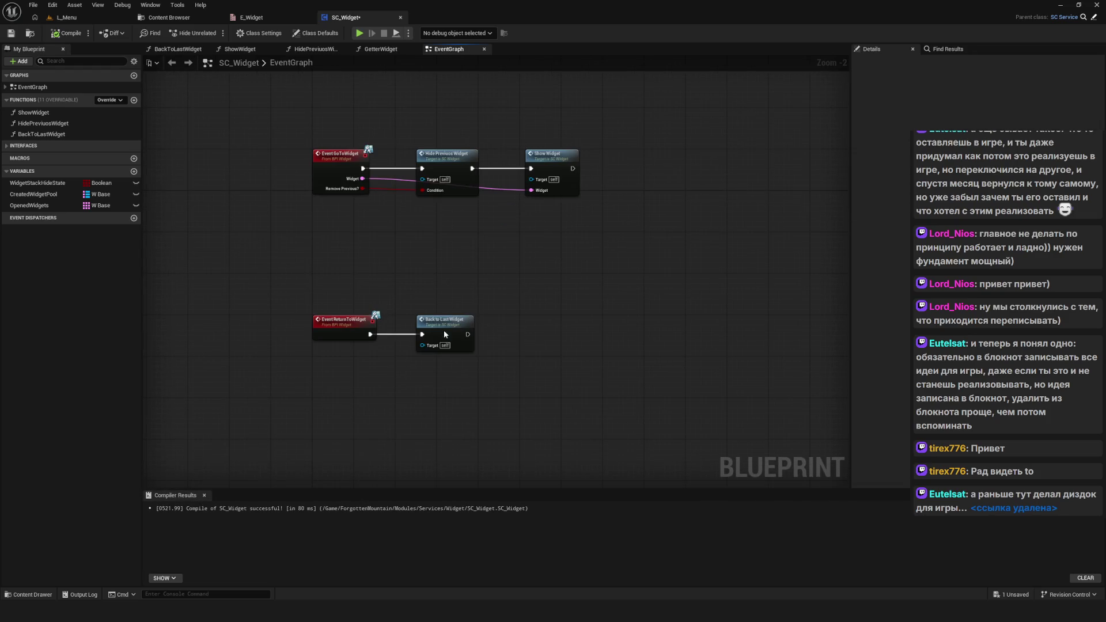
{"action": "left_click_drag", "start_coordinate": [336, 359], "coordinate": [427, 403]}
{"action": "left_click_drag", "start_coordinate": [306, 396], "coordinate": [309, 354]}
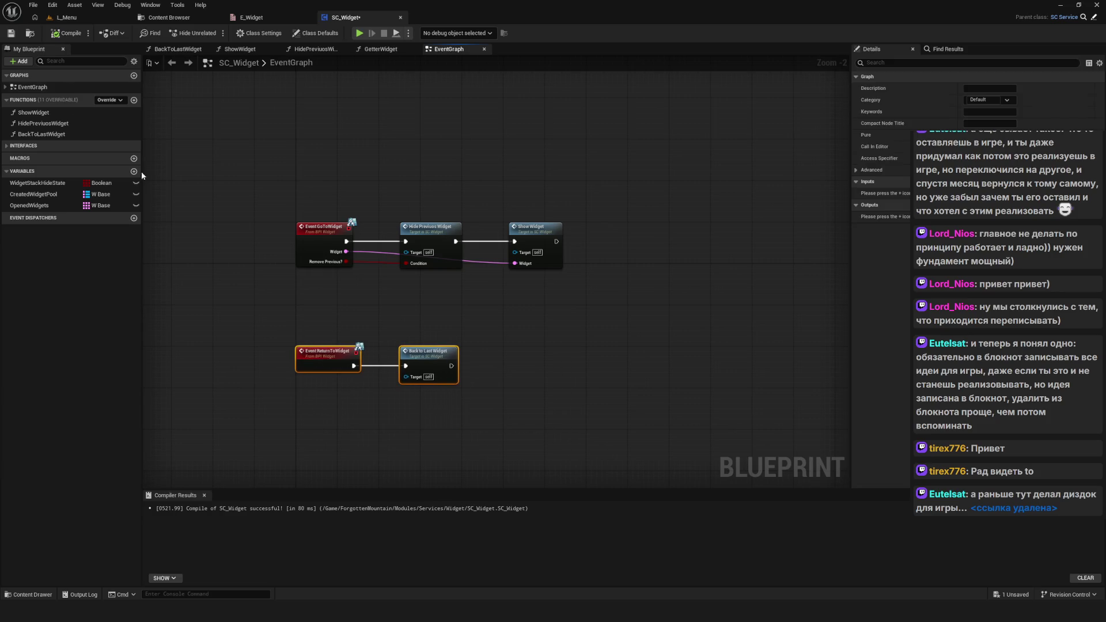
{"action": "left_click", "coordinate": [10, 35]}
Step: Pan around the saved SC_Widget graph to review the node layout
{"action": "mouse_move", "coordinate": [447, 276]}
{"action": "left_mouse_down"}
{"action": "mouse_move", "coordinate": [497, 276]}
{"action": "mouse_move", "coordinate": [476, 276]}
{"action": "left_mouse_up"}
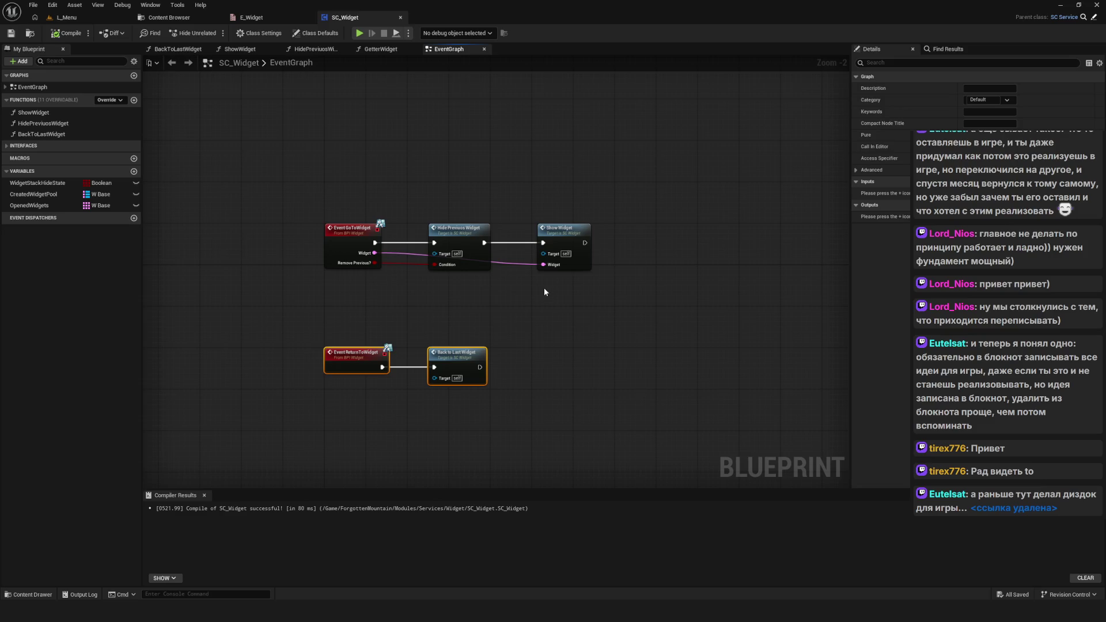
{"action": "left_click_drag", "start_coordinate": [544, 288], "coordinate": [524, 286]}
{"action": "left_click_drag", "start_coordinate": [449, 291], "coordinate": [456, 251]}
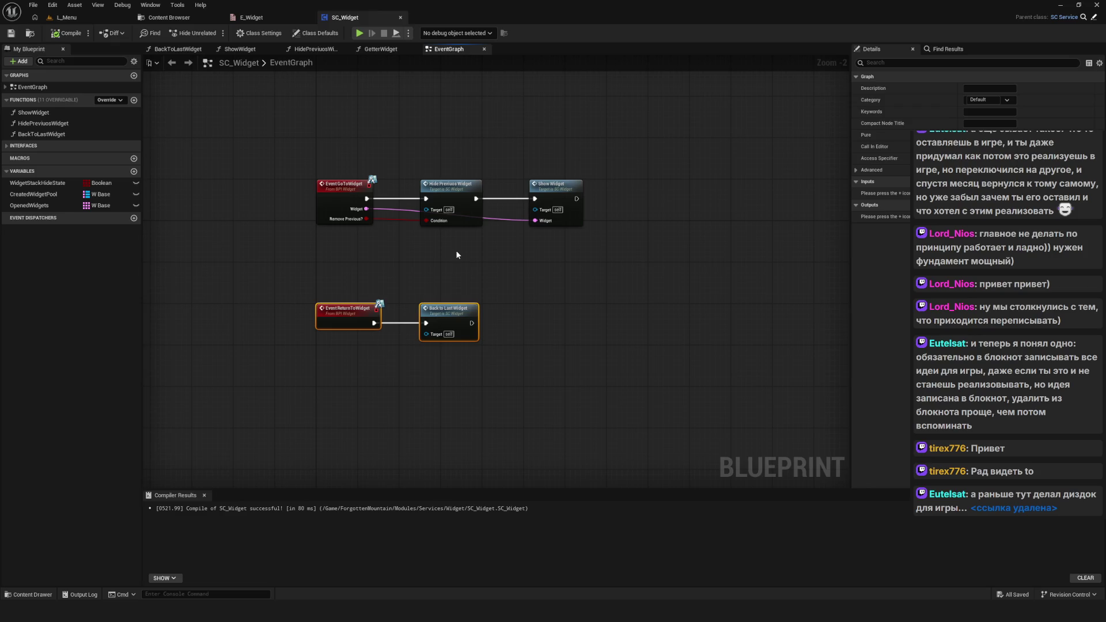
{"action": "left_click", "coordinate": [459, 365]}
{"action": "mouse_move", "coordinate": [459, 365]}
{"action": "left_mouse_down"}
{"action": "mouse_move", "coordinate": [451, 378]}
{"action": "mouse_move", "coordinate": [474, 372]}
{"action": "left_mouse_up"}
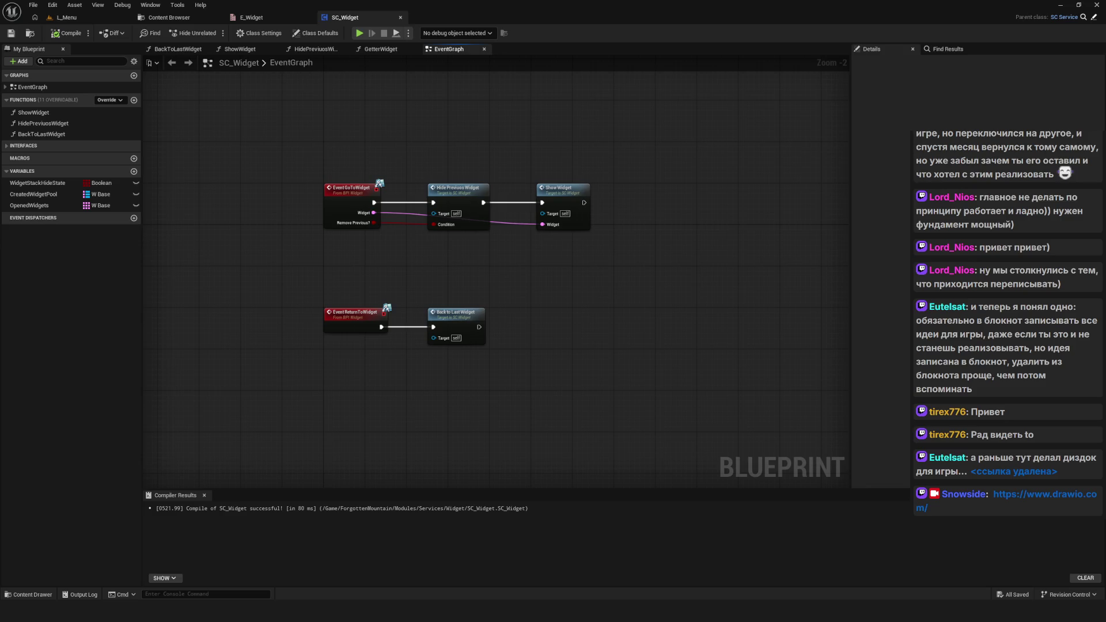
Step: Pan around the SC_Widget event graph to inspect its nodes
{"action": "mouse_move", "coordinate": [535, 285]}
{"action": "left_mouse_down"}
{"action": "mouse_move", "coordinate": [637, 279]}
{"action": "mouse_move", "coordinate": [659, 307]}
{"action": "left_mouse_up"}
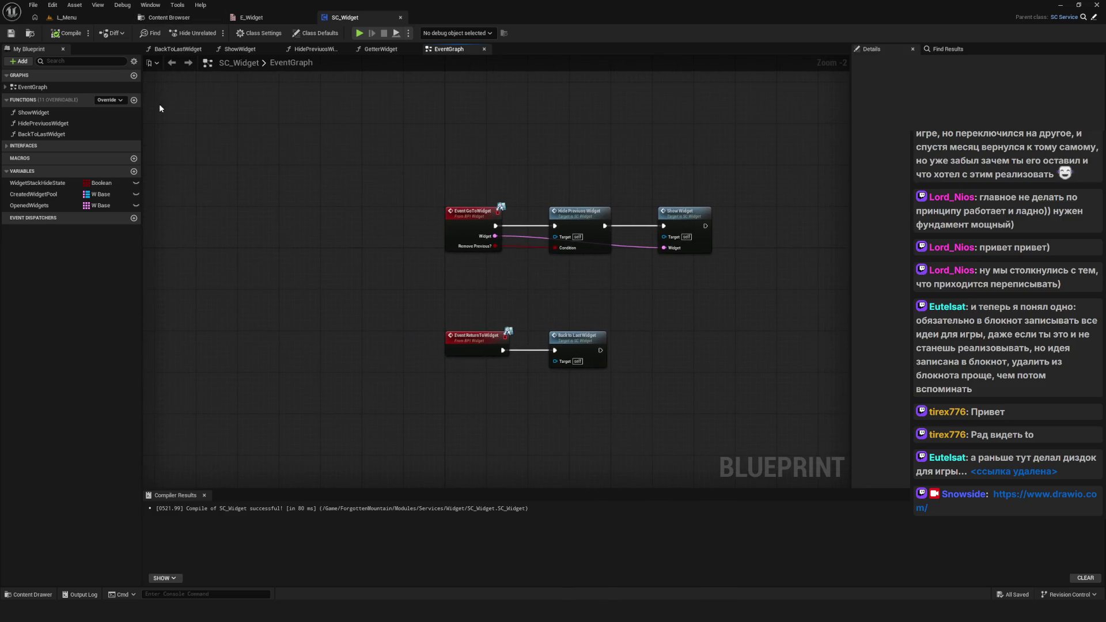
{"action": "left_click_drag", "start_coordinate": [536, 285], "coordinate": [420, 282]}
{"action": "scroll", "coordinate": [420, 282], "scroll_direction": "down", "scroll_amount": 2}
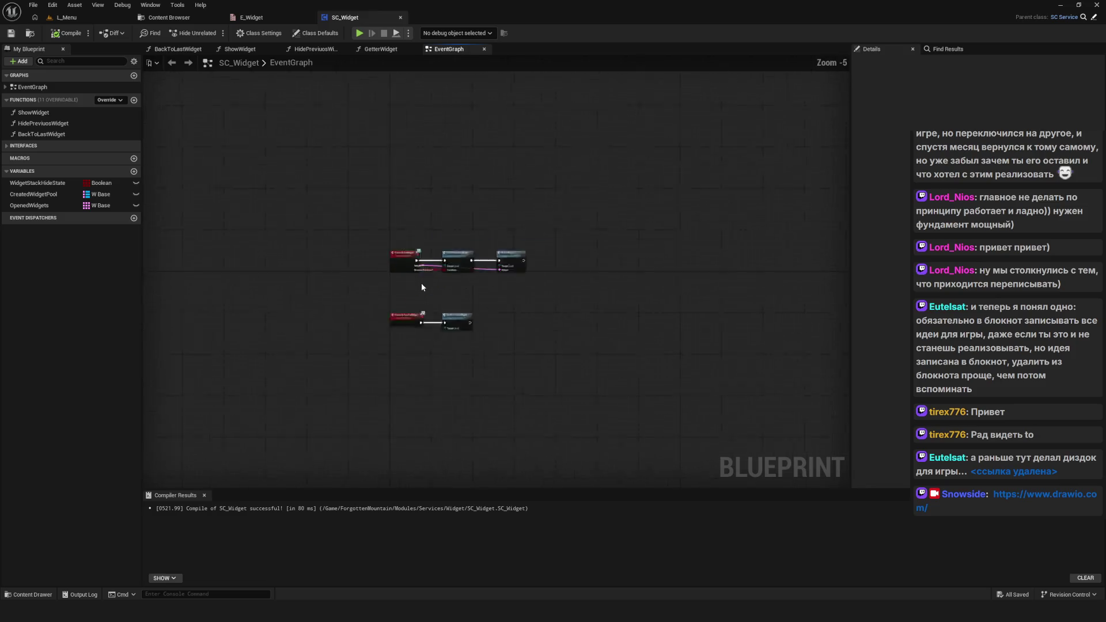
{"action": "scroll", "coordinate": [423, 279], "scroll_direction": "up", "scroll_amount": 4}
{"action": "mouse_move", "coordinate": [526, 328]}
{"action": "left_mouse_down"}
{"action": "mouse_move", "coordinate": [471, 297]}
{"action": "mouse_move", "coordinate": [515, 323]}
{"action": "left_mouse_up"}
{"action": "left_click_drag", "start_coordinate": [429, 257], "coordinate": [461, 283]}
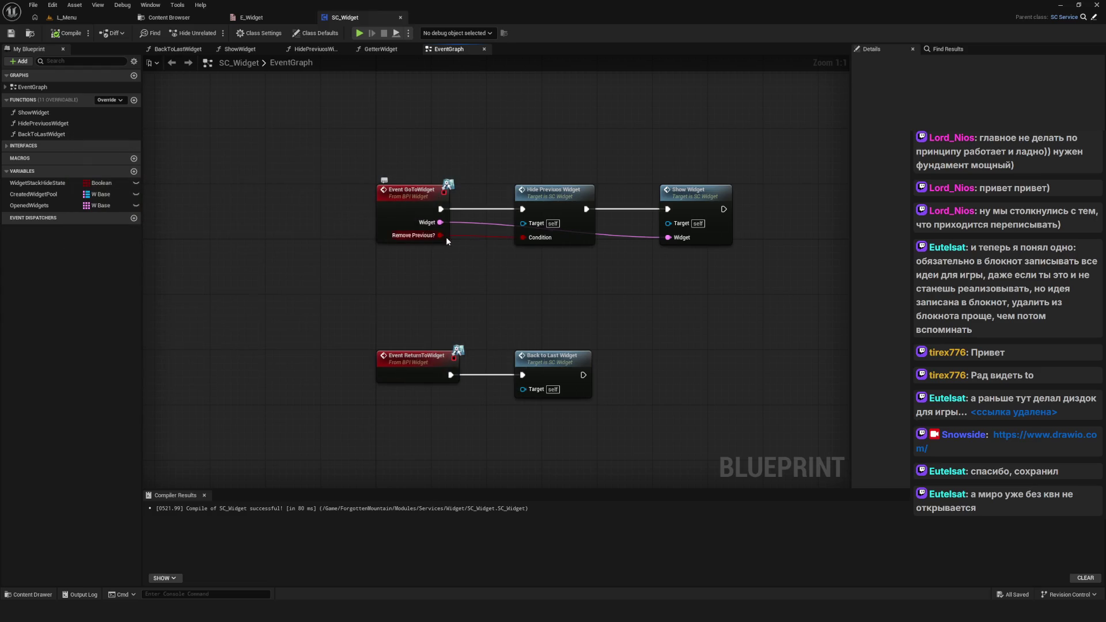
{"action": "left_click_drag", "start_coordinate": [472, 260], "coordinate": [426, 255]}
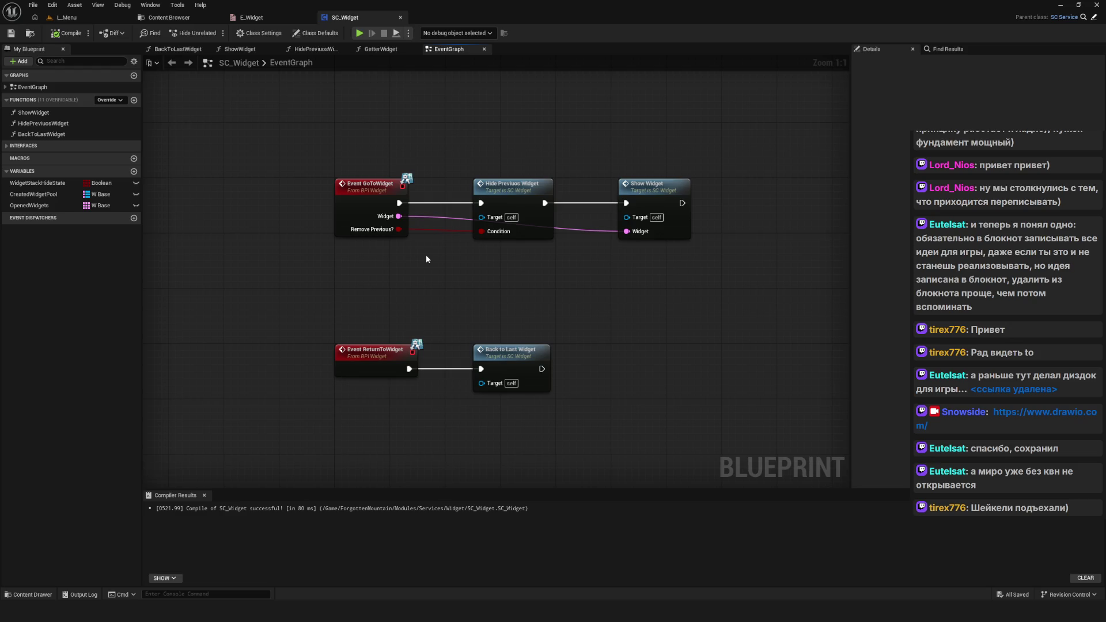
{"action": "scroll", "coordinate": [444, 271], "scroll_direction": "down", "scroll_amount": 10}
{"action": "scroll", "coordinate": [443, 267], "scroll_direction": "up", "scroll_amount": 9}
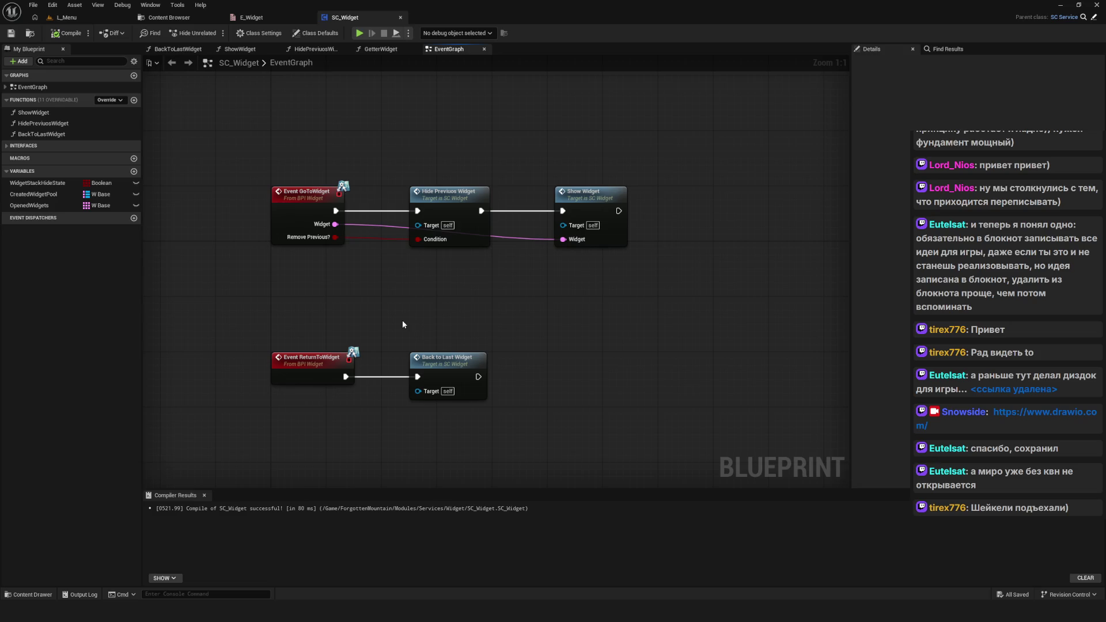
Step: Select and deselect the two lower graph nodes, then bring up E_Widget's enumerator list
{"action": "left_click_drag", "start_coordinate": [261, 298], "coordinate": [599, 415]}
{"action": "mouse_move", "coordinate": [236, 275]}
{"action": "left_mouse_down"}
{"action": "mouse_move", "coordinate": [534, 421]}
{"action": "mouse_move", "coordinate": [490, 295]}
{"action": "left_mouse_up"}
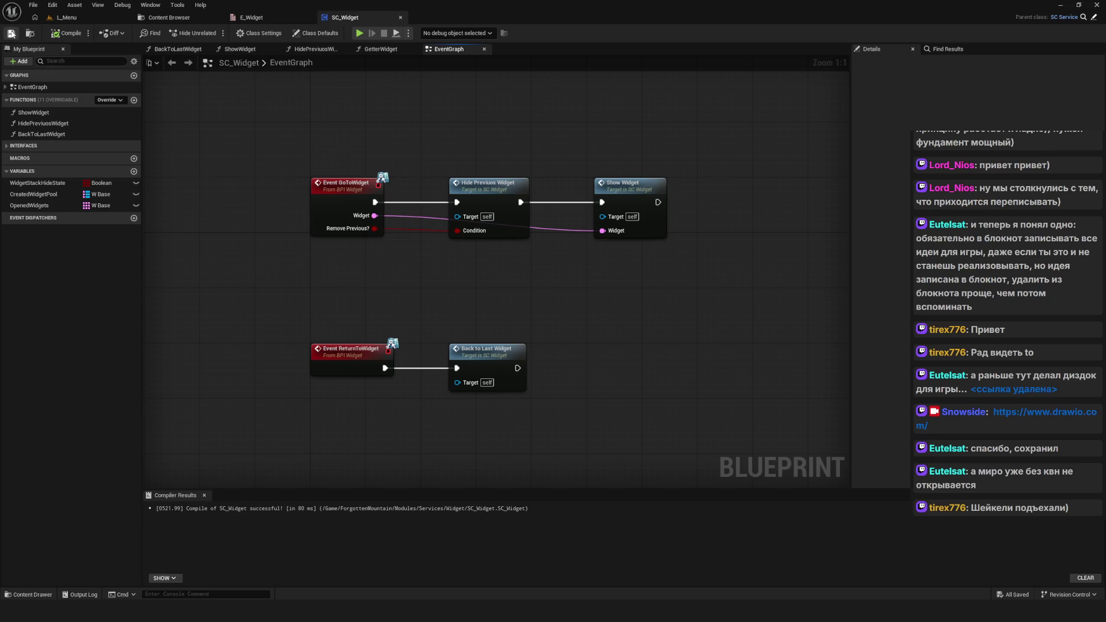
{"action": "scroll", "coordinate": [490, 295], "scroll_direction": "down", "scroll_amount": 6}
{"action": "scroll", "coordinate": [496, 288], "scroll_direction": "up", "scroll_amount": 6}
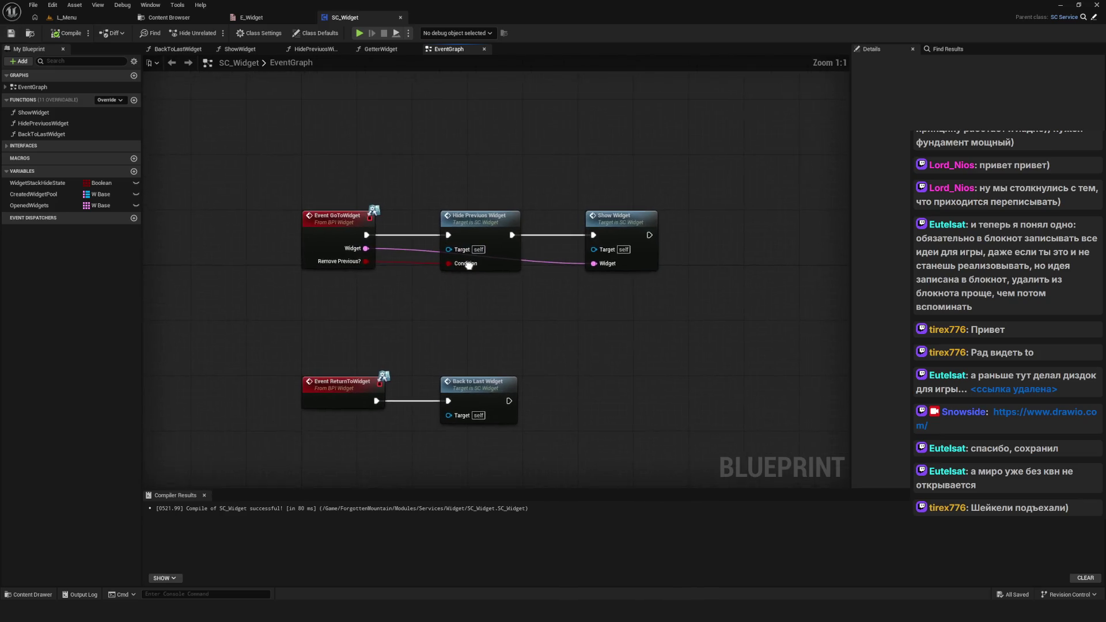
{"action": "mouse_move", "coordinate": [537, 306]}
{"action": "left_mouse_down"}
{"action": "mouse_move", "coordinate": [521, 281]}
{"action": "mouse_move", "coordinate": [467, 279]}
{"action": "mouse_move", "coordinate": [494, 314]}
{"action": "left_mouse_up"}
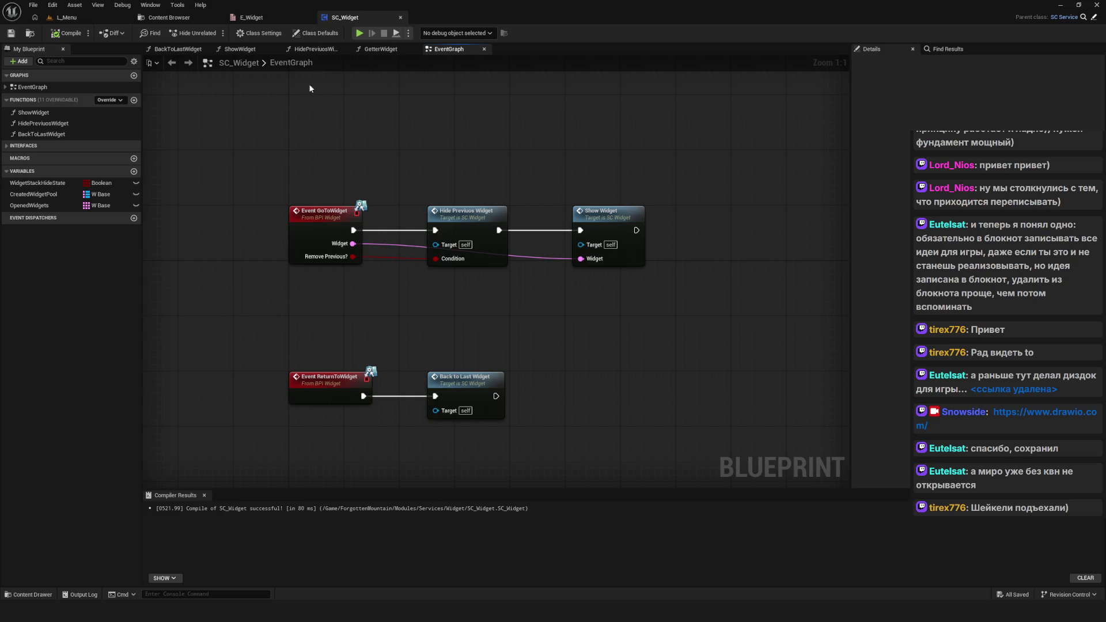
{"action": "left_click", "coordinate": [265, 20]}
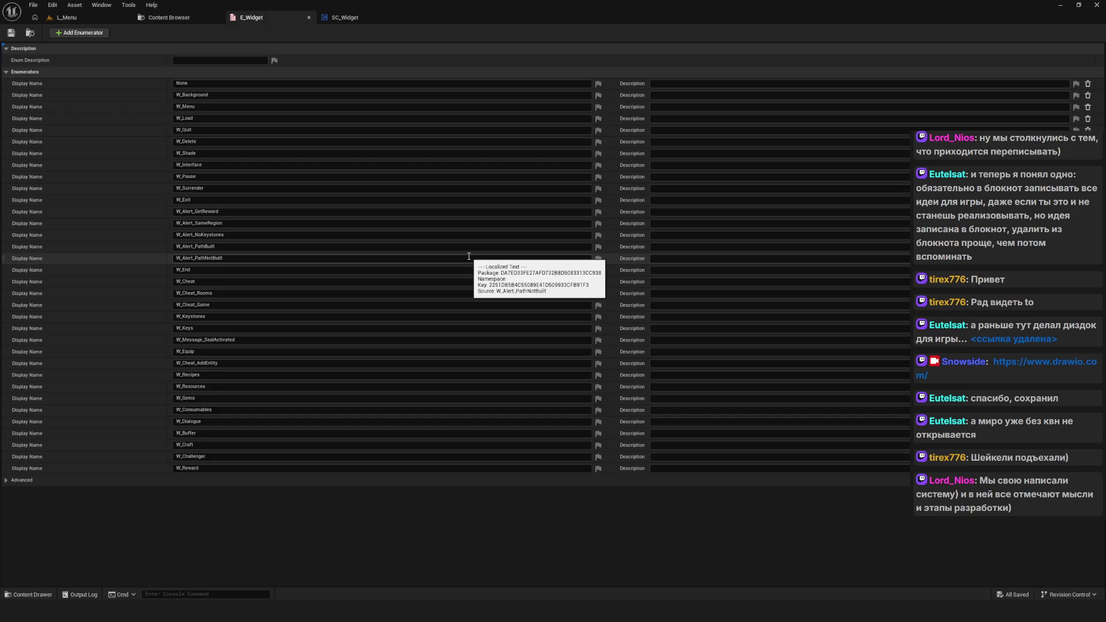
Step: View the Menu folder's widgets (W_Background, W_Delete, W_Load, W_Menu, W_Quit), then return to E_Widget
{"action": "left_click", "coordinate": [167, 18]}
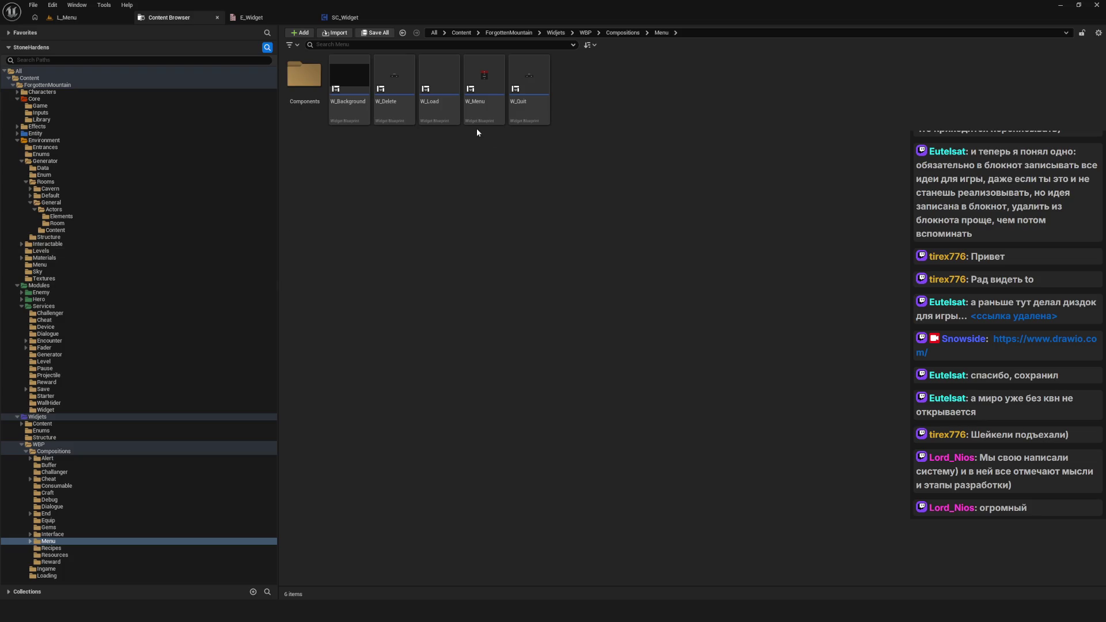
{"action": "left_click", "coordinate": [270, 16]}
Step: Compare the E_Widget enumerators against the SC_Widget graph and Menu folder, ending on SC_Widget
{"action": "left_click", "coordinate": [346, 17]}
{"action": "left_click", "coordinate": [308, 22]}
{"action": "left_click", "coordinate": [359, 22]}
{"action": "left_click", "coordinate": [279, 26]}
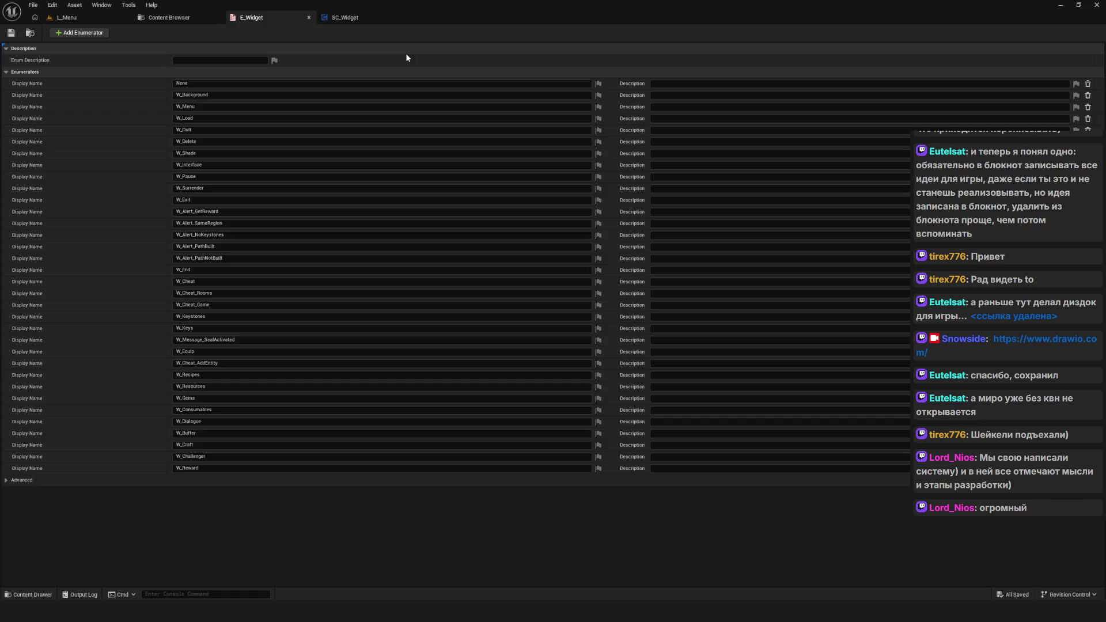
{"action": "left_click", "coordinate": [198, 16]}
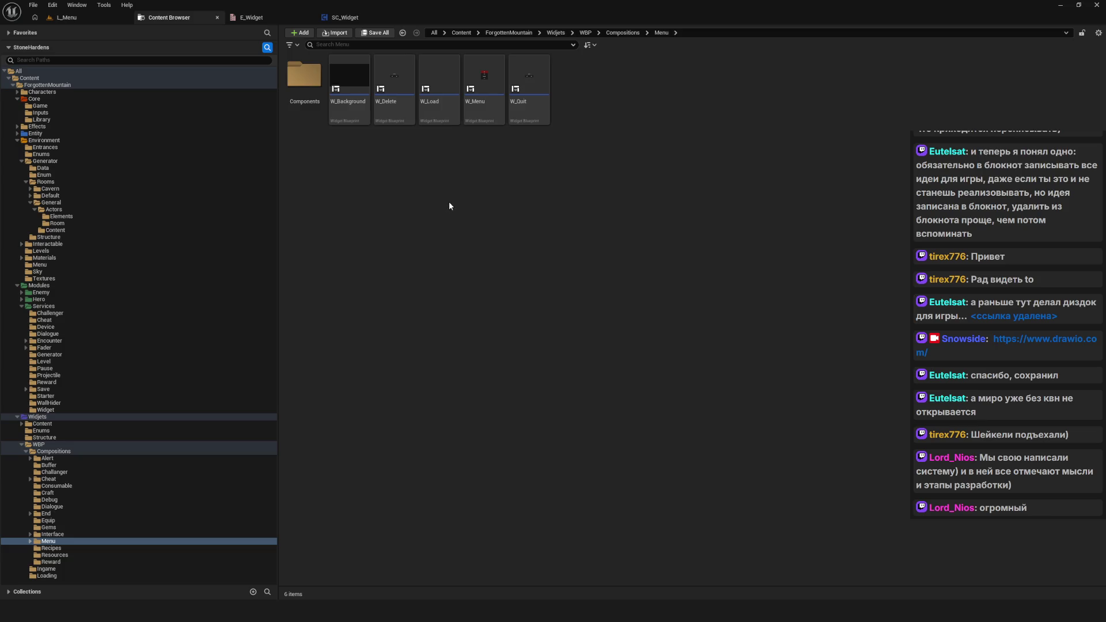
{"action": "left_click", "coordinate": [254, 17]}
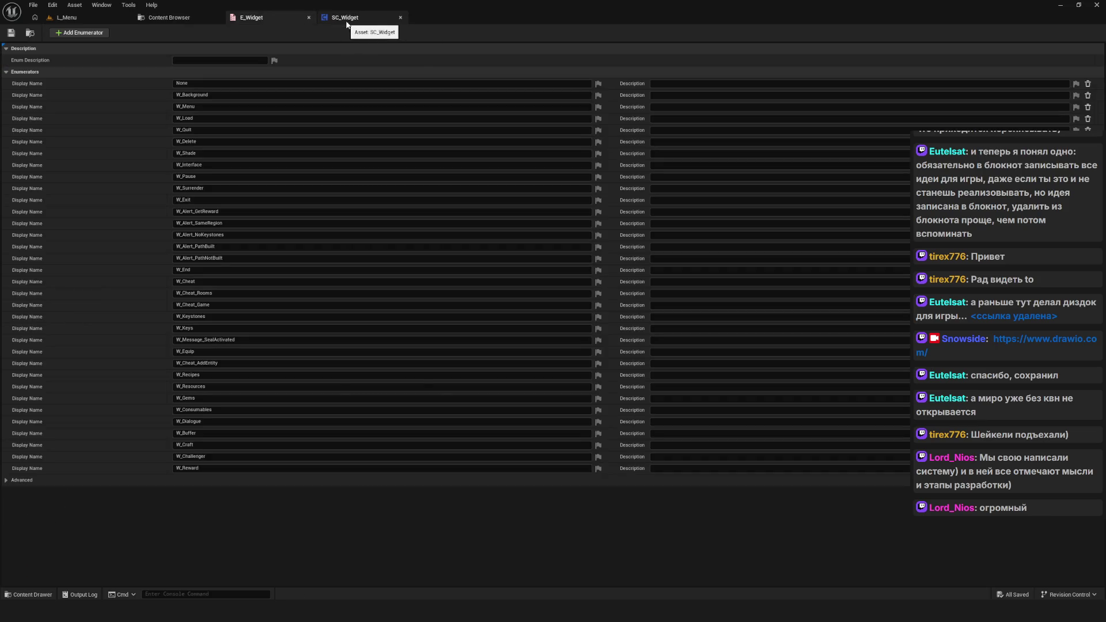
{"action": "left_click", "coordinate": [367, 17]}
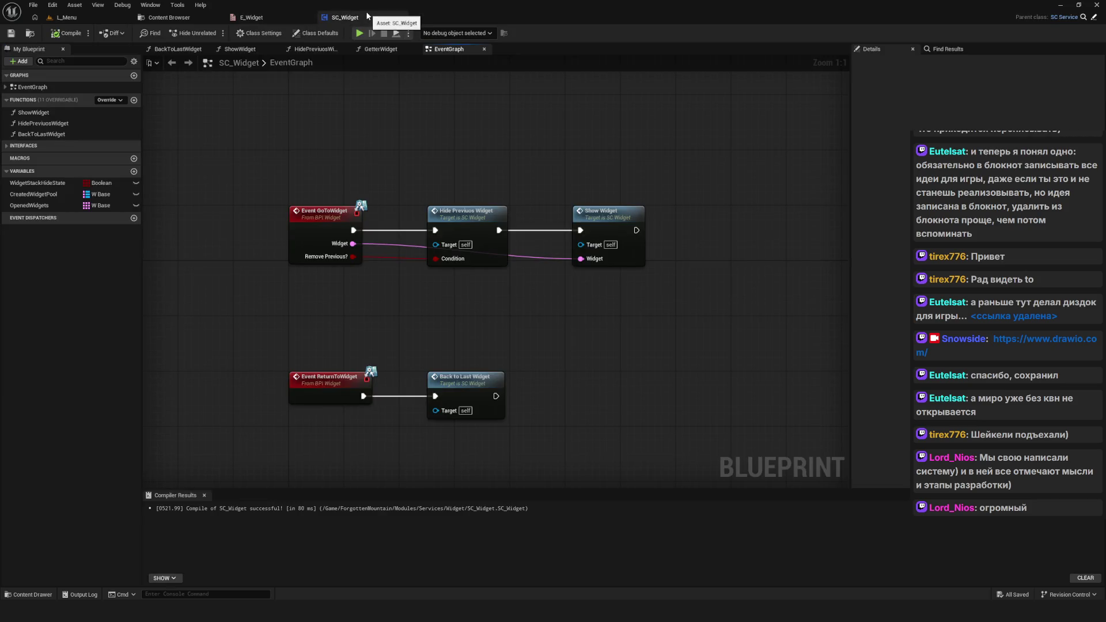
{"action": "scroll", "coordinate": [424, 243], "scroll_direction": "down", "scroll_amount": 1}
{"action": "mouse_move", "coordinate": [521, 245]}
{"action": "left_mouse_down"}
{"action": "mouse_move", "coordinate": [424, 243]}
{"action": "mouse_move", "coordinate": [525, 235]}
{"action": "left_mouse_up"}
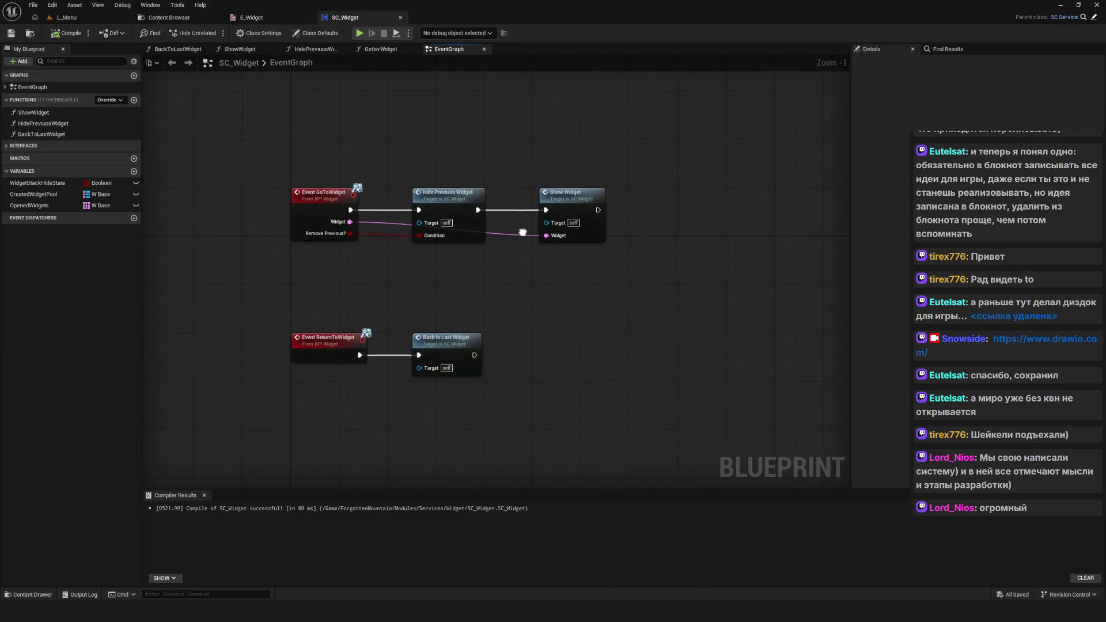
{"action": "left_click_drag", "start_coordinate": [296, 154], "coordinate": [340, 138]}
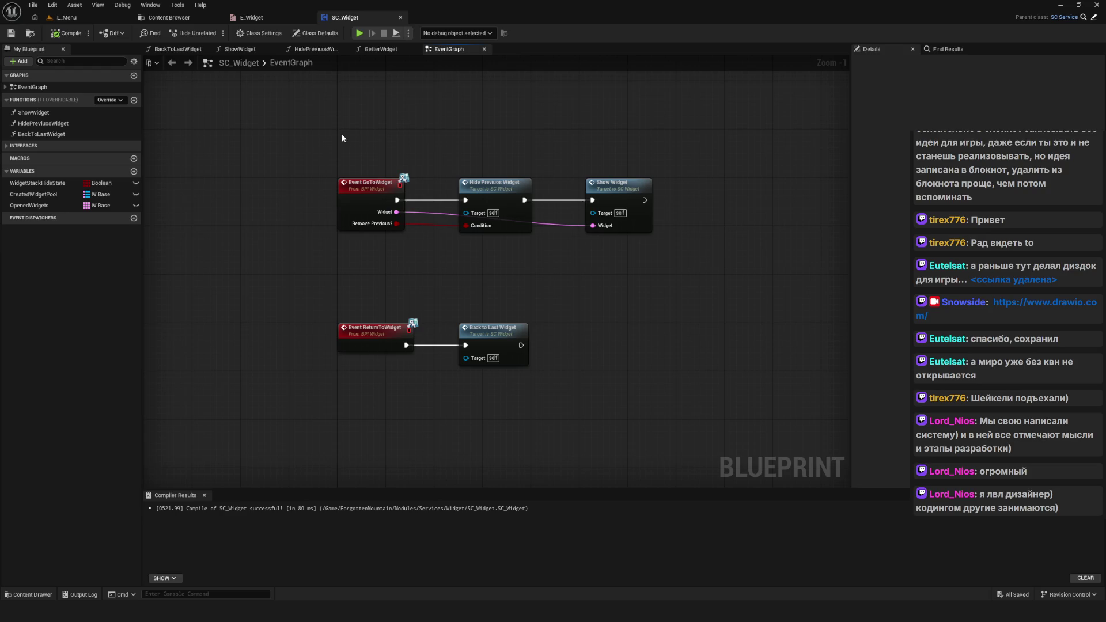
{"action": "left_click", "coordinate": [257, 18]}
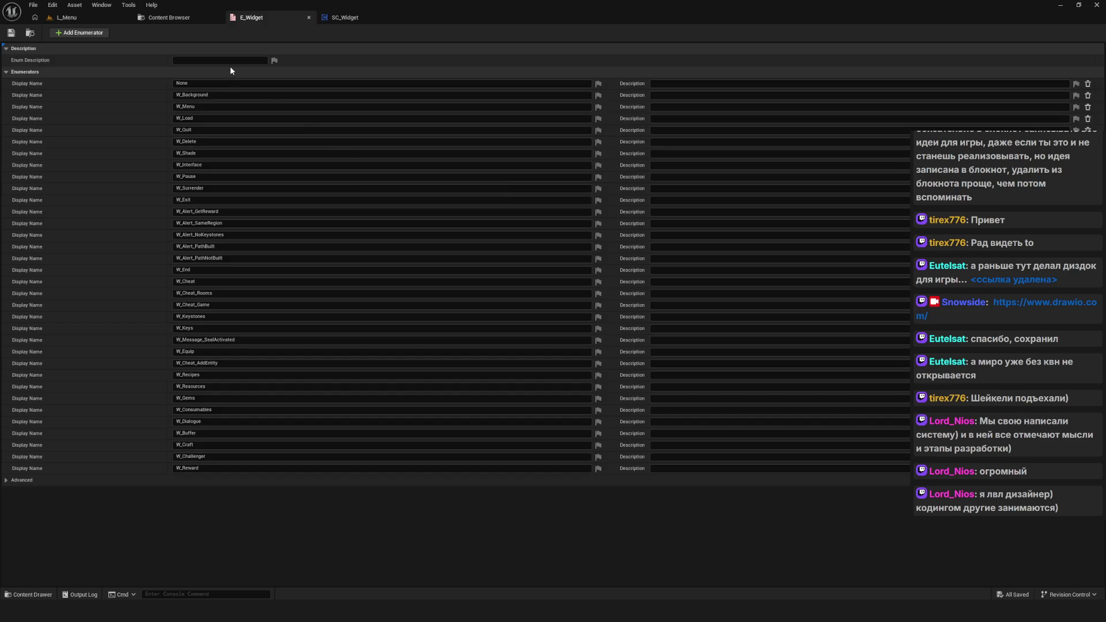
{"action": "left_click", "coordinate": [167, 17]}
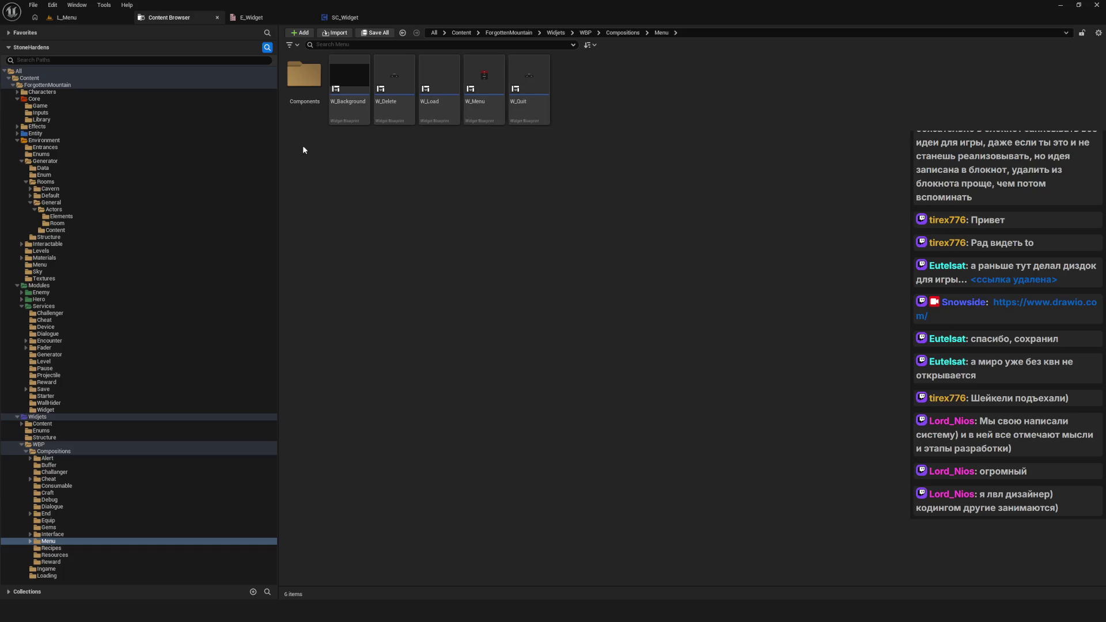
Step: Narrow the folder tree panel, check the SC_Widget graph, and return to the Menu folder's assets
{"action": "mouse_move", "coordinate": [279, 144]}
{"action": "left_mouse_down"}
{"action": "mouse_move", "coordinate": [241, 151]}
{"action": "mouse_move", "coordinate": [290, 154]}
{"action": "mouse_move", "coordinate": [263, 158]}
{"action": "left_mouse_up"}
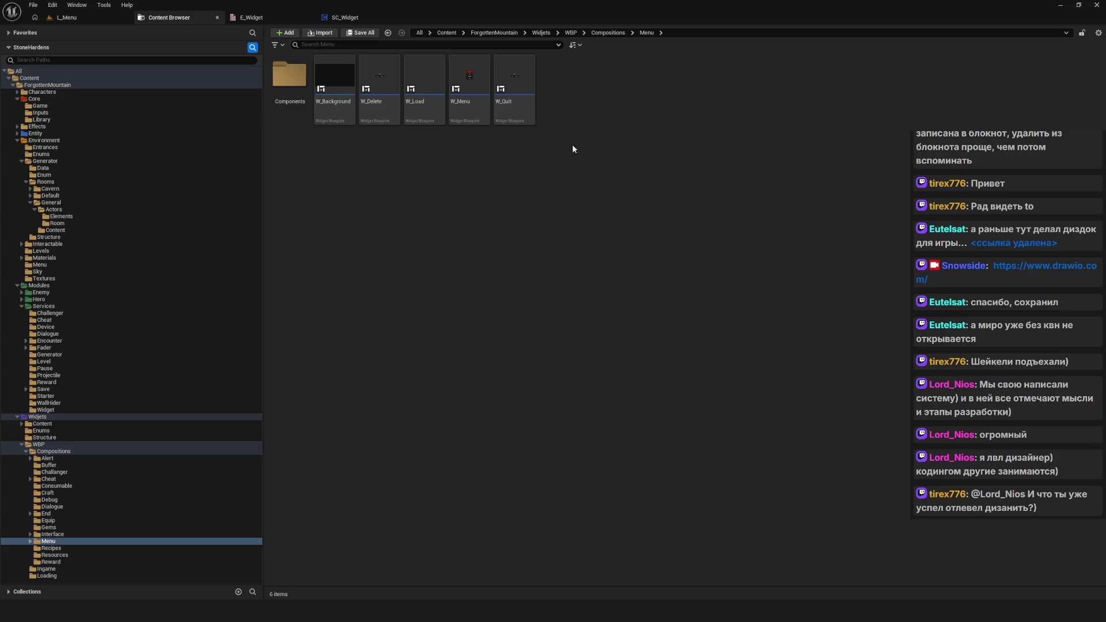
{"action": "left_click", "coordinate": [252, 17]}
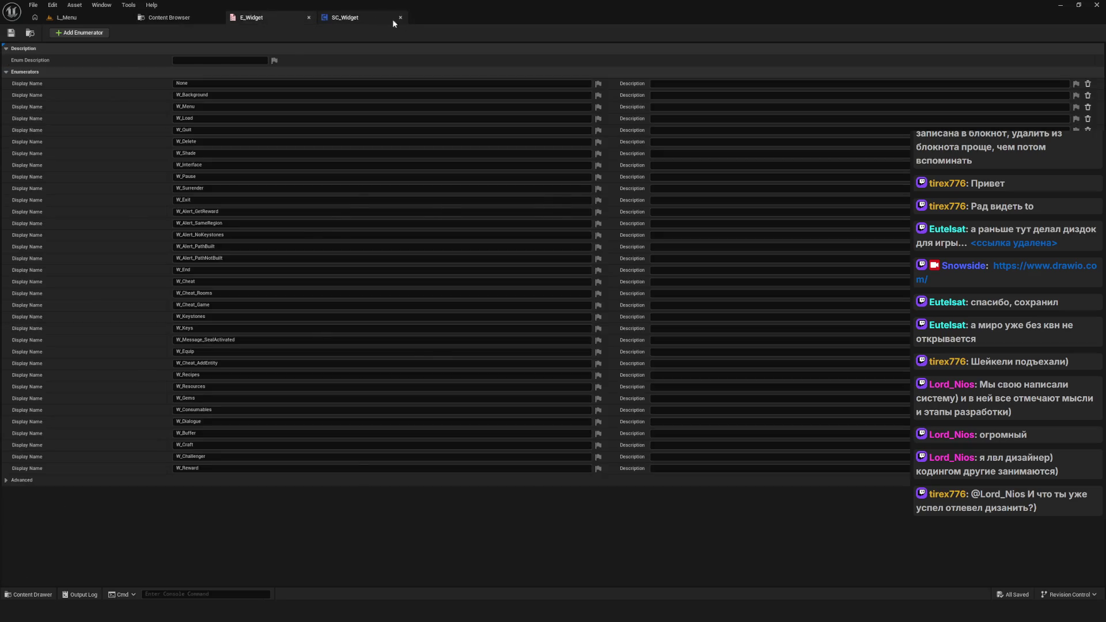
{"action": "left_click", "coordinate": [345, 17]}
{"action": "scroll", "coordinate": [623, 167], "scroll_direction": "down", "scroll_amount": 1}
{"action": "scroll", "coordinate": [613, 254], "scroll_direction": "up", "scroll_amount": 2}
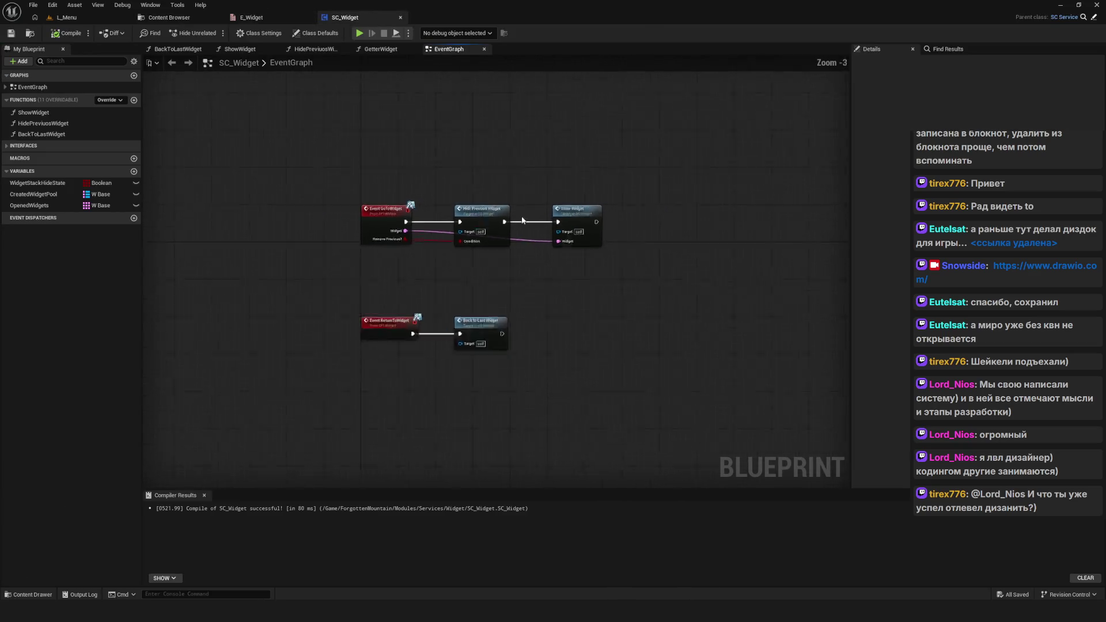
{"action": "mouse_move", "coordinate": [613, 254]}
{"action": "left_mouse_down"}
{"action": "mouse_move", "coordinate": [453, 232]}
{"action": "mouse_move", "coordinate": [434, 196]}
{"action": "left_mouse_up"}
{"action": "left_click_drag", "start_coordinate": [290, 240], "coordinate": [581, 391]}
{"action": "mouse_move", "coordinate": [327, 139]}
{"action": "left_mouse_down"}
{"action": "mouse_move", "coordinate": [311, 153]}
{"action": "mouse_move", "coordinate": [461, 233]}
{"action": "mouse_move", "coordinate": [450, 232]}
{"action": "left_mouse_up"}
{"action": "left_click", "coordinate": [242, 18]}
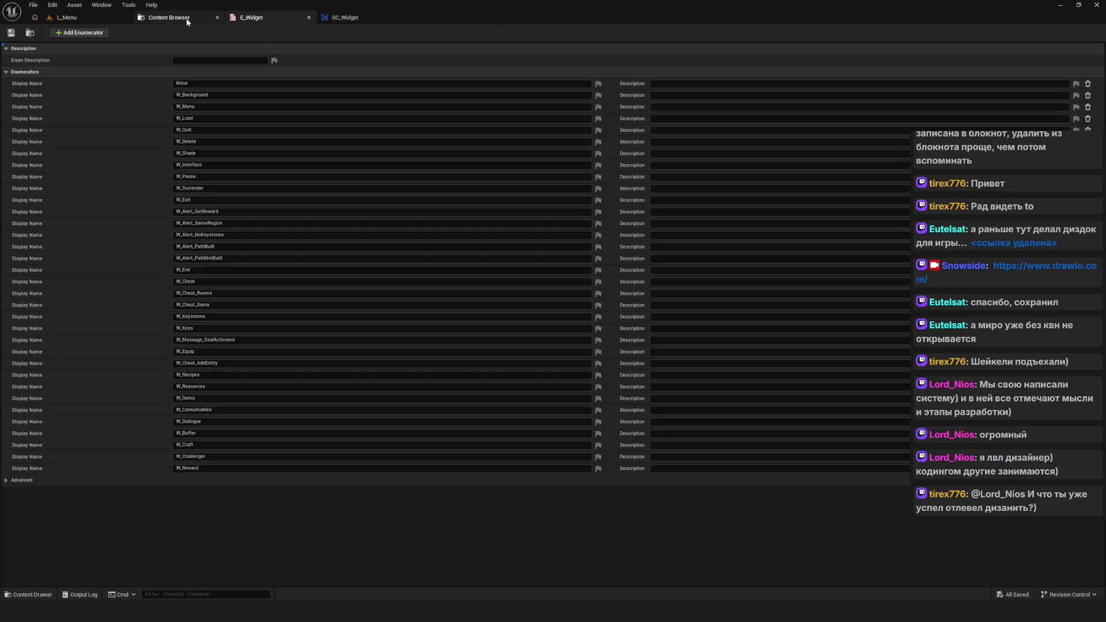
{"action": "left_click", "coordinate": [169, 17]}
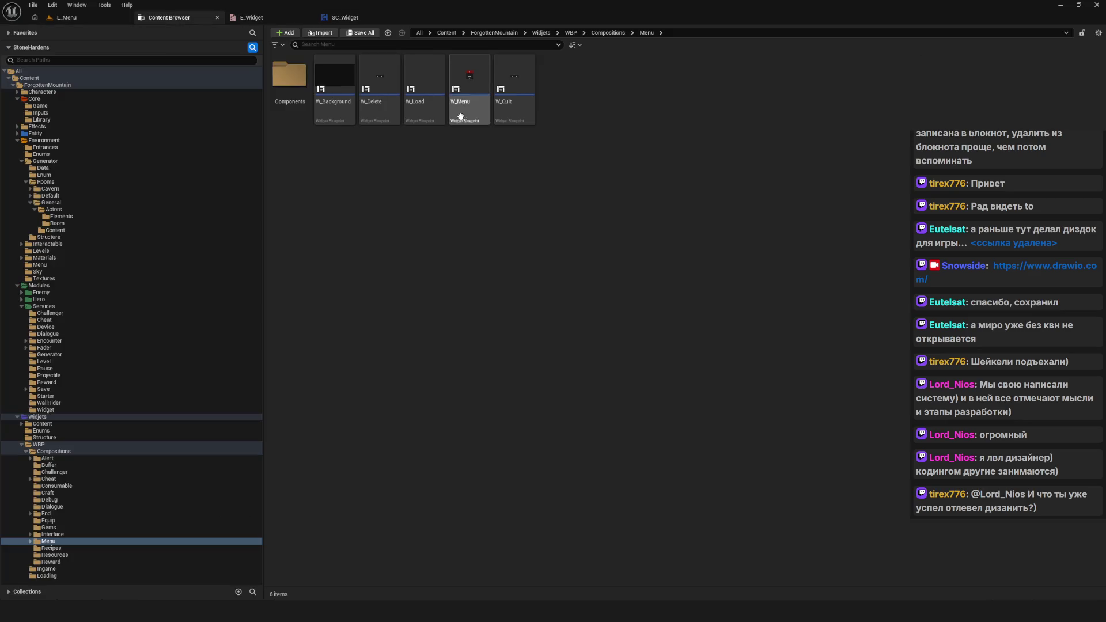
{"action": "right_click", "coordinate": [461, 163]}
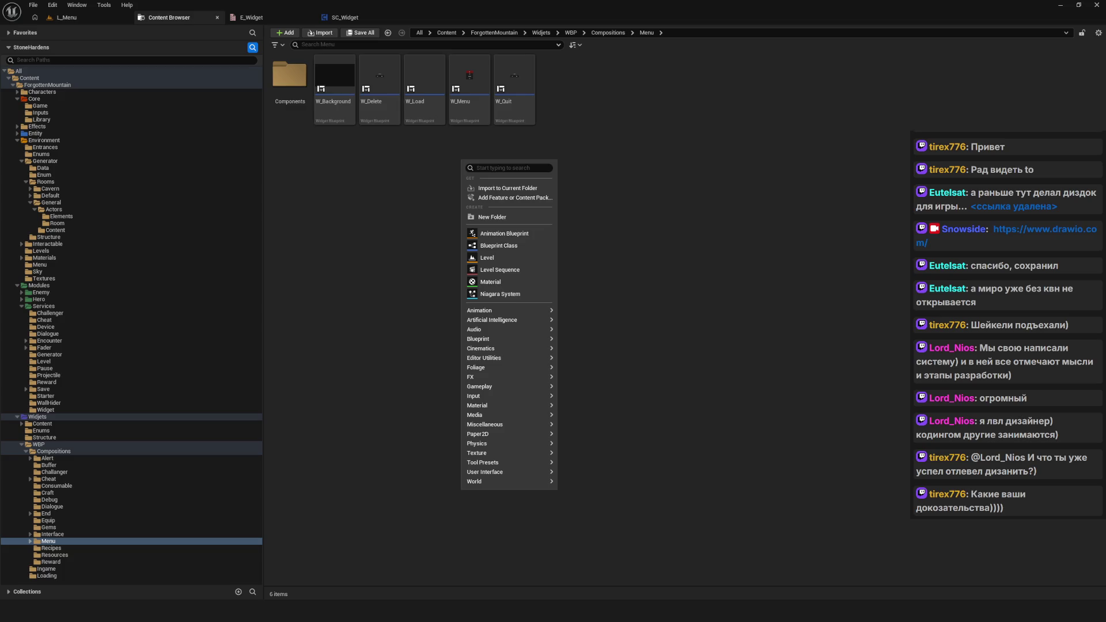
{"action": "key", "text": "Escape"}
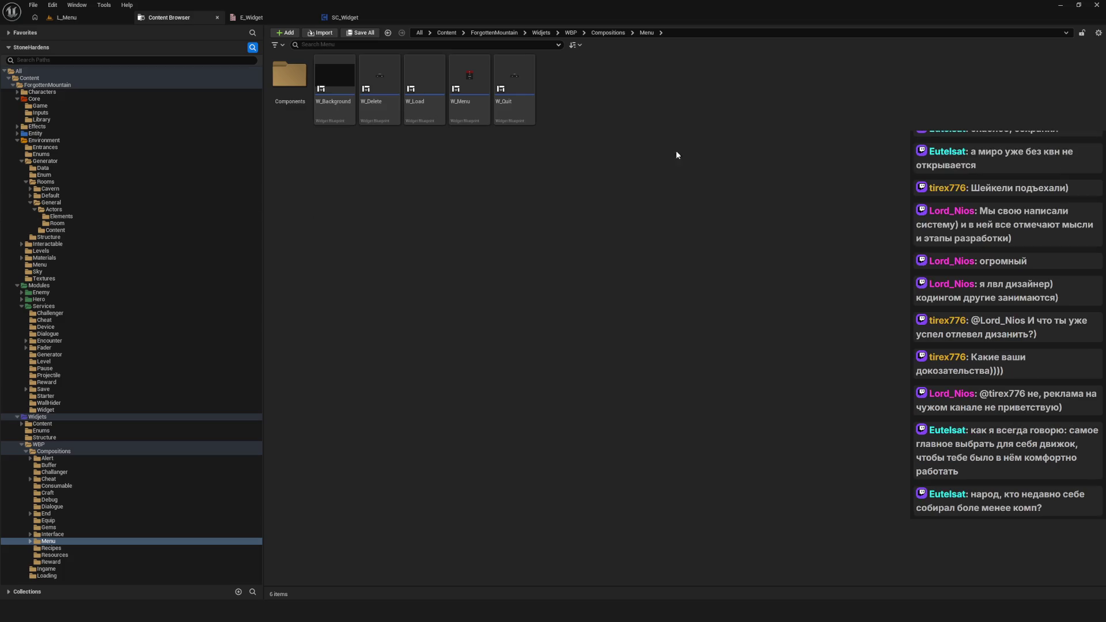
{"action": "left_click", "coordinate": [424, 81]}
{"action": "left_click", "coordinate": [547, 134]}
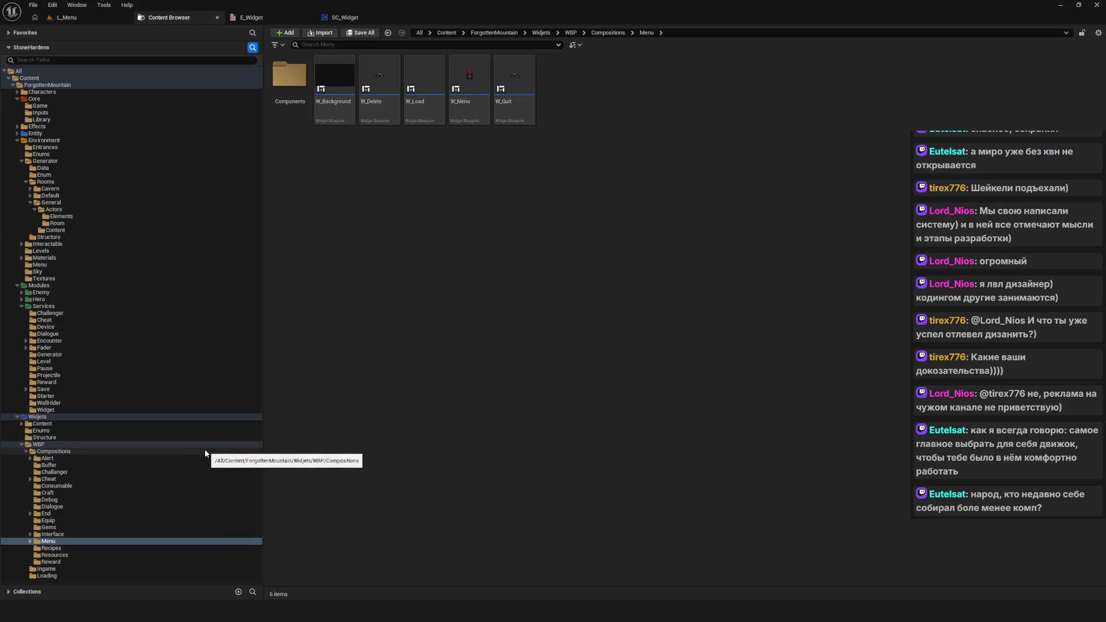
{"action": "left_click", "coordinate": [58, 548]}
{"action": "left_click", "coordinate": [64, 541]}
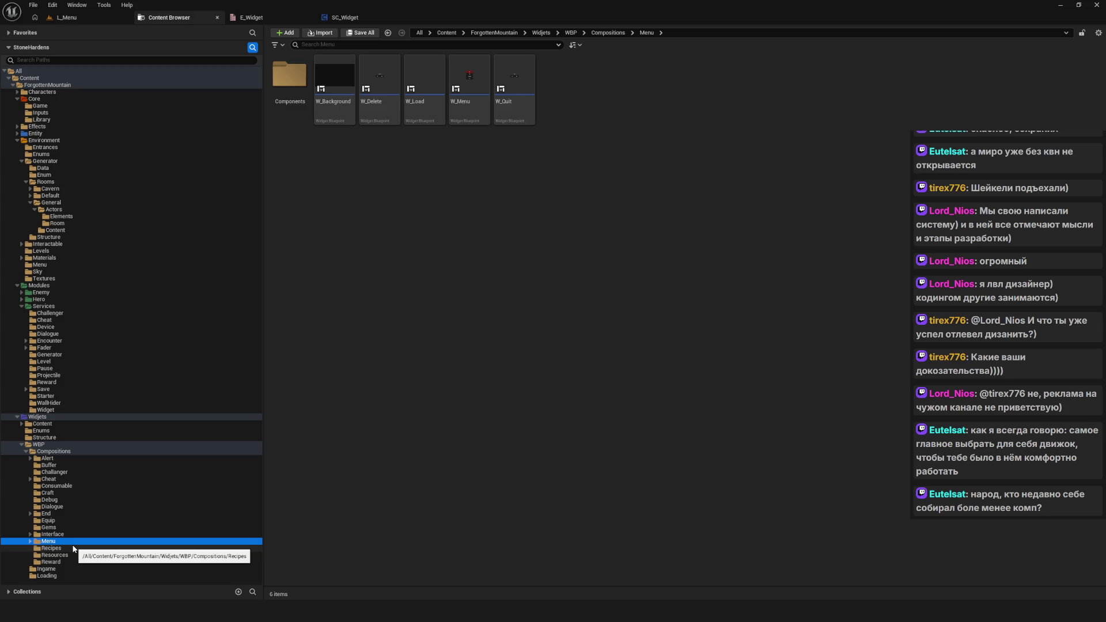
{"action": "left_click", "coordinate": [358, 341]}
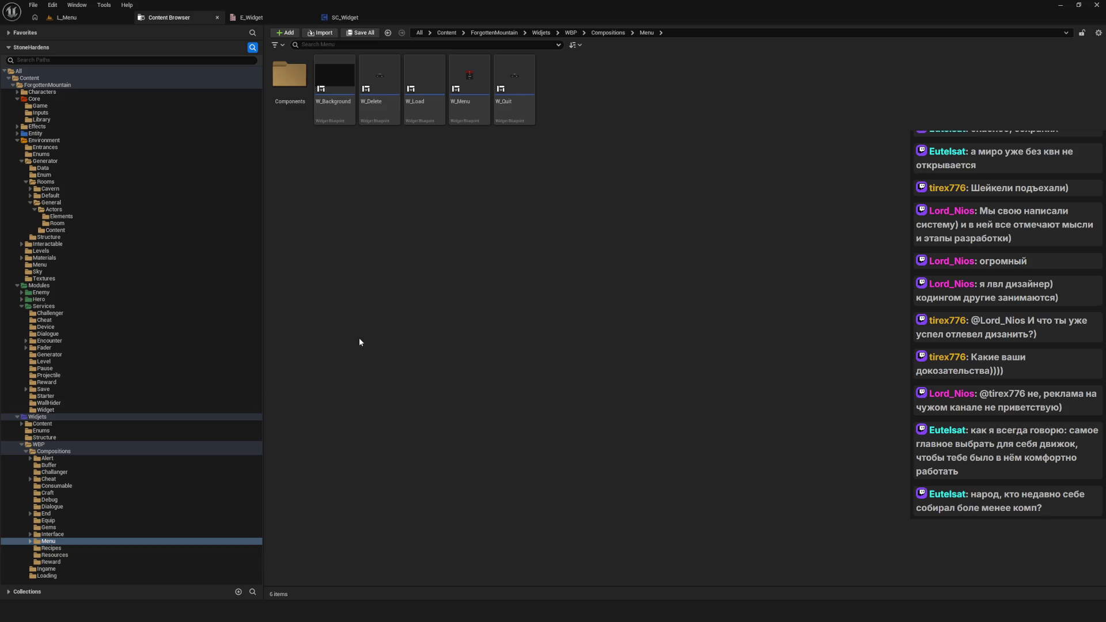